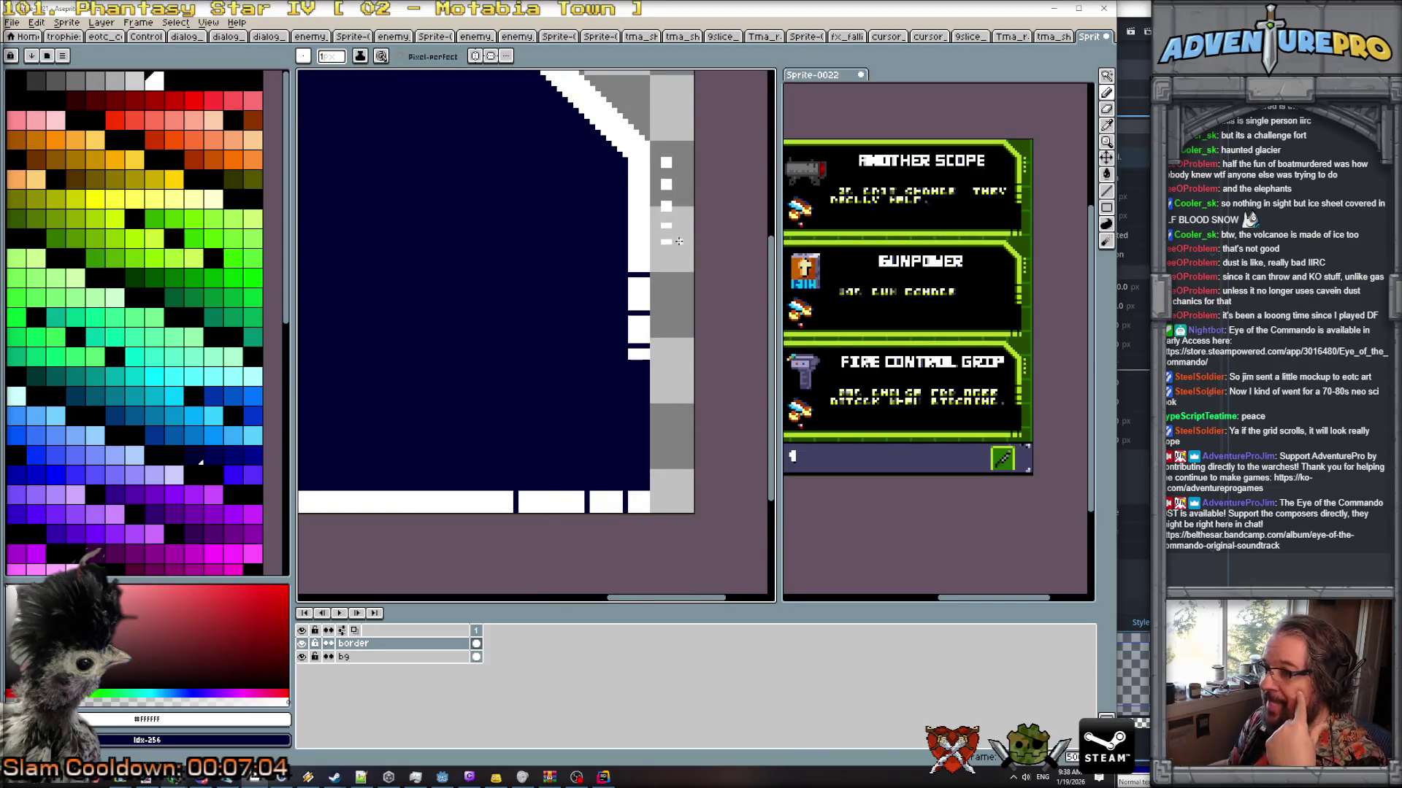
Zoom in and out on the dialog box to inspect its white border corners.
scroll(679, 242, down, 1)
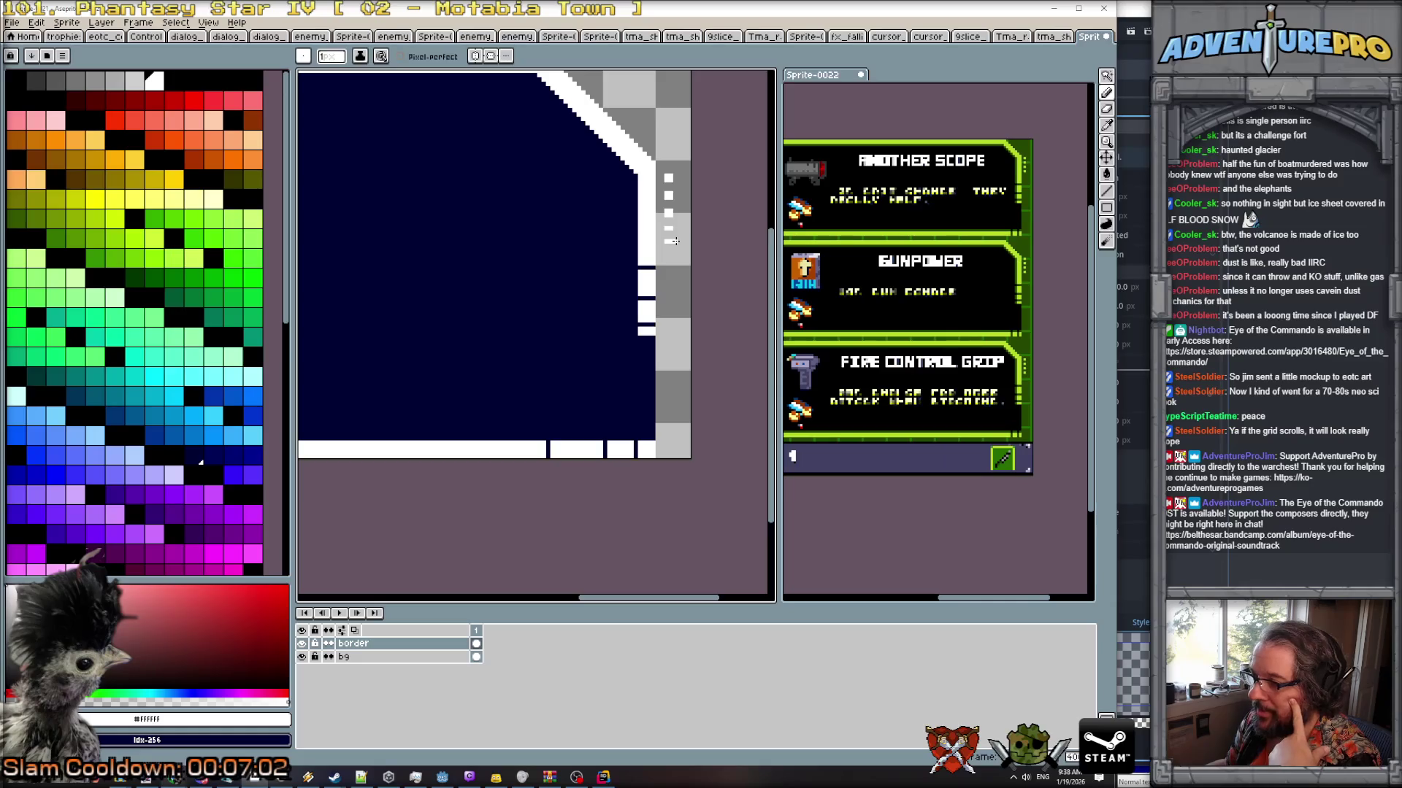
scroll(673, 244, up, 1)
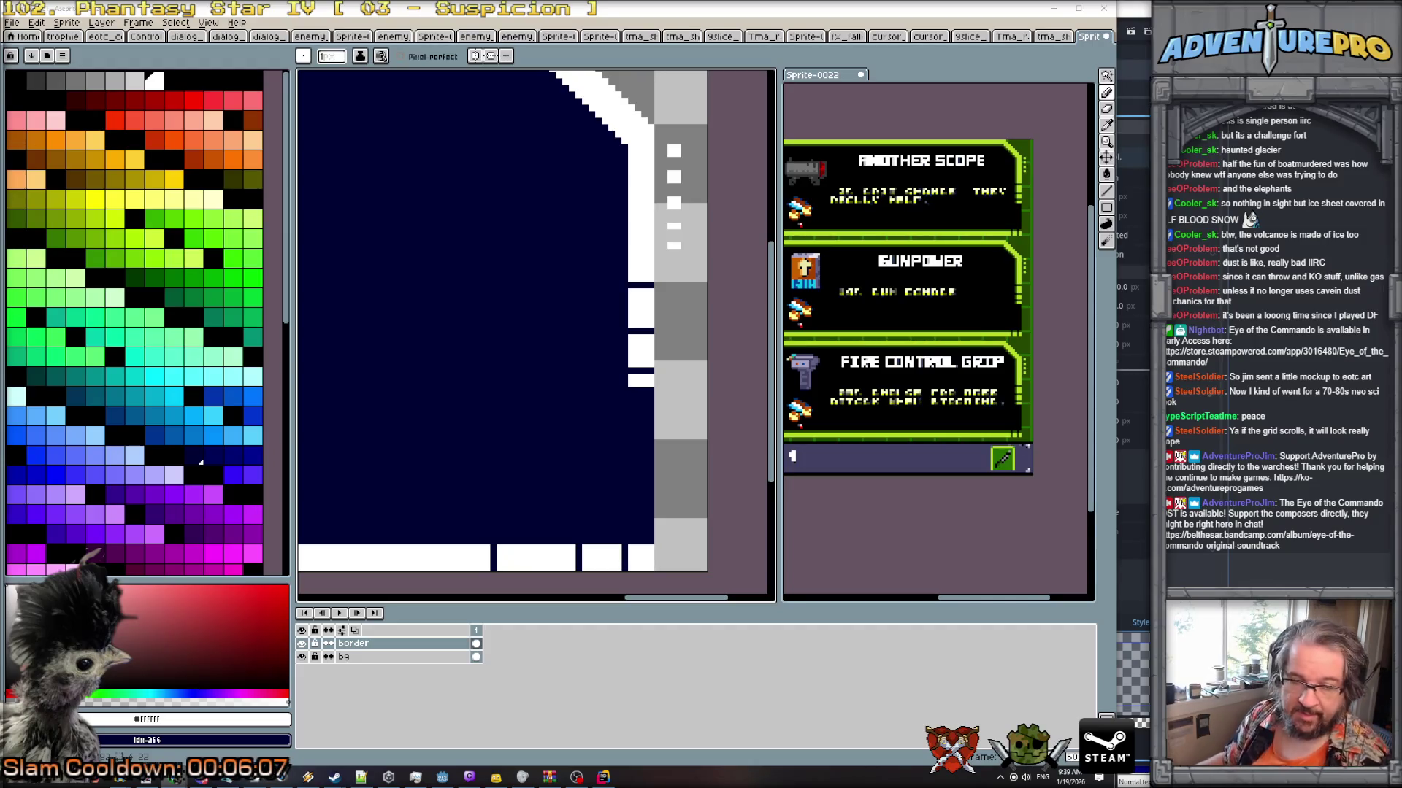
scroll(689, 261, down, 2)
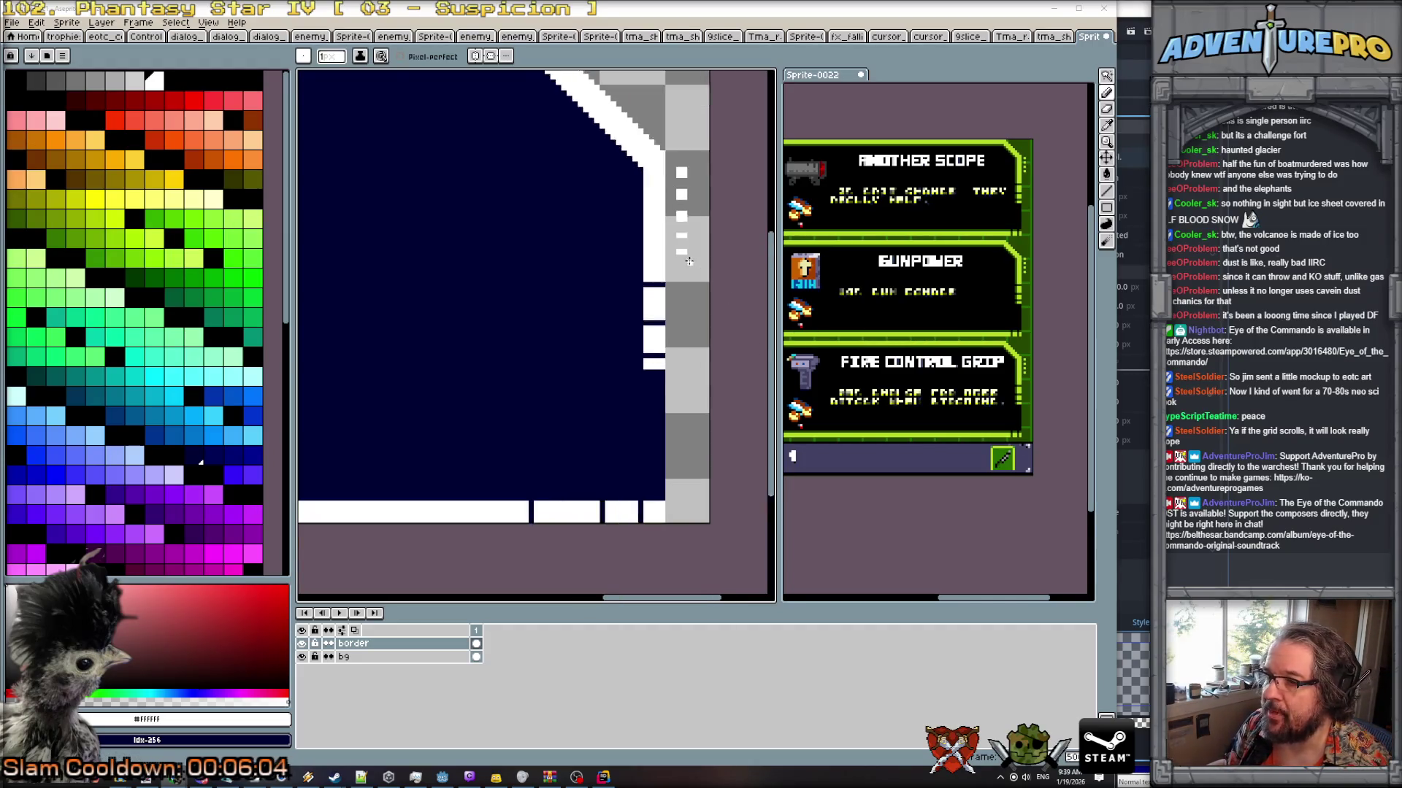
scroll(689, 261, up, 1)
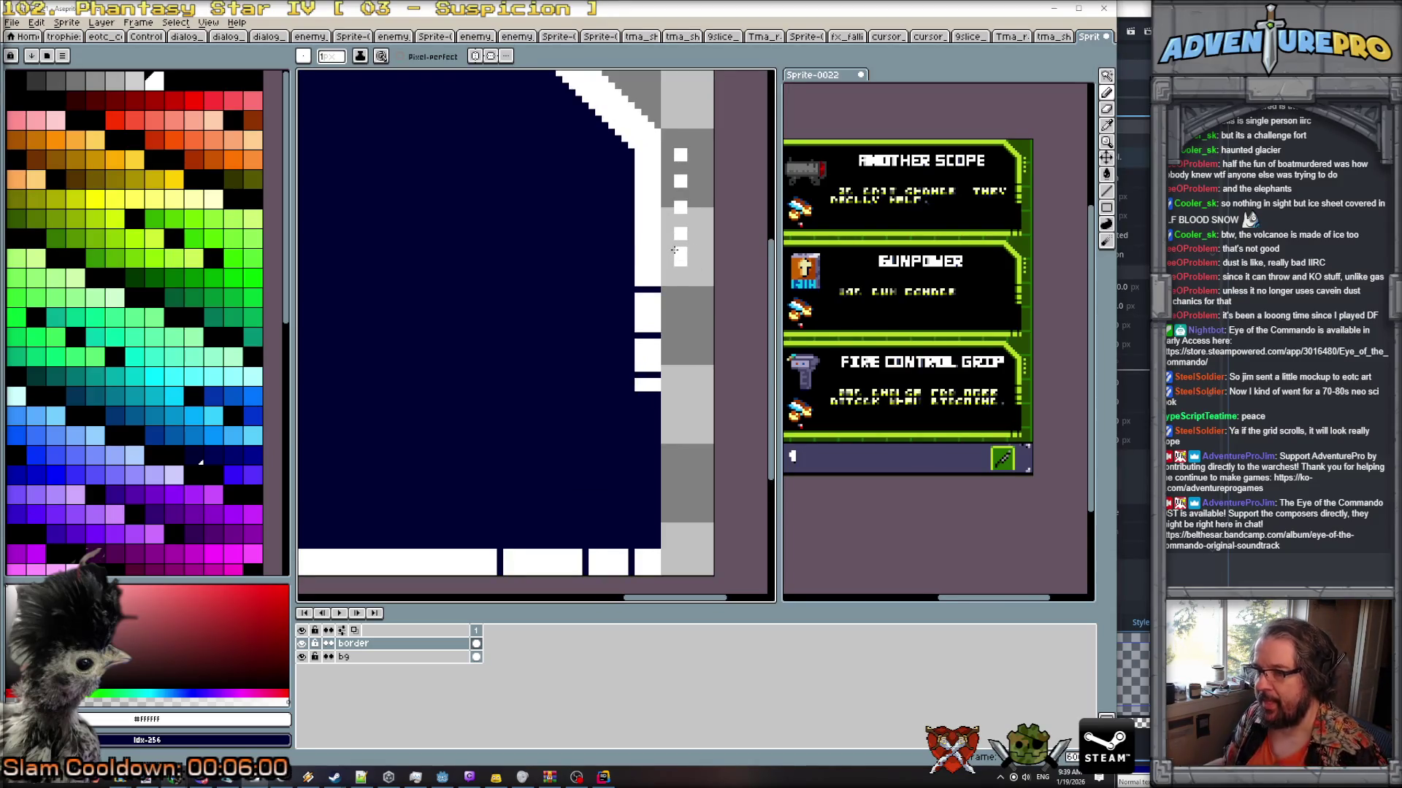
scroll(683, 285, down, 2)
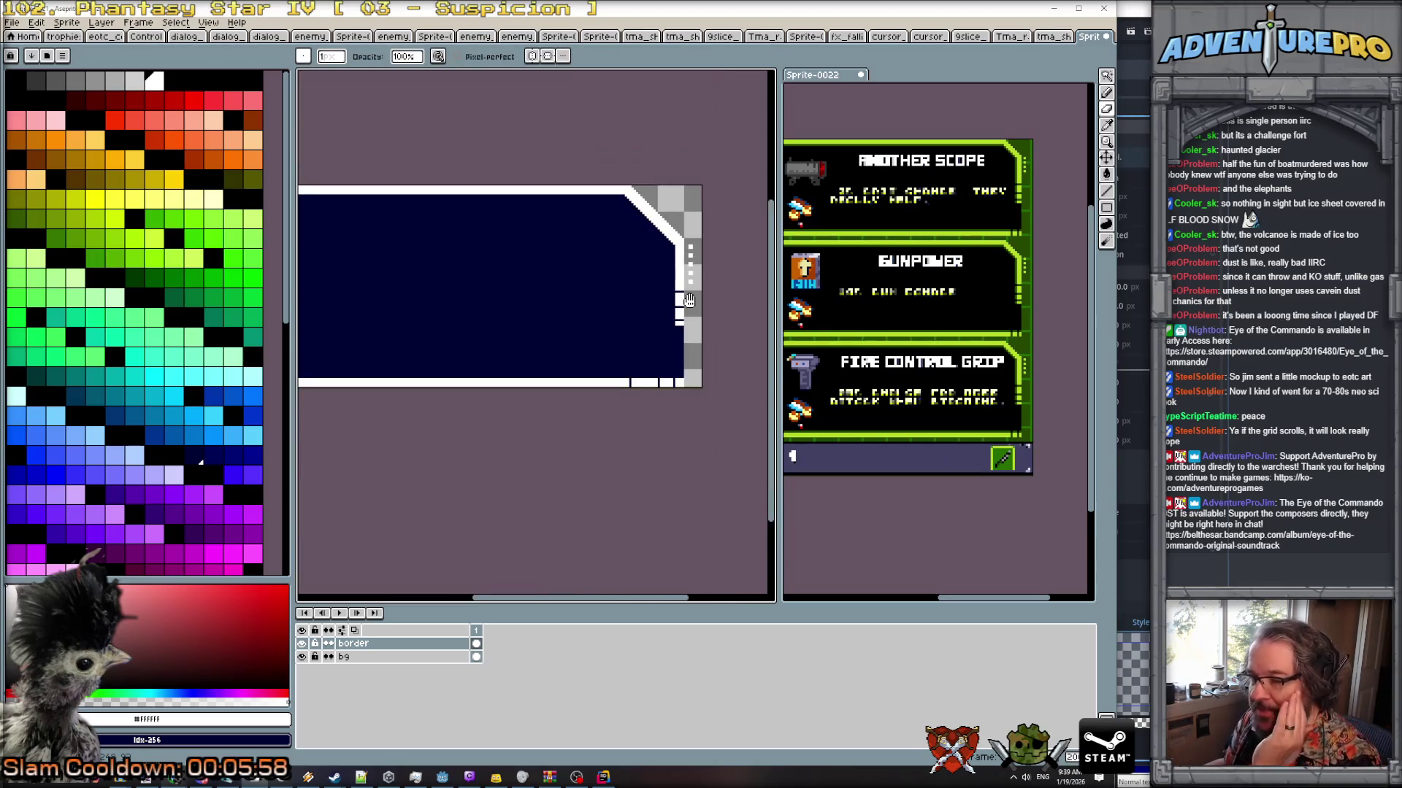
scroll(689, 300, down, 3)
scroll(696, 369, up, 3)
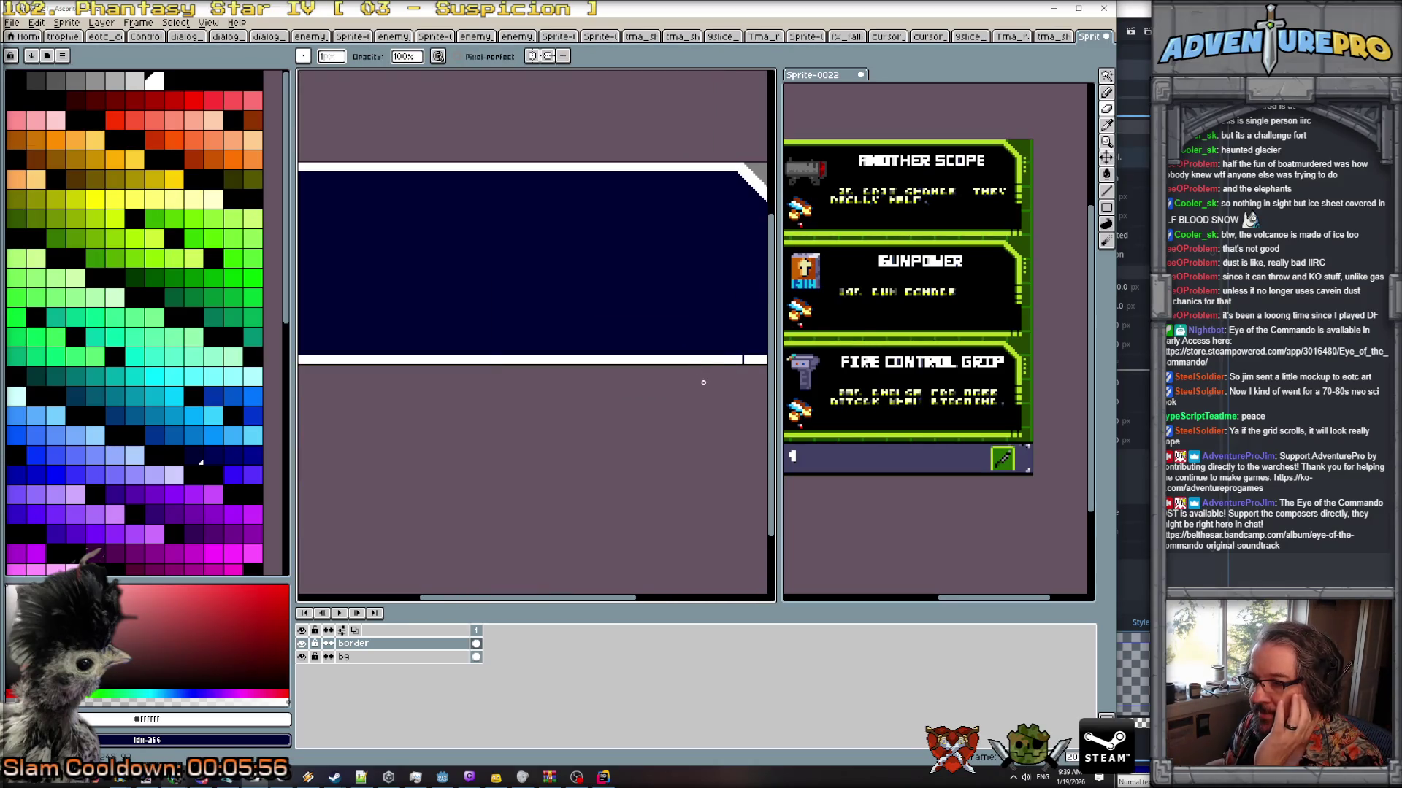
scroll(703, 383, down, 1)
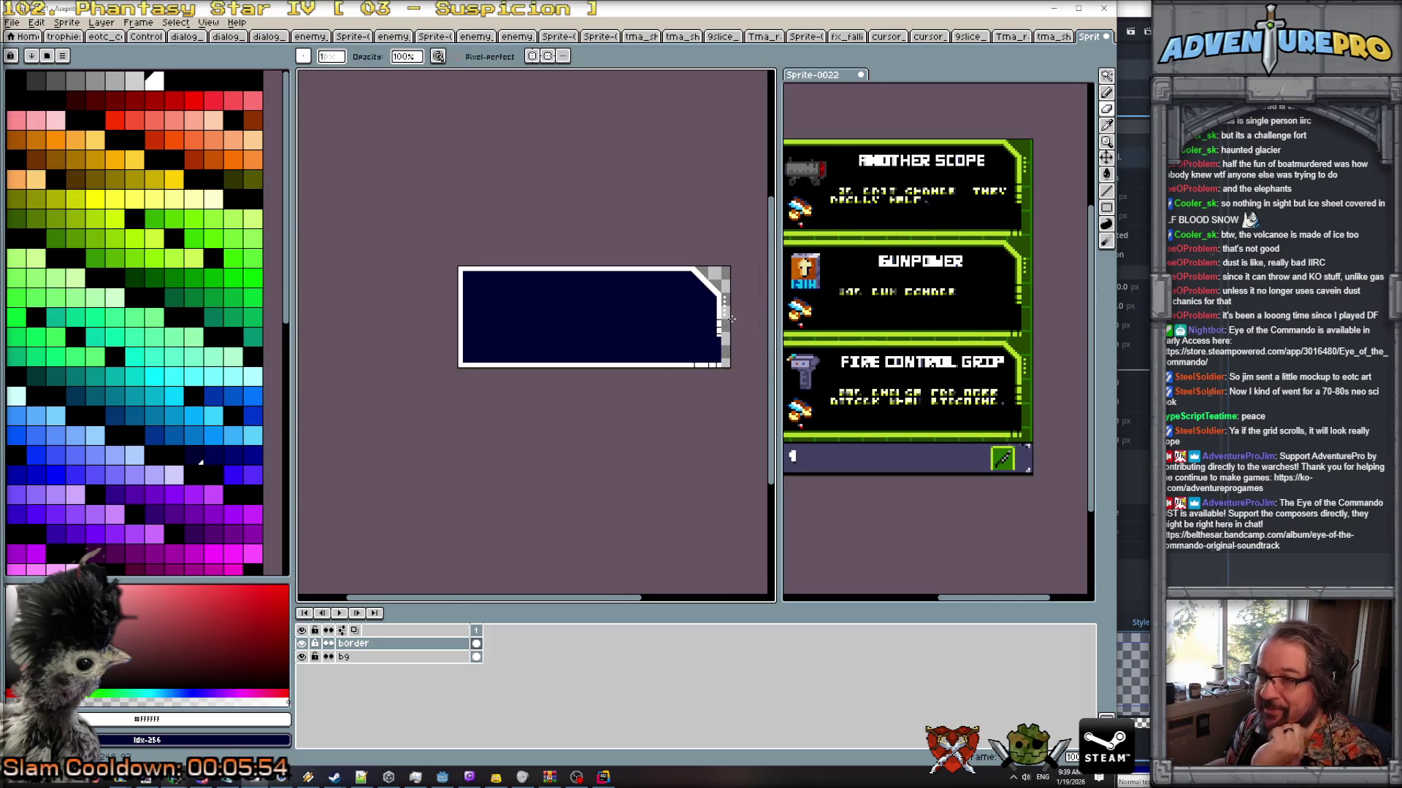
scroll(731, 318, up, 1)
scroll(715, 361, down, 1)
scroll(710, 355, up, 1)
scroll(710, 354, up, 1)
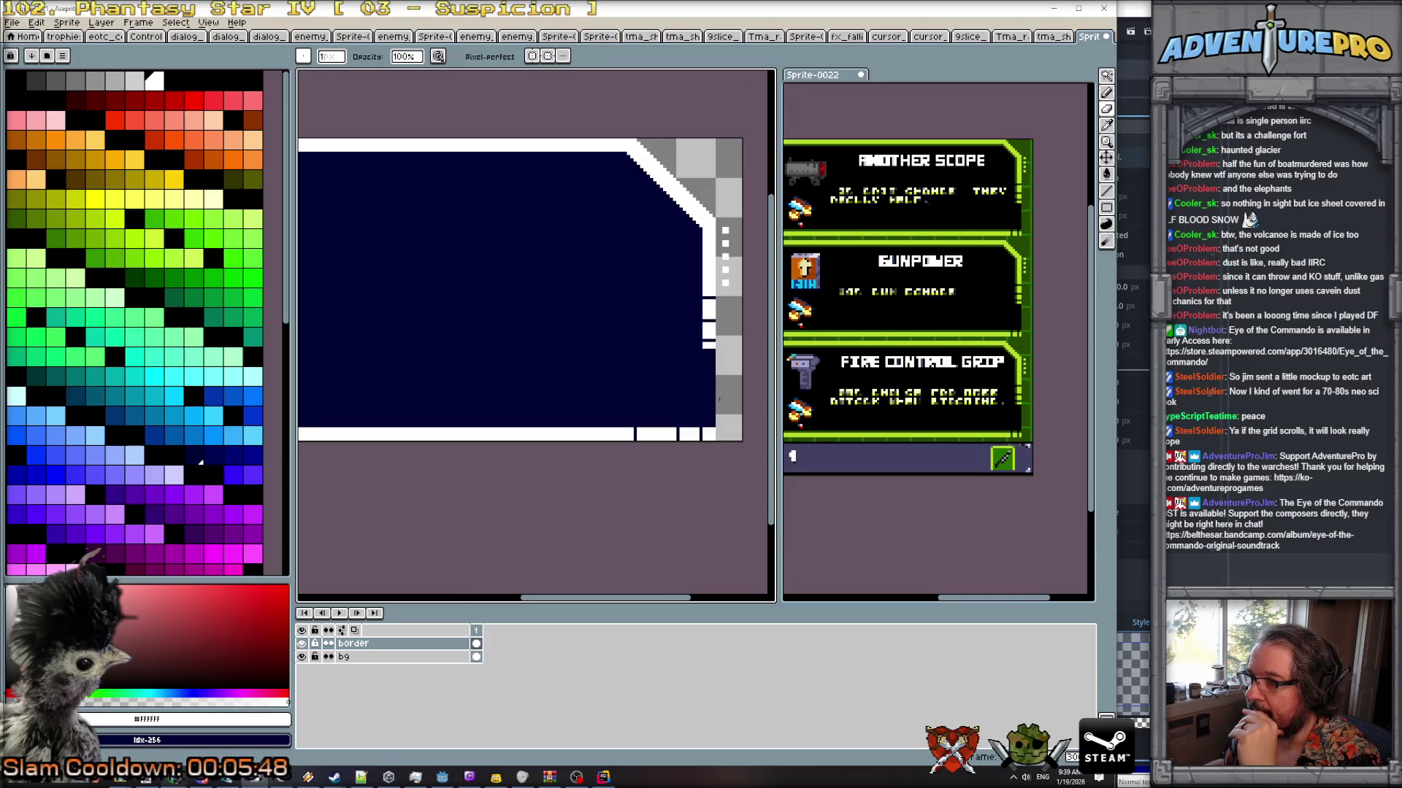
scroll(657, 386, down, 1)
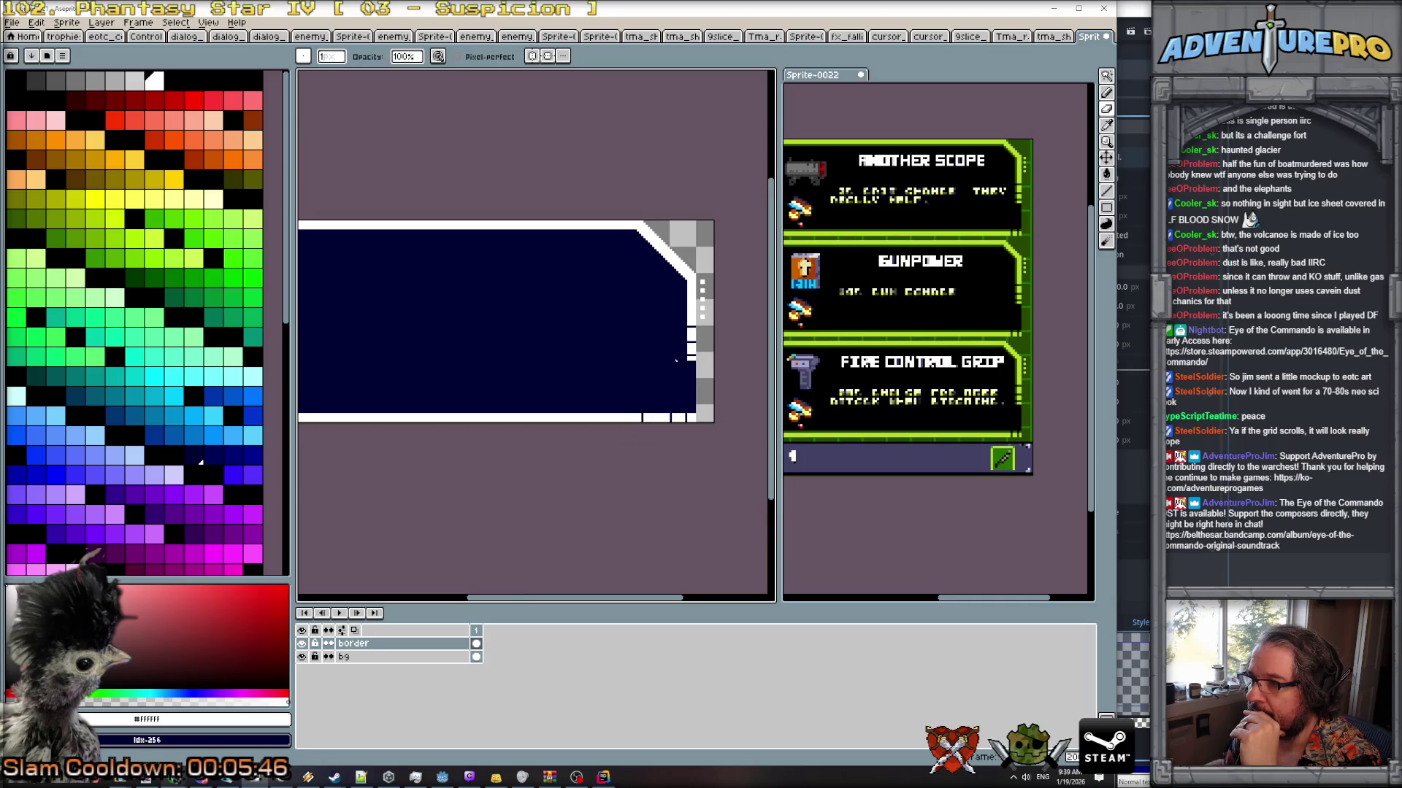
scroll(712, 315, up, 2)
scroll(570, 457, down, 1)
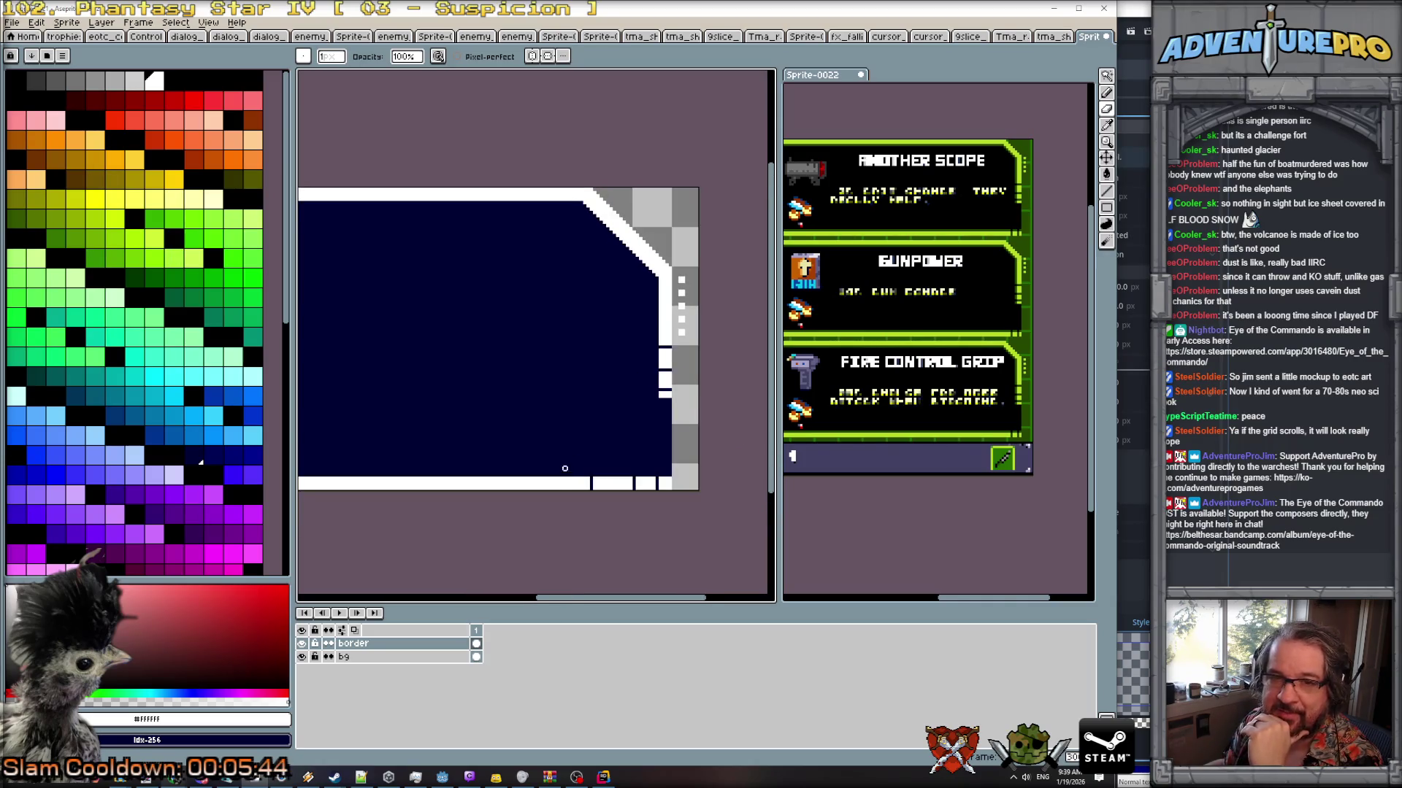
scroll(567, 476, up, 1)
scroll(597, 463, down, 2)
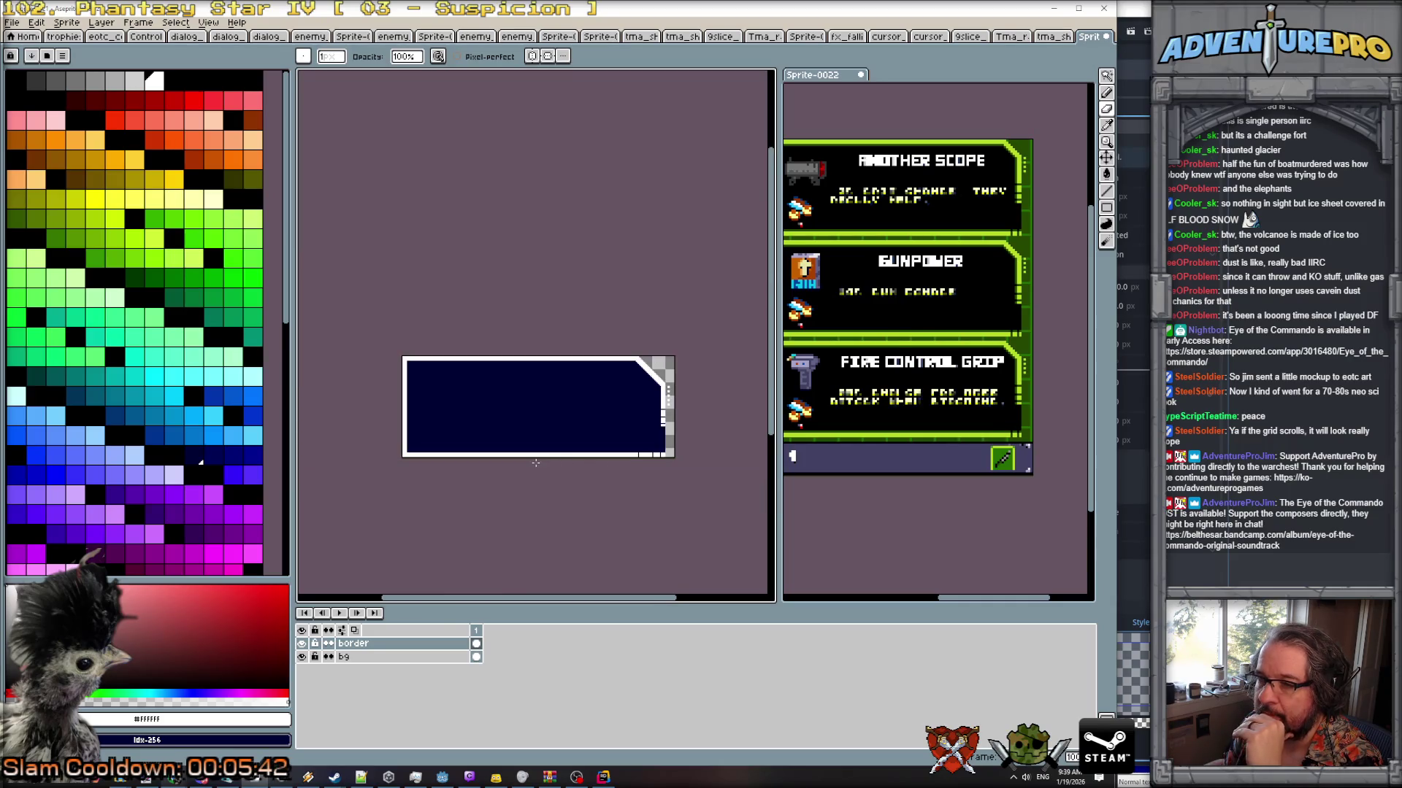
scroll(534, 463, up, 2)
scroll(588, 433, down, 1)
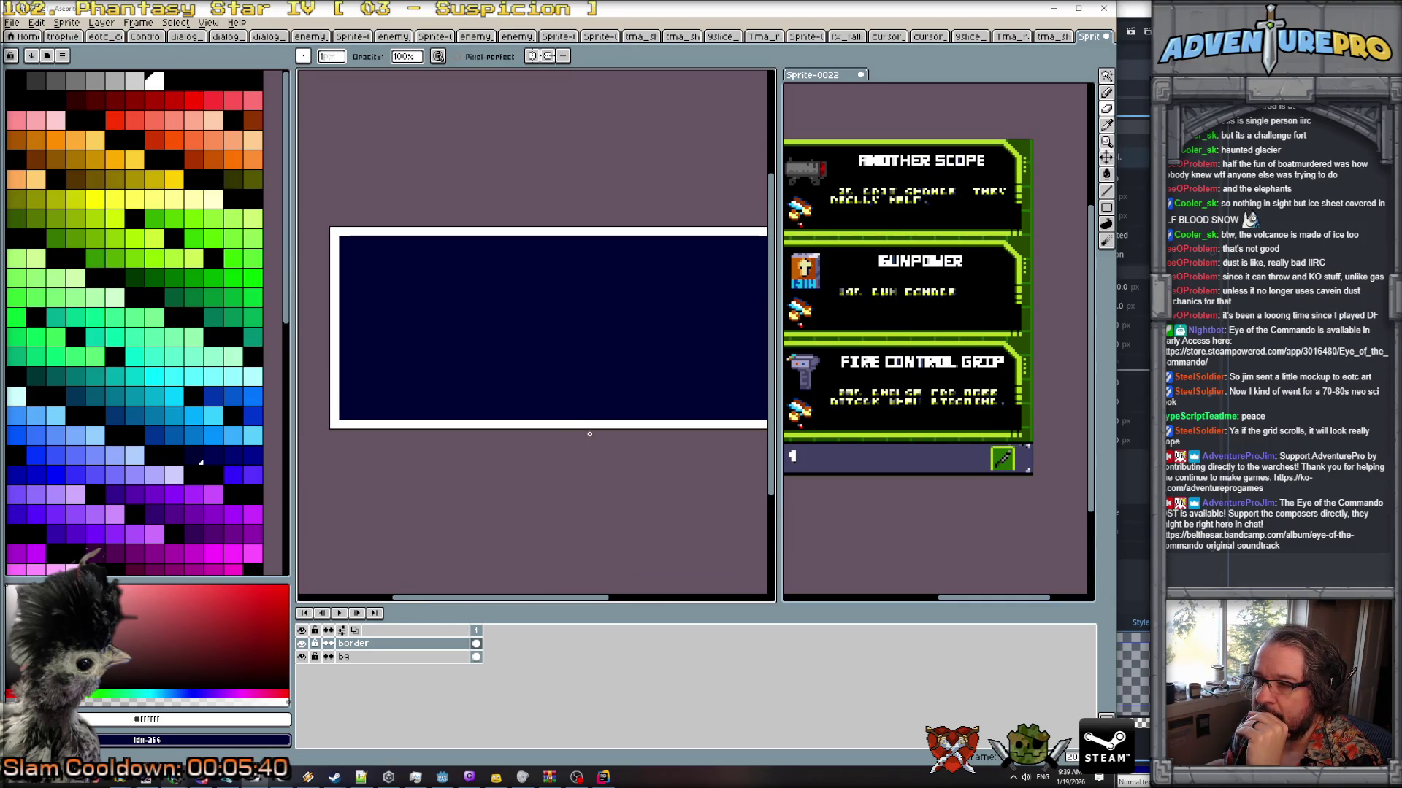
scroll(609, 431, down, 1)
scroll(471, 292, up, 2)
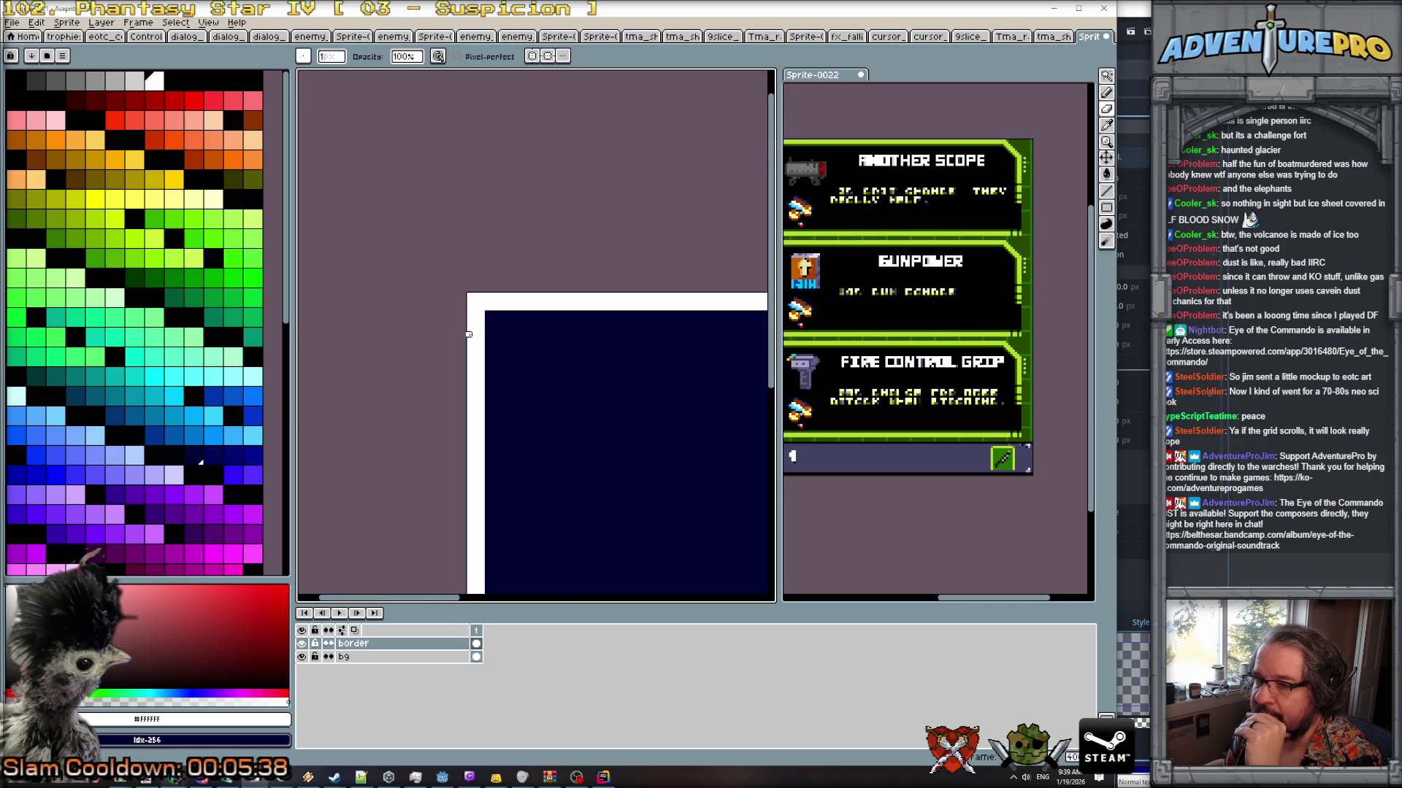
Clip the outer corner pixels off the border layer using Pencil and Eraser.
key(w)
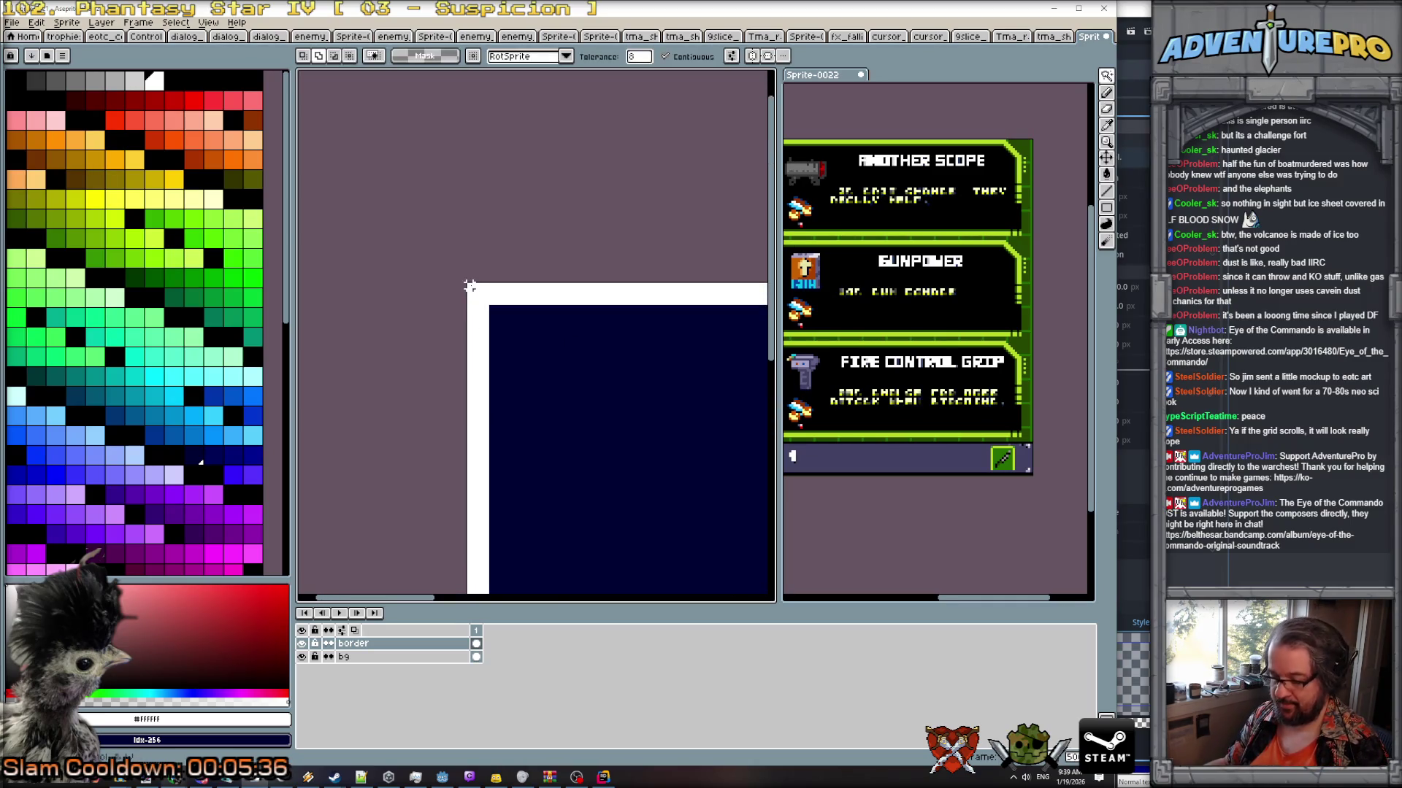
key(b)
scroll(469, 285, down, 2)
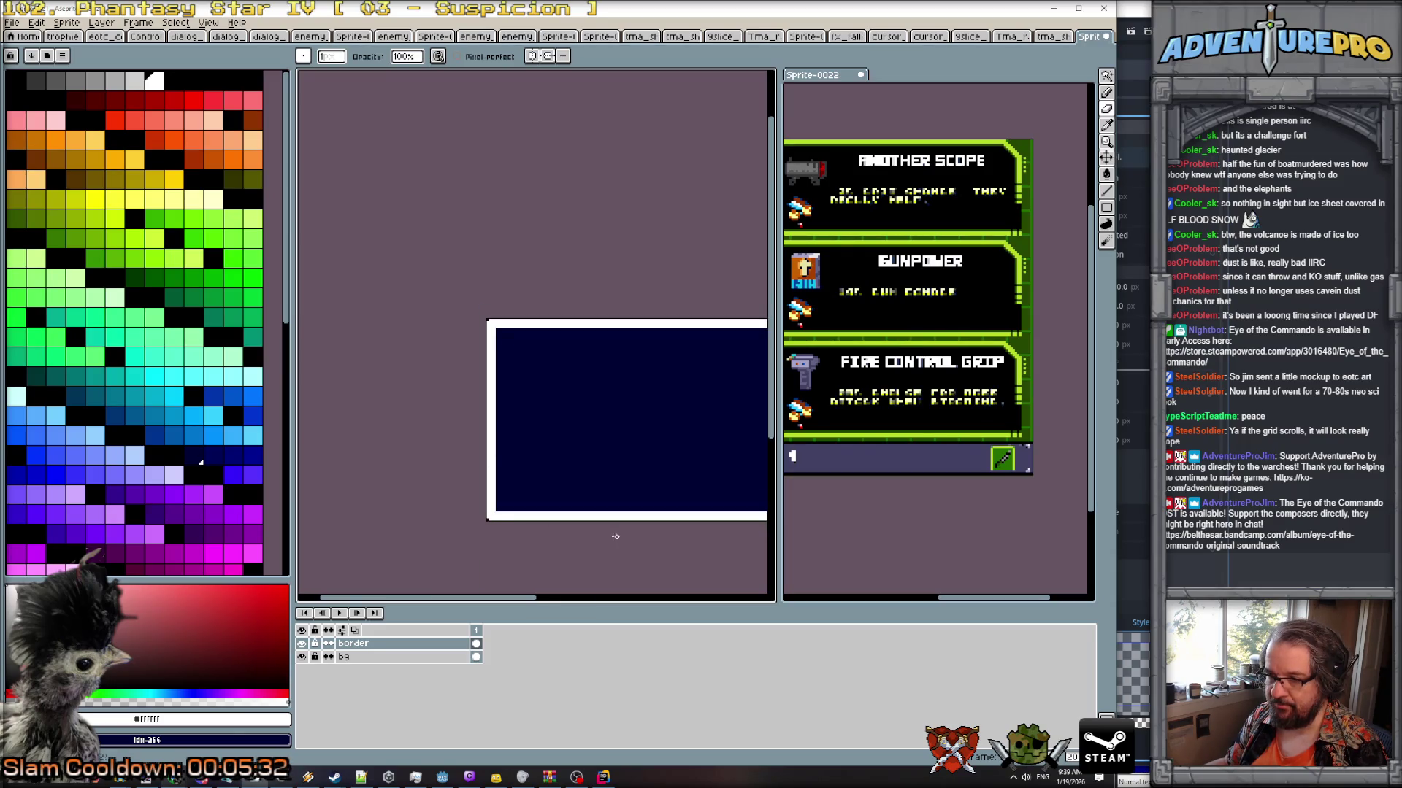
scroll(621, 535, down, 2)
scroll(885, 398, up, 2)
drag(885, 398, 1054, 398)
scroll(538, 348, up, 3)
mouse_move(369, 375)
mouse_down()
mouse_move(666, 351)
mouse_move(654, 345)
mouse_up()
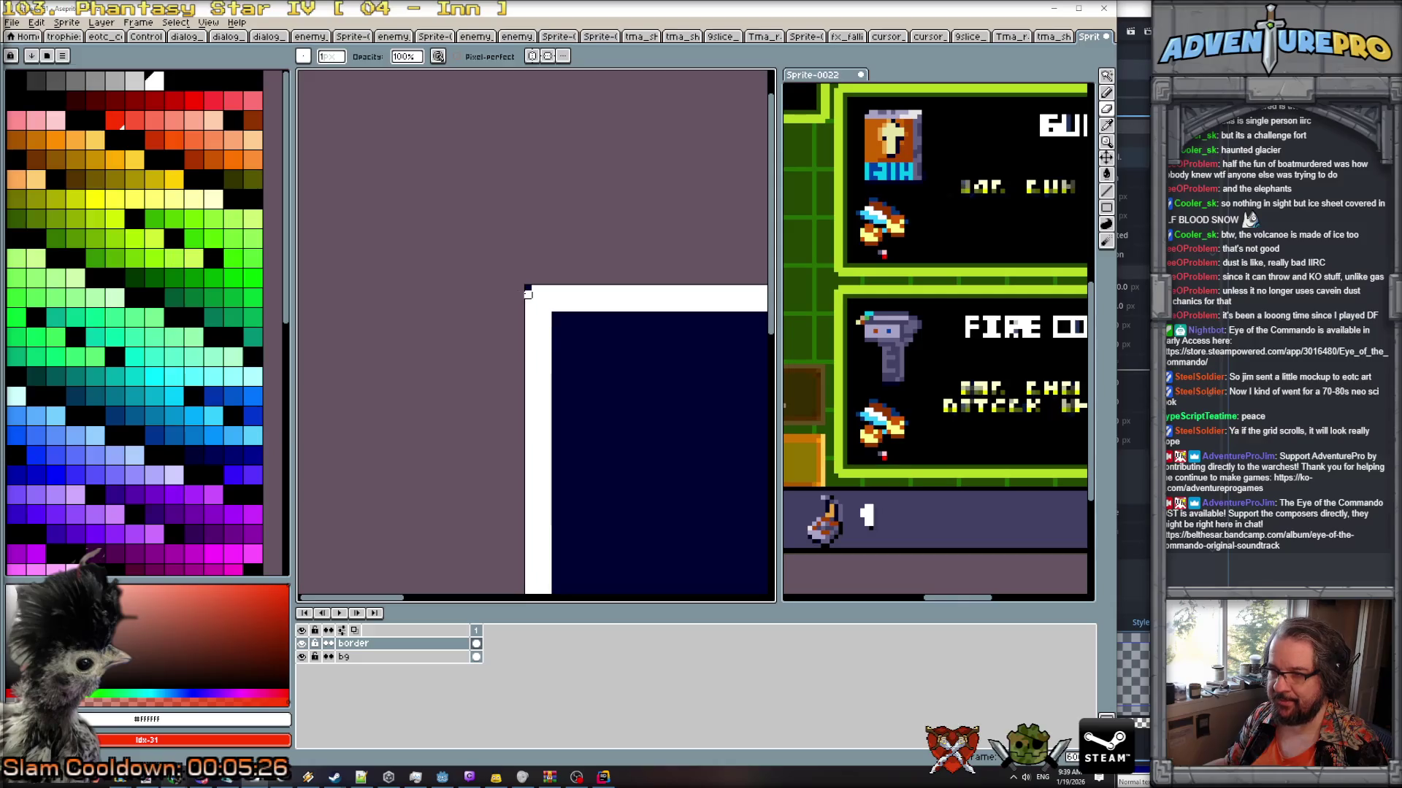
scroll(595, 360, down, 1)
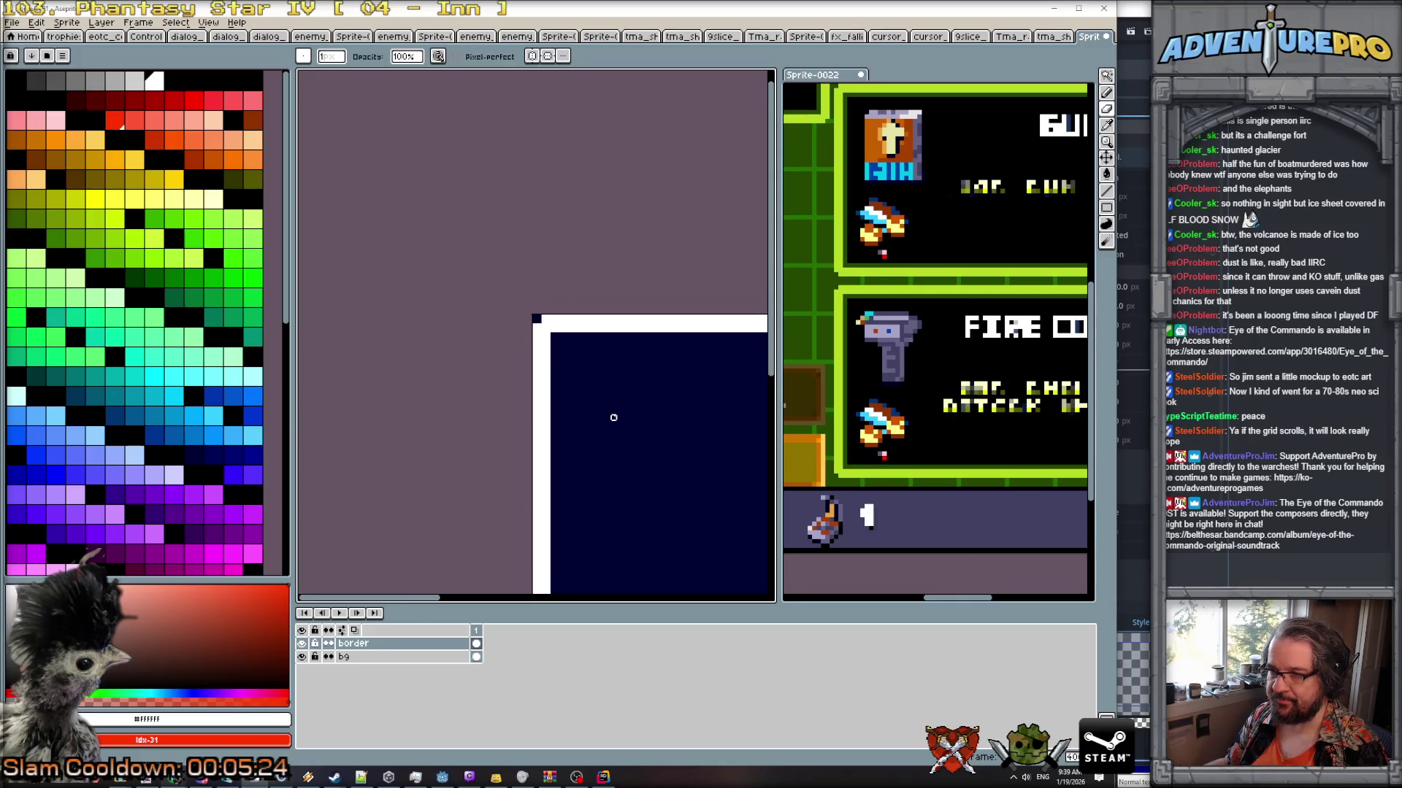
drag(613, 409, 614, 289)
scroll(613, 292, down, 2)
scroll(617, 333, up, 2)
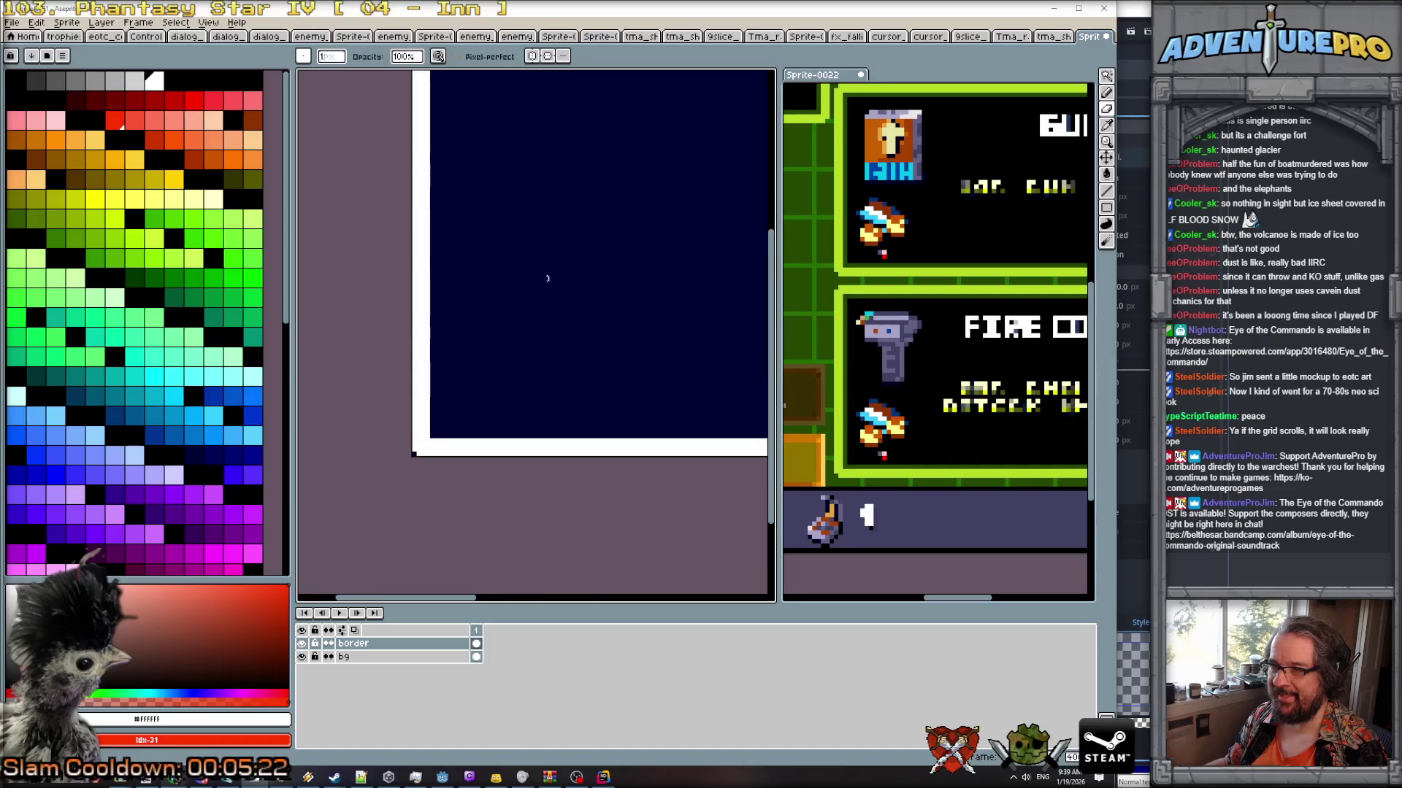
scroll(492, 197, down, 1)
scroll(483, 228, up, 1)
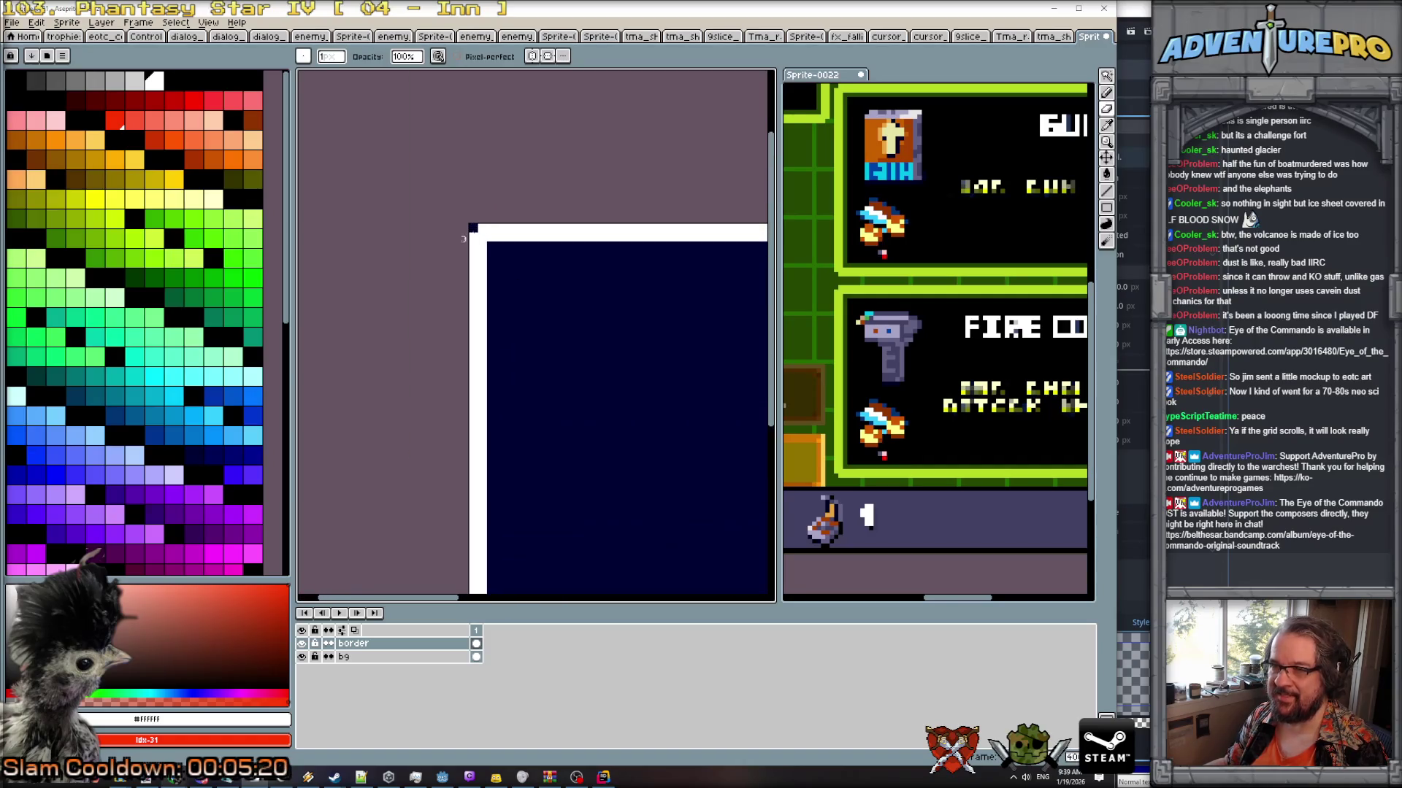
key(e)
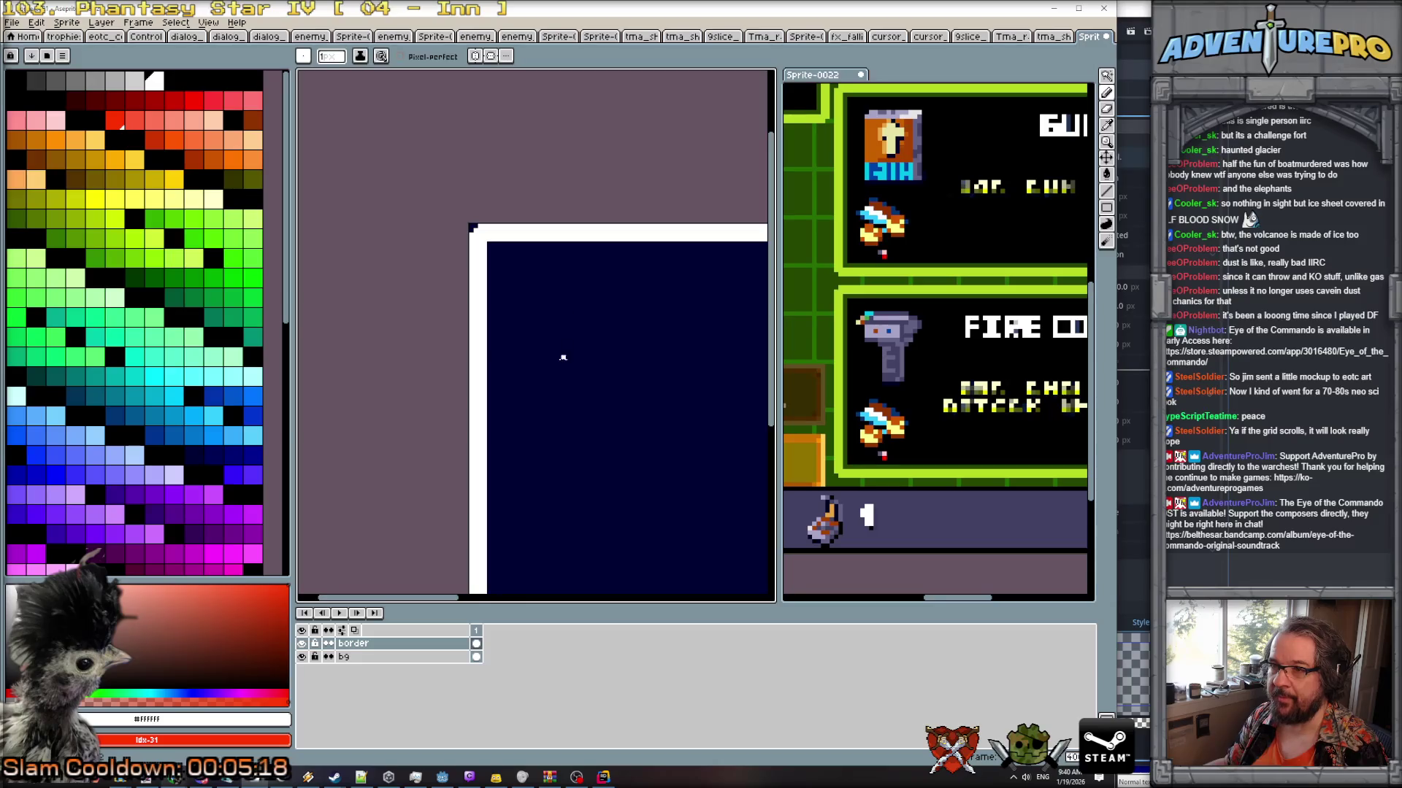
scroll(566, 357, down, 2)
scroll(515, 501, up, 2)
key(b)
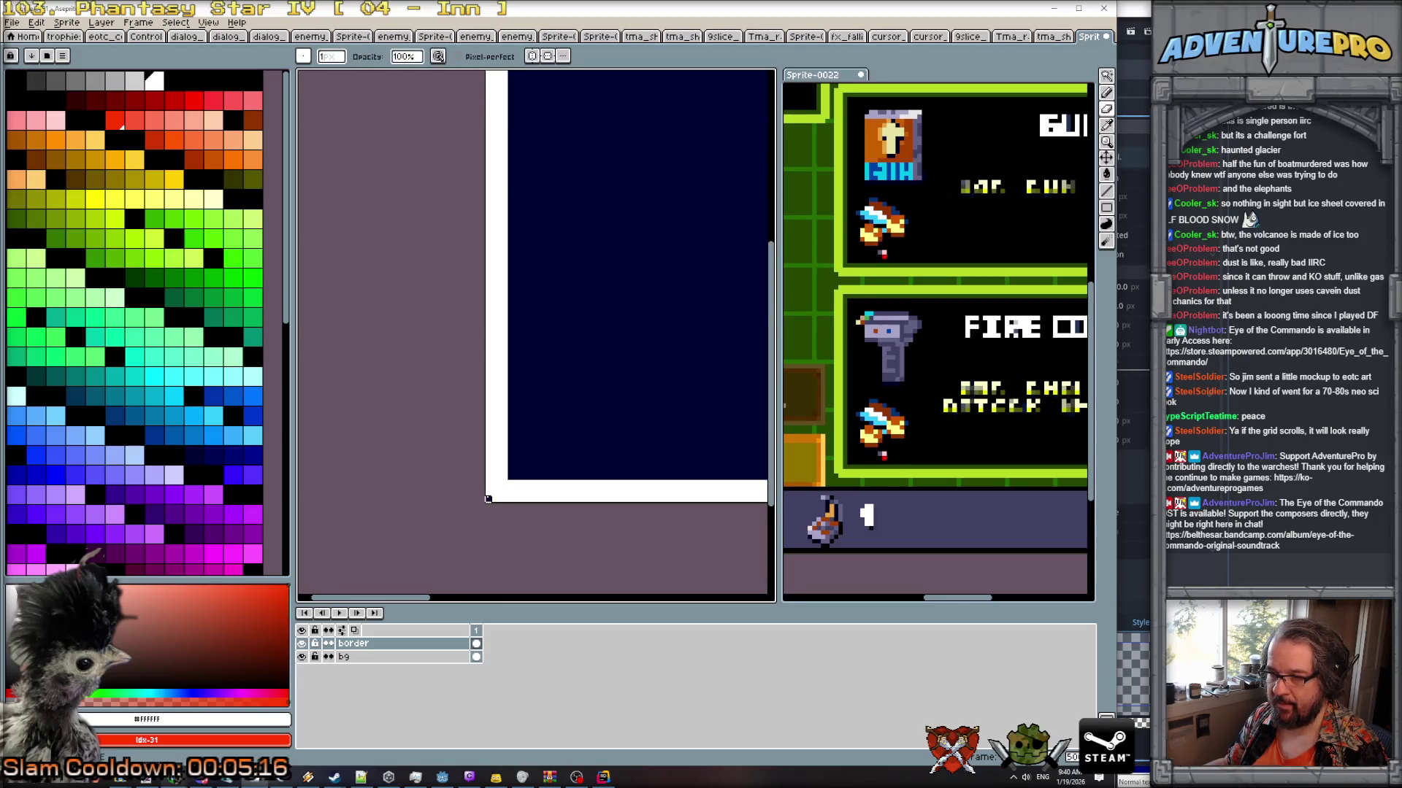
scroll(491, 498, down, 2)
scroll(645, 416, up, 1)
mouse_move(644, 417)
mouse_down()
mouse_move(340, 395)
mouse_move(628, 416)
mouse_up()
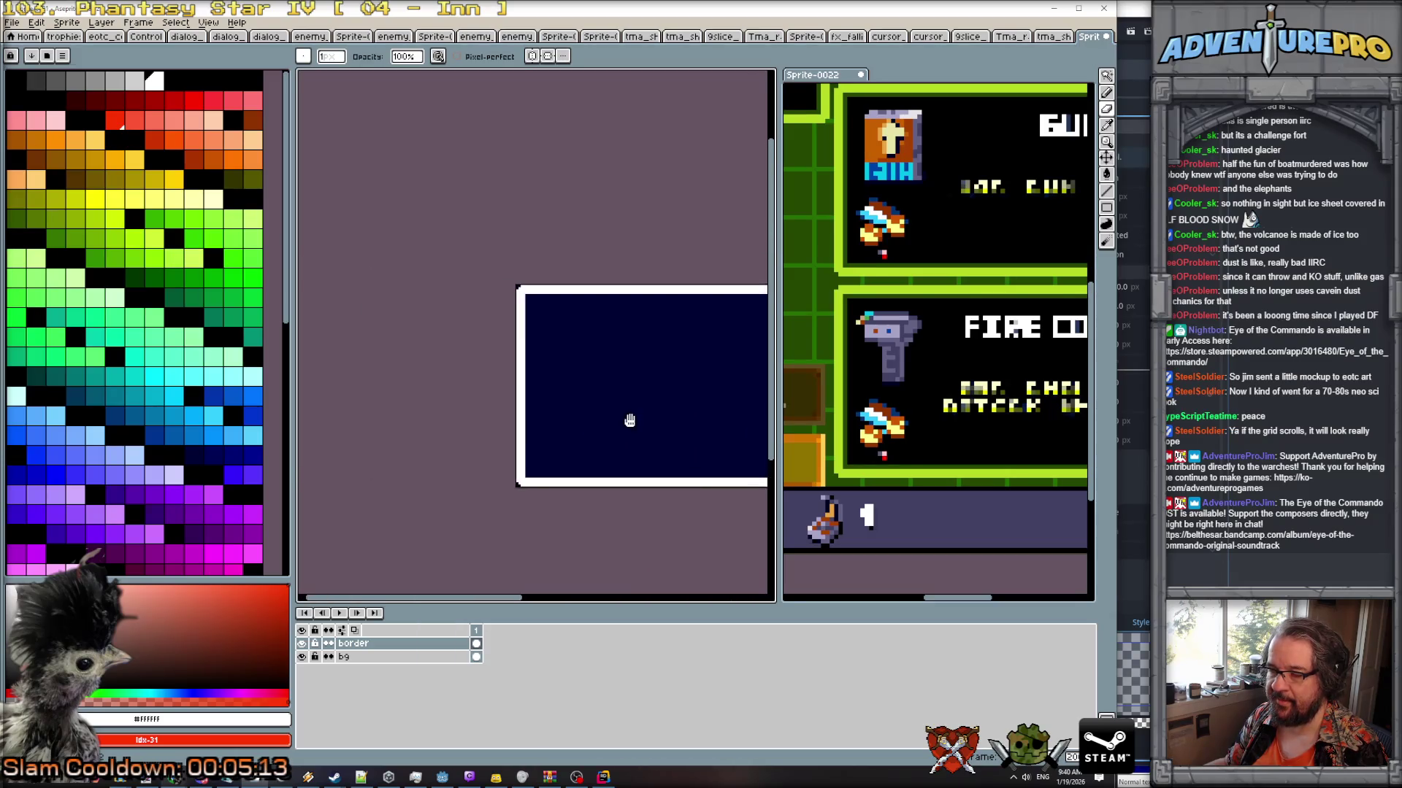
scroll(547, 458, up, 1)
Switch to the bg layer and soften the box's corners there as well.
click(343, 657)
scroll(488, 460, up, 1)
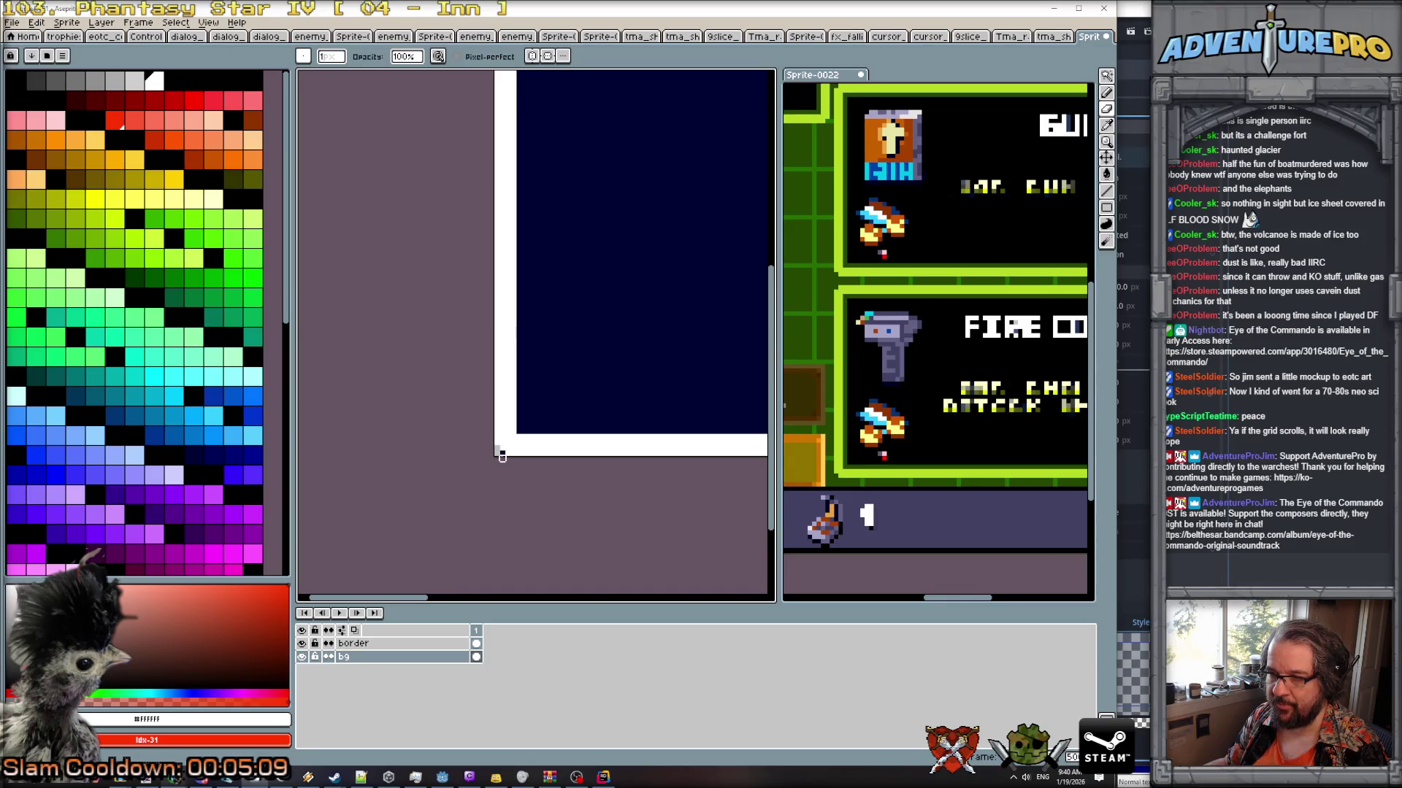
drag(569, 313, 570, 479)
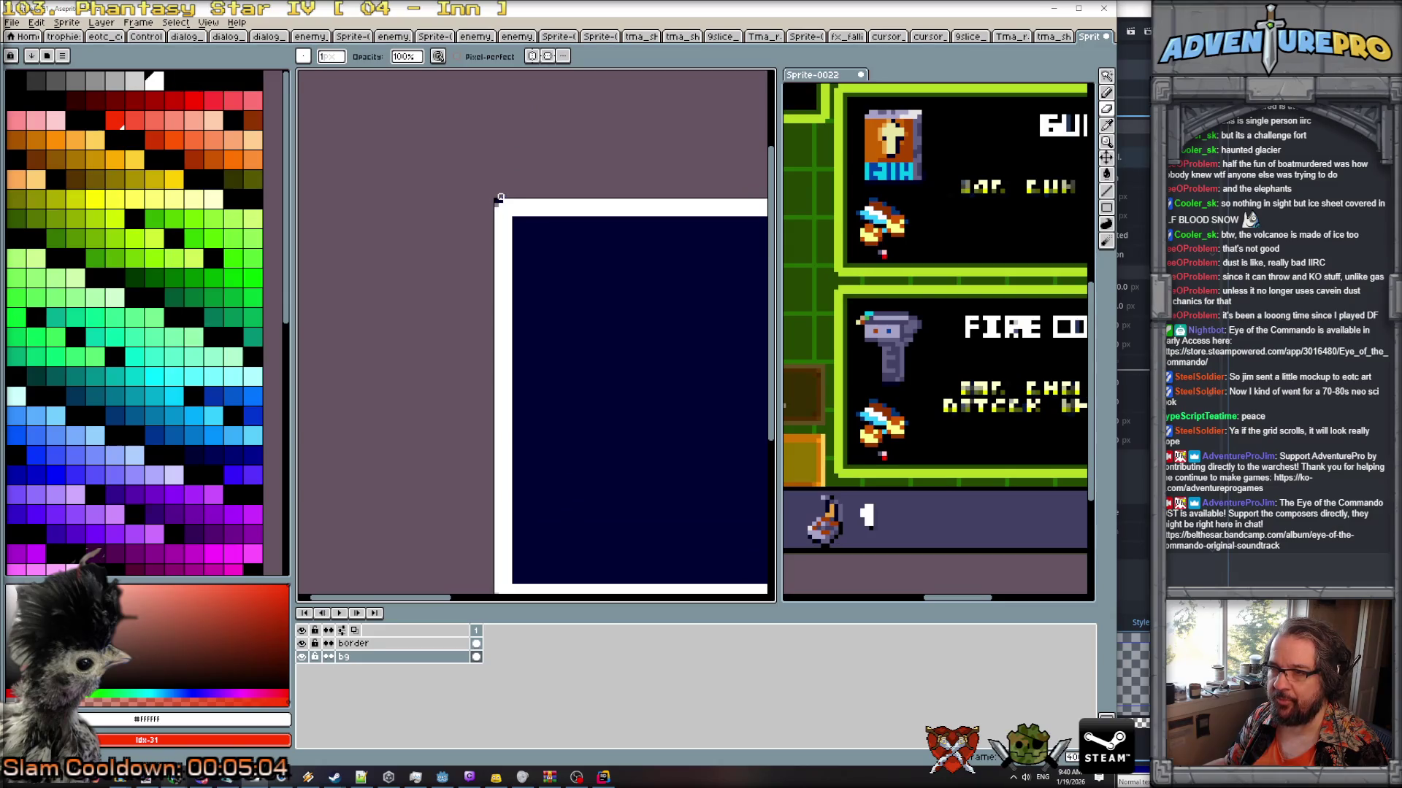
scroll(595, 276, down, 5)
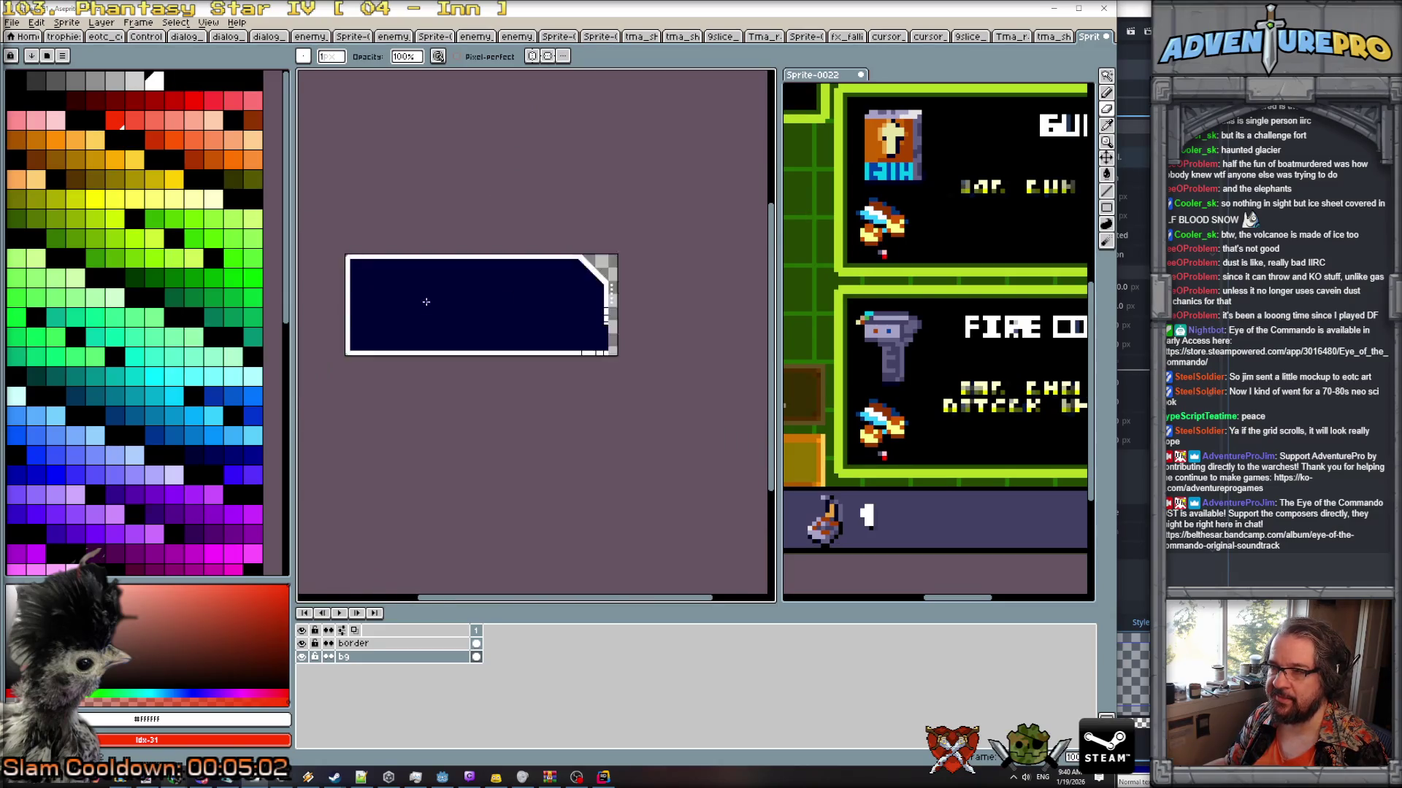
drag(494, 373, 626, 369)
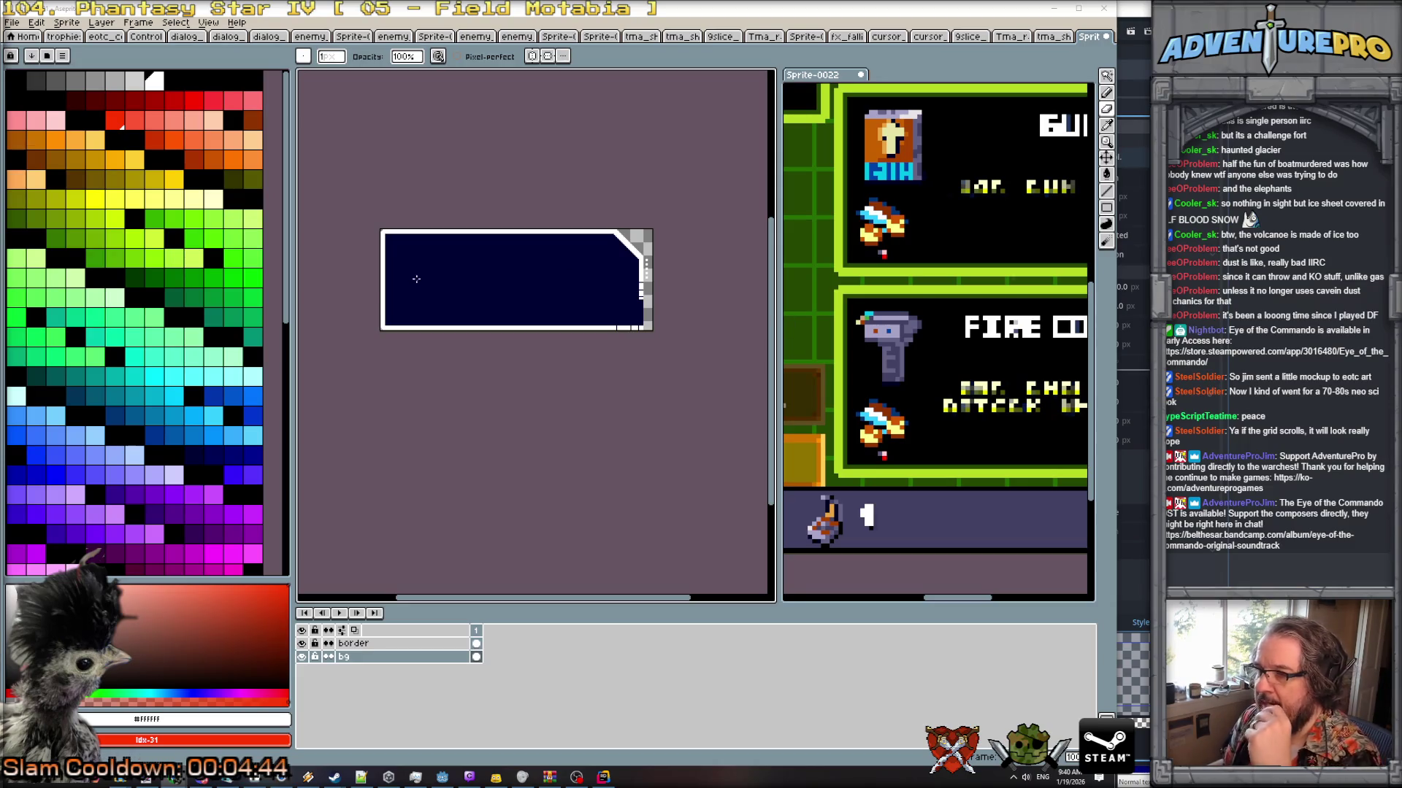
scroll(533, 294, down, 1)
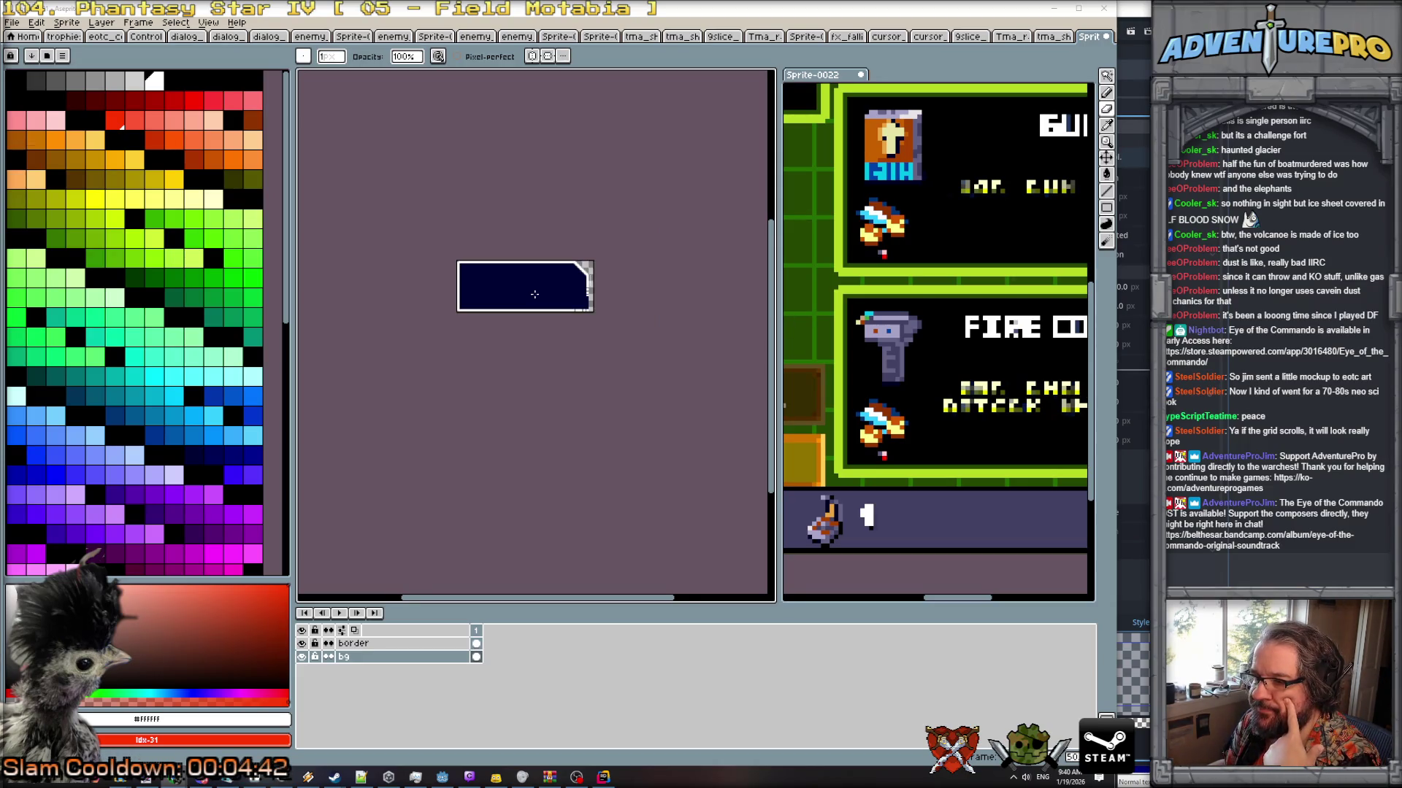
scroll(534, 293, up, 1)
drag(475, 378, 522, 378)
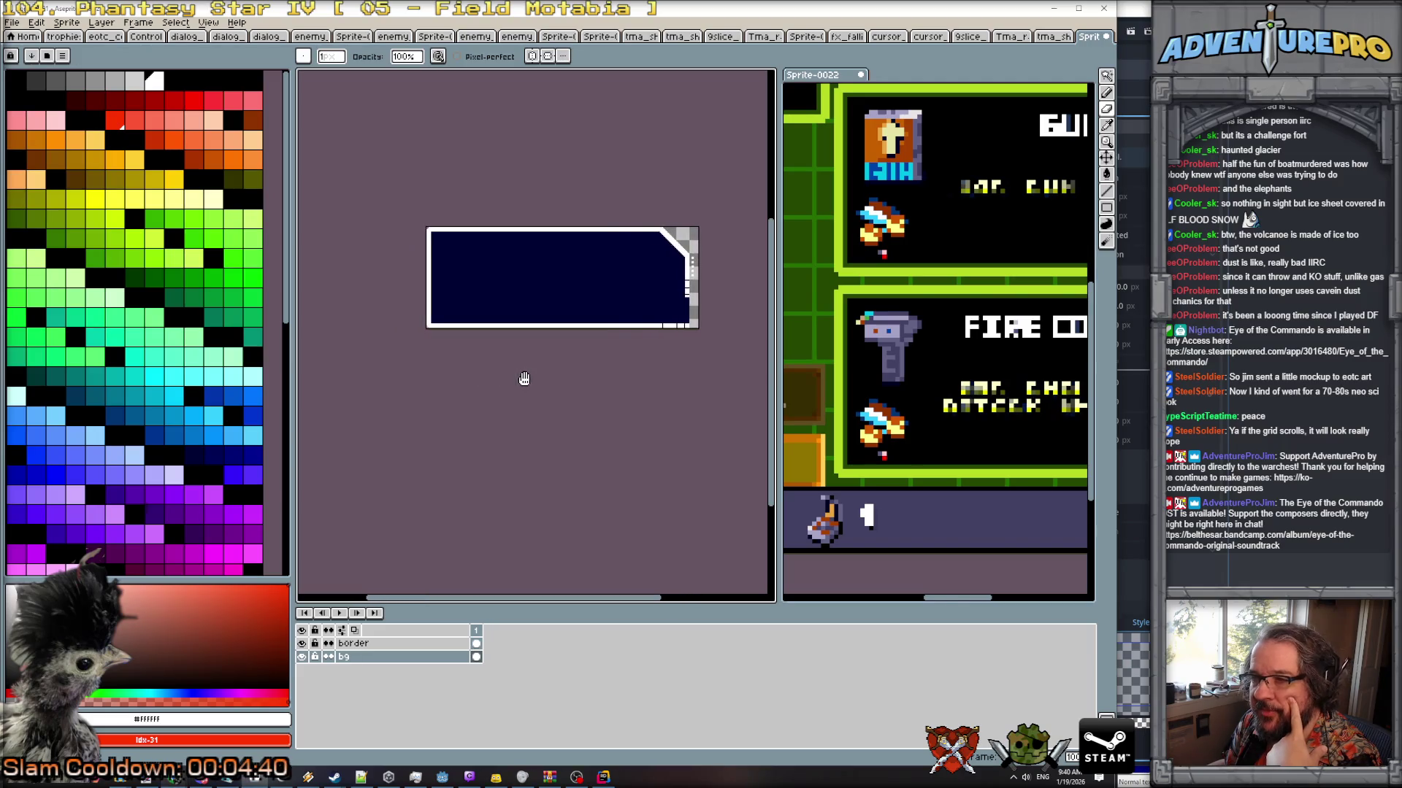
click(12, 22)
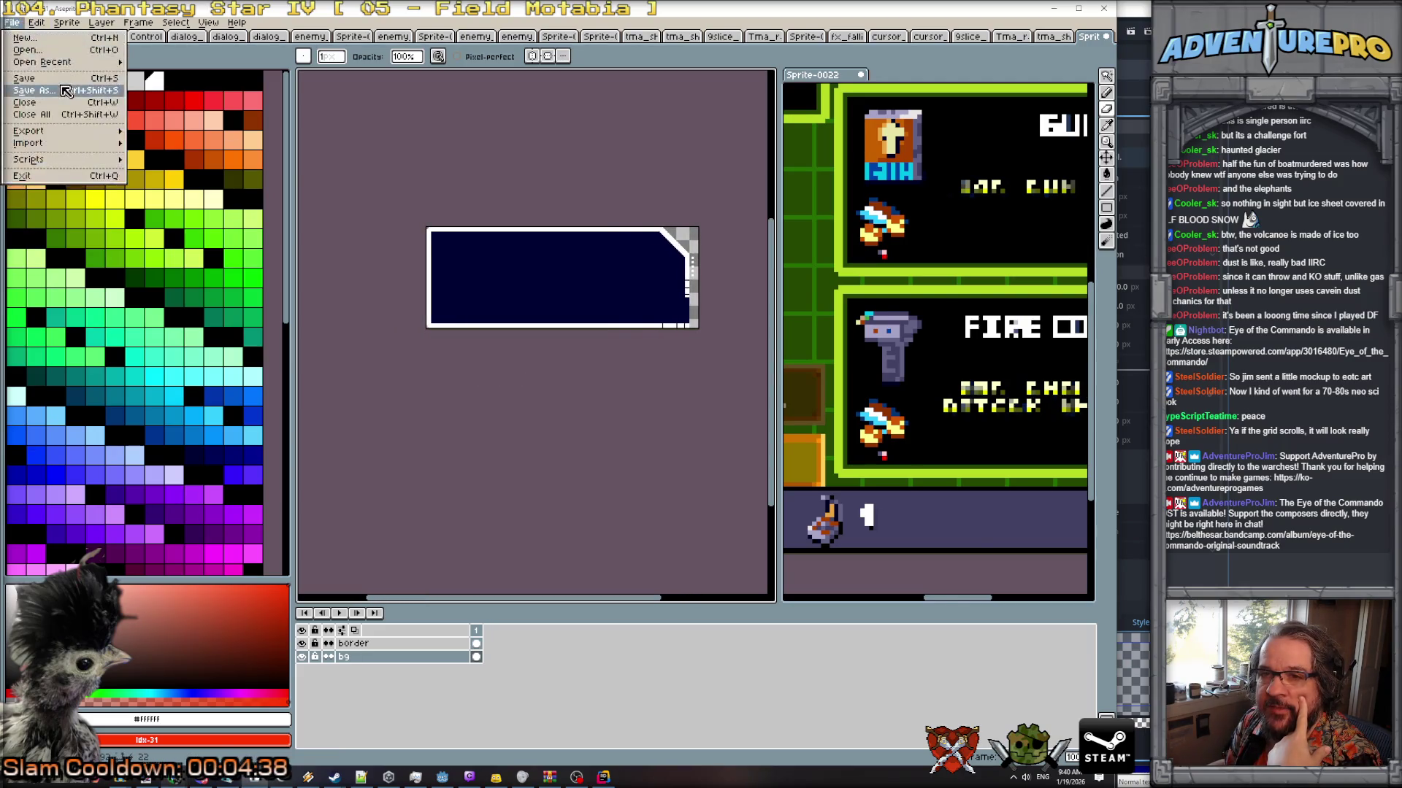
Save the sprite as raid_shop_item_border.aseprite in the eotc scratch folder.
click(33, 95)
click(520, 47)
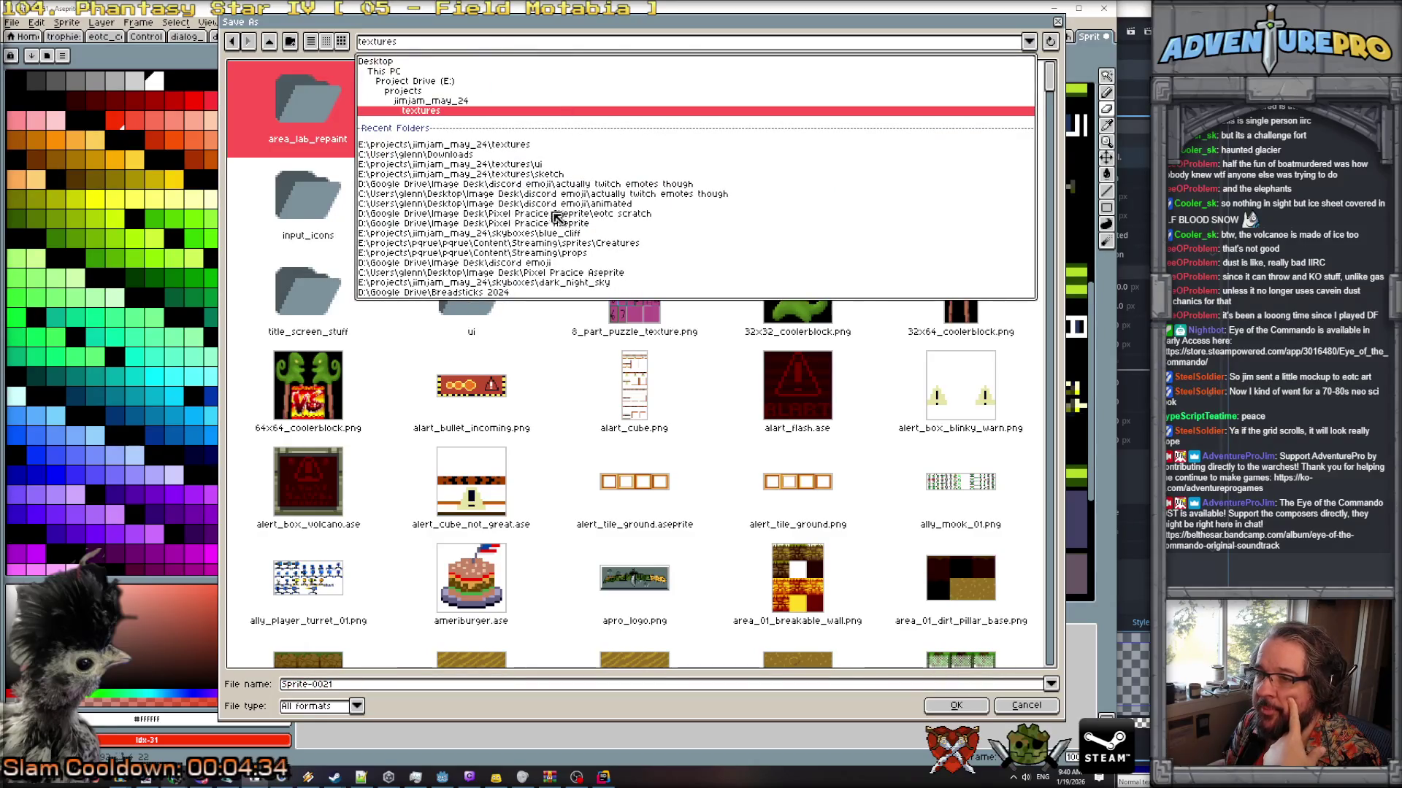
click(621, 214)
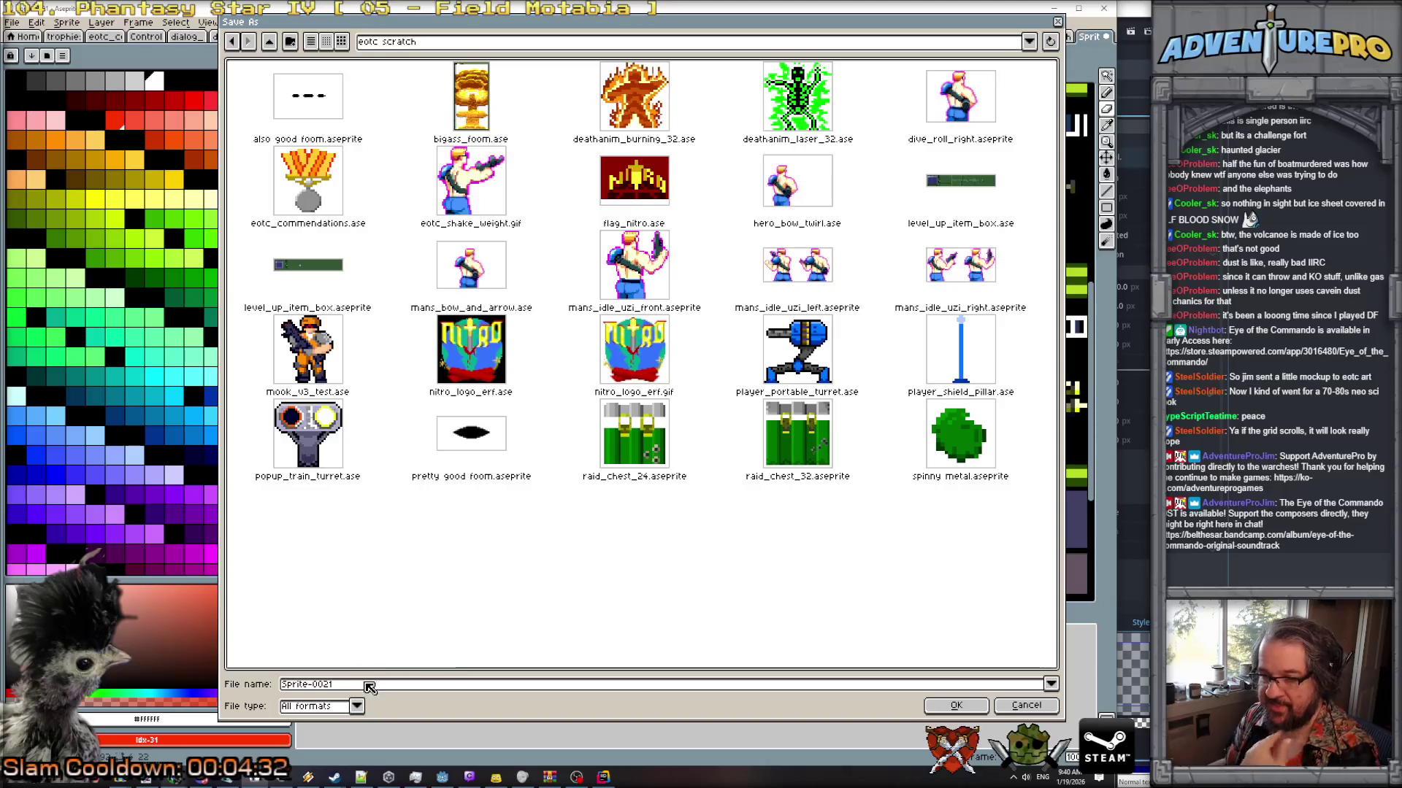
text(raid_shjo)
key(BackSpace)
key(BackSpace)
text(oborder)
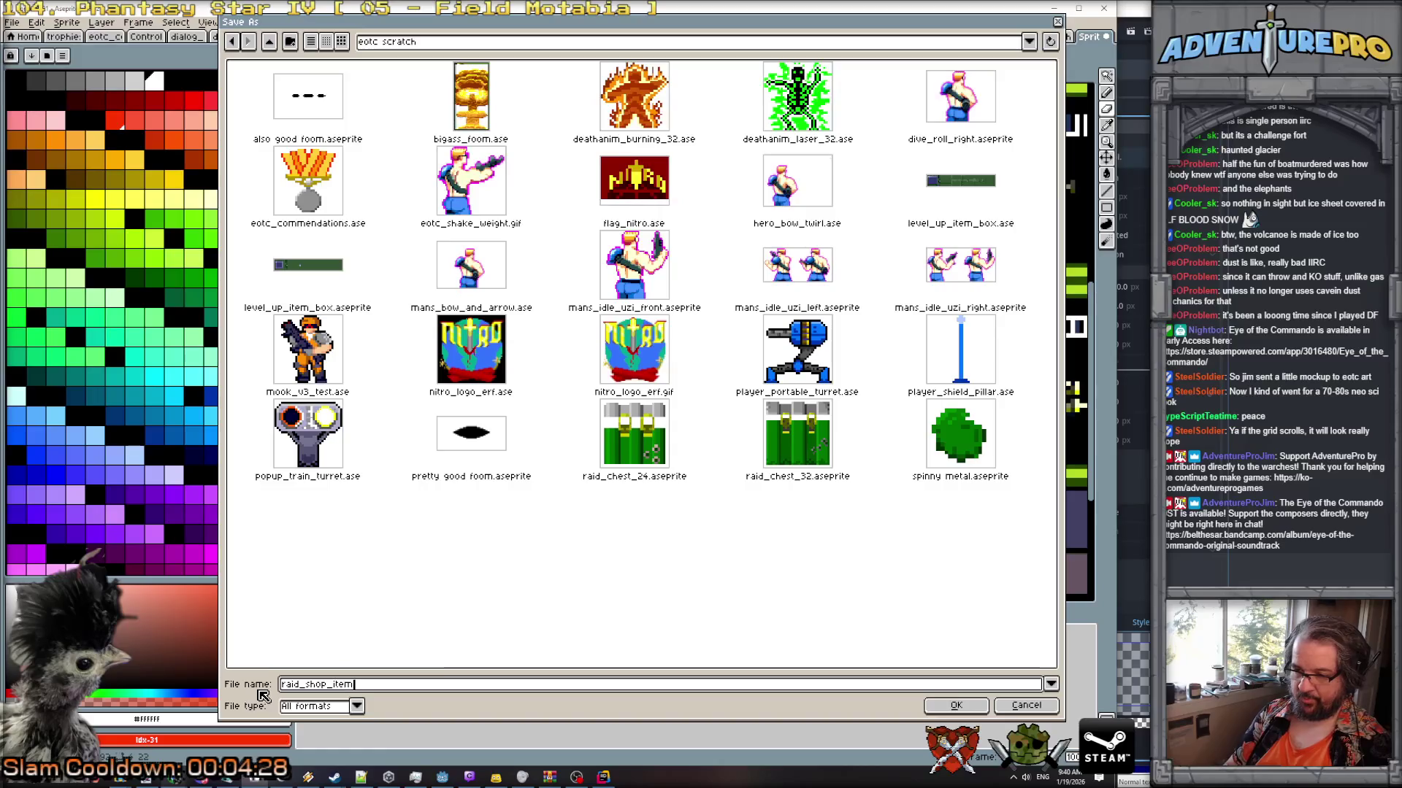
key(Return)
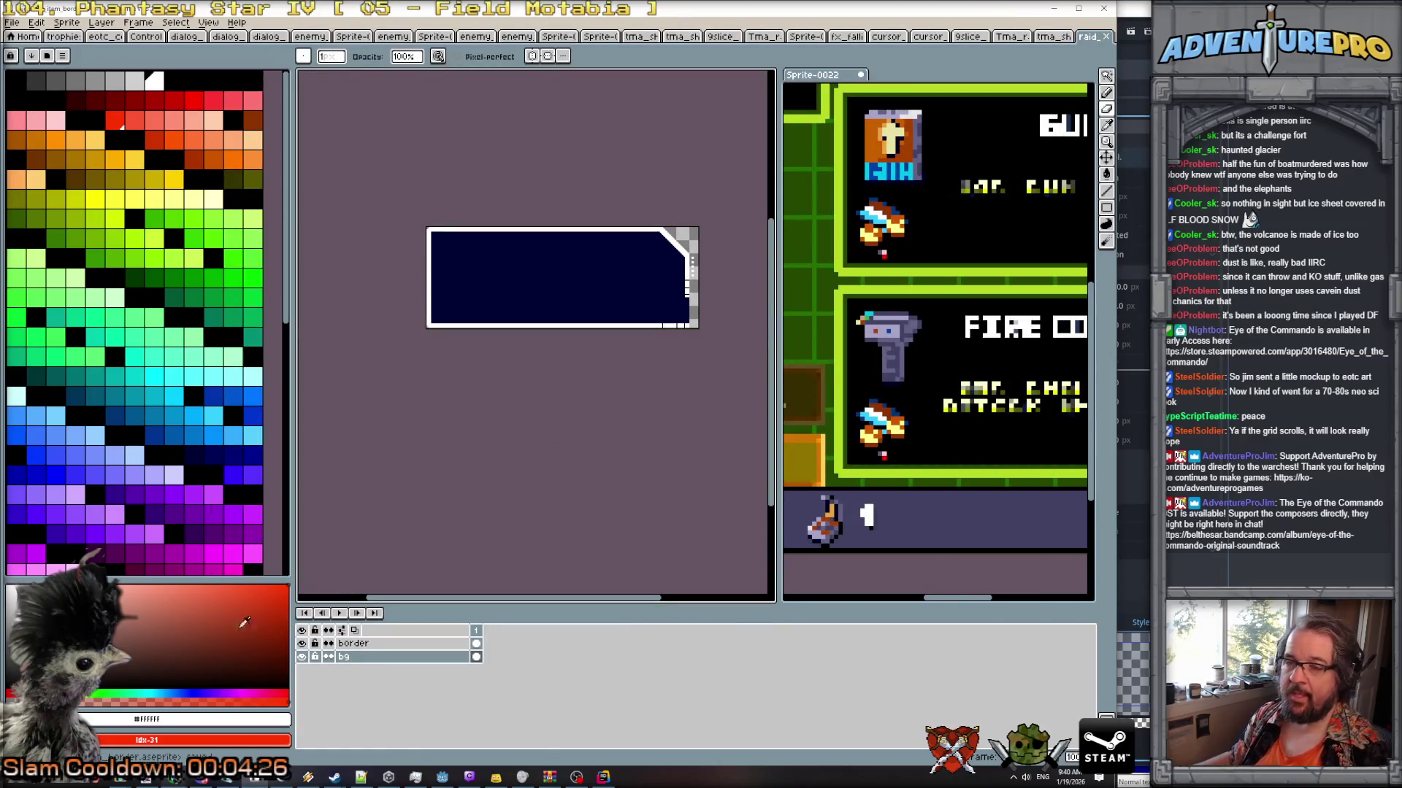
Start another Save As, browsing Downloads and the textures ui folder with PNG format.
click(12, 22)
click(30, 89)
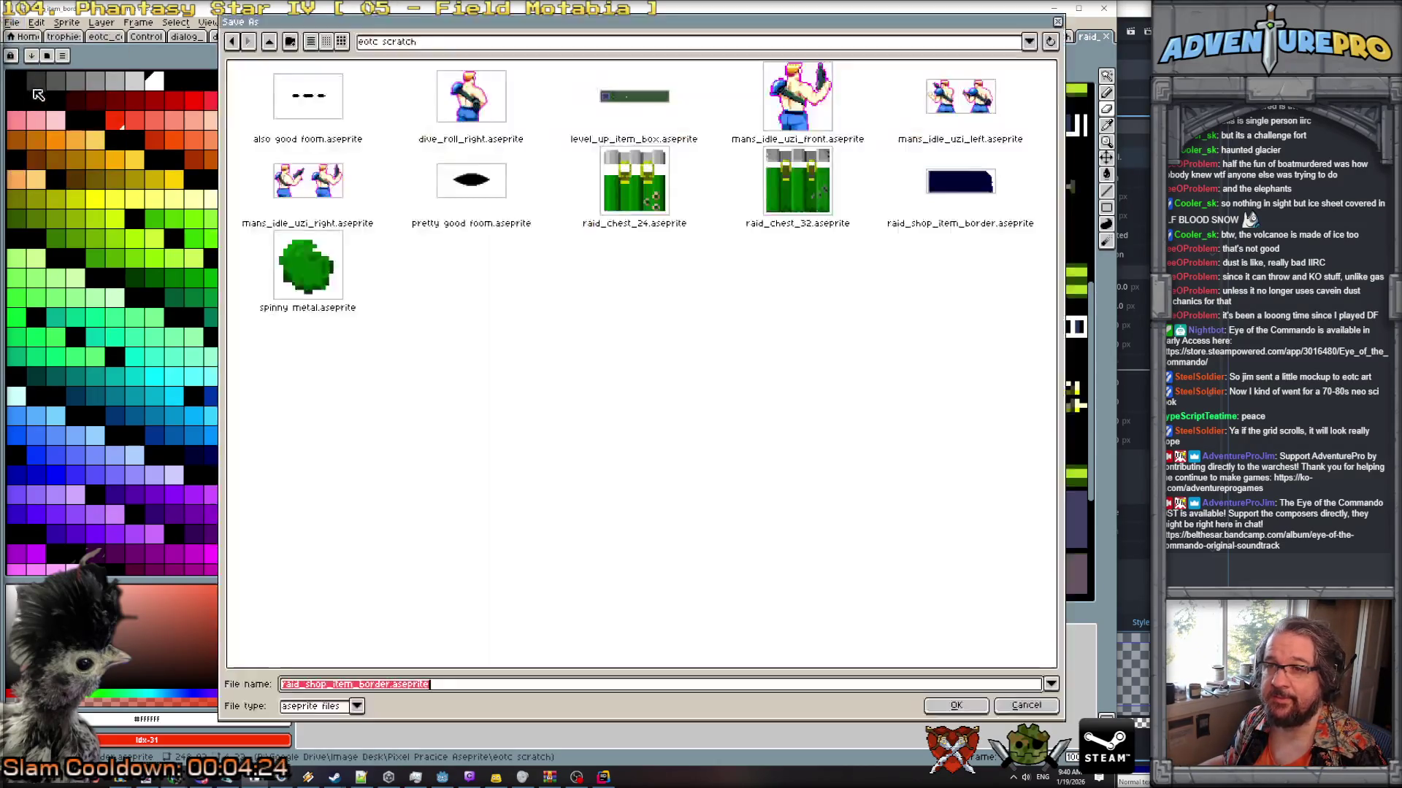
click(403, 43)
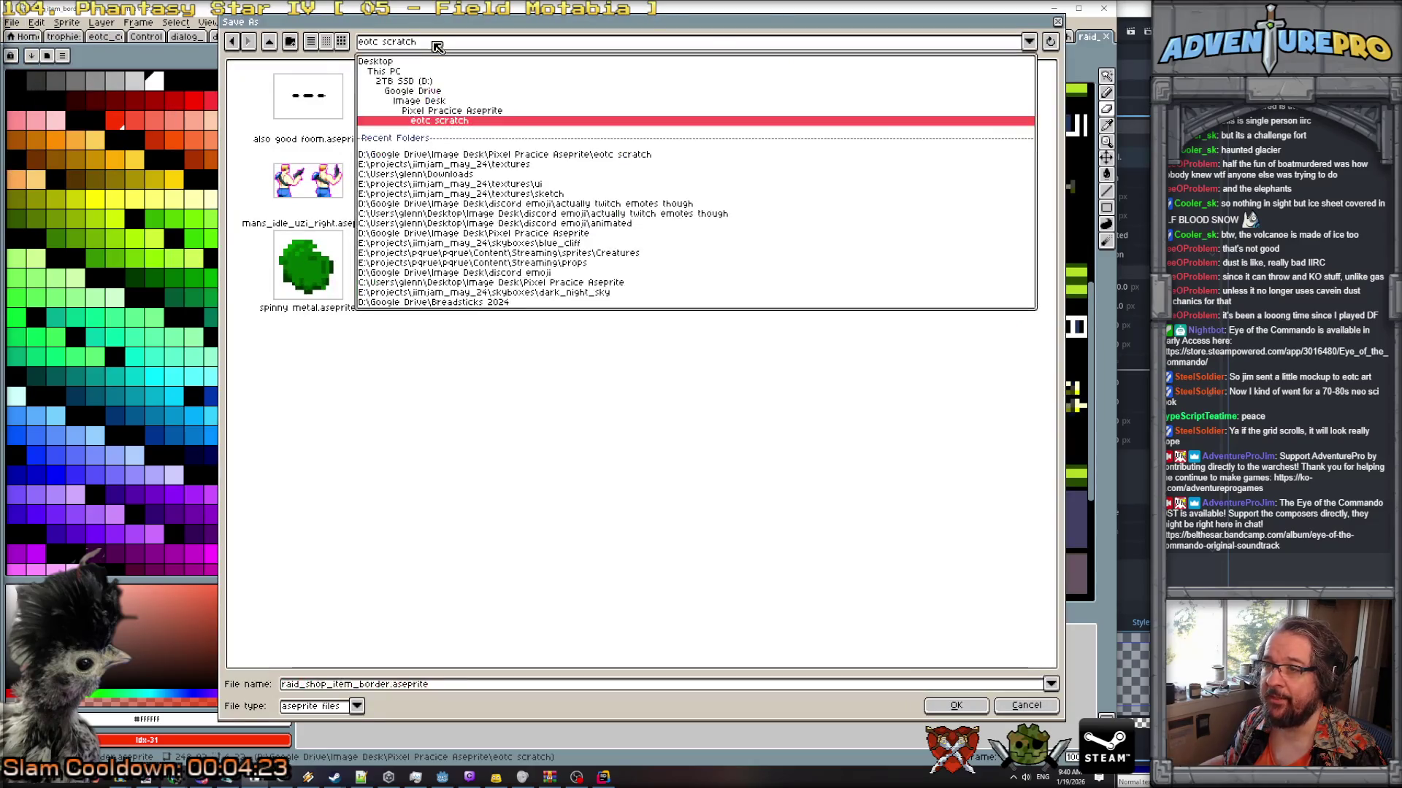
click(524, 175)
click(505, 175)
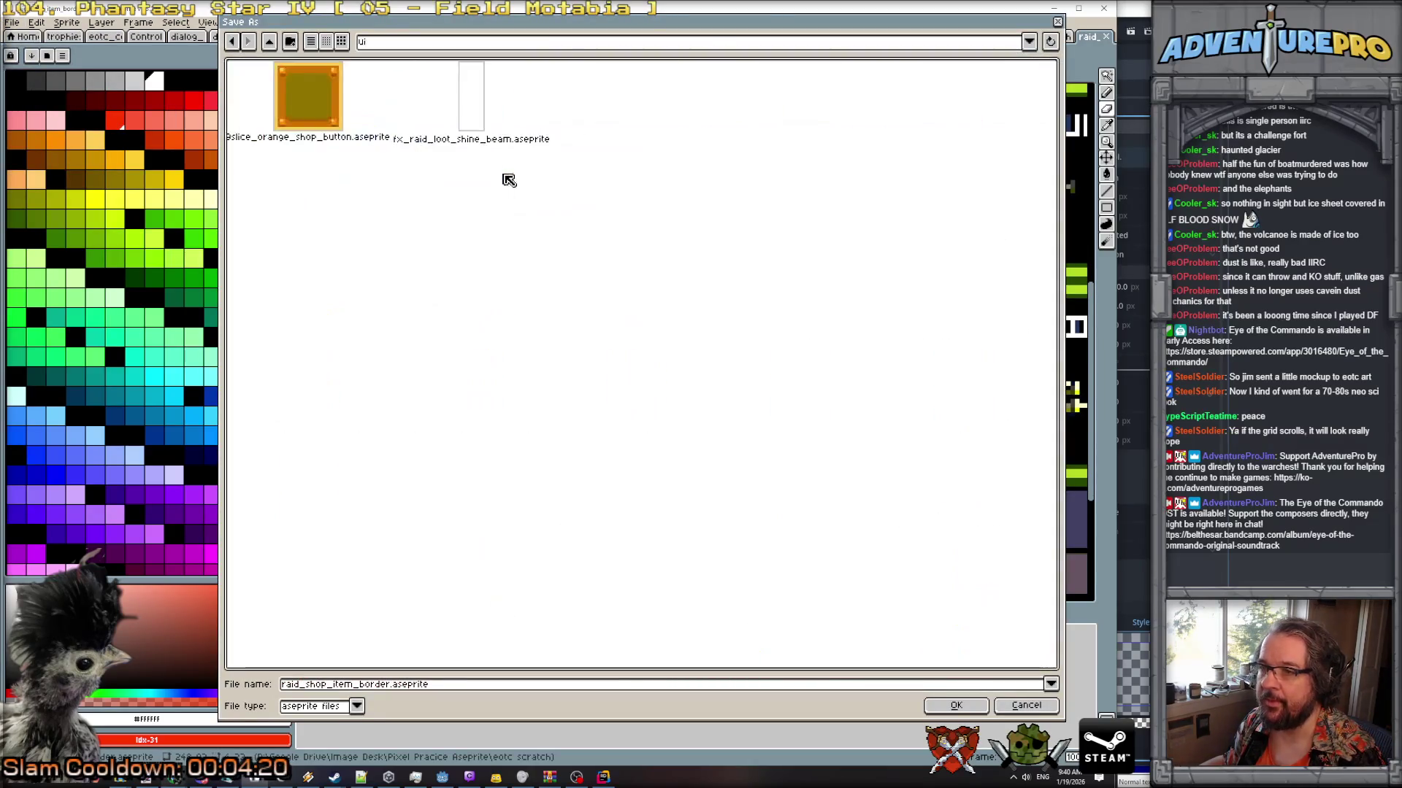
click(357, 707)
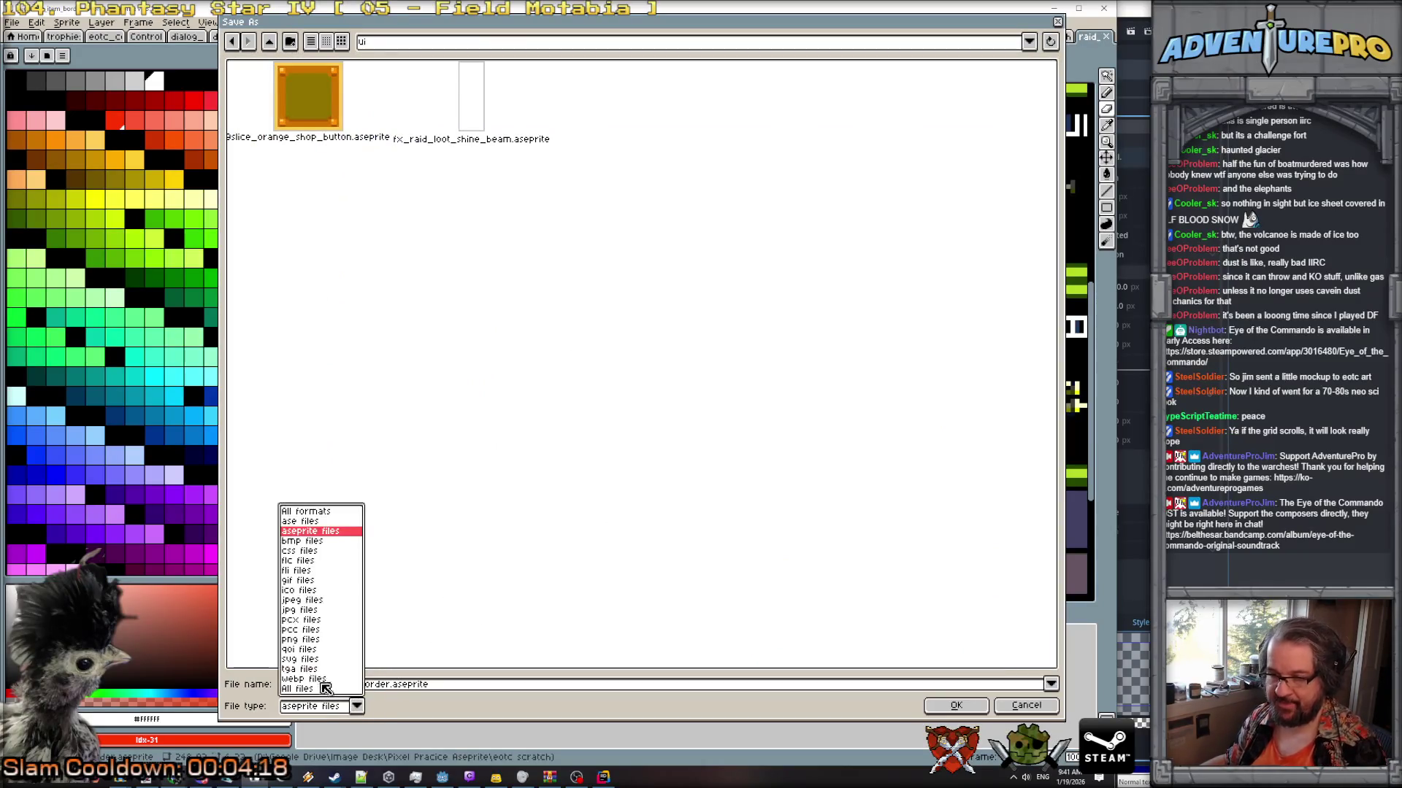
click(309, 645)
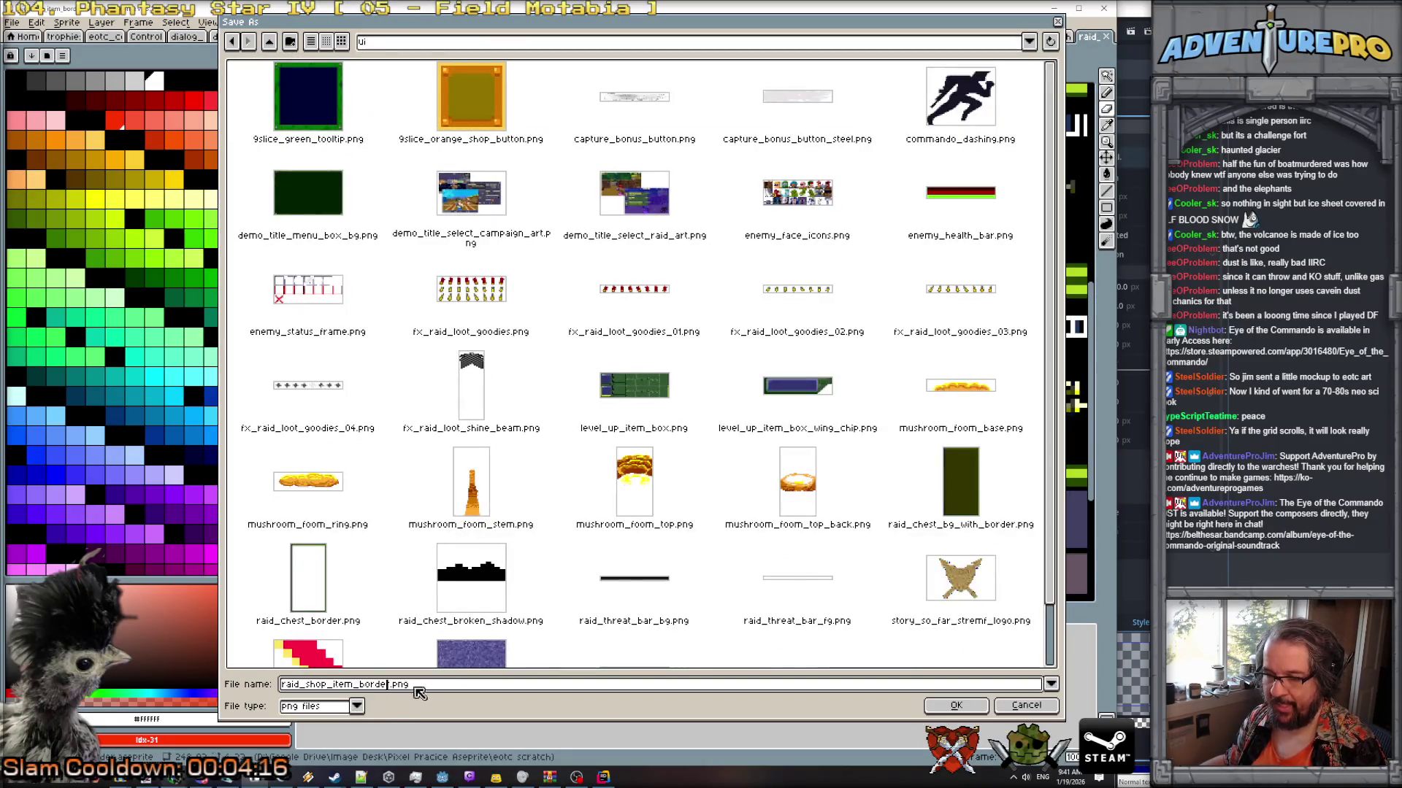
Cancel that save and hide the bg layer so only the border shows.
click(1026, 705)
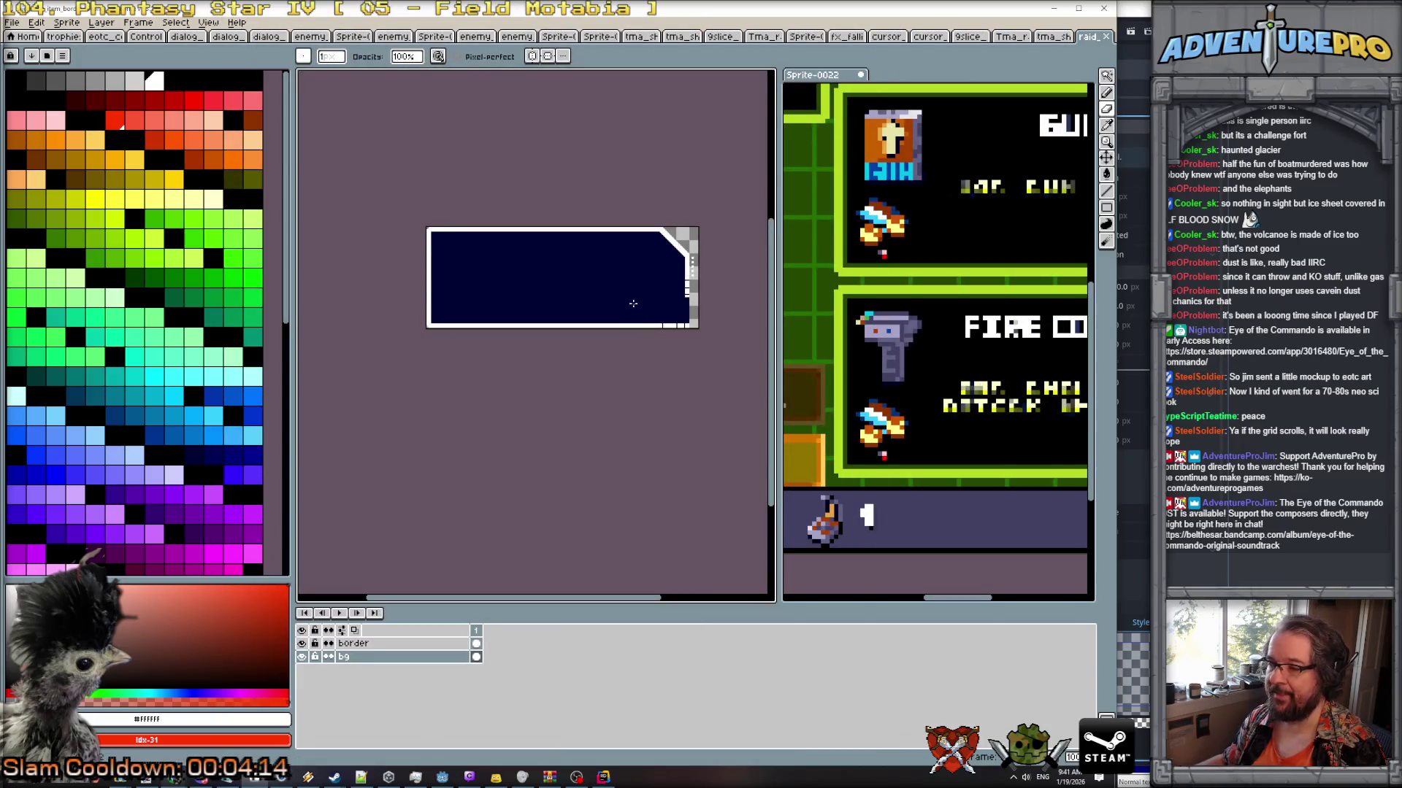
click(302, 657)
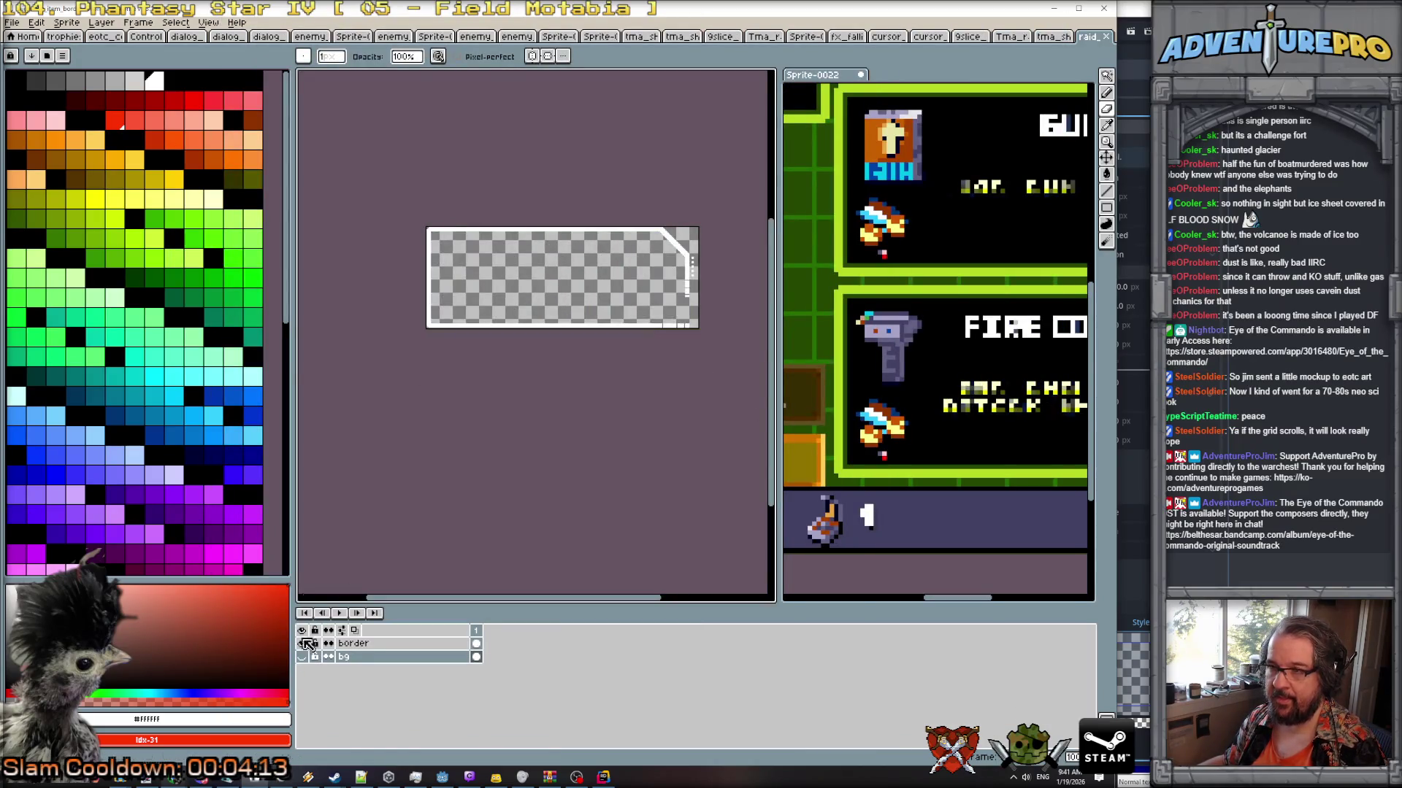
click(13, 22)
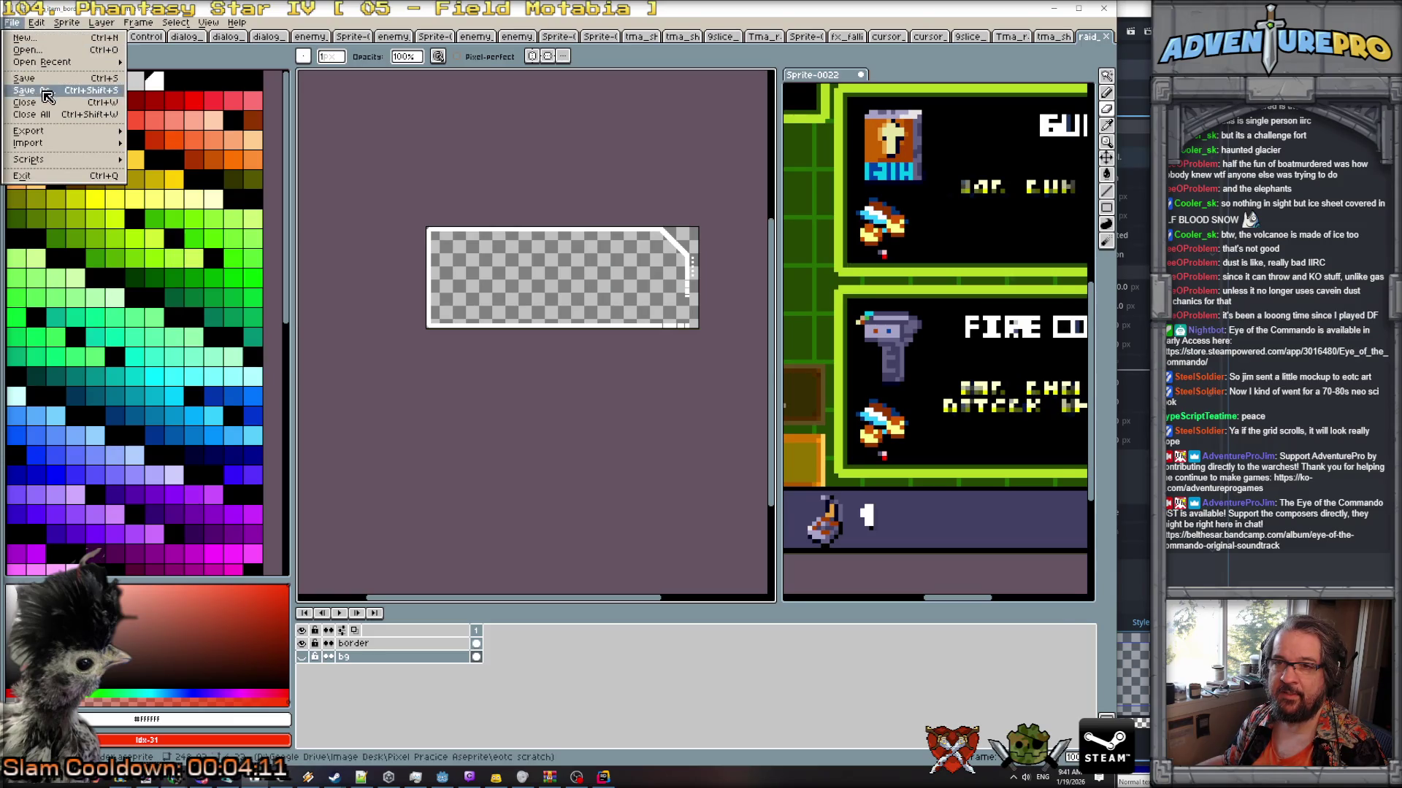
Export the border as raid_shop_item_border.png, accepting the PNG format warning.
click(43, 91)
click(406, 685)
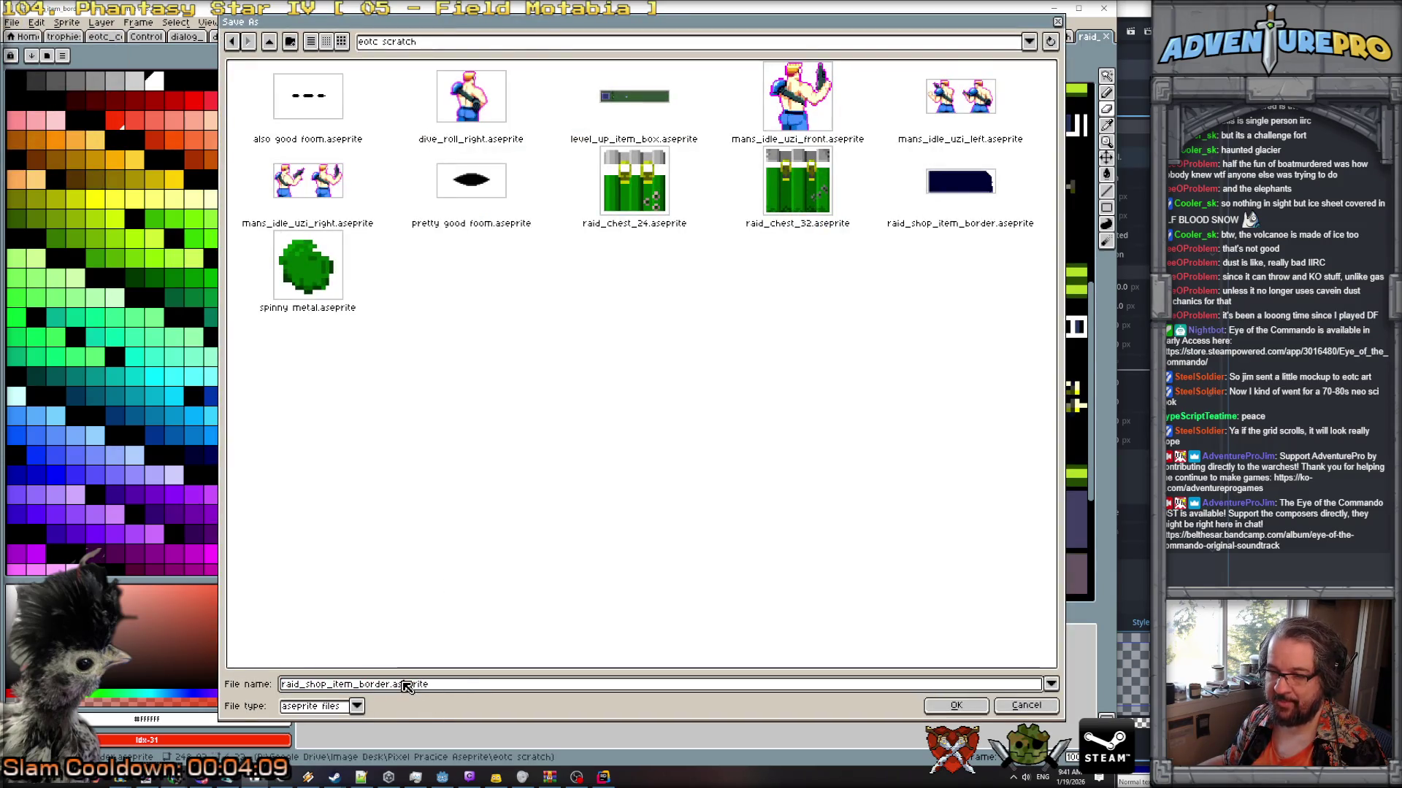
double_click(406, 685)
text(png)
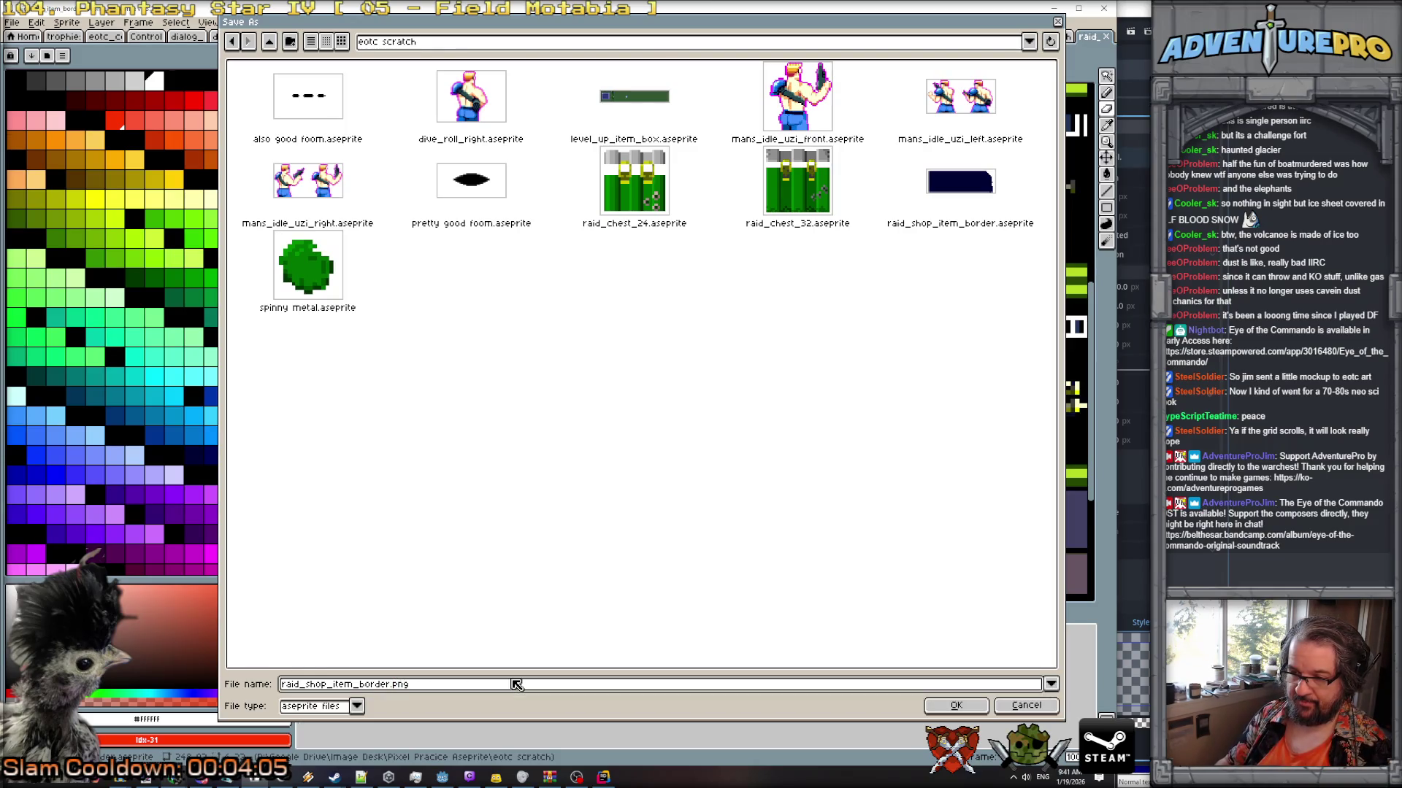
key(Return)
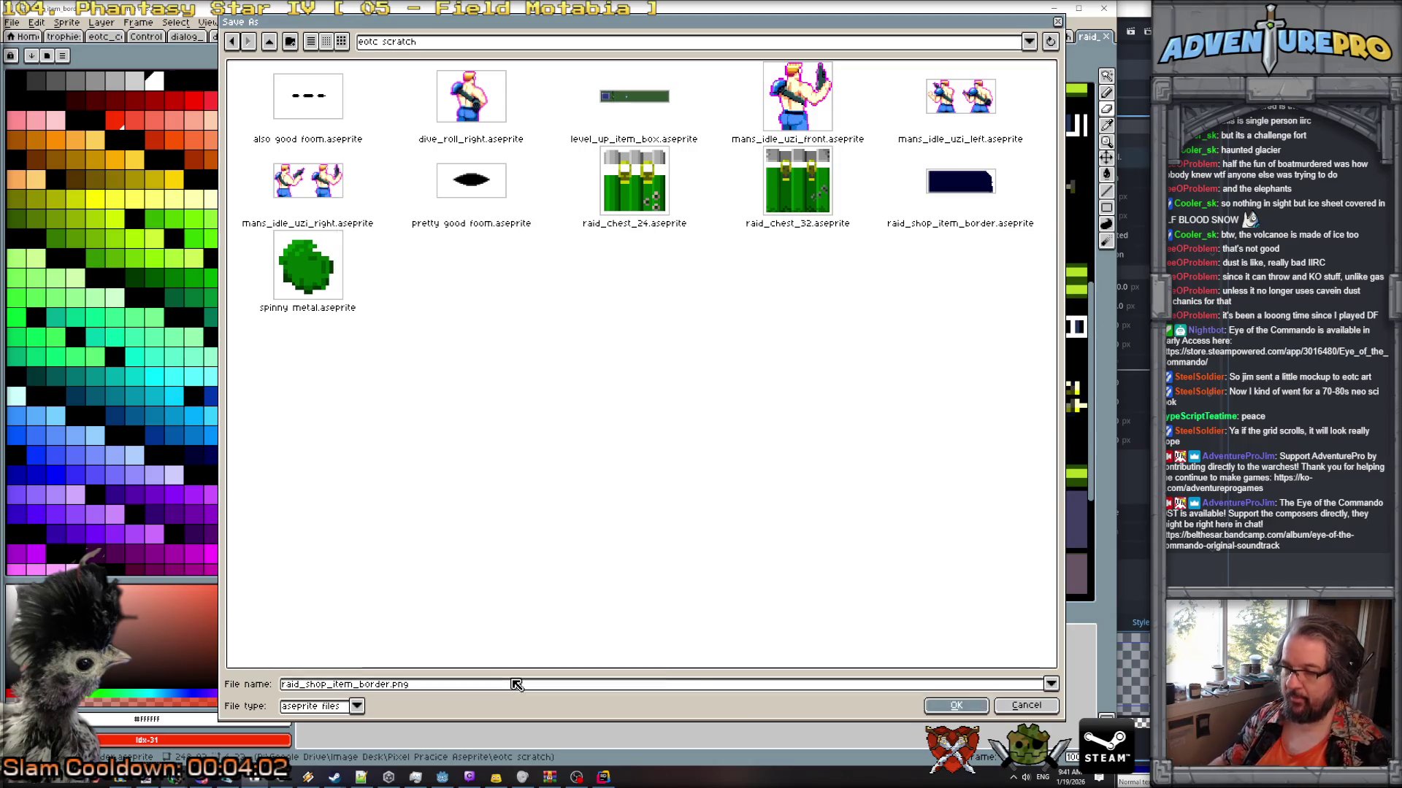
click(522, 459)
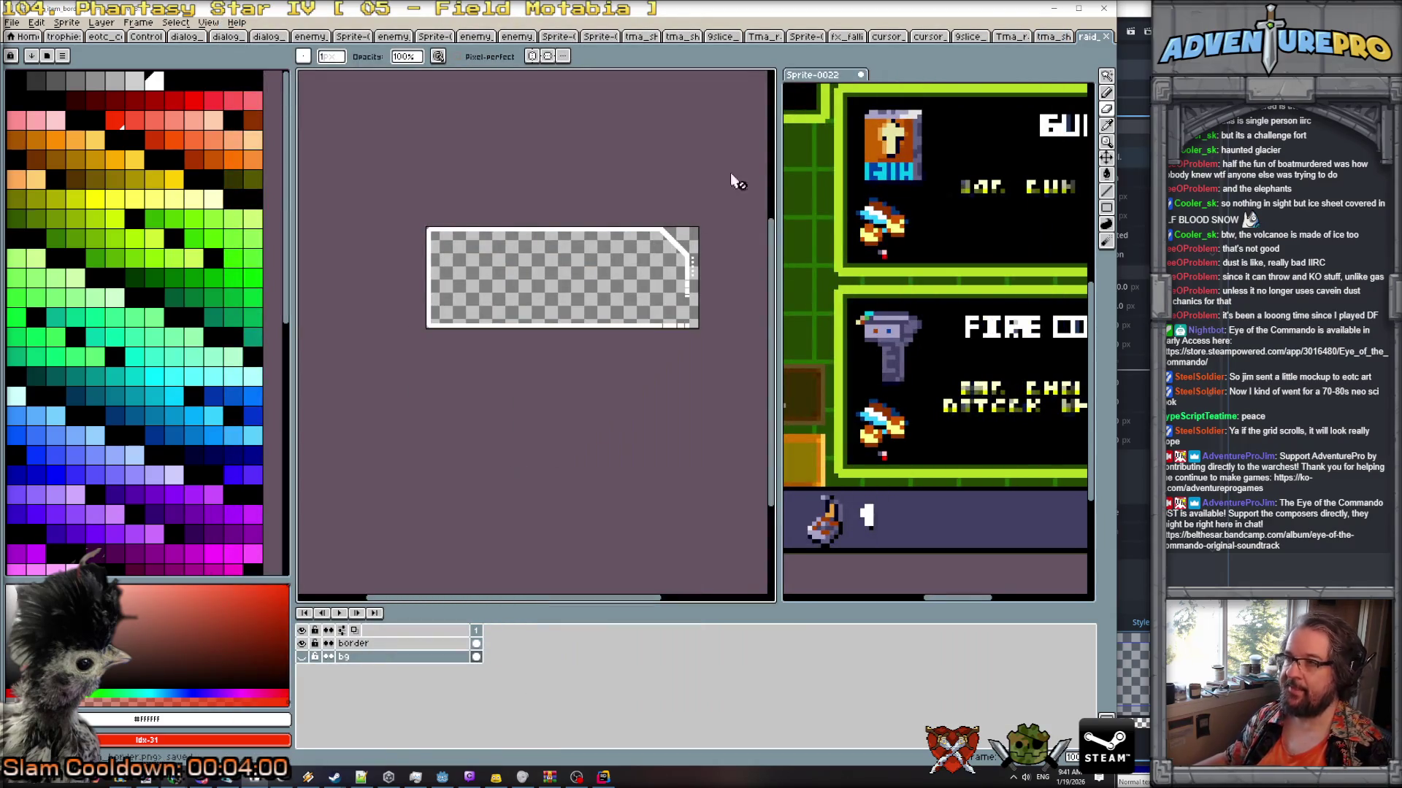
Show only the navy bg layer, export it as raid_shop_item_bg.png, then minimize Aseprite.
click(302, 643)
click(301, 656)
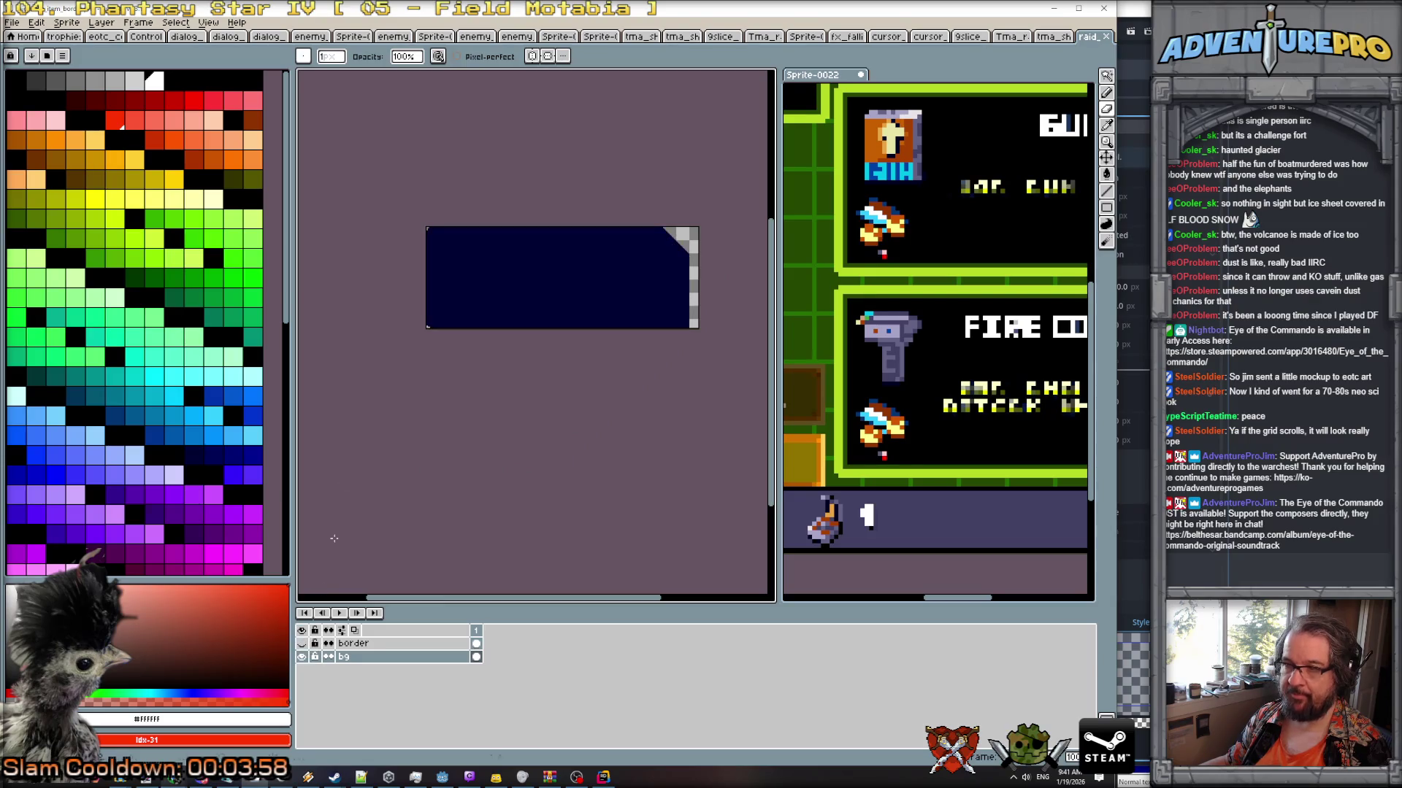
click(13, 22)
click(49, 92)
click(369, 686)
double_click(368, 684)
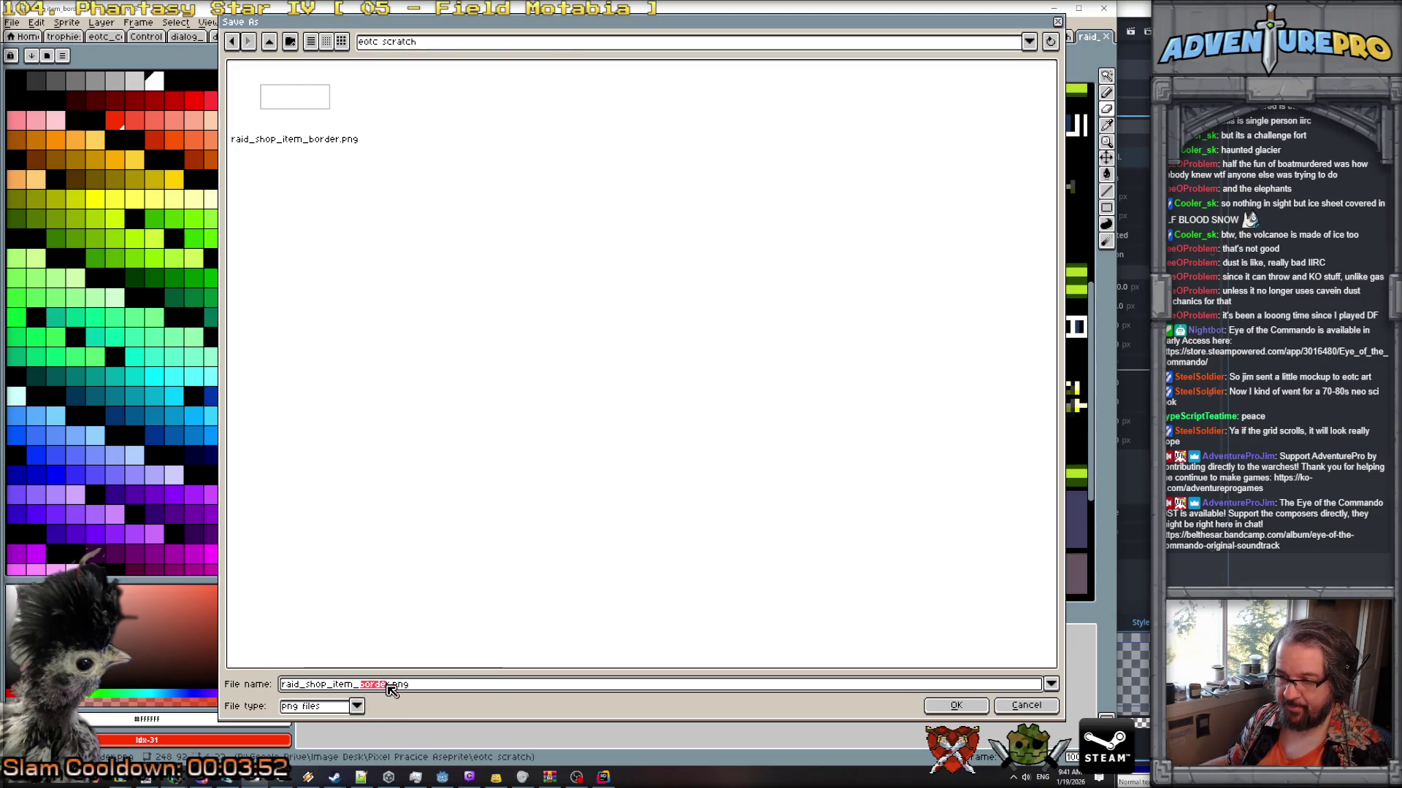
text(bg)
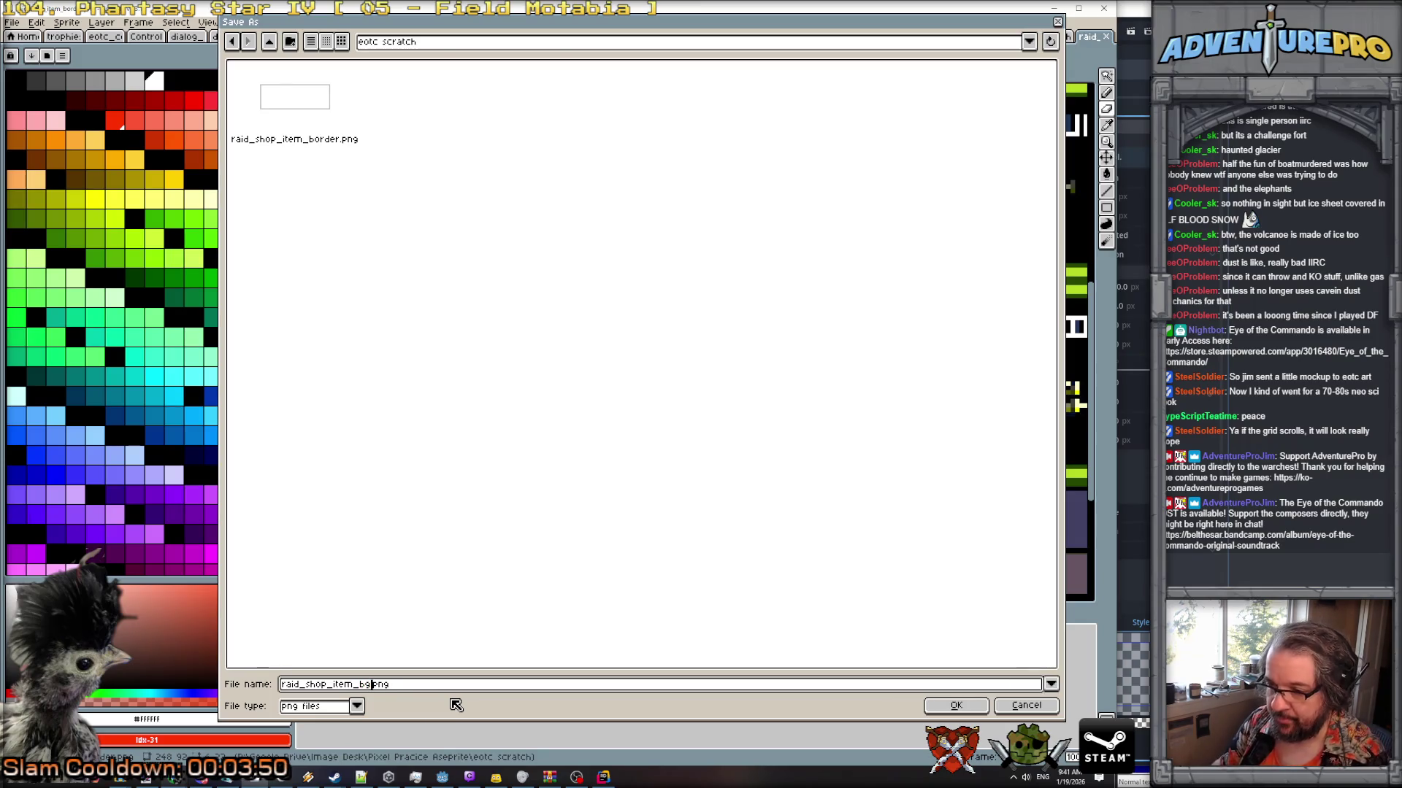
key(Return)
click(522, 460)
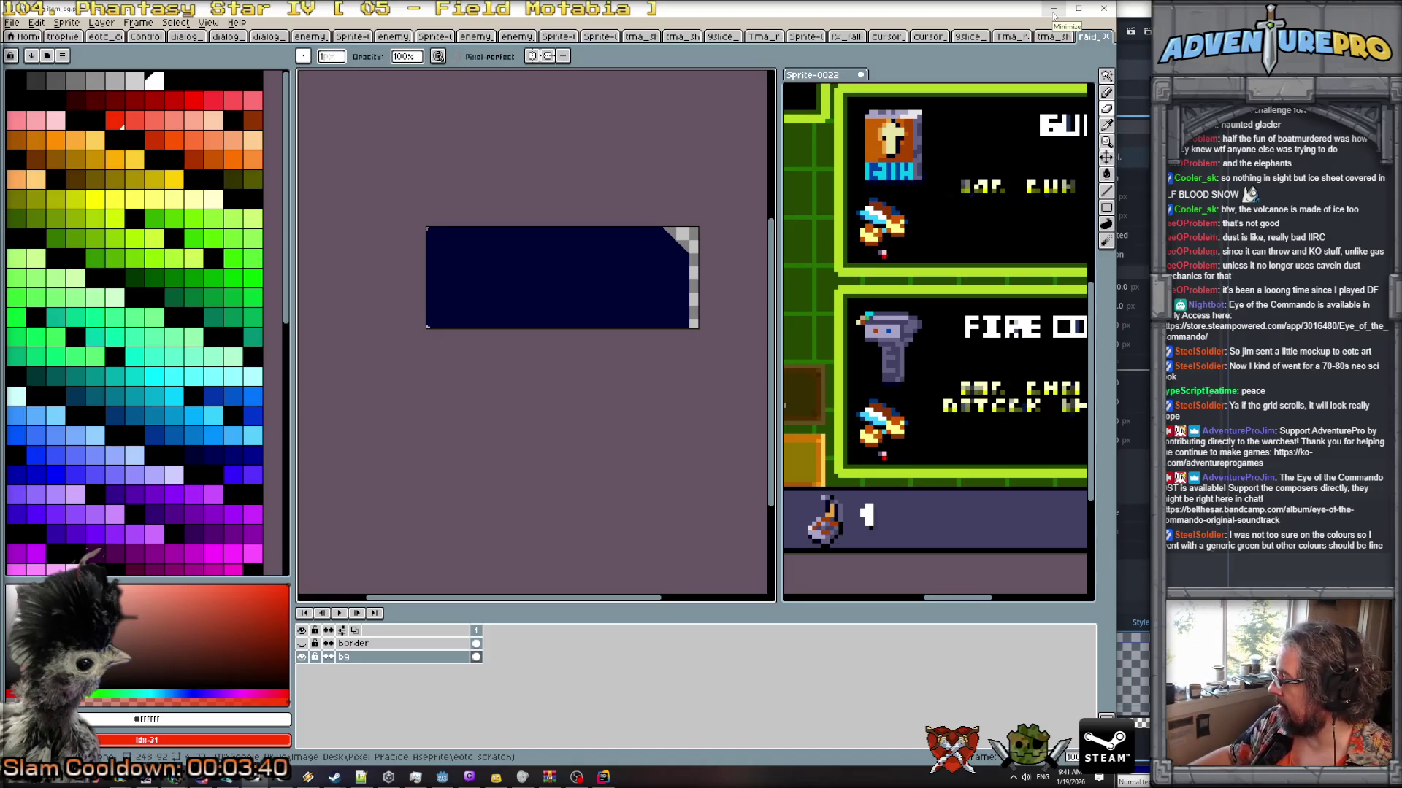
click(1054, 13)
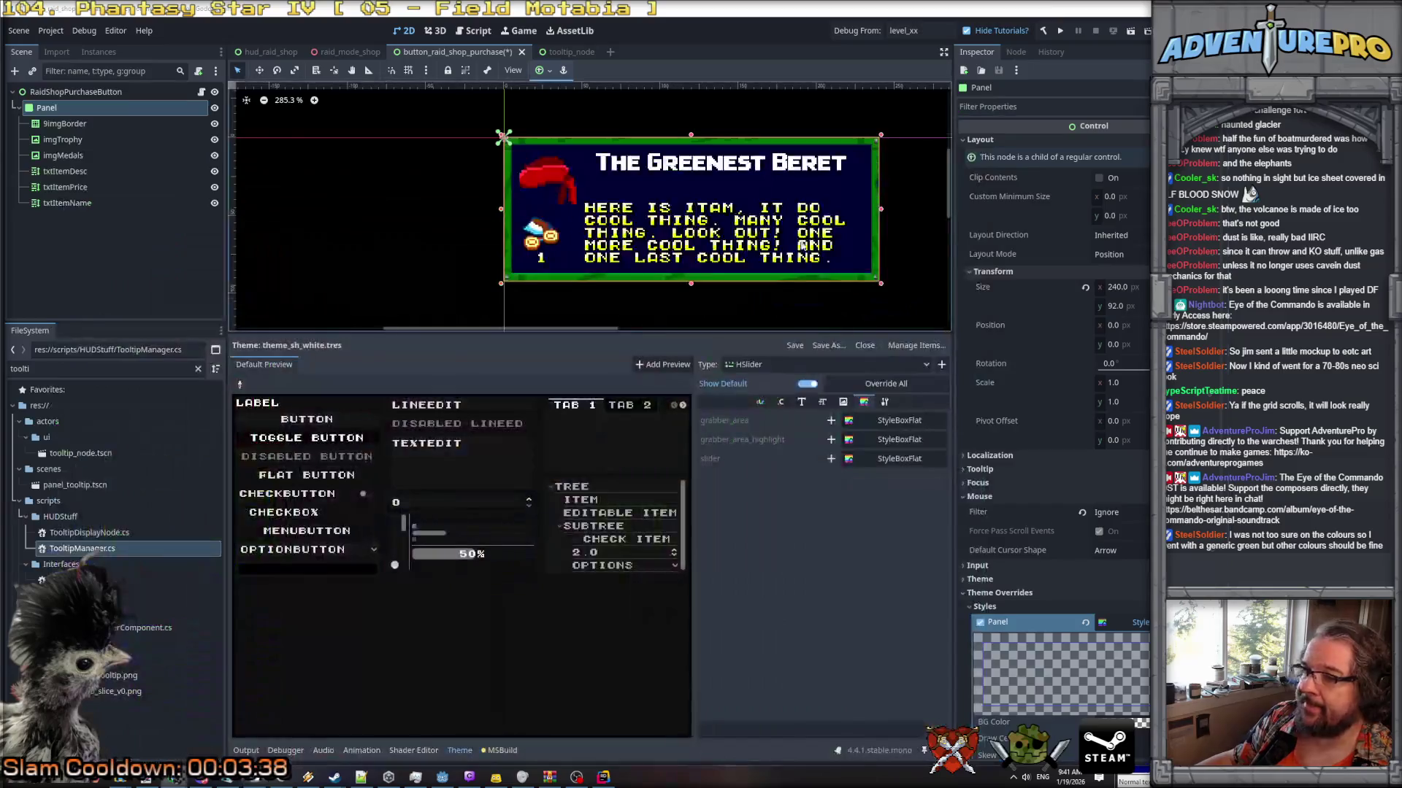
Delete the 9imgBorder node from the purchase button scene.
scroll(495, 325, right, 3)
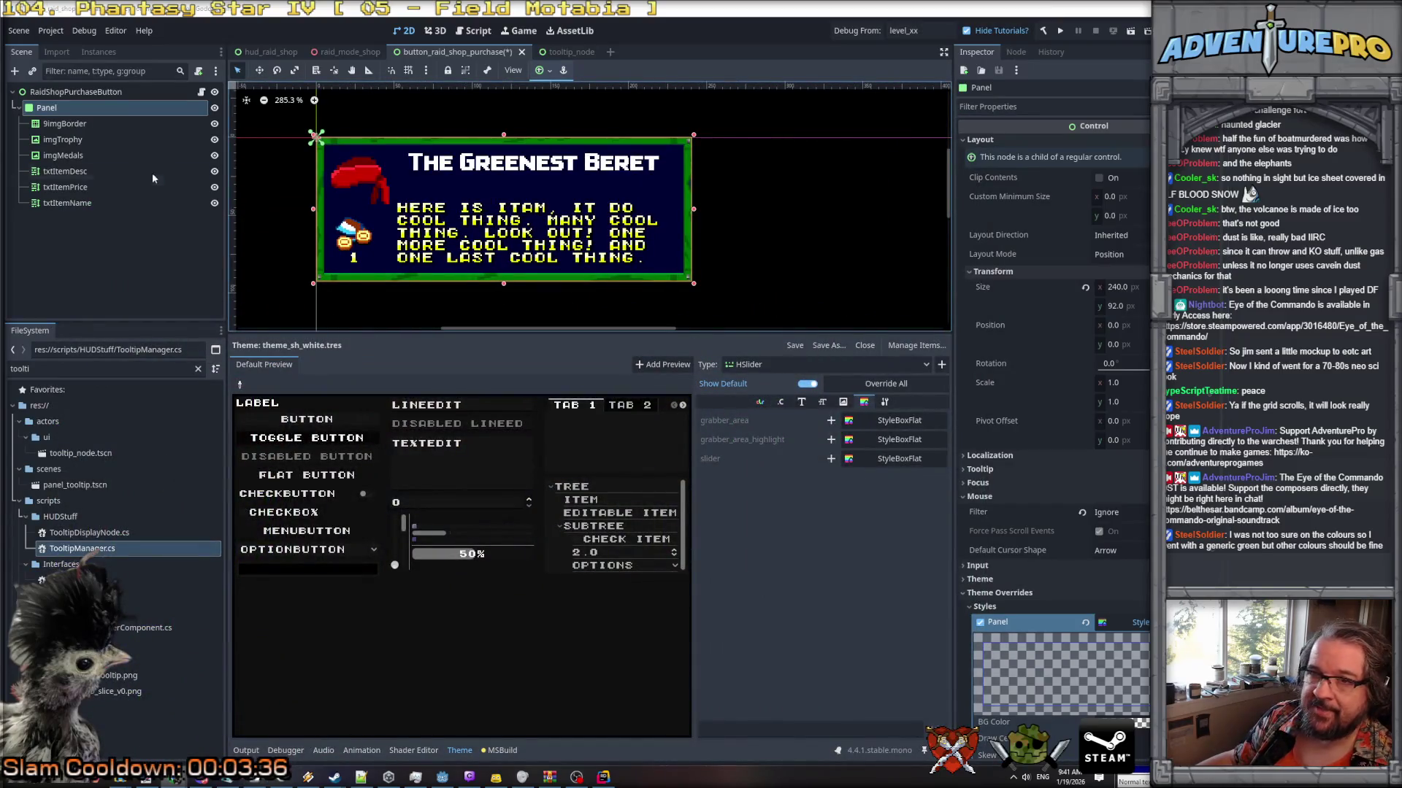
click(83, 125)
key(Delete)
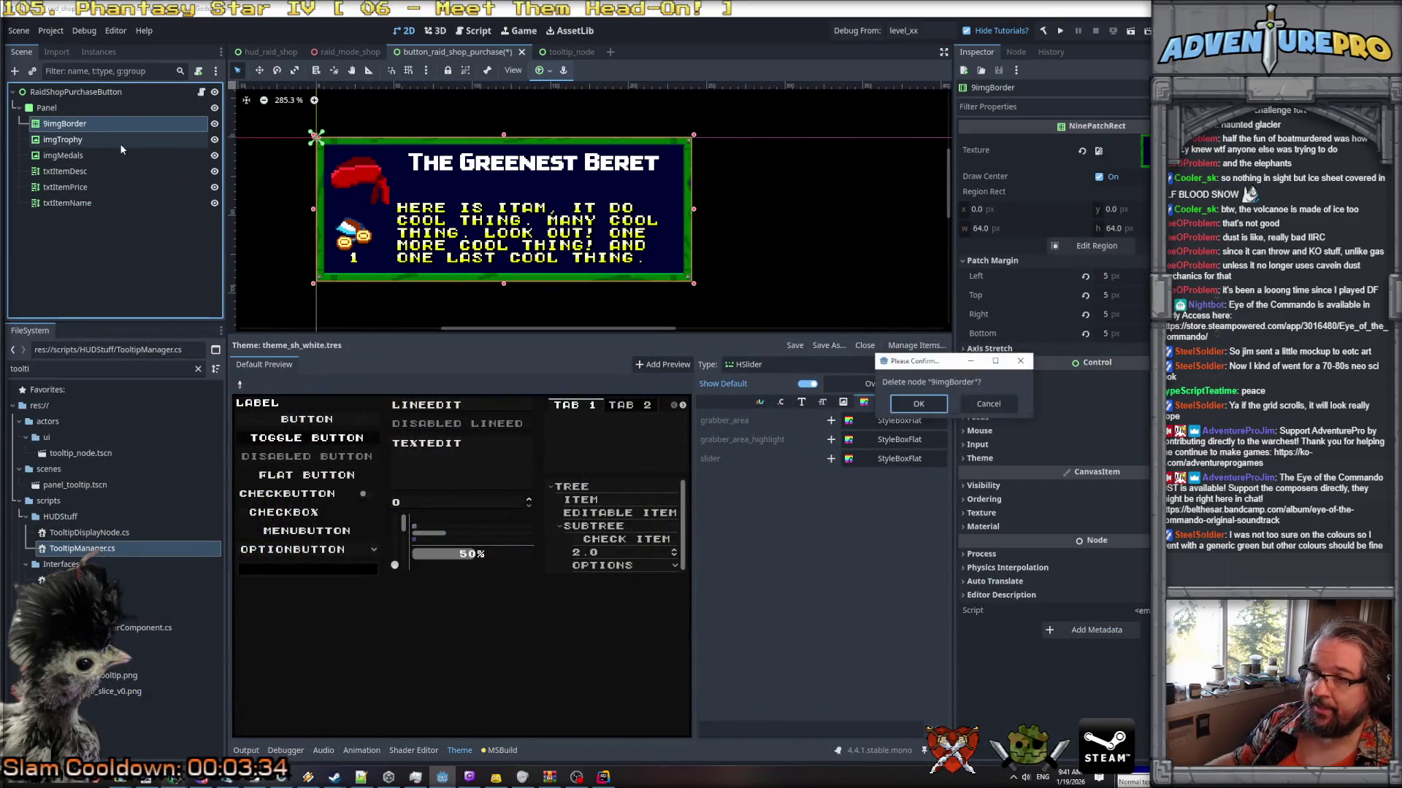
click(921, 404)
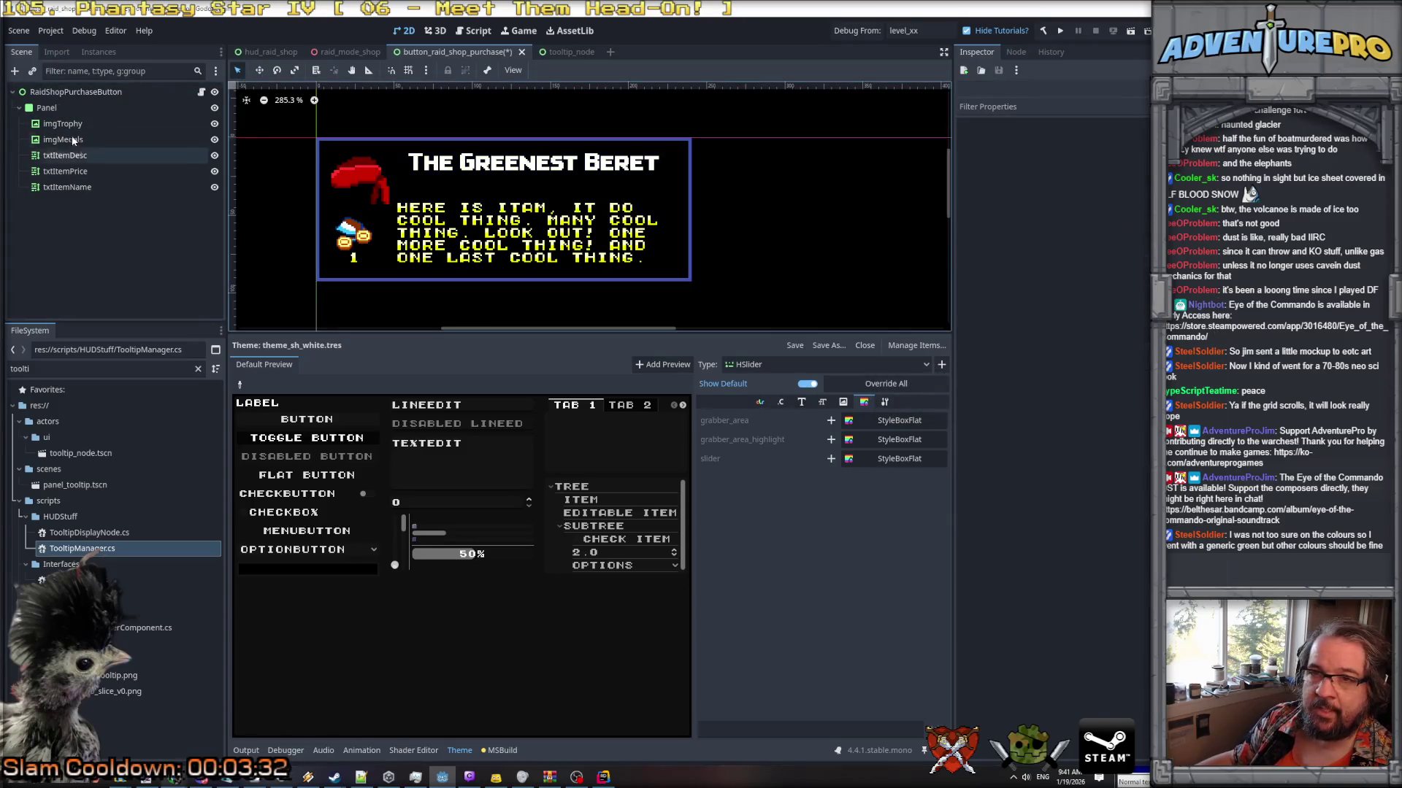
Add a TextureRect named imgBG as the Panel's first child.
click(53, 108)
right_click(53, 108)
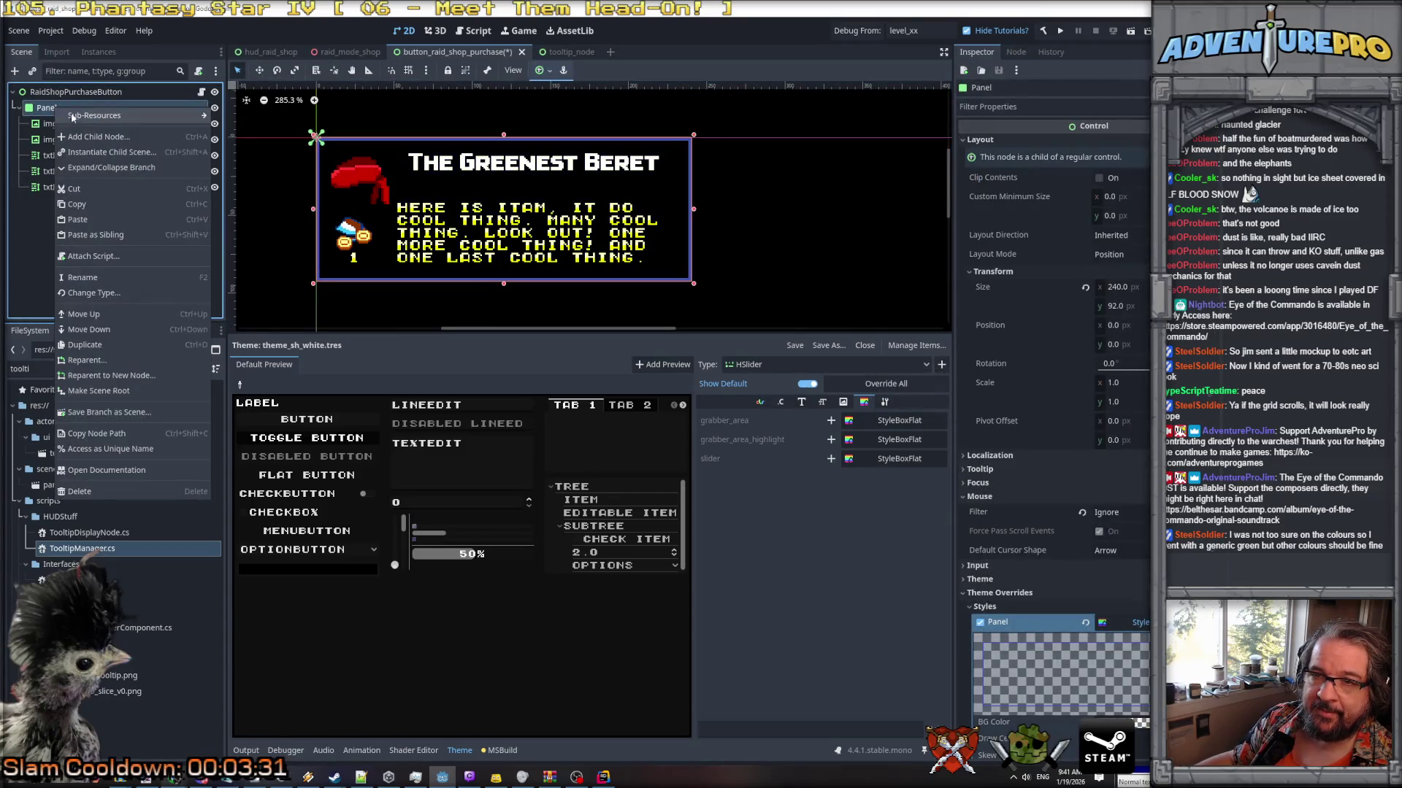
click(112, 137)
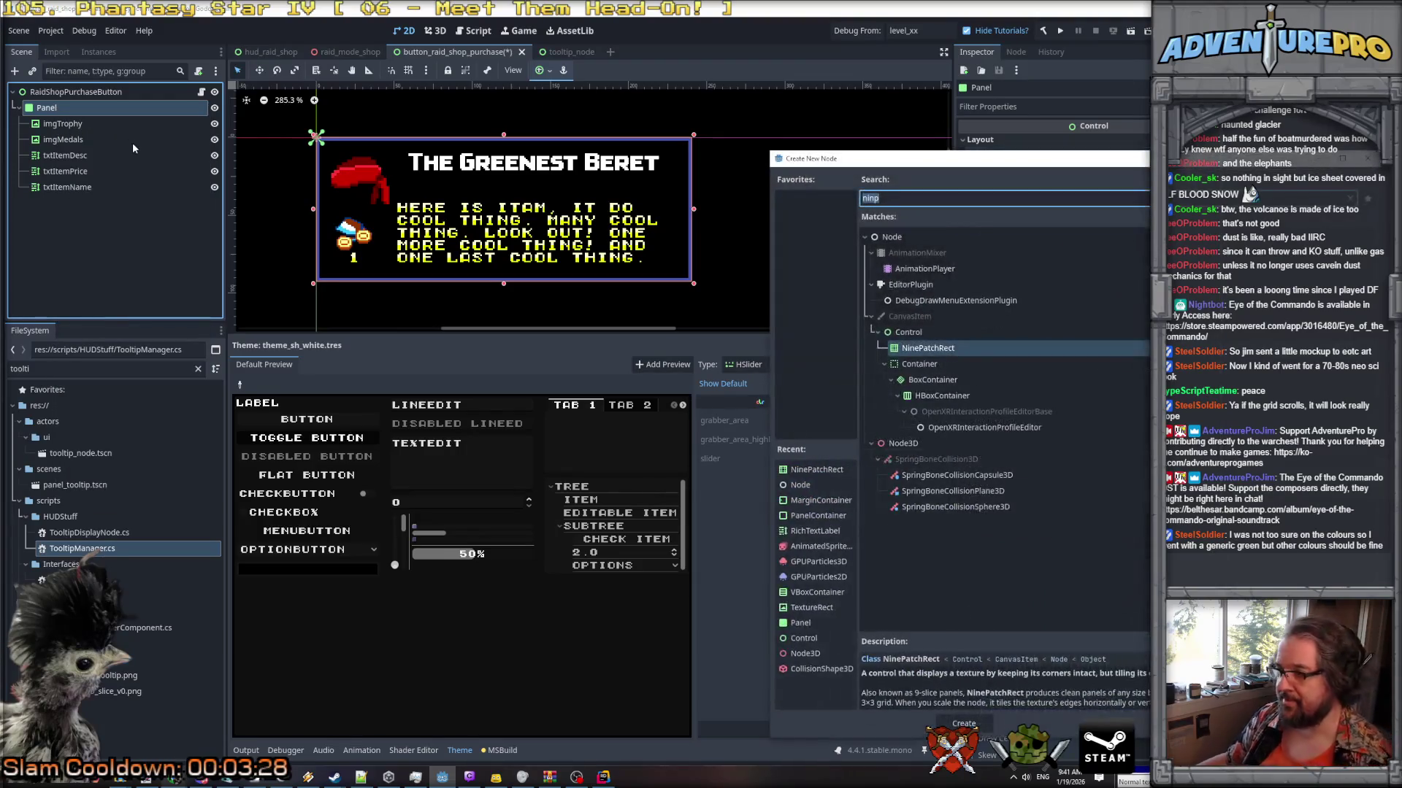
text(texturere)
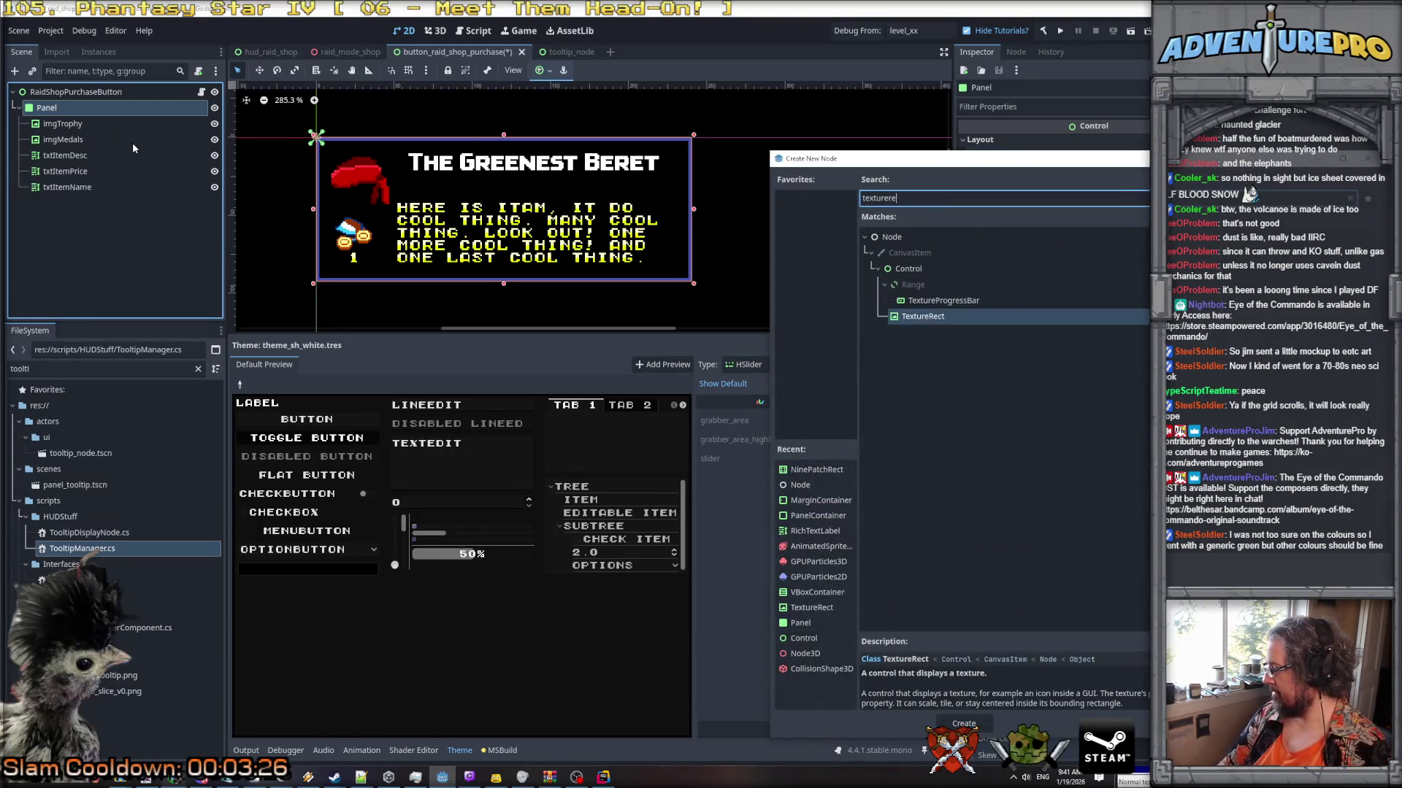
text(ct)
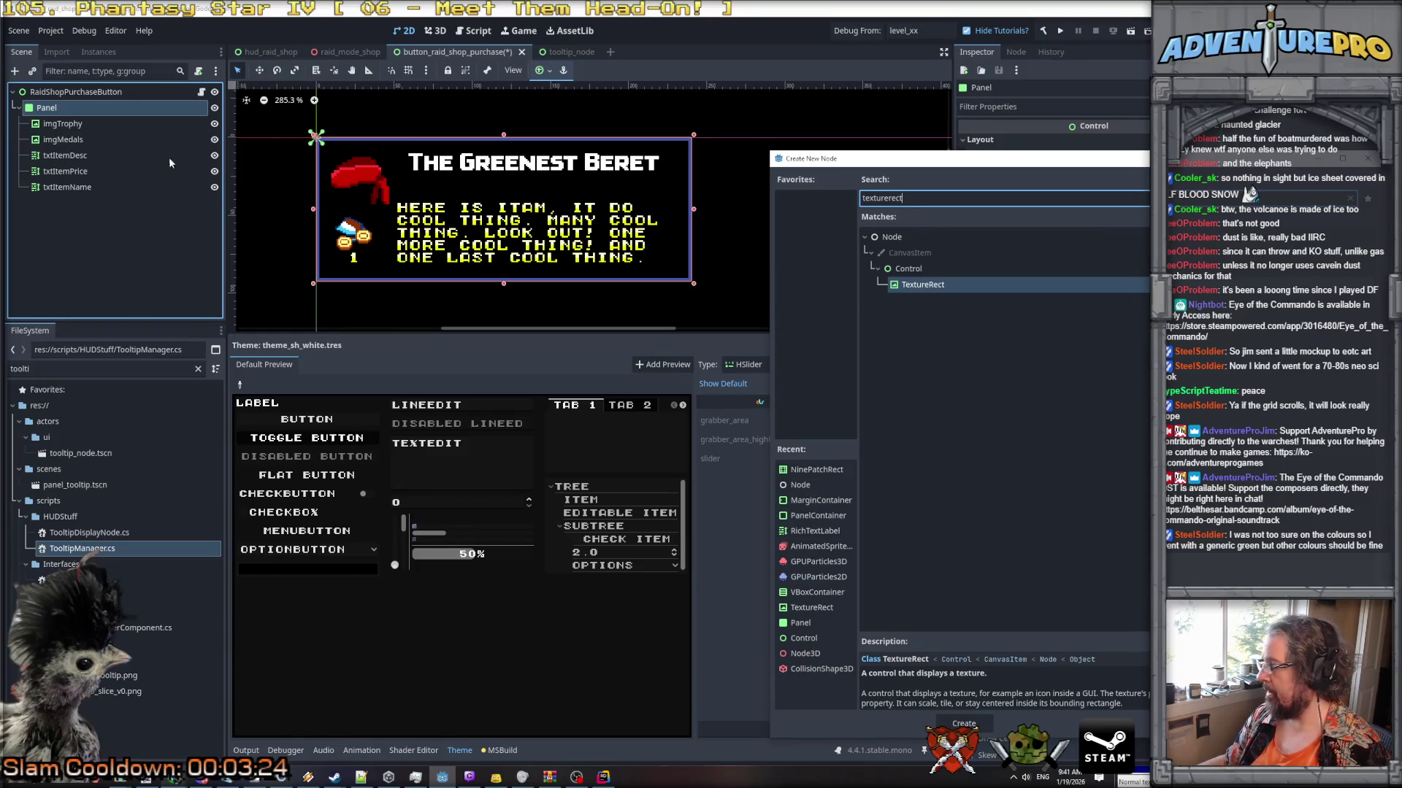
double_click(914, 287)
click(70, 204)
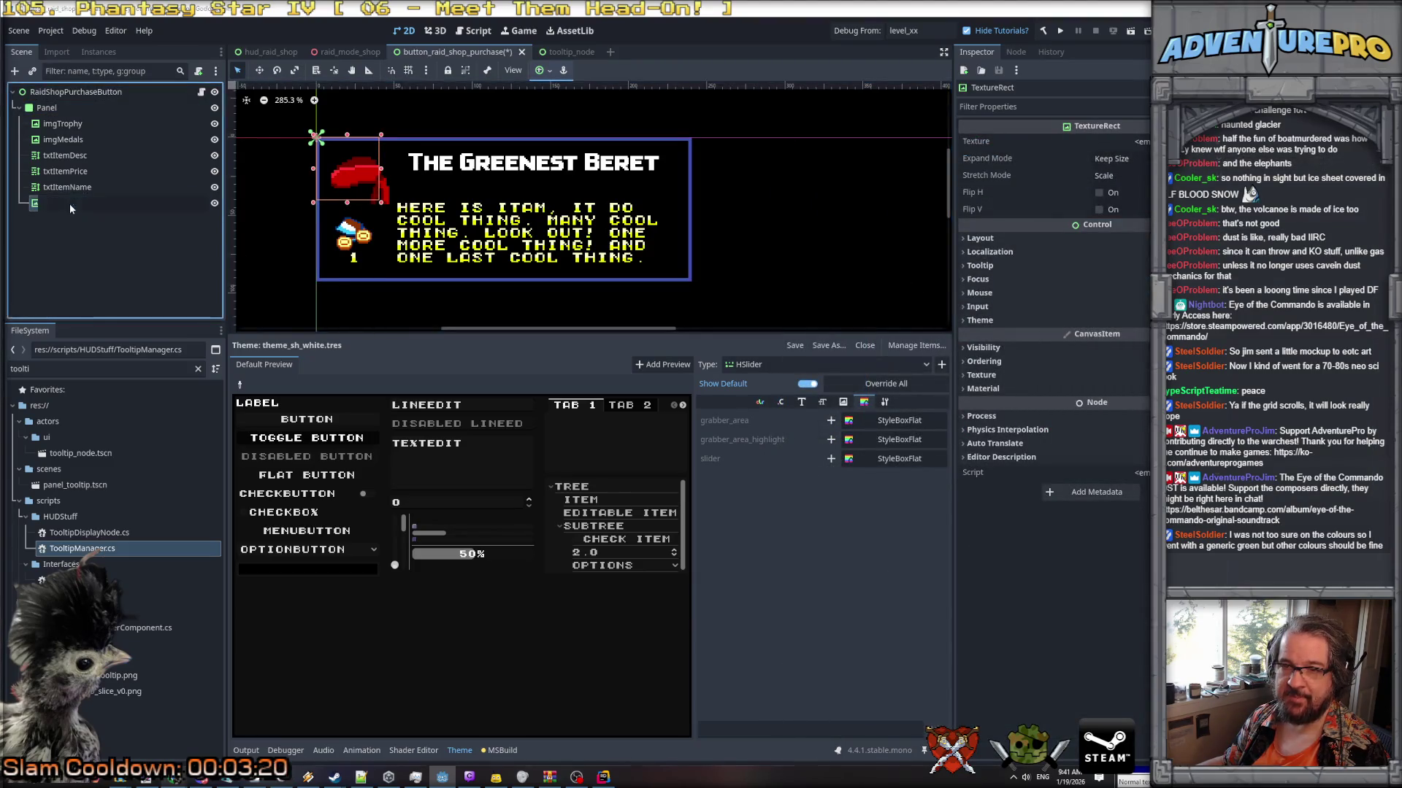
text(imgBG)
key(Return)
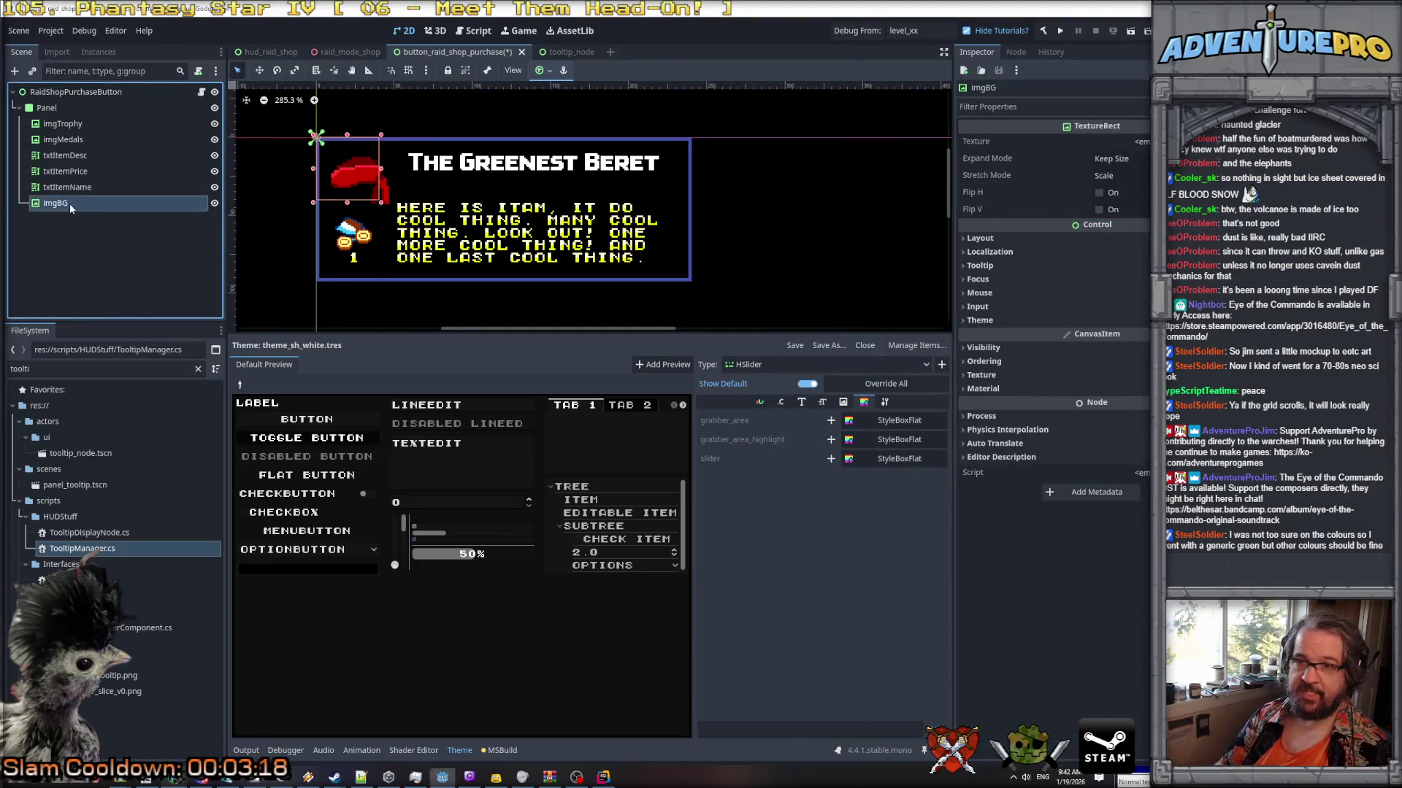
drag(70, 205, 70, 125)
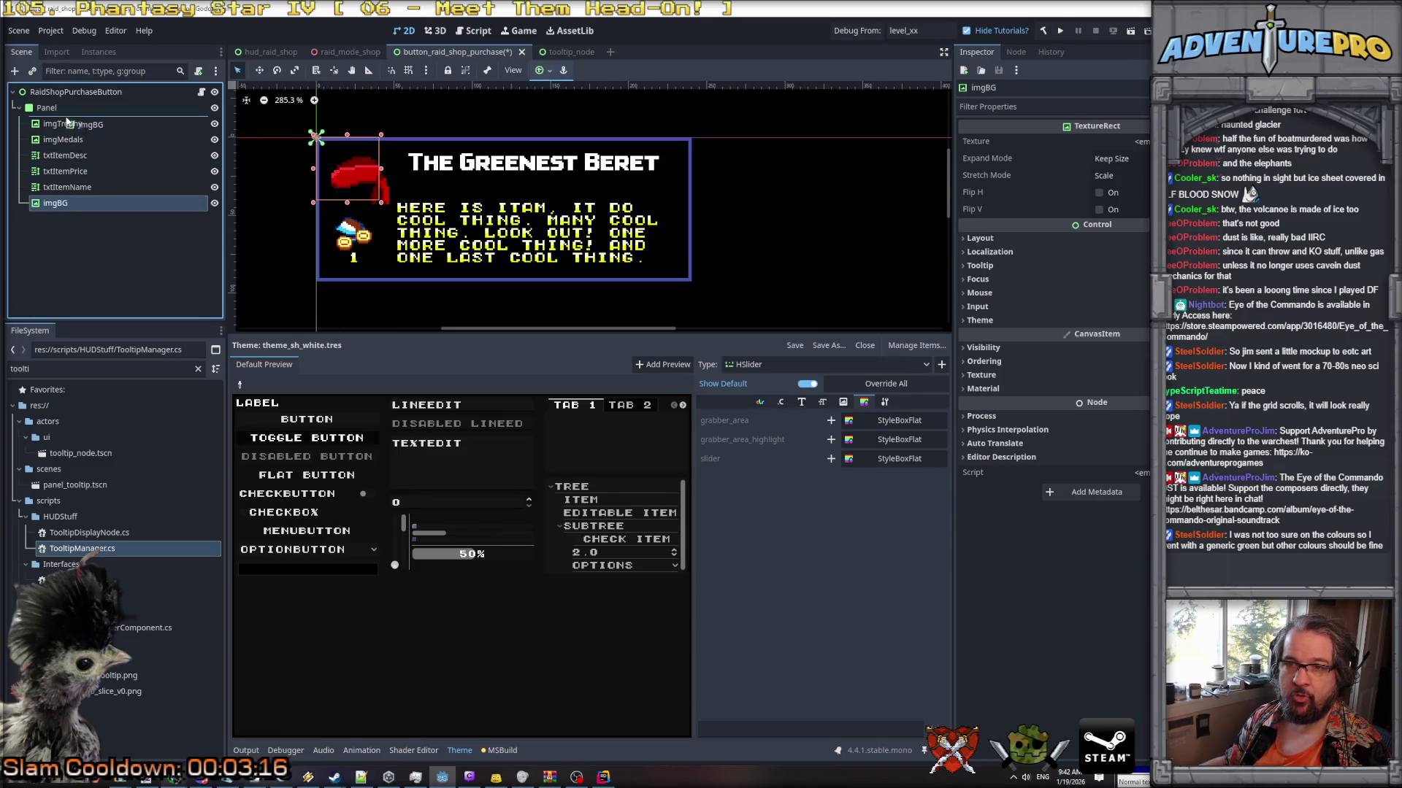
Quick Load a texture for imgBG, filtering the picker to 'raid_'.
click(1140, 141)
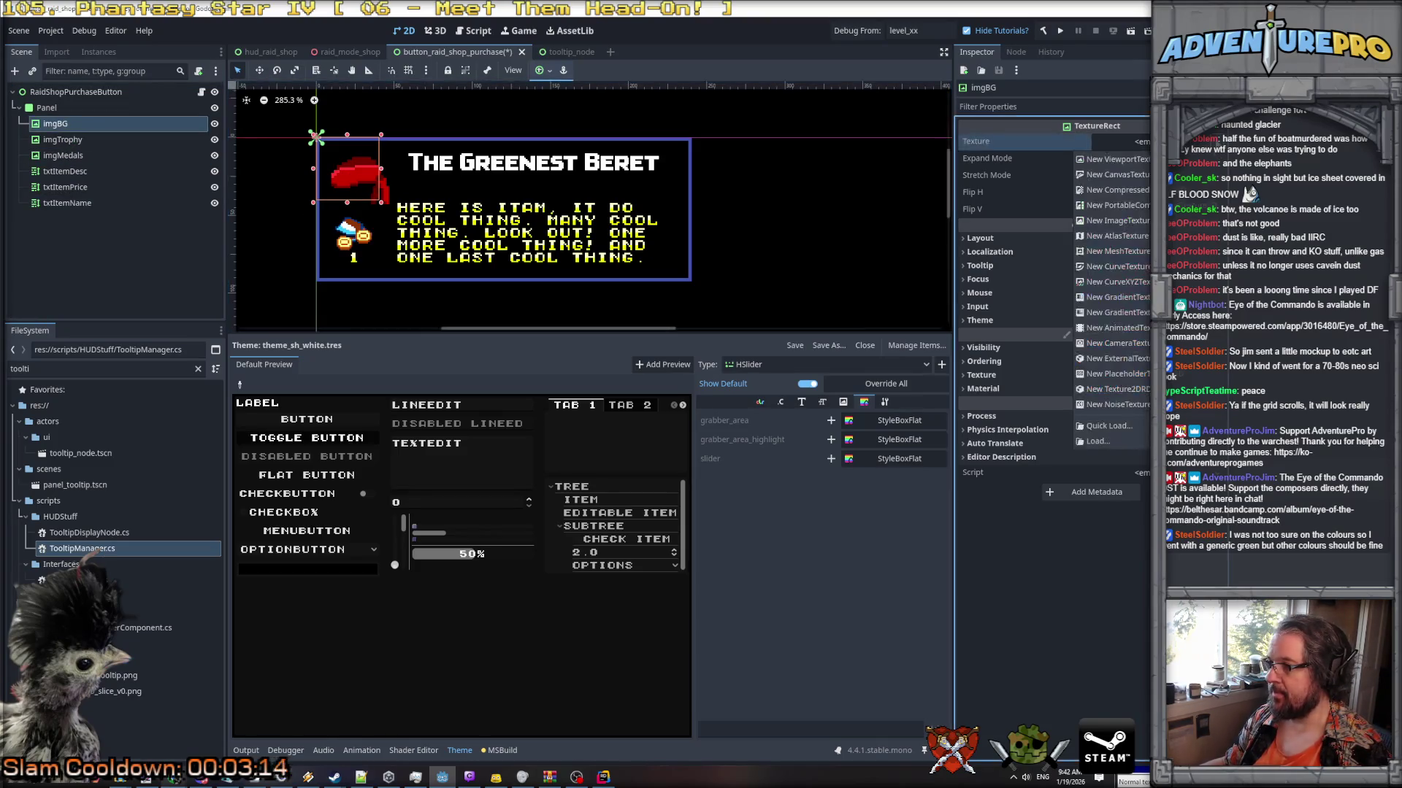
click(1095, 427)
text(raid_sh)
key(BackSpace)
key(BackSpace)
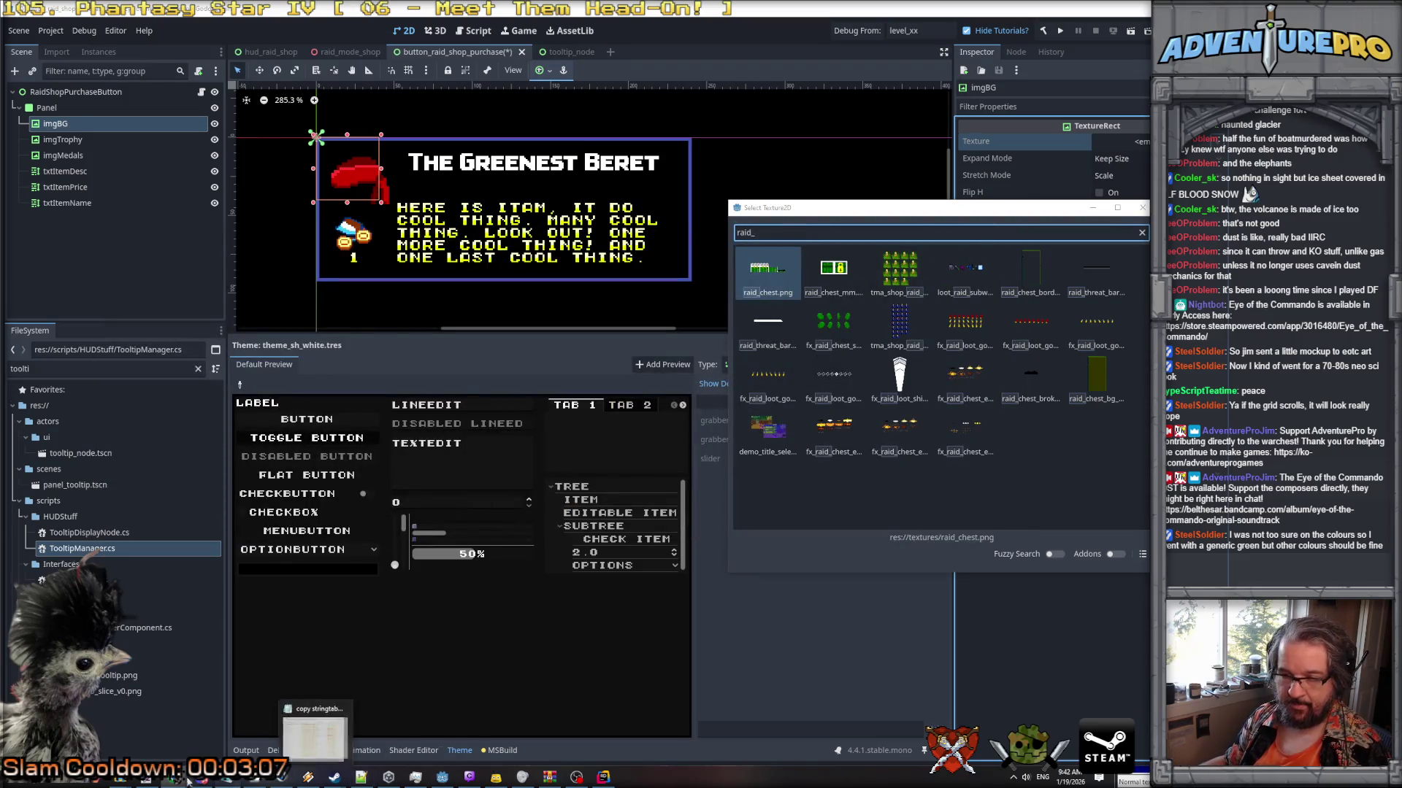
Back in Aseprite, save raid_shop_item_bg.png into the ui folder as PNG.
click(255, 780)
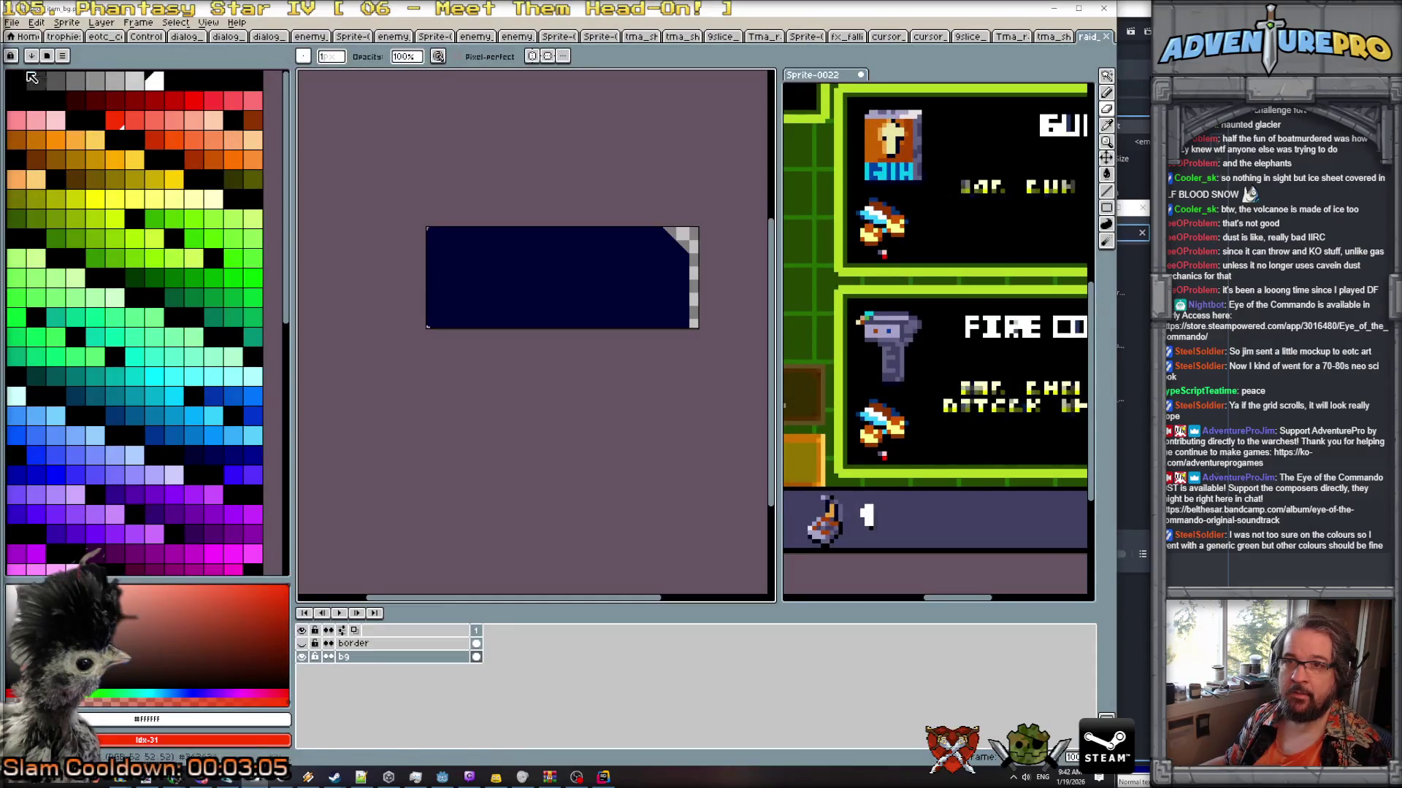
click(12, 22)
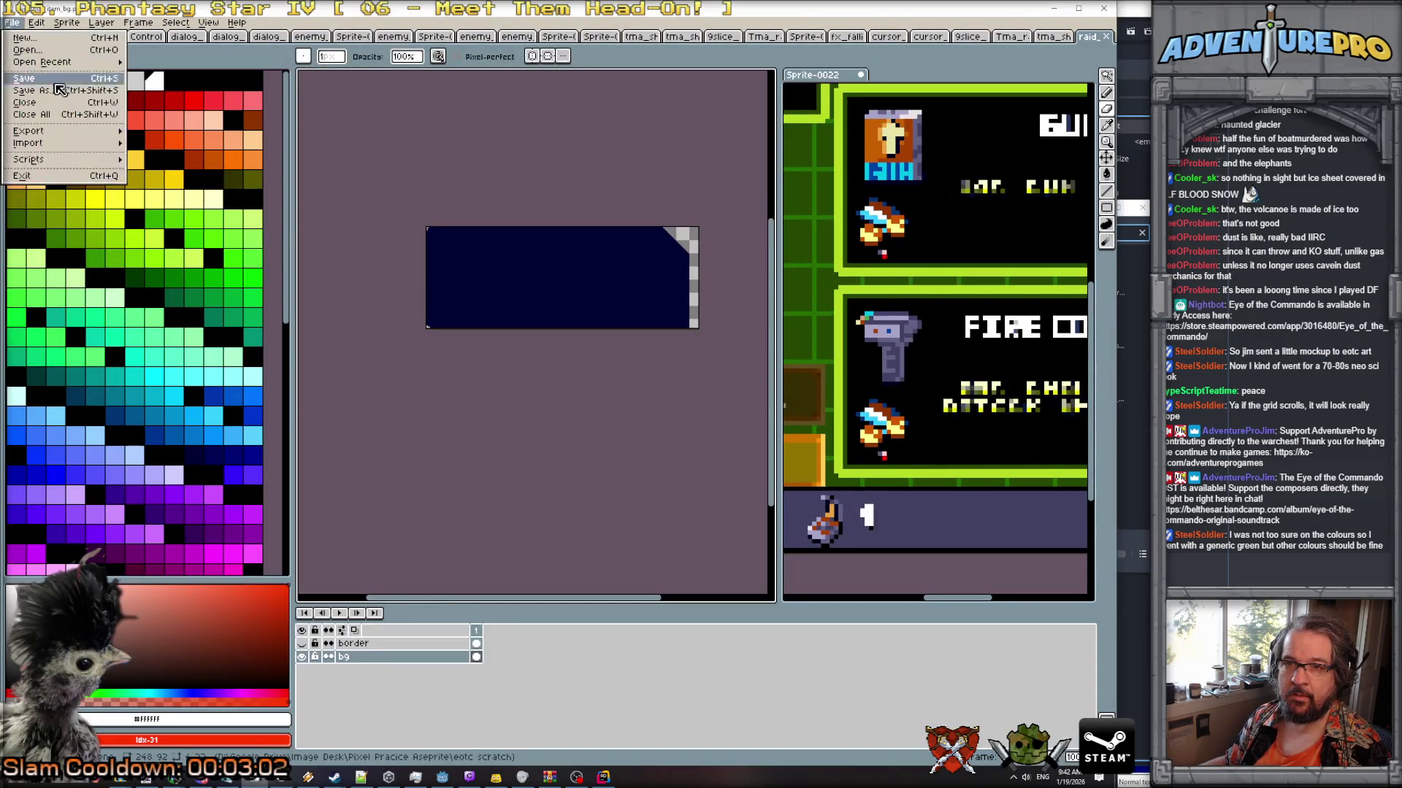
click(43, 92)
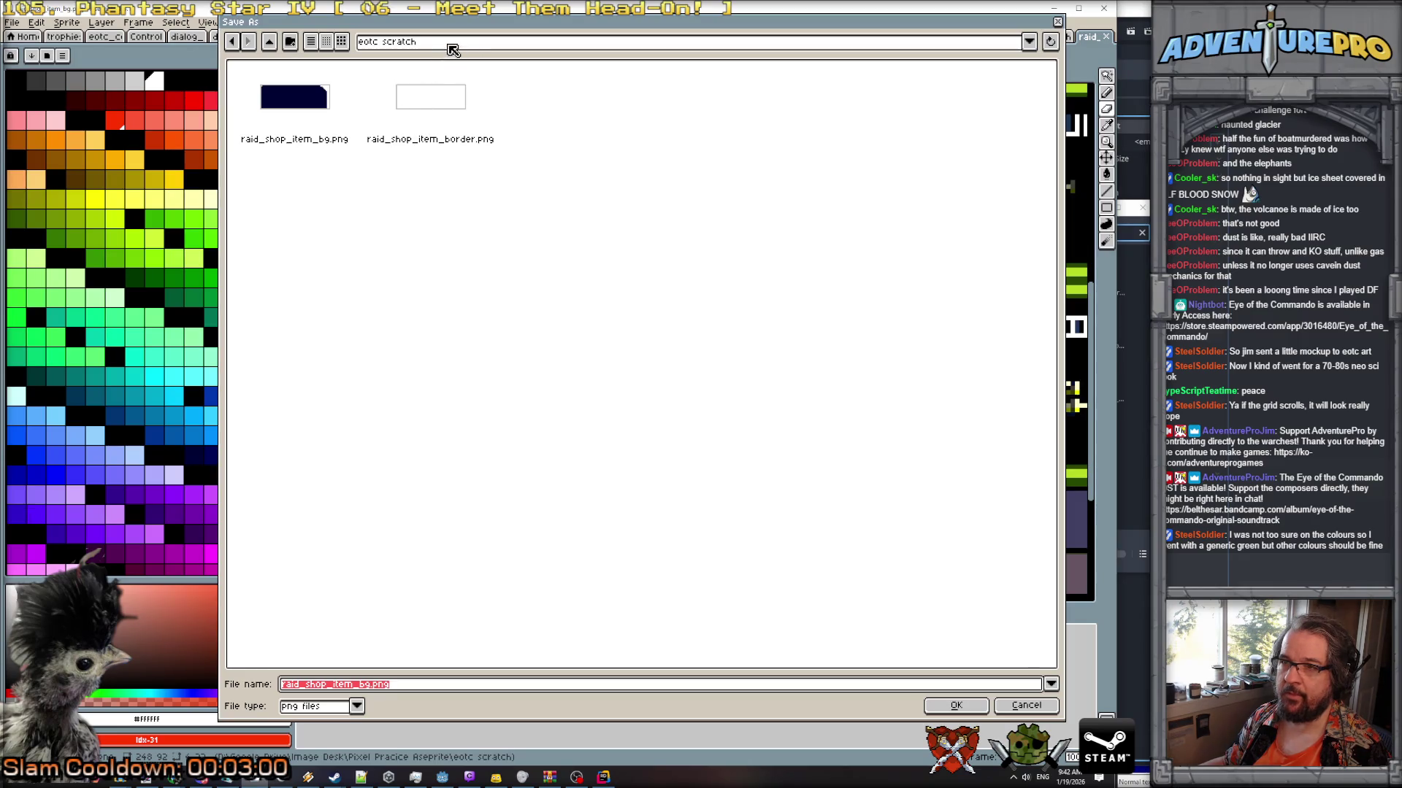
click(452, 43)
click(517, 184)
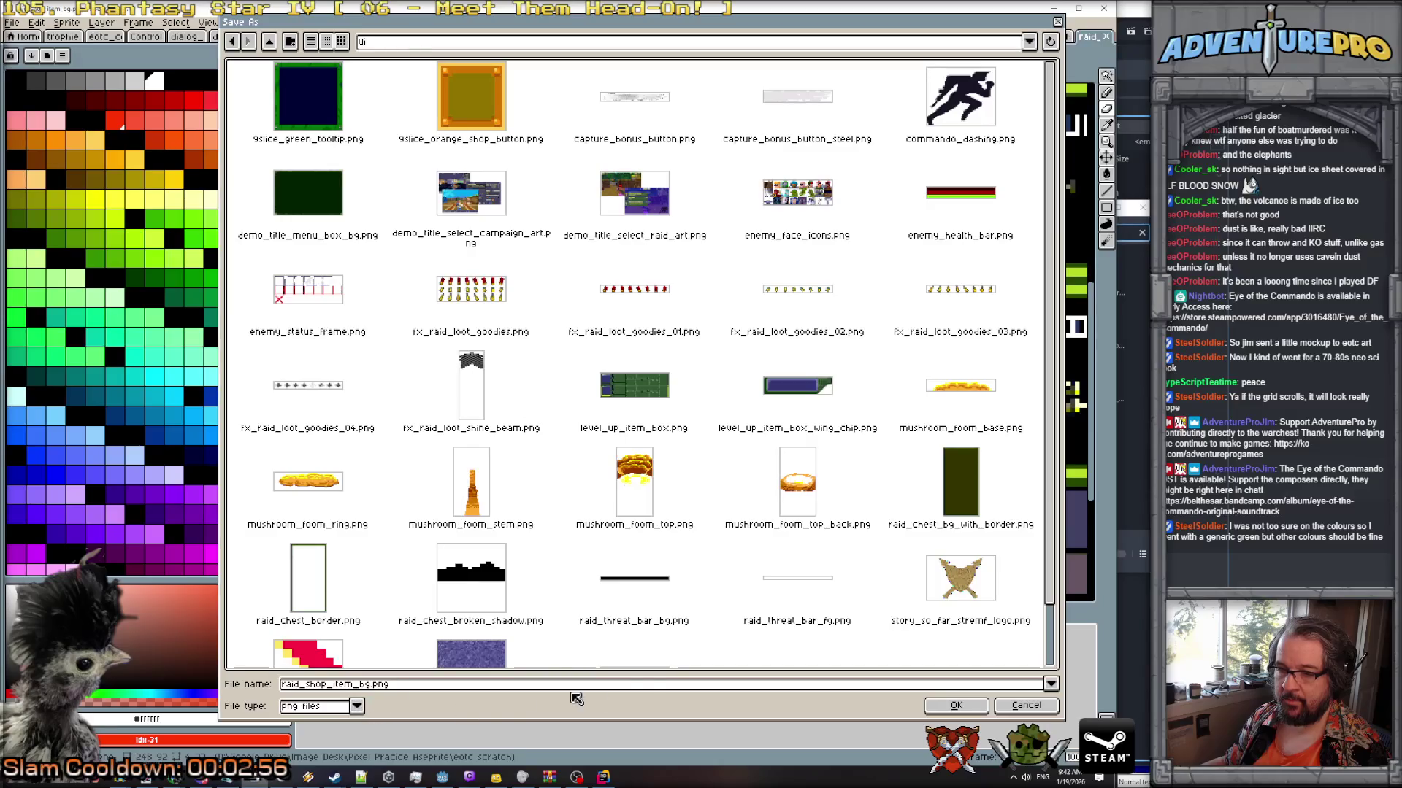
click(933, 706)
click(523, 460)
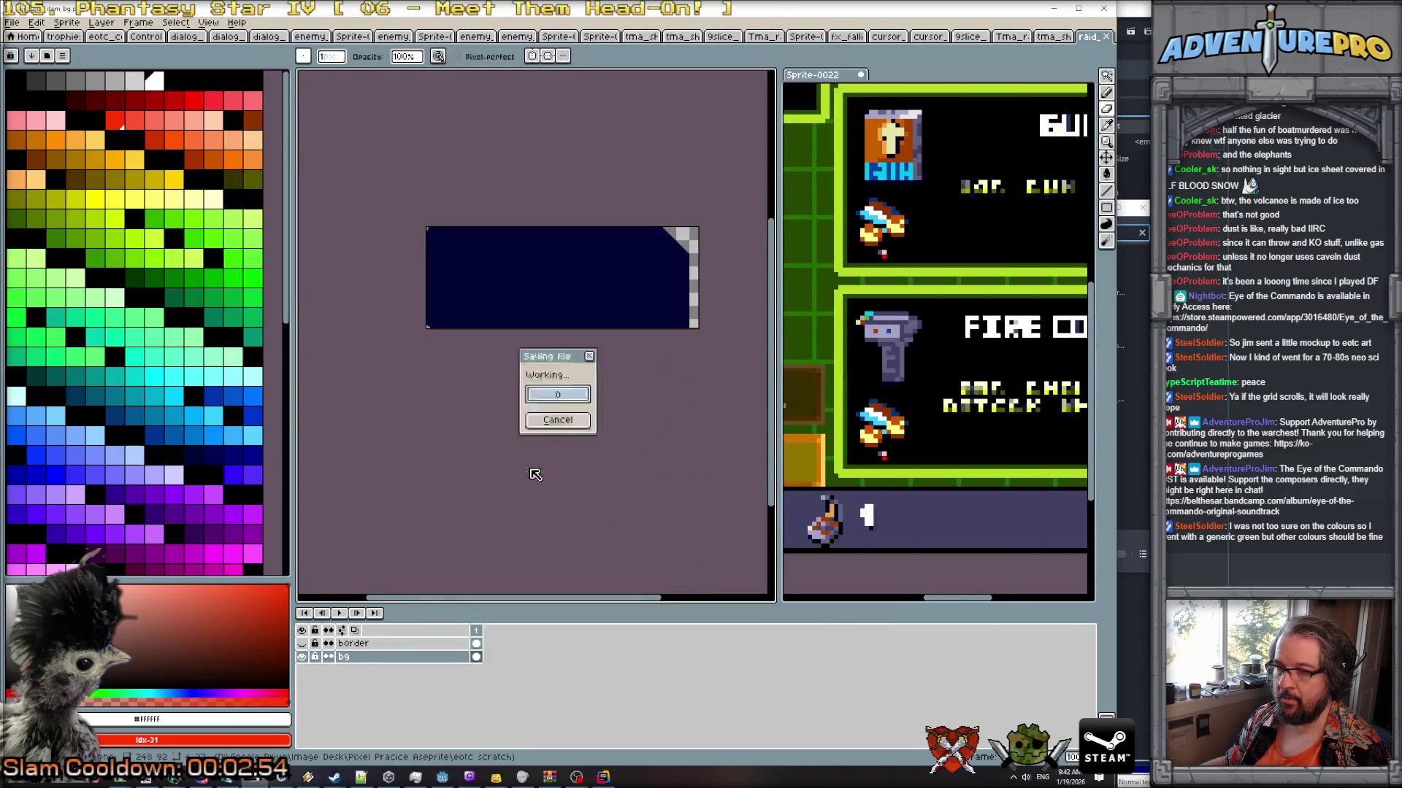
Hide the bg layer, export the border as raid_shop_item_border.png, and return to Godot.
click(13, 25)
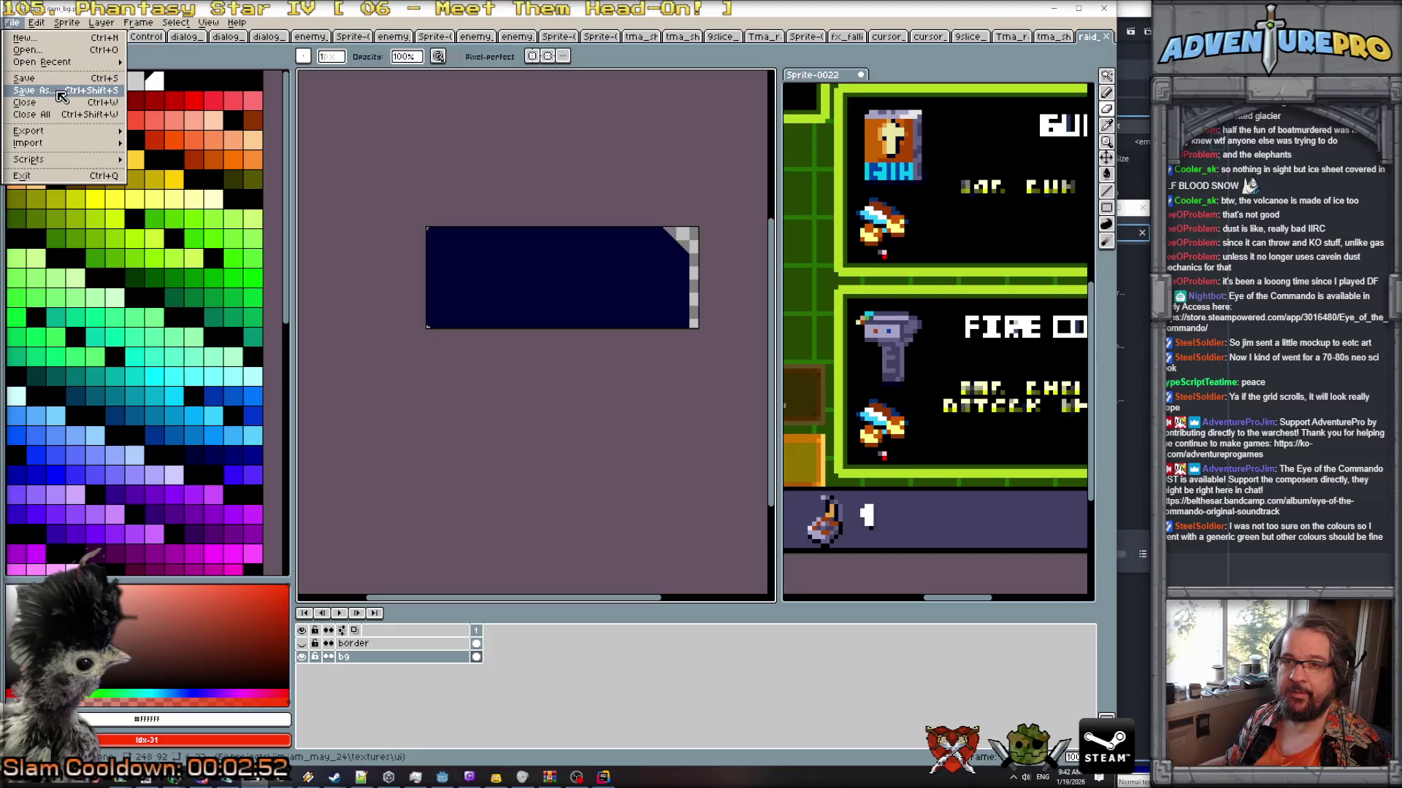
click(307, 647)
click(301, 656)
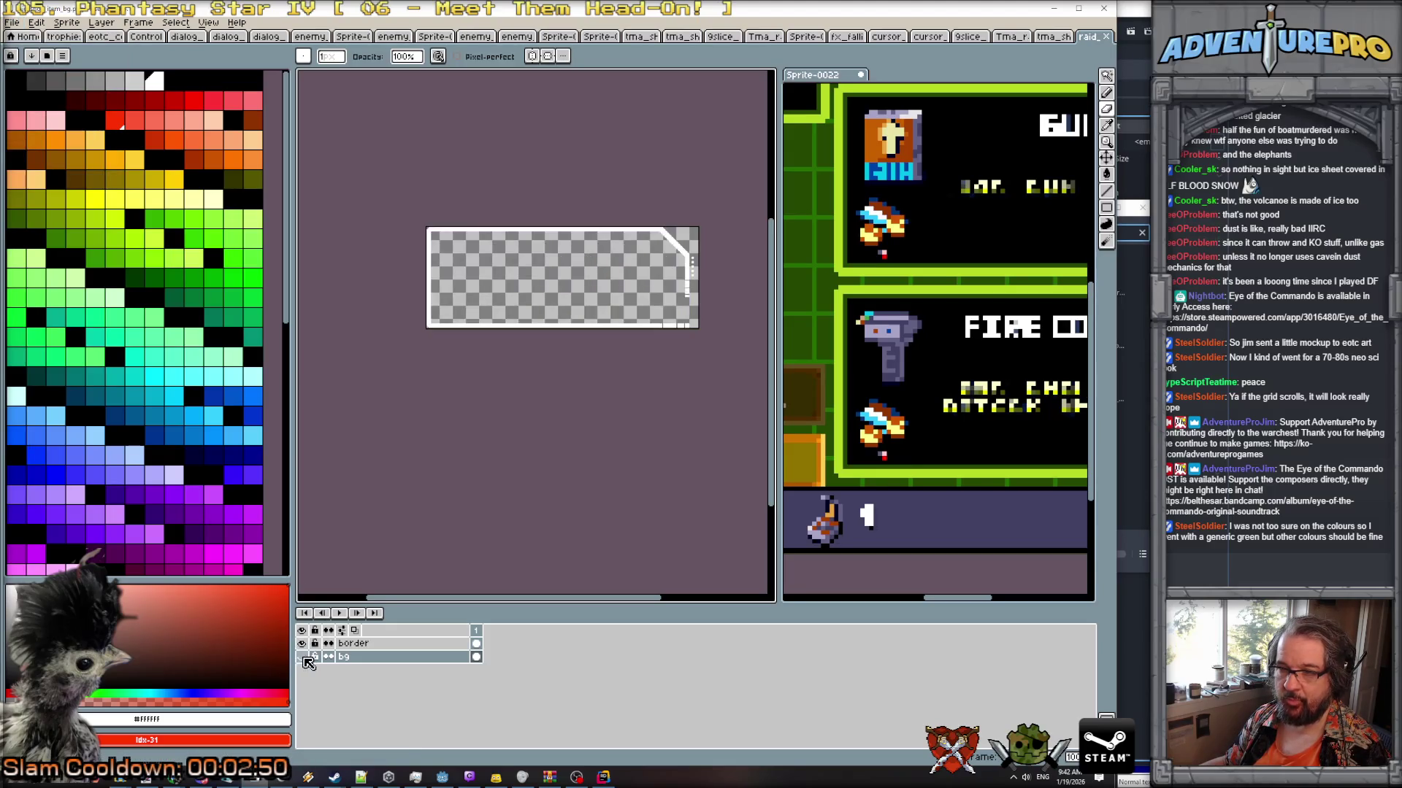
click(13, 24)
click(48, 97)
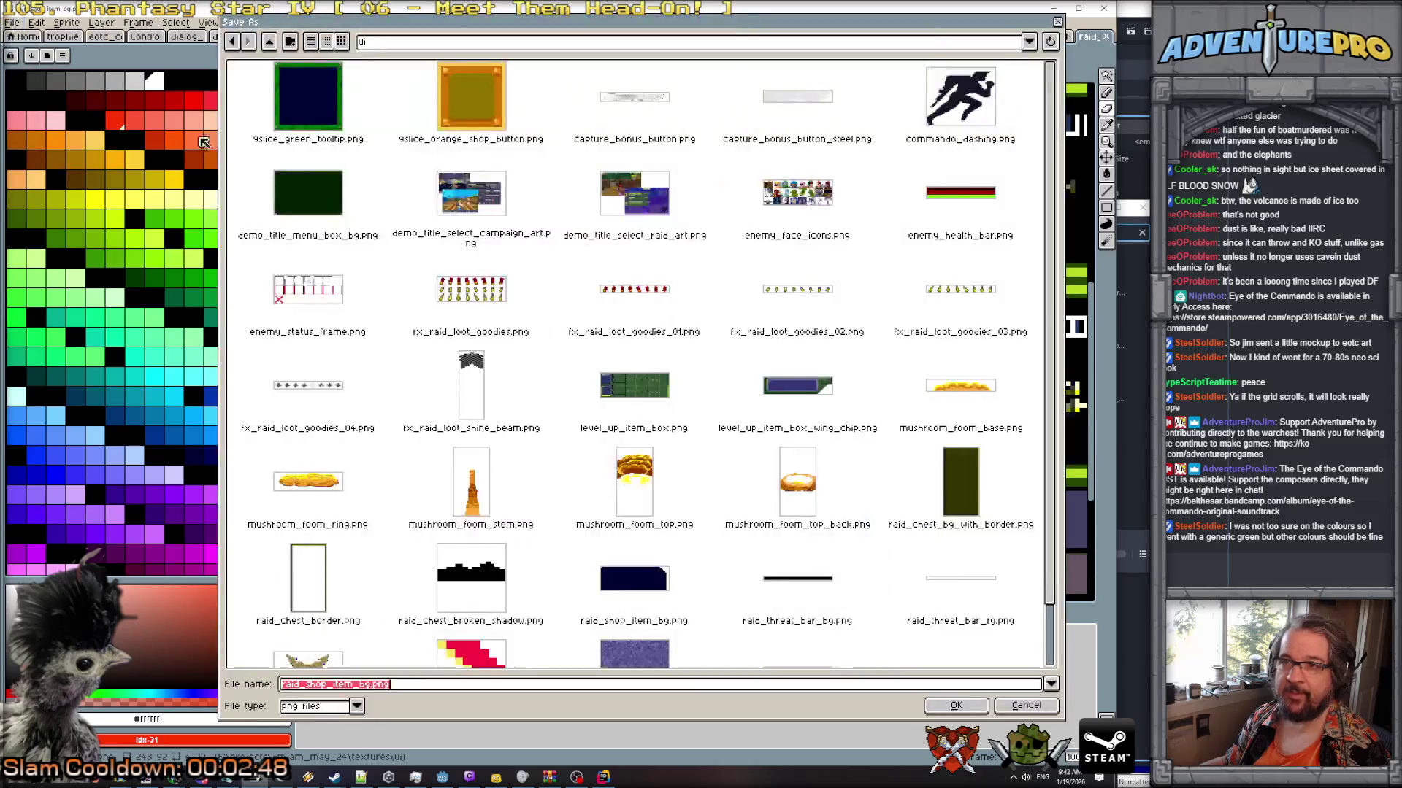
drag(360, 684, 449, 681)
text(biord)
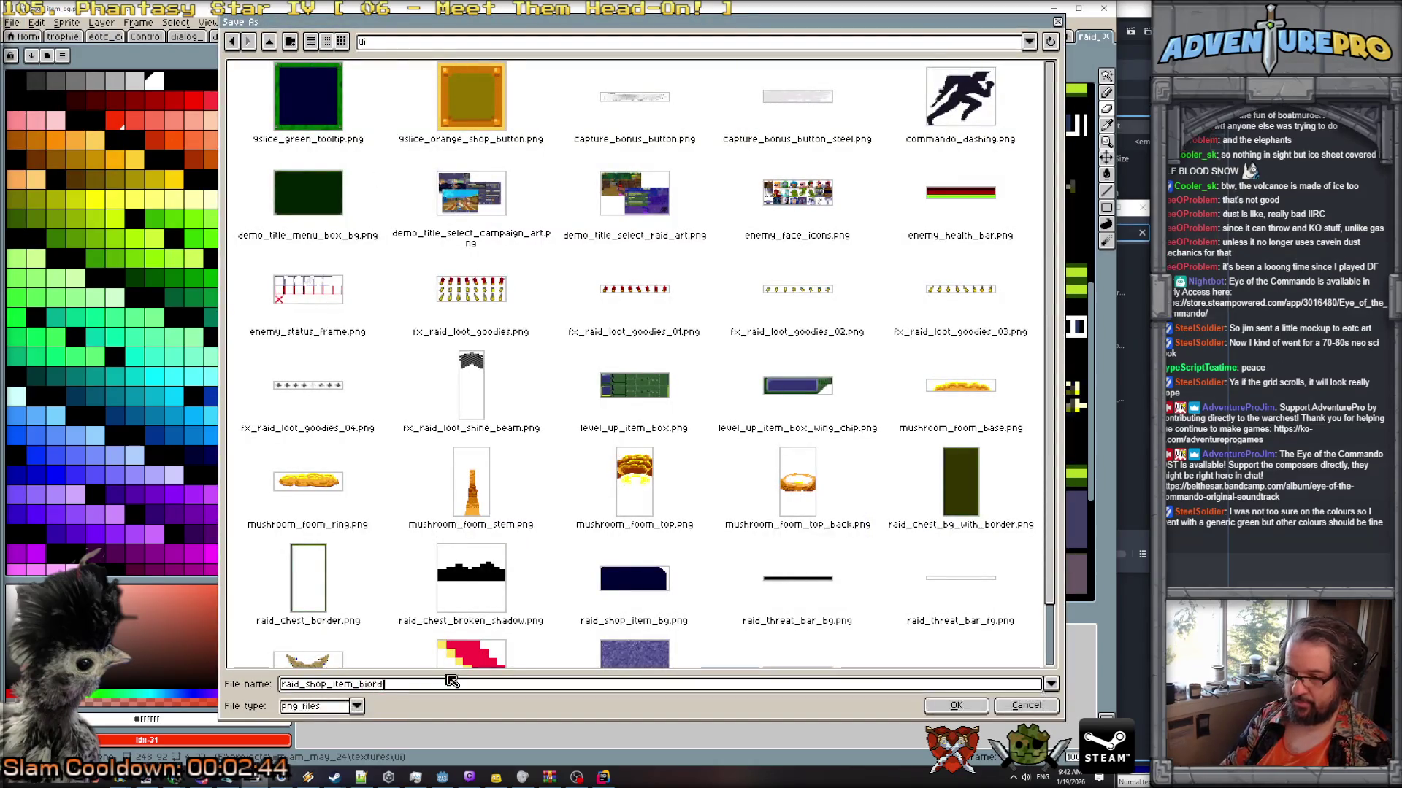
text(er.png)
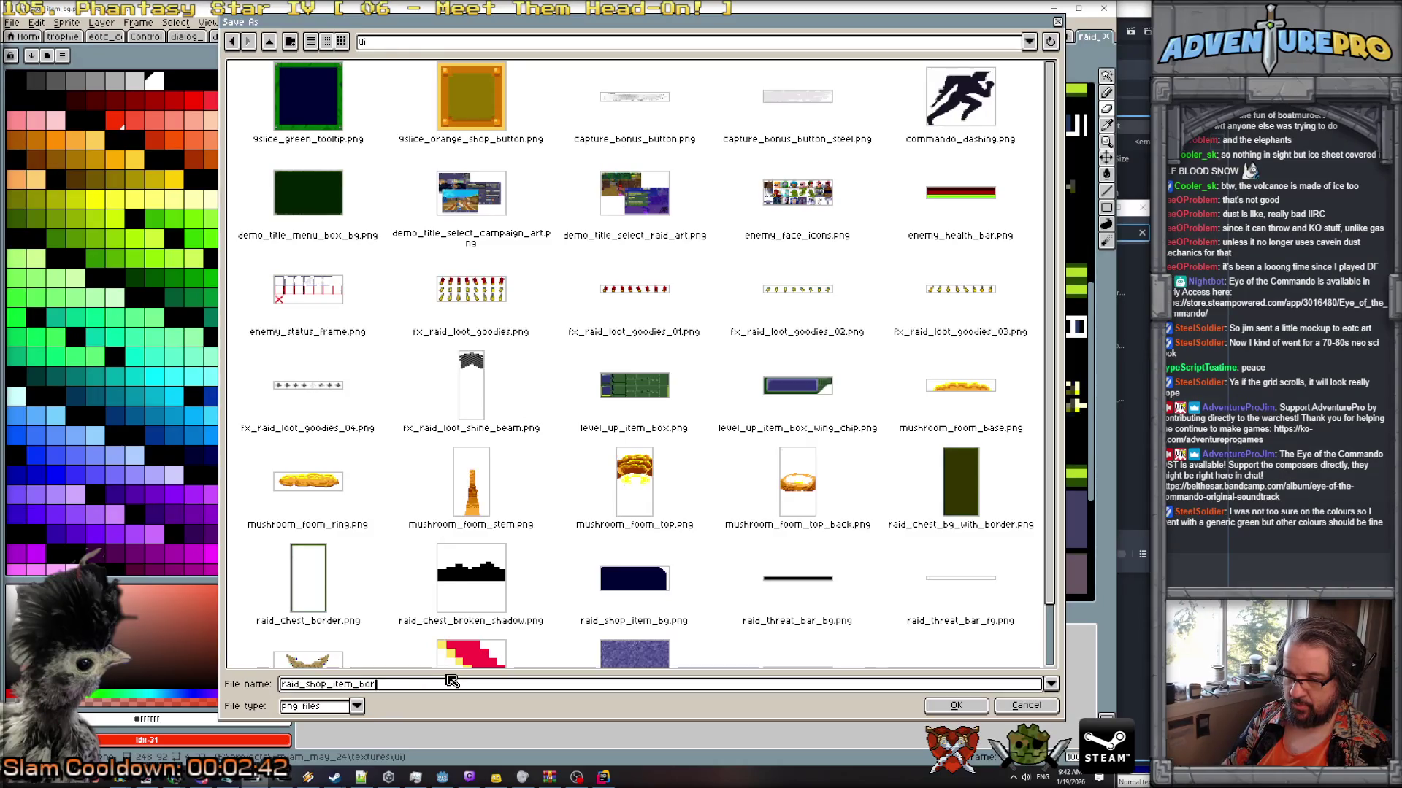
key(Return)
key(Return)
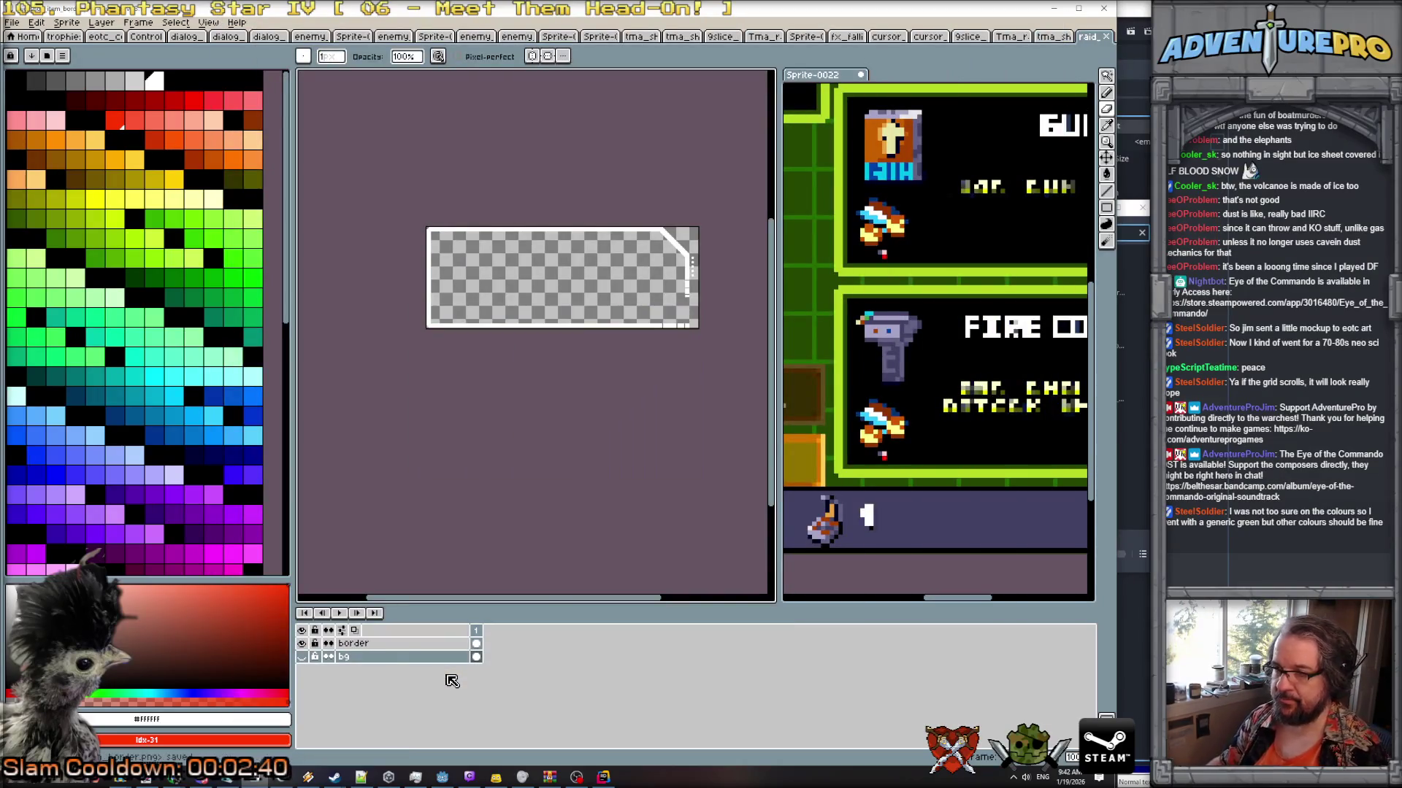
click(1053, 8)
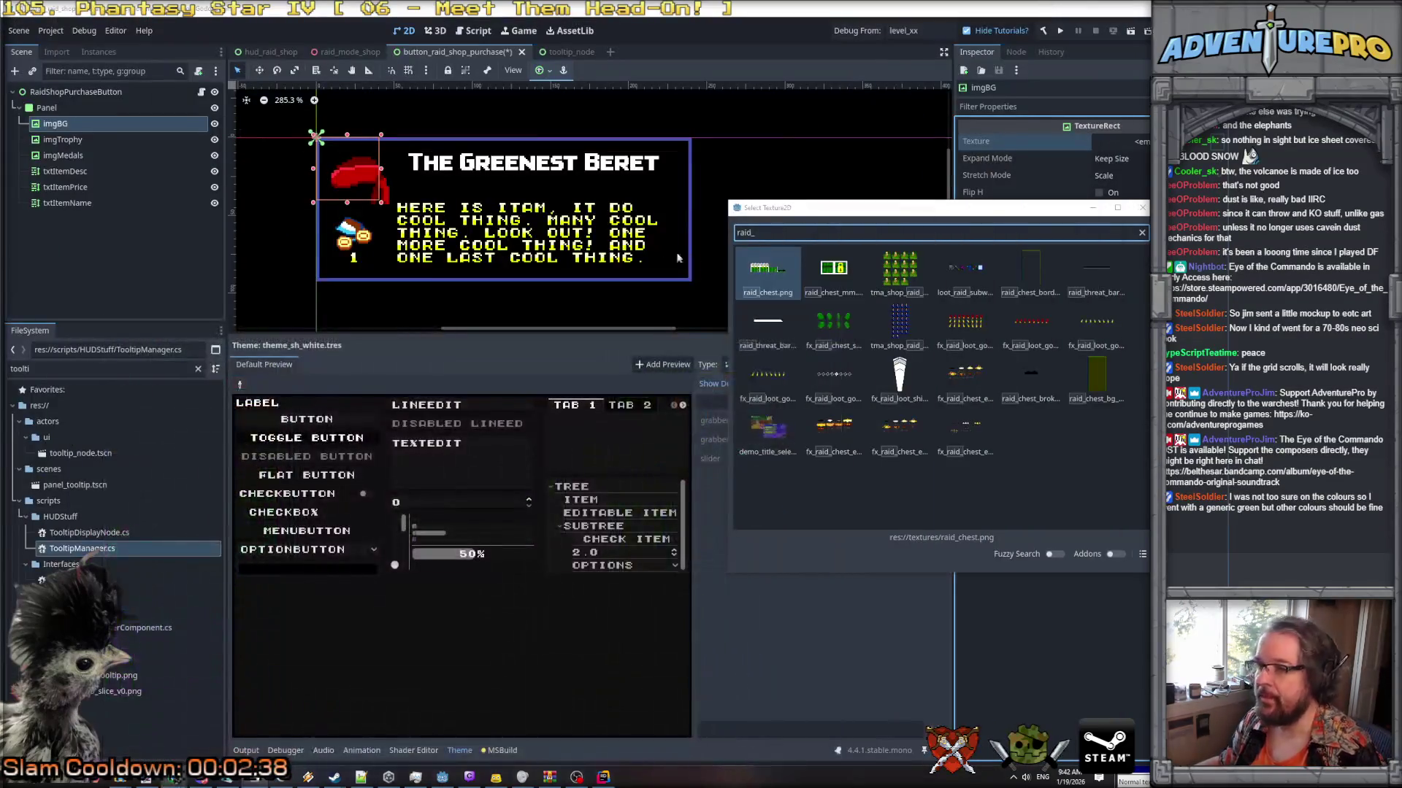
Quick Load the dark-blue raid_shop_item_bg texture into imgBG's Texture.
key(BackSpace)
key(BackSpace)
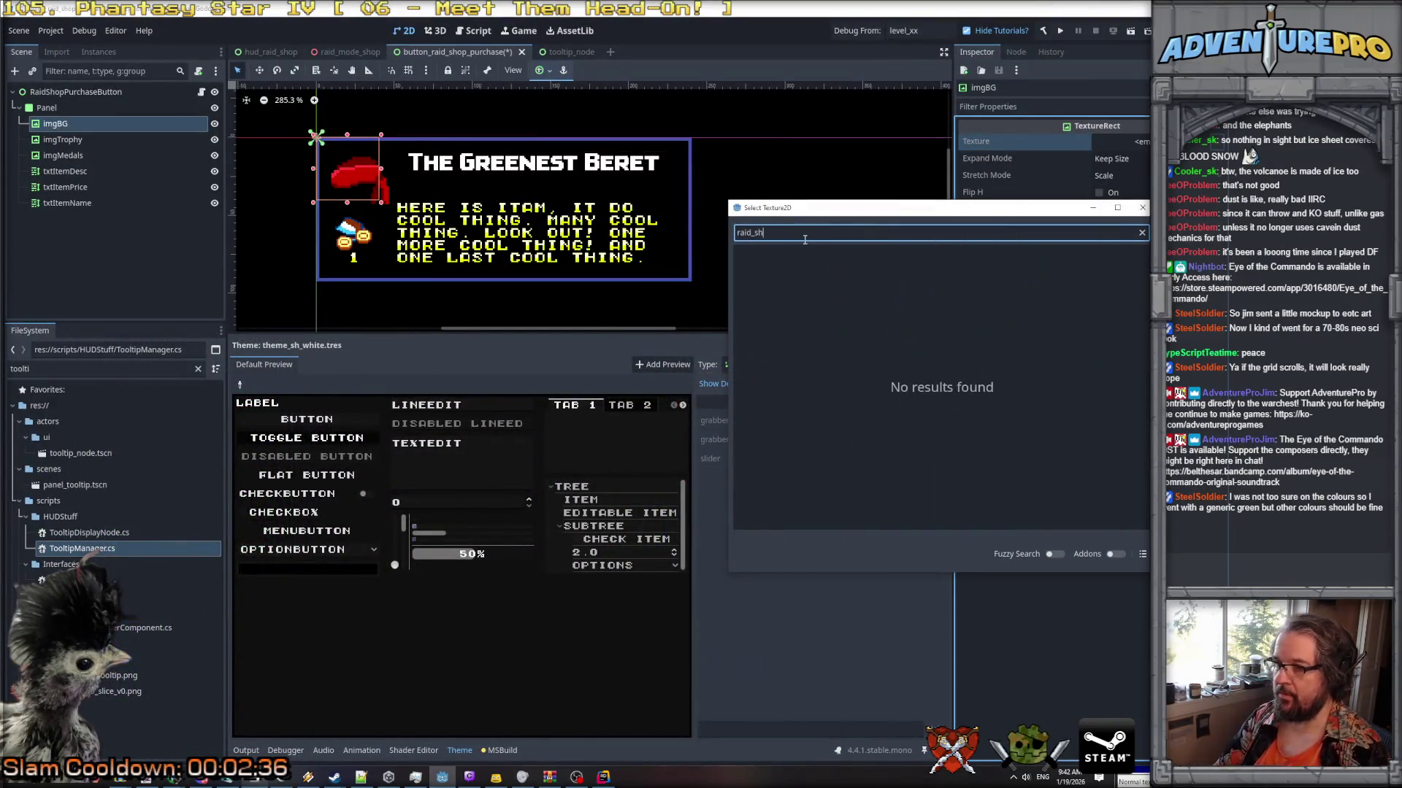
key(Escape)
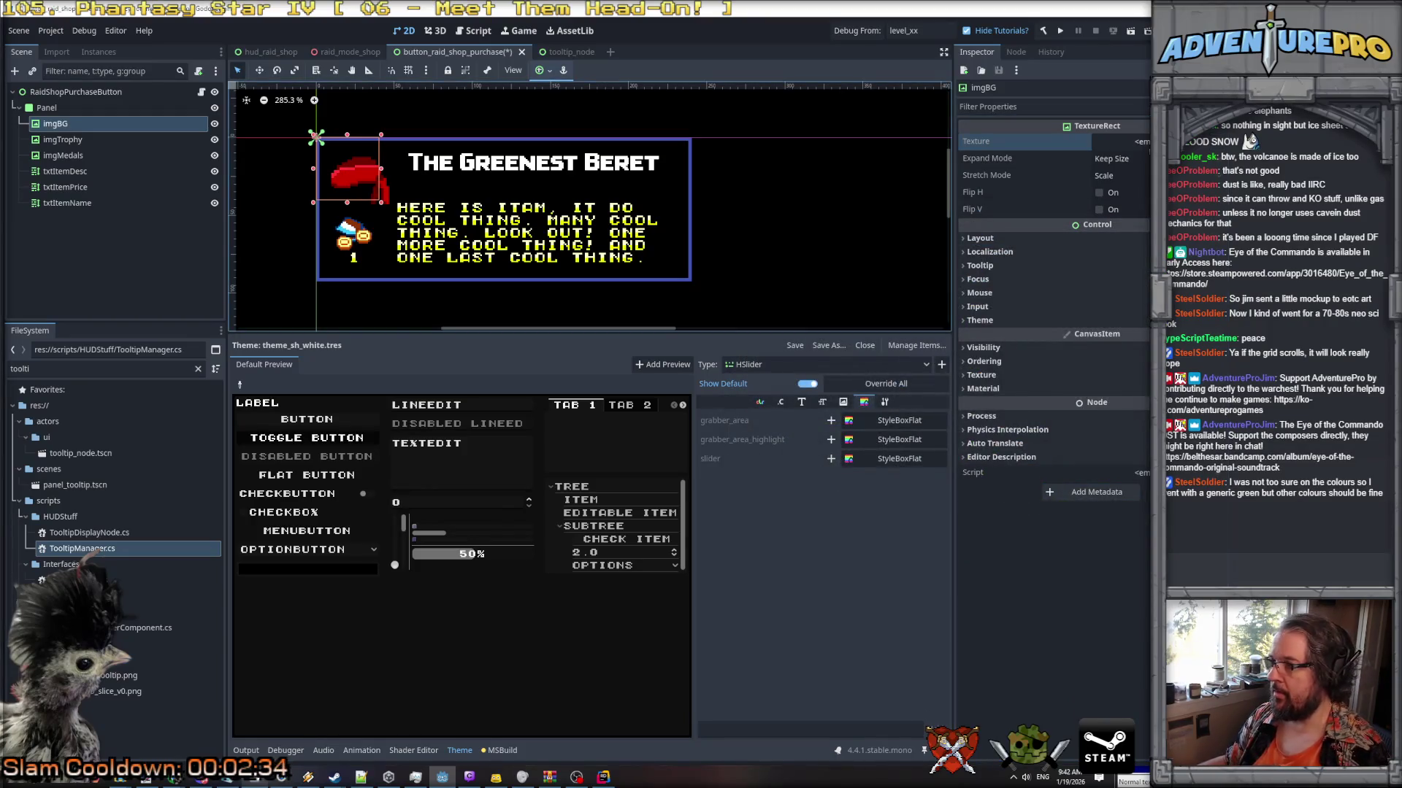
click(1124, 141)
click(1133, 426)
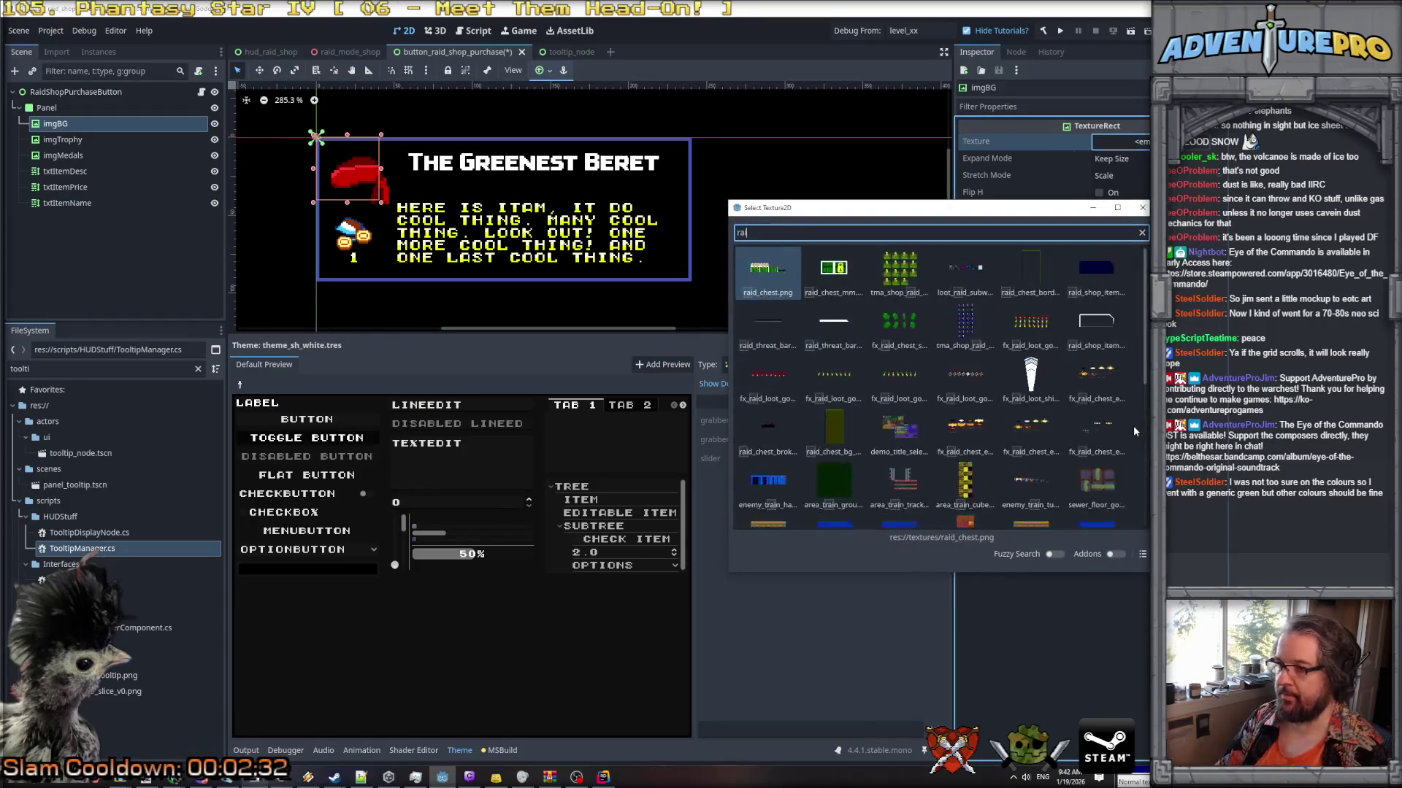
double_click(1095, 268)
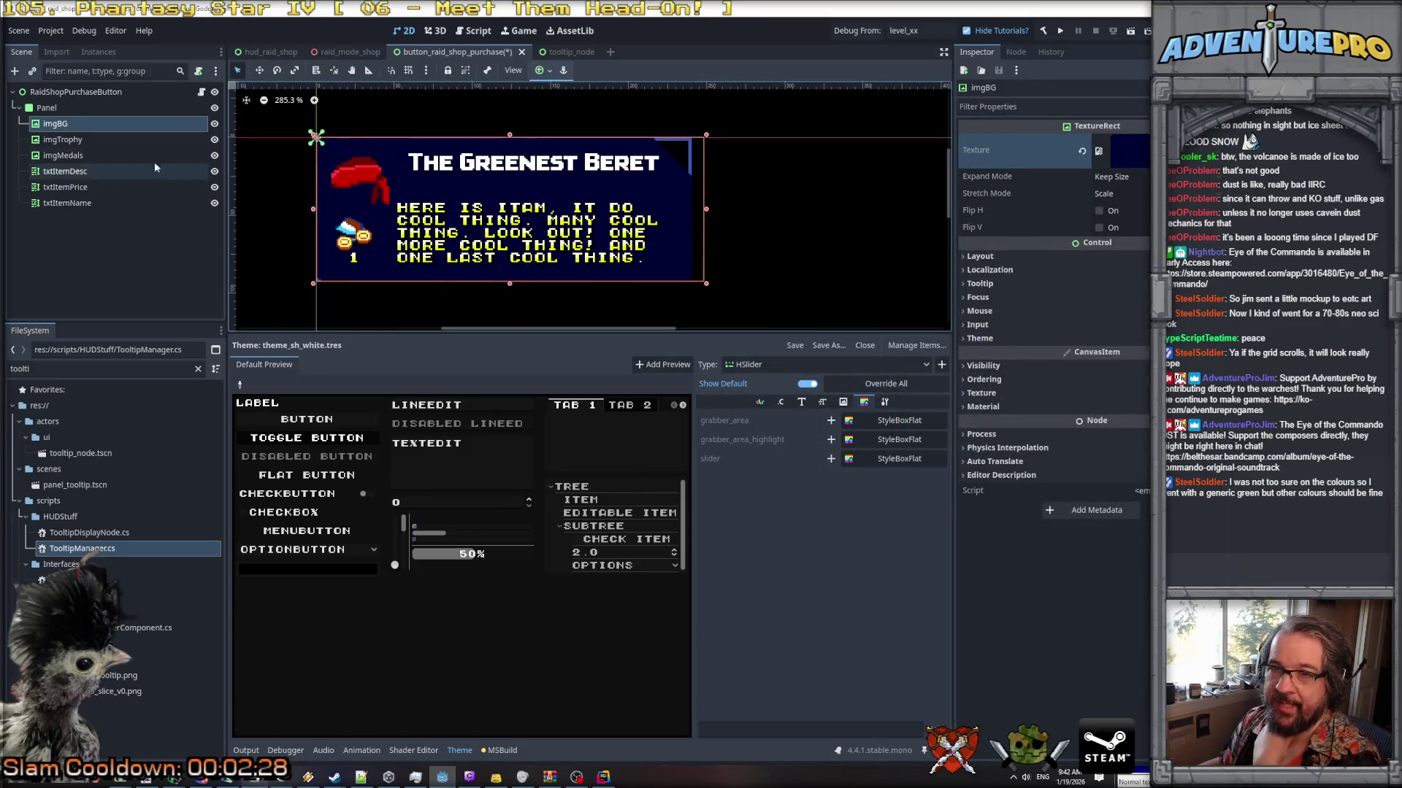
Select the Panel and turn off Draw Center in its StyleBox.
click(47, 107)
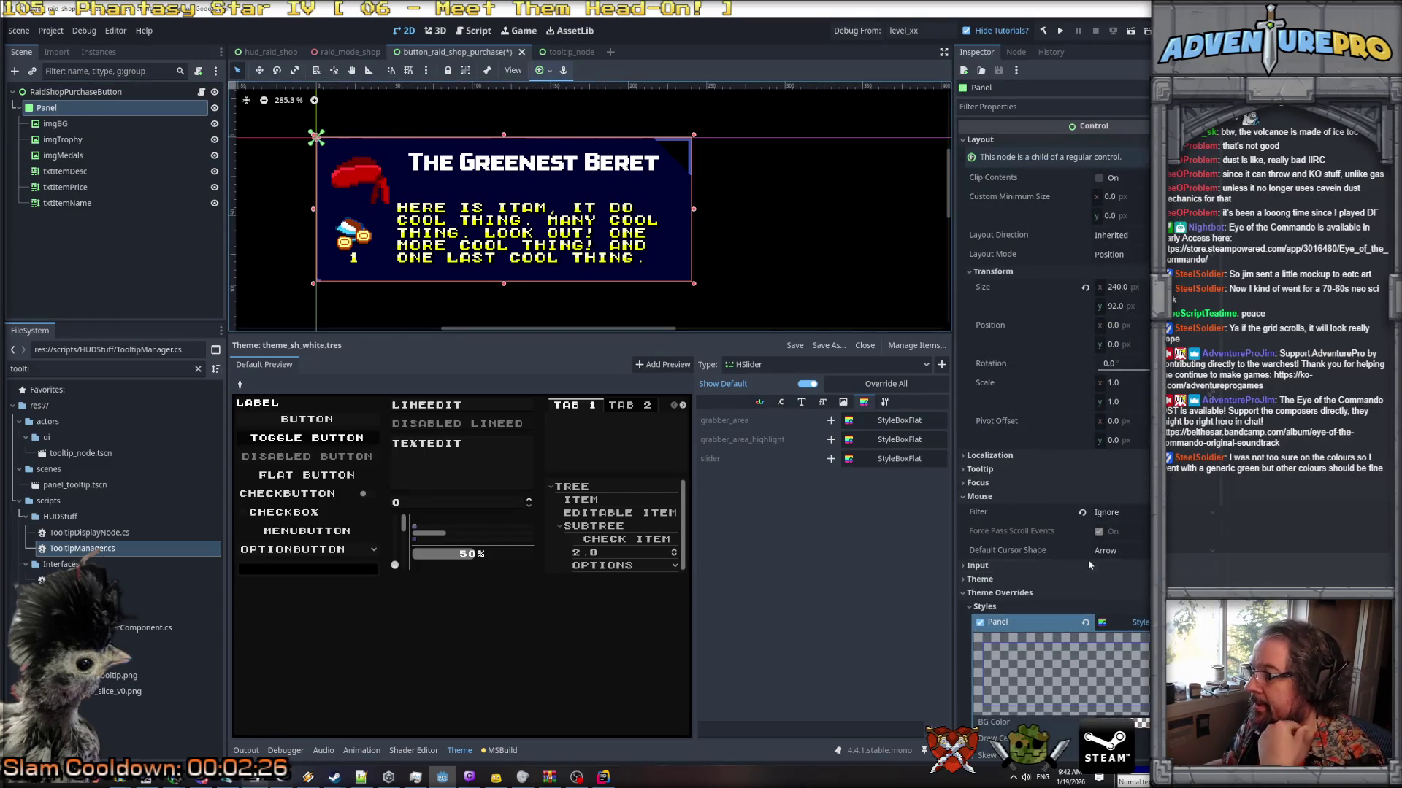
scroll(1088, 564, down, 2)
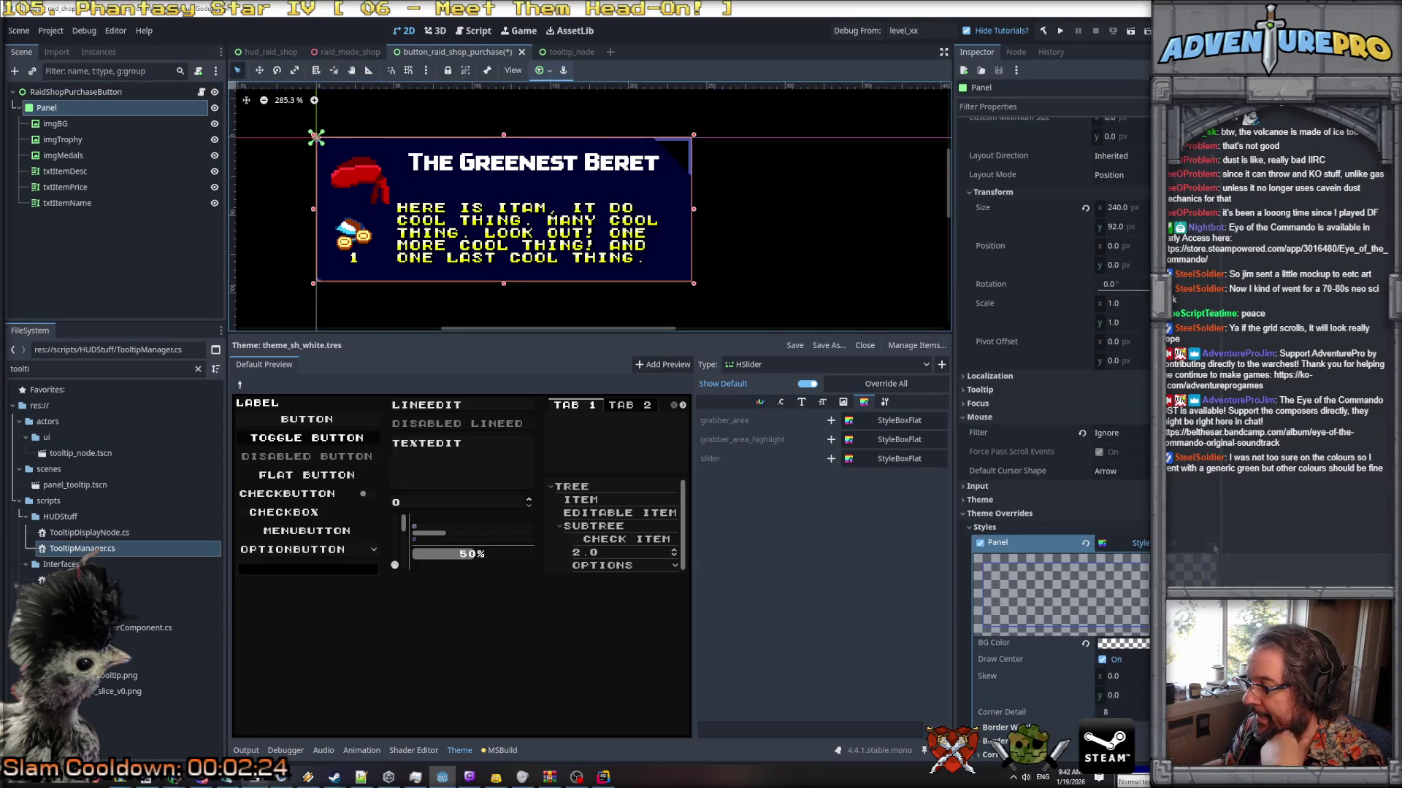
click(1103, 660)
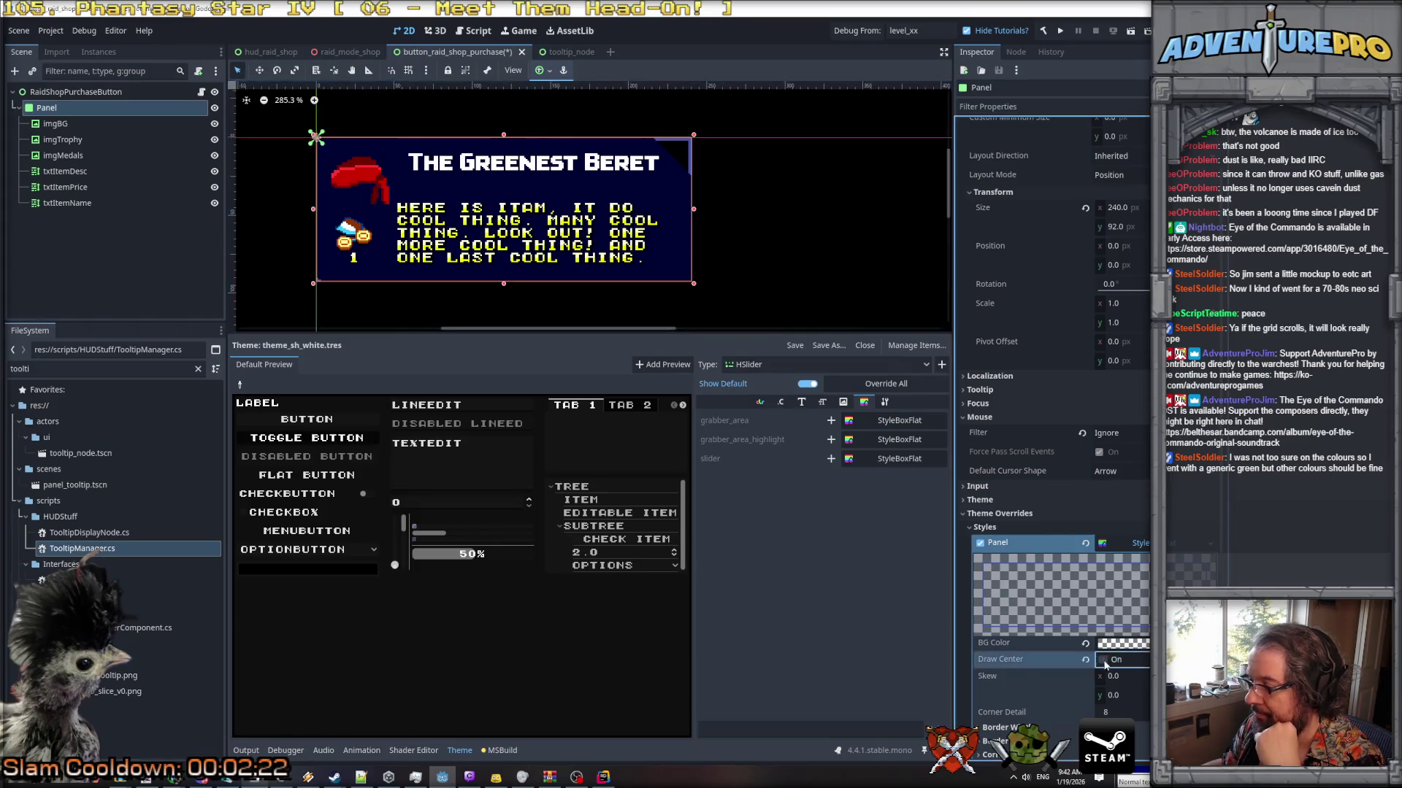
scroll(1073, 599, down, 6)
click(1029, 502)
click(1018, 488)
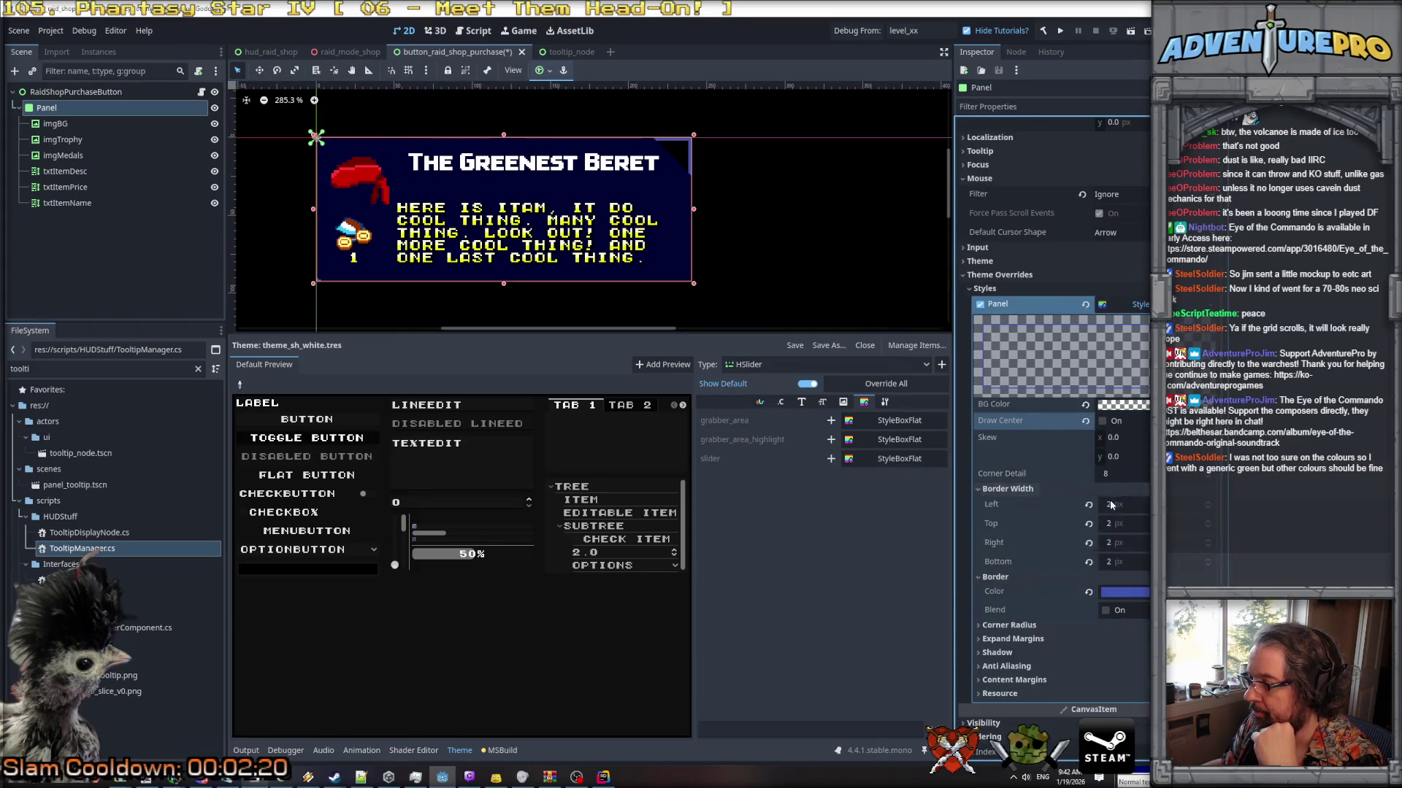
Set all four of the Panel's Border Width values to 0.
click(1124, 504)
text(0)
key(Tab)
text(0)
key(Tab)
text(0)
key(Tab)
text(0)
key(Return)
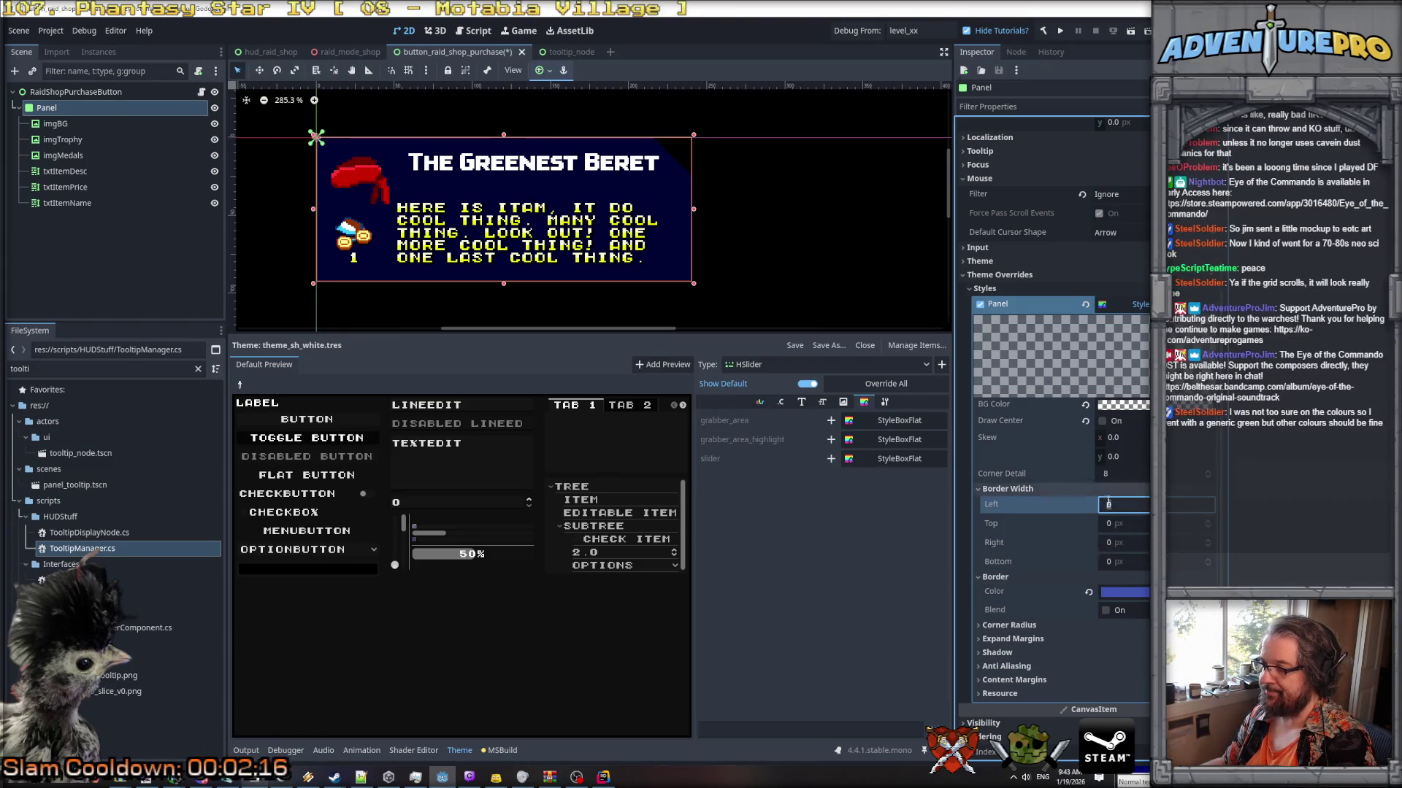
click(1031, 489)
click(1030, 503)
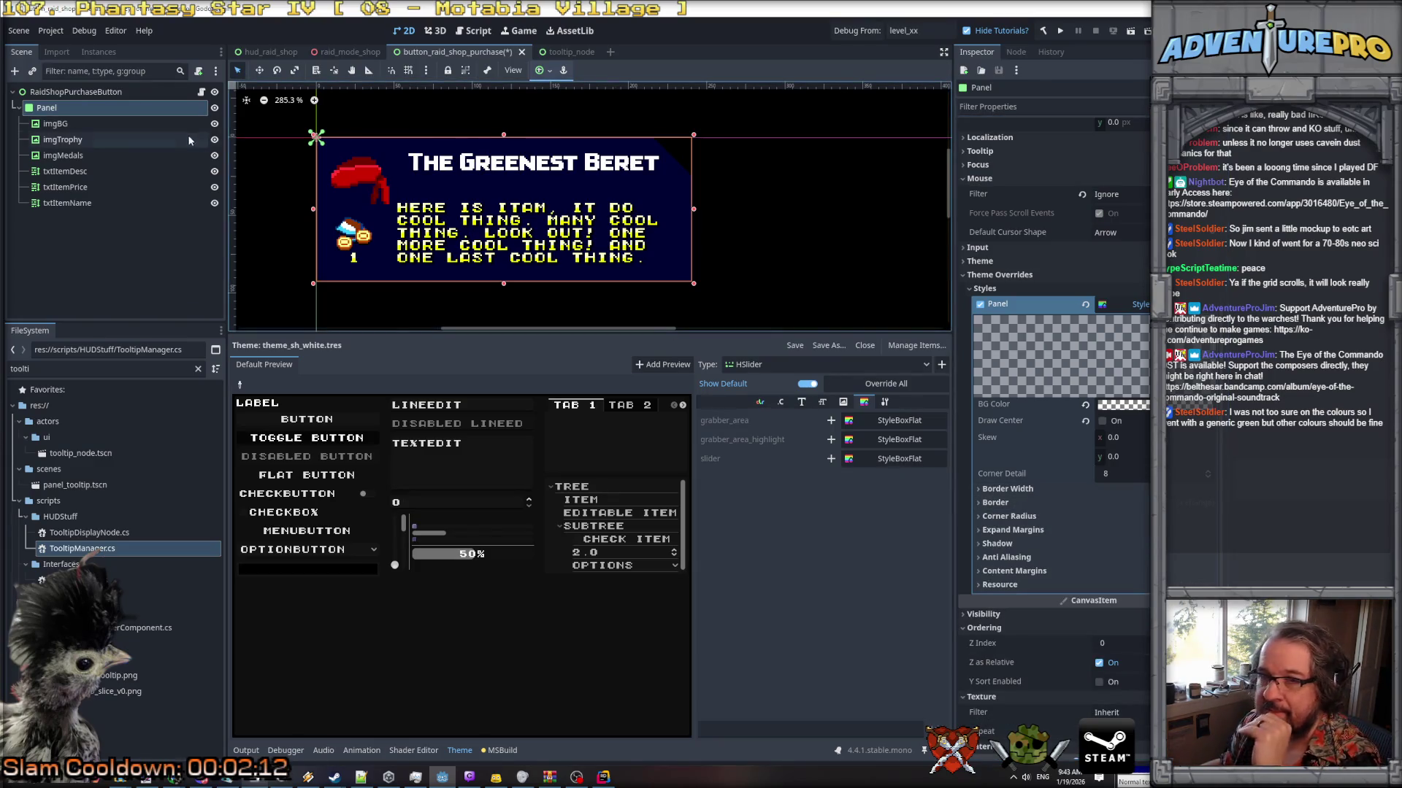
click(71, 123)
right_click(69, 123)
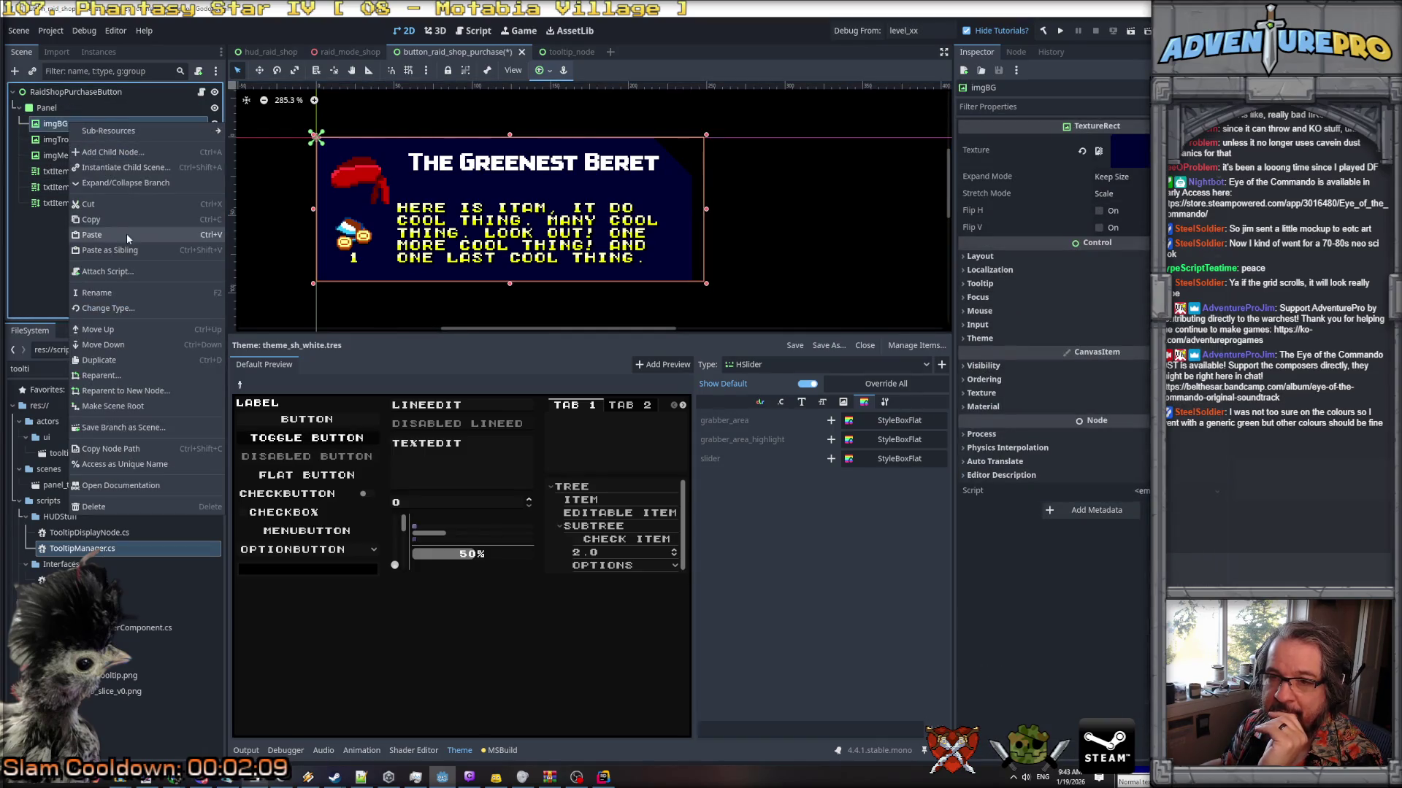
Duplicate imgBG, move the copy to the end of Panel's children, and rename it imgBorder.
click(112, 361)
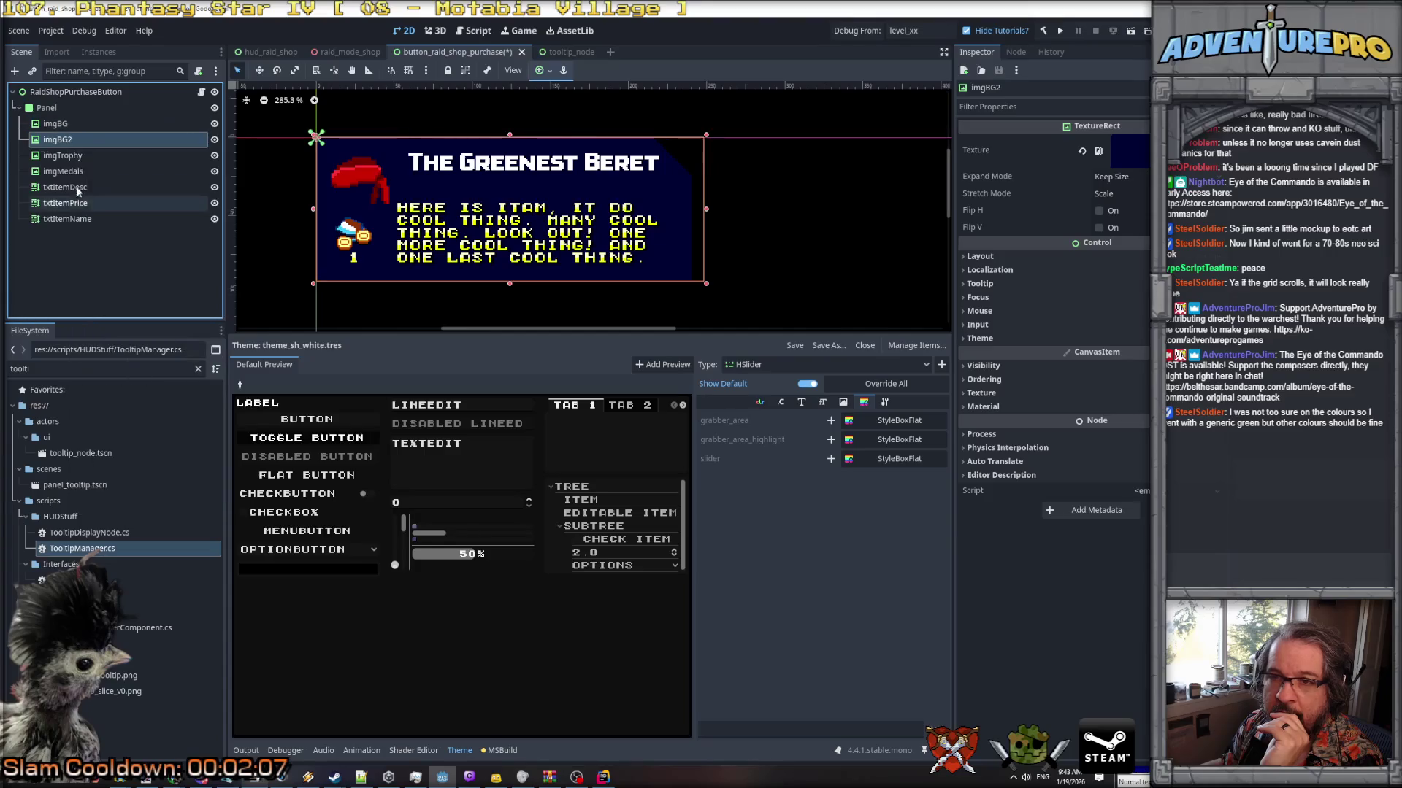
drag(65, 141, 66, 225)
double_click(65, 219)
double_click(79, 222)
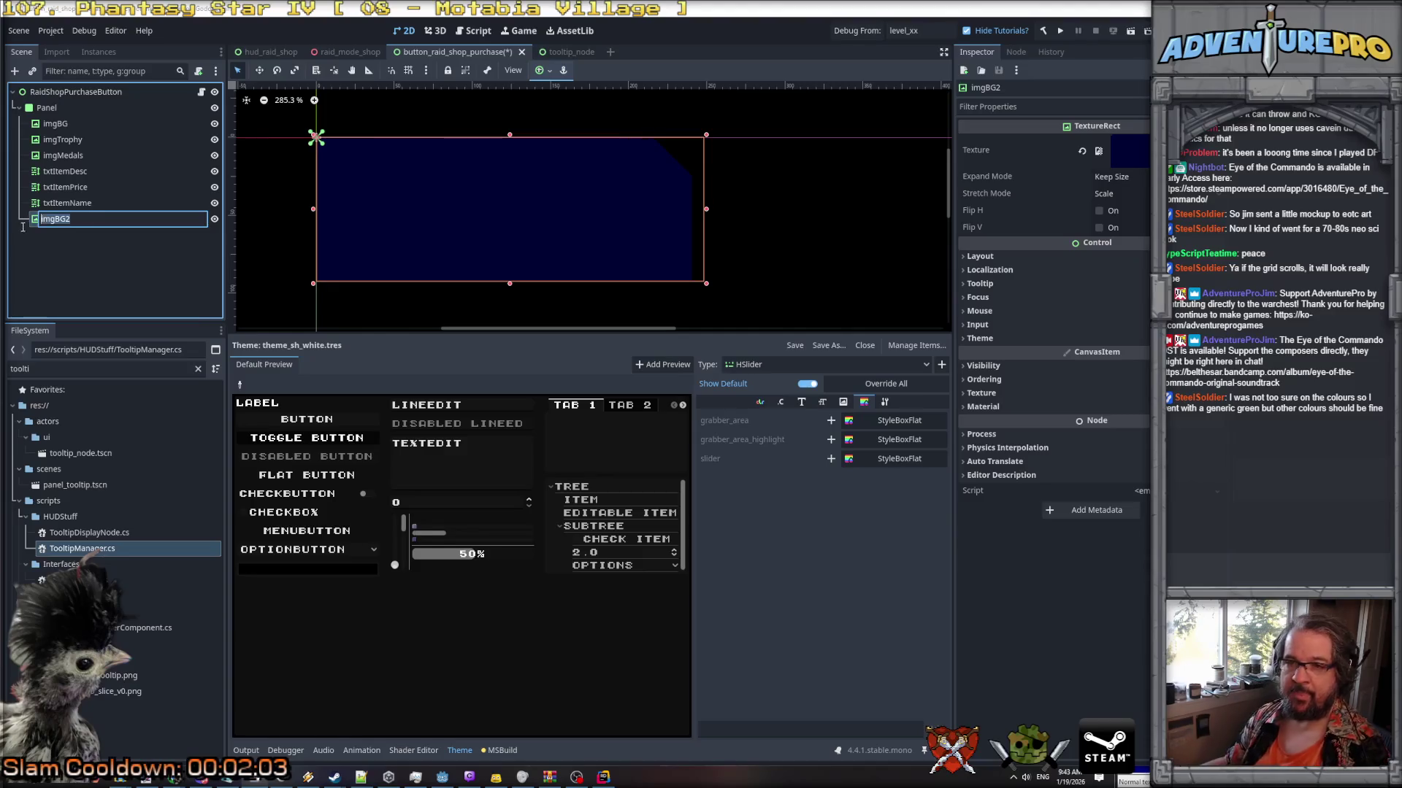
text(Border)
key(Return)
Give imgBorder the white raid_shop_item_border texture and save the scene.
click(1143, 151)
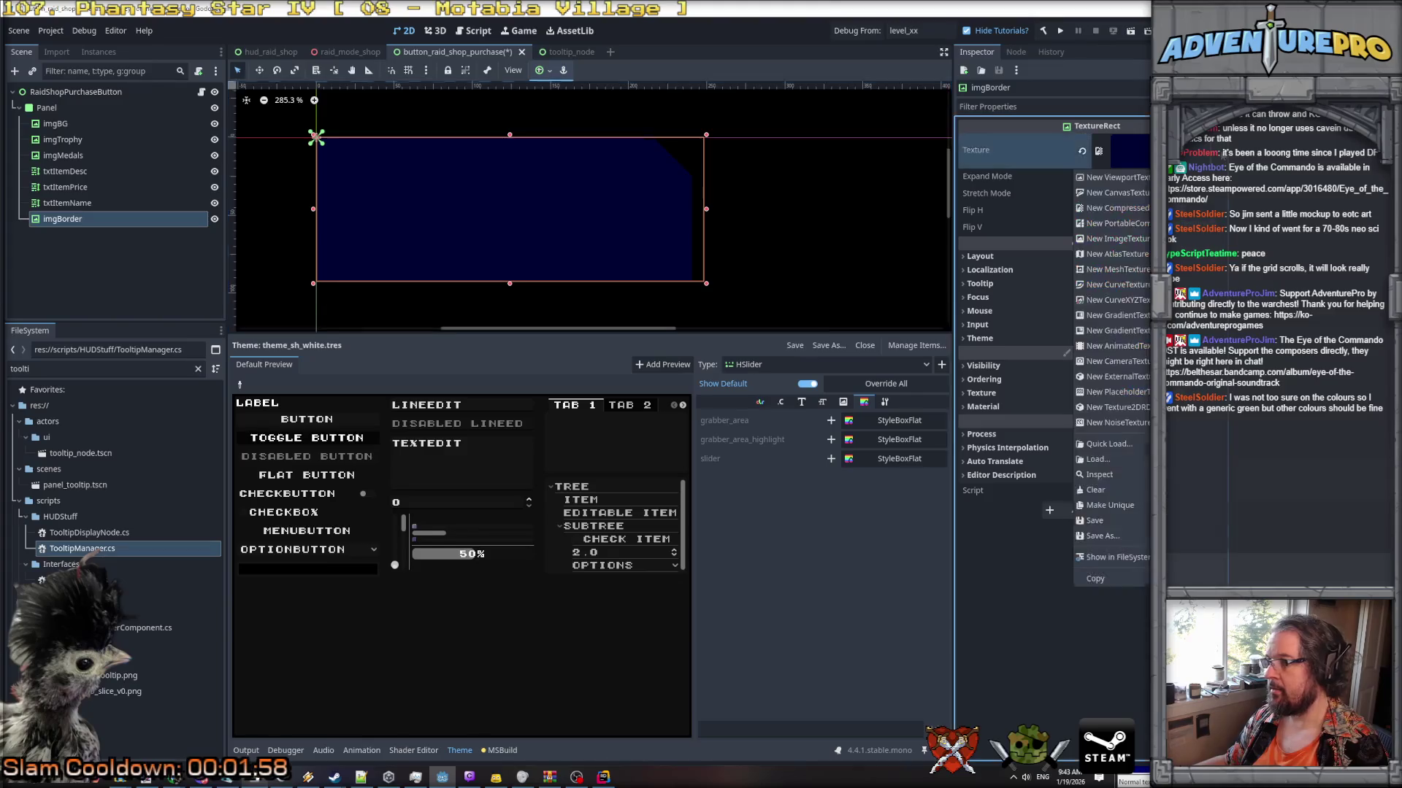
click(1111, 446)
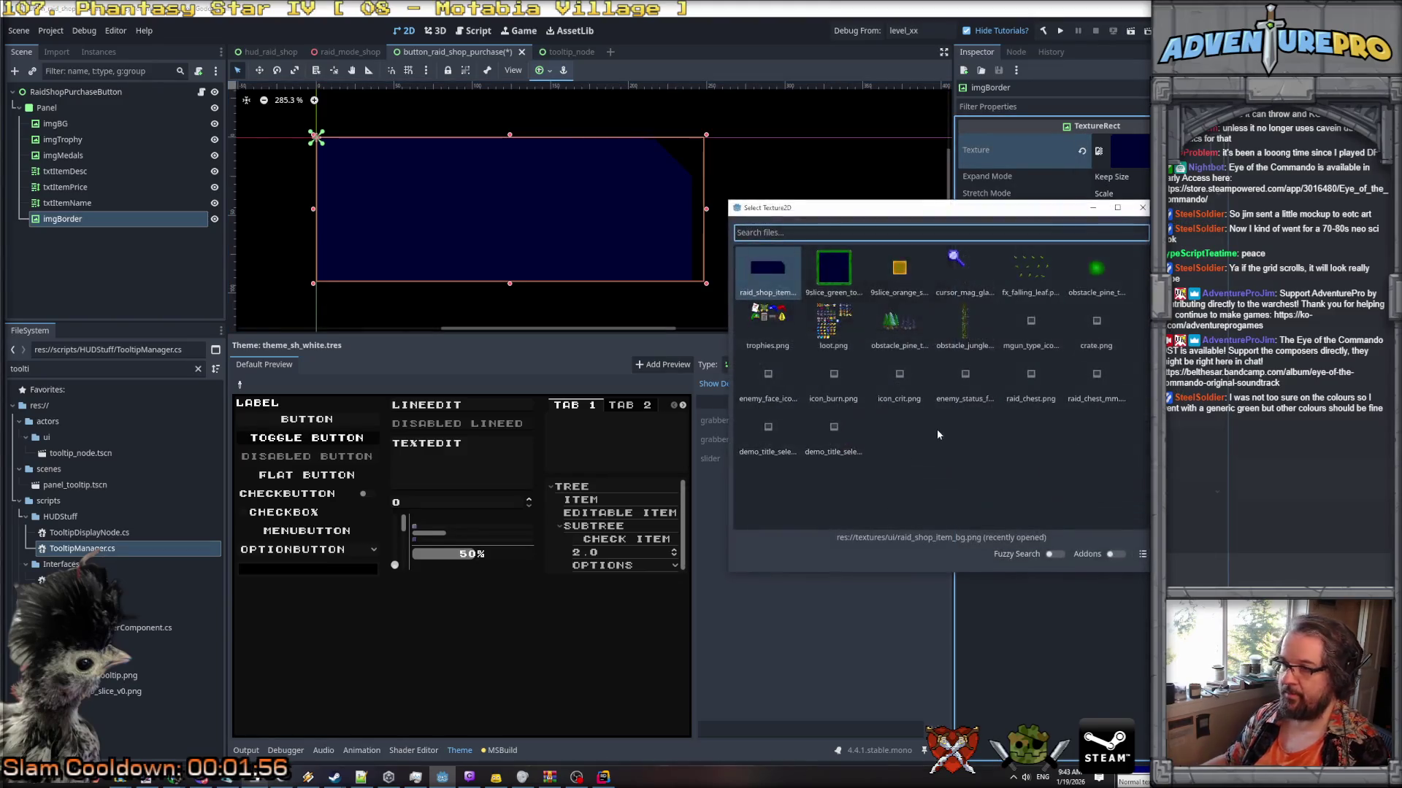
text(raid_sh)
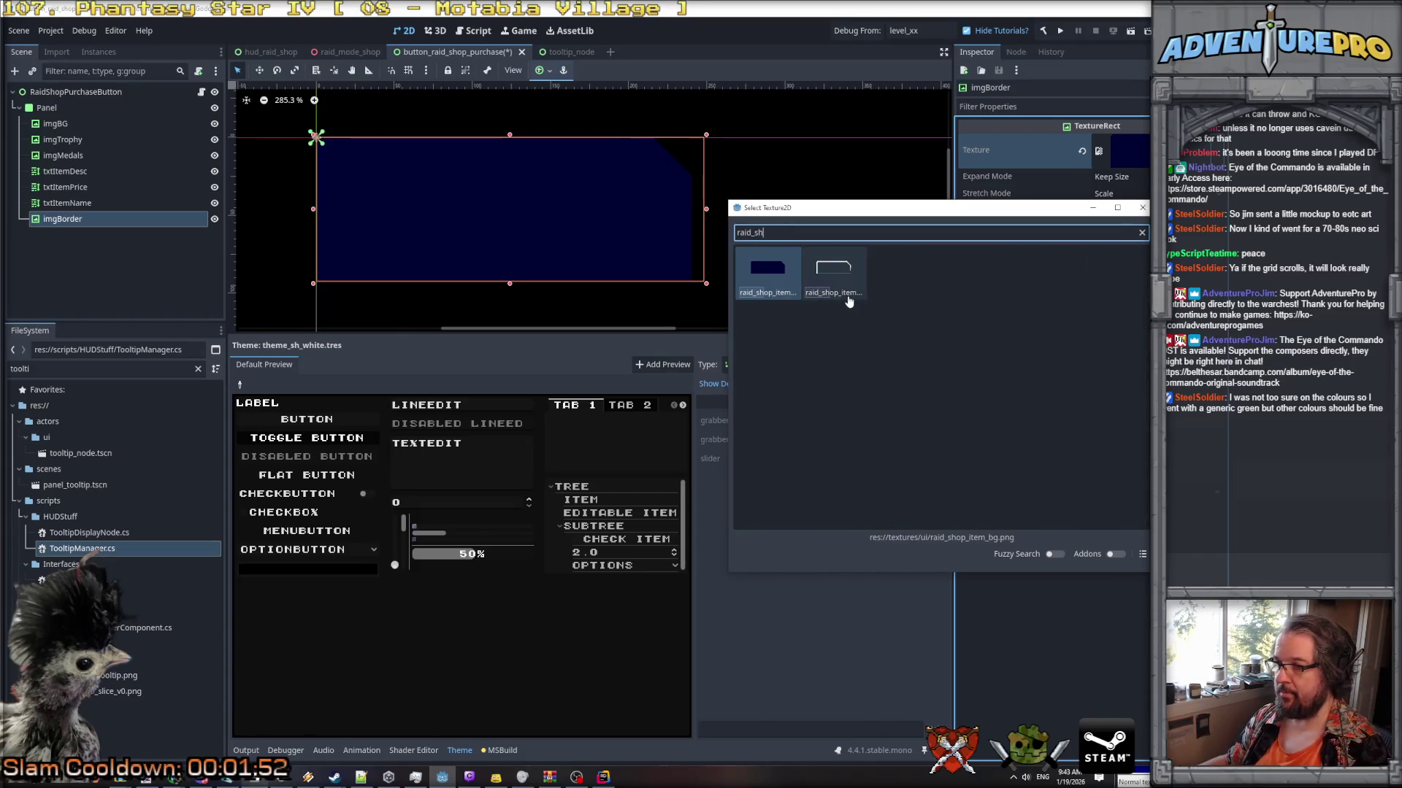
double_click(836, 276)
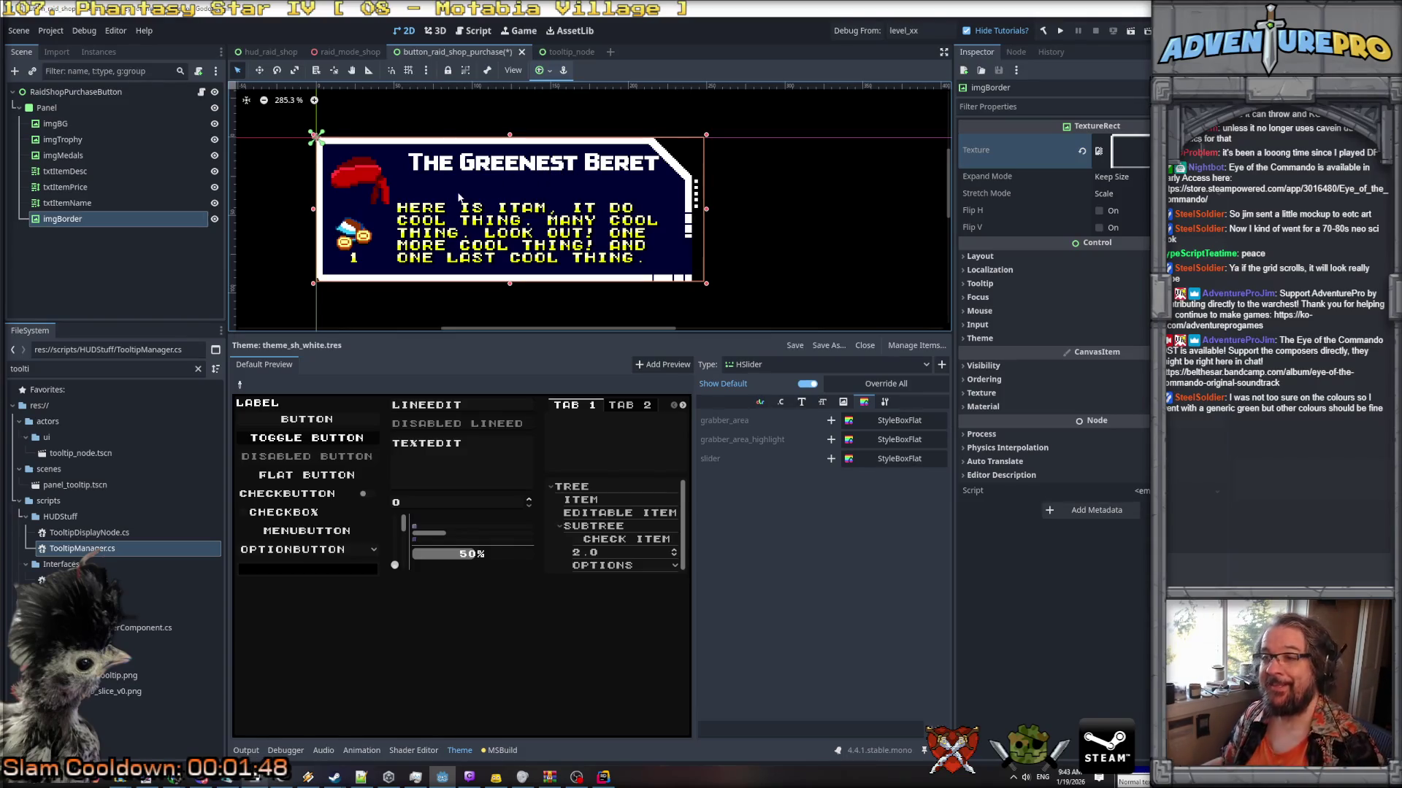
key(ctrl+s)
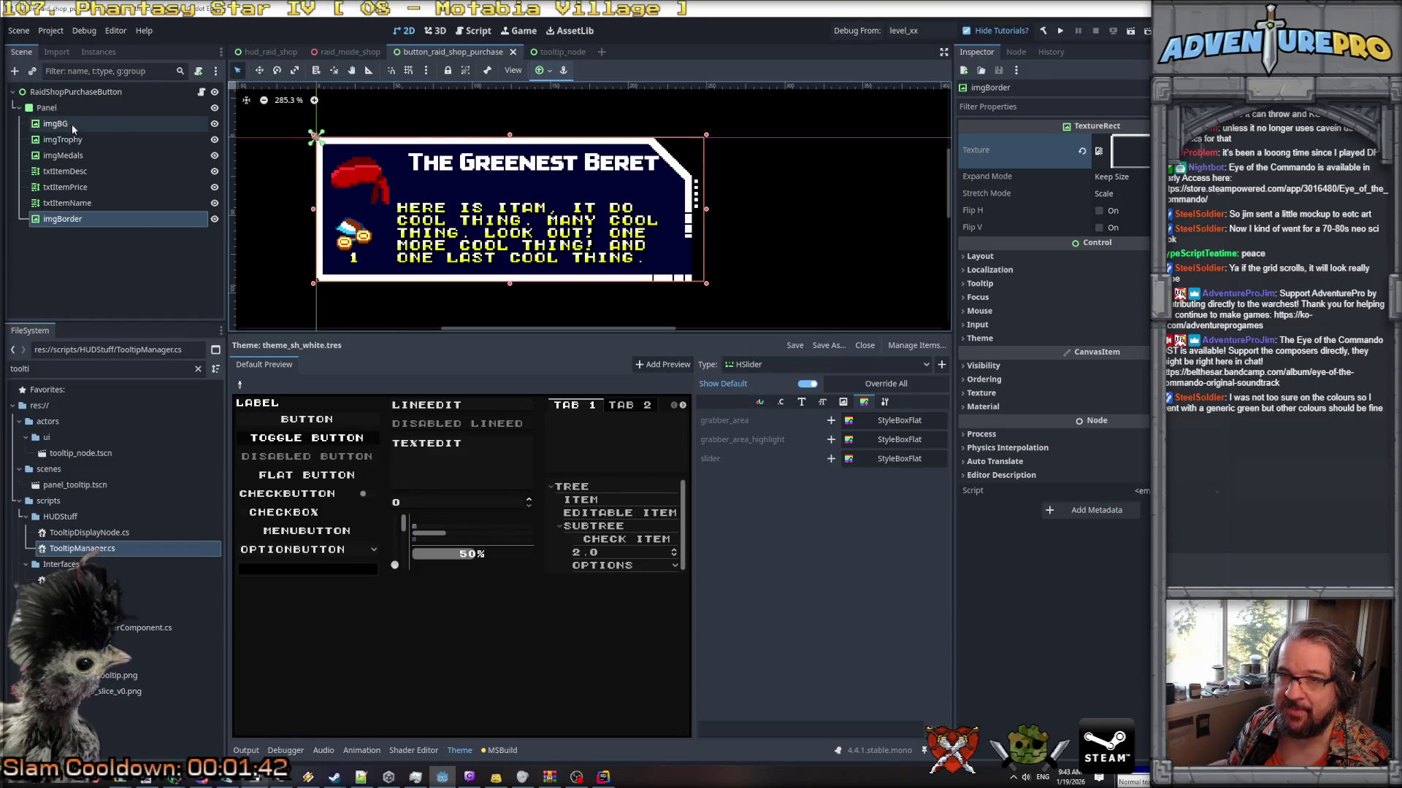
Test longer txtItemName text, then narrow the label's right edge so the title centres.
click(86, 202)
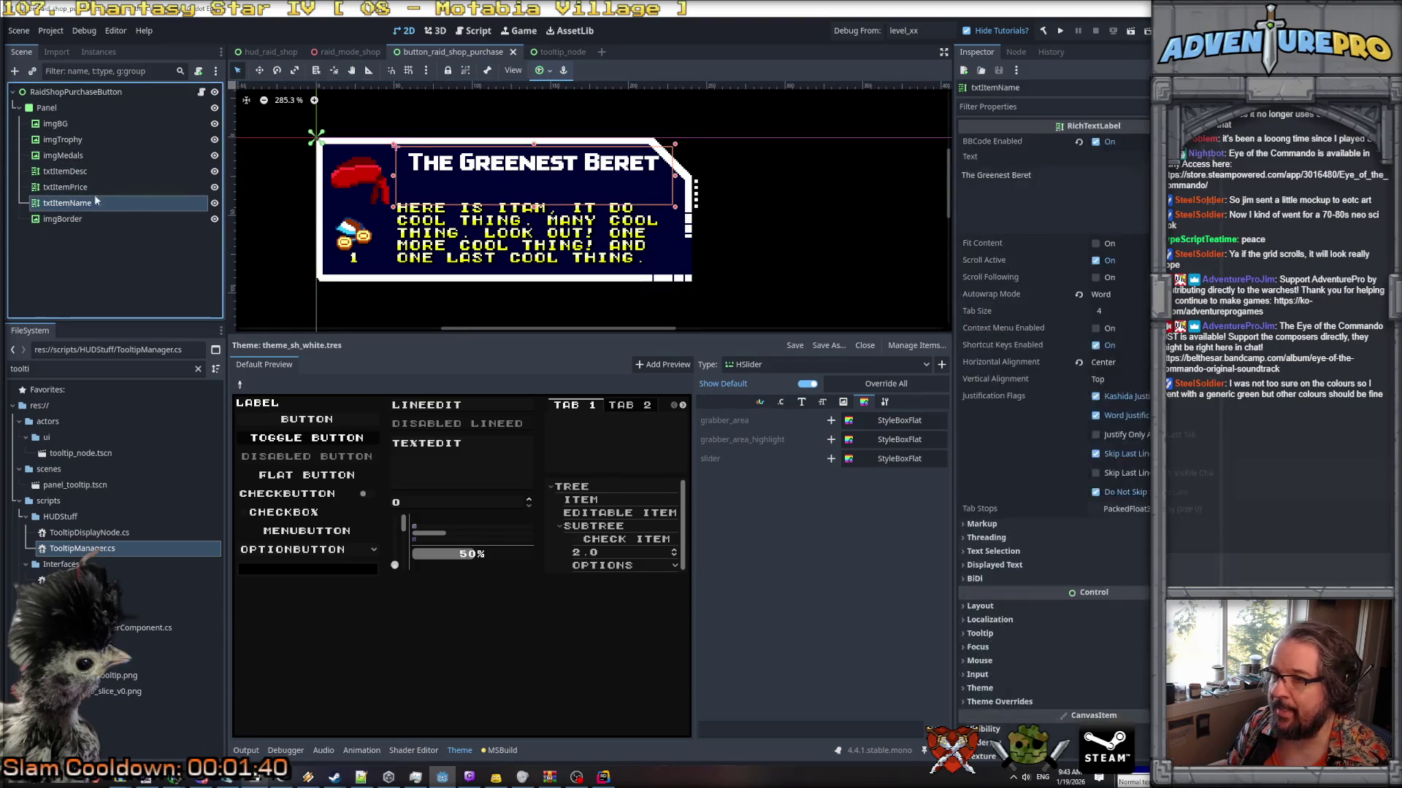
click(1088, 174)
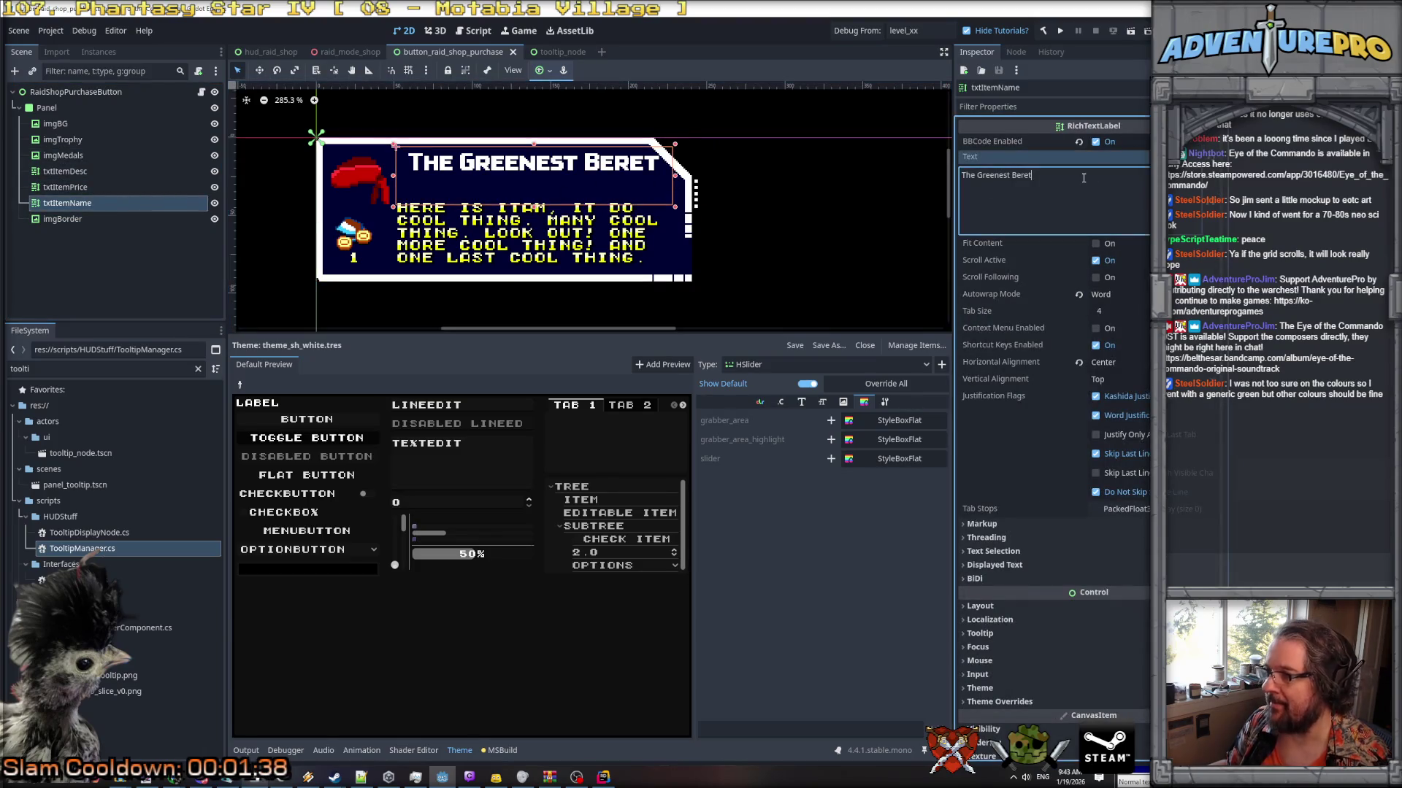
text(tt)
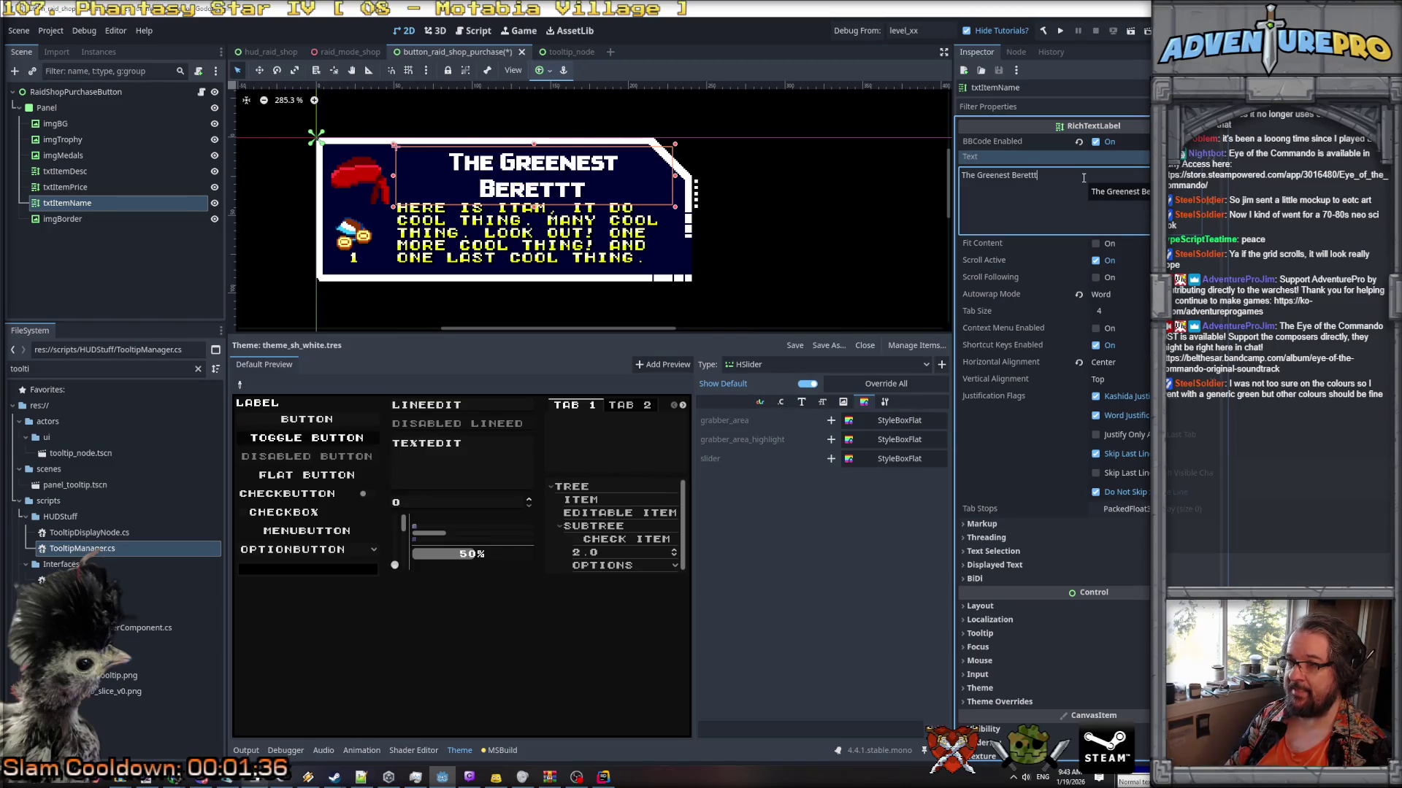
key(BackSpace)
key(BackSpace)
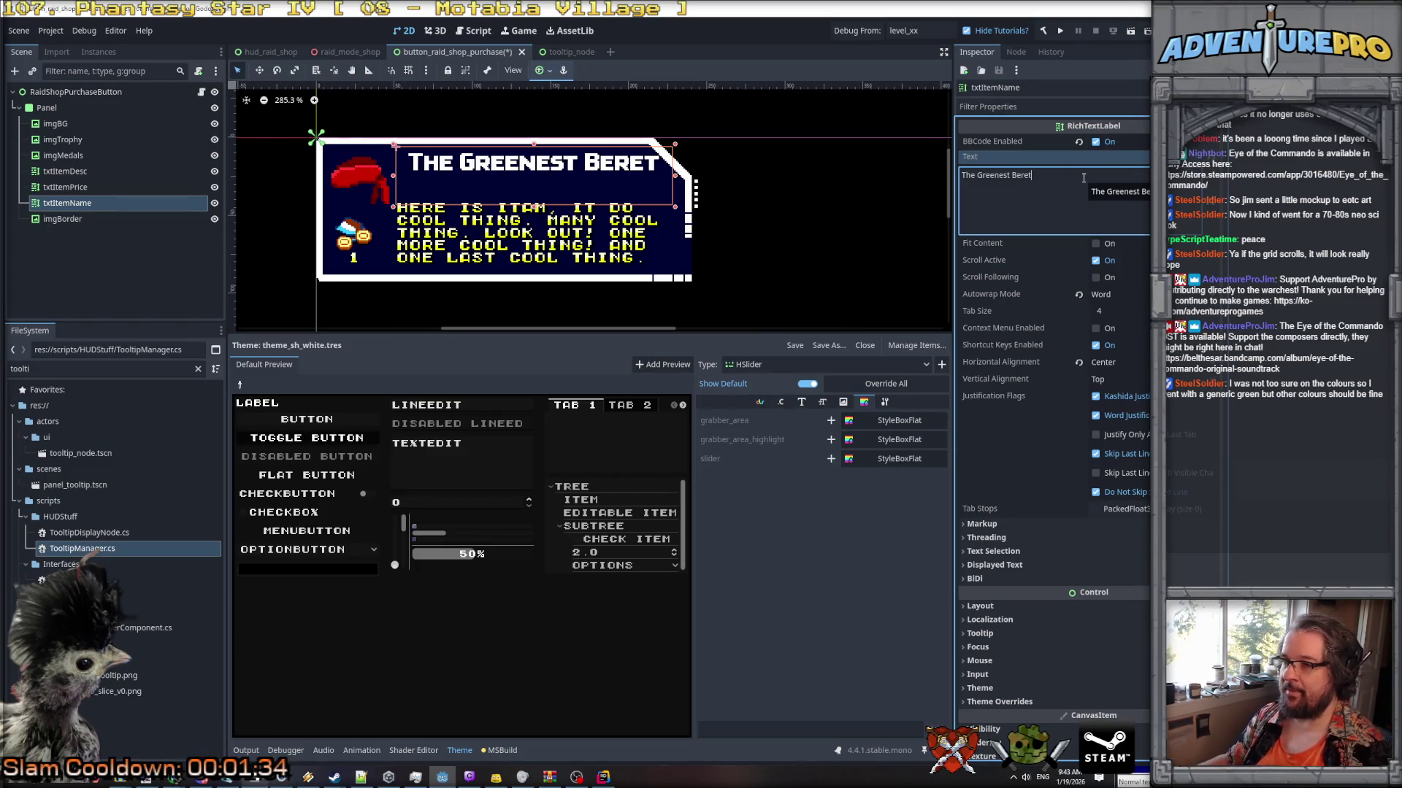
drag(674, 175, 663, 175)
Recheck the item name text fits, then select the RaidShopPurchaseButton root node.
click(1076, 178)
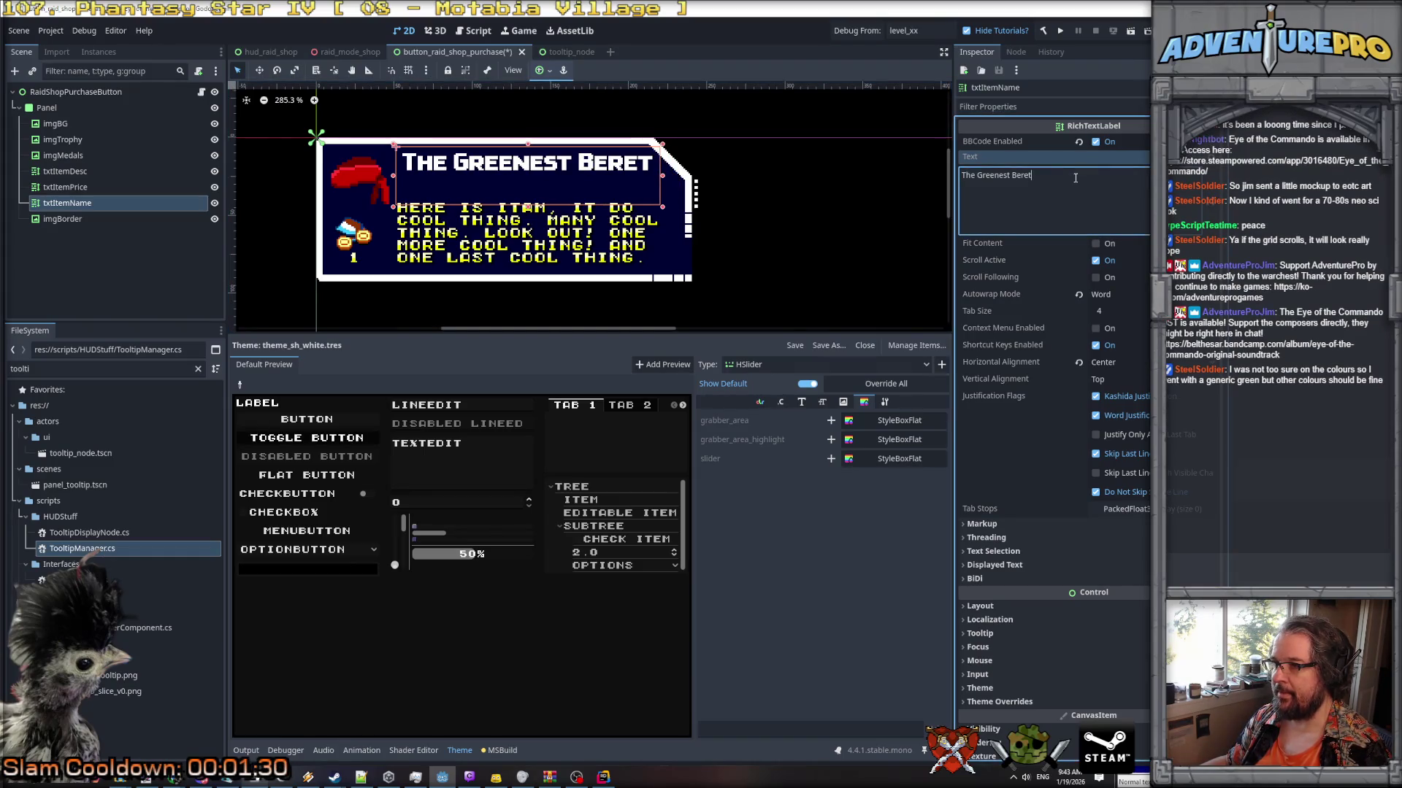
text(t)
key(BackSpace)
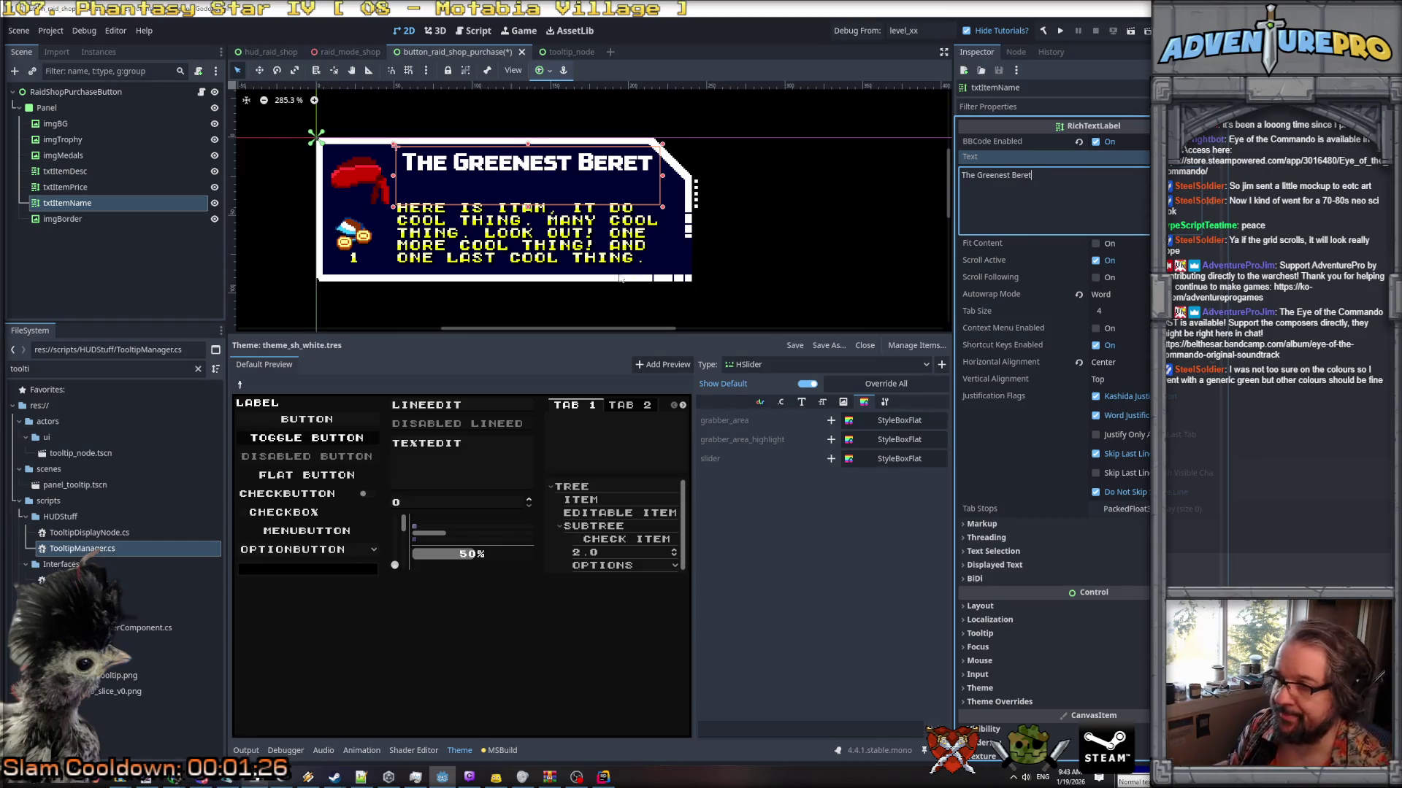
click(614, 235)
click(607, 233)
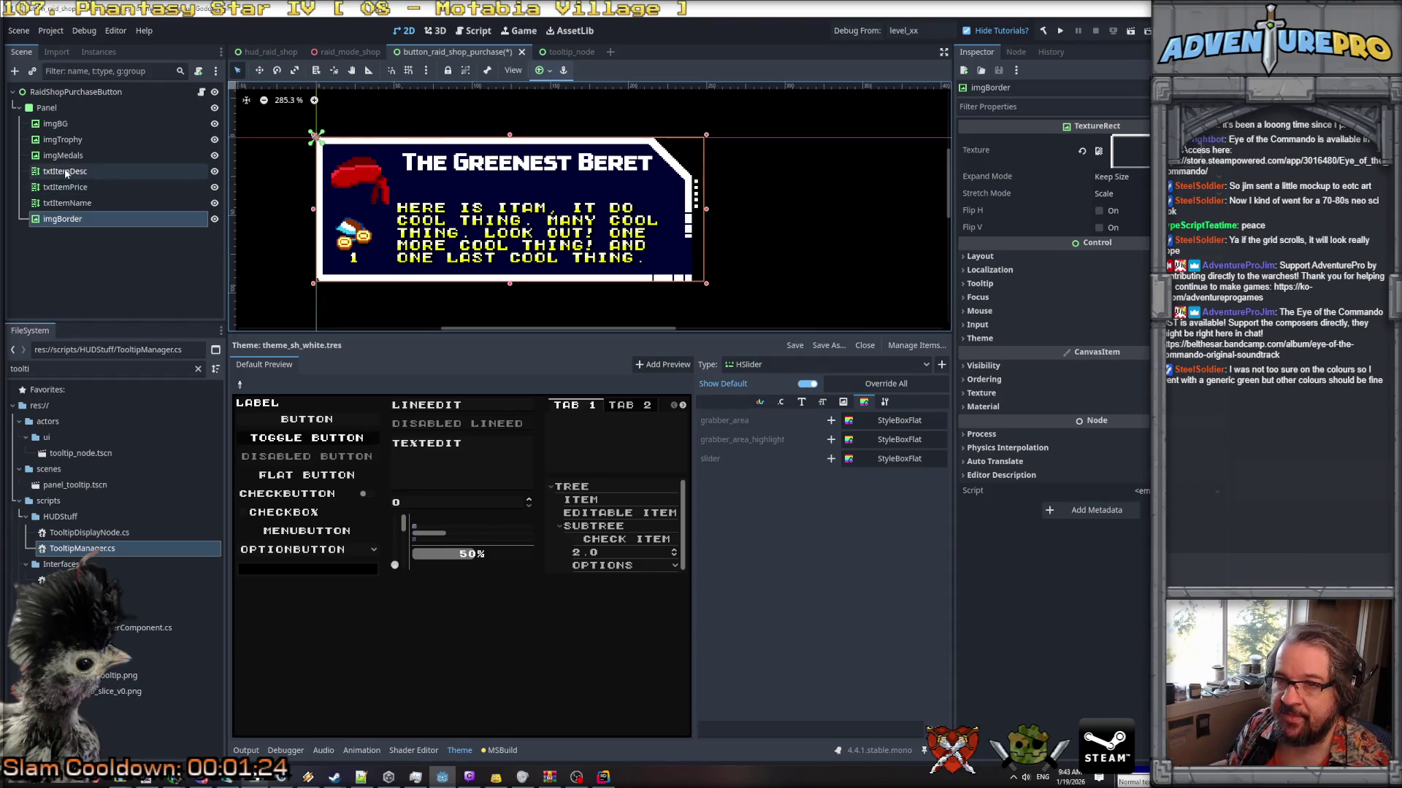
click(808, 232)
scroll(778, 234, down, 3)
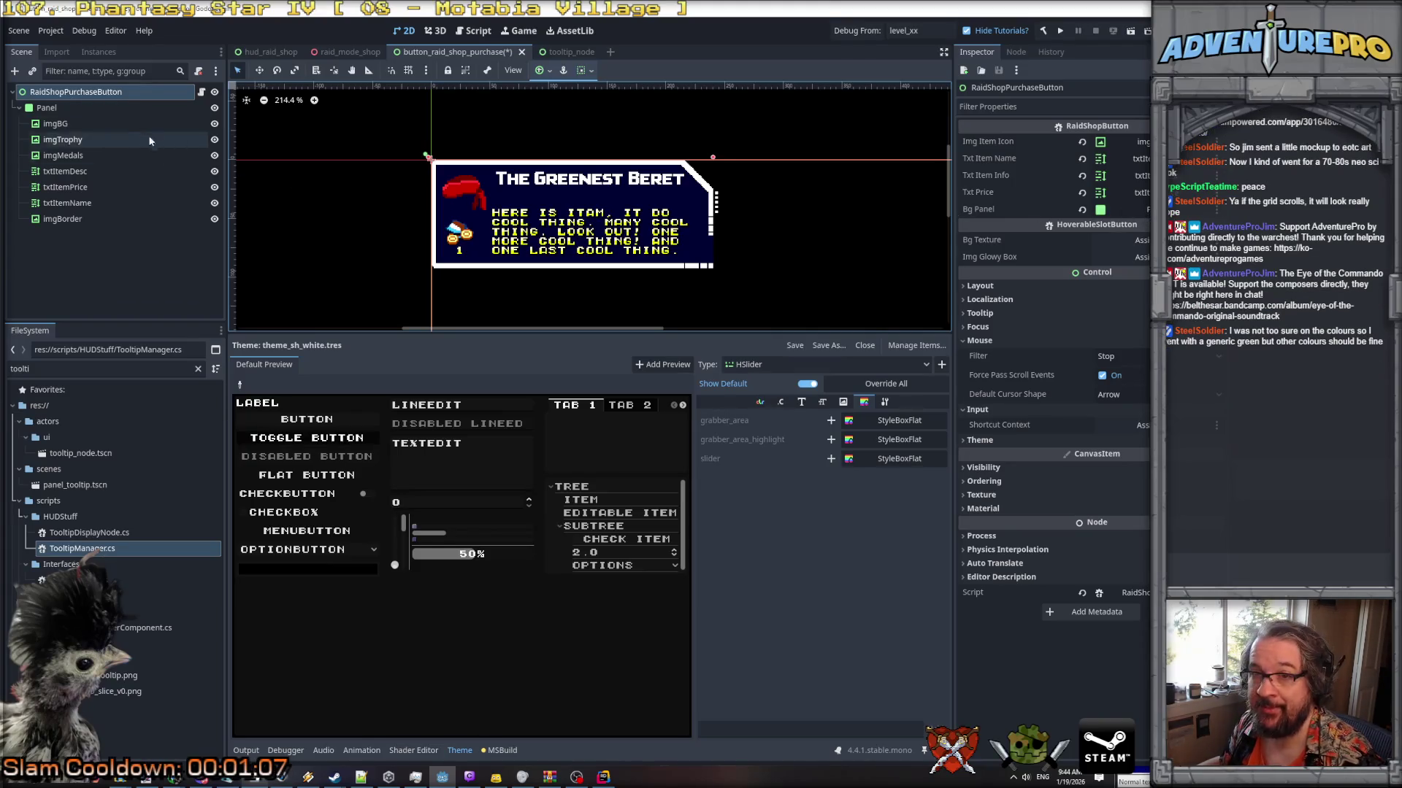
Open RaidShopButton.cs in Rider and go to the top of the script.
key(alt+Tab)
scroll(822, 219, up, 6)
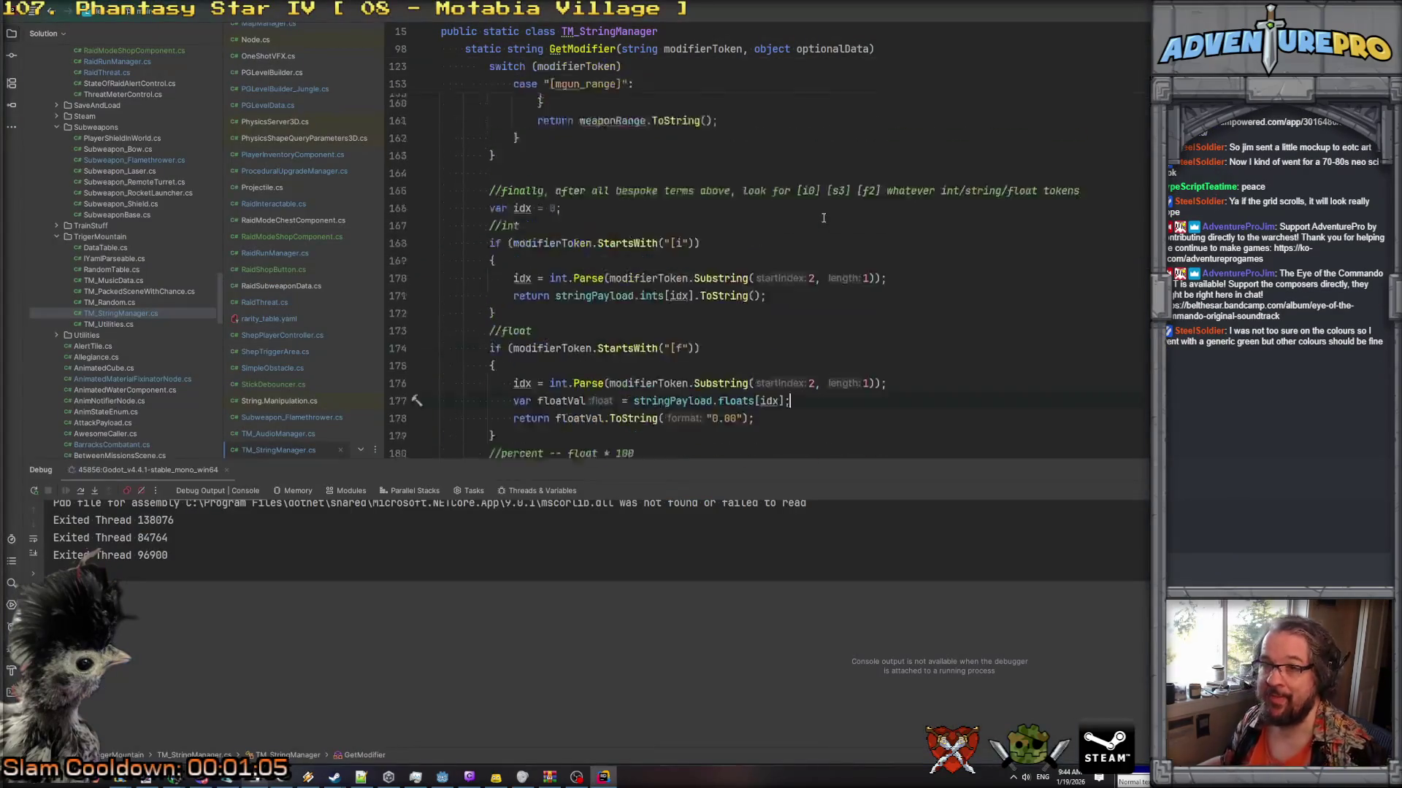
key(alt+Tab)
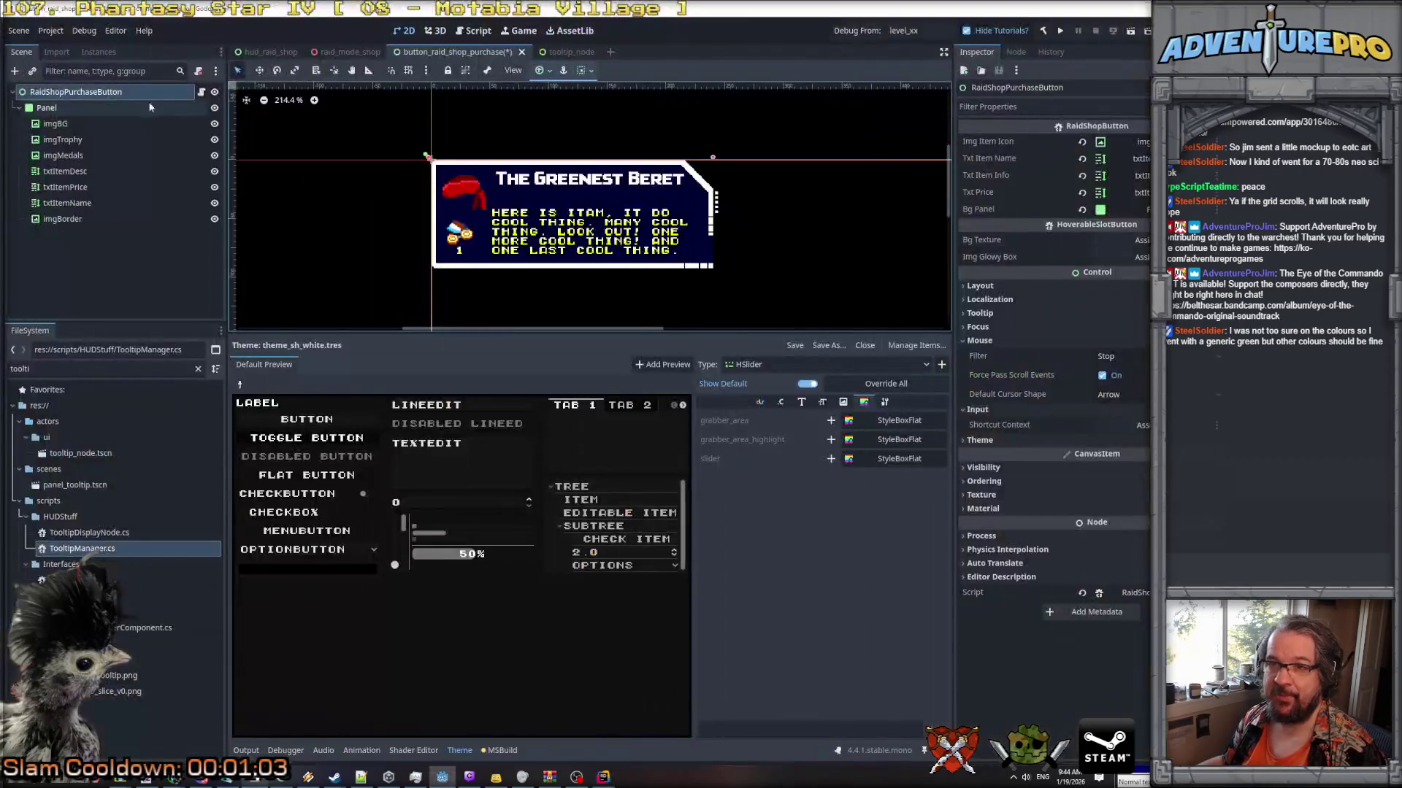
click(201, 91)
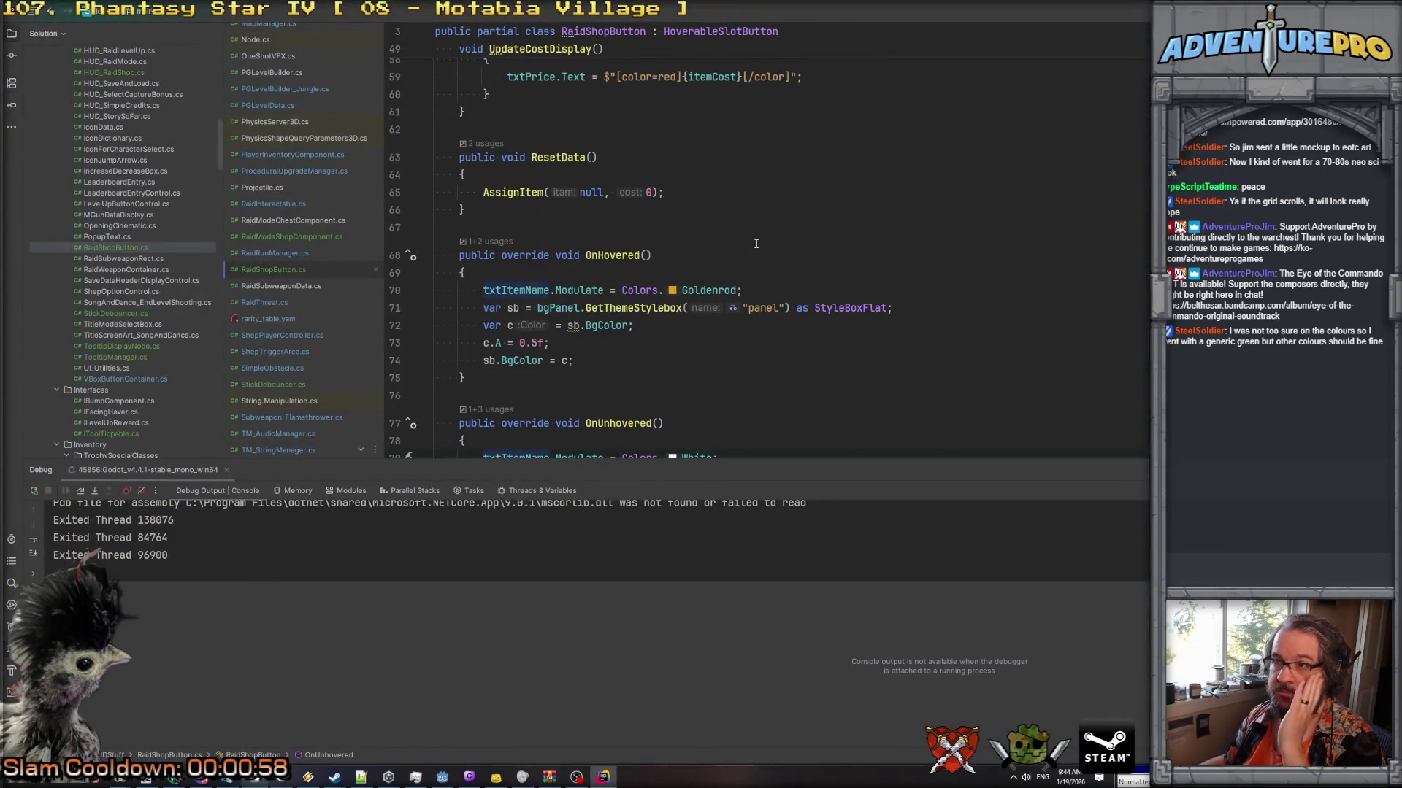
key(ctrl+Home)
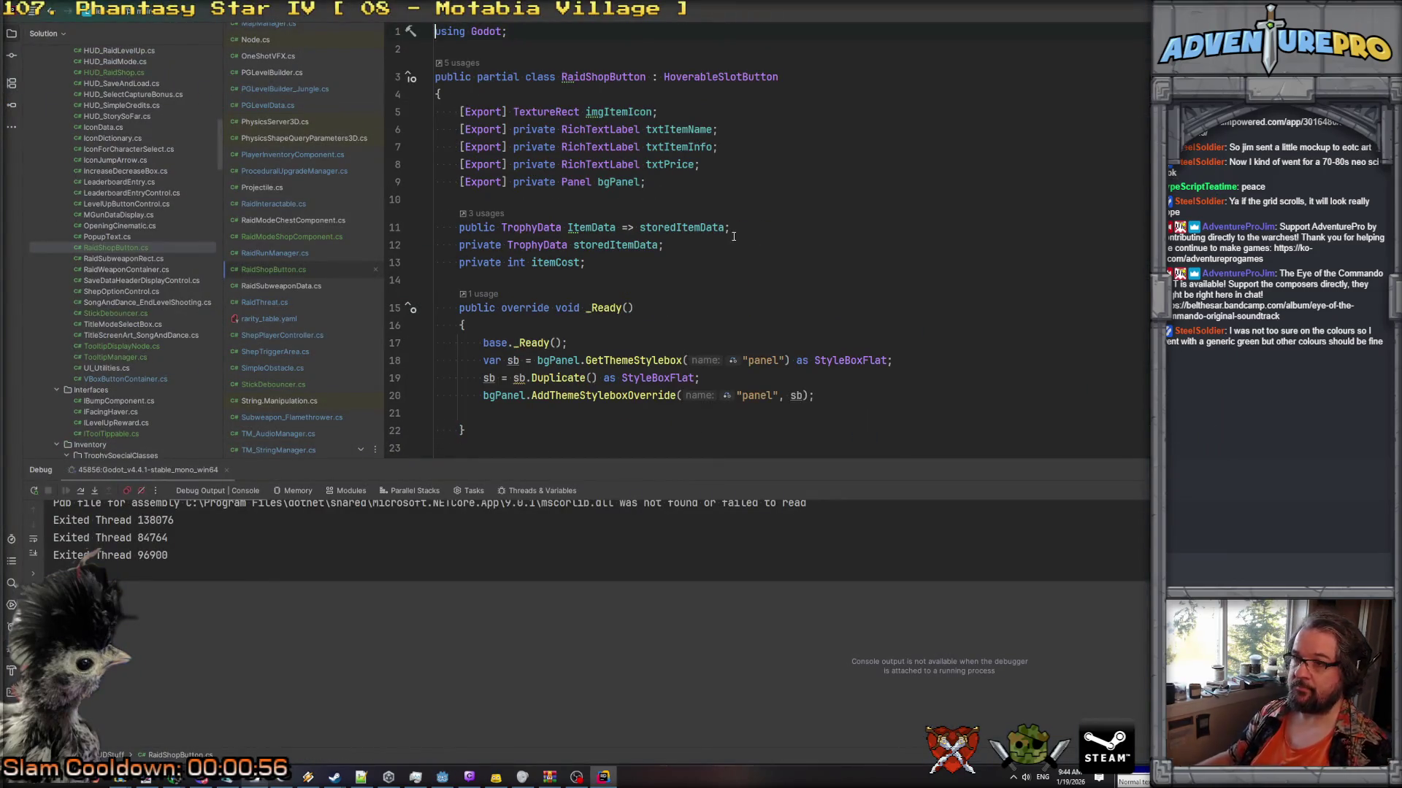
Duplicate the bgPanel export line as a TextureRect field named imgBG.
key(ctrl+d)
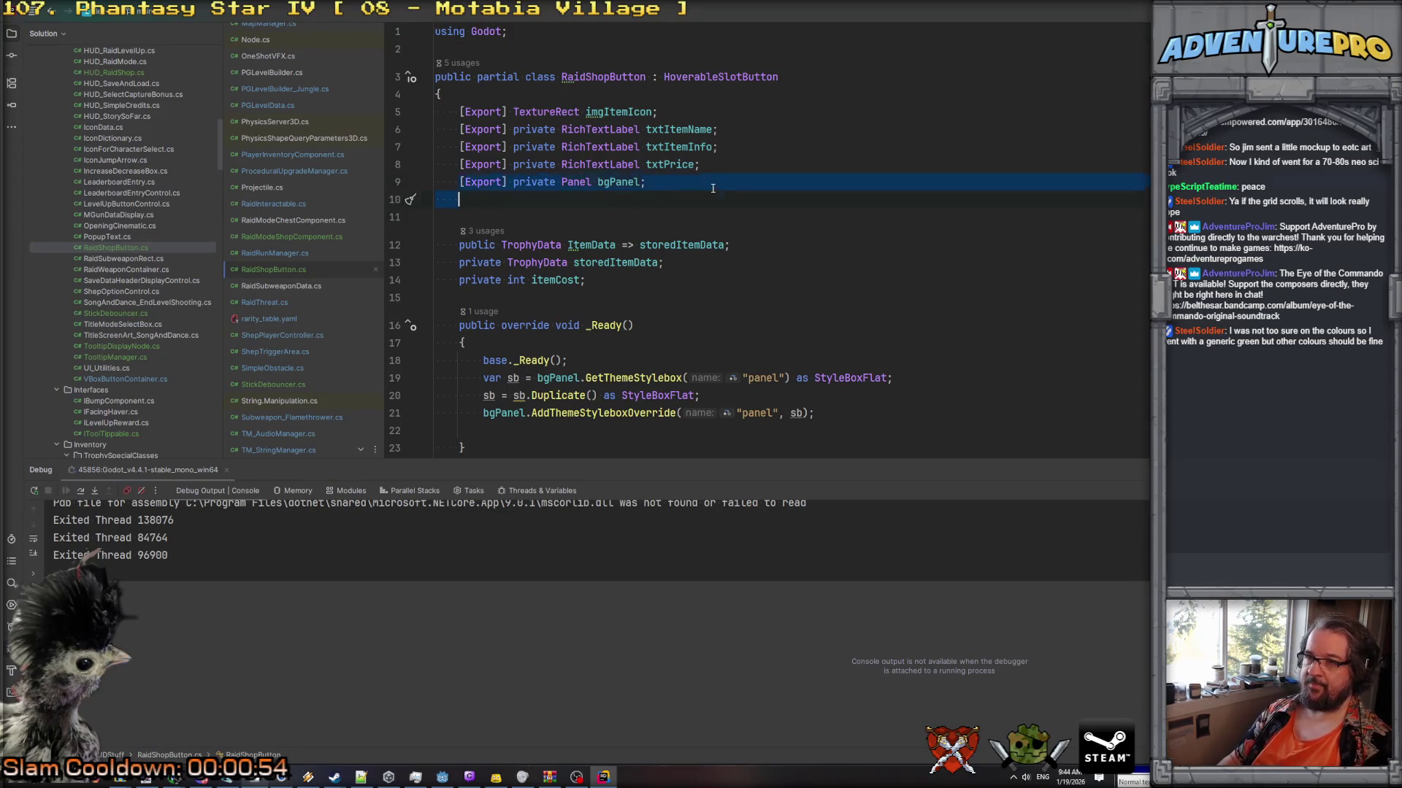
key(Return)
double_click(576, 200)
text(P)
key(BackSpace)
text(TextureRe)
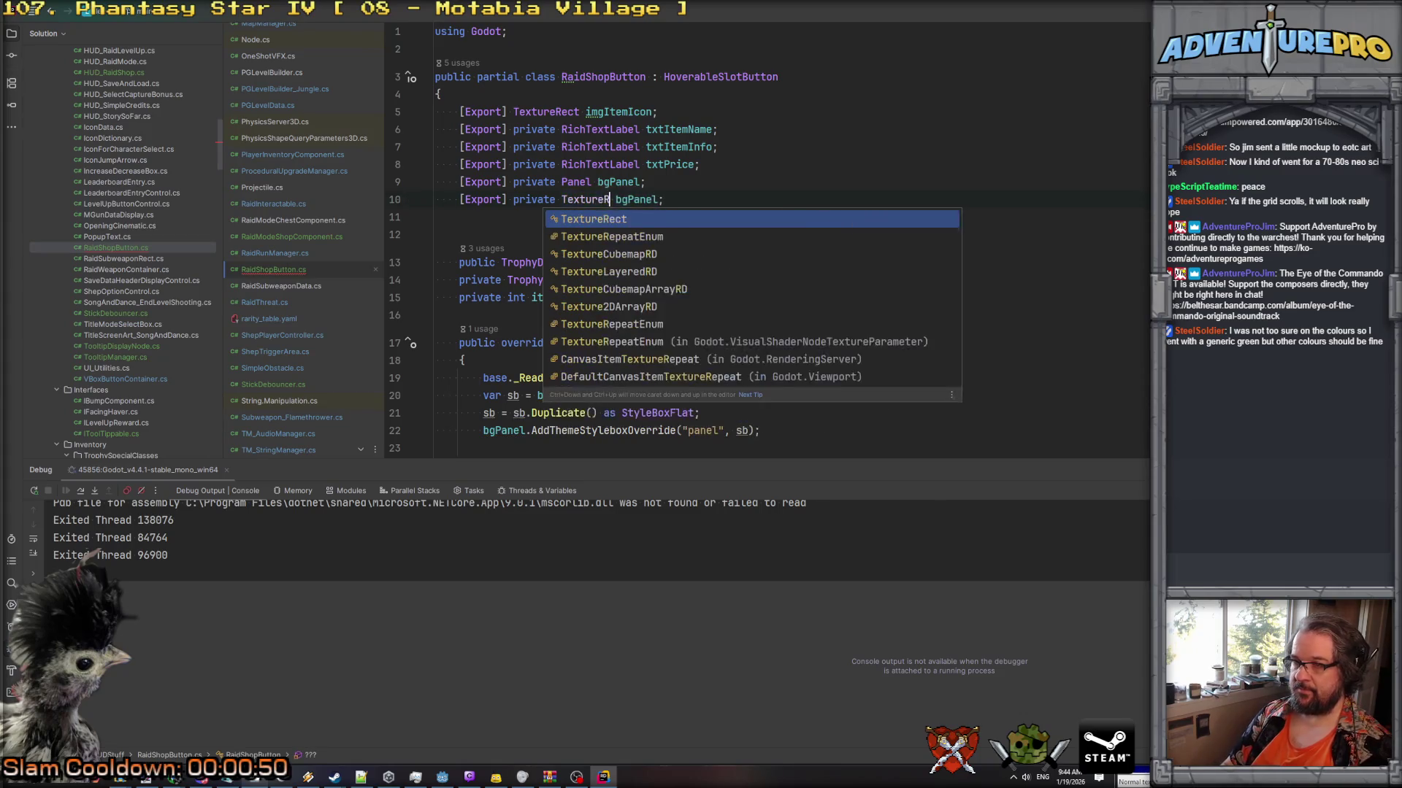
key(Return)
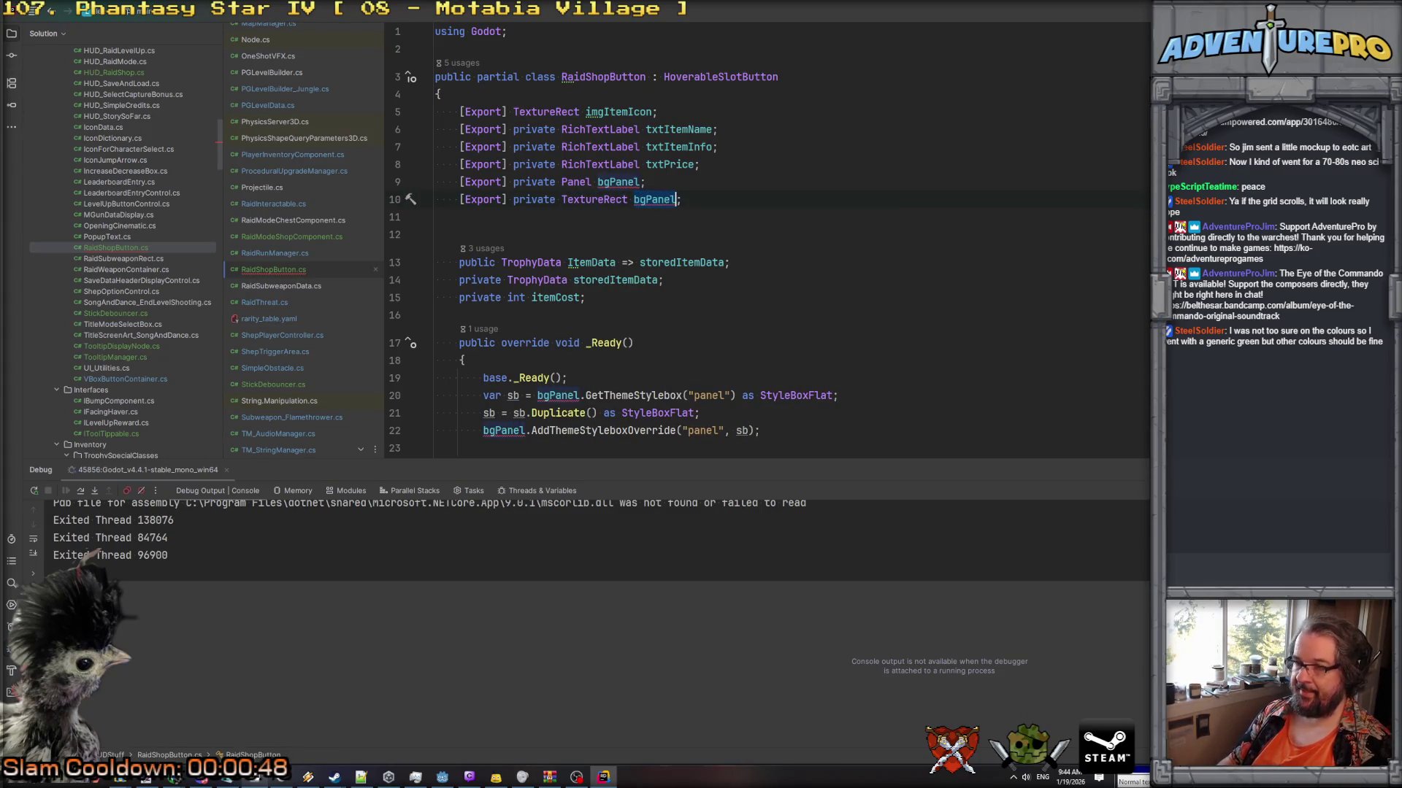
key(ctrl+shift+Left)
text(imgBG)
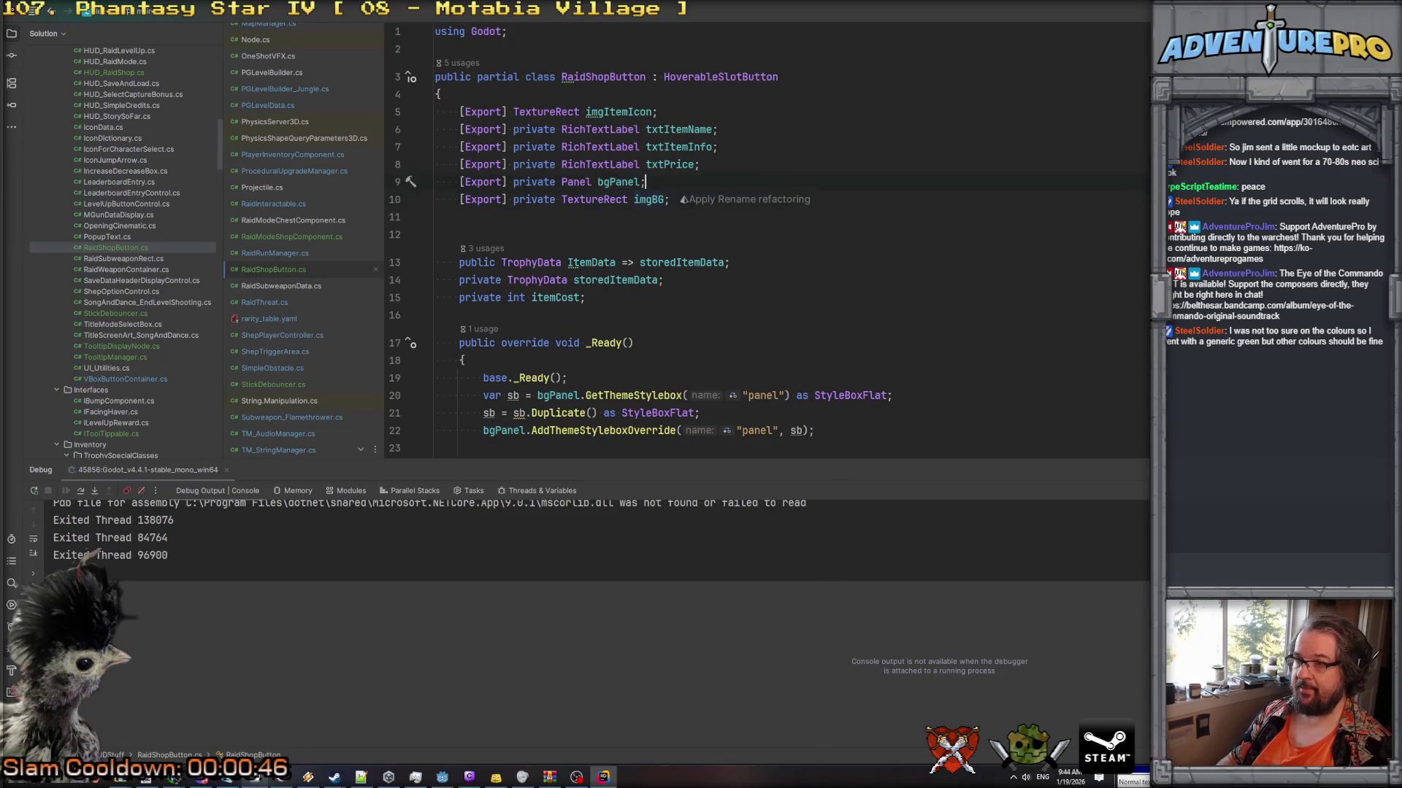
Duplicate the imgBG declaration as a second TextureRect field named imgBorder.
key(ctrl+d)
key(BackSpace)
key(BackSpace)
text(Border;)
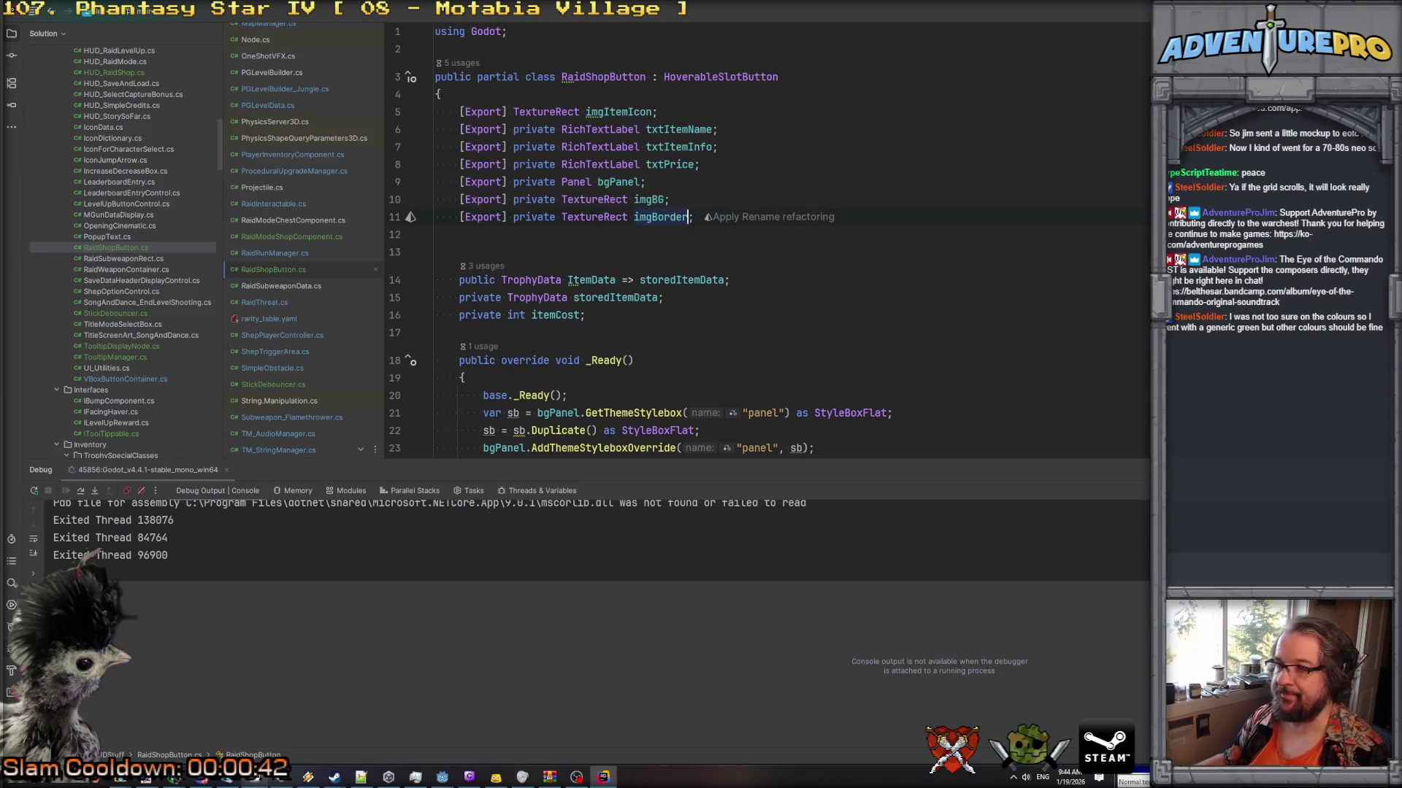
scroll(883, 255, down, 9)
scroll(839, 270, up, 3)
click(788, 285)
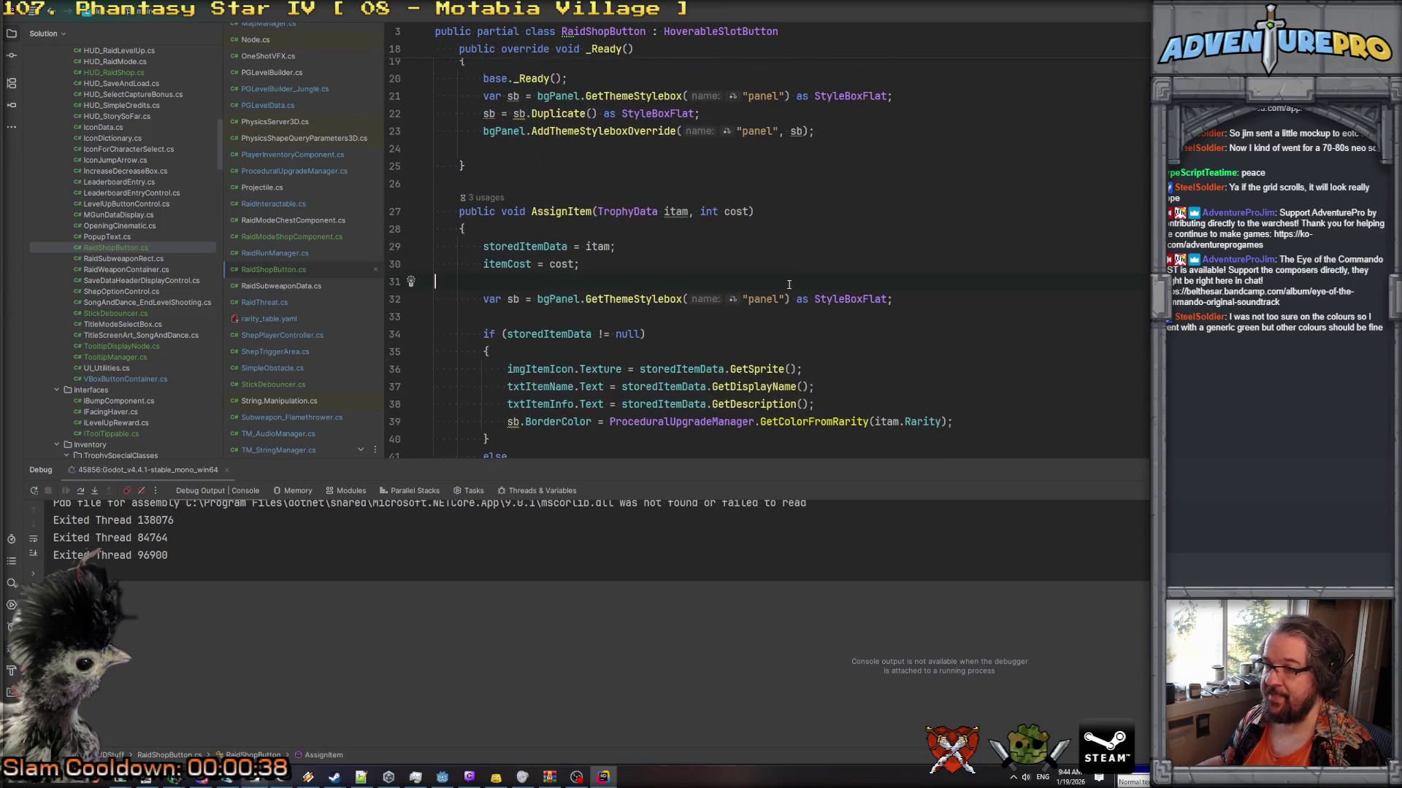
Delete the old stylebox line and change line 37's sb.BorderColor to imgBorder.Modulate.
key(Down)
key(ctrl+y)
key(ctrl+y)
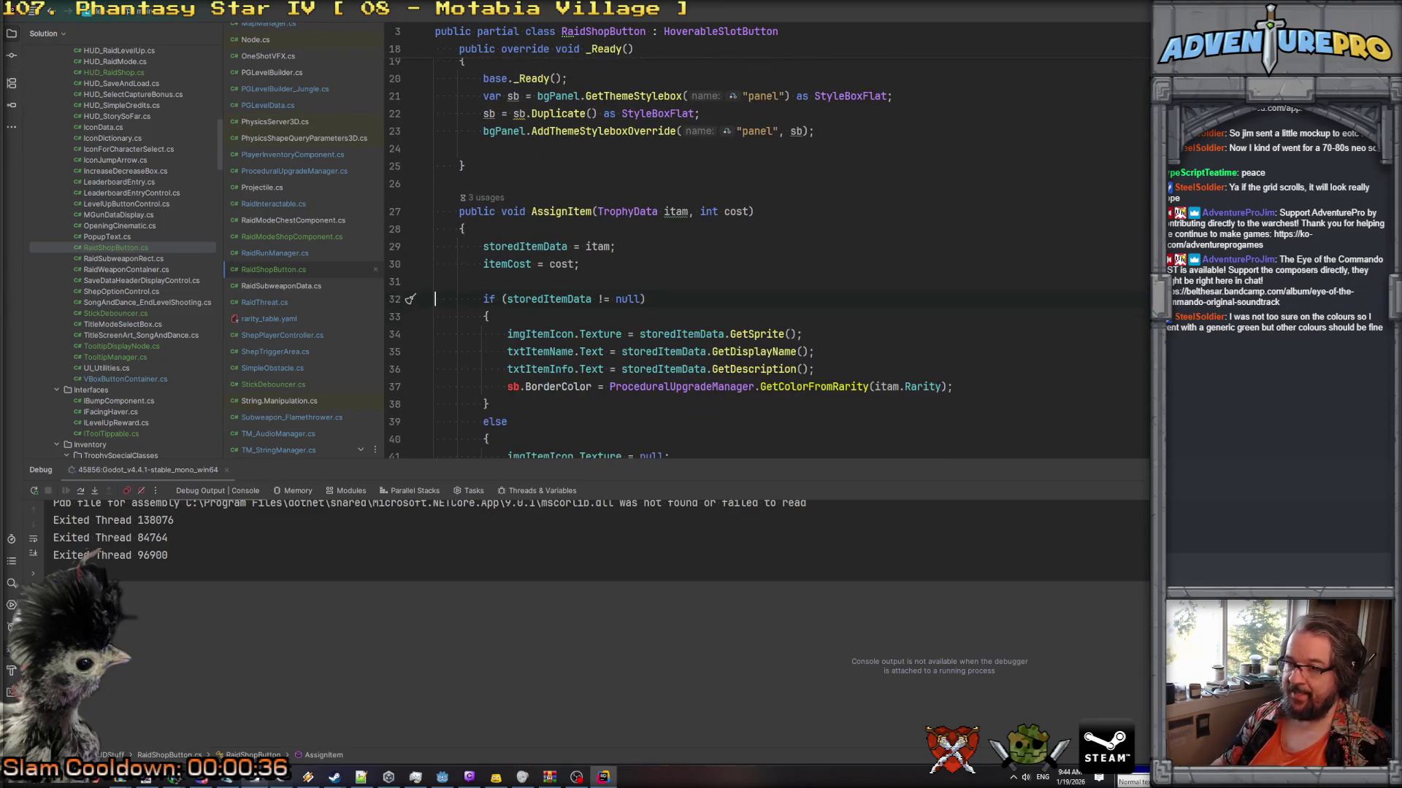
drag(509, 387, 592, 388)
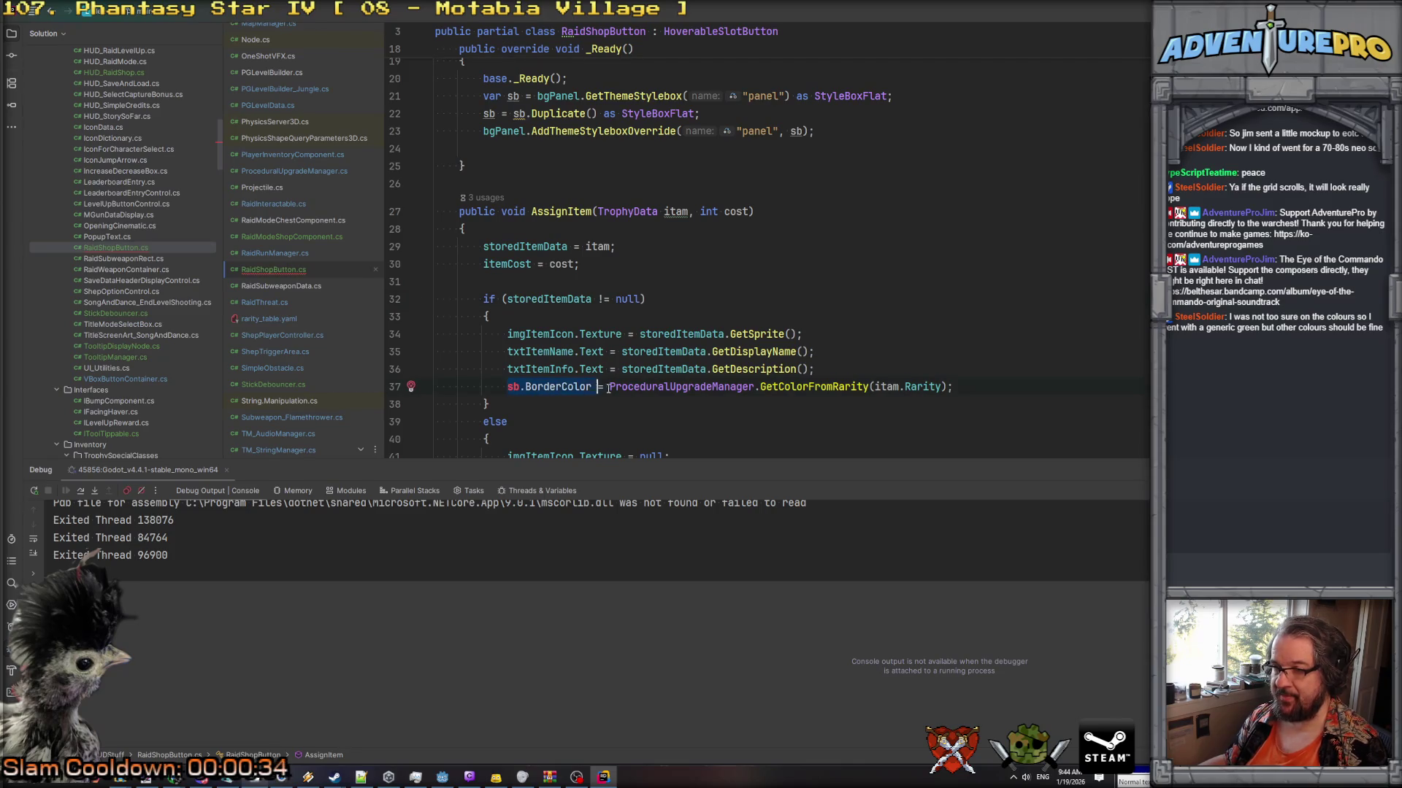
text(imgBorder.M)
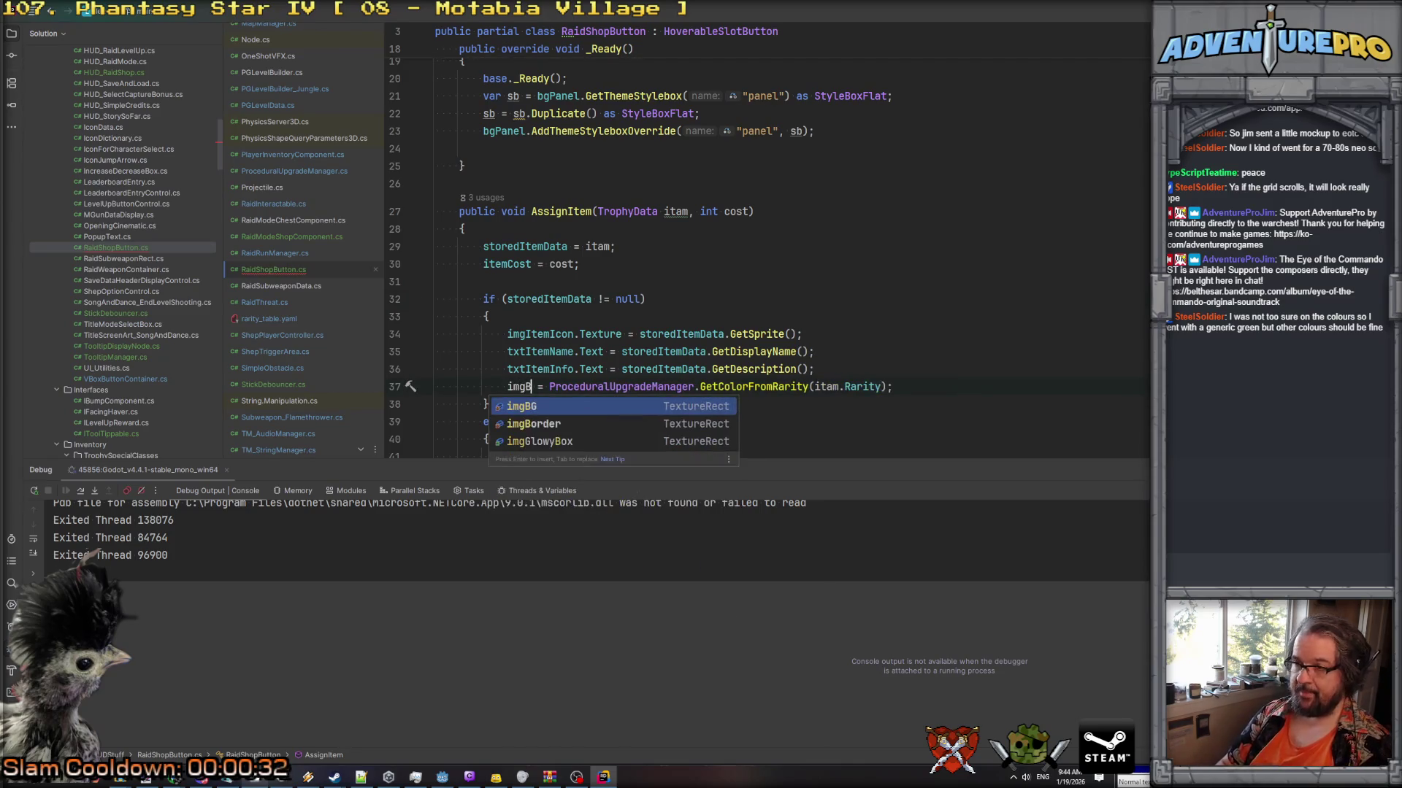
key(Return)
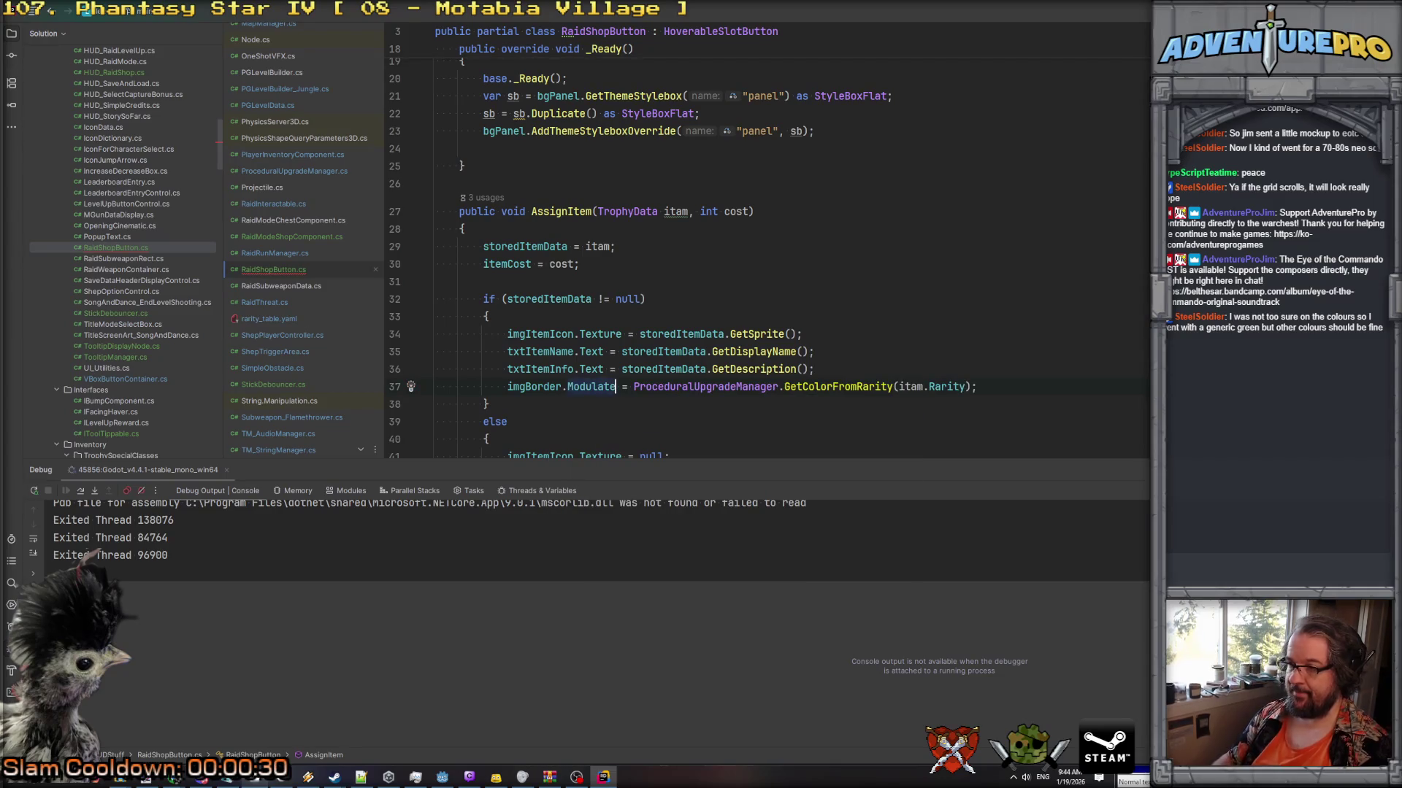
scroll(580, 367, down, 4)
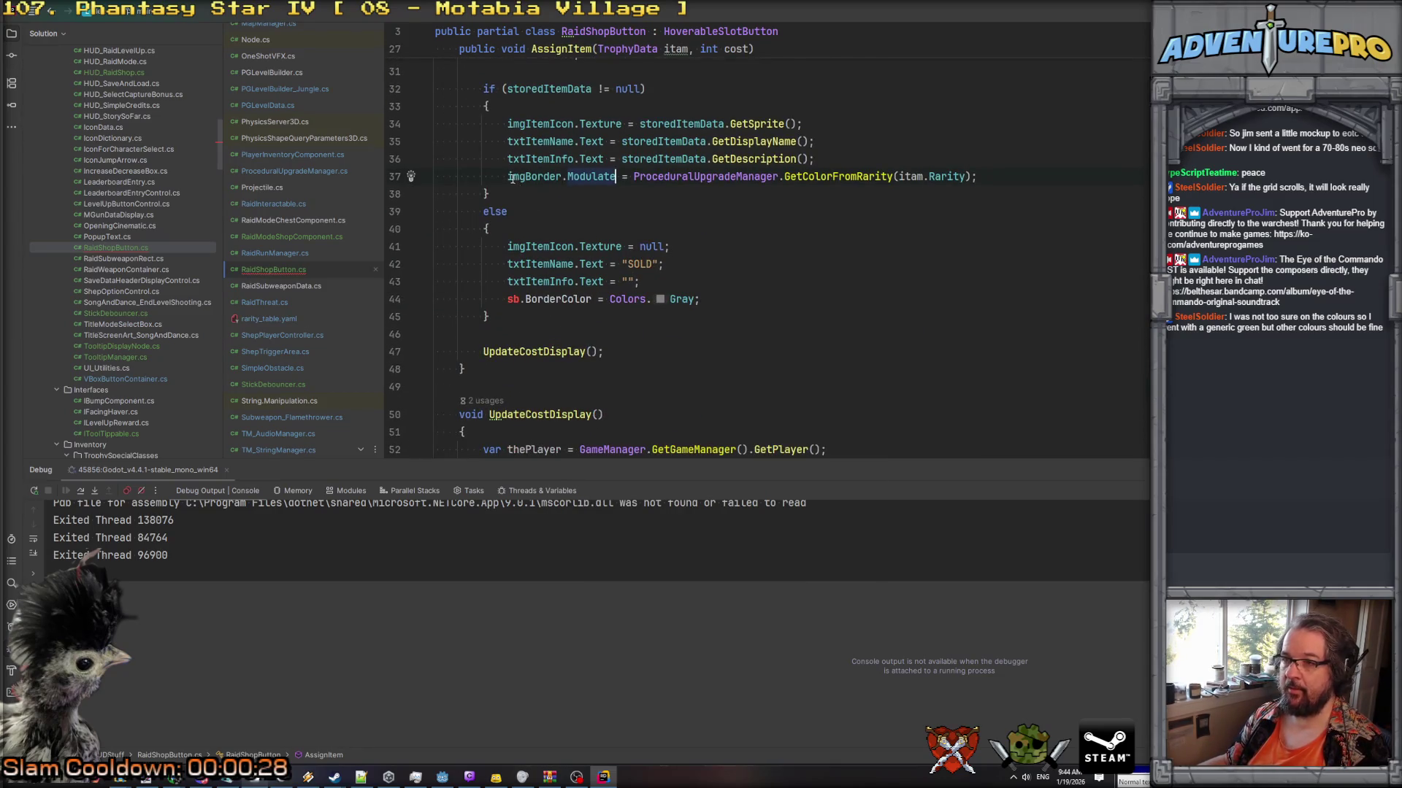
Replace sb.BorderColor on line 44 with imgBorder.Modulate as well.
drag(509, 177, 617, 180)
key(ctrl+c)
scroll(618, 181, up, 2)
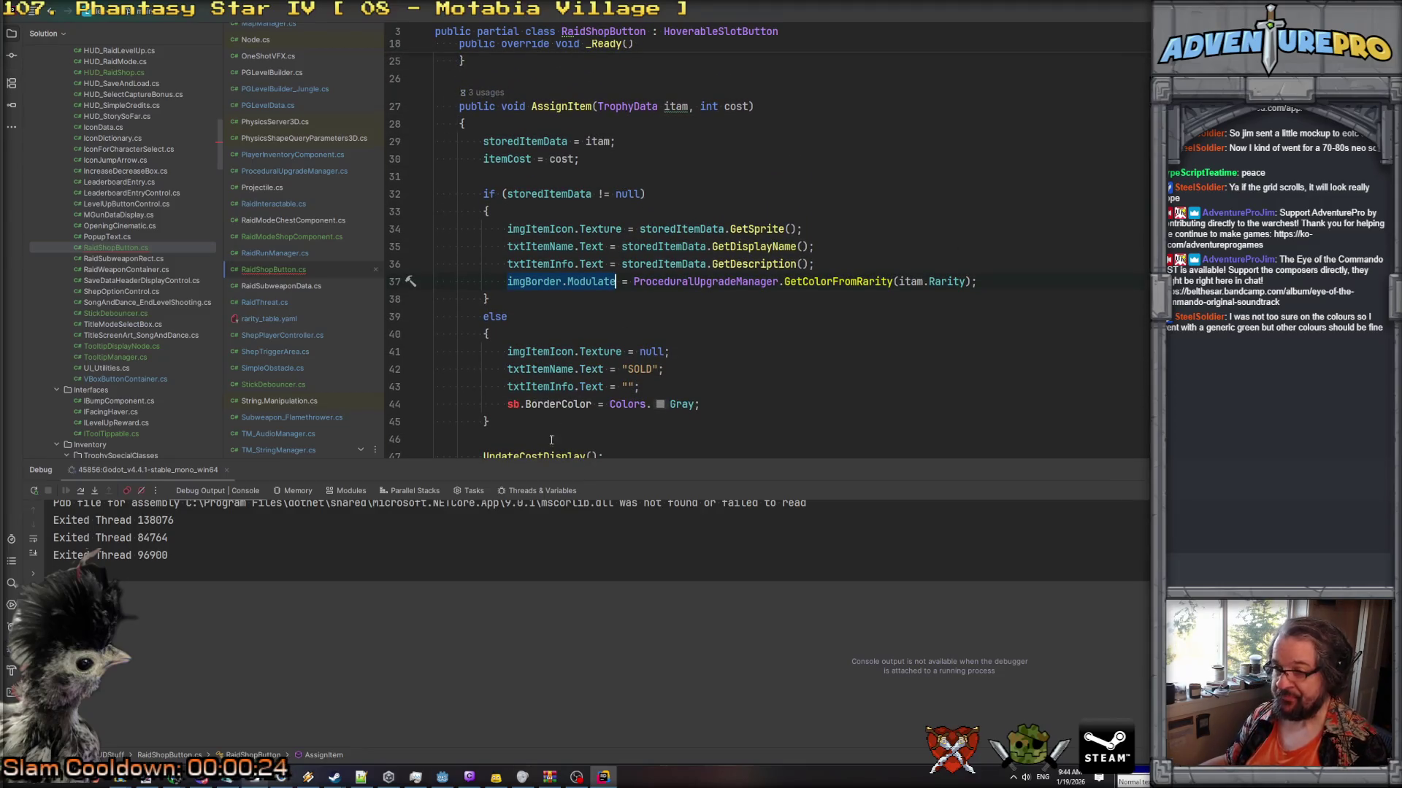
drag(507, 403, 593, 404)
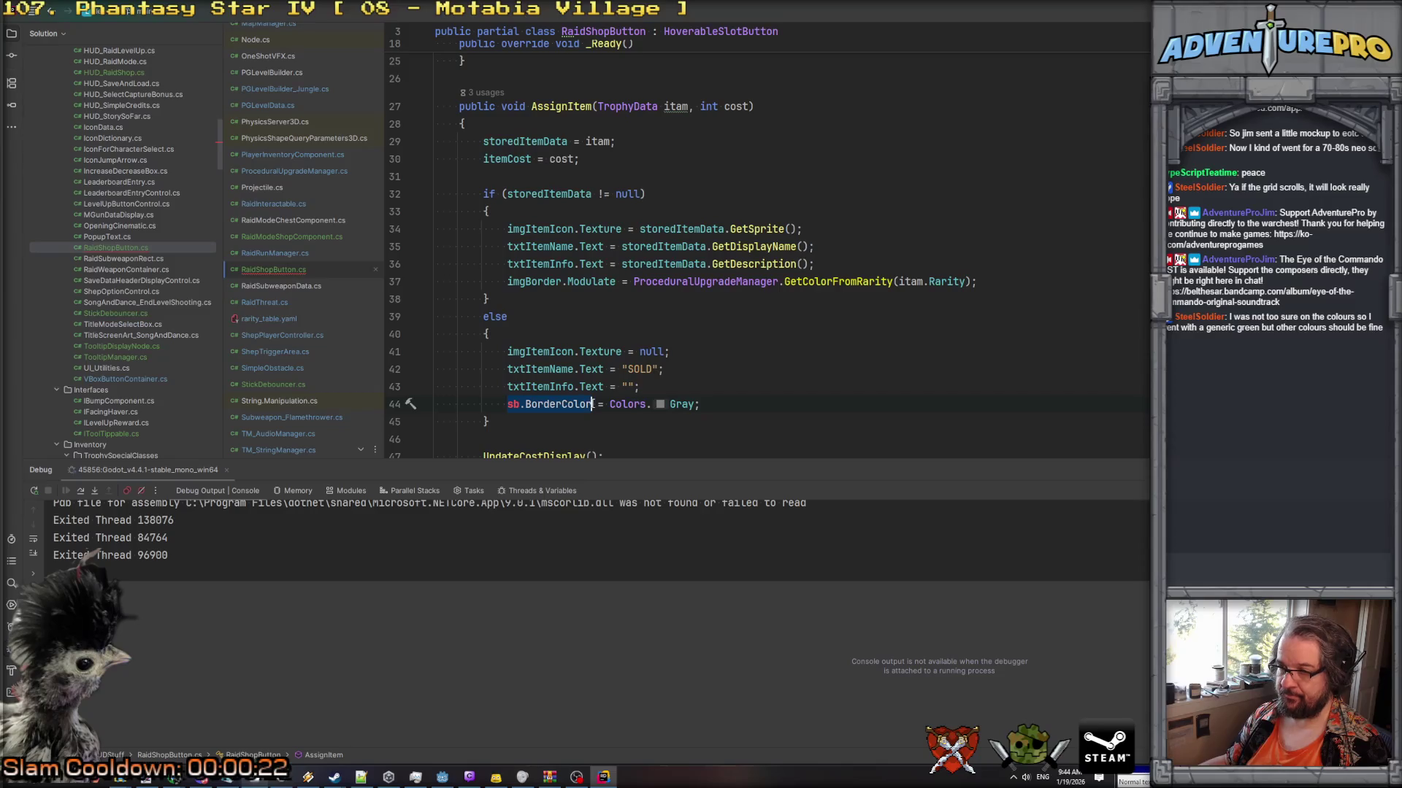
key(ctrl+v)
scroll(659, 428, down, 8)
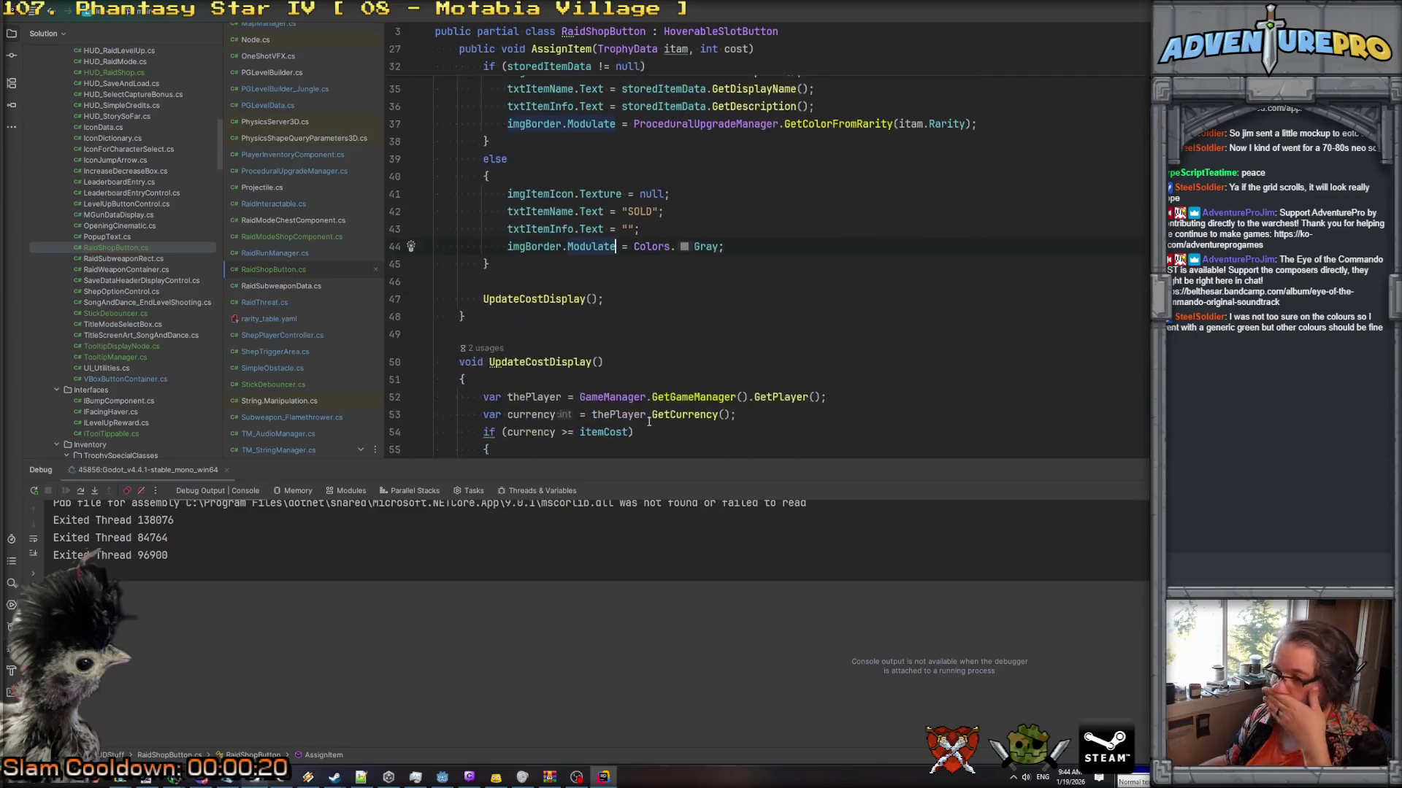
scroll(609, 326, down, 6)
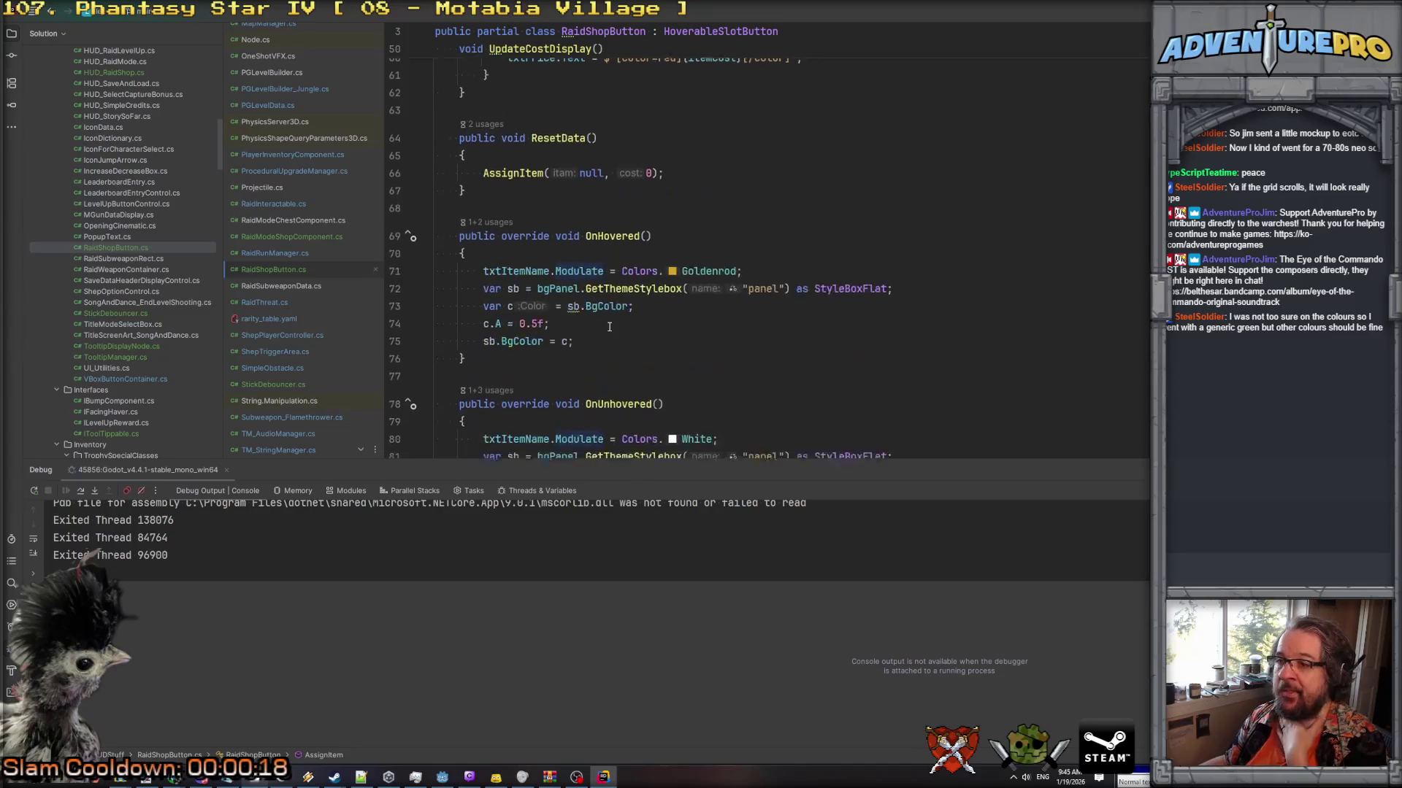
Replace OnHovered's old background colour lines with imgBG.Modulate, then bring up raid_shop_item_border.png in Aseprite.
click(600, 173)
click(841, 169)
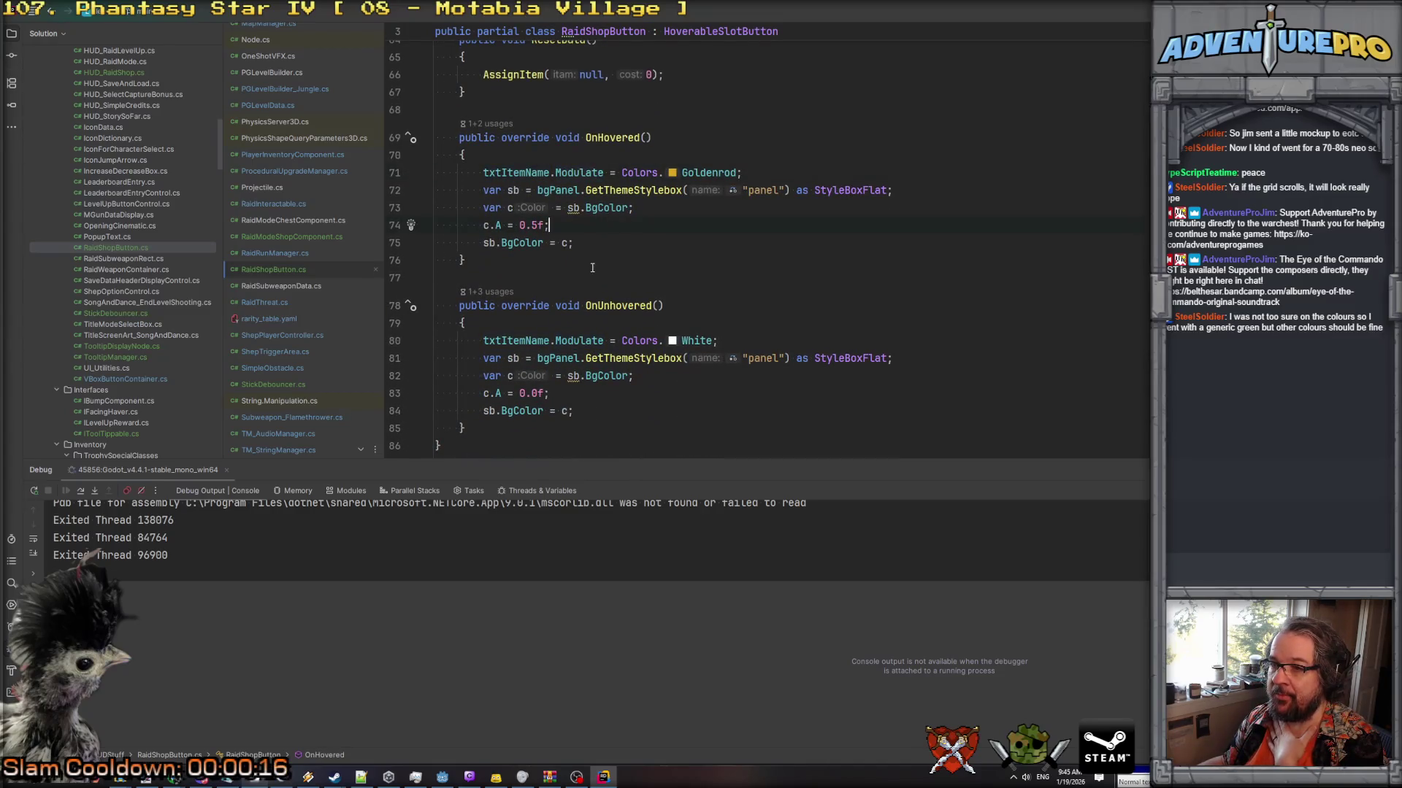
key(shift+Down)
key(shift+Down)
key(shift+Down)
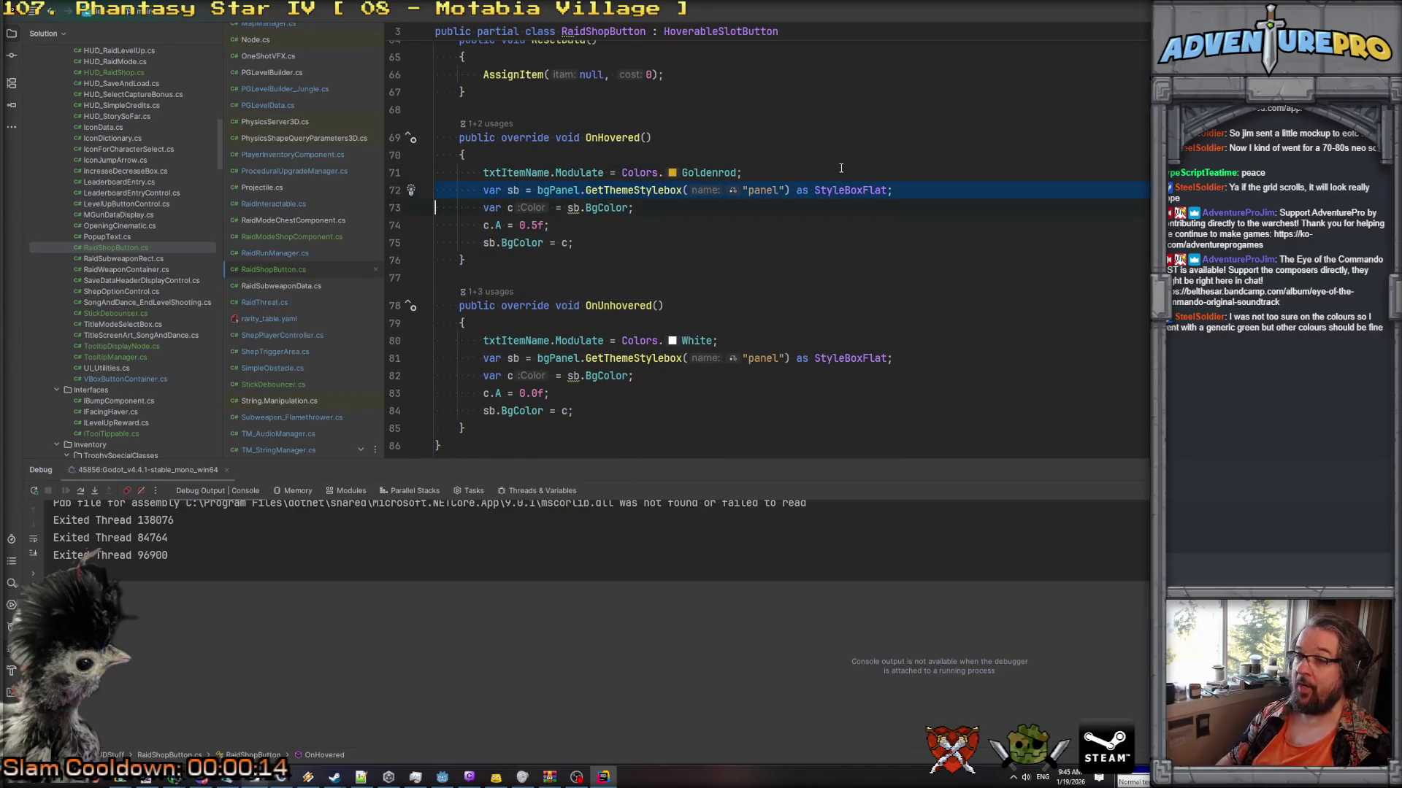
key(Delete)
key(Return)
text(im)
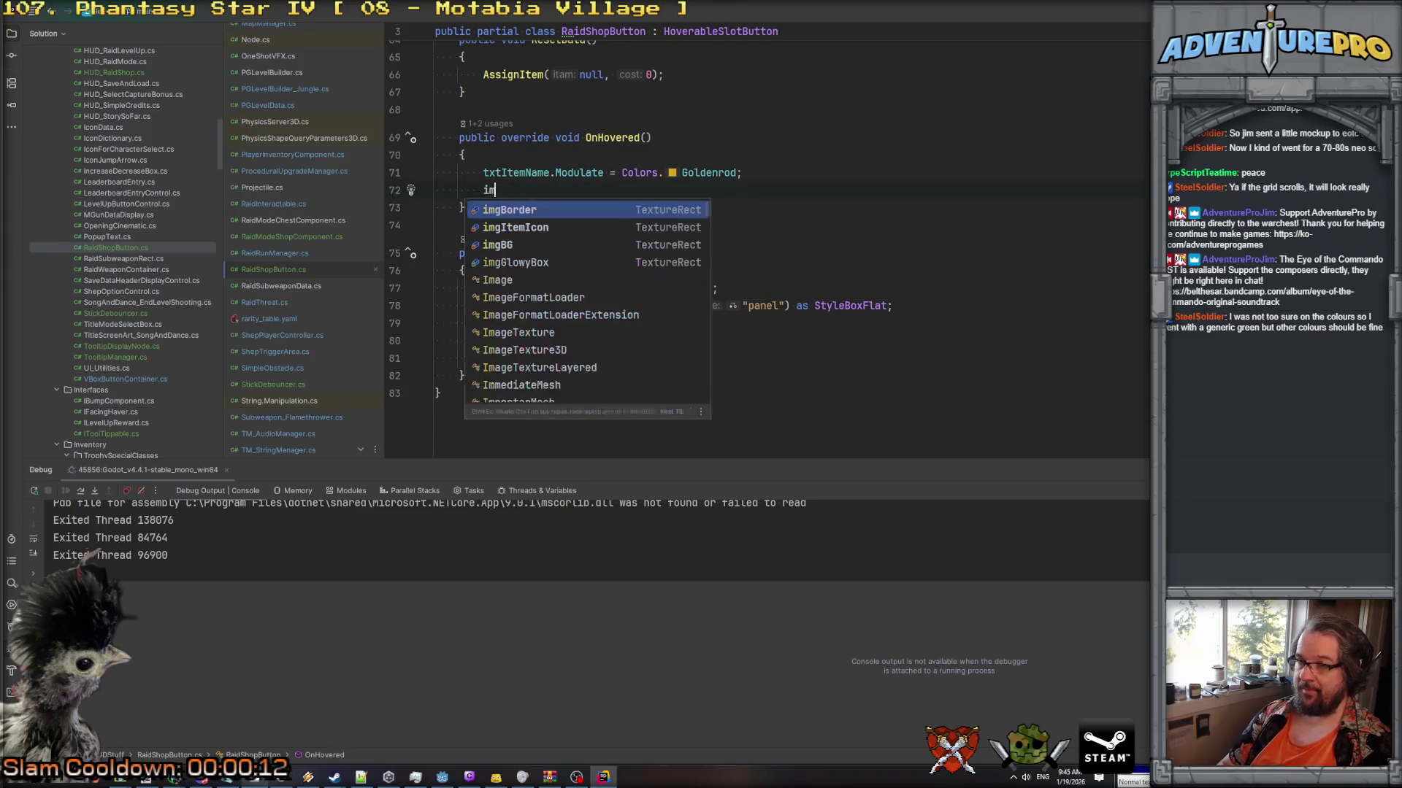
text(gBG.Mod)
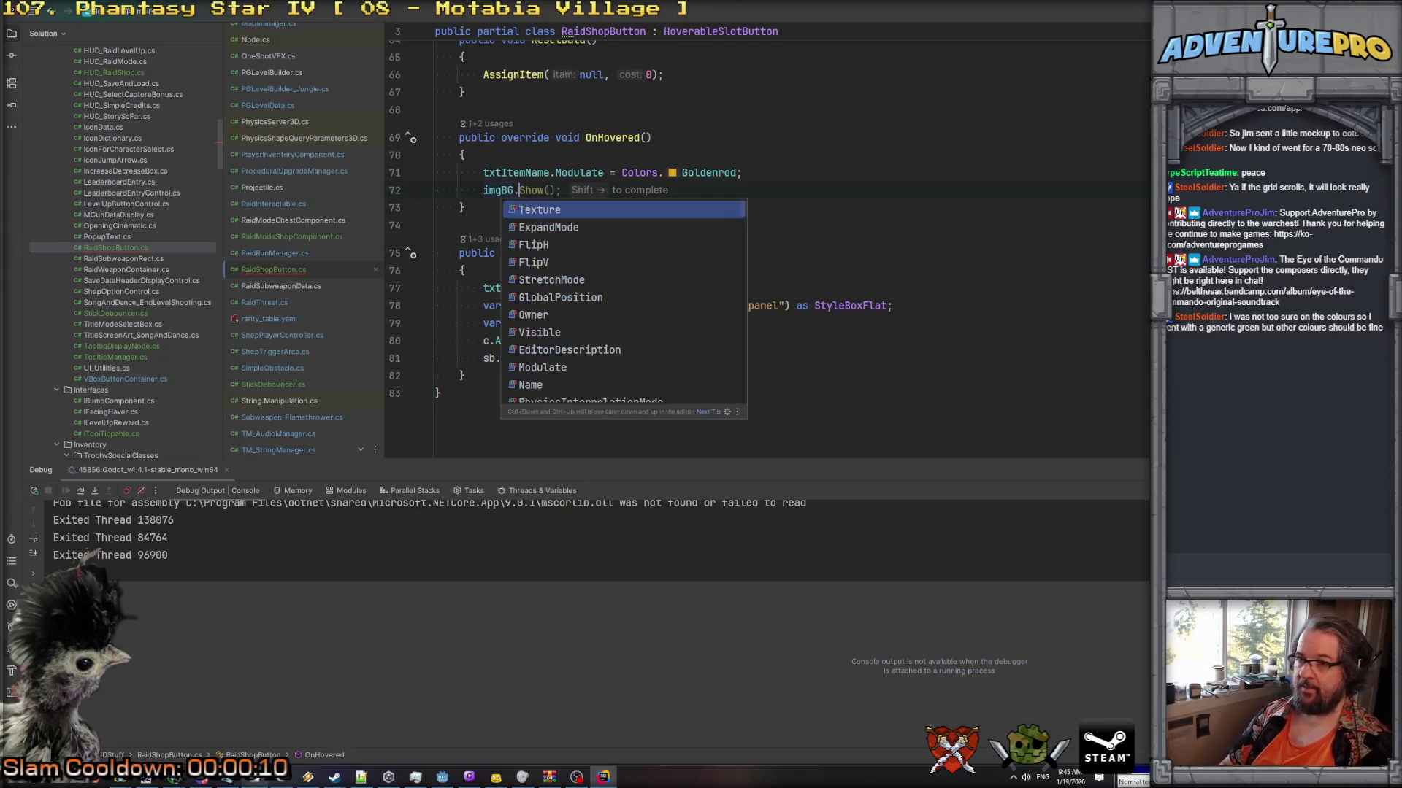
key(Return)
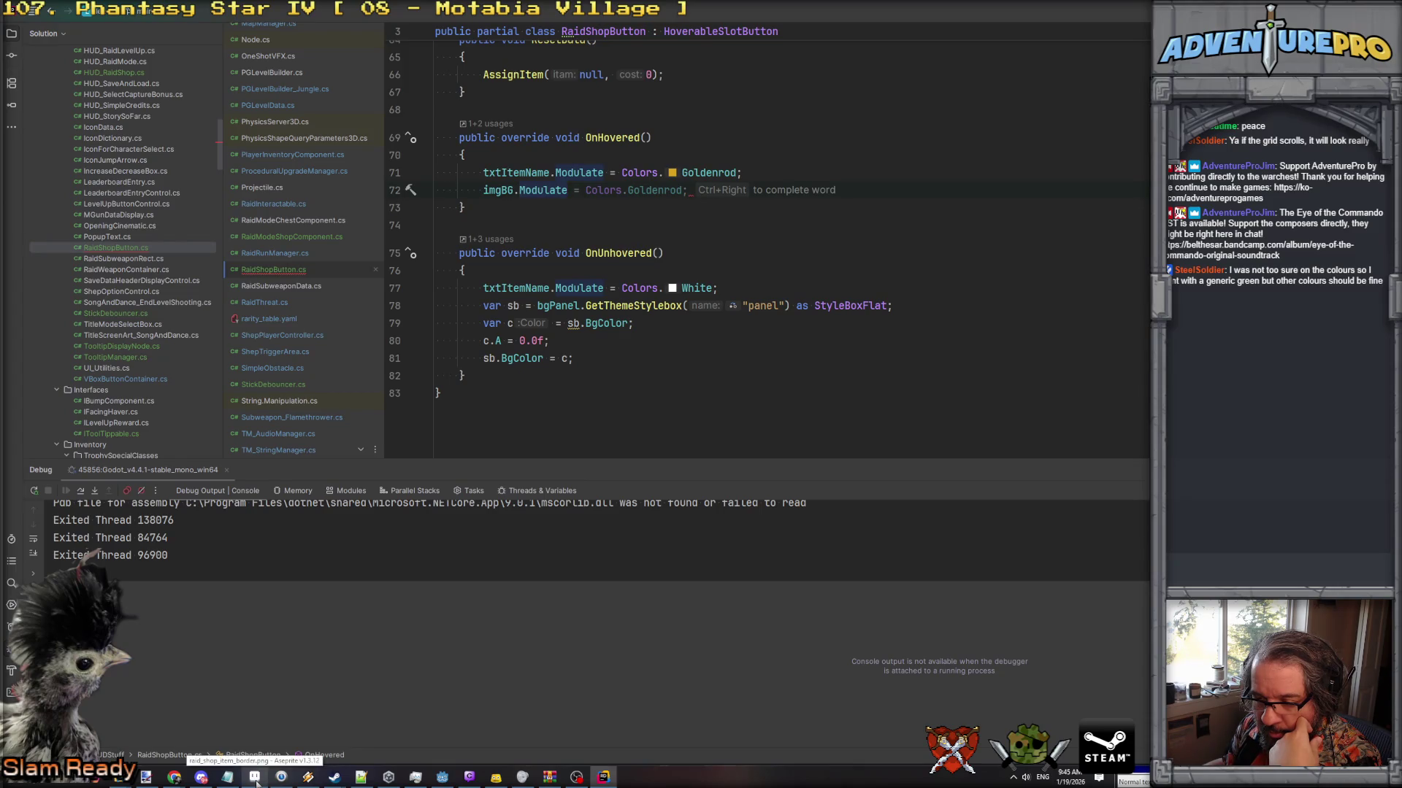
click(255, 779)
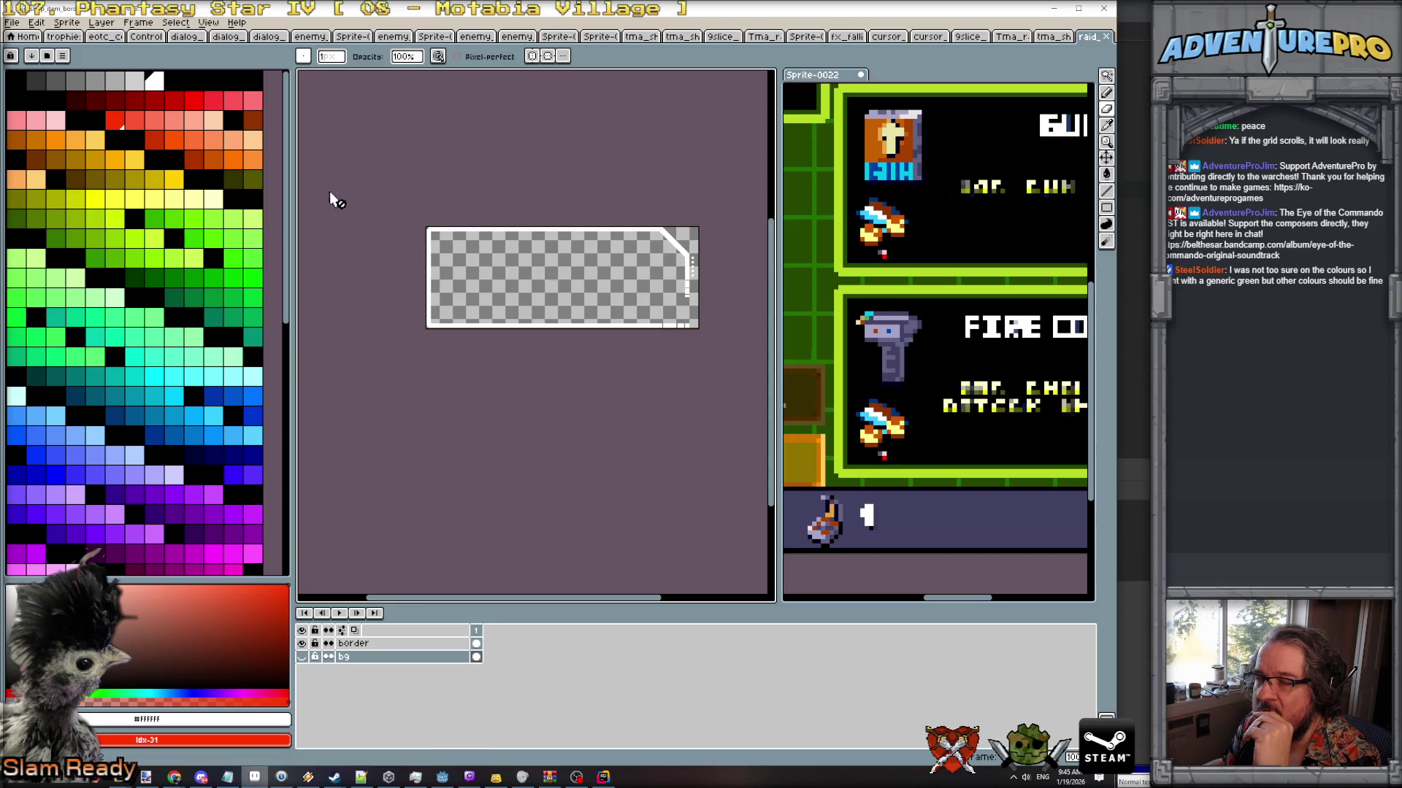
Hide the border layer, fill the bg layer with solid white, and save the PNG.
click(301, 643)
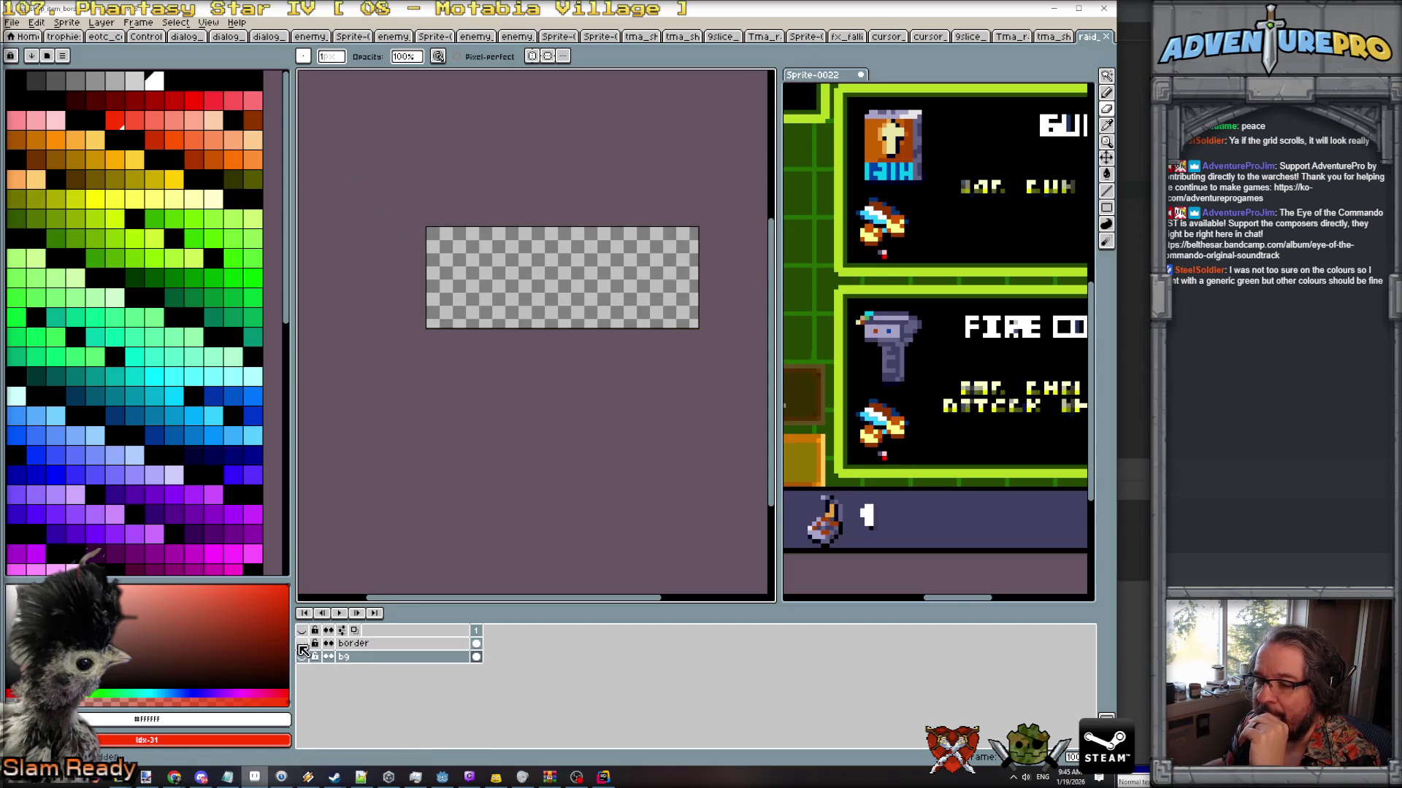
click(301, 656)
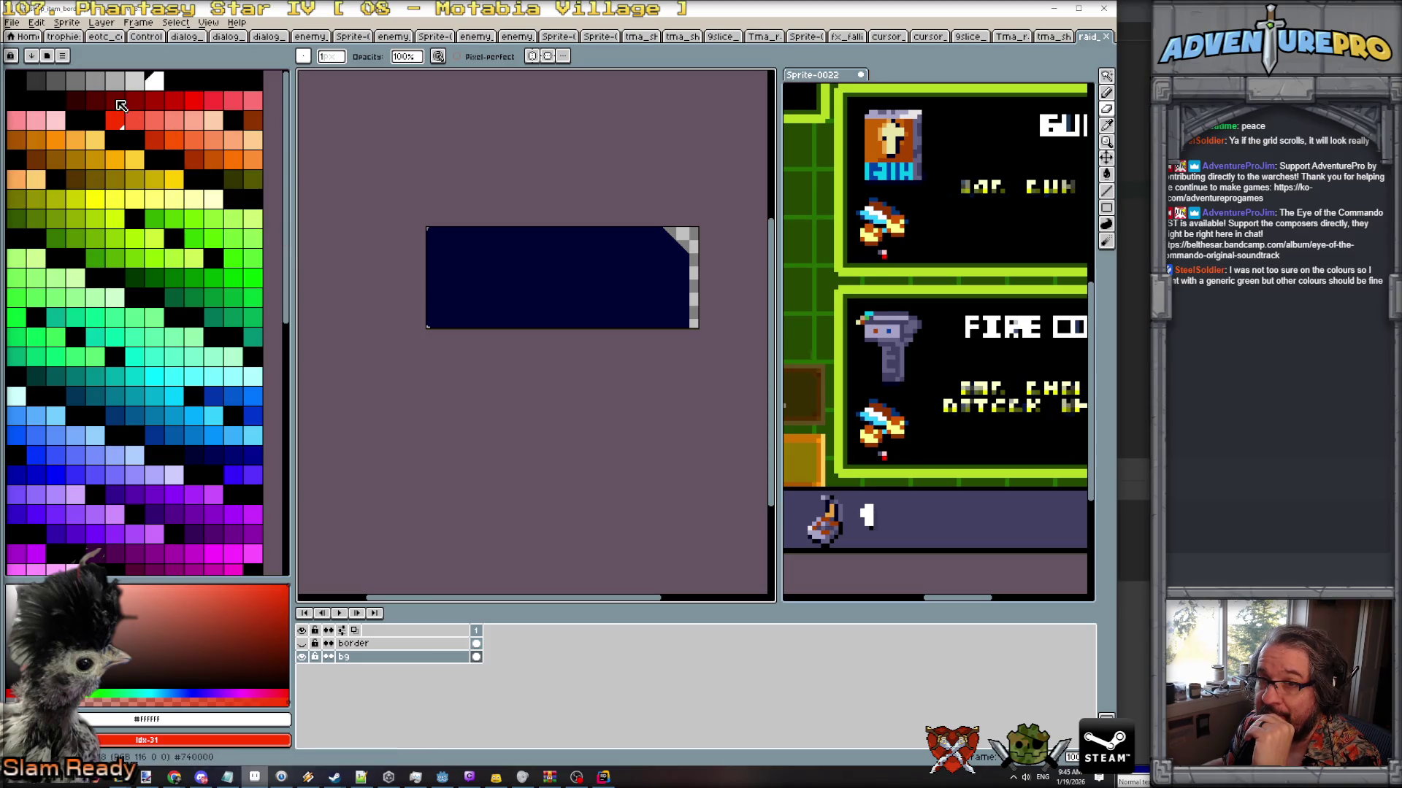
click(153, 81)
key(g)
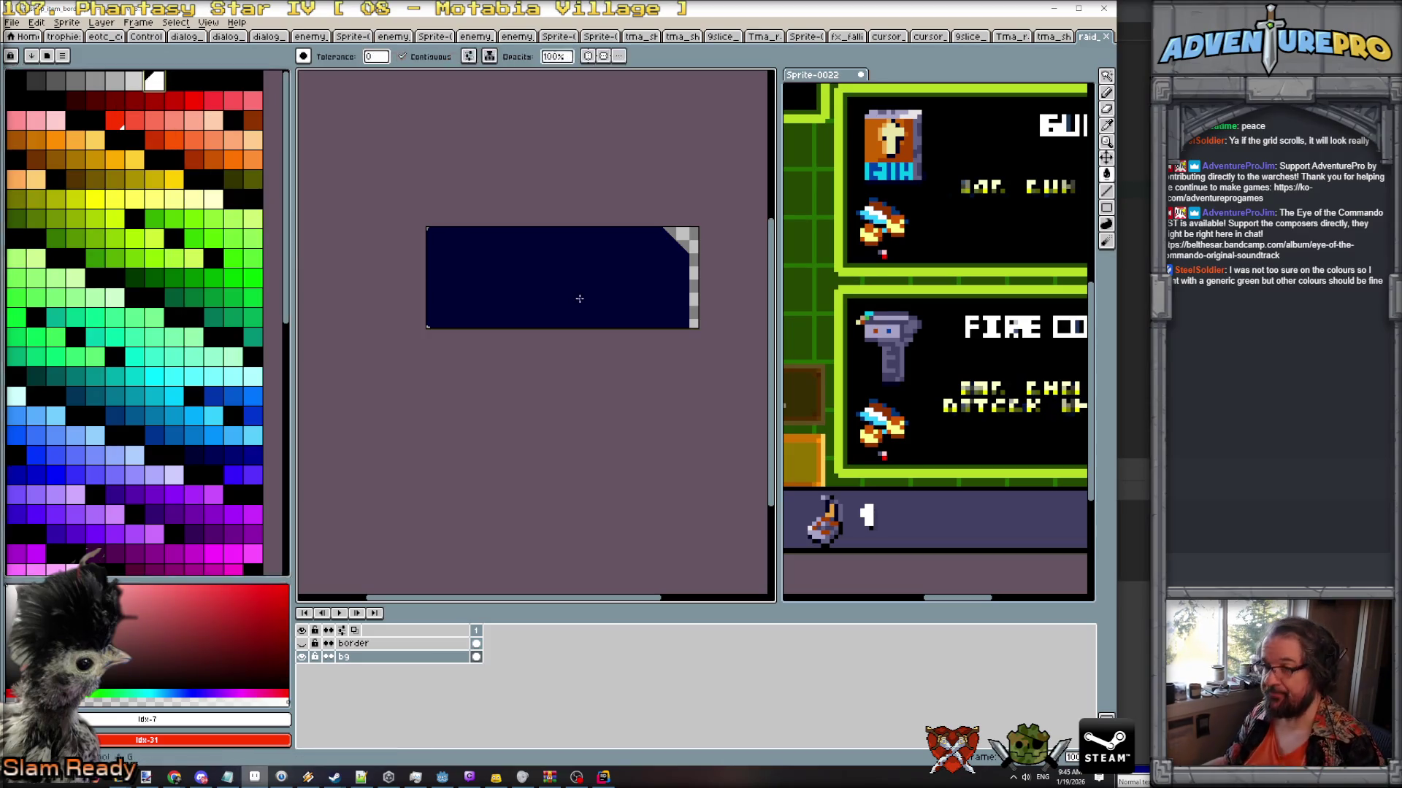
click(584, 300)
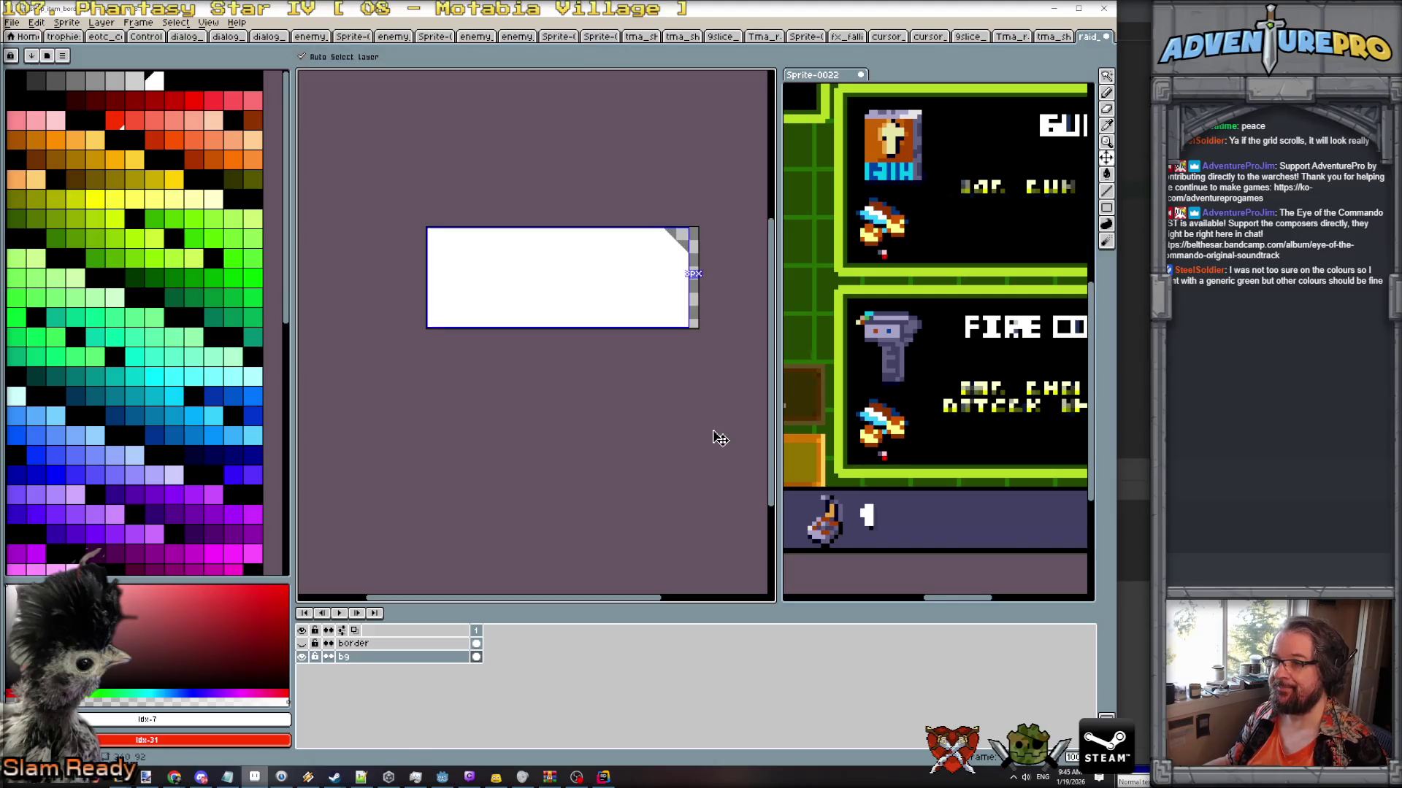
key(ctrl+s)
click(508, 464)
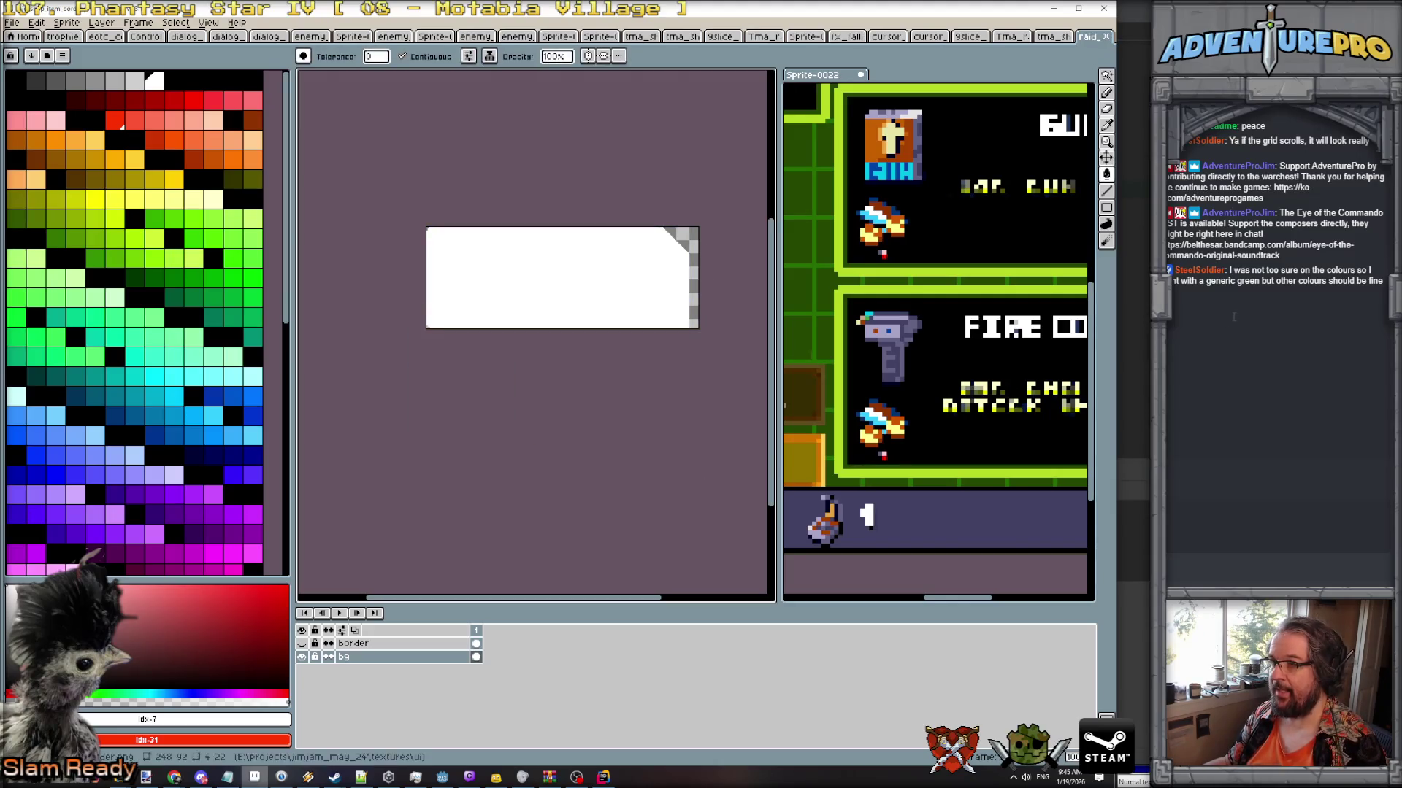
key(alt+Tab)
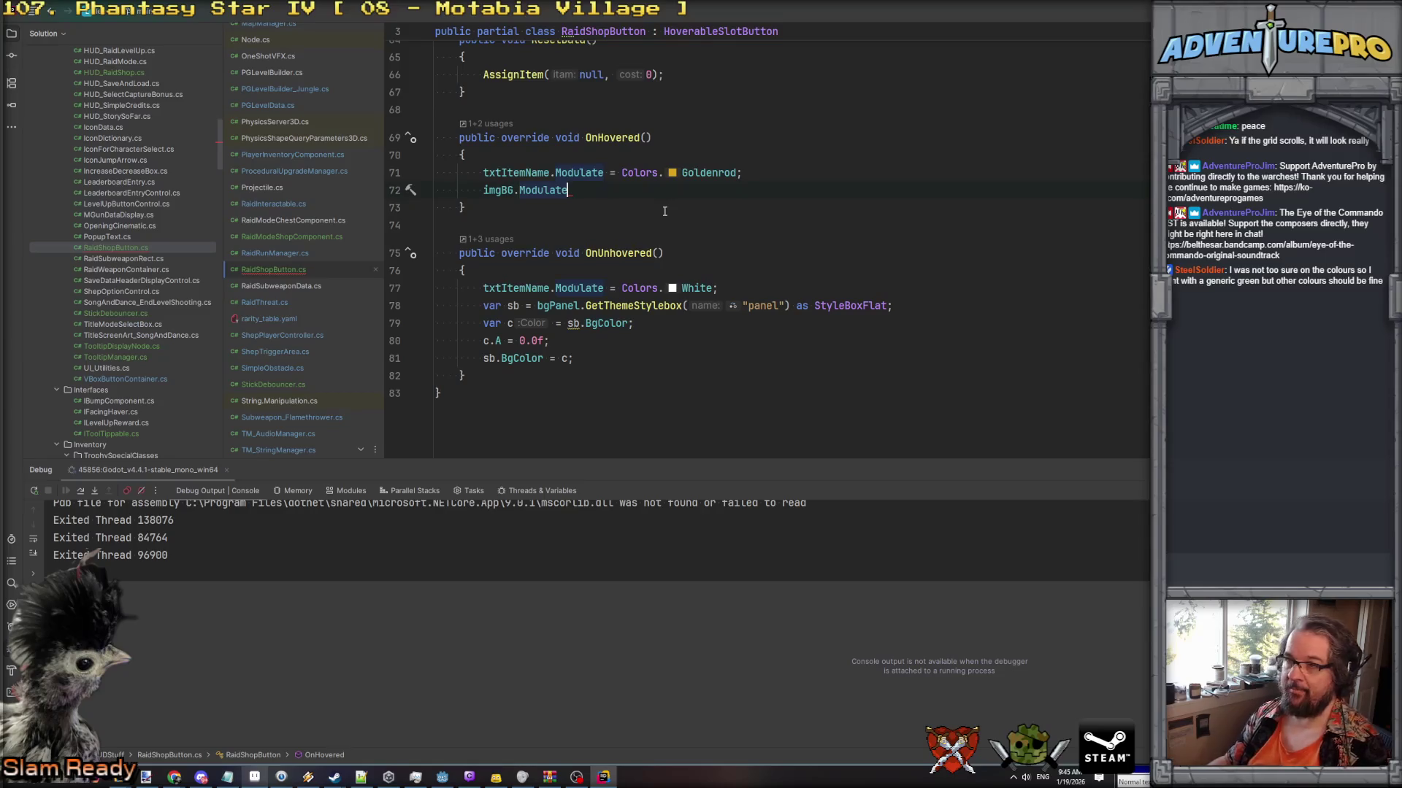
Try colour values on line 72, browsing Colors.Dark options like DarkSlateBlue.
text(= Colors.Goldenrod;)
key(BackSpace)
key(BackSpace)
key(BackSpace)
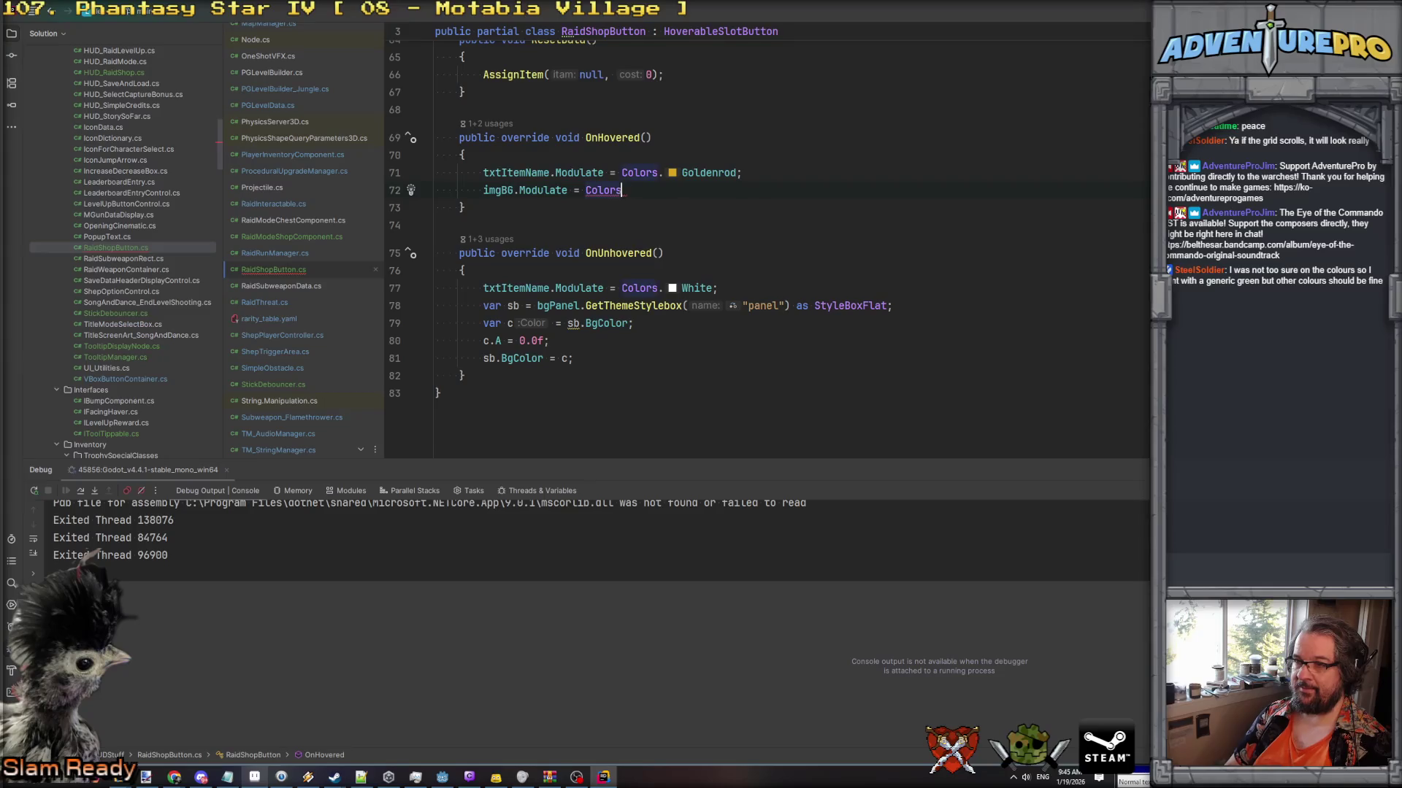
text(.Dark)
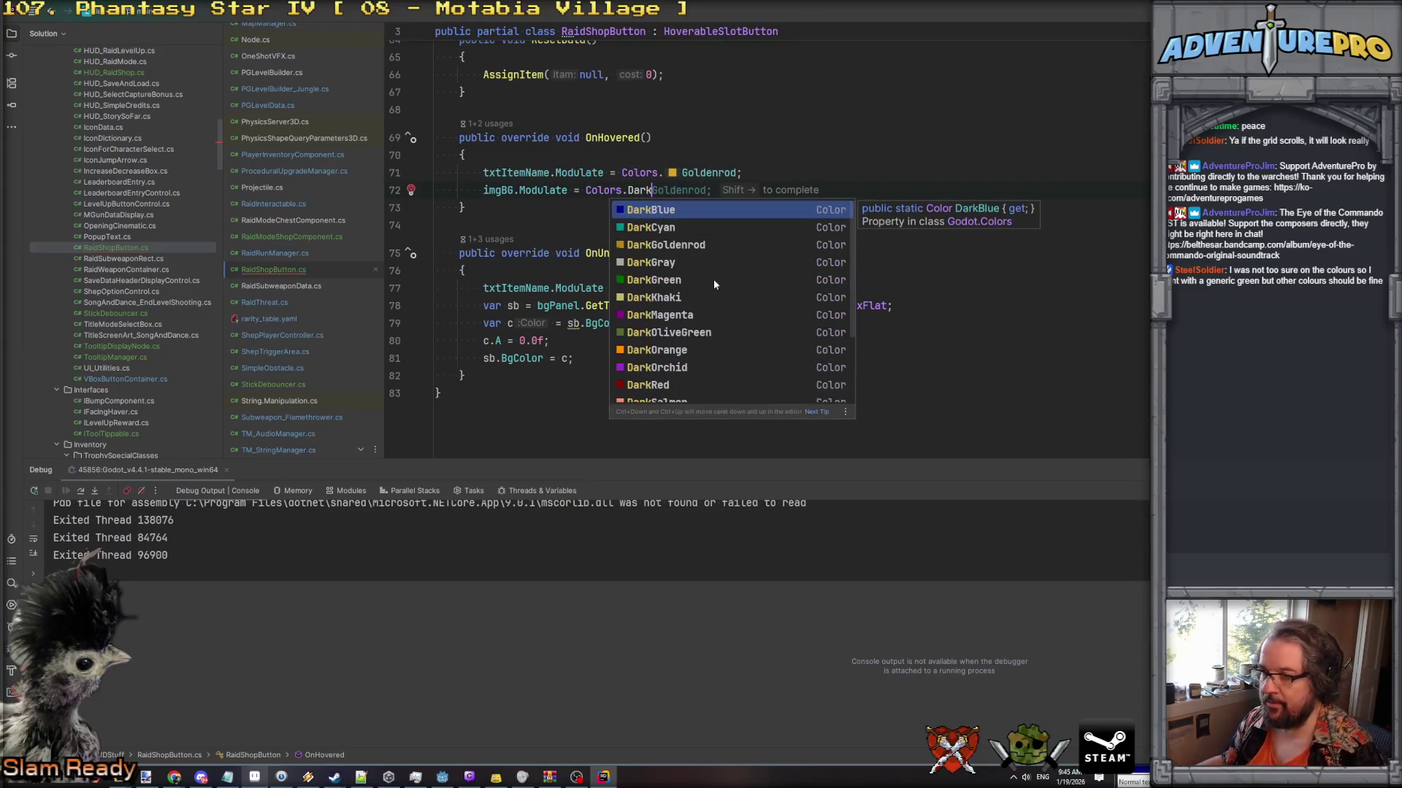
scroll(712, 281, down, 3)
click(685, 341)
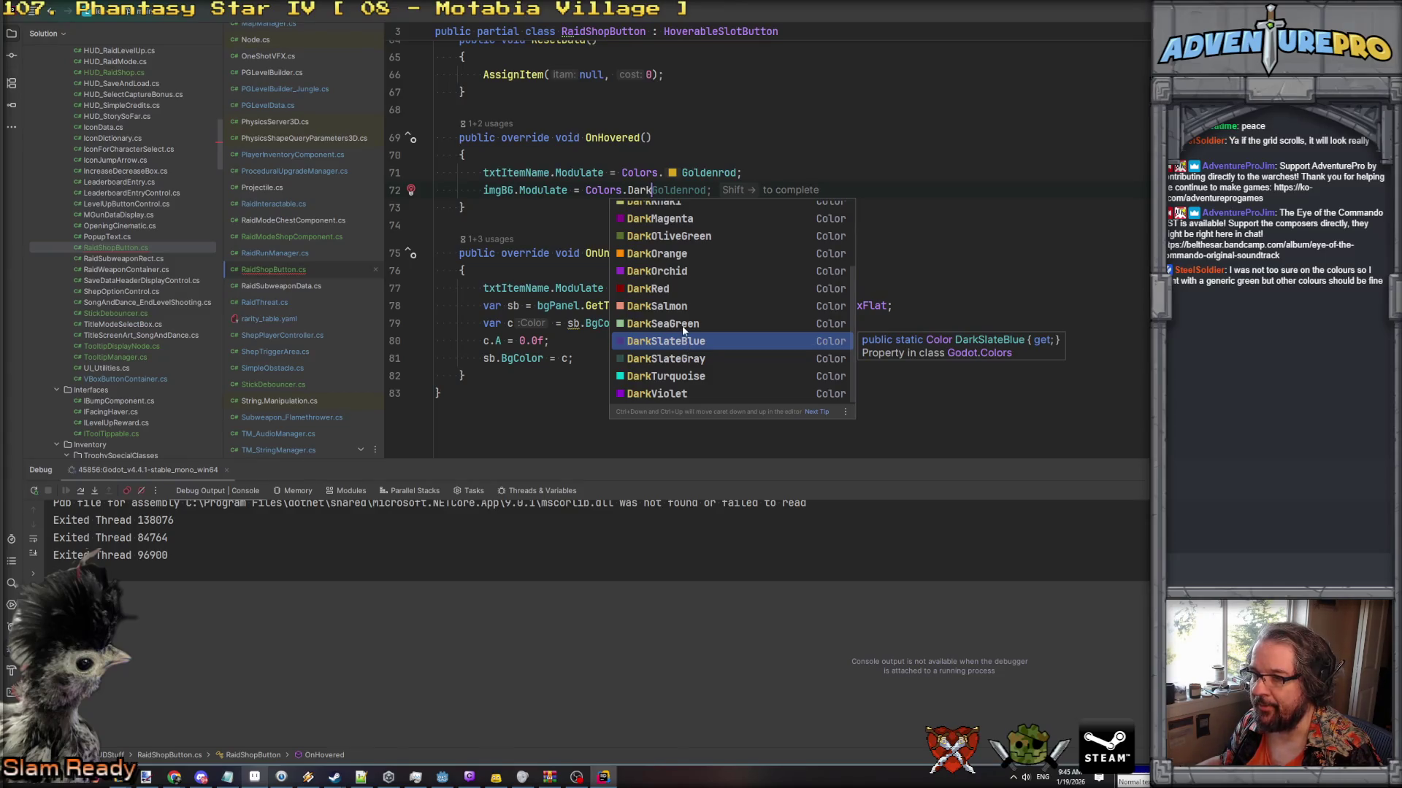
scroll(685, 292, up, 3)
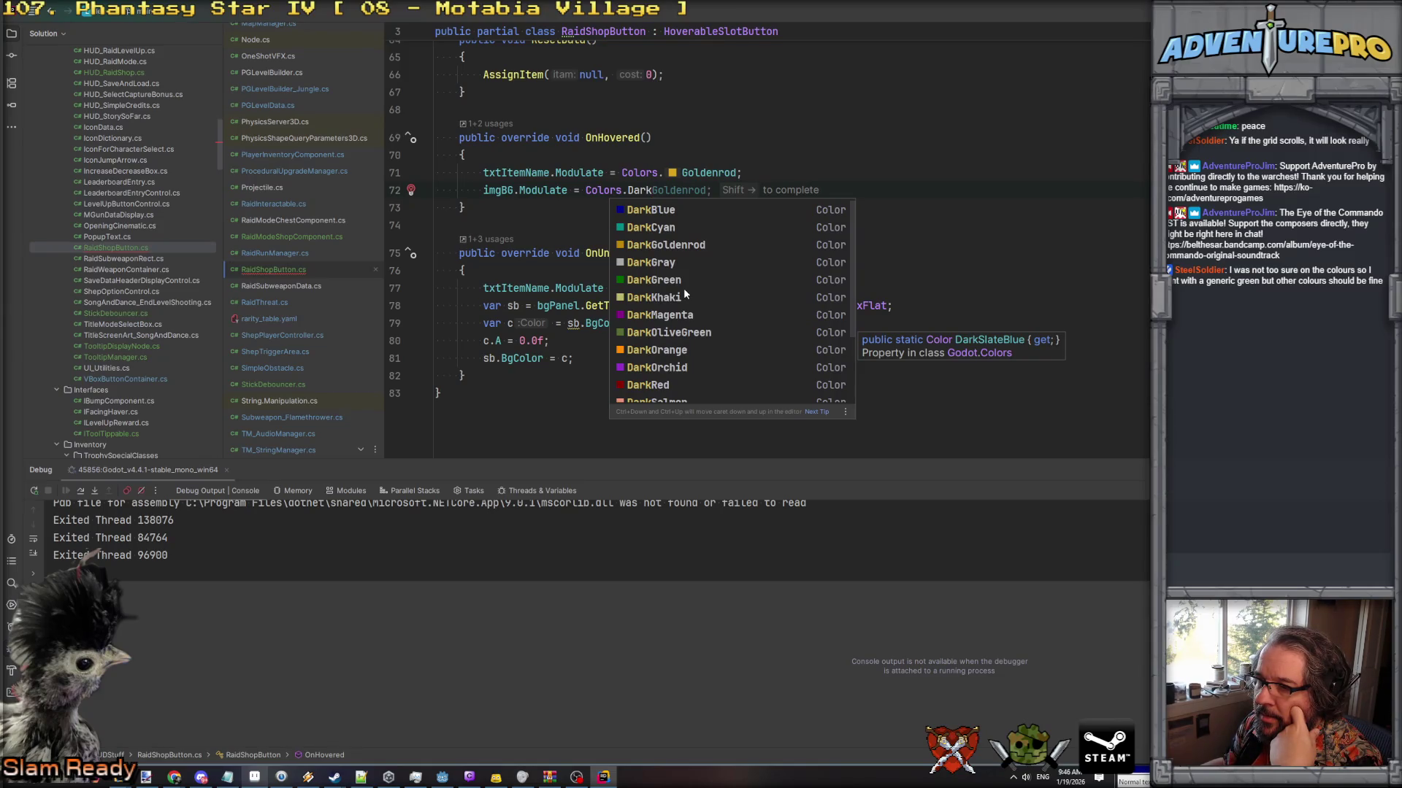
click(712, 135)
scroll(713, 132, up, 6)
scroll(713, 131, up, 10)
Set line 72 to GetColorFromRarity(storedItemData.Rarity) * 0.2f.
drag(633, 282, 1013, 288)
key(ctrl+c)
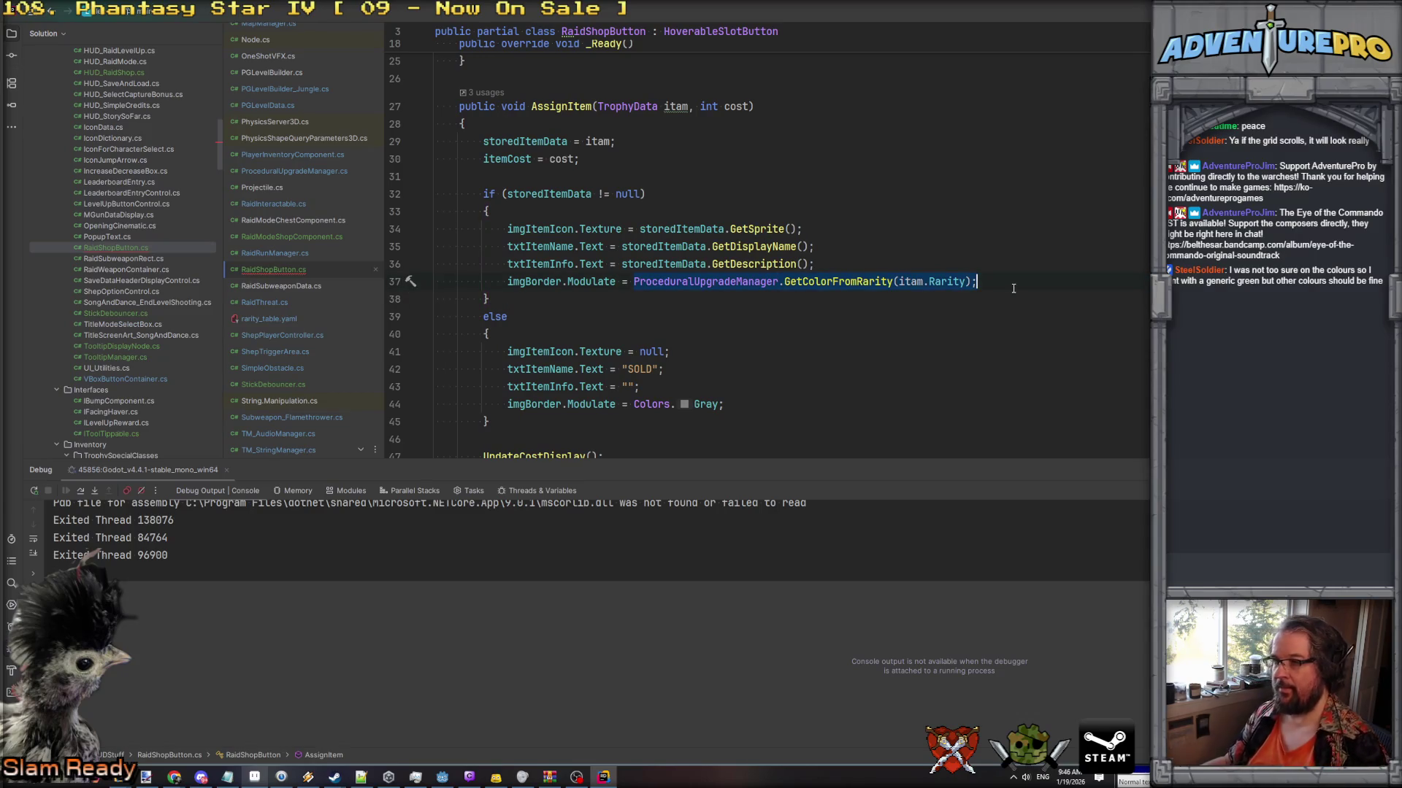
scroll(1013, 288, down, 10)
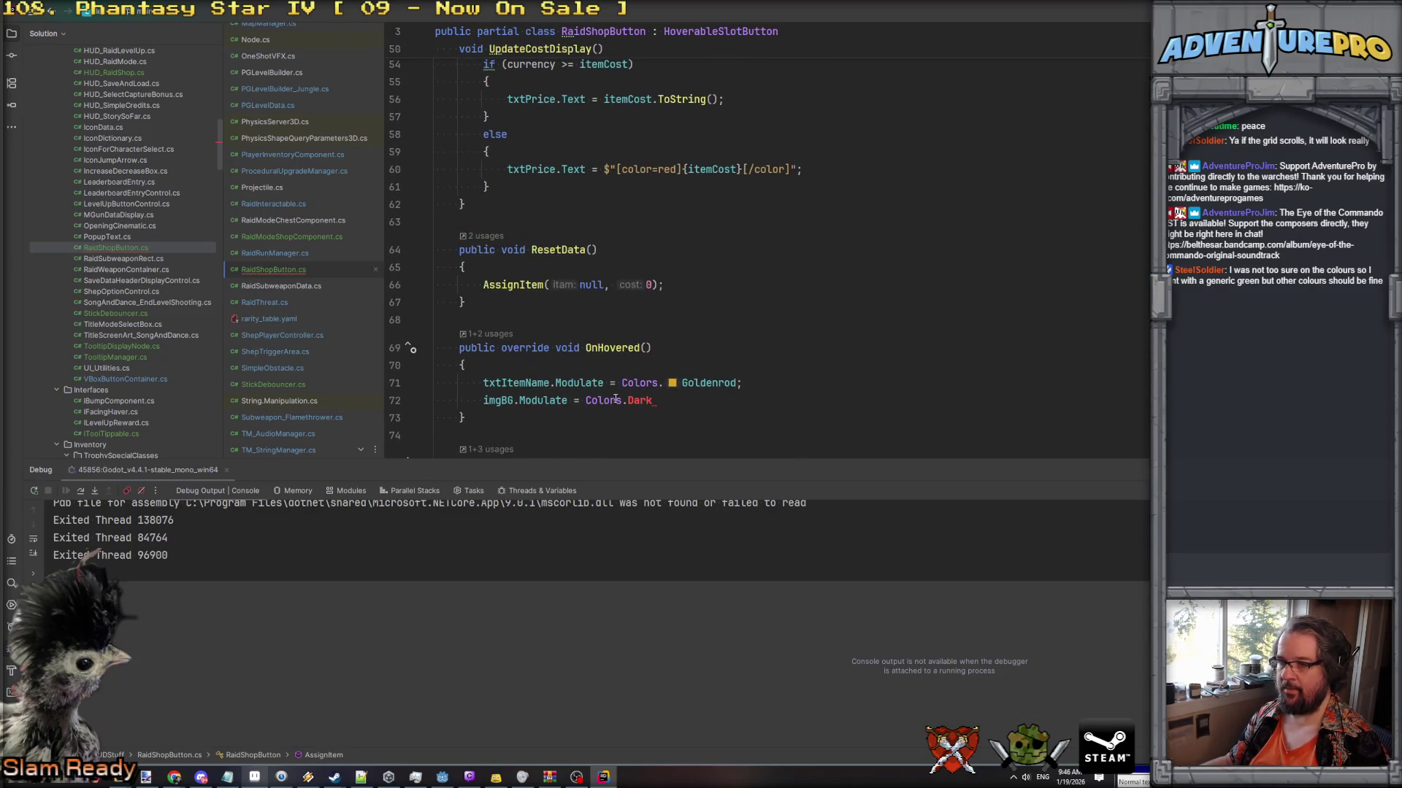
key(shift+End)
key(ctrl+v)
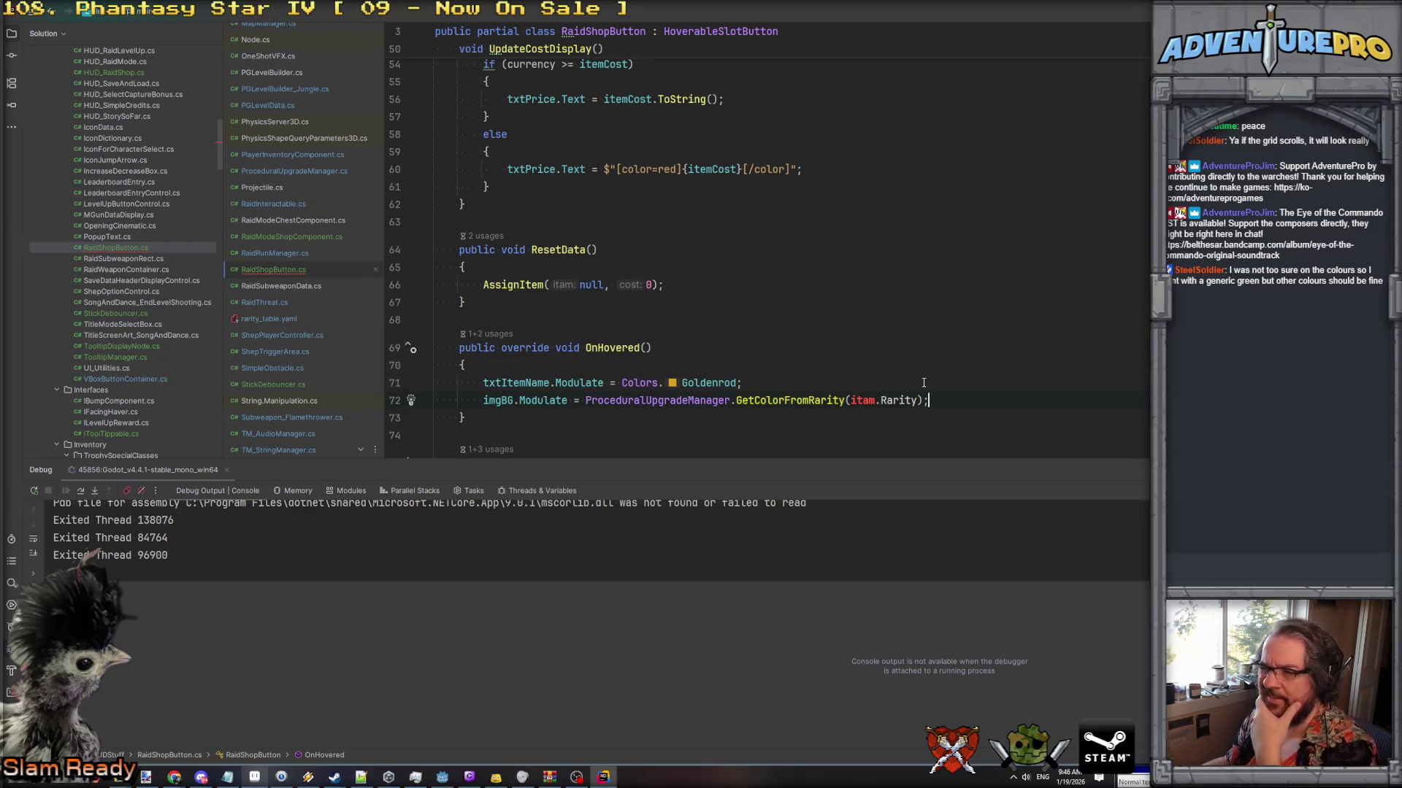
scroll(923, 382, up, 10)
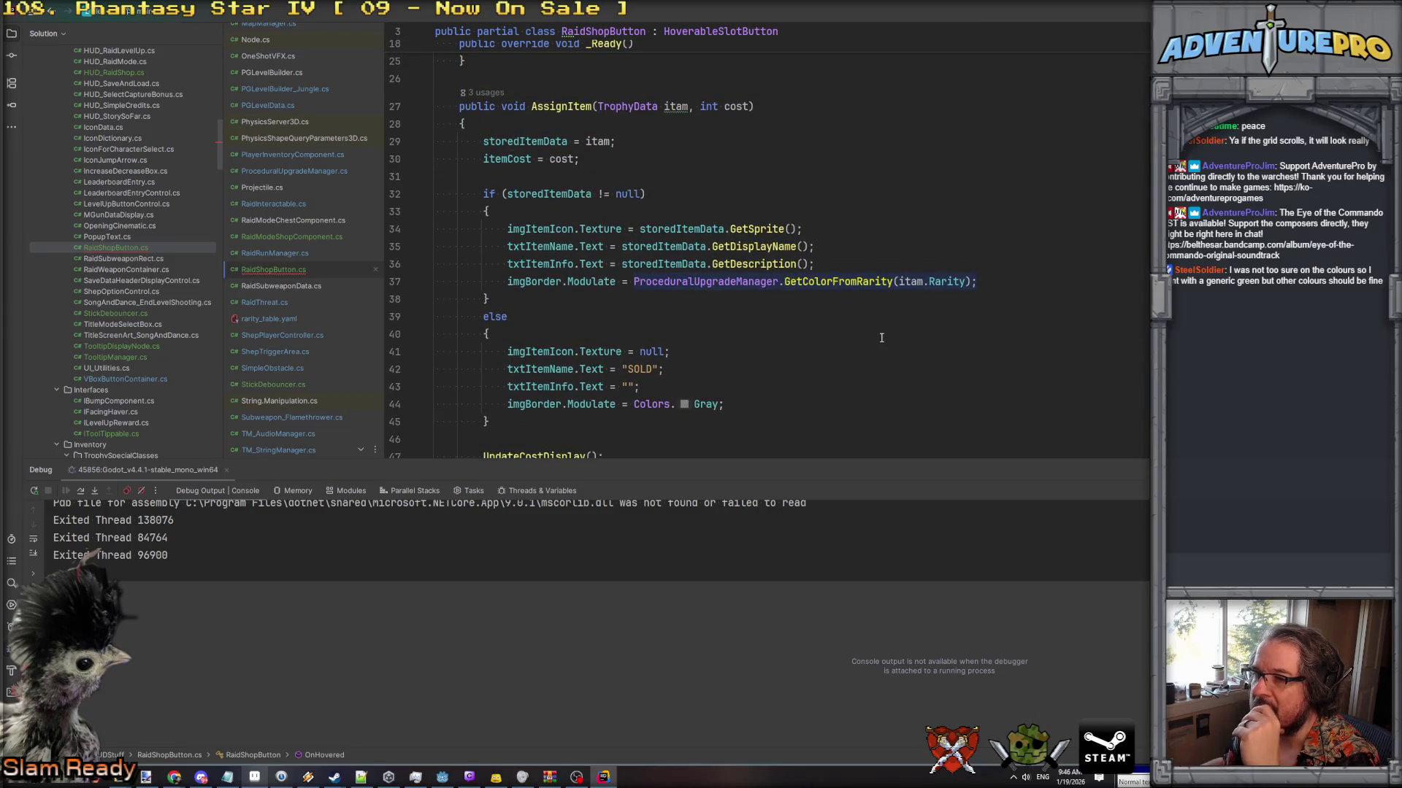
double_click(521, 140)
key(ctrl+c)
scroll(979, 436, down, 14)
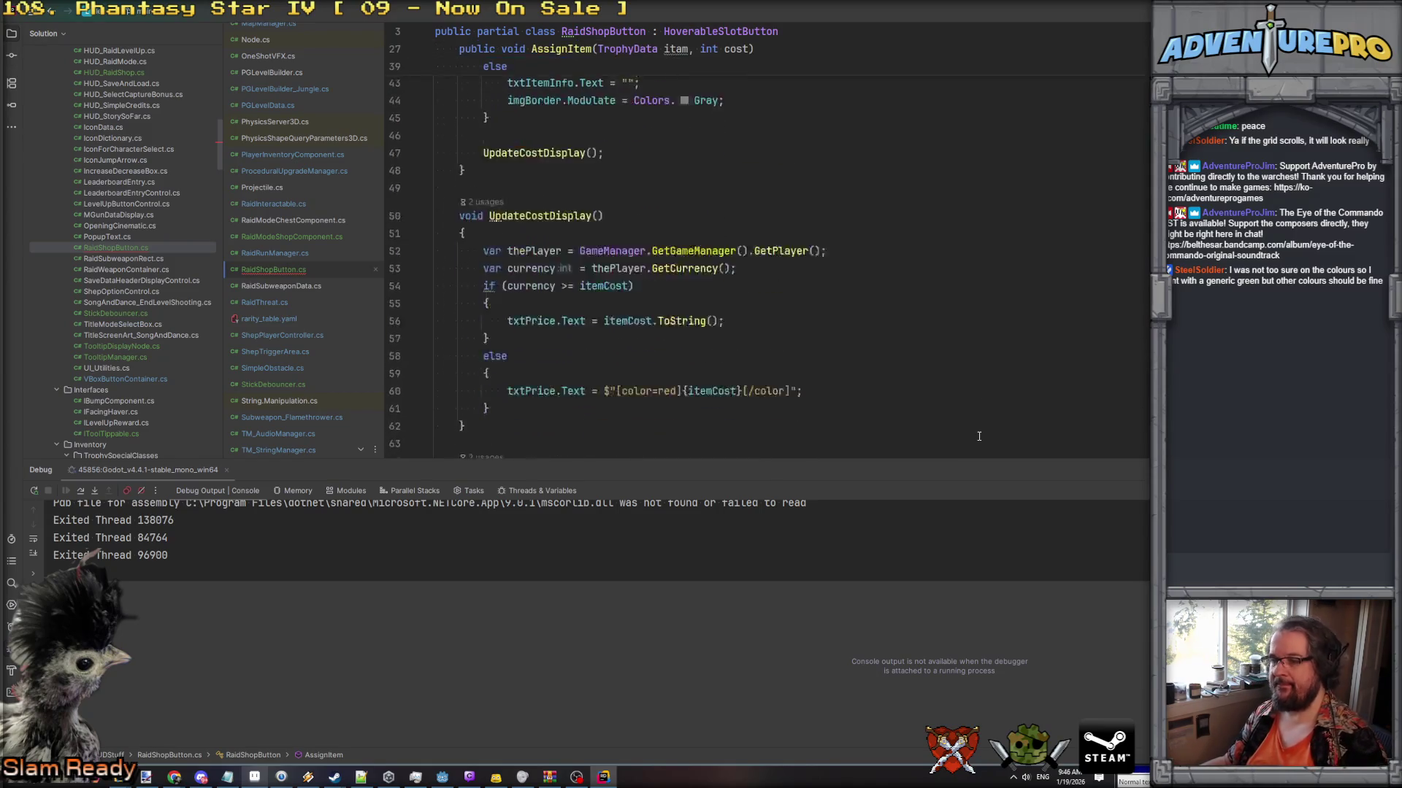
double_click(862, 242)
key(ctrl+v)
click(981, 243)
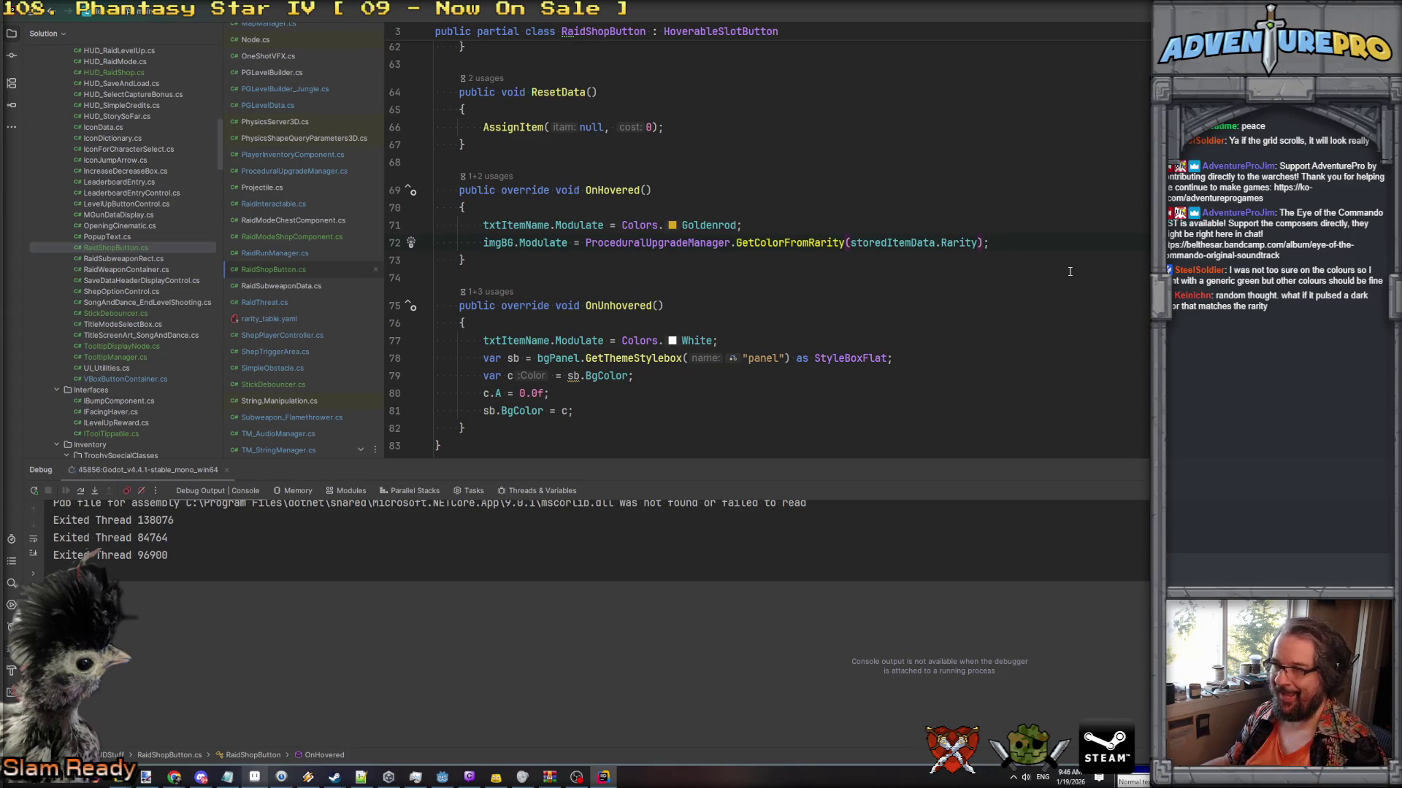
text(* )
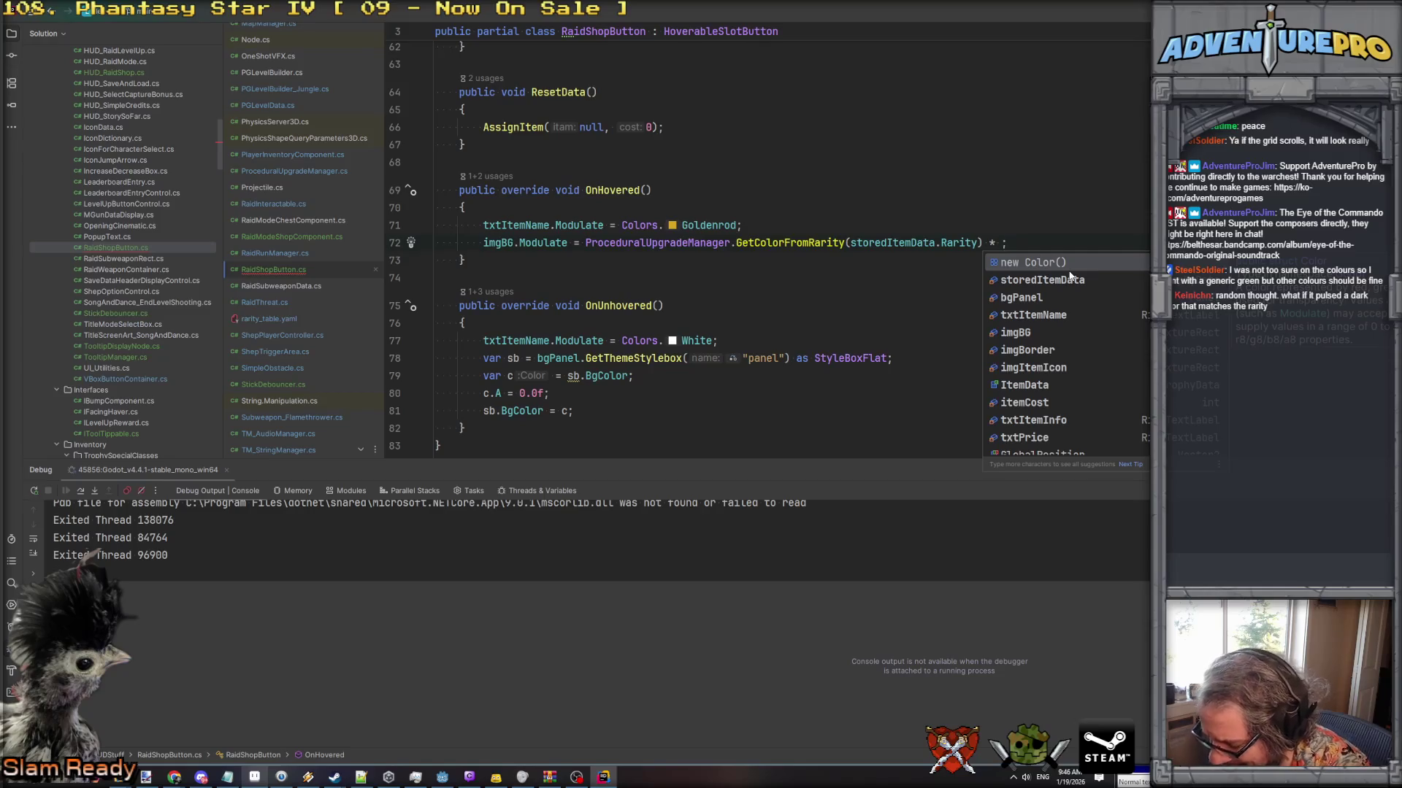
text(0.2f)
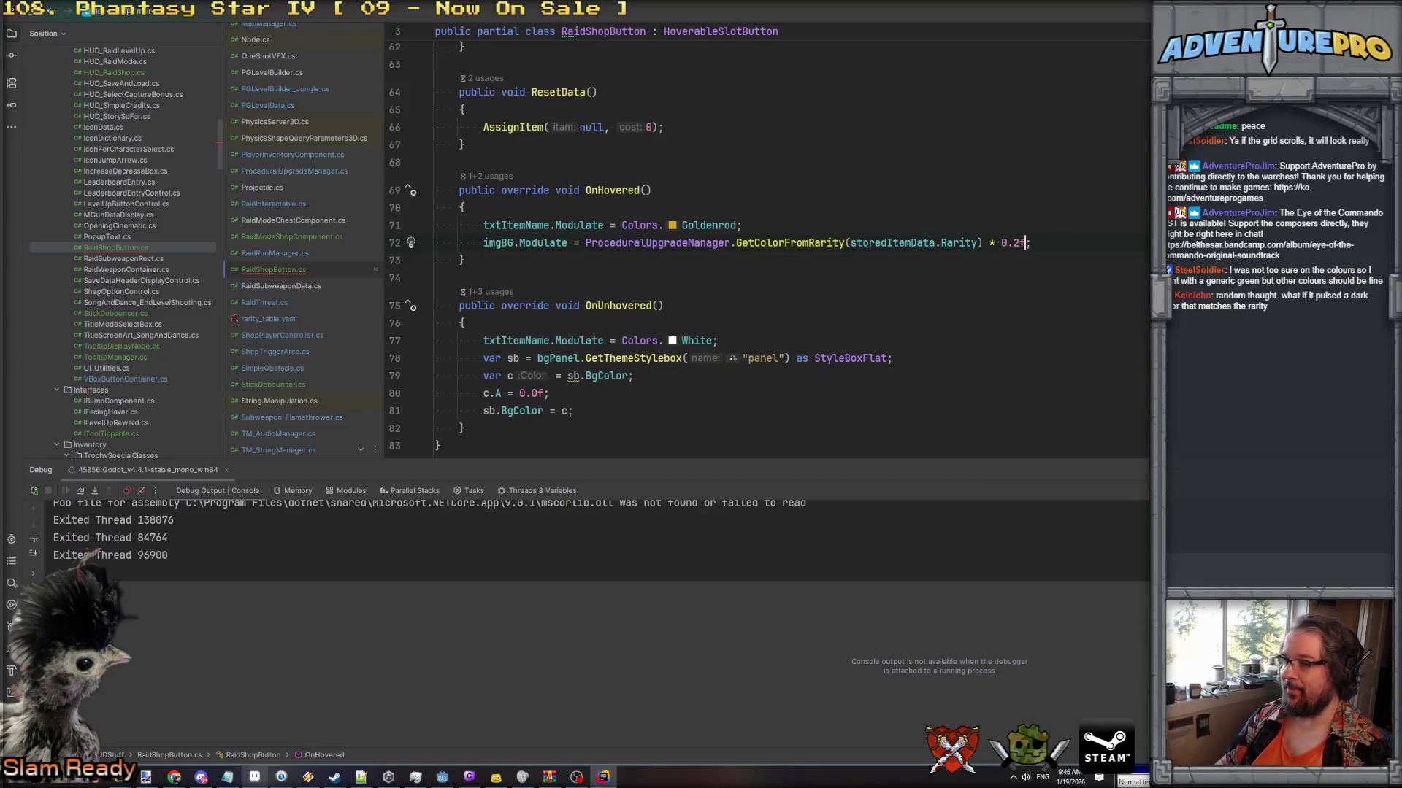
click(435, 259)
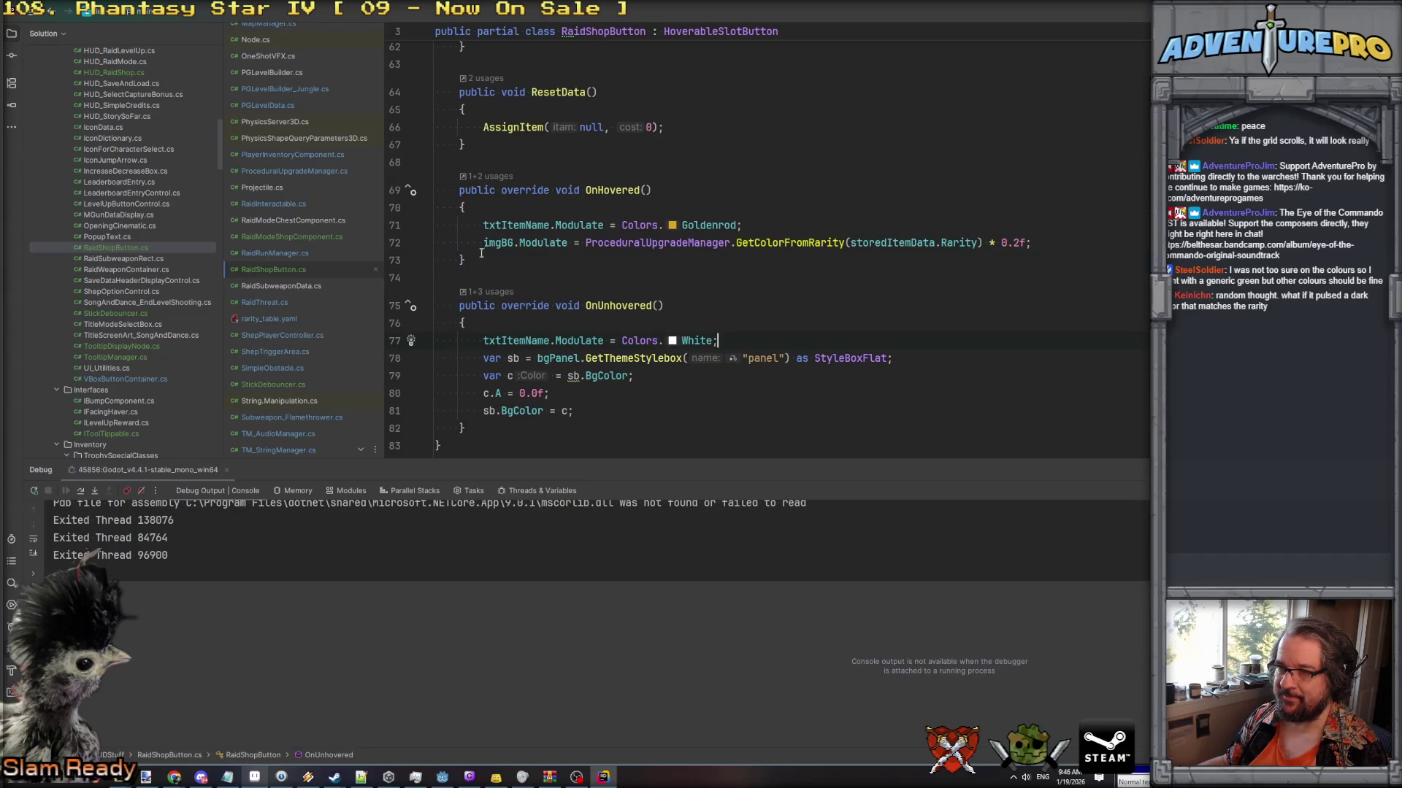
Replace OnUnhovered's old background lines with imgBG.Modulate = Colors.Black;.
drag(483, 243, 1030, 242)
key(ctrl+c)
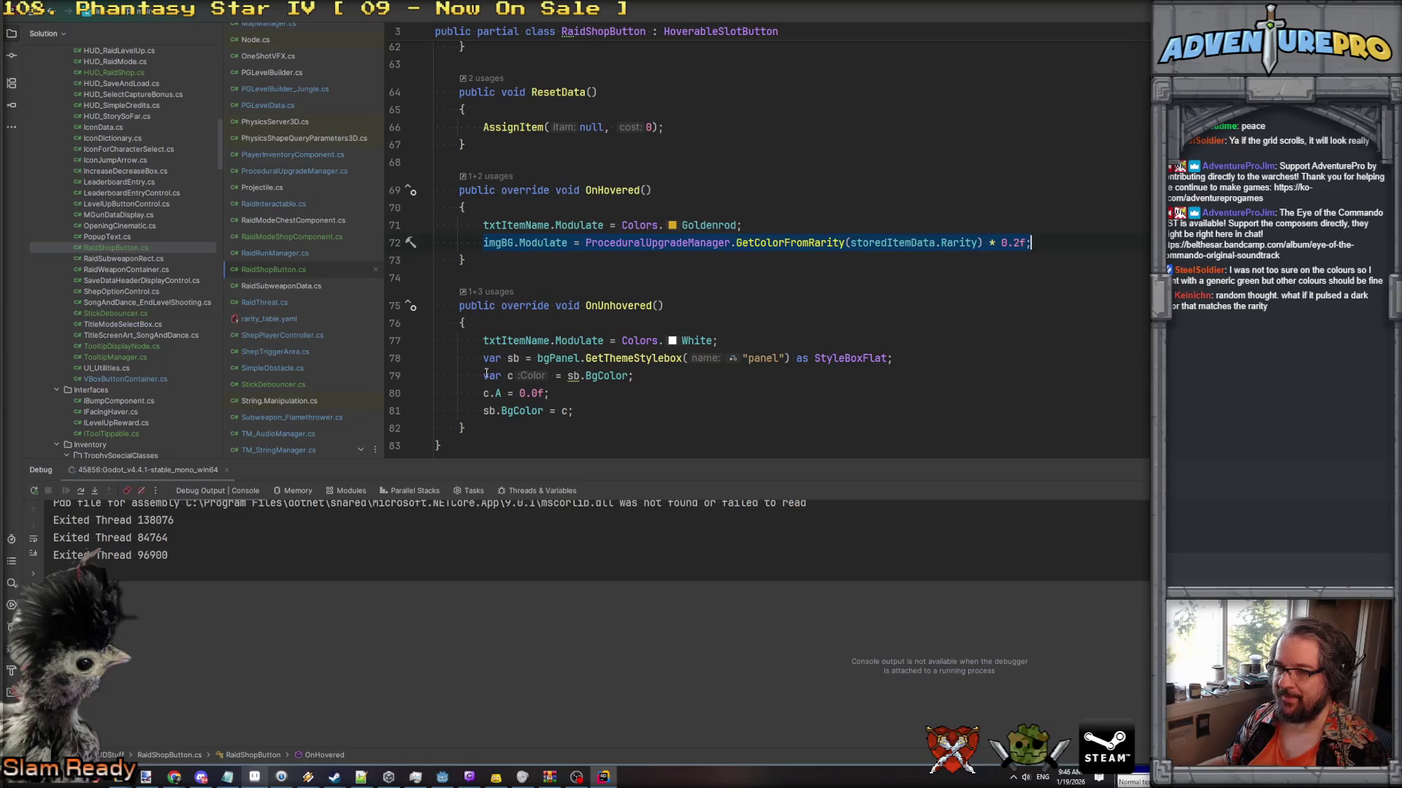
drag(511, 363, 576, 411)
key(ctrl+v)
key(ctrl+shift+Left)
key(ctrl+shift+Left)
key(ctrl+shift+Left)
key(BackSpace)
key(ctrl+space)
text(Colors.bl)
key(Return)
text(;)
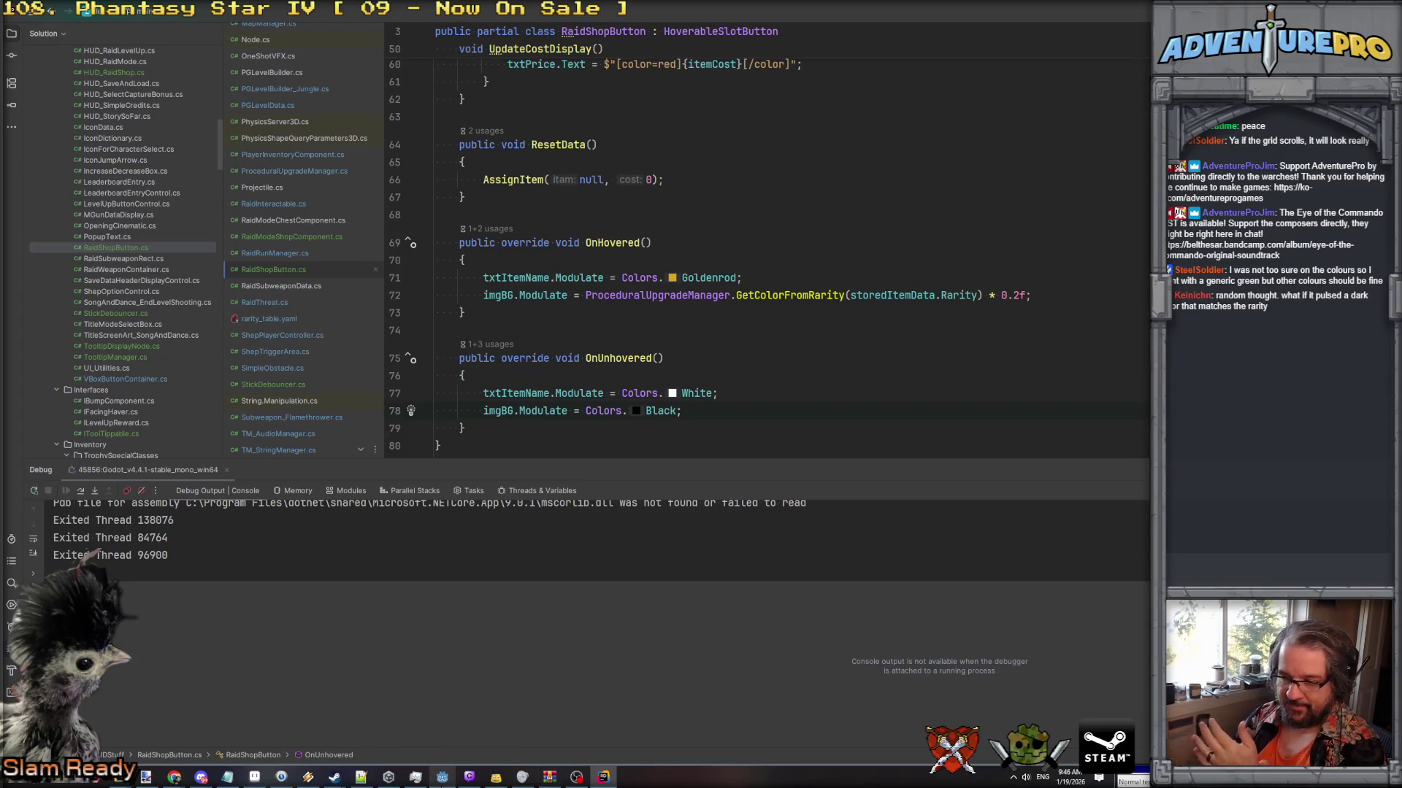
Set the imgBG node's modulate colour to black, going from 0000ff to zero blue.
click(443, 777)
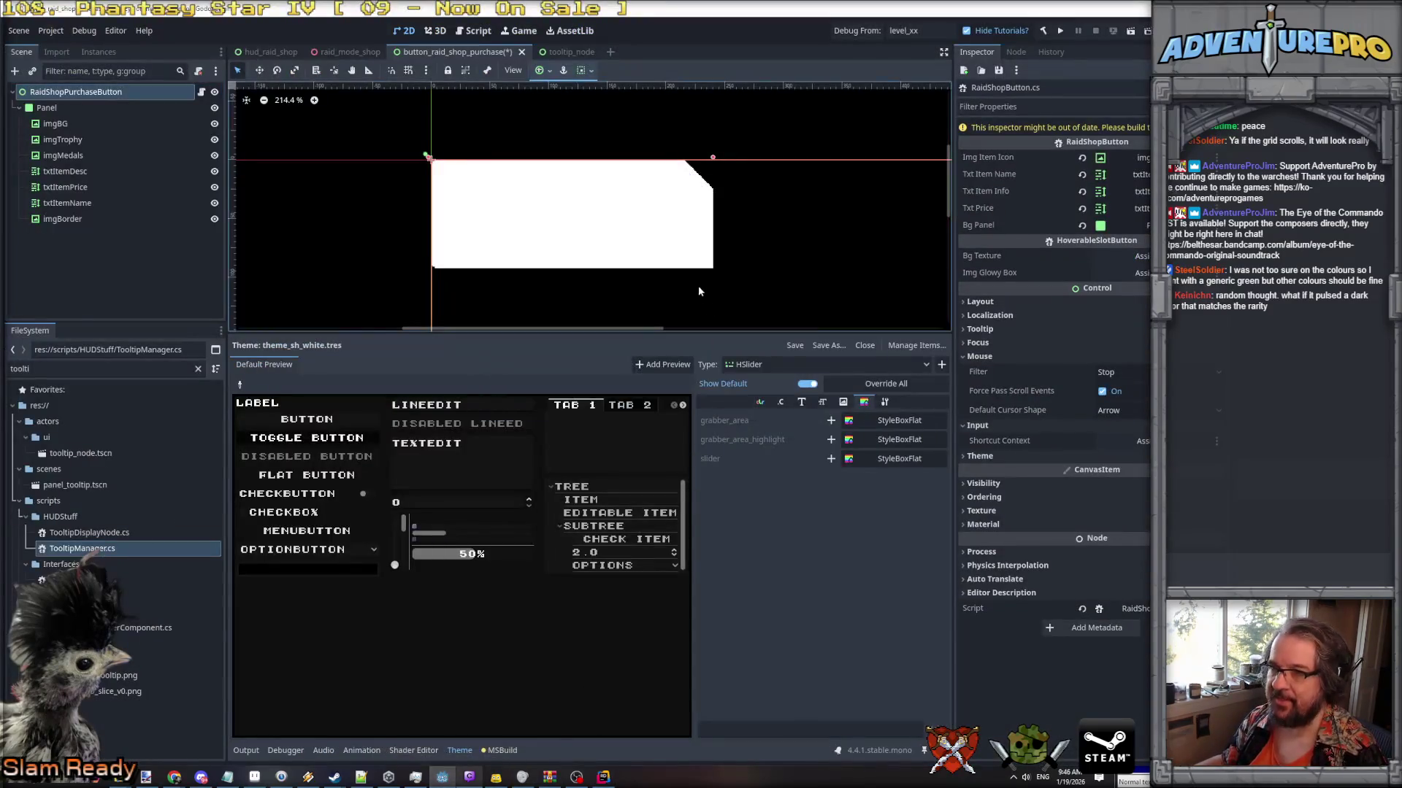
click(55, 124)
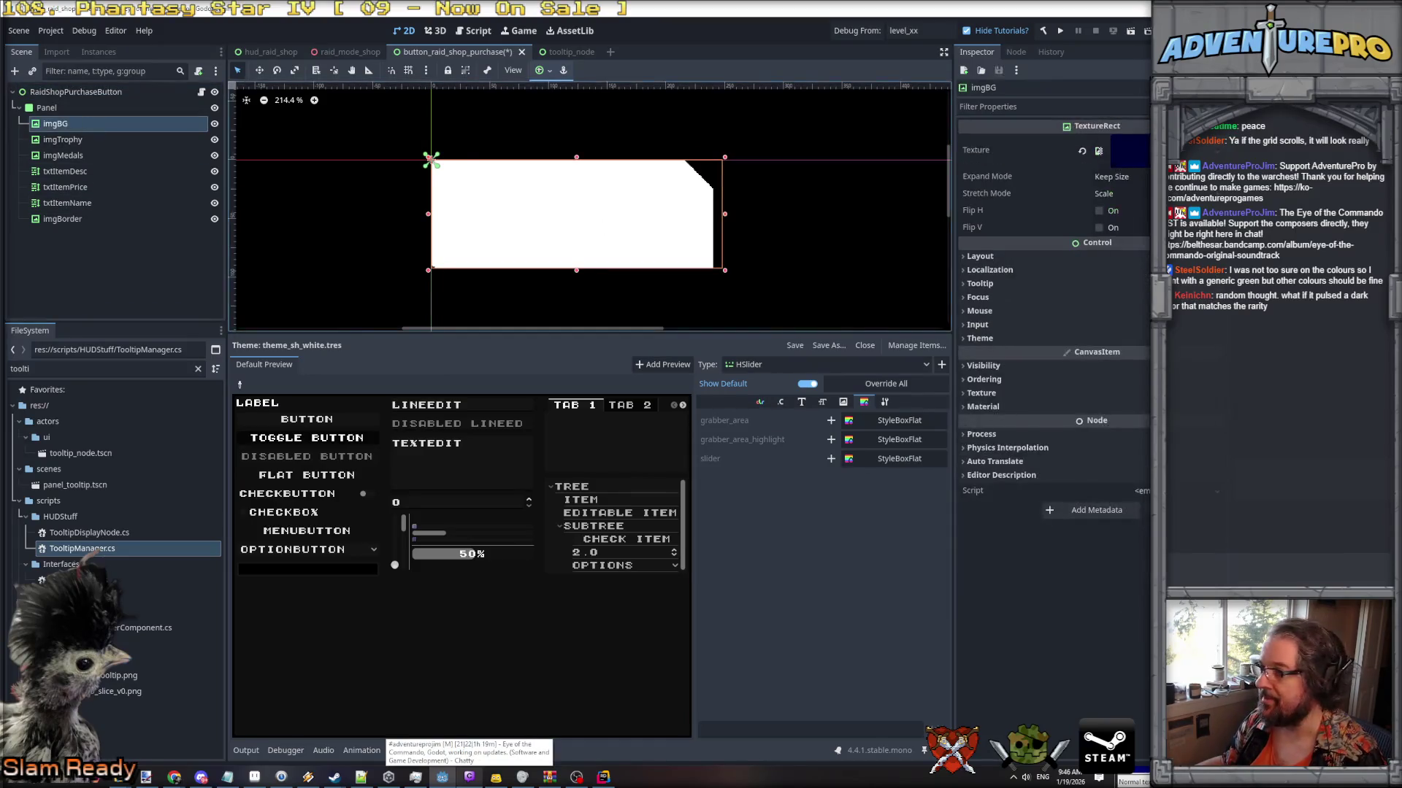
click(997, 366)
click(1122, 400)
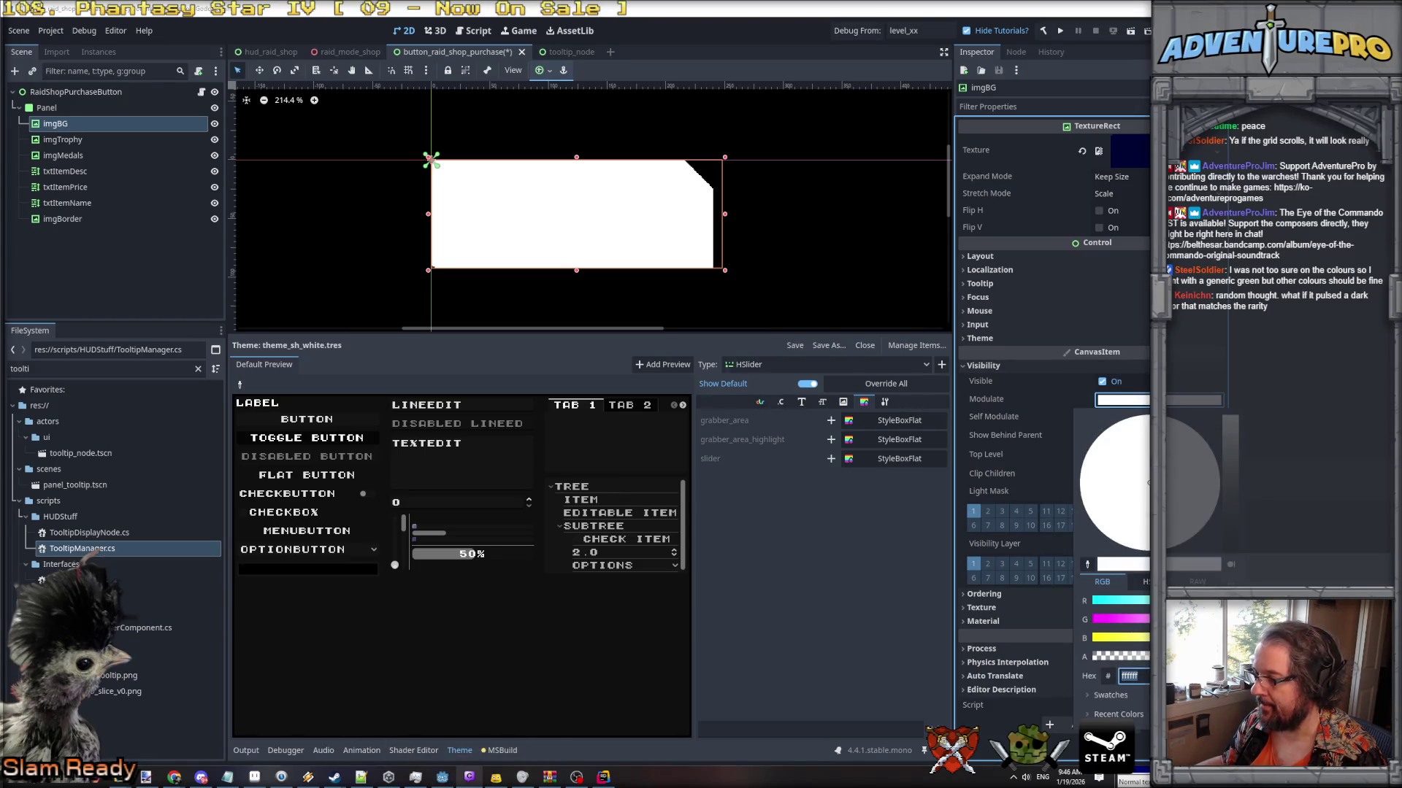
click(1121, 601)
text(0000ff)
key(Return)
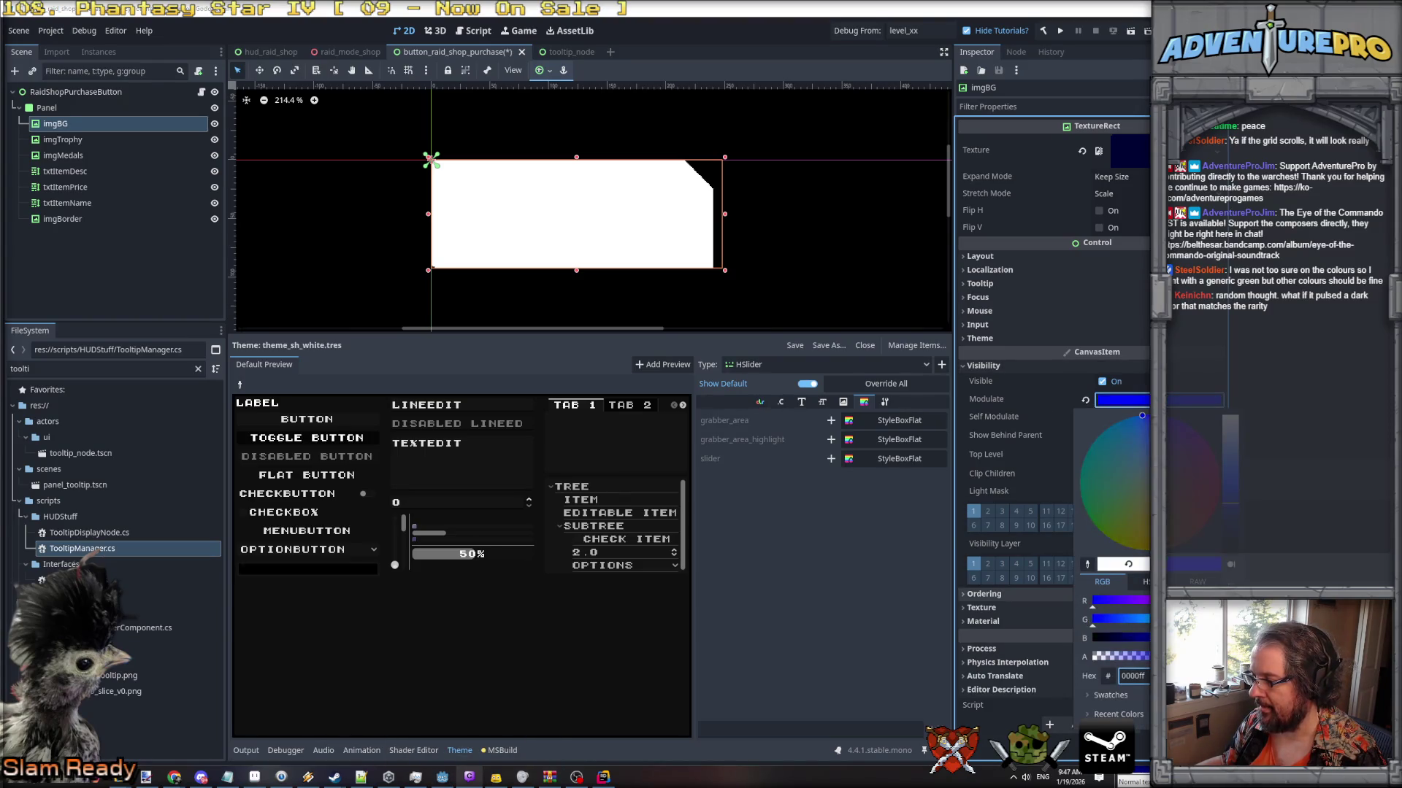
click(1075, 642)
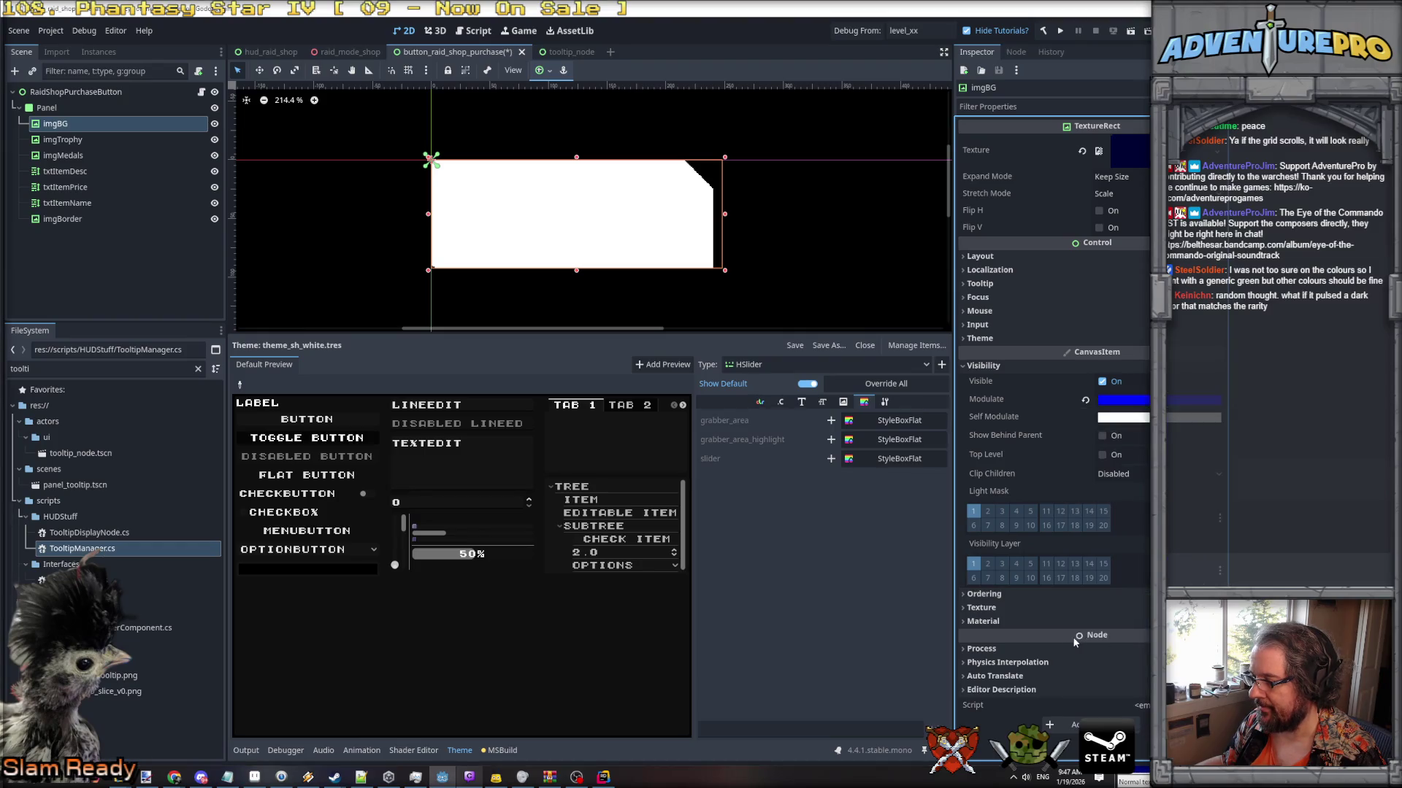
click(1123, 400)
drag(1226, 639, 1070, 643)
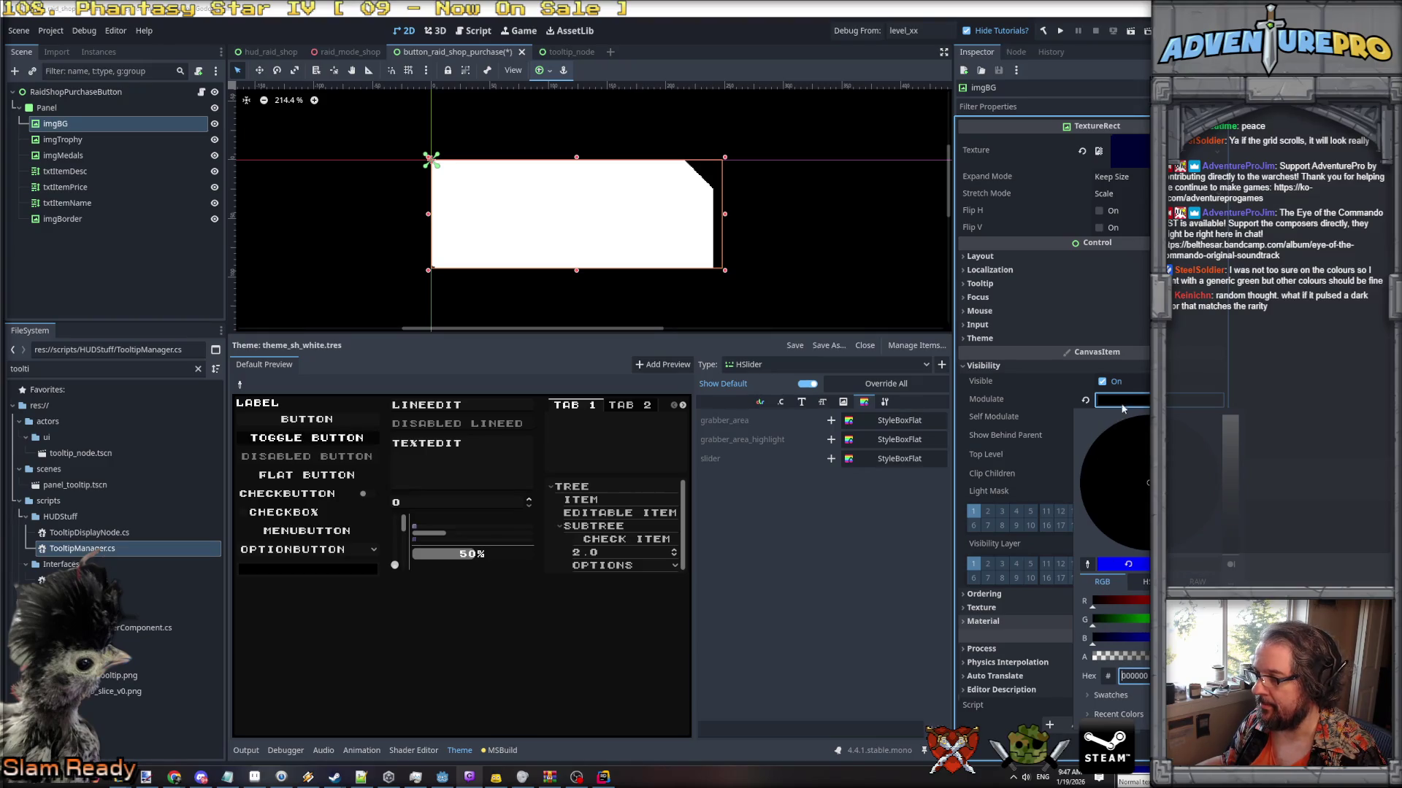
click(1123, 401)
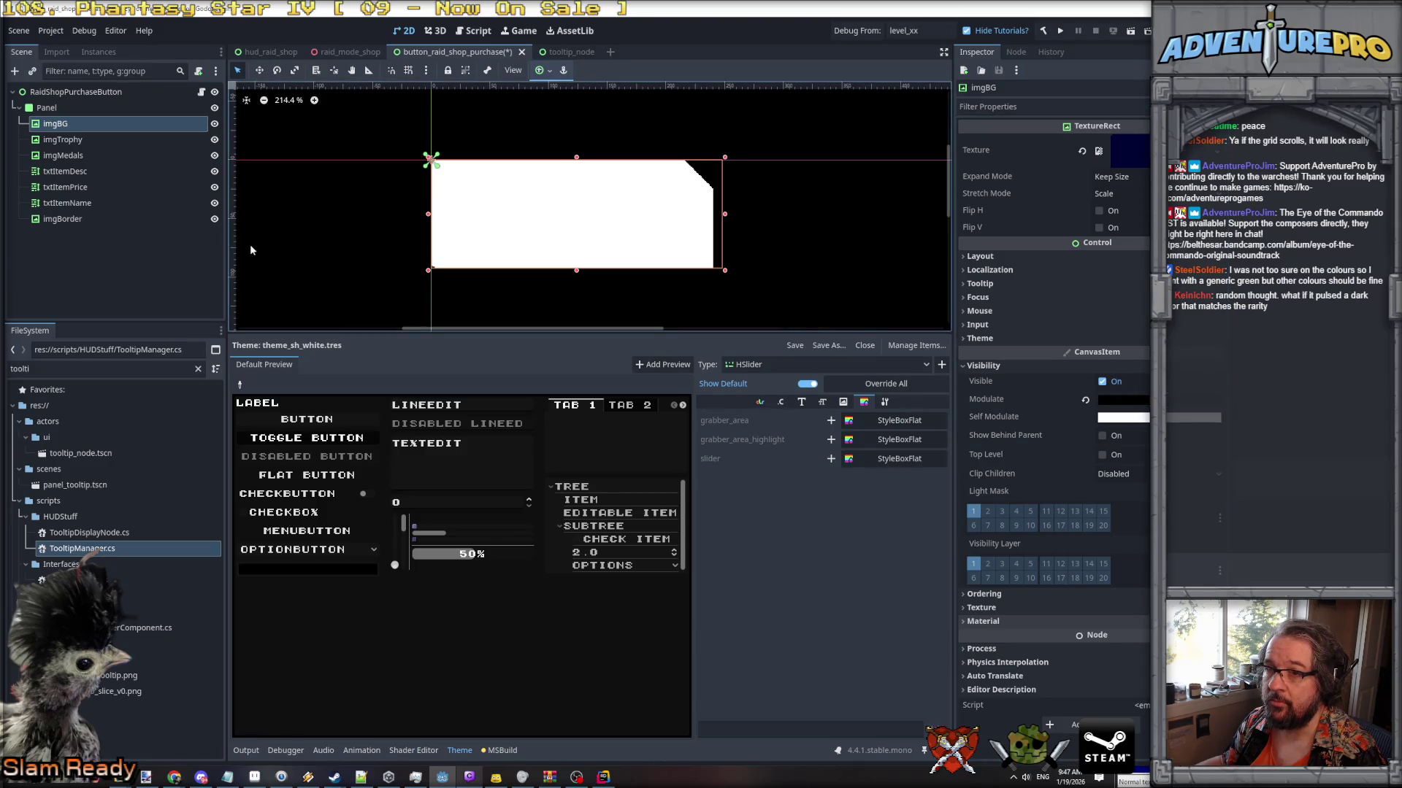
Turn off imgBorder's visibility to reveal the item artwork, then switch back to Aseprite.
click(215, 220)
click(214, 219)
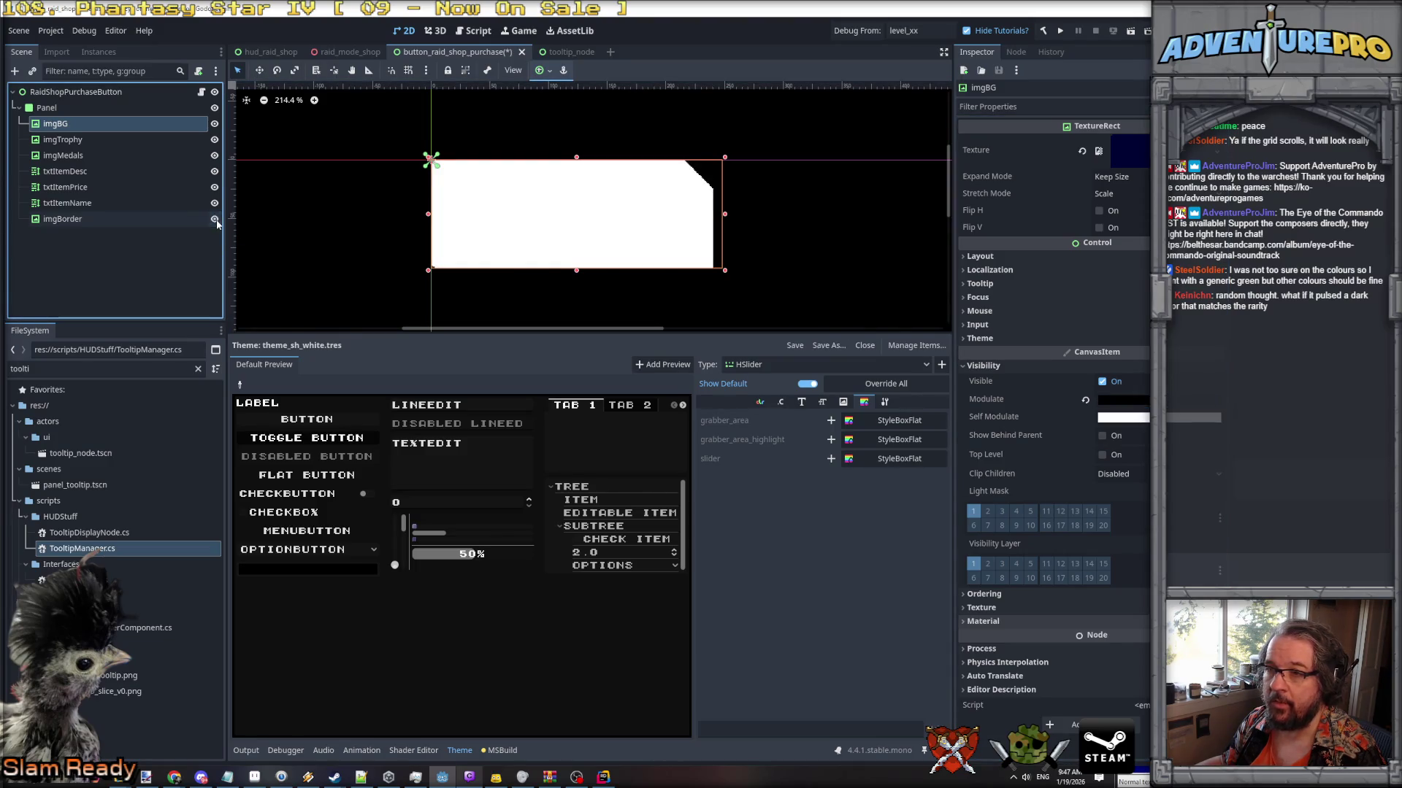
click(103, 219)
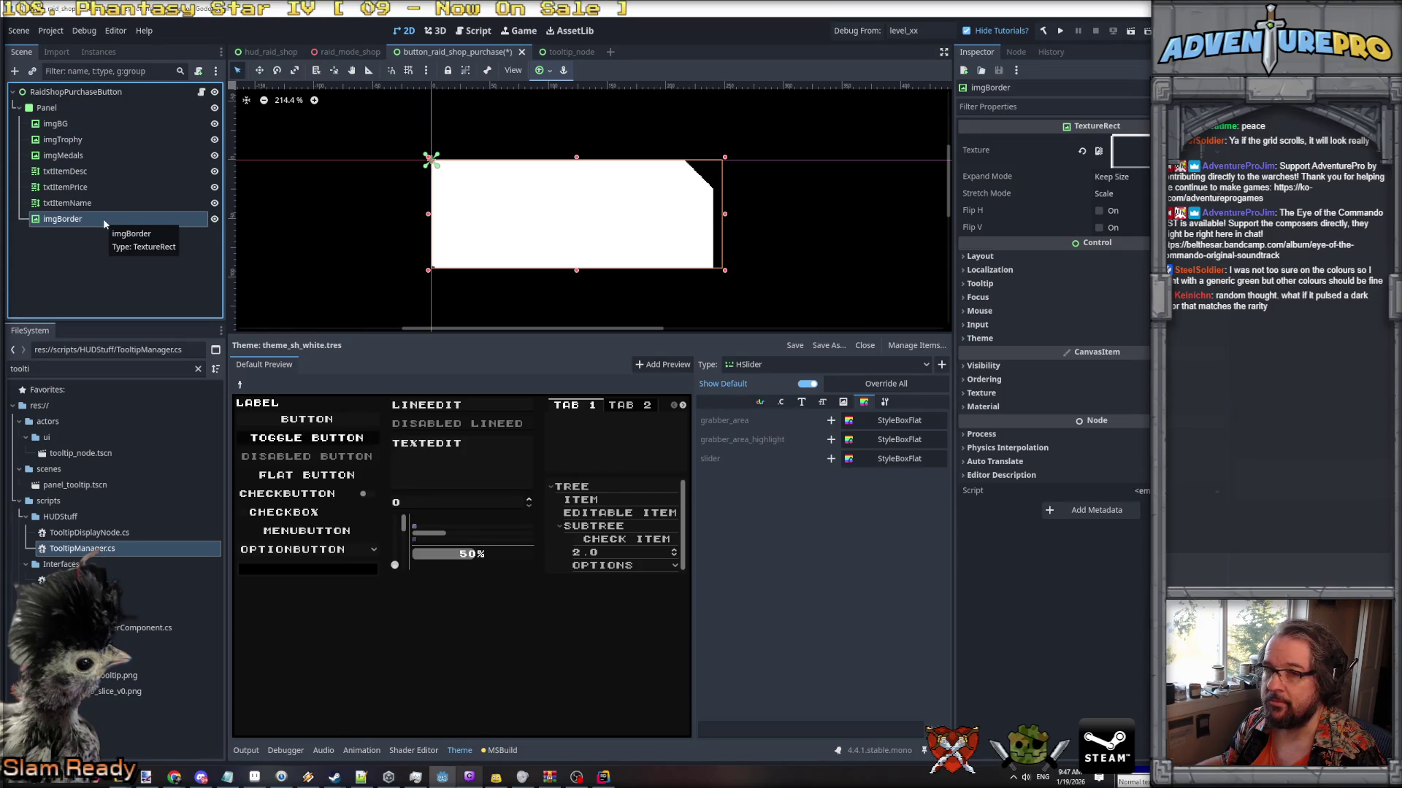
click(215, 219)
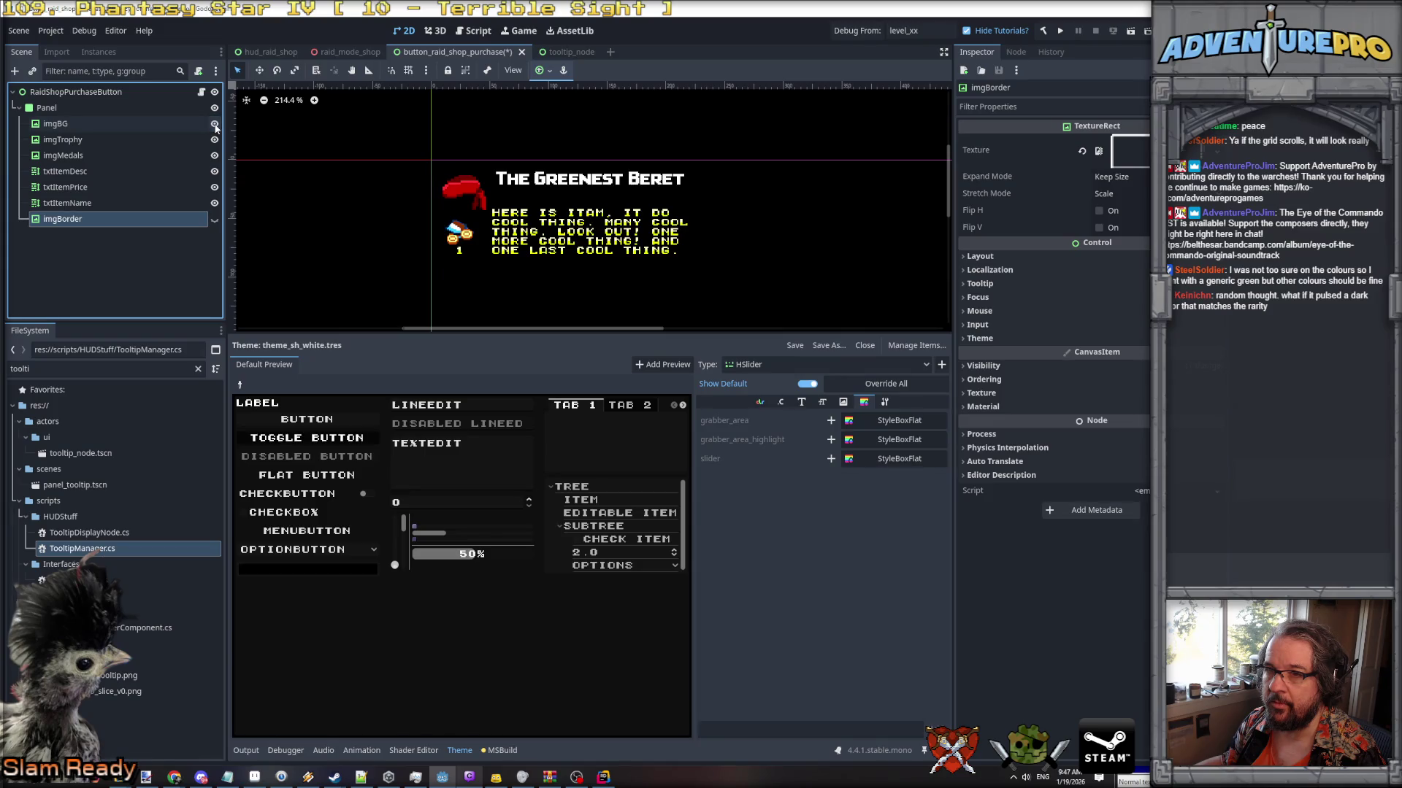
click(160, 124)
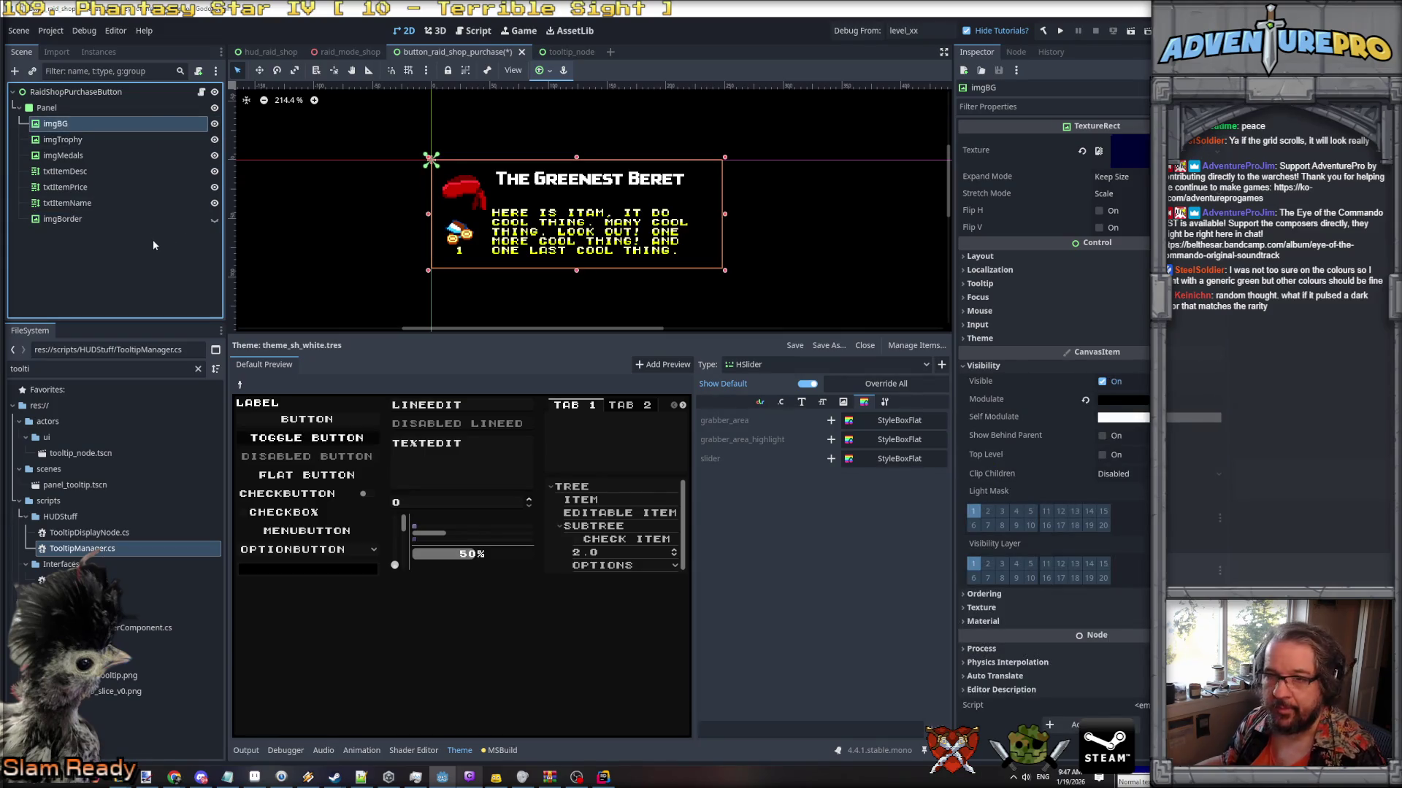
click(143, 219)
key(alt+Tab)
key(alt+Tab)
key(alt+Tab)
key(alt+shift+Tab)
key(alt+shift+Tab)
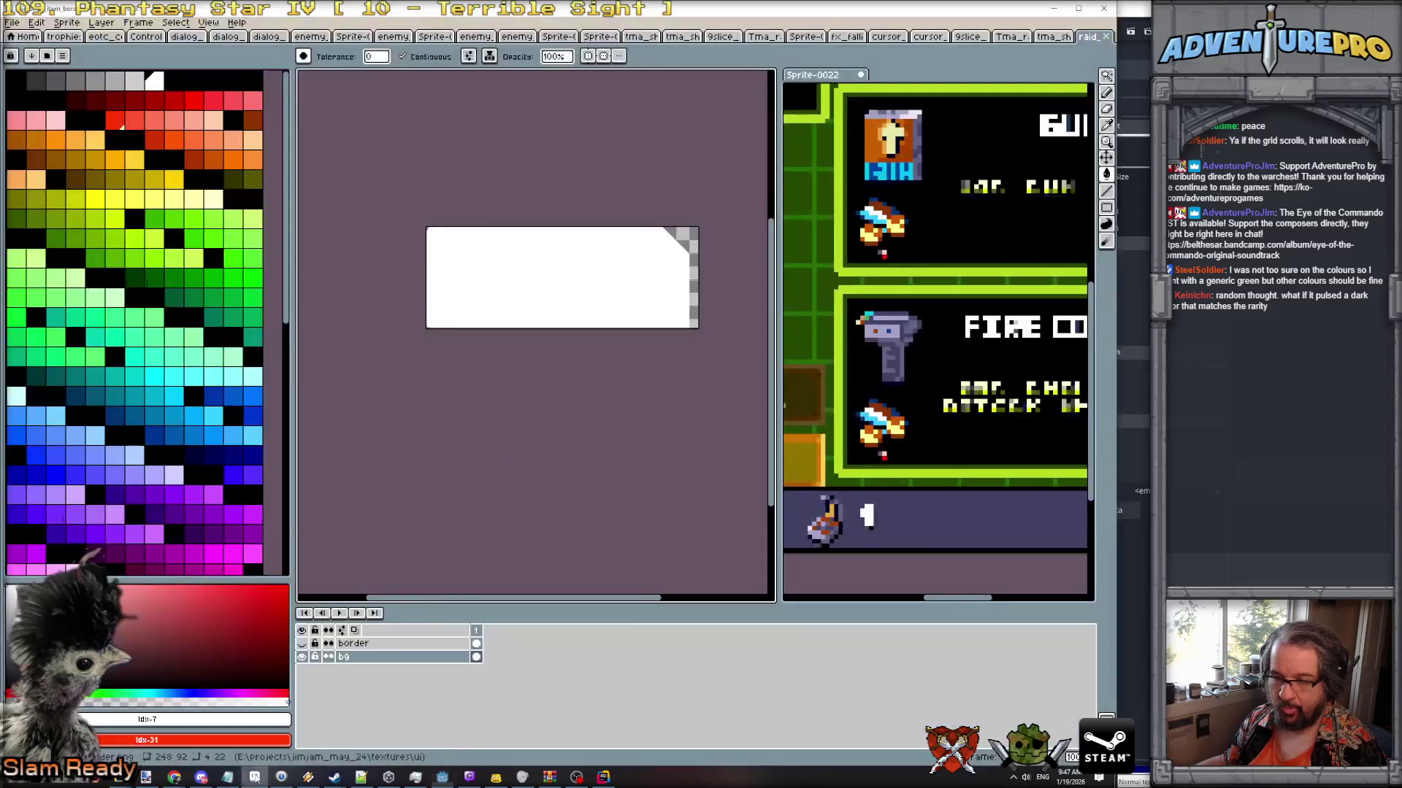
Show only the border layer and save it to its PNG as a flat image.
click(301, 643)
click(301, 656)
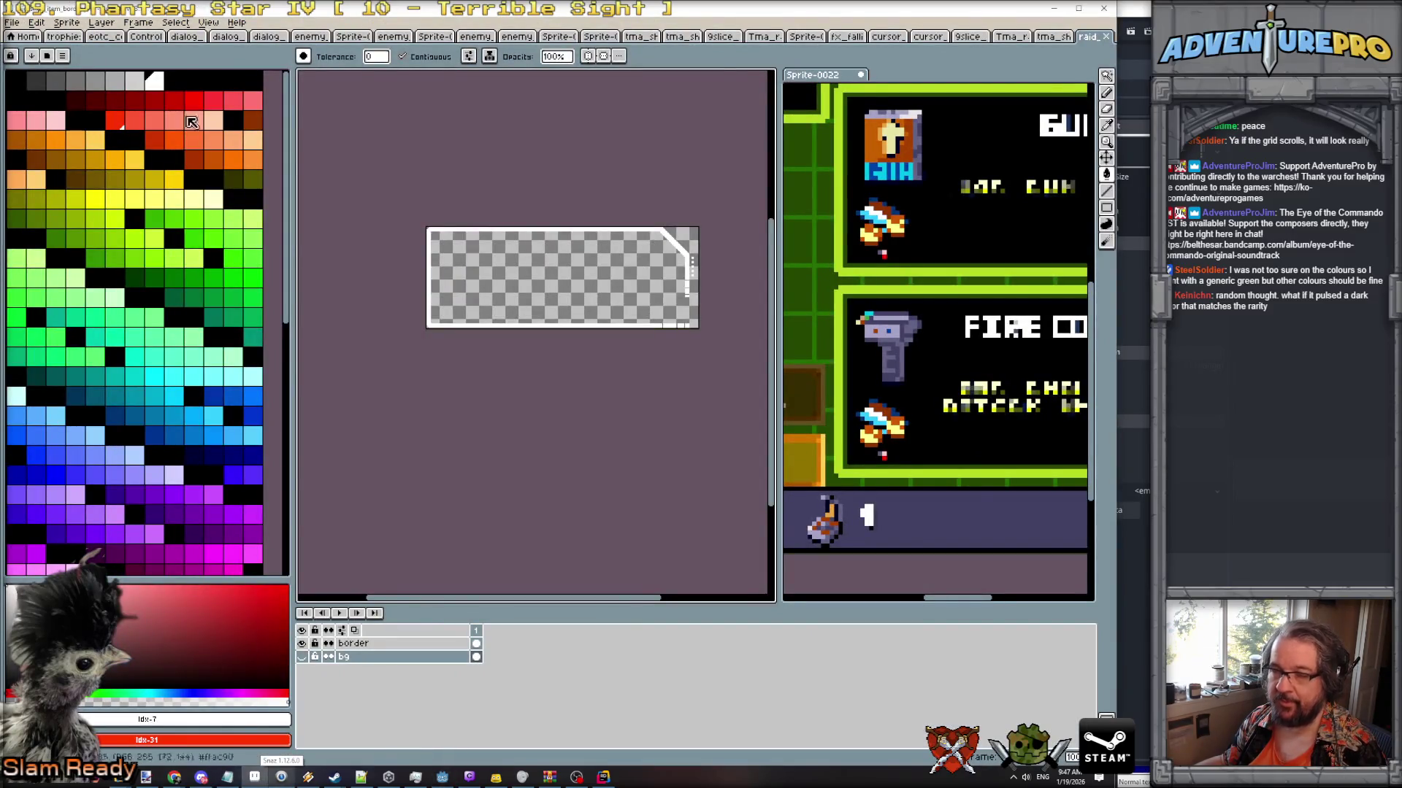
click(14, 24)
click(26, 78)
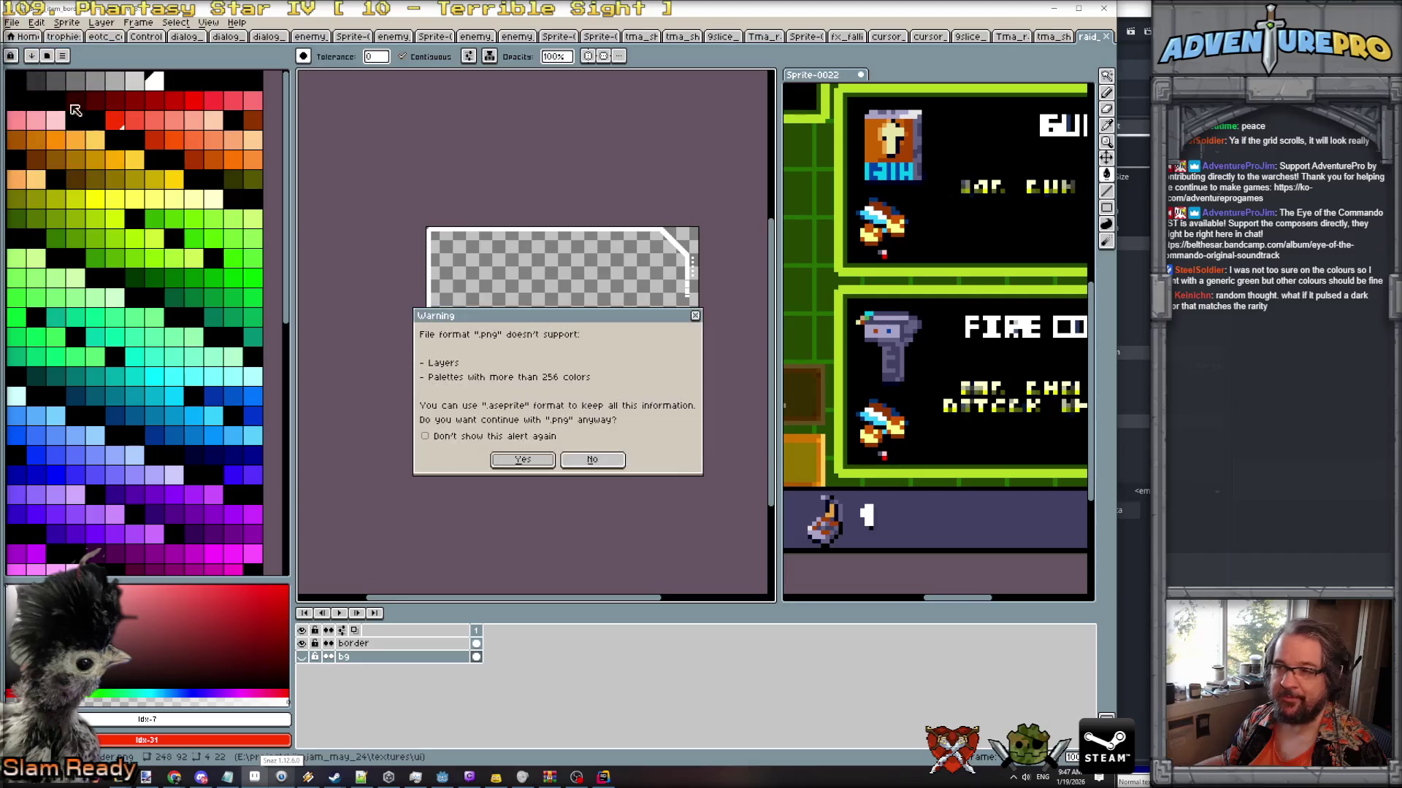
click(509, 461)
Show only the bg layer and save it over raid_shop_item_bg.png, confirming the overwrite.
click(301, 643)
click(302, 656)
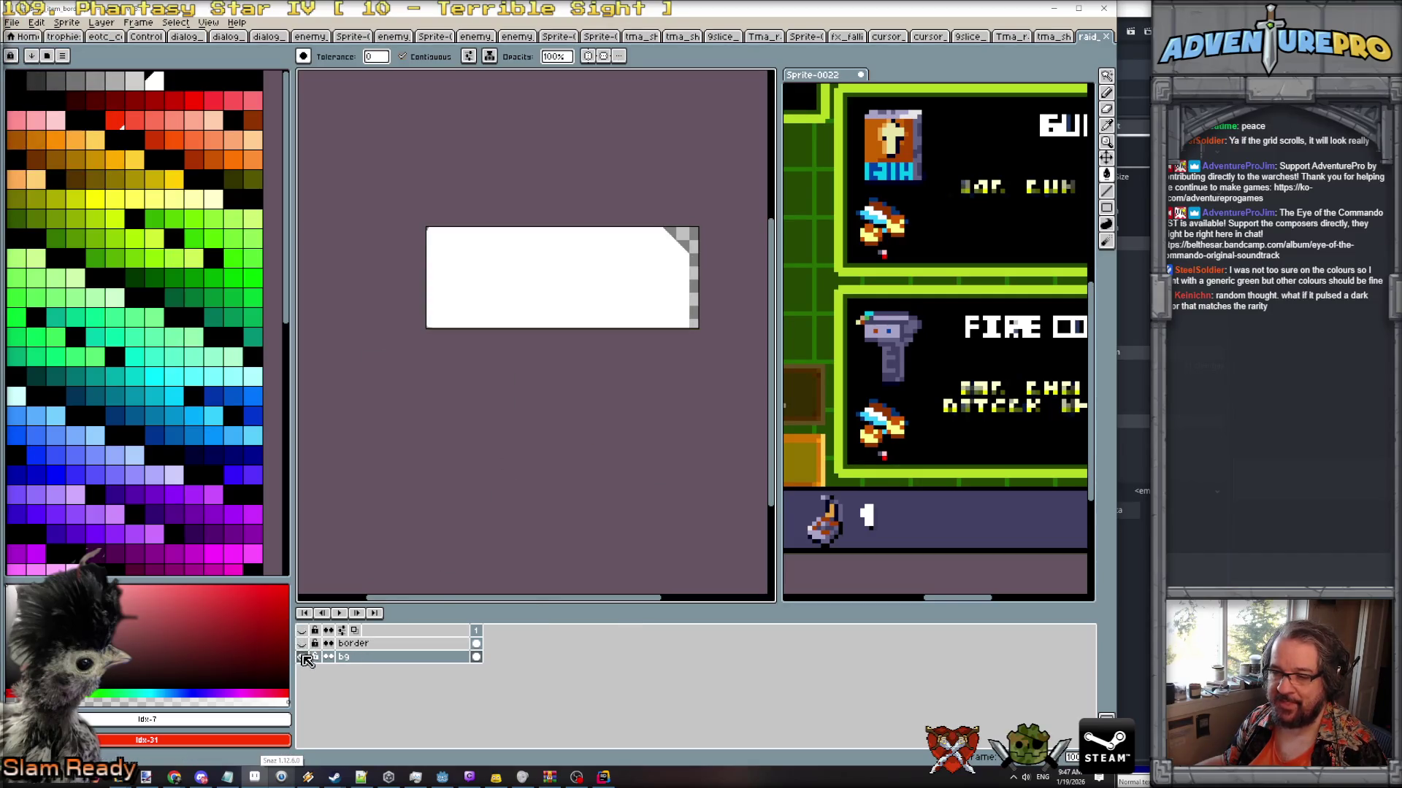
click(12, 23)
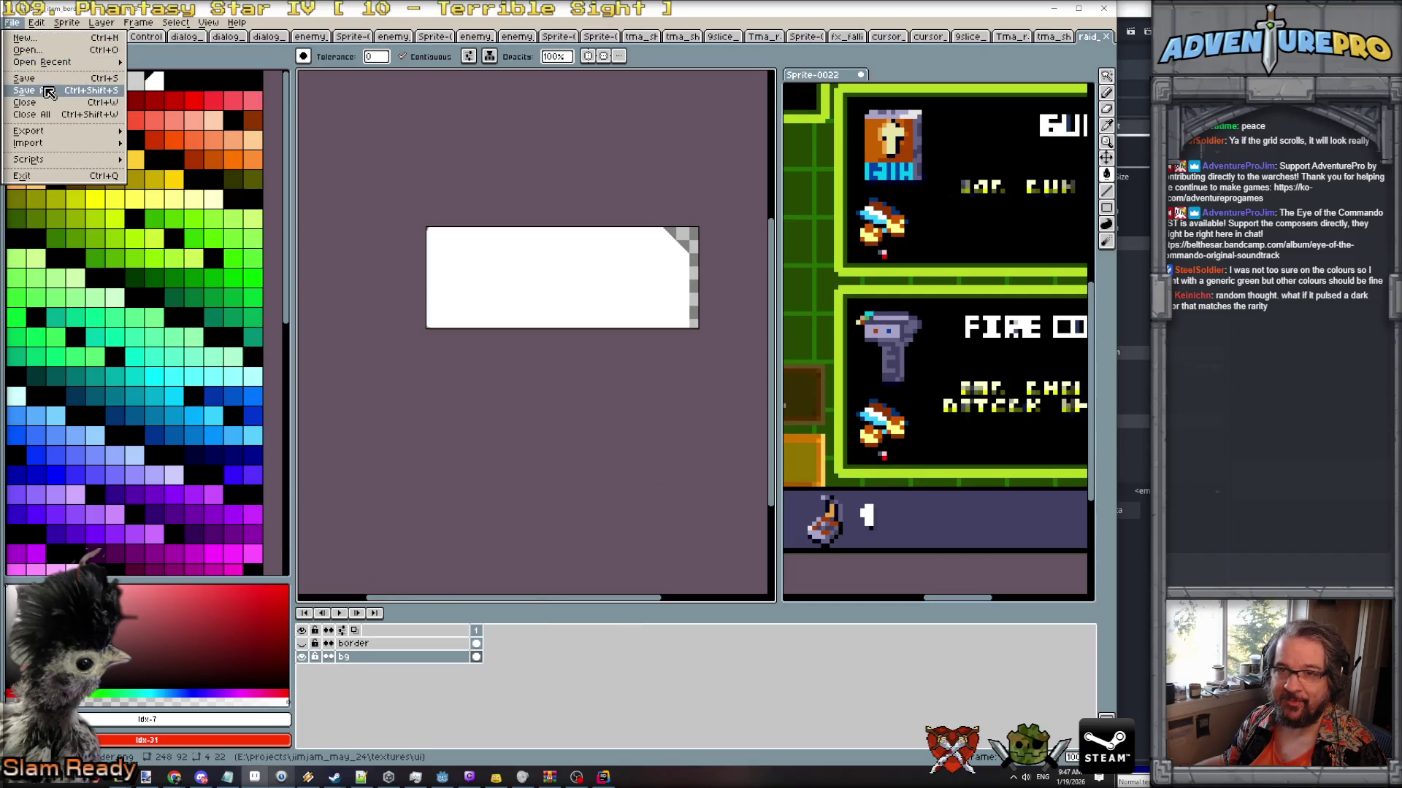
click(29, 92)
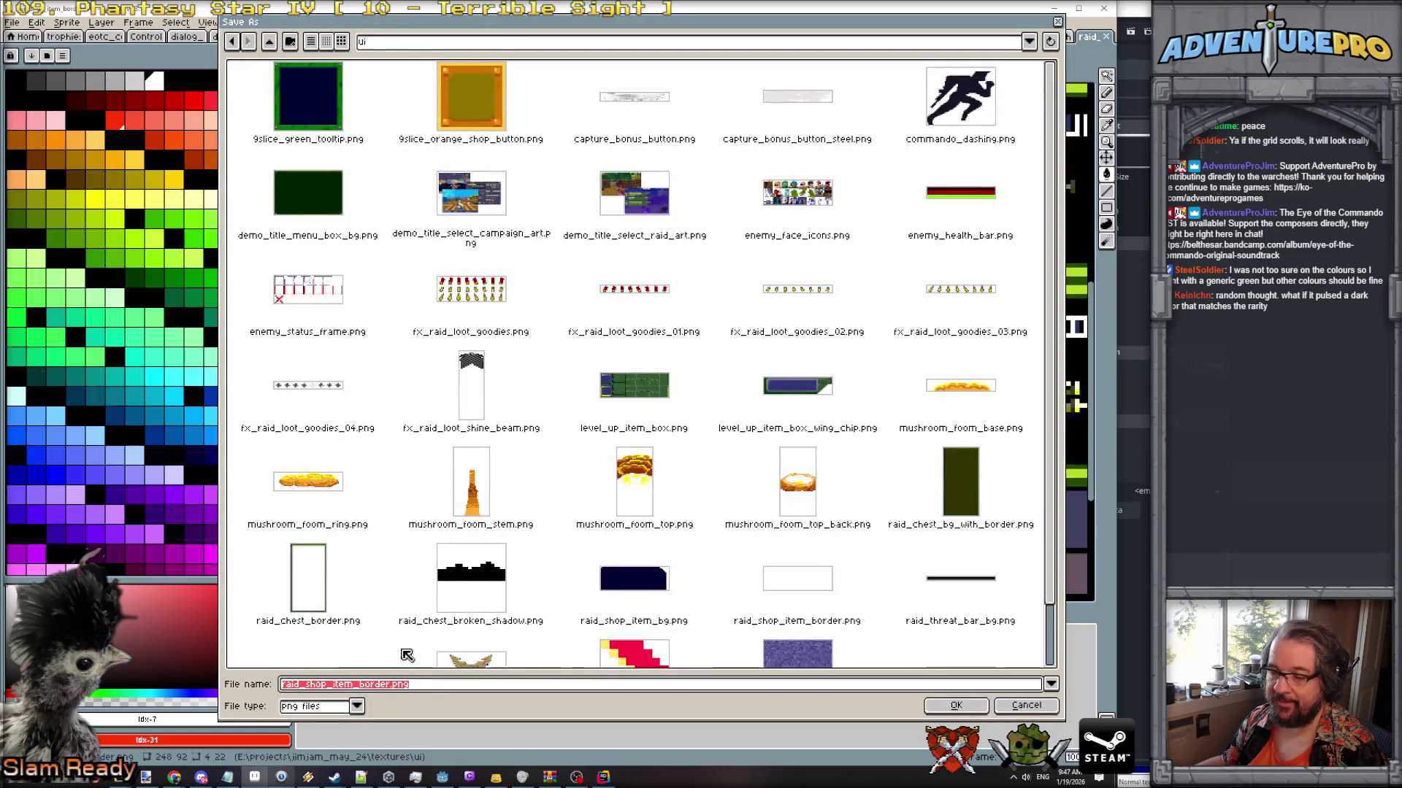
click(702, 598)
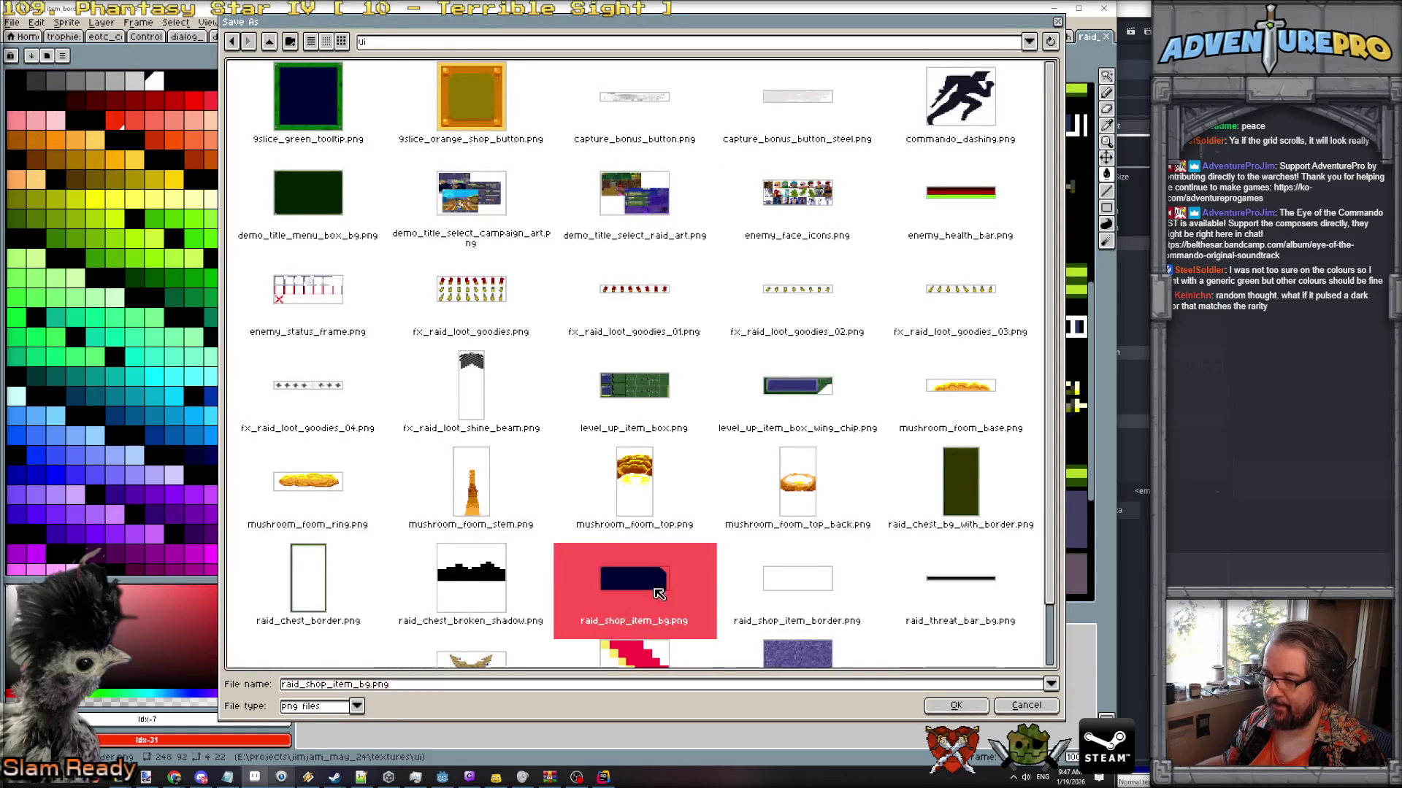
click(926, 706)
click(523, 429)
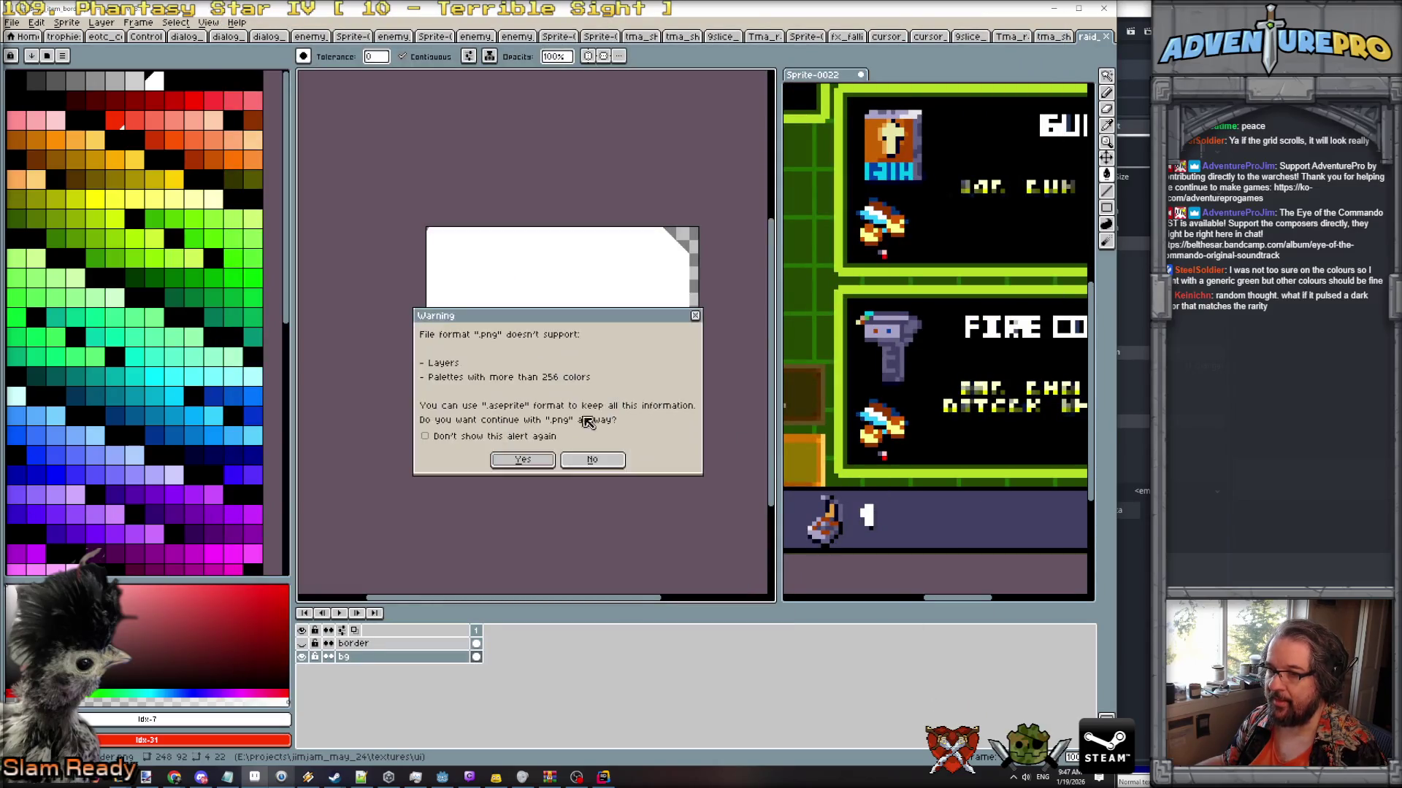
click(532, 460)
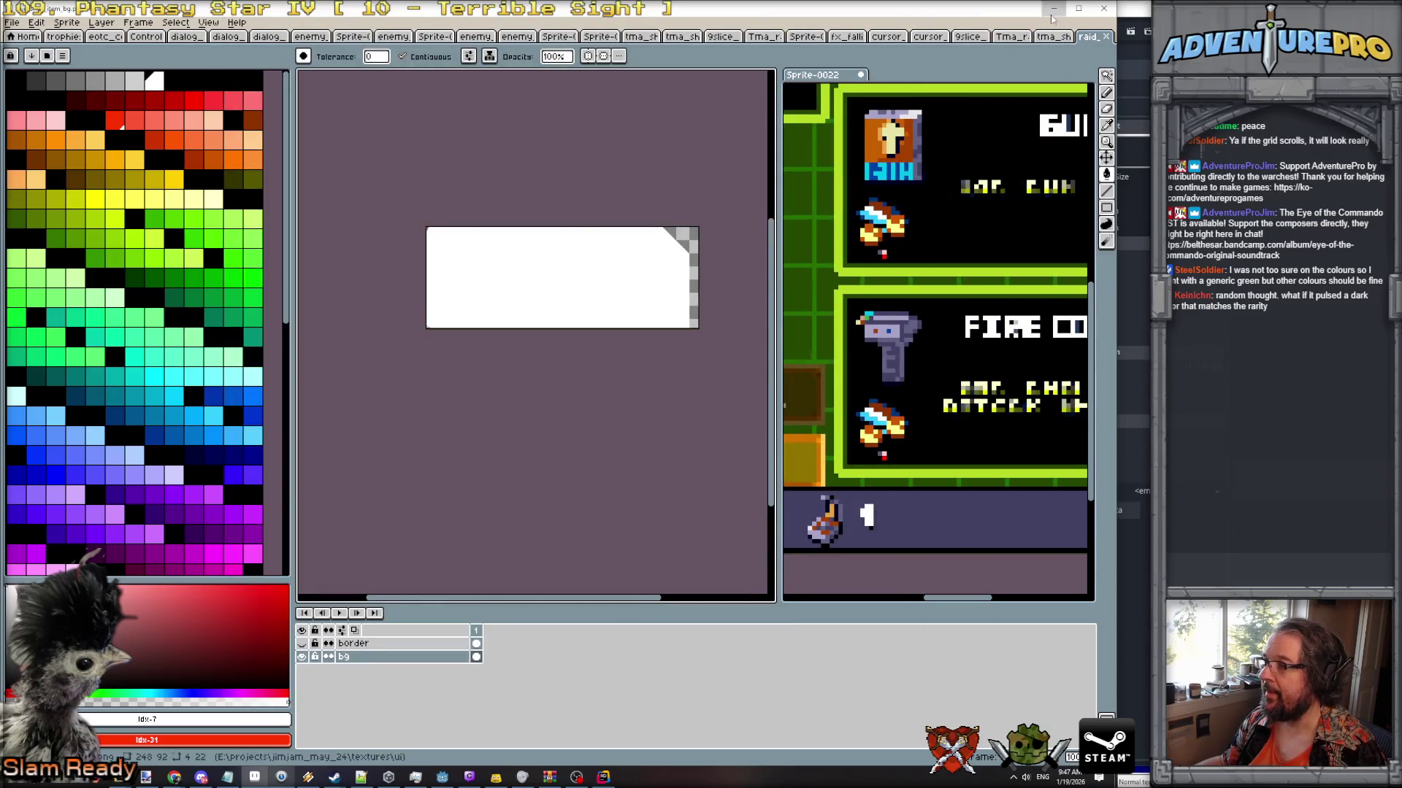
click(1053, 8)
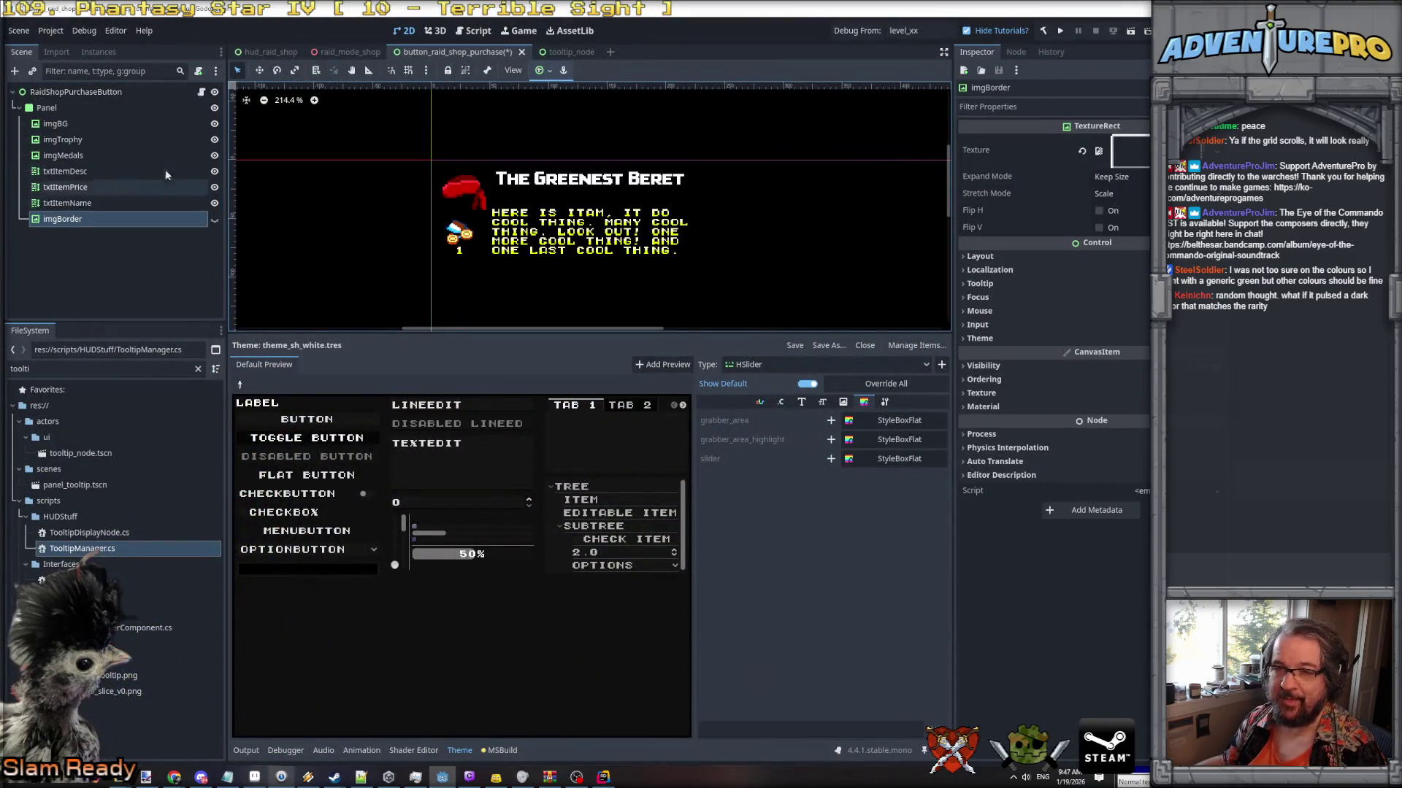
Drag imgBG's modulate alpha almost to zero.
click(217, 220)
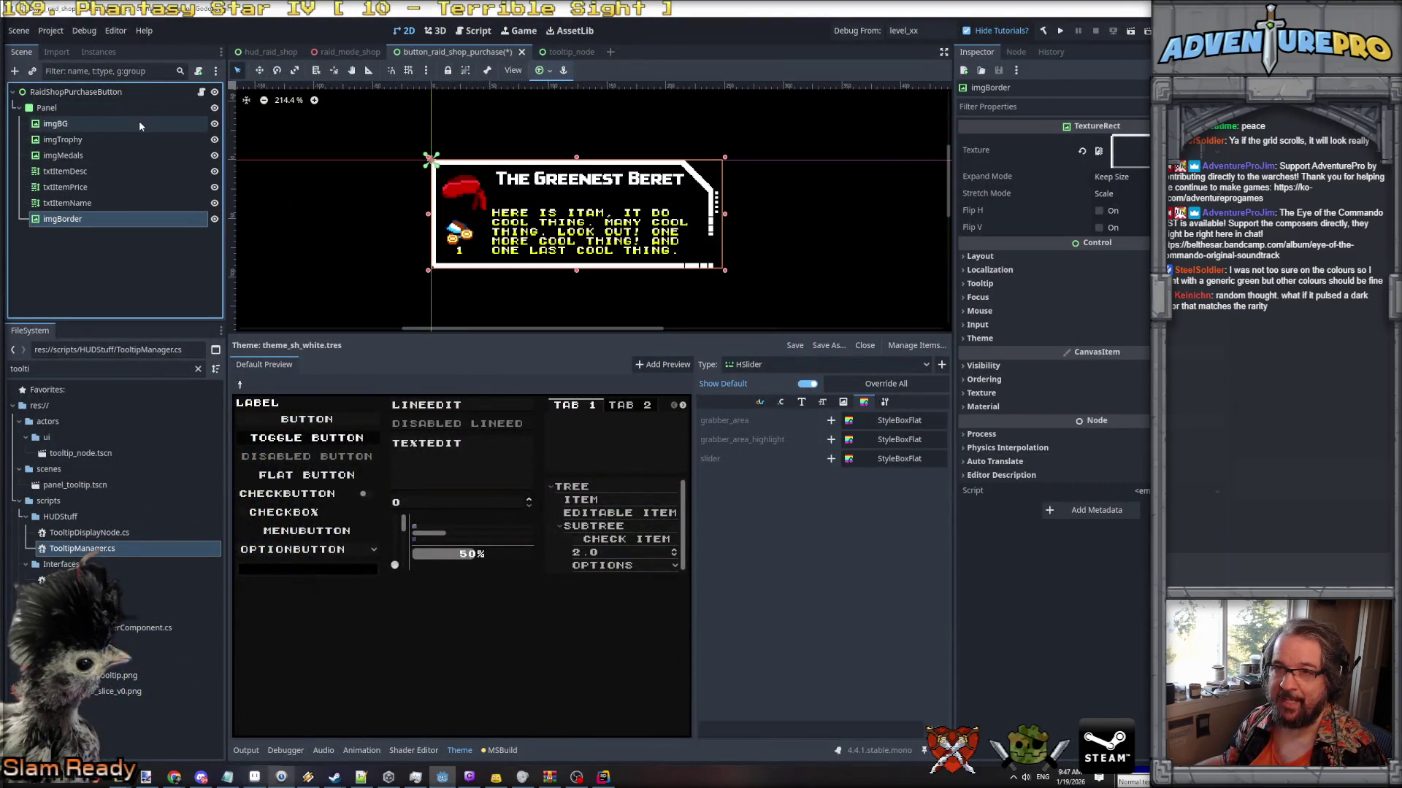
click(177, 129)
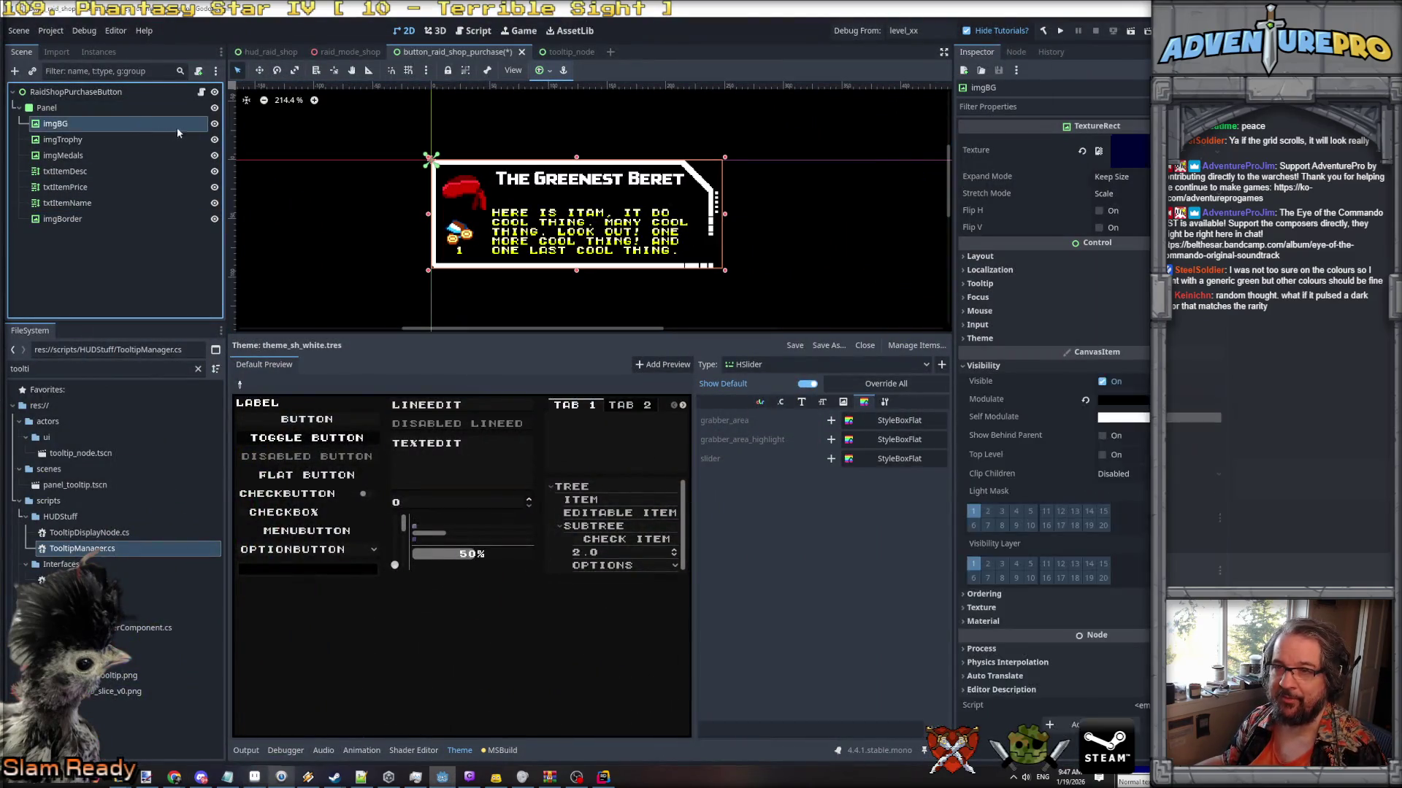
click(1137, 407)
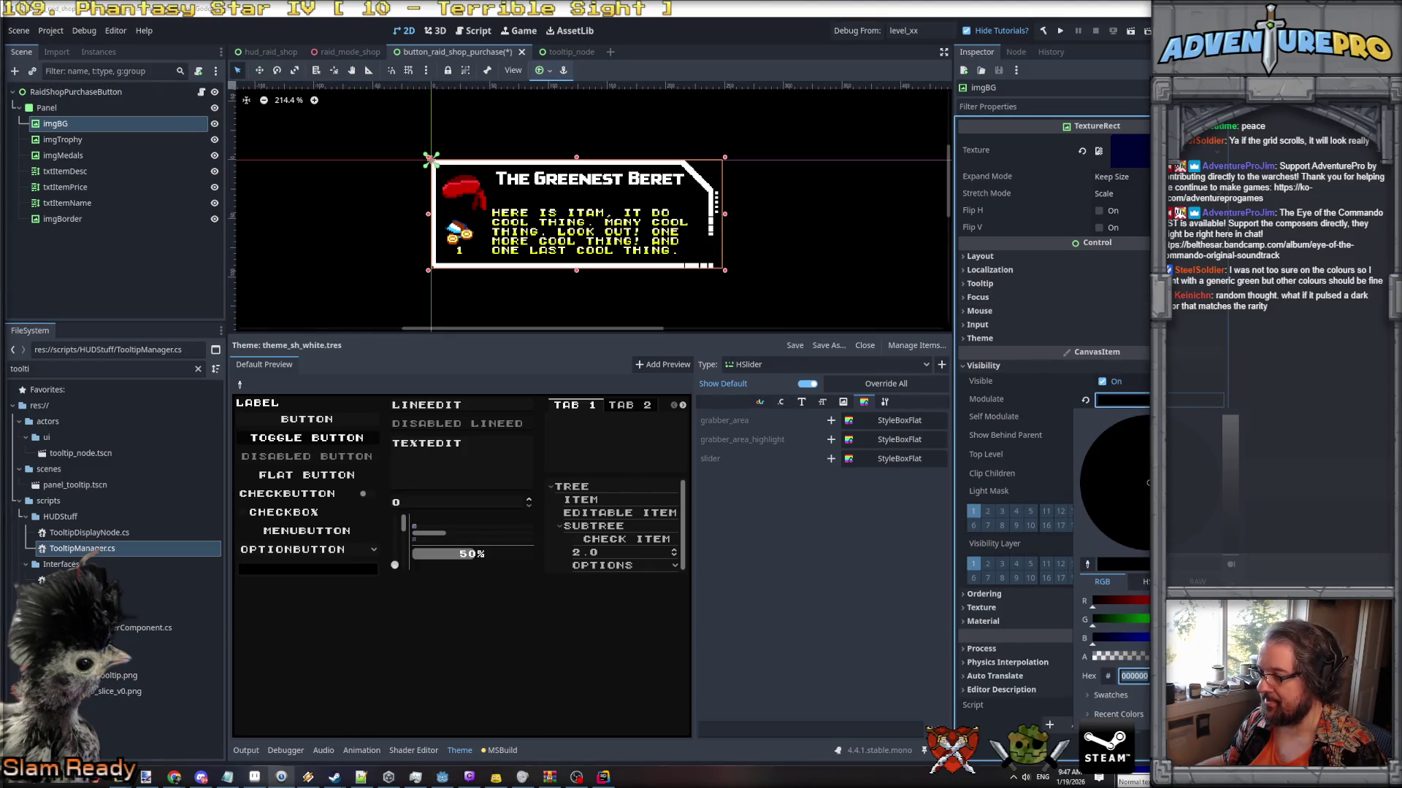
drag(1139, 659, 1125, 659)
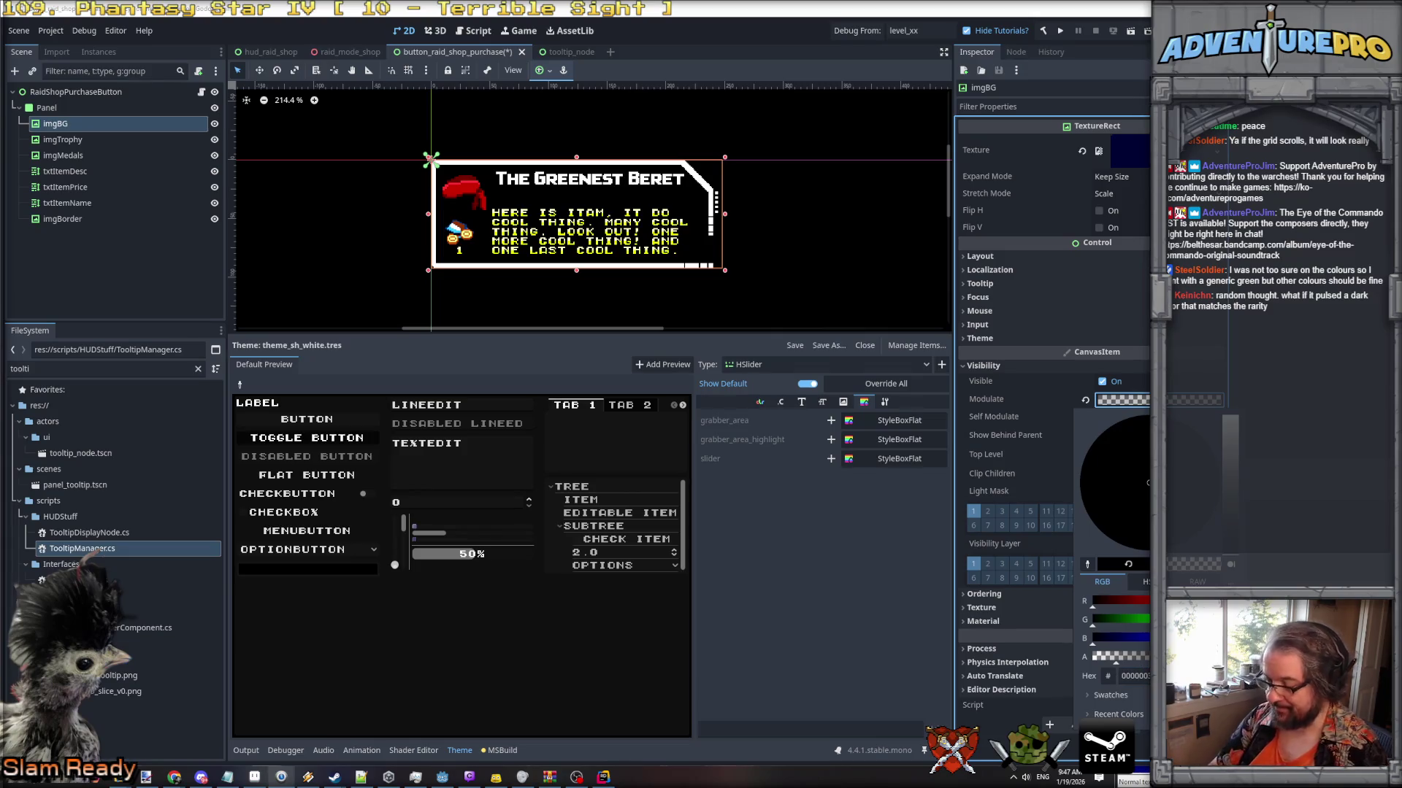
In Rider's OnHovered, start a new line declaring var bgColor.
key(alt+Tab)
click(911, 274)
key(Return)
text(var bgCo)
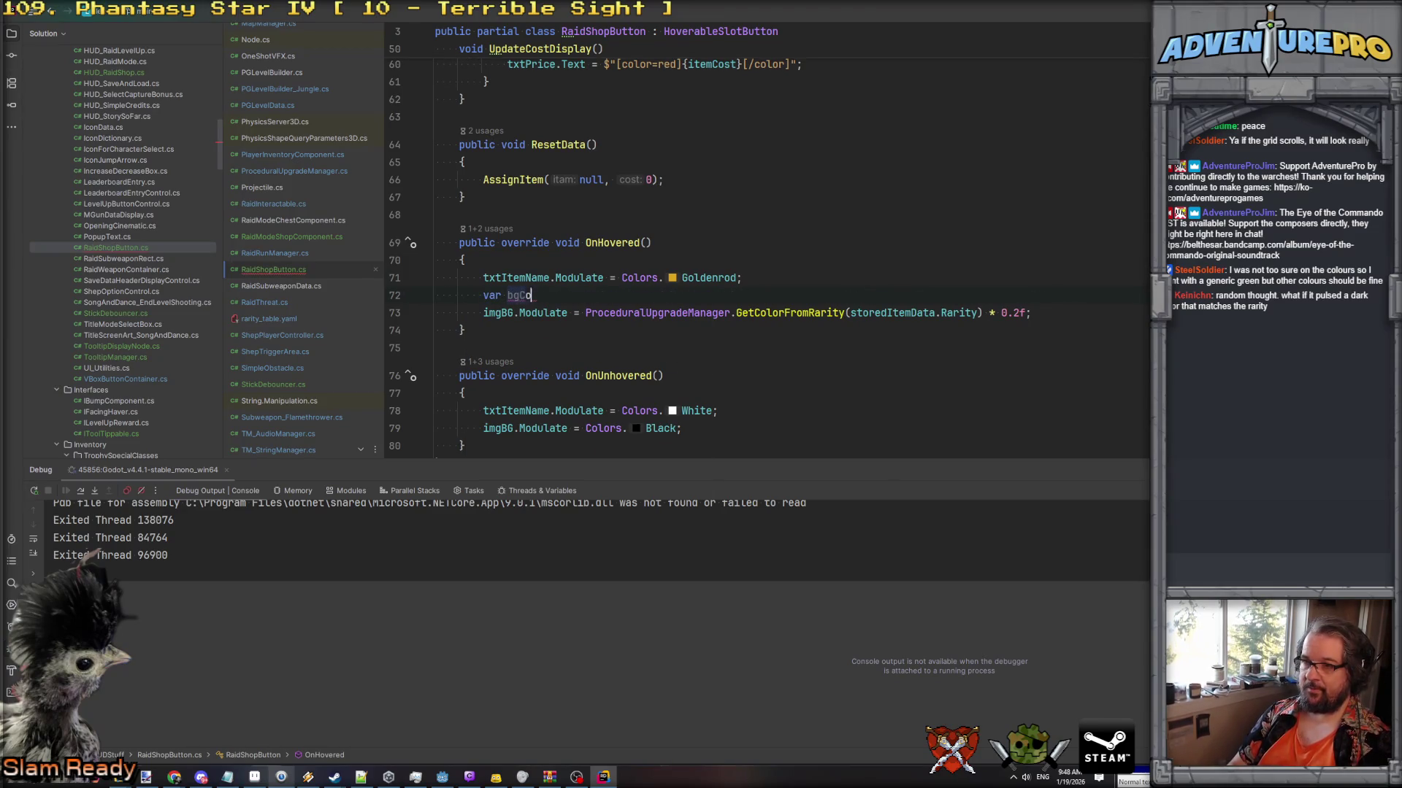
text(lor)
Set imgBG's hovered modulate to the rarity colour times 0.25 and delete the unused bgColor line.
key(Tab)
text(* 0.25f;)
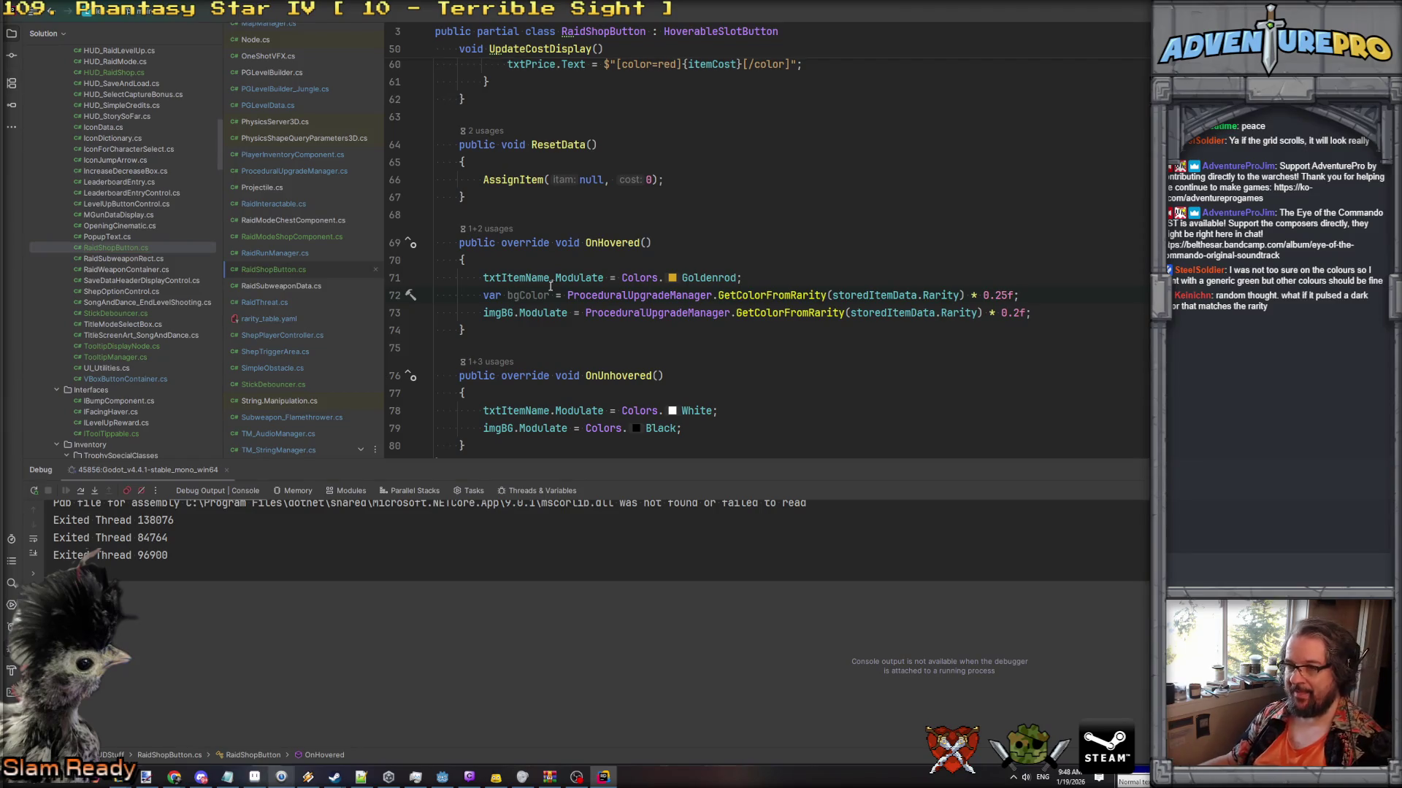
double_click(521, 295)
click(1018, 313)
text(6)
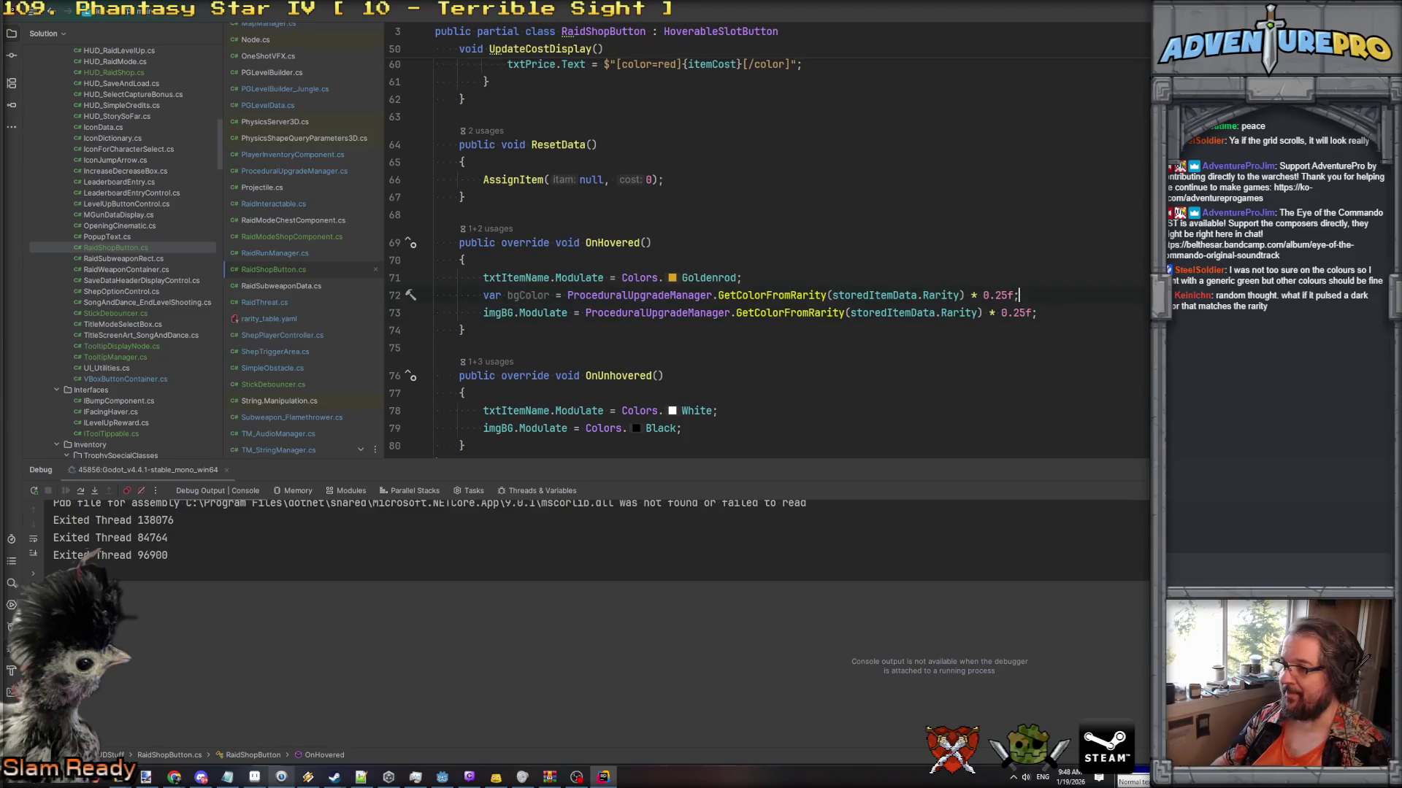
key(ctrl+y)
In OnUnhovered, remove the stray asterisk and declare var bgColor = Colors.Black.
scroll(751, 339, down, 2)
click(751, 340)
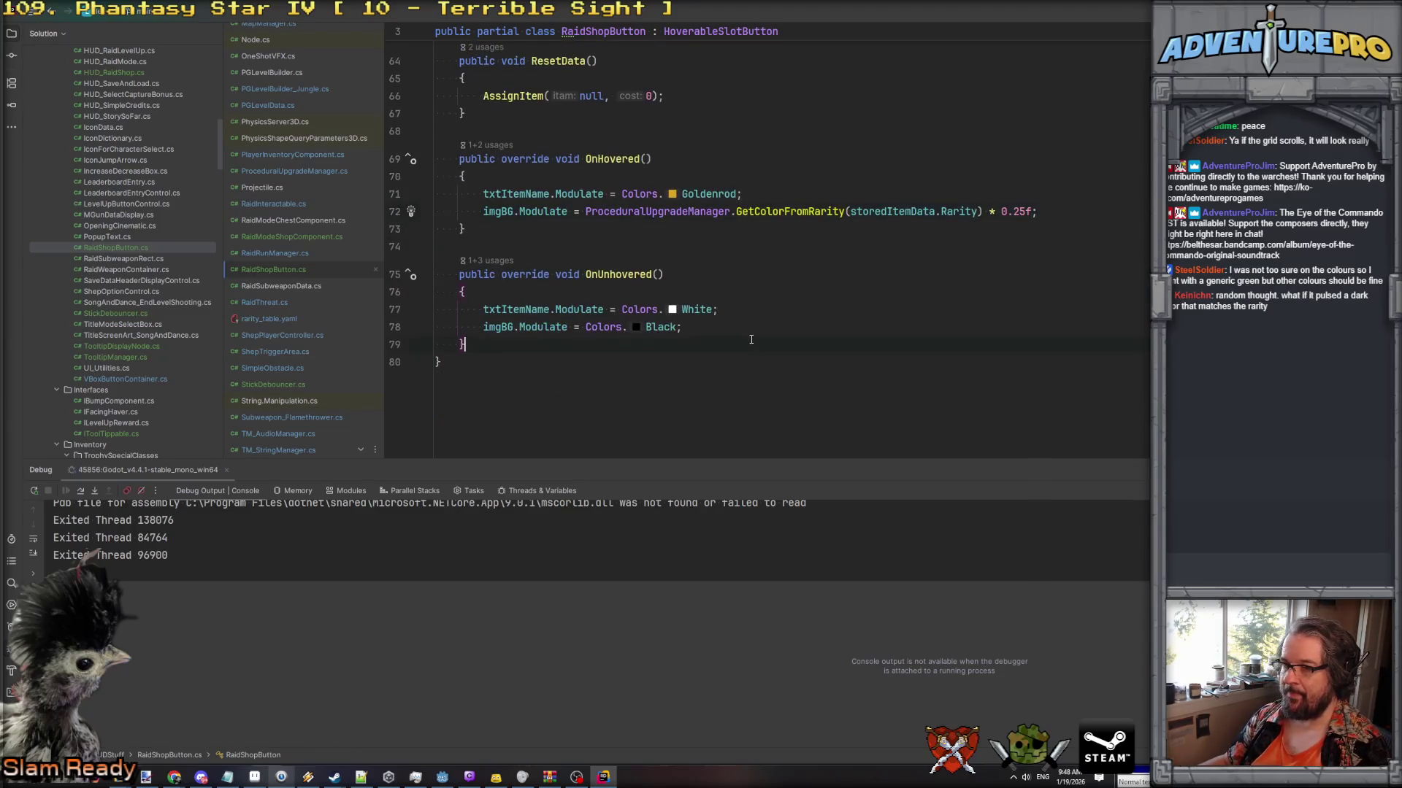
click(741, 334)
key(BackSpace)
key(Escape)
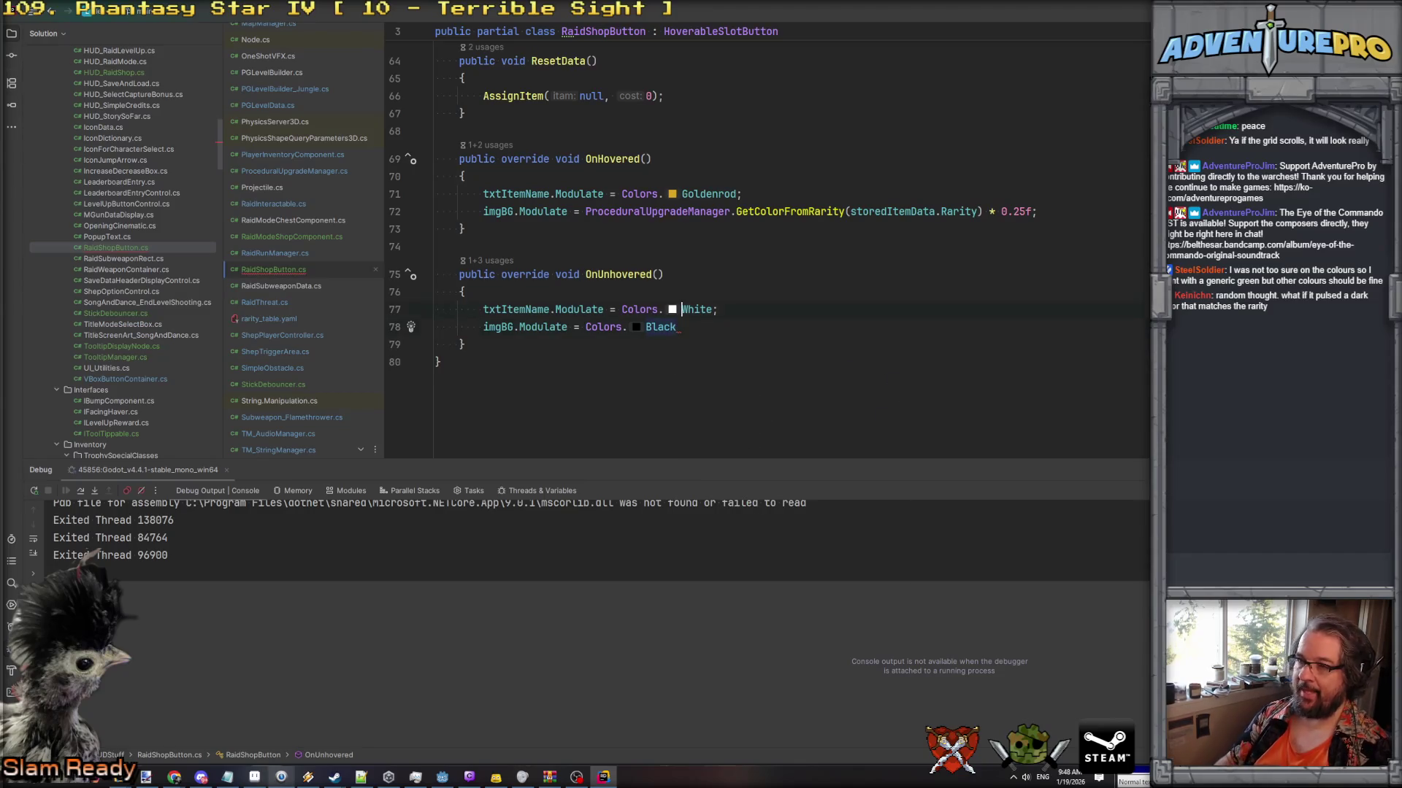
key(Return)
key(Up)
text(var co)
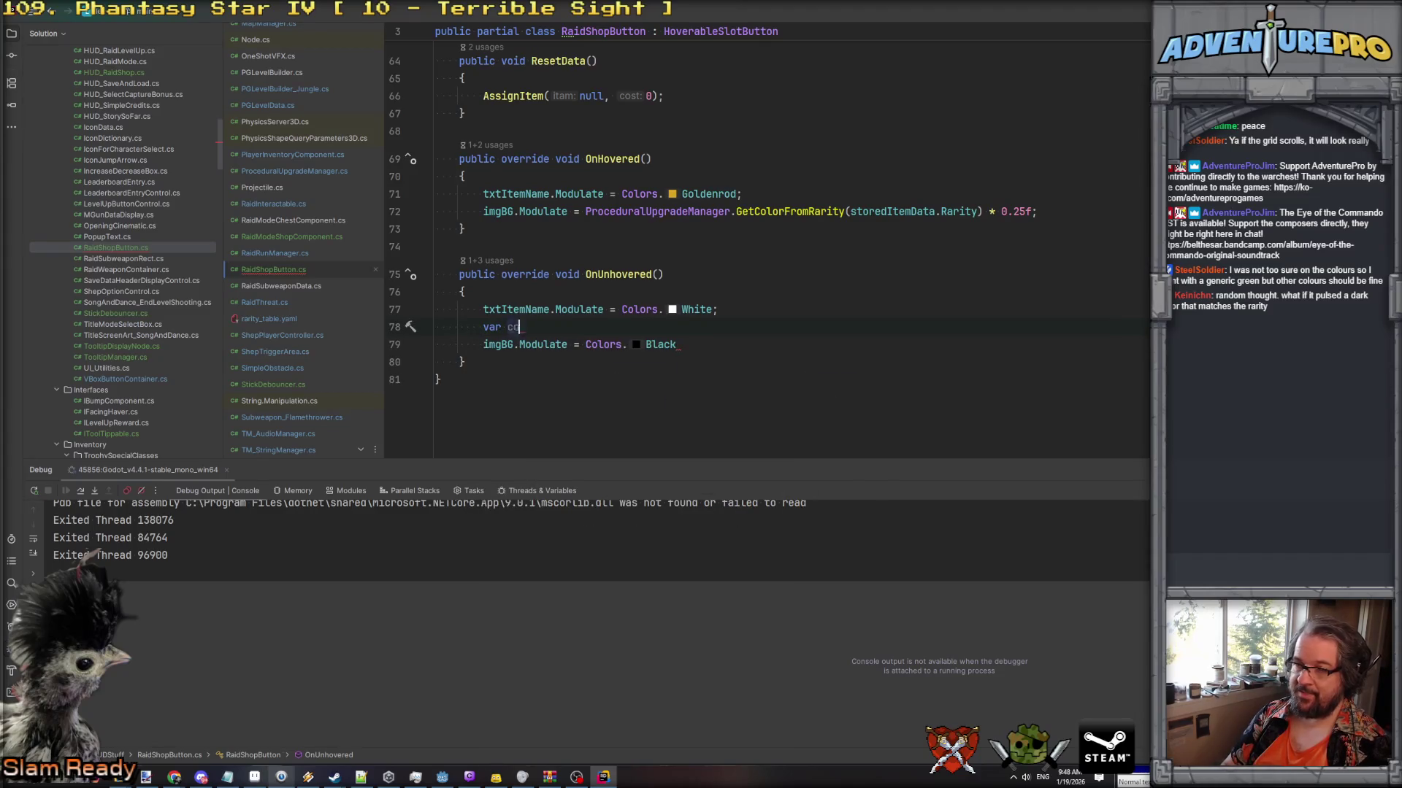
text(lor =olor = Col)
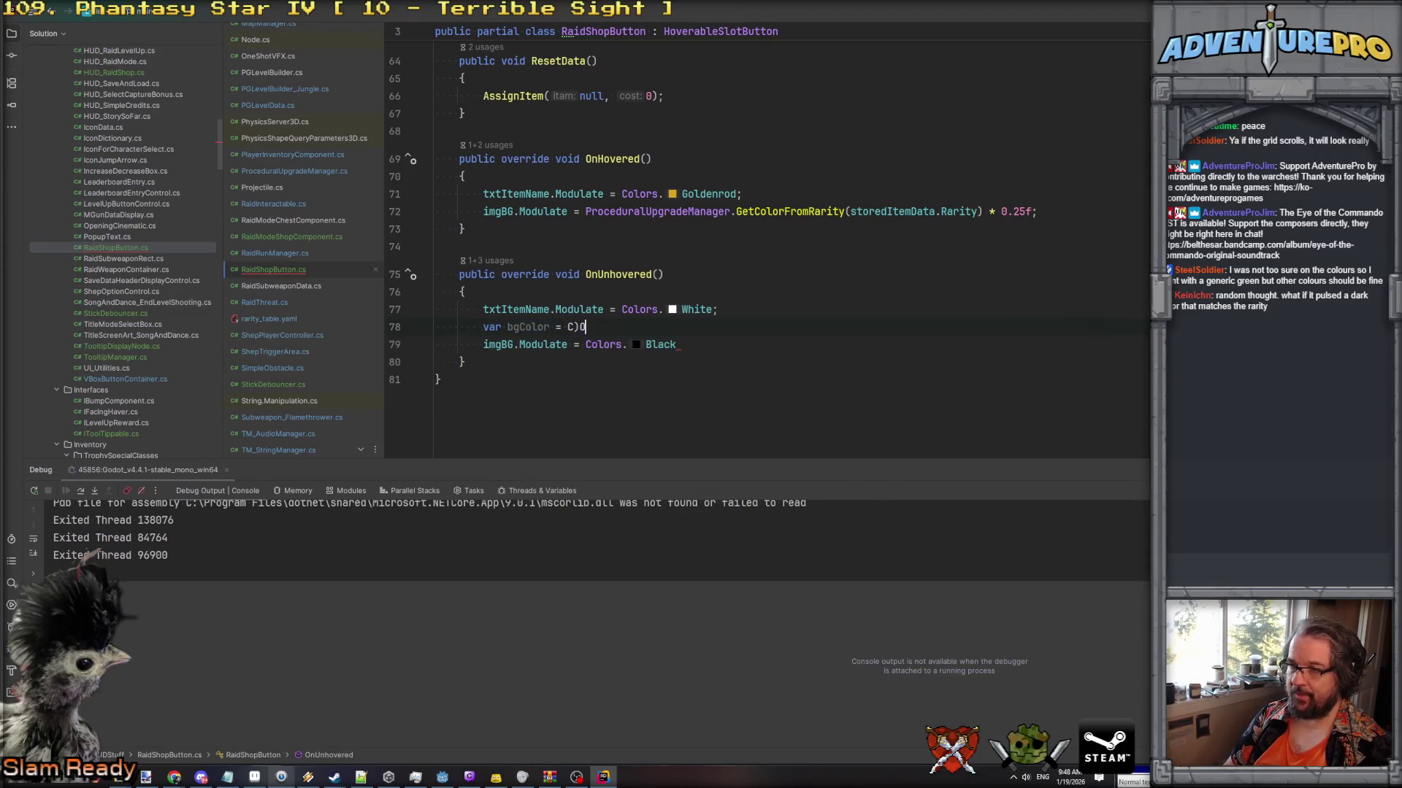
text(ors.b)
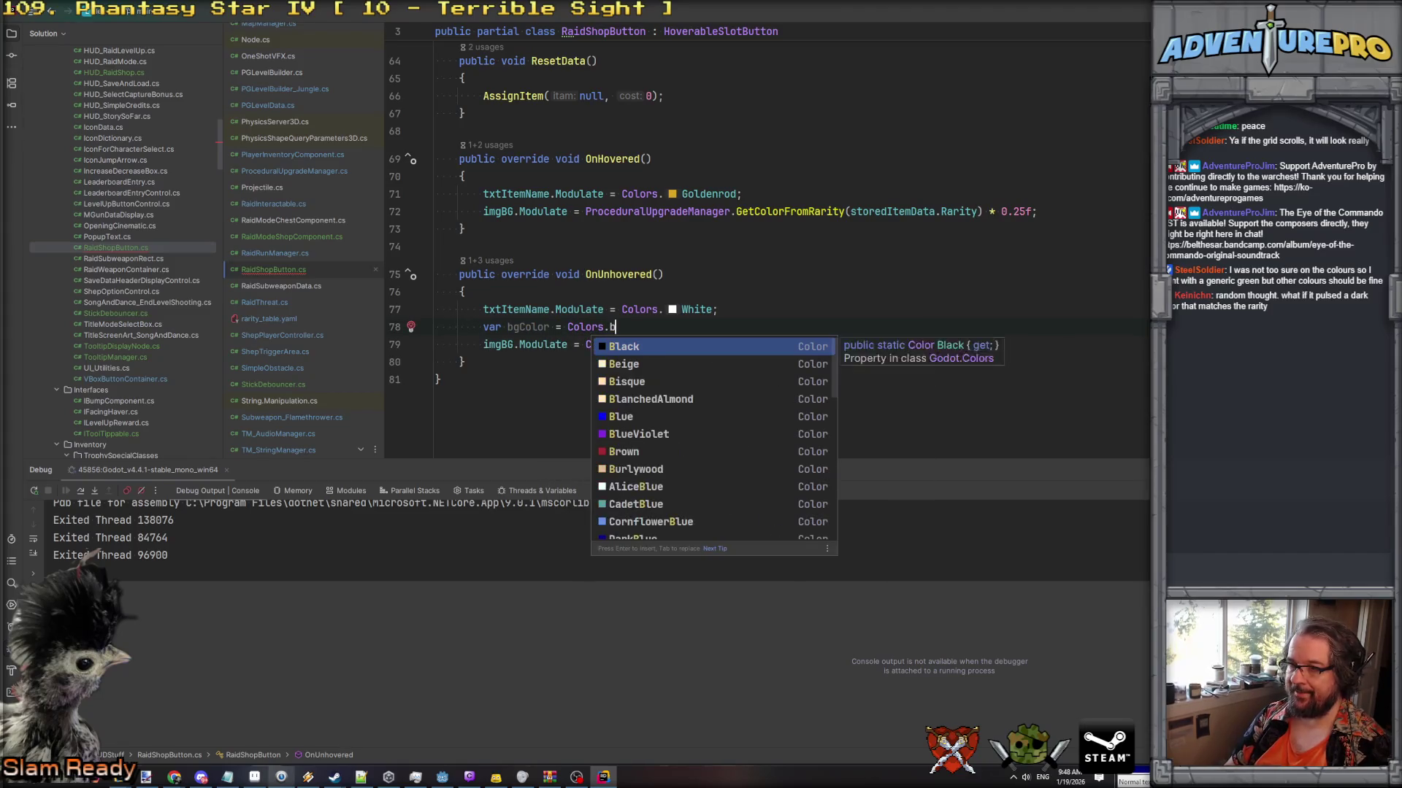
key(Return)
text(;)
key(Return)
Set bgColor.A to 0.25 and use bgColor as imgBG's unhovered modulate.
text(bgColor.a = )
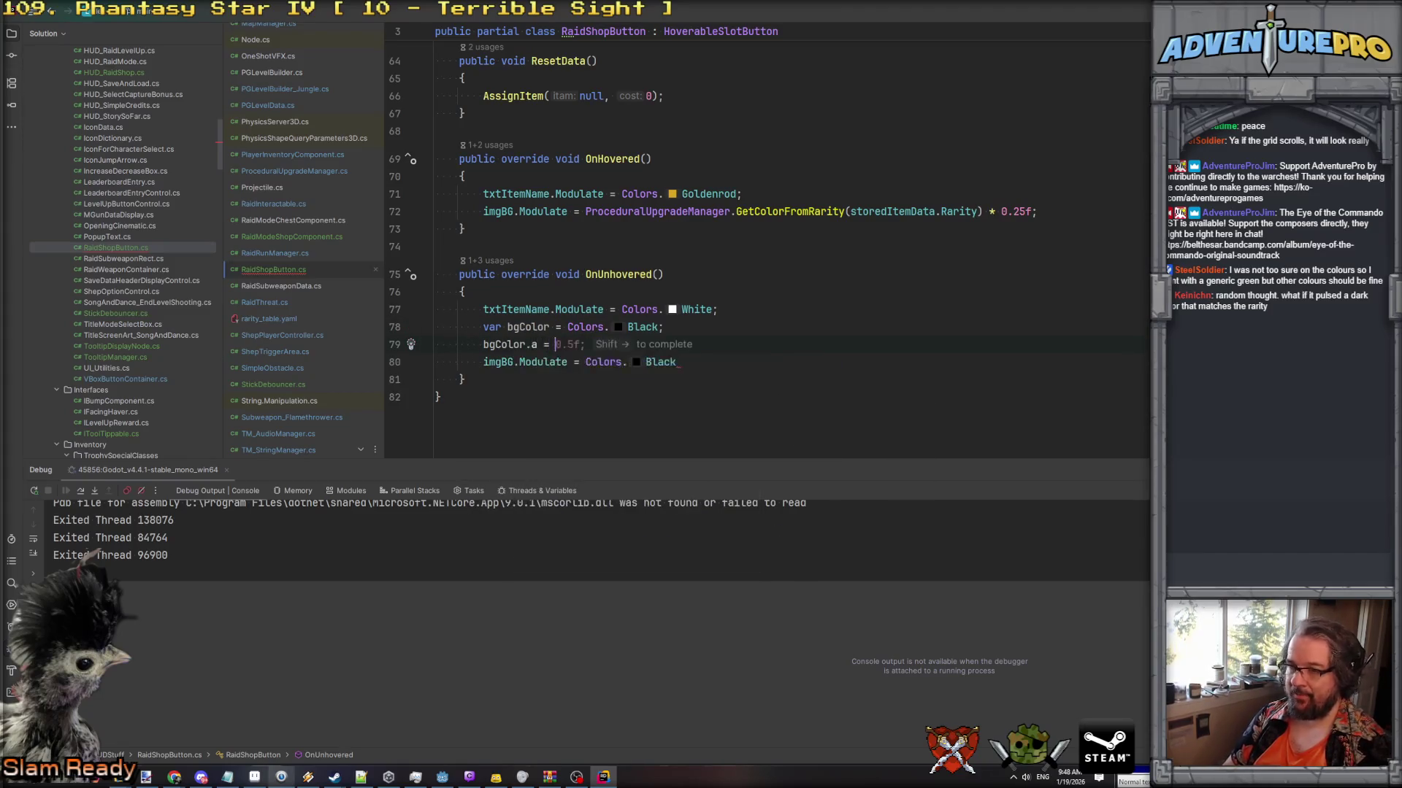
text(0.245)
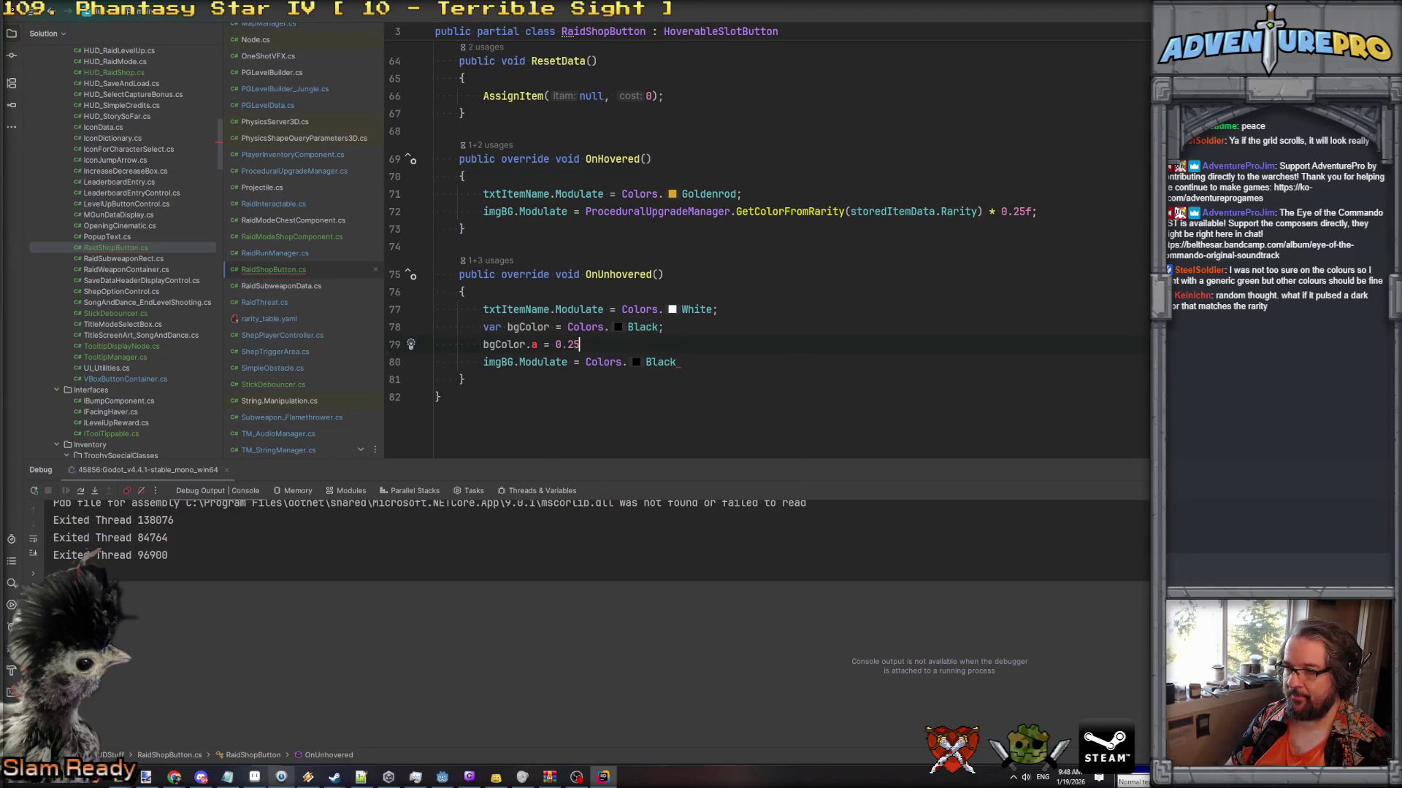
click(543, 347)
key(BackSpace)
key(BackSpace)
text(A)
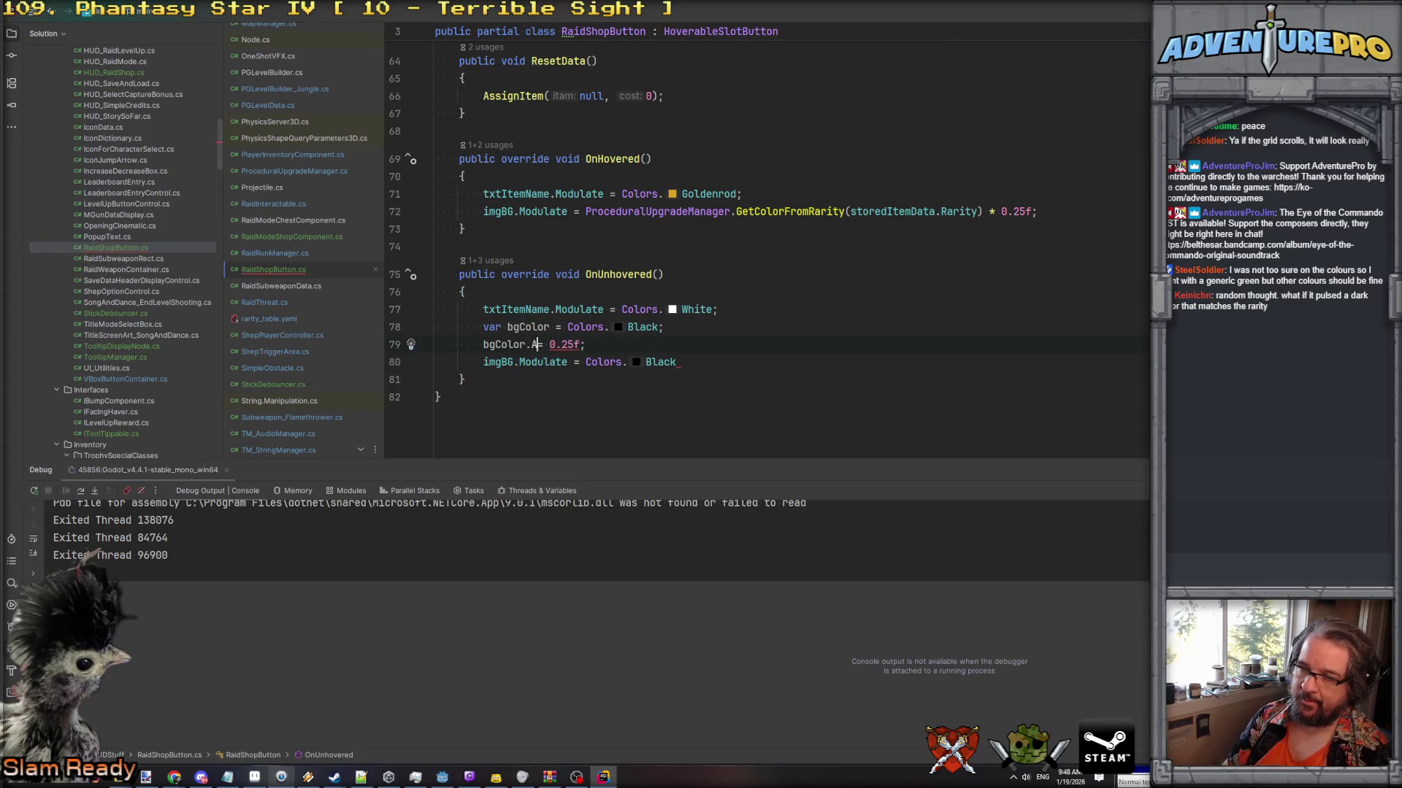
text(=)
double_click(509, 344)
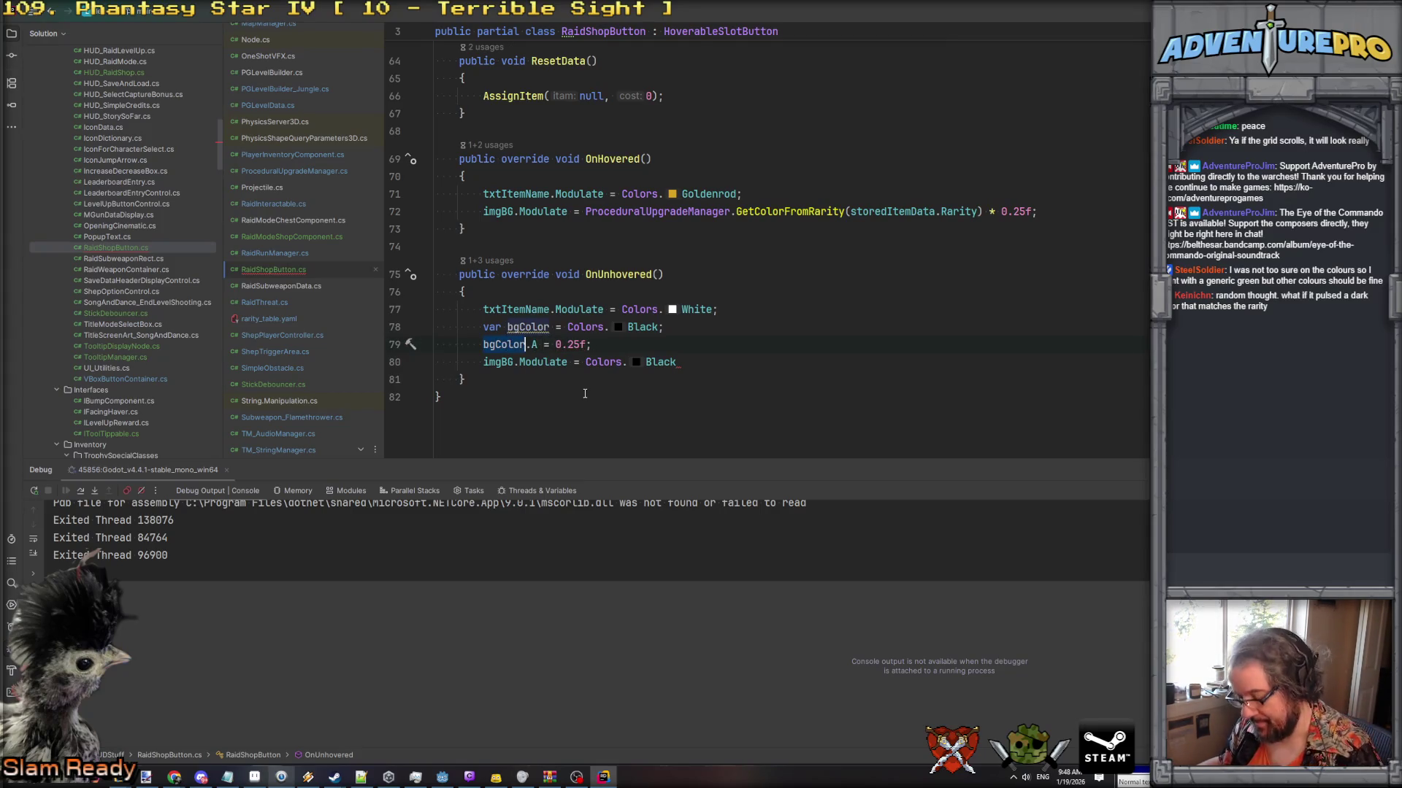
text(bgColor;)
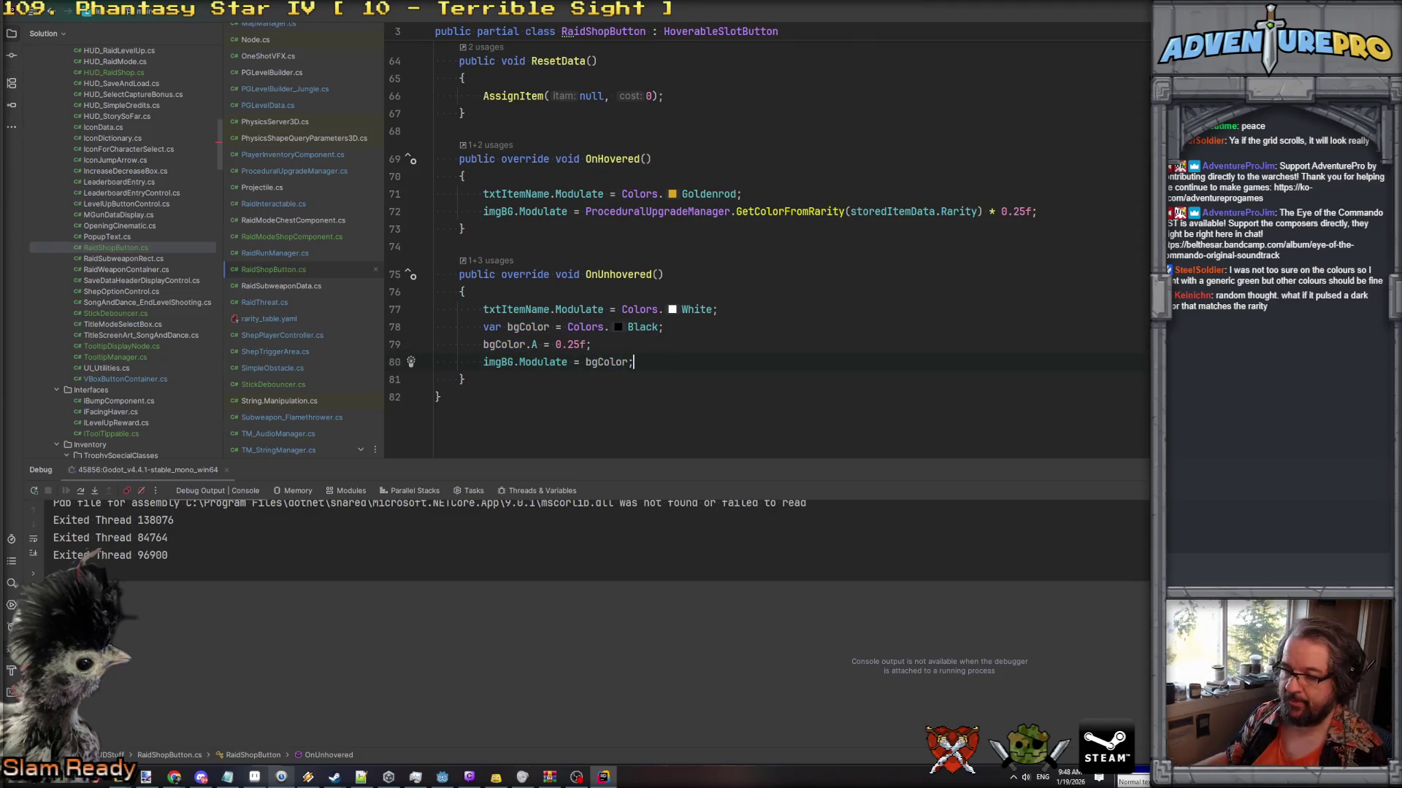
scroll(573, 343, up, 8)
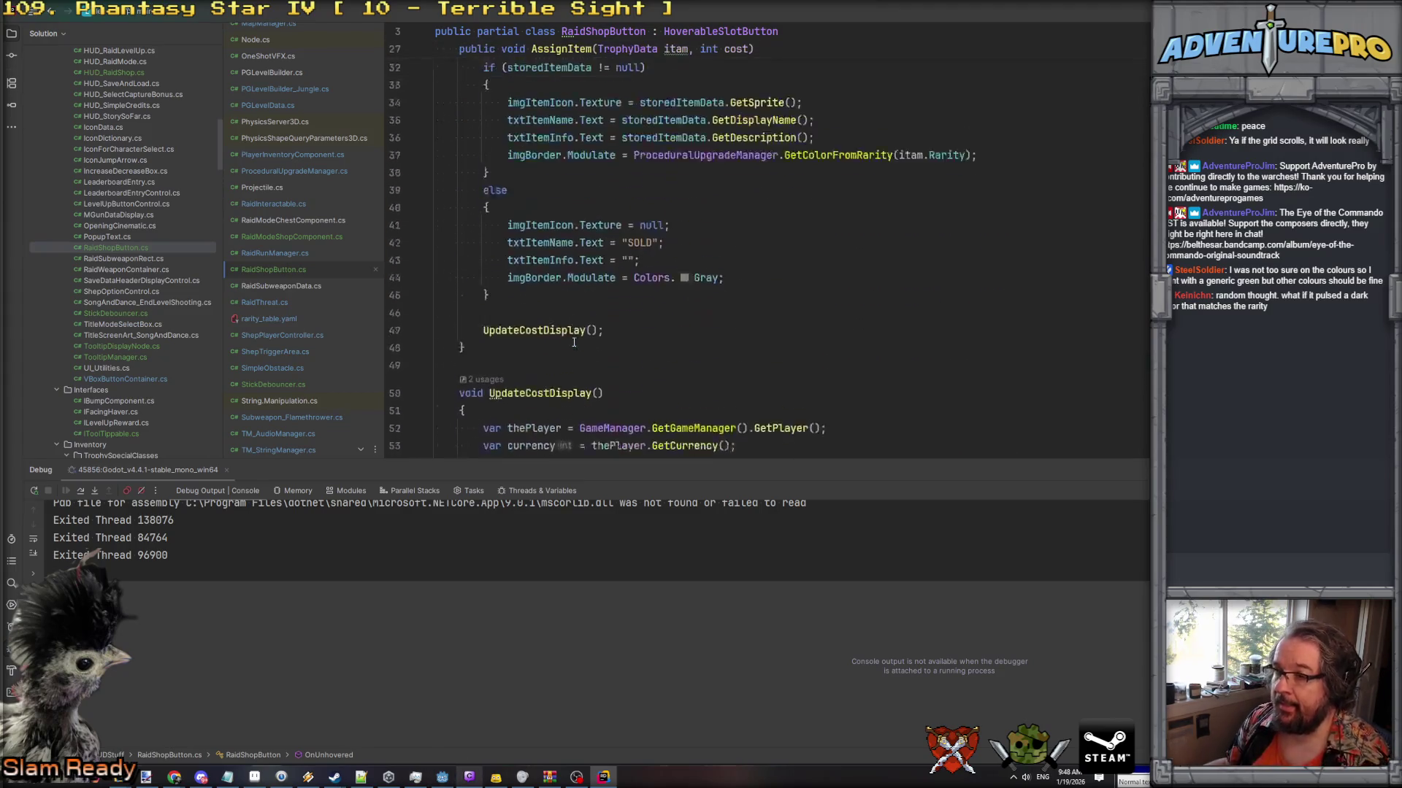
scroll(574, 343, up, 3)
click(442, 777)
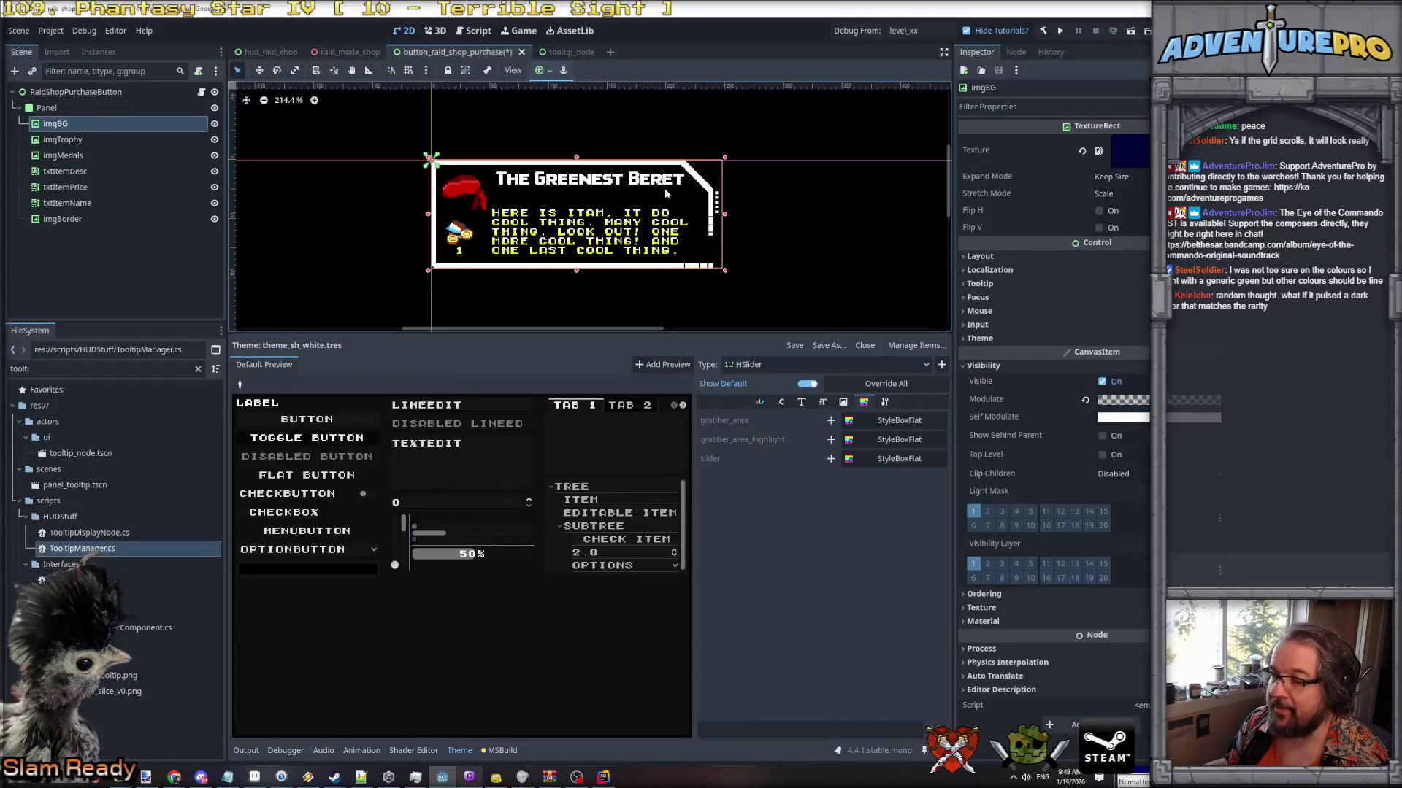
Link imgBG to Img Bg and imgBorder to Img Border on RaidShopPurchaseButton, save, and run.
key(ctrl+s)
click(57, 92)
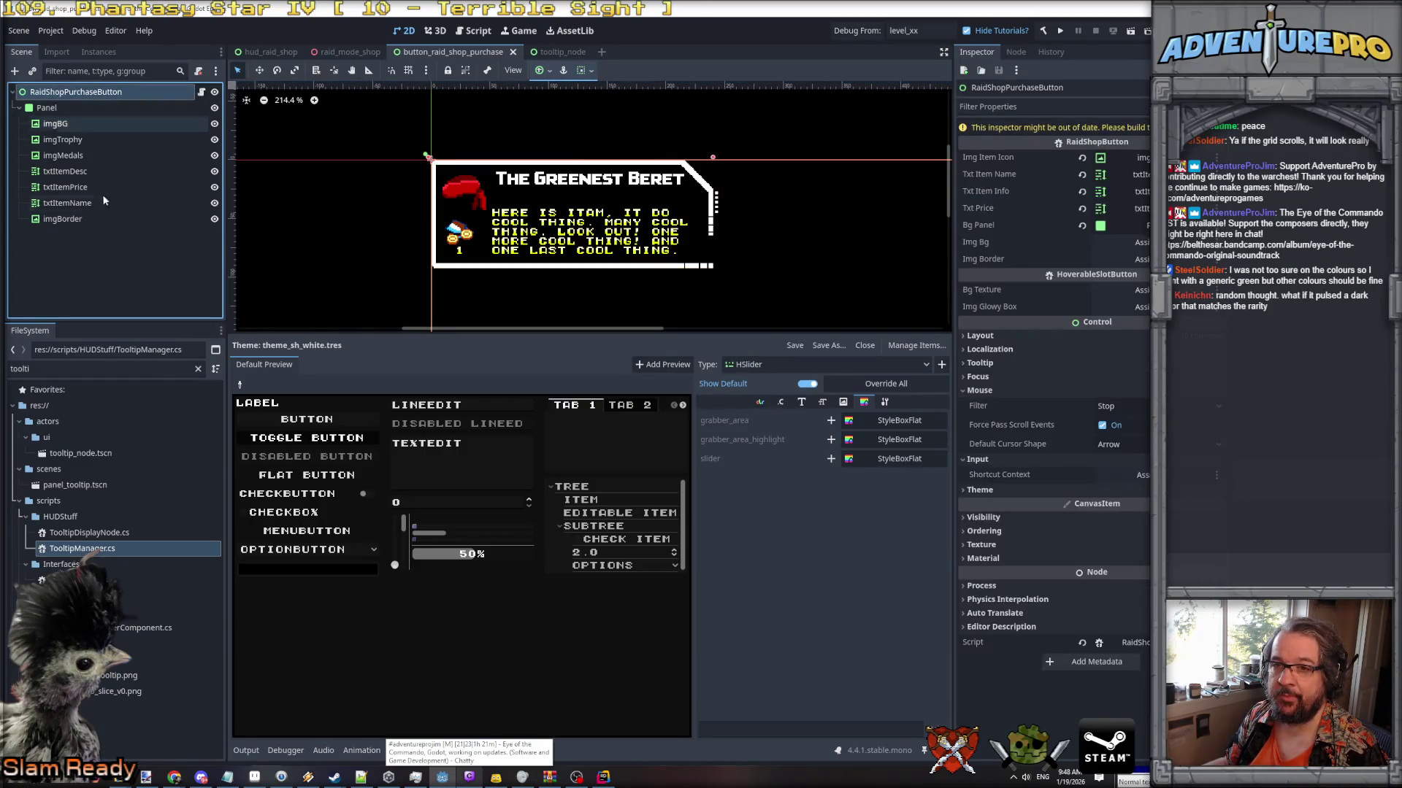
drag(56, 123, 1141, 244)
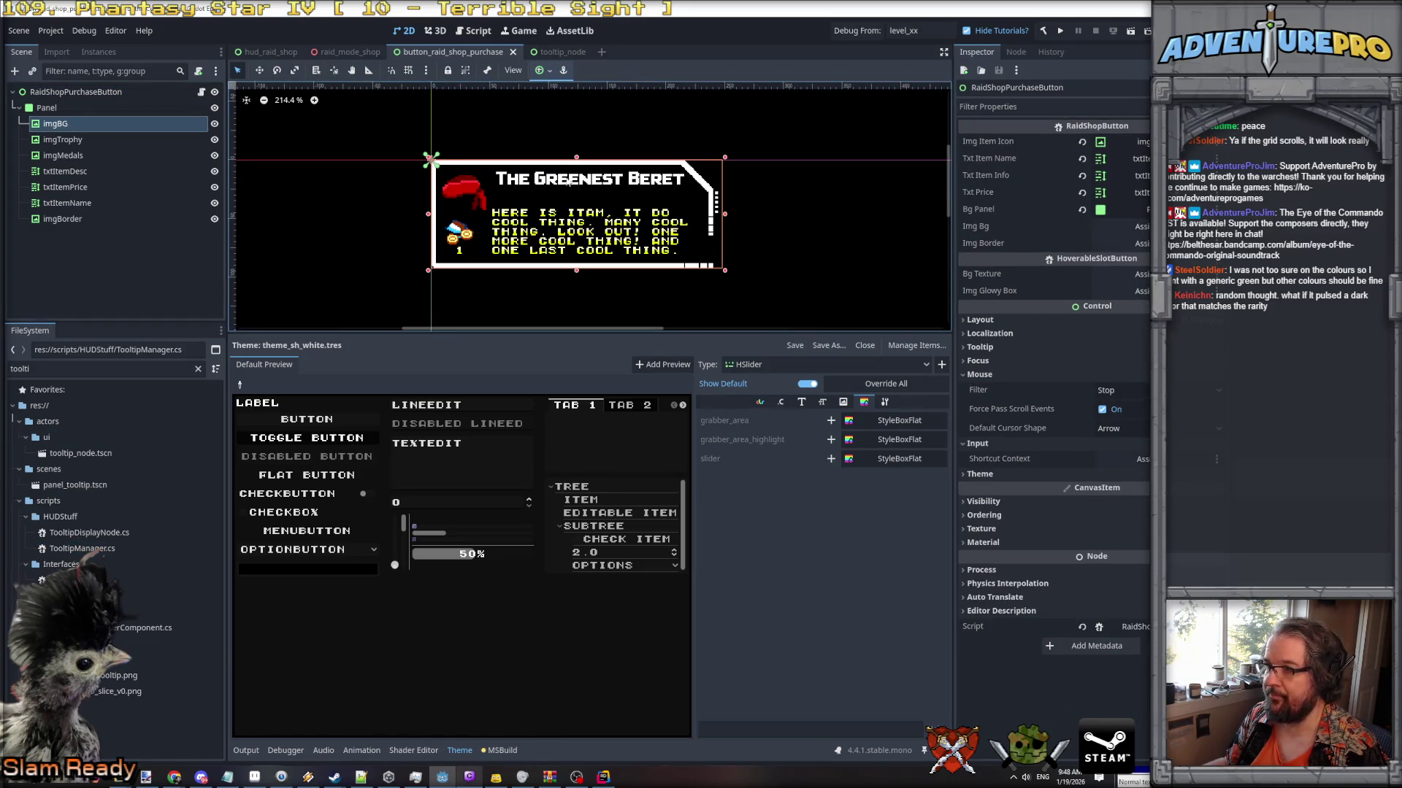
drag(29, 124, 1127, 227)
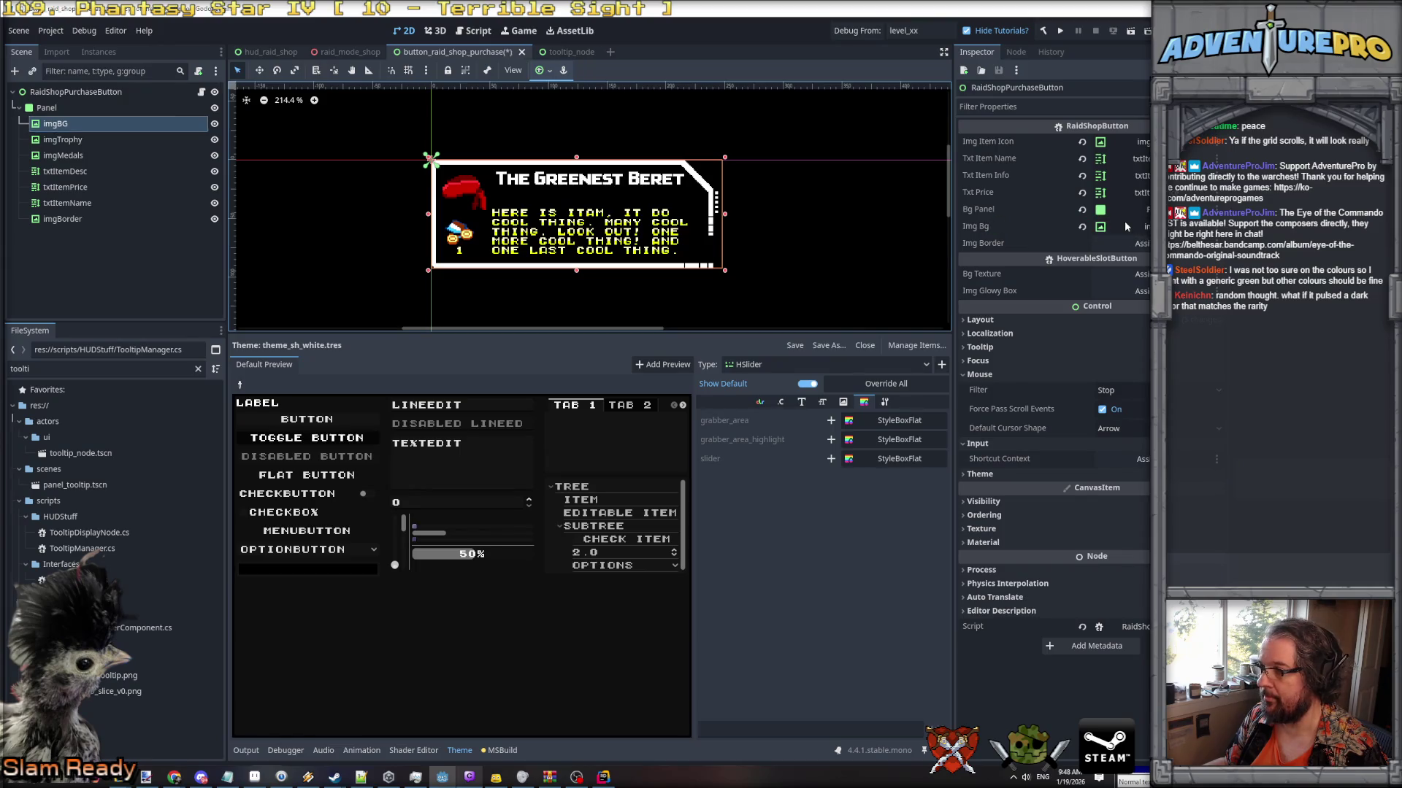
drag(62, 219, 1135, 250)
key(ctrl+s)
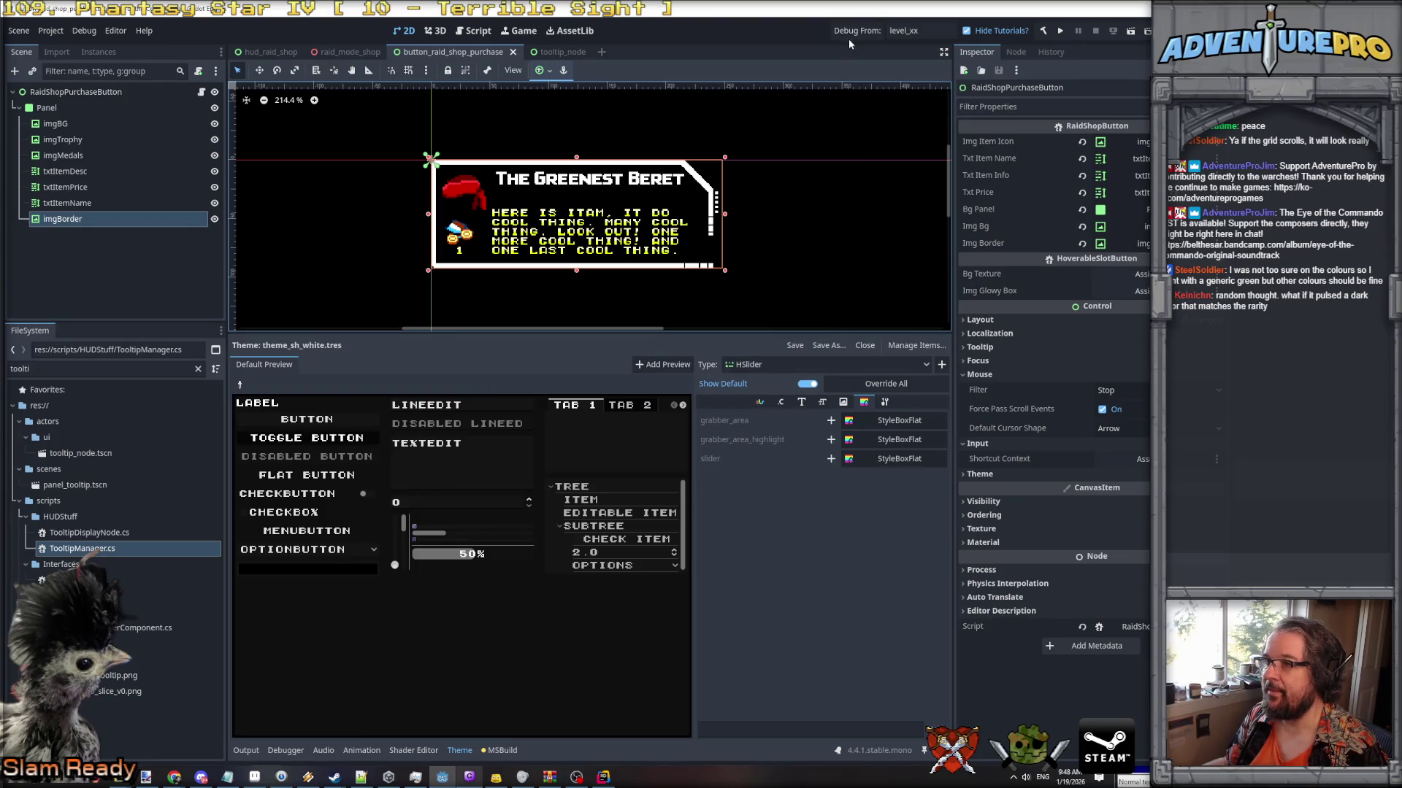
click(851, 38)
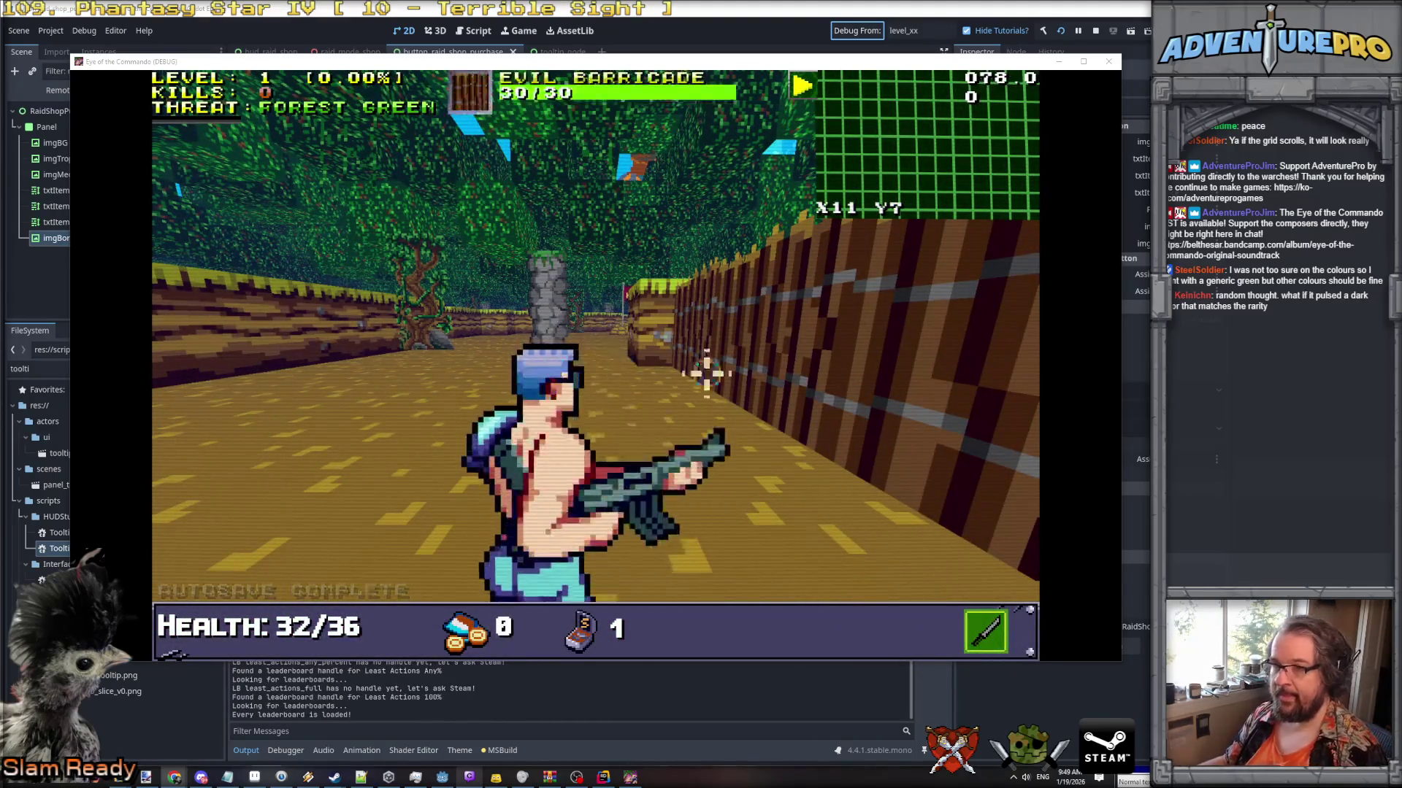
Open the raid shop with the RT command in the in-game console.
key(grave)
text(RT)
key(Return)
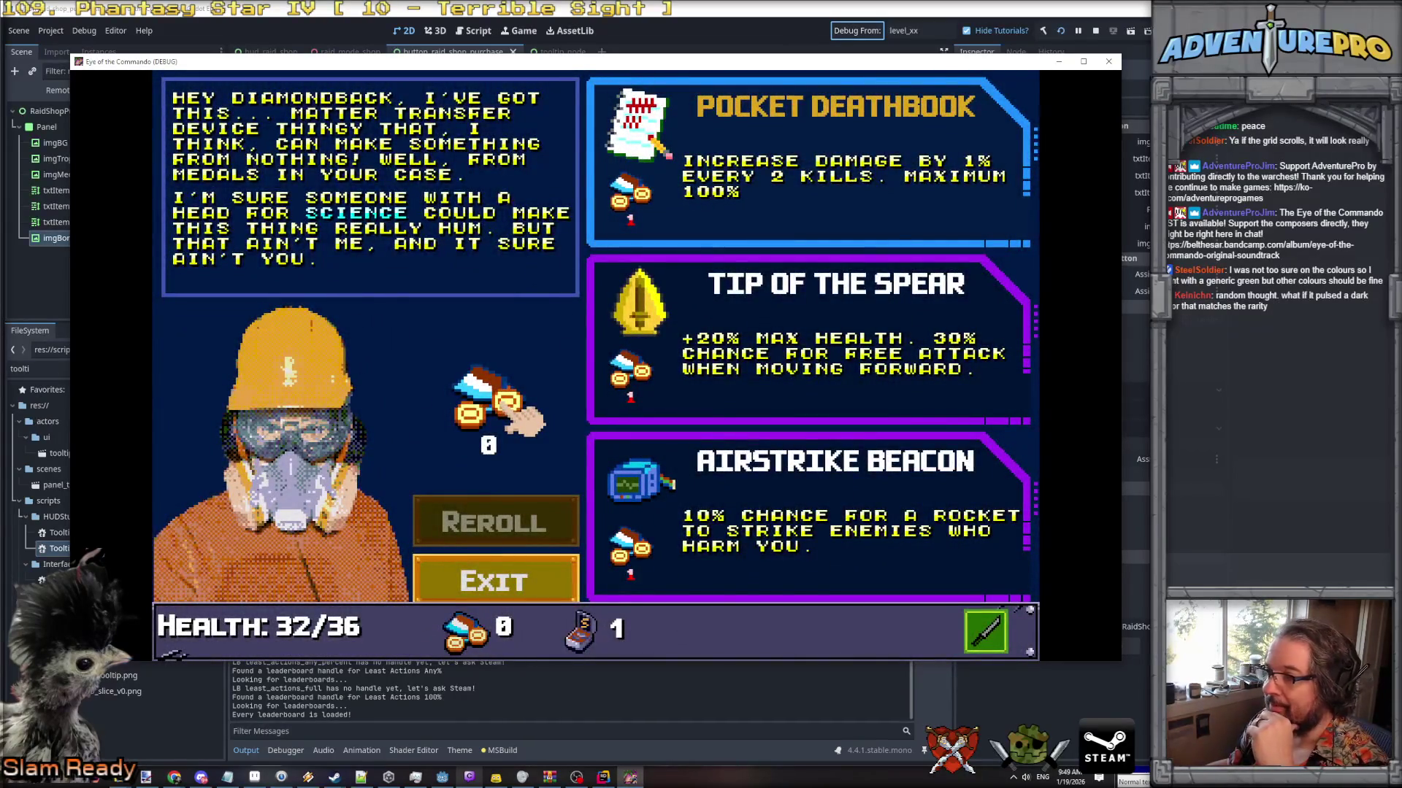
Move between Pocket Deathbook, Tip of the Spear and Airstrike Beacon to check hover highlighting.
key(Down)
key(Up)
key(Down)
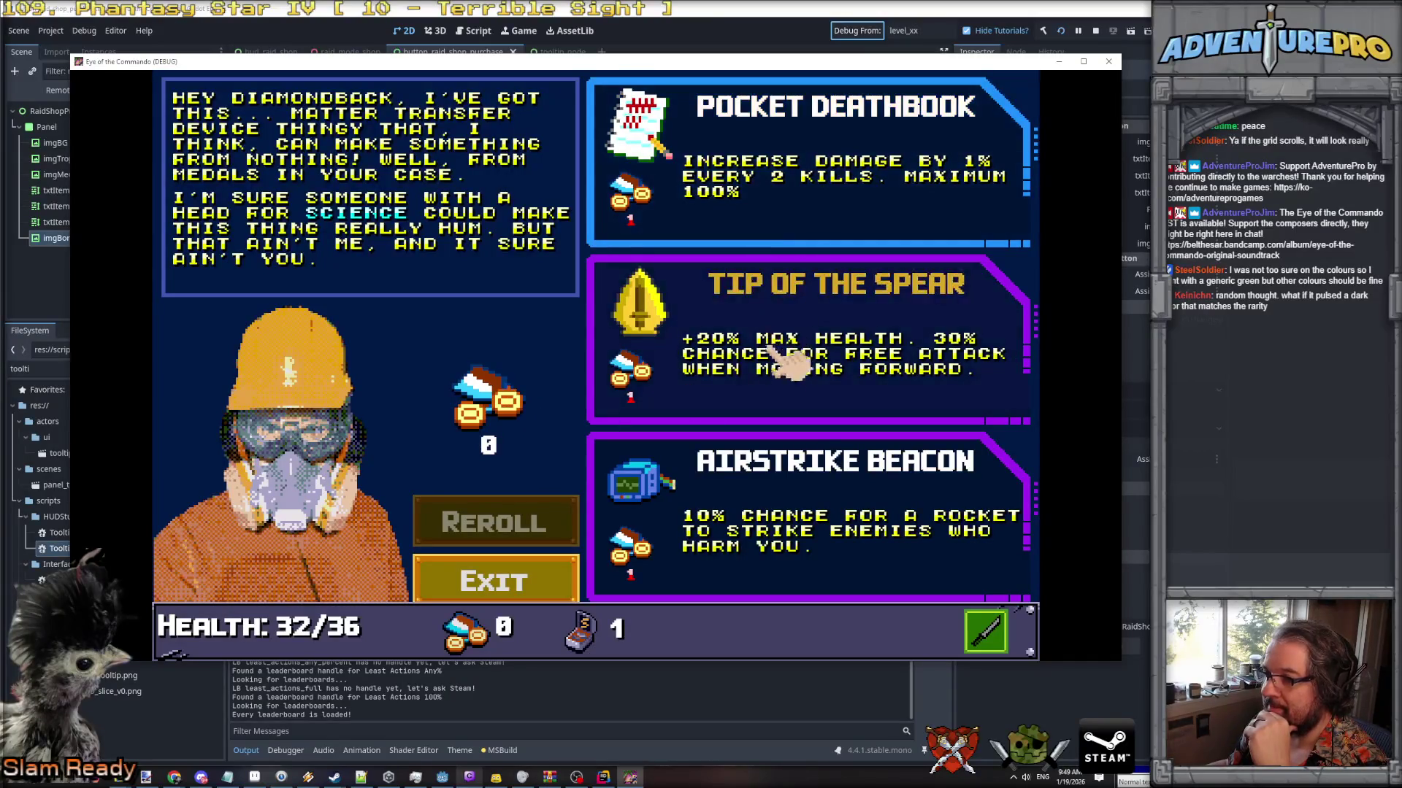
key(Down)
key(Up)
key(Down)
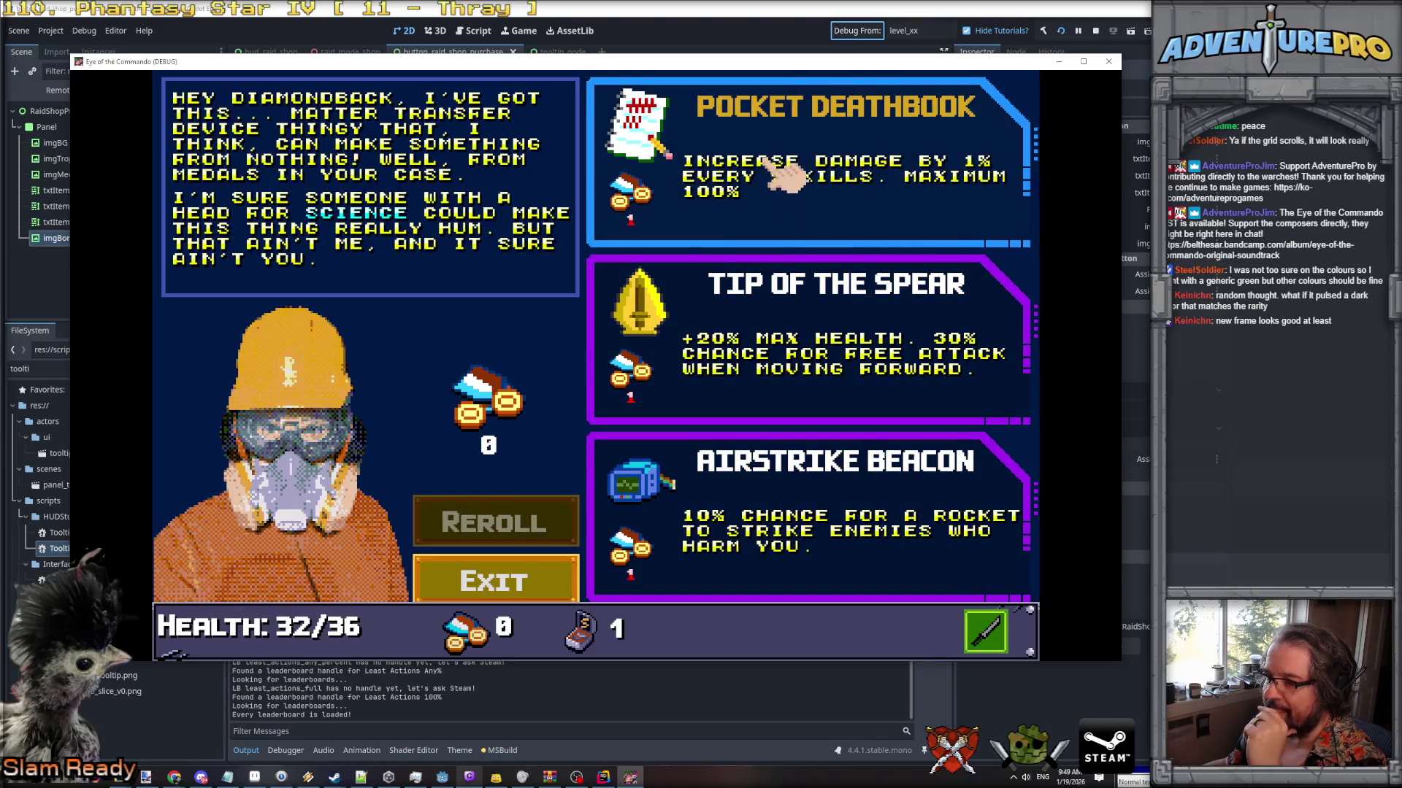
key(alt+Tab)
scroll(1023, 343, down, 14)
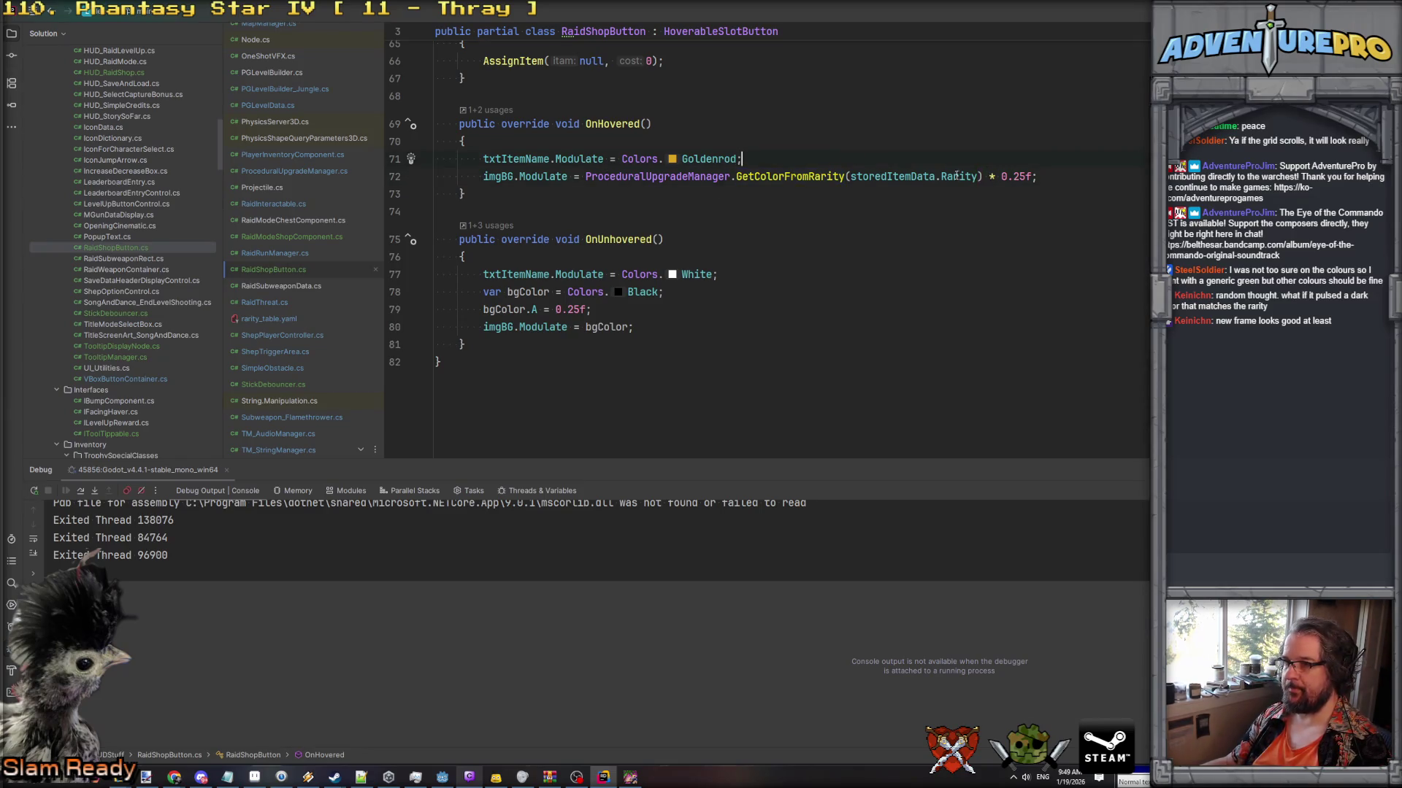
Paste the three bgColor lines into OnHovered using GetColorFromRarity(storedItemData.Rarity); delete the old Modulate line.
key(Return)
text(var)
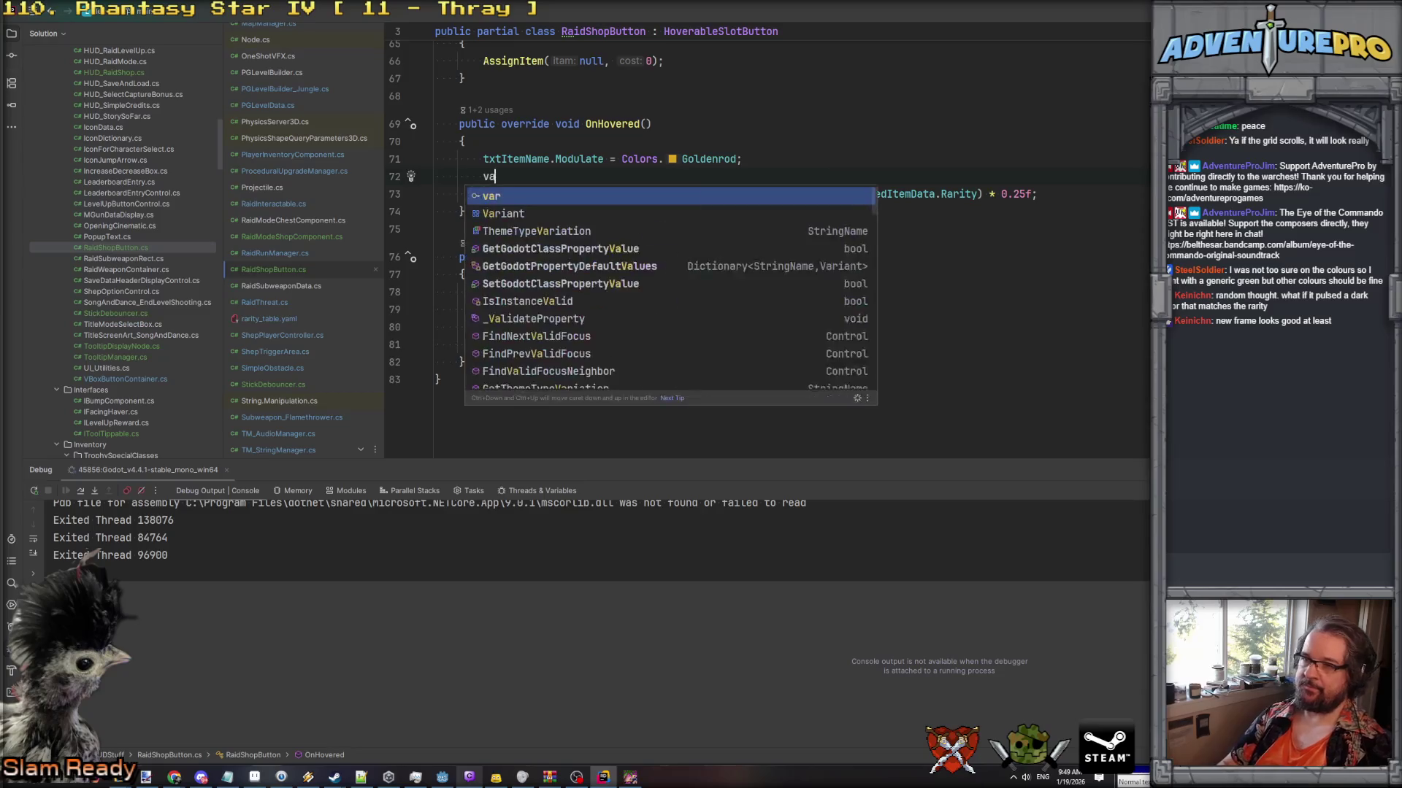
click(464, 274)
key(shift+Down)
key(shift+Down)
key(shift+Down)
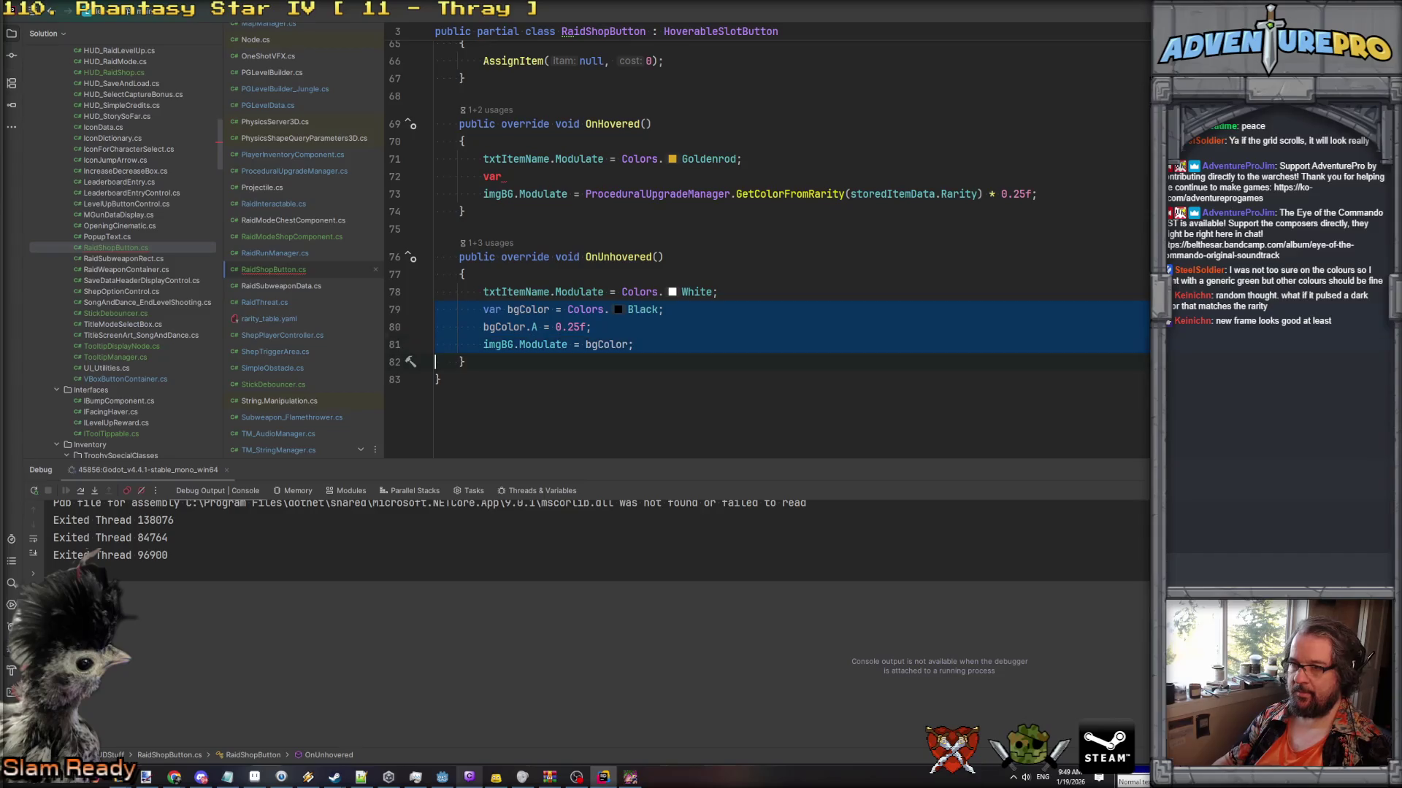
key(shift+Up)
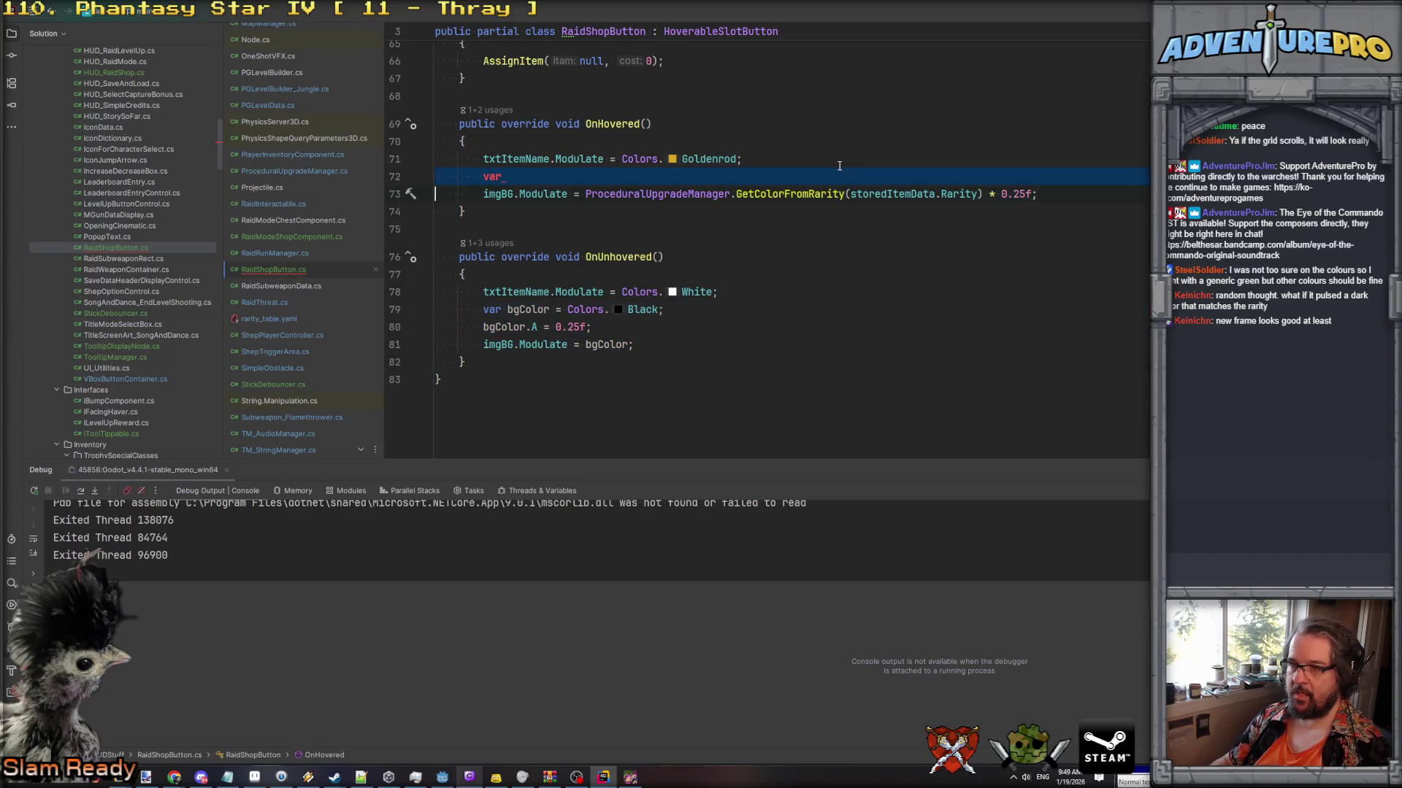
text(var bgColor = Colors.Black; bgColor.A = 0.25f; imgBG.Modulate = bgColor;)
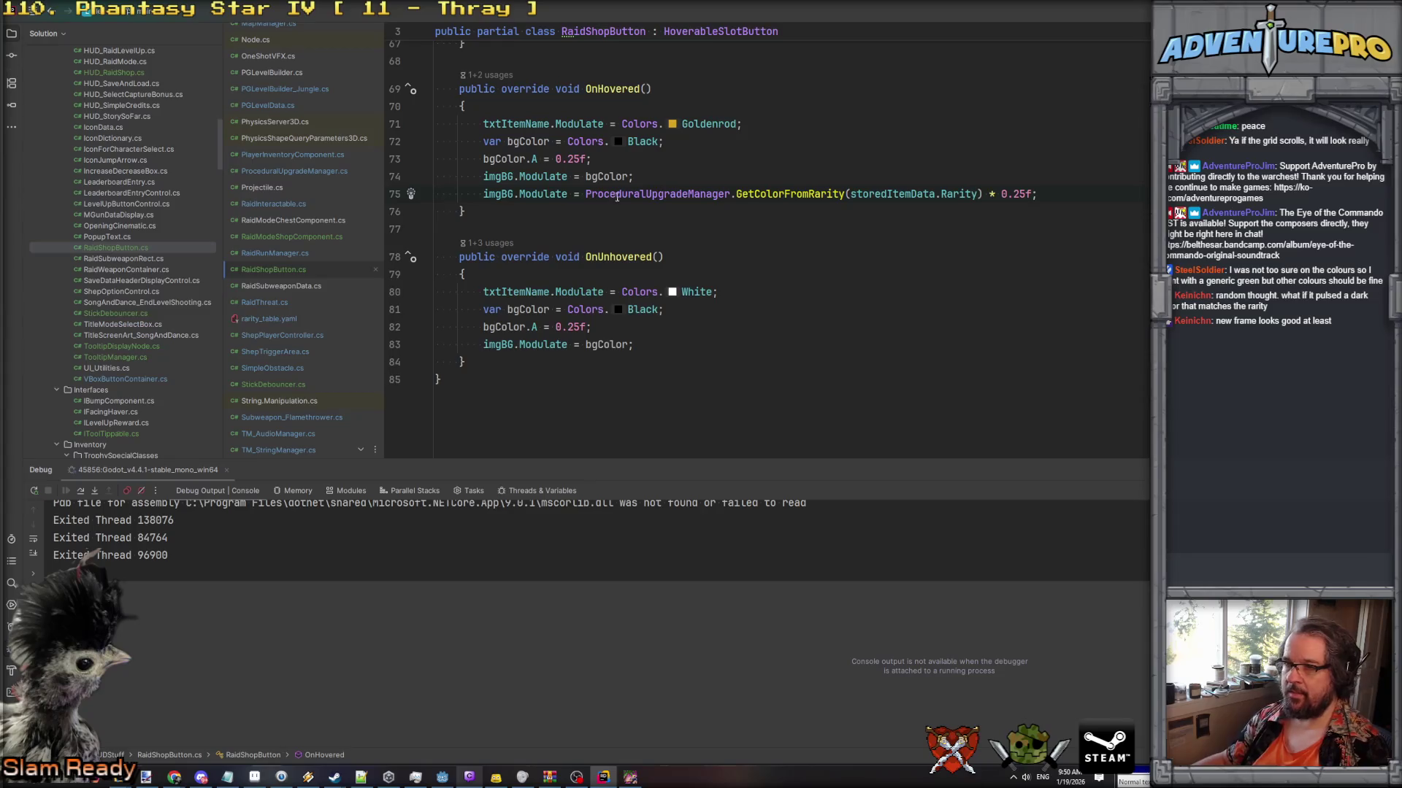
drag(589, 194, 989, 194)
key(ctrl+x)
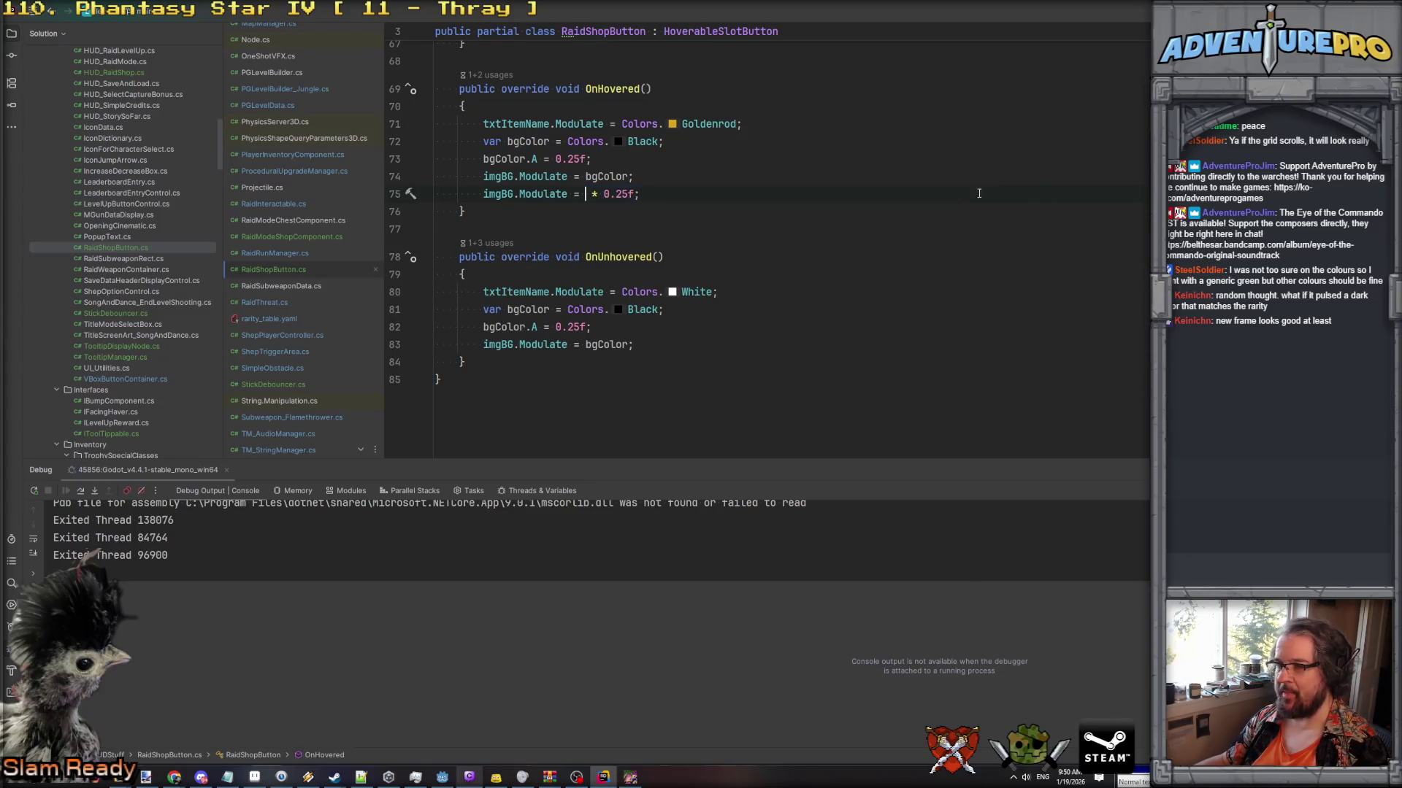
key(ctrl+v)
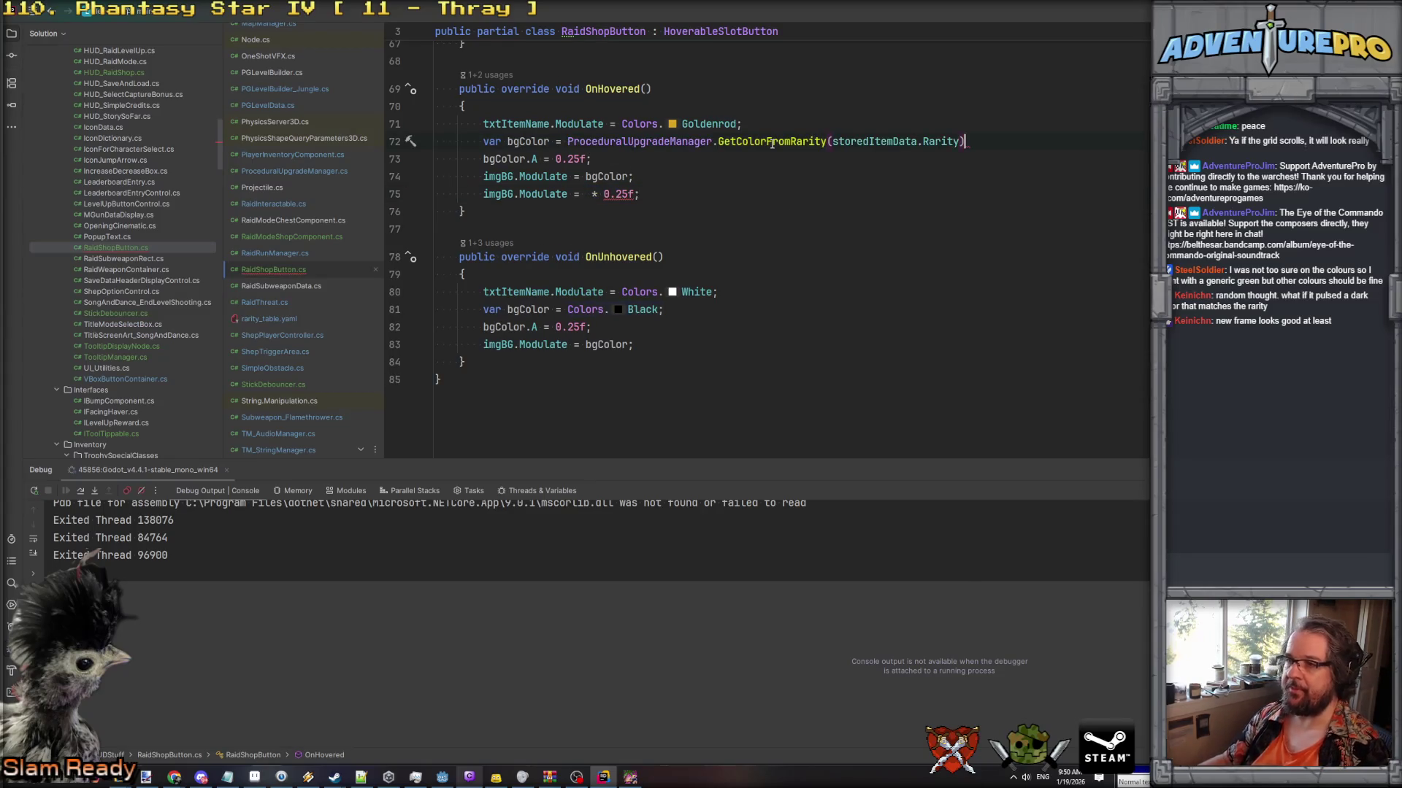
key(shift+Down)
key(Delete)
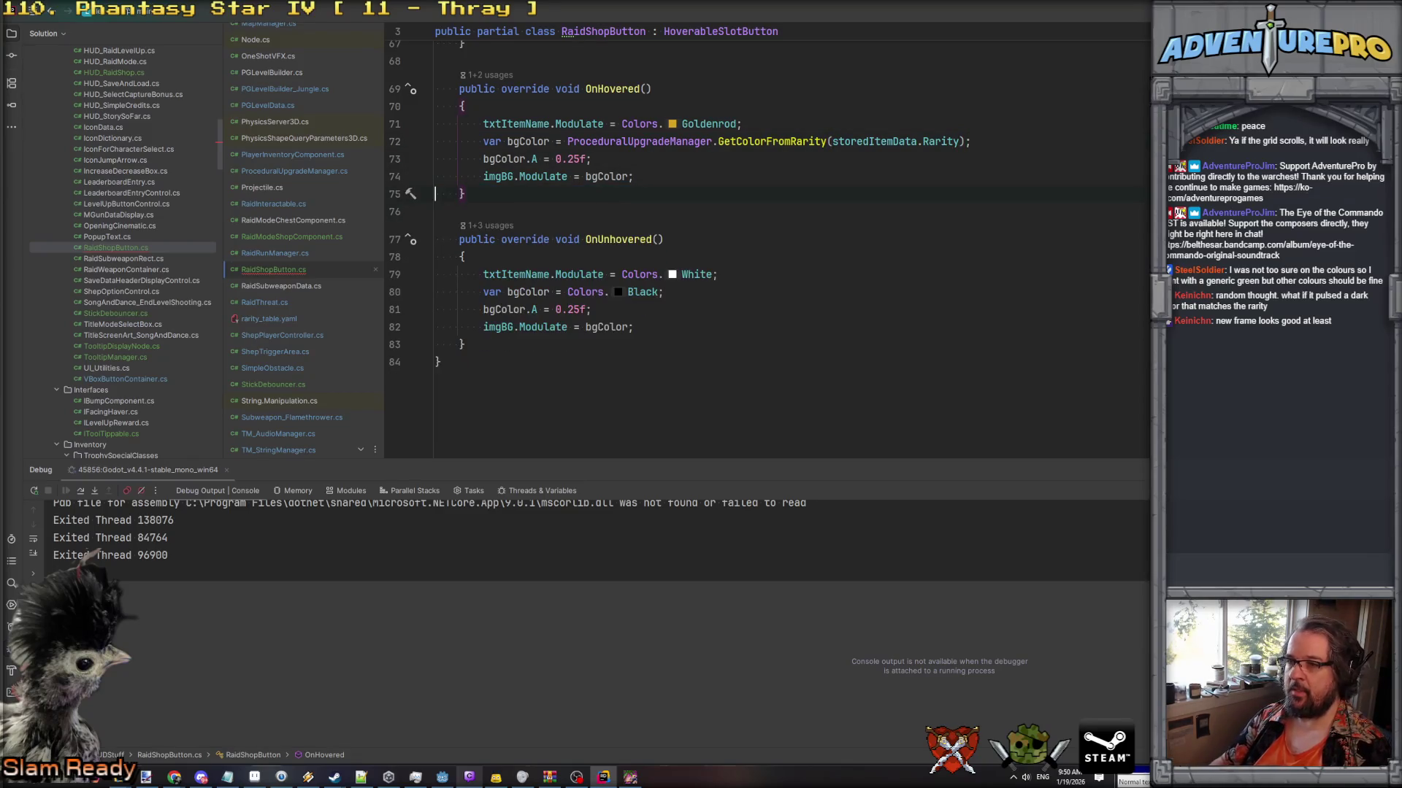
key(alt+Tab)
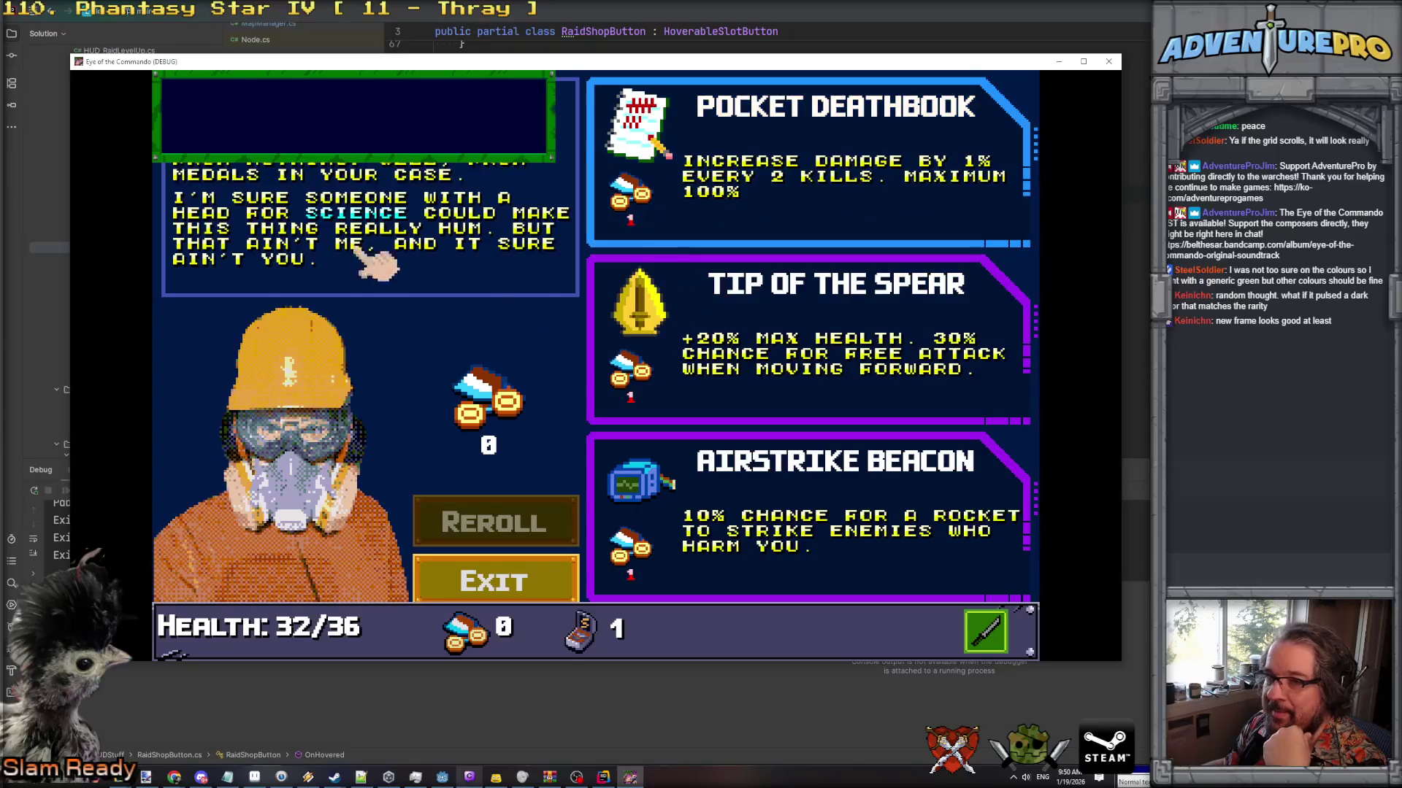
mouse_move(343, 235)
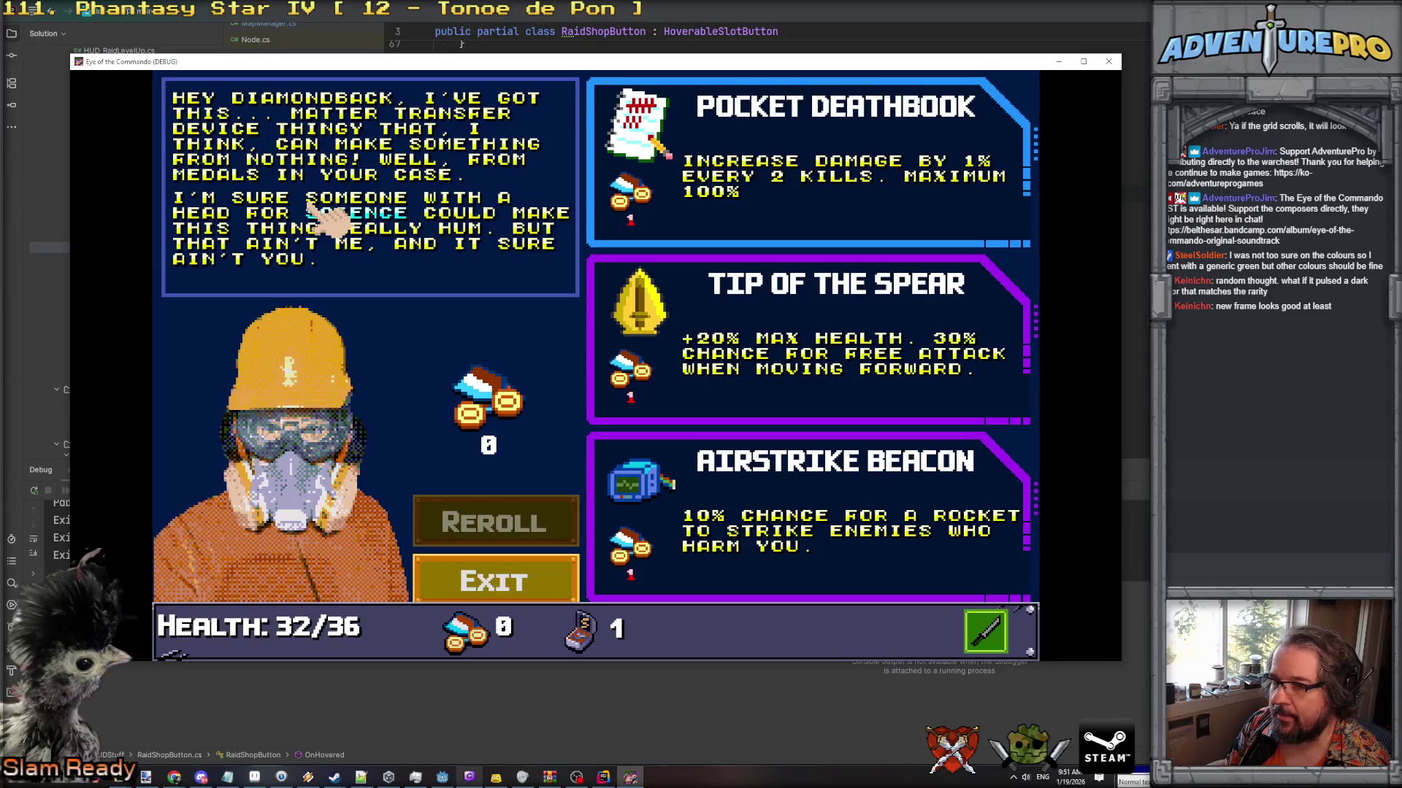
key(alt+Tab)
Find and select the tooltip-hiding lines near the SetActive code.
scroll(342, 387, down, 3)
click(305, 382)
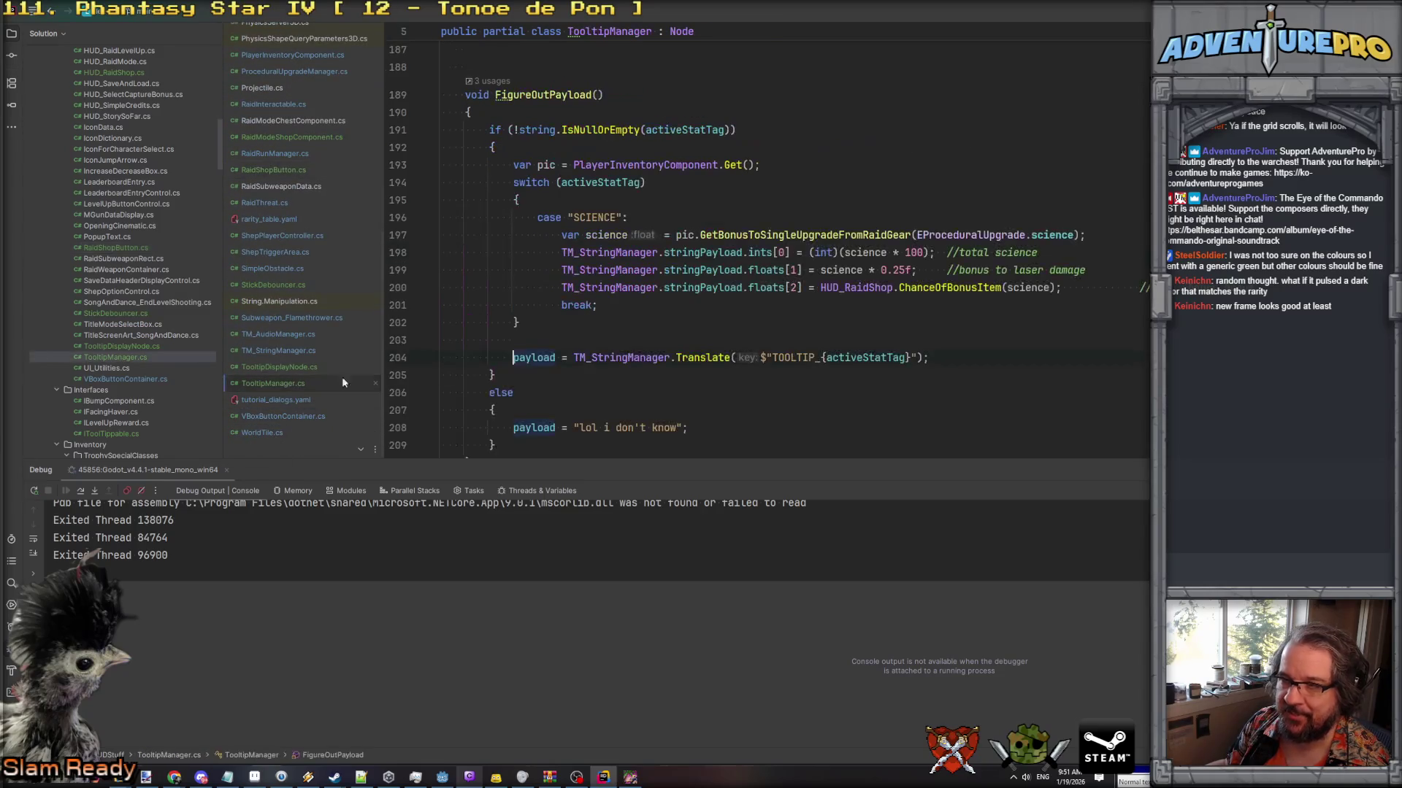
click(275, 368)
scroll(616, 325, down, 15)
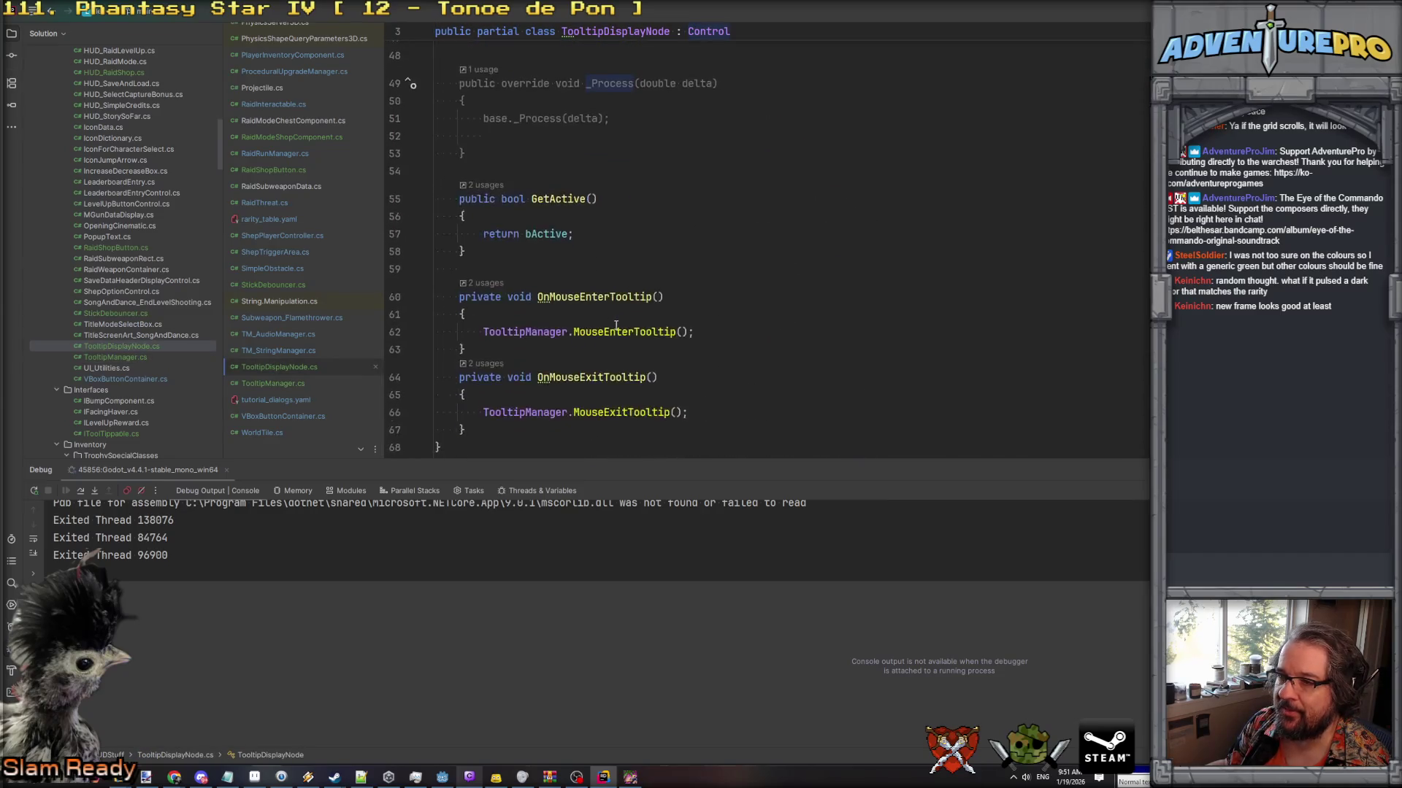
scroll(616, 326, up, 12)
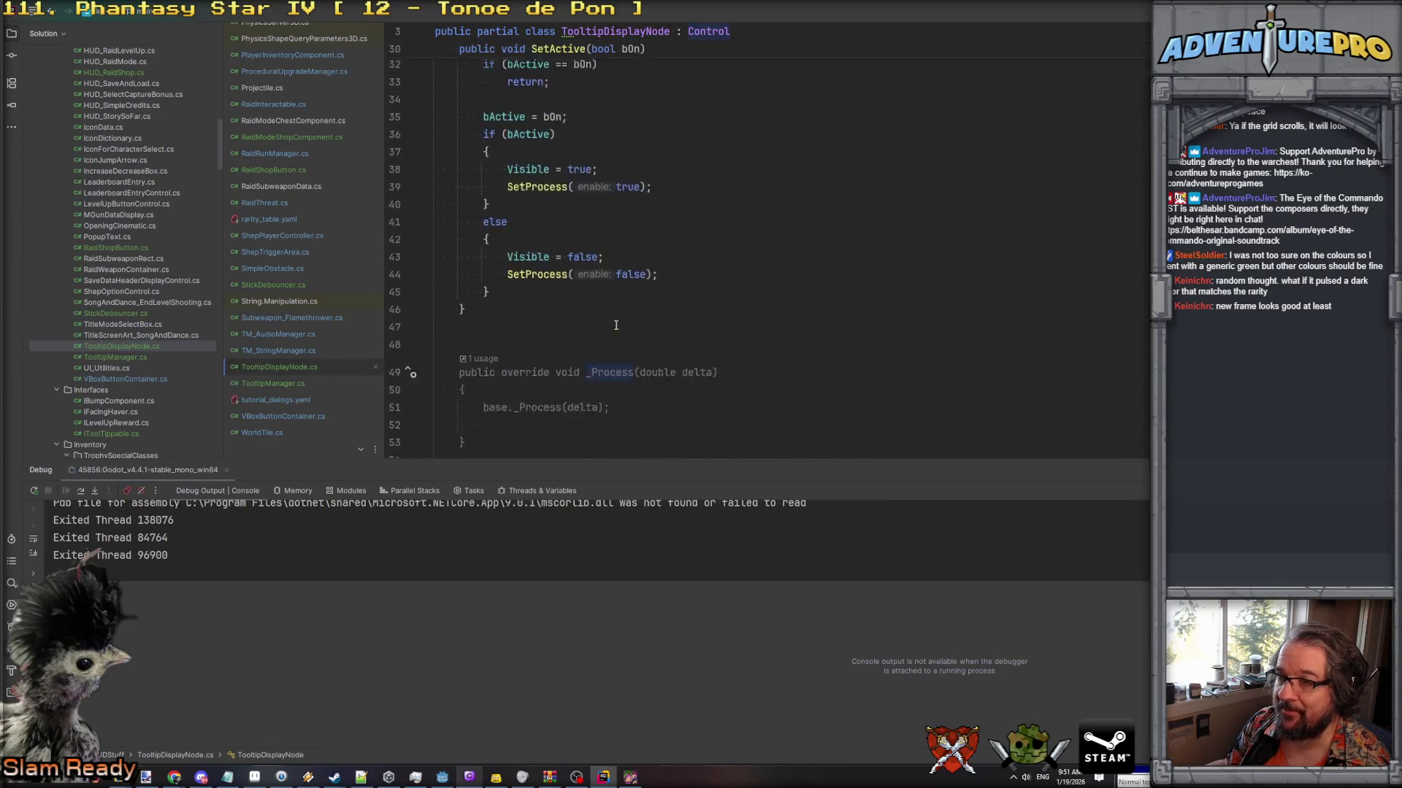
click(264, 384)
scroll(646, 273, up, 2)
scroll(645, 273, down, 7)
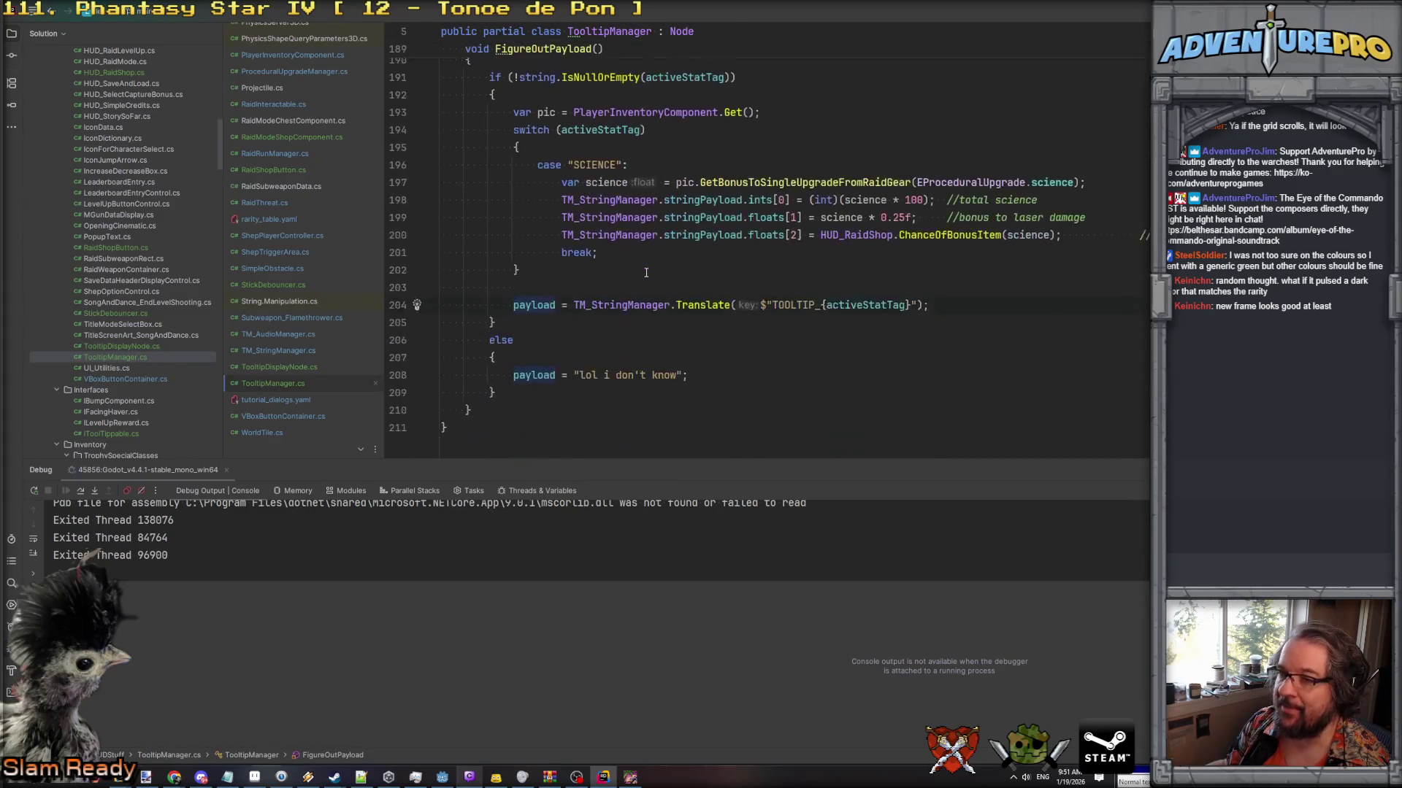
scroll(646, 272, up, 20)
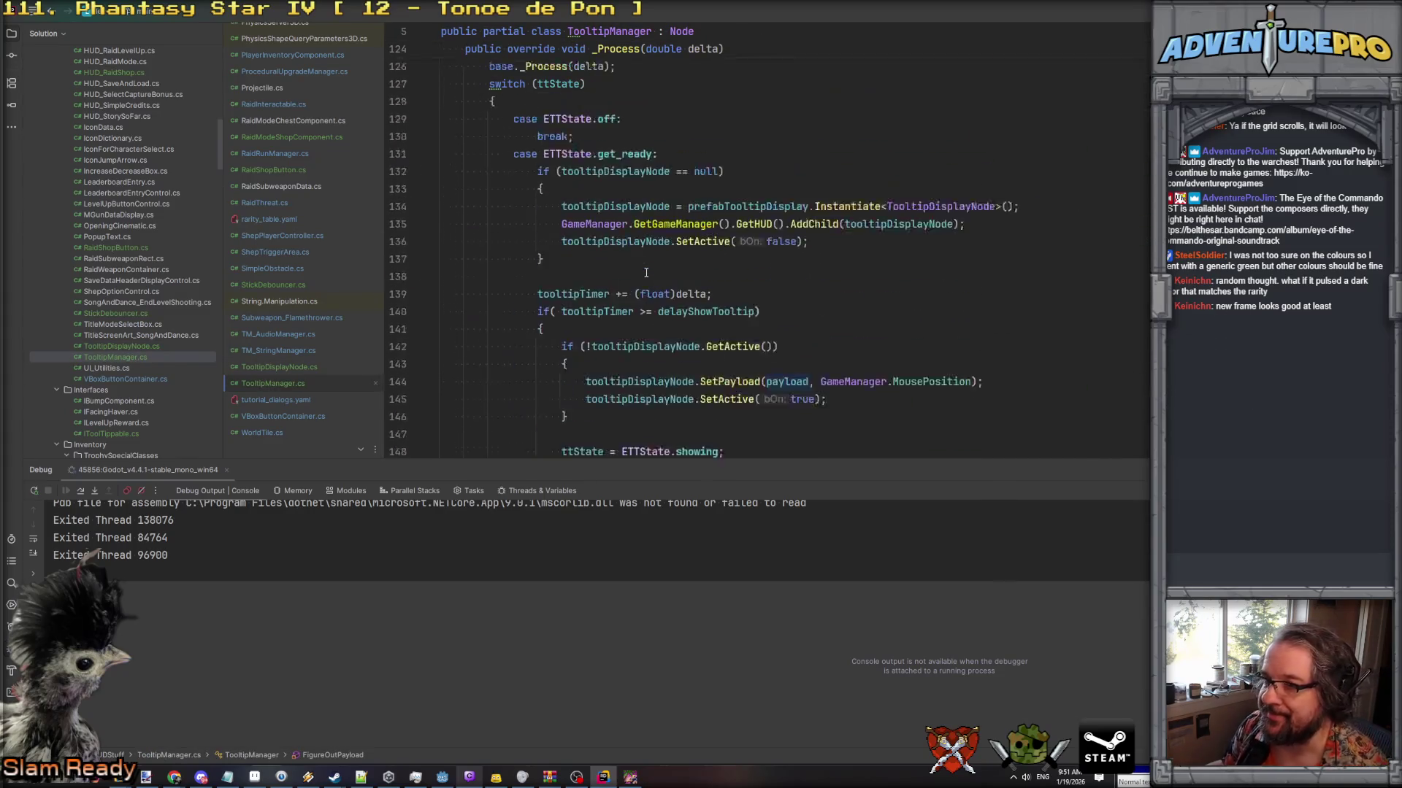
scroll(646, 272, down, 6)
click(793, 302)
click(828, 262)
ctrl+click(706, 285)
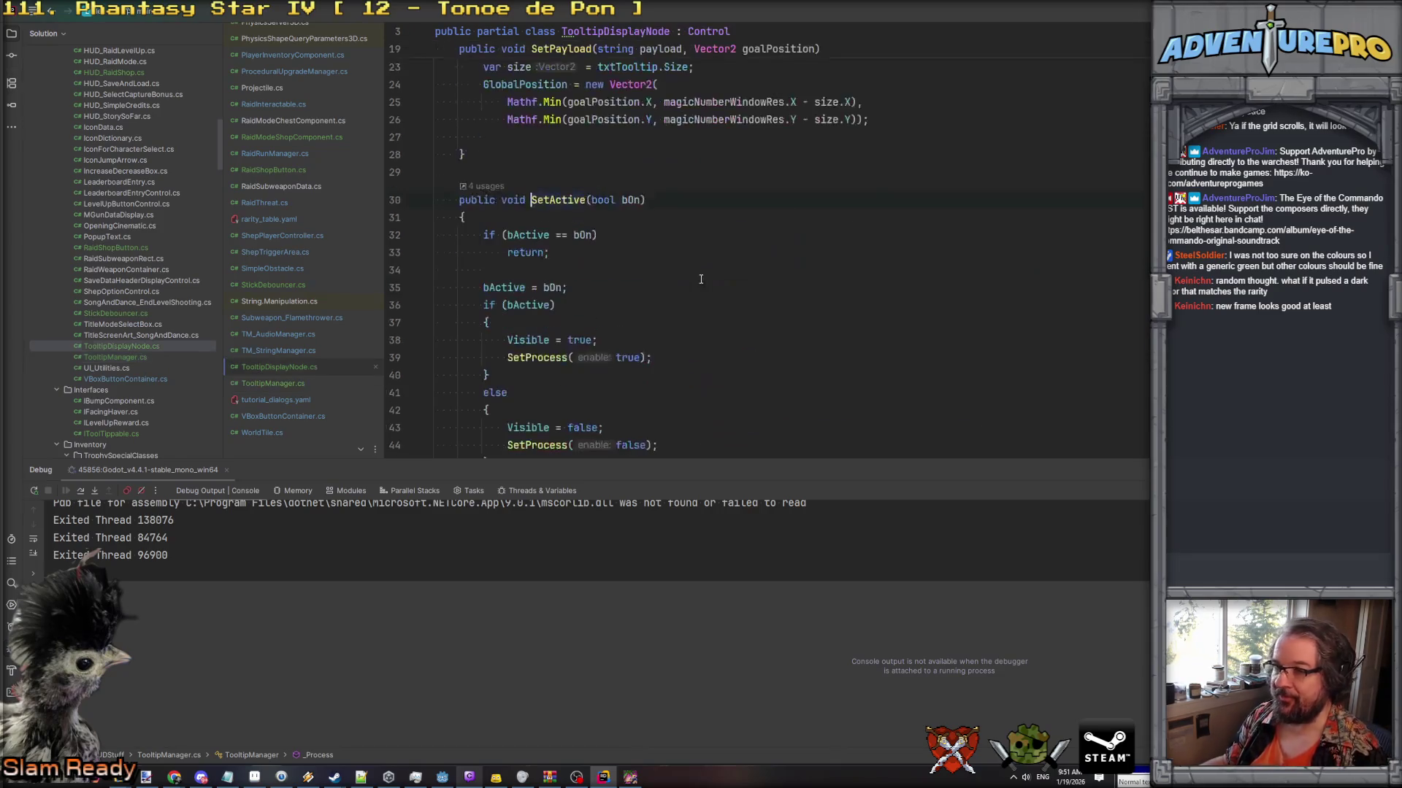
scroll(582, 234, up, 2)
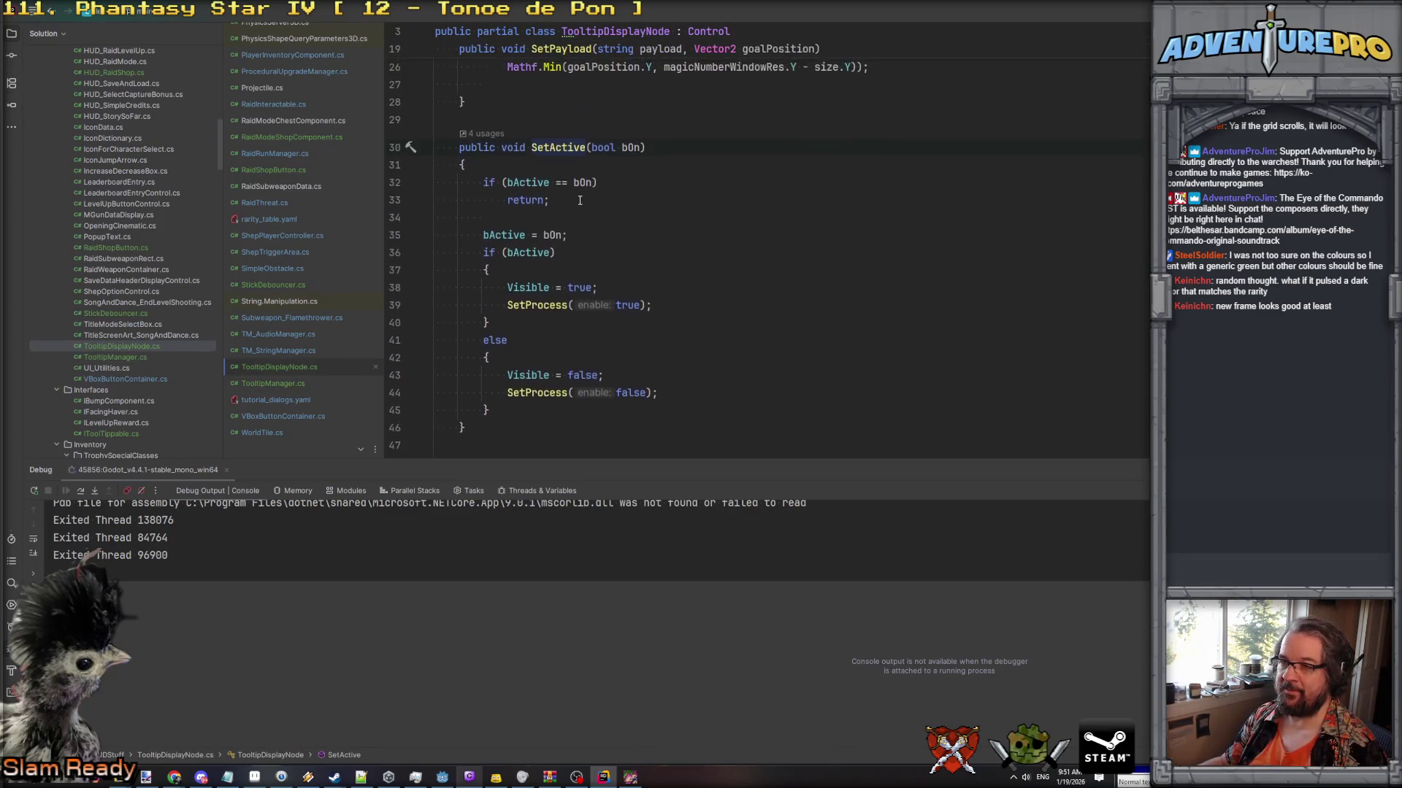
scroll(581, 200, down, 1)
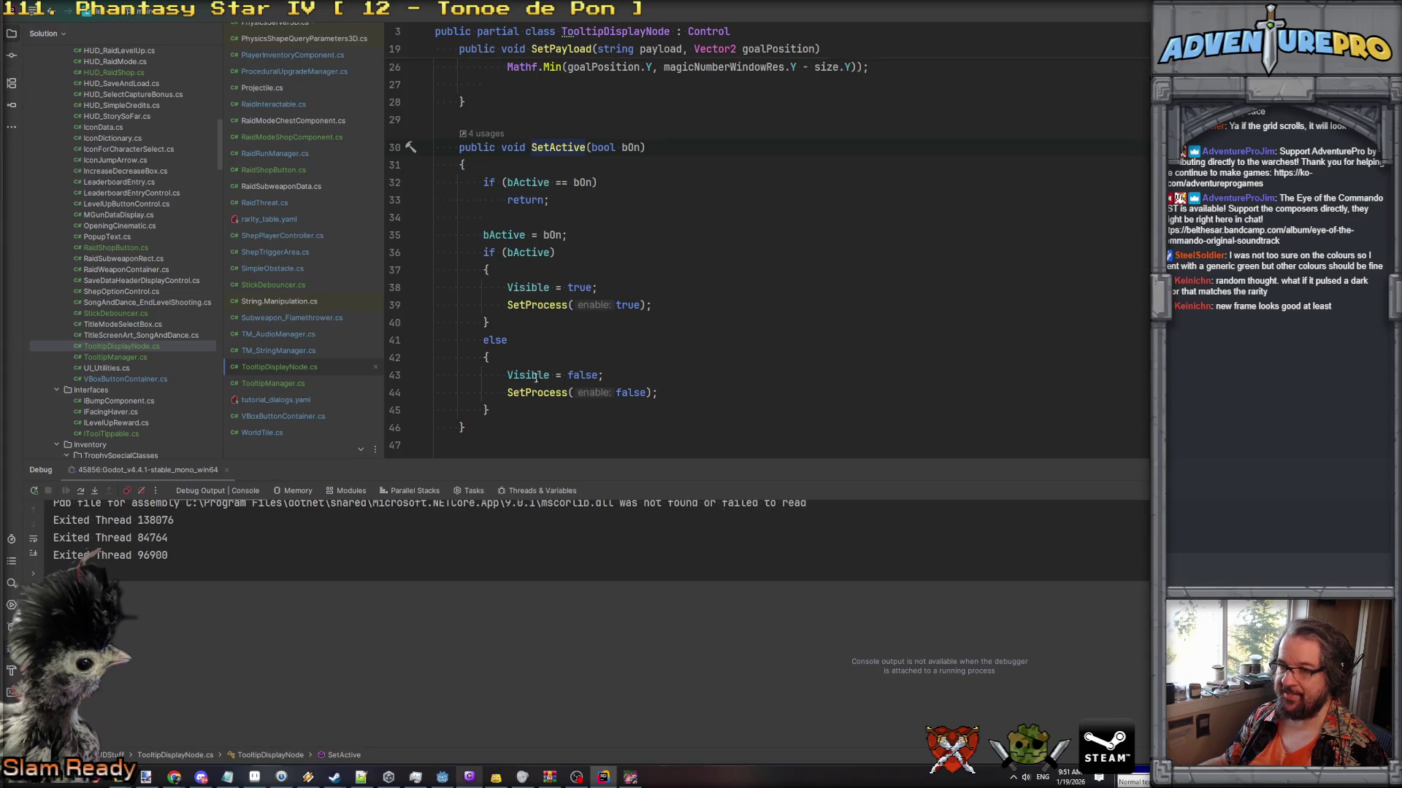
drag(497, 374, 720, 393)
Paste Visible = false and SetProcess(false) into _Ready, and add bActive = false.
scroll(693, 358, up, 8)
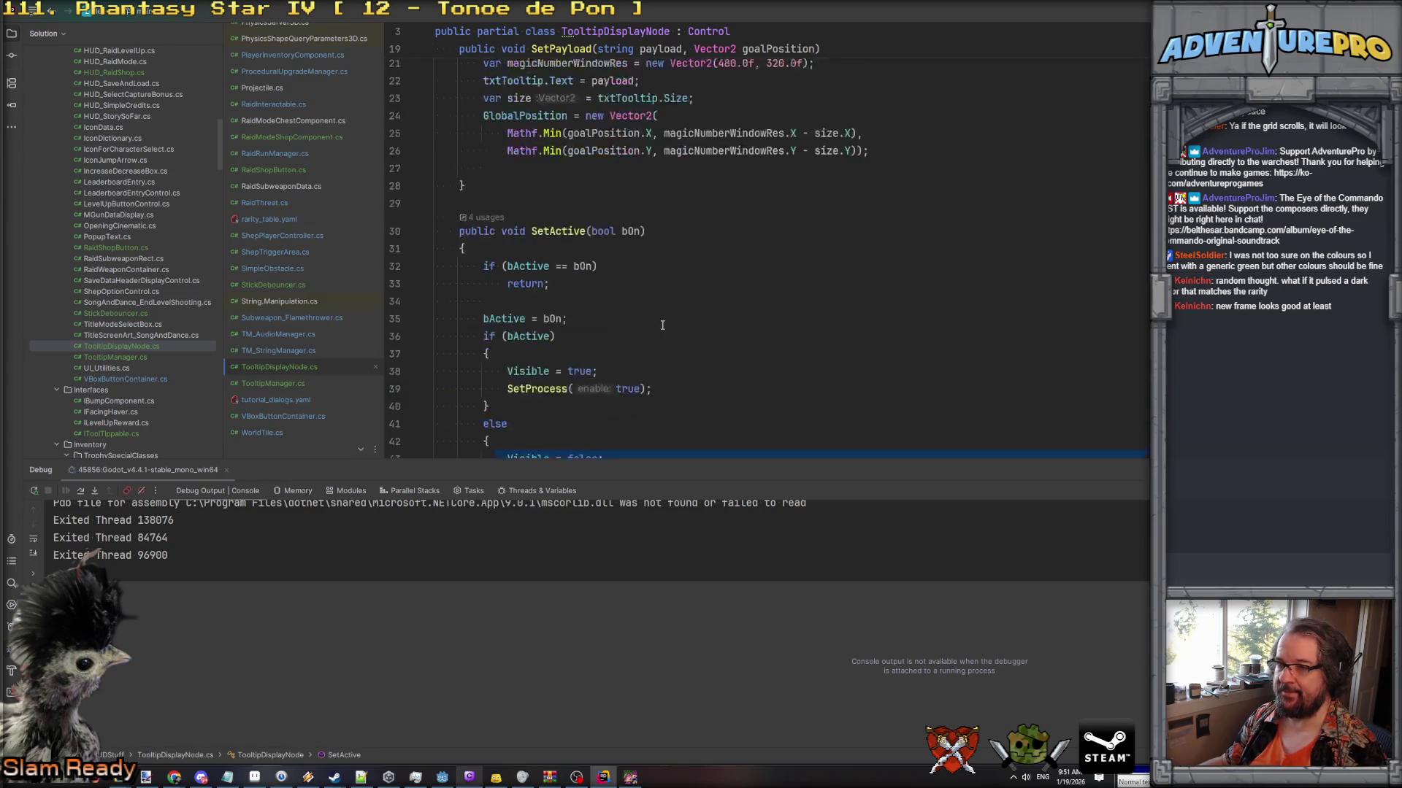
key(ctrl+v)
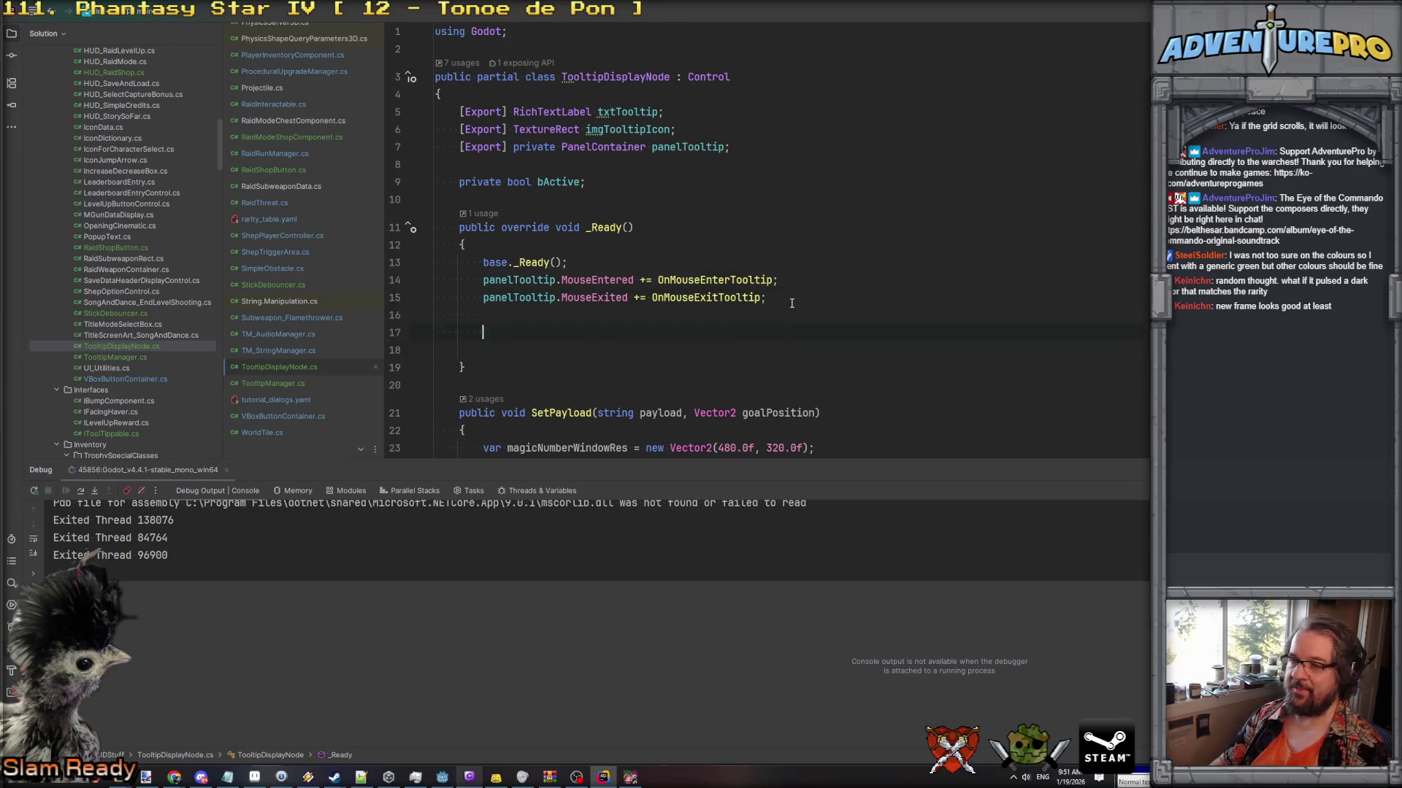
key(Delete)
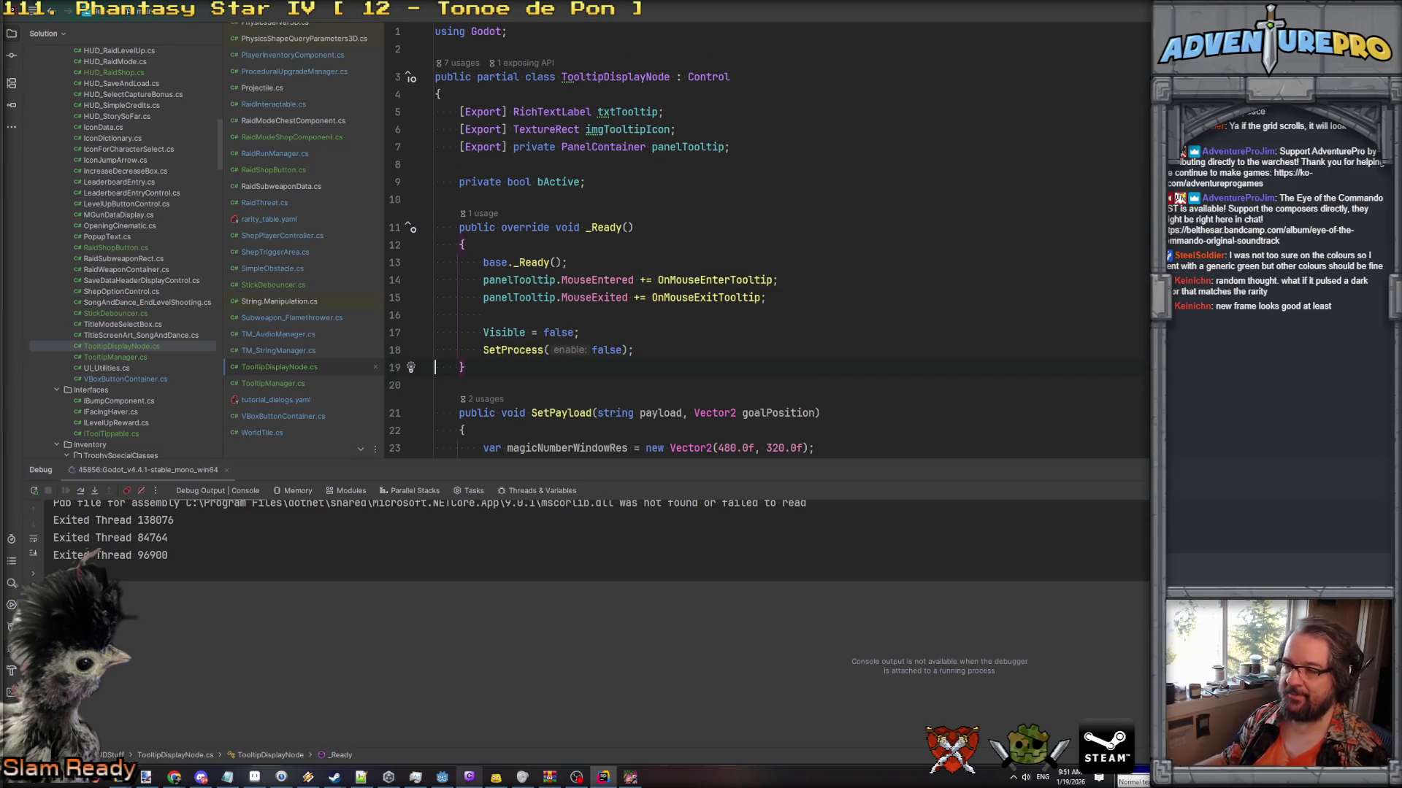
scroll(715, 288, down, 10)
scroll(715, 287, up, 5)
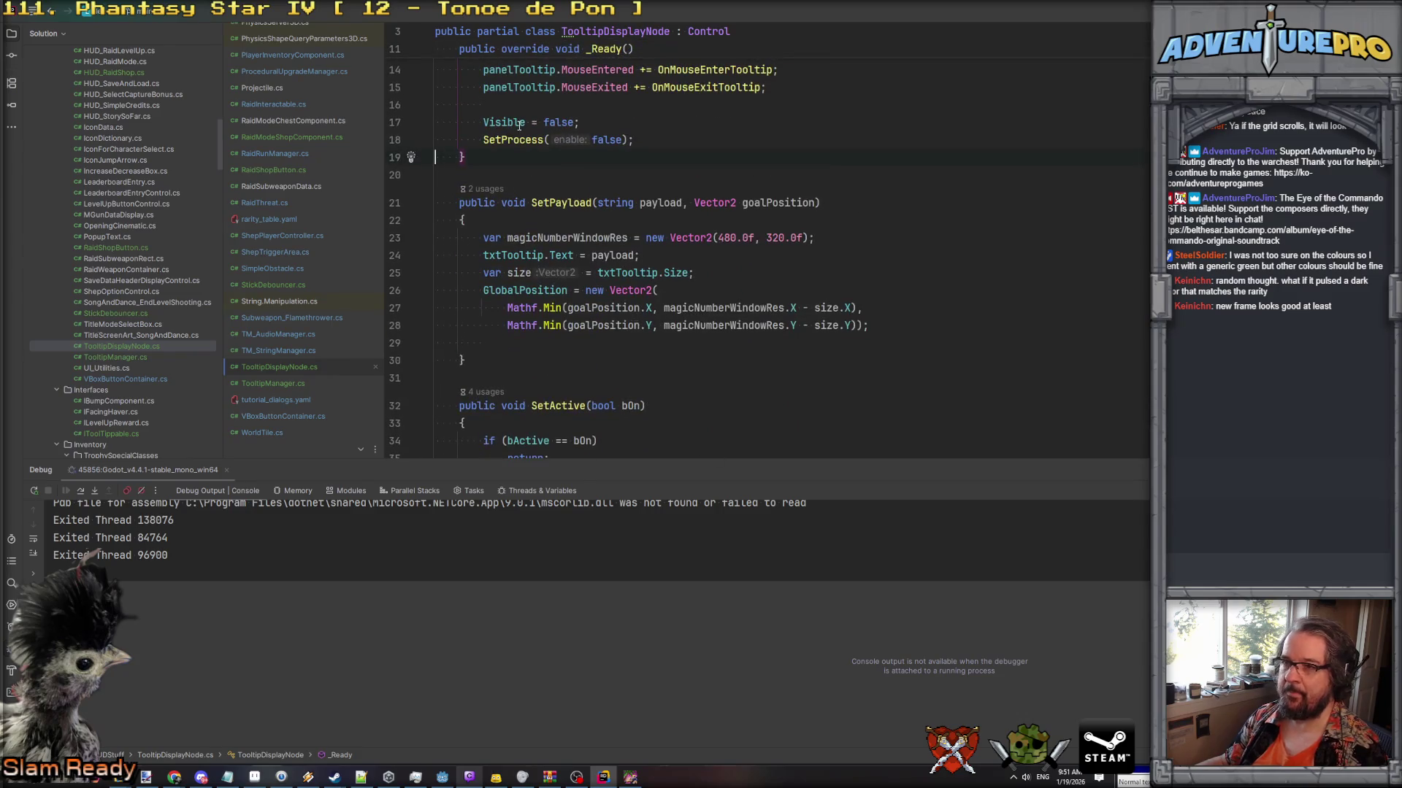
key(Return)
text(bActive = falsde;)
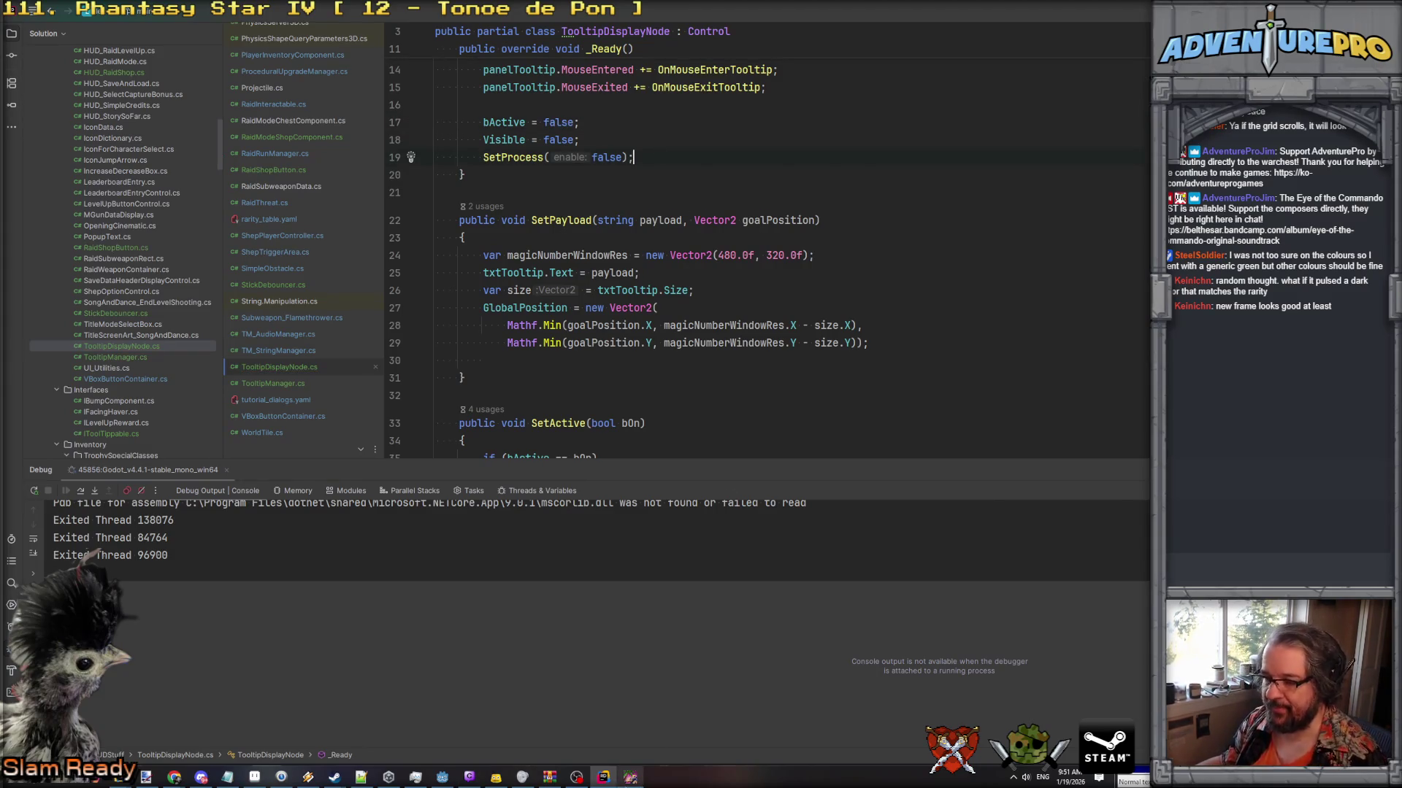
key(alt+Tab)
key(alt+Tab)
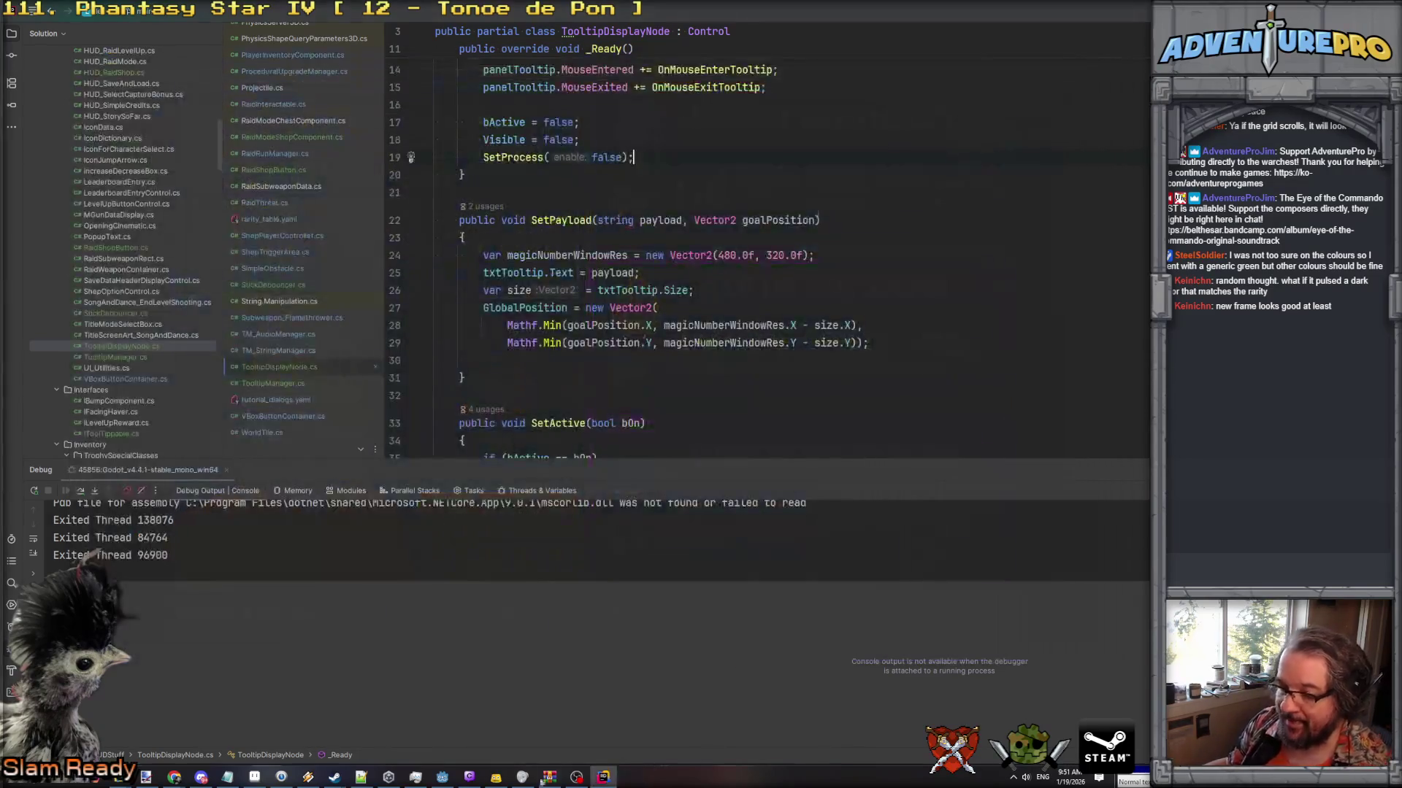
click(443, 777)
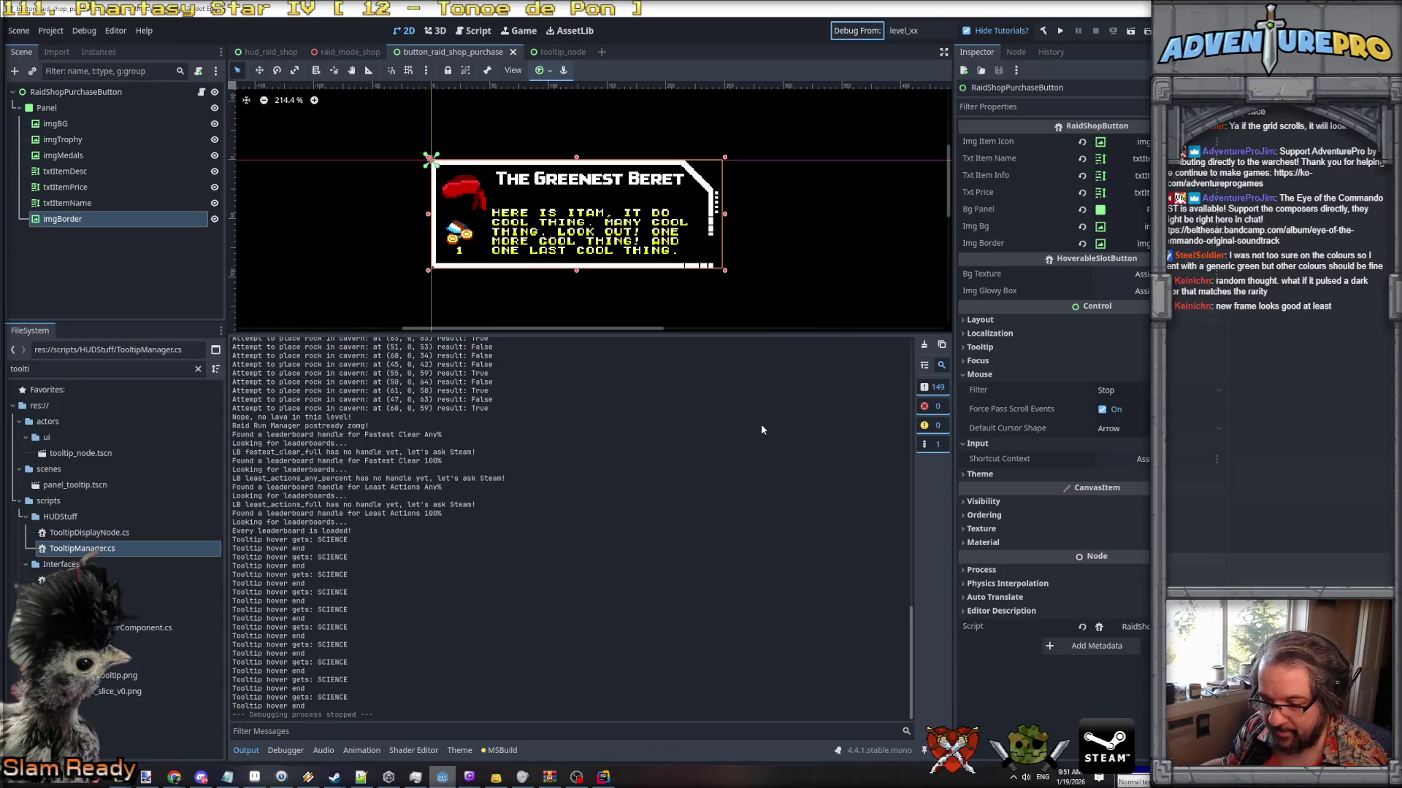
Launch the game and open the raid shop offering Ninja Boots, Airstrike Beacon and Tip of the Spear.
click(845, 33)
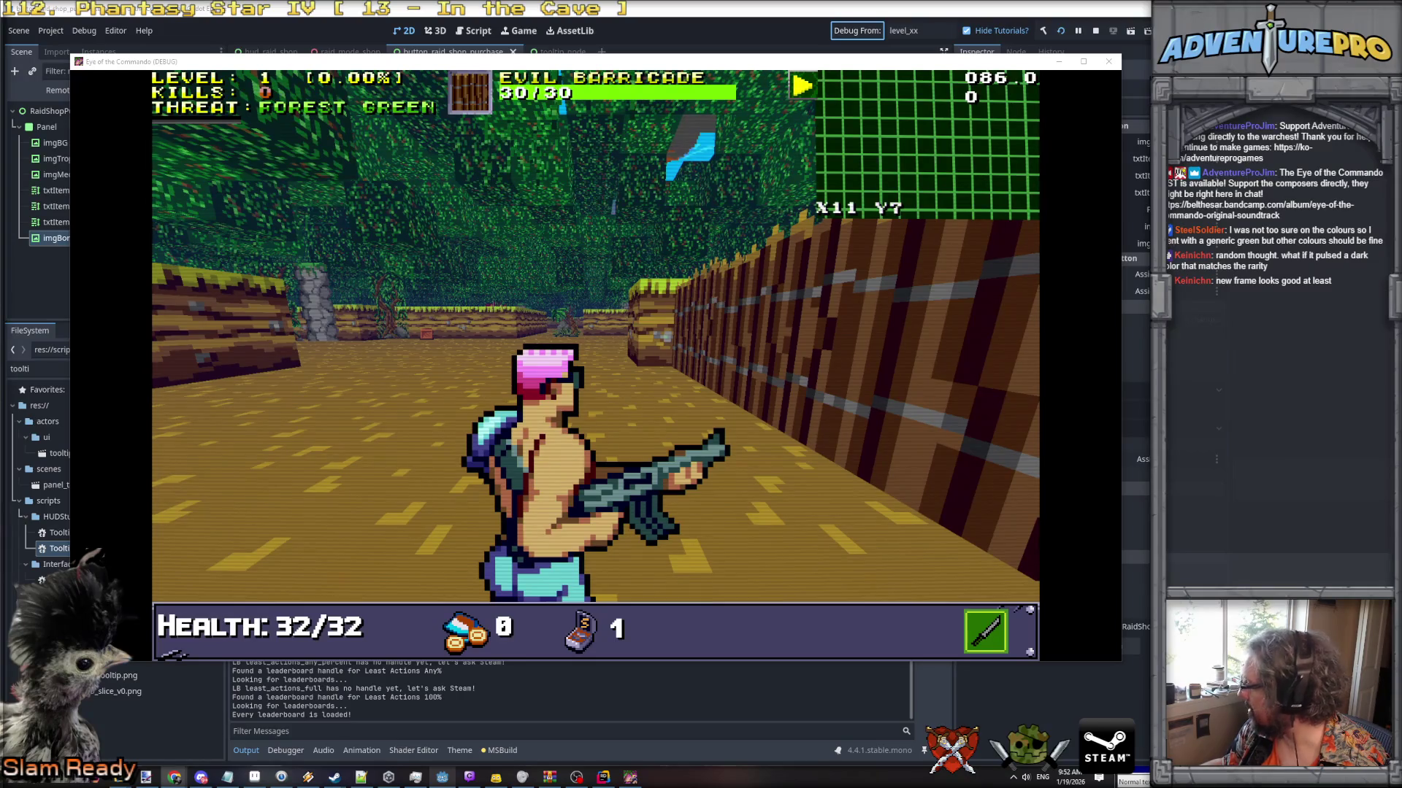
click(358, 336)
key(grave)
text(RS)
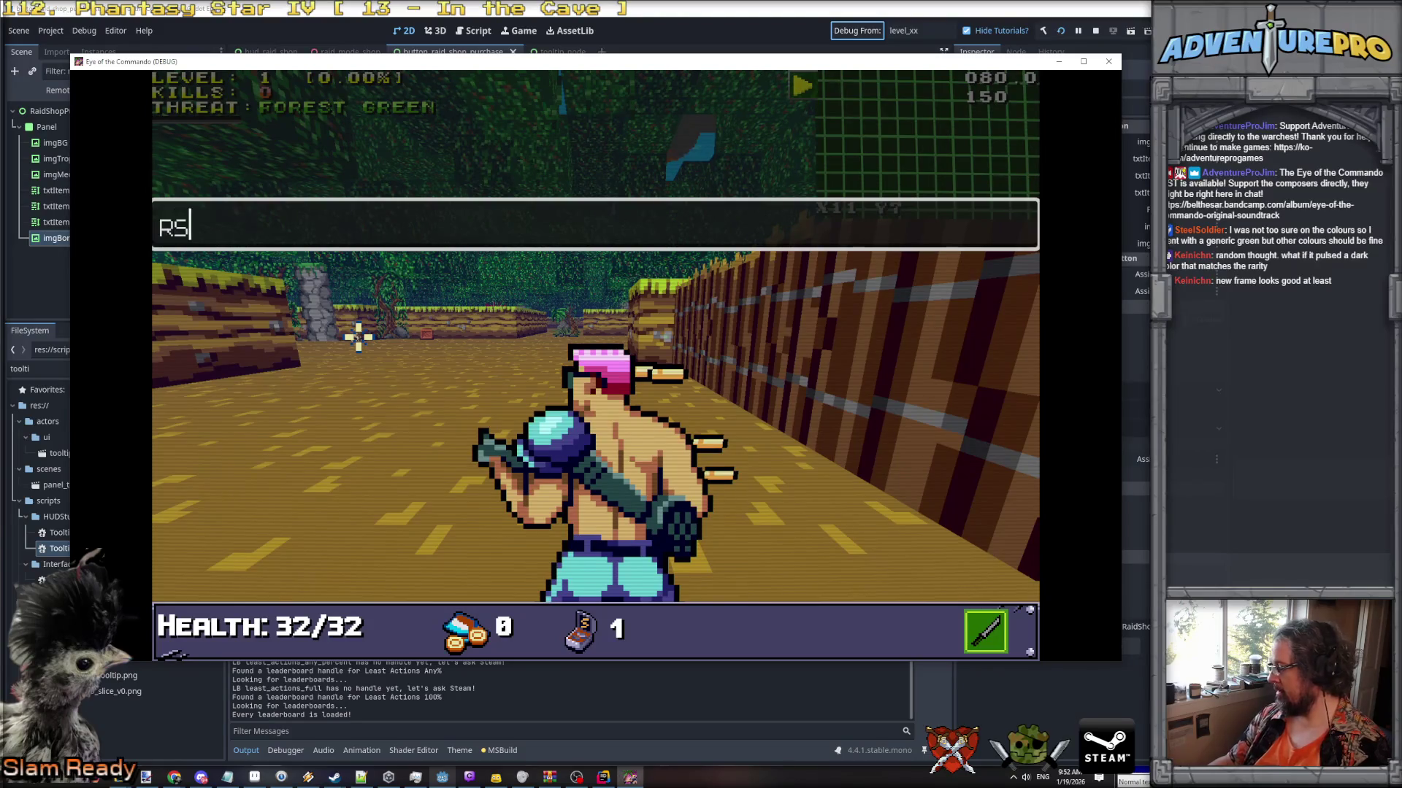
key(Return)
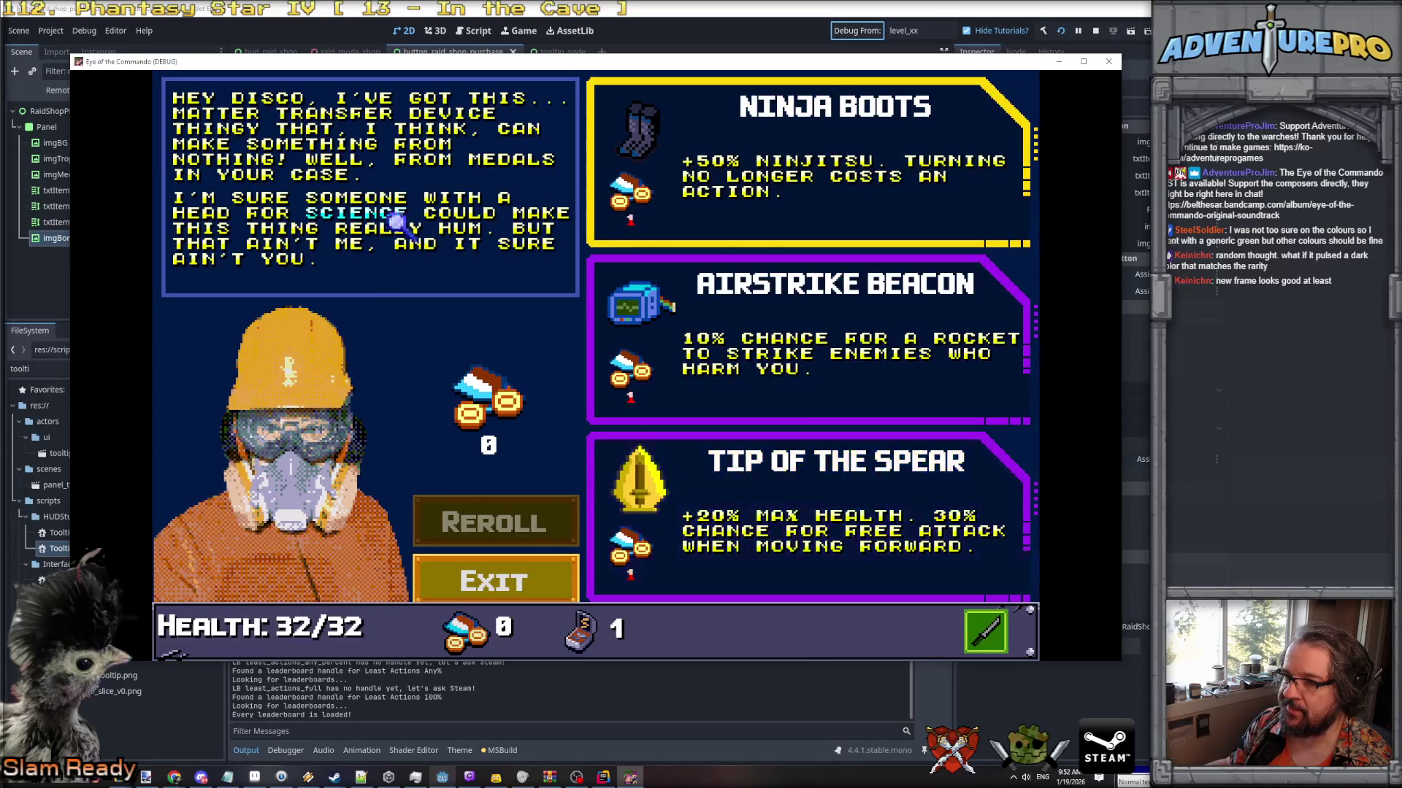
mouse_move(392, 217)
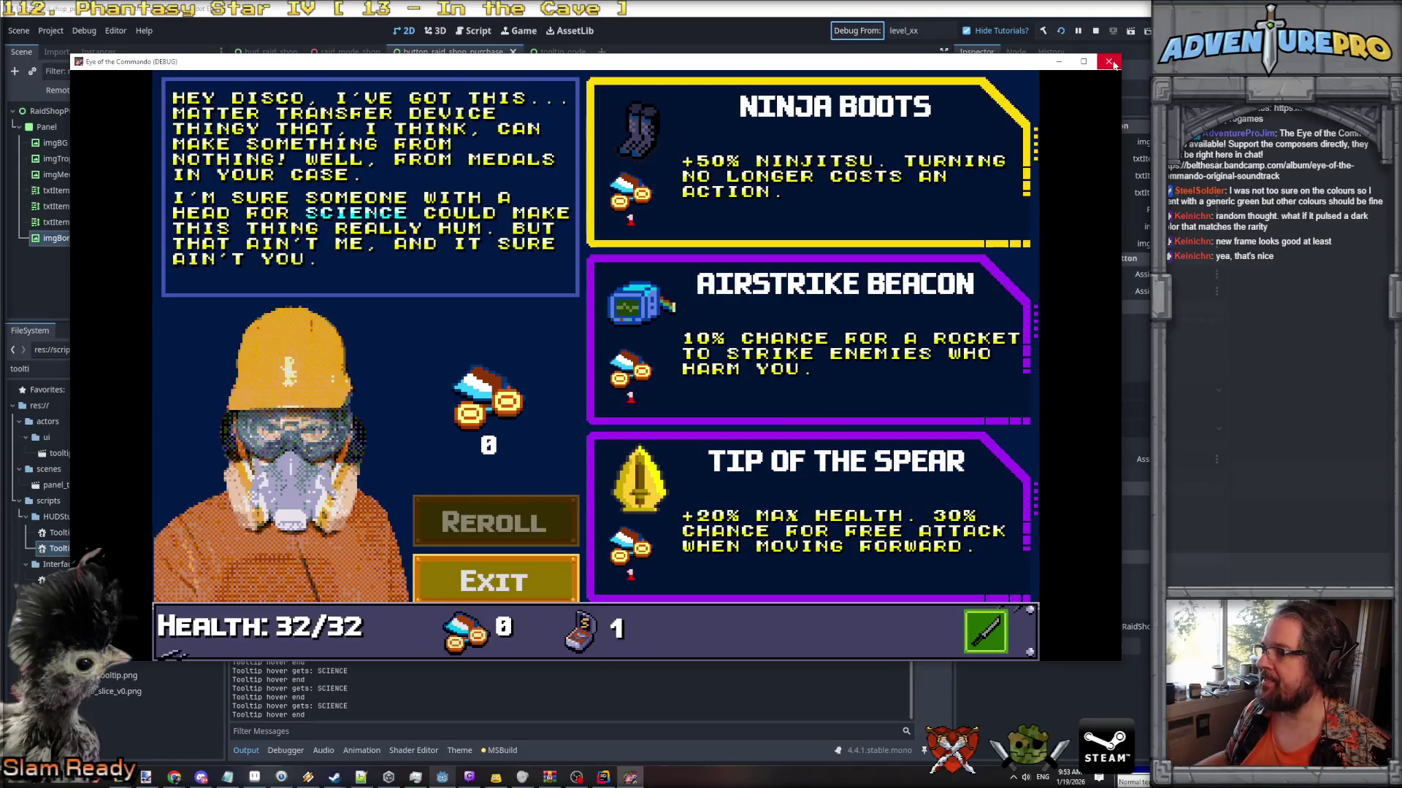
click(1108, 61)
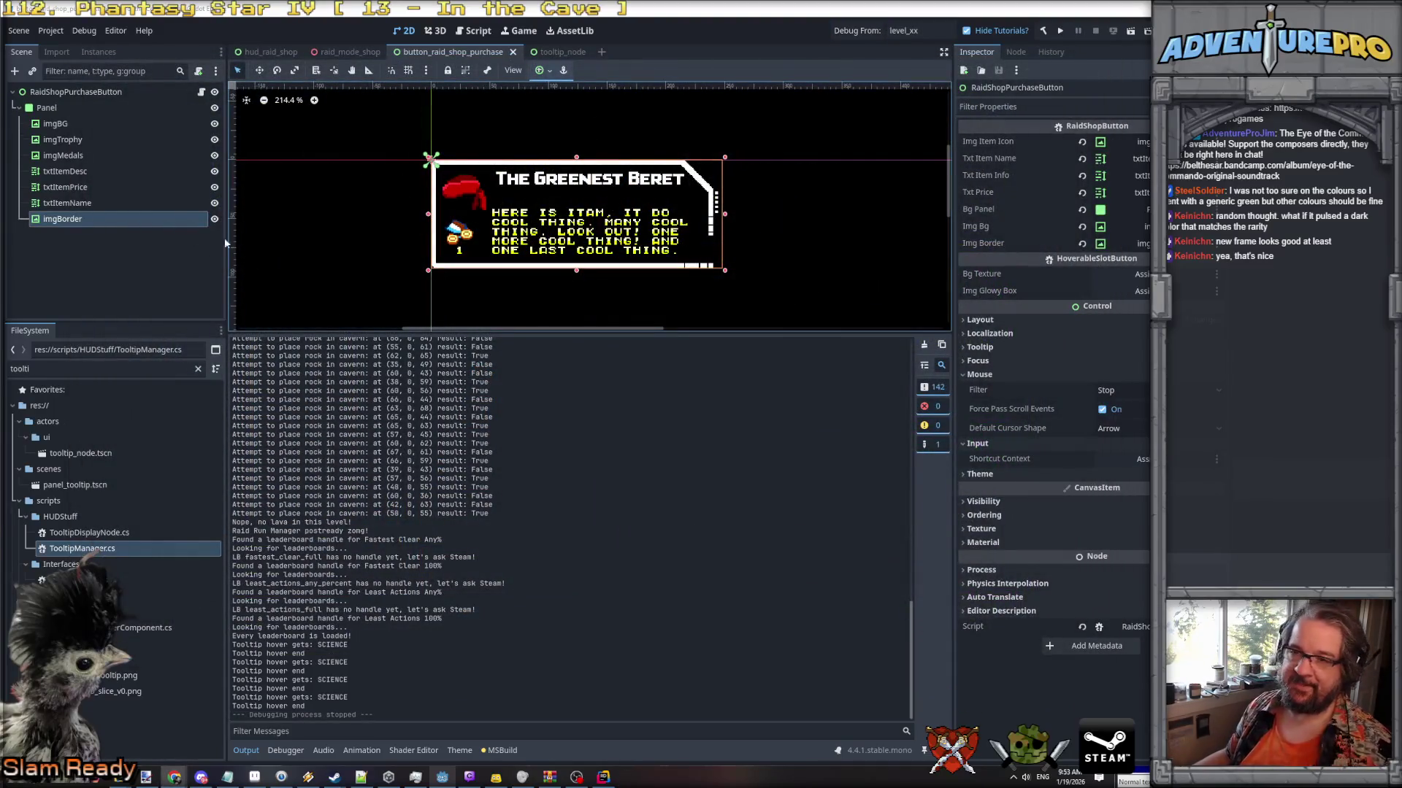
Open hud_cc_01.tscn via a hud_cc filter, inspect imgBGScrollingStars, then return to hud_raid_shop.
click(96, 373)
text(hud)
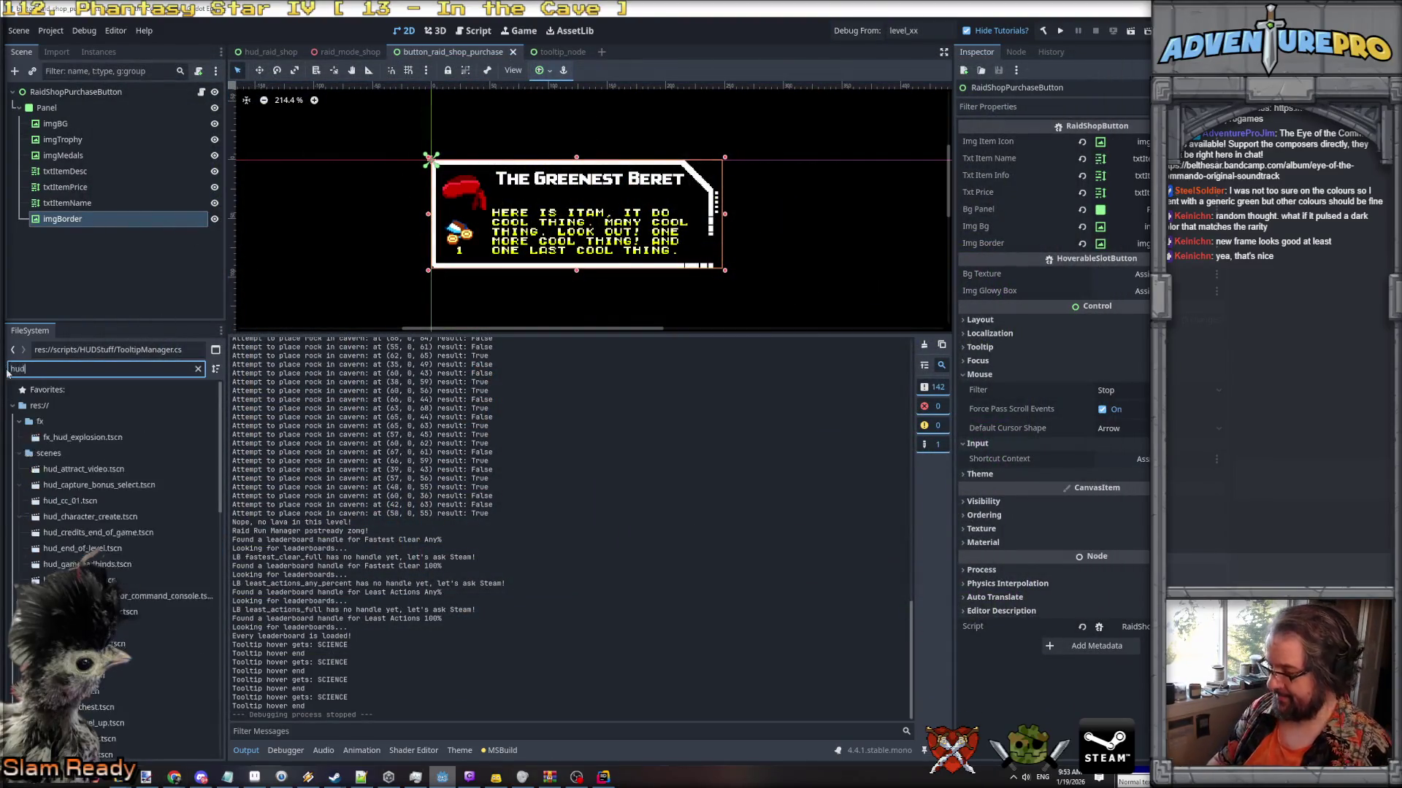
text(_cc)
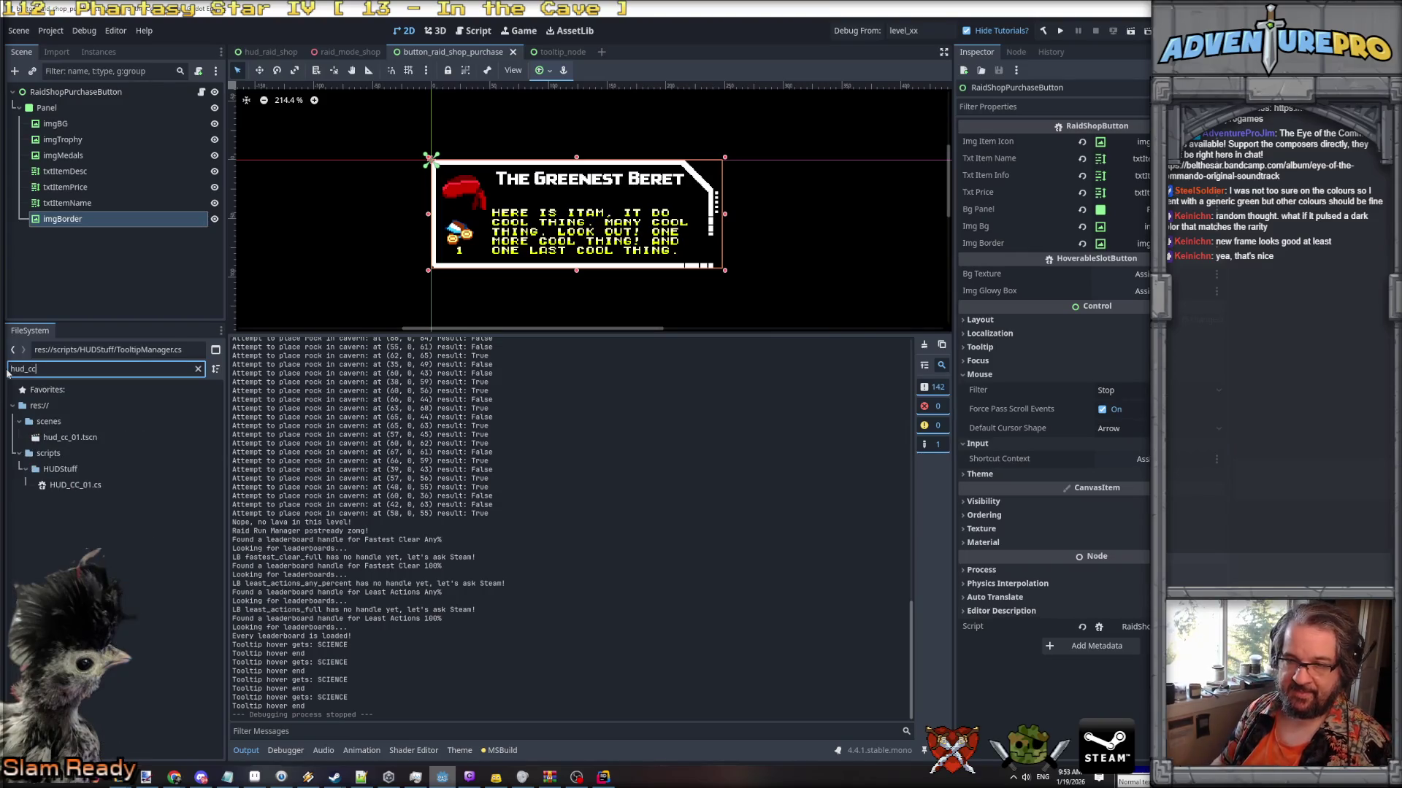
double_click(70, 438)
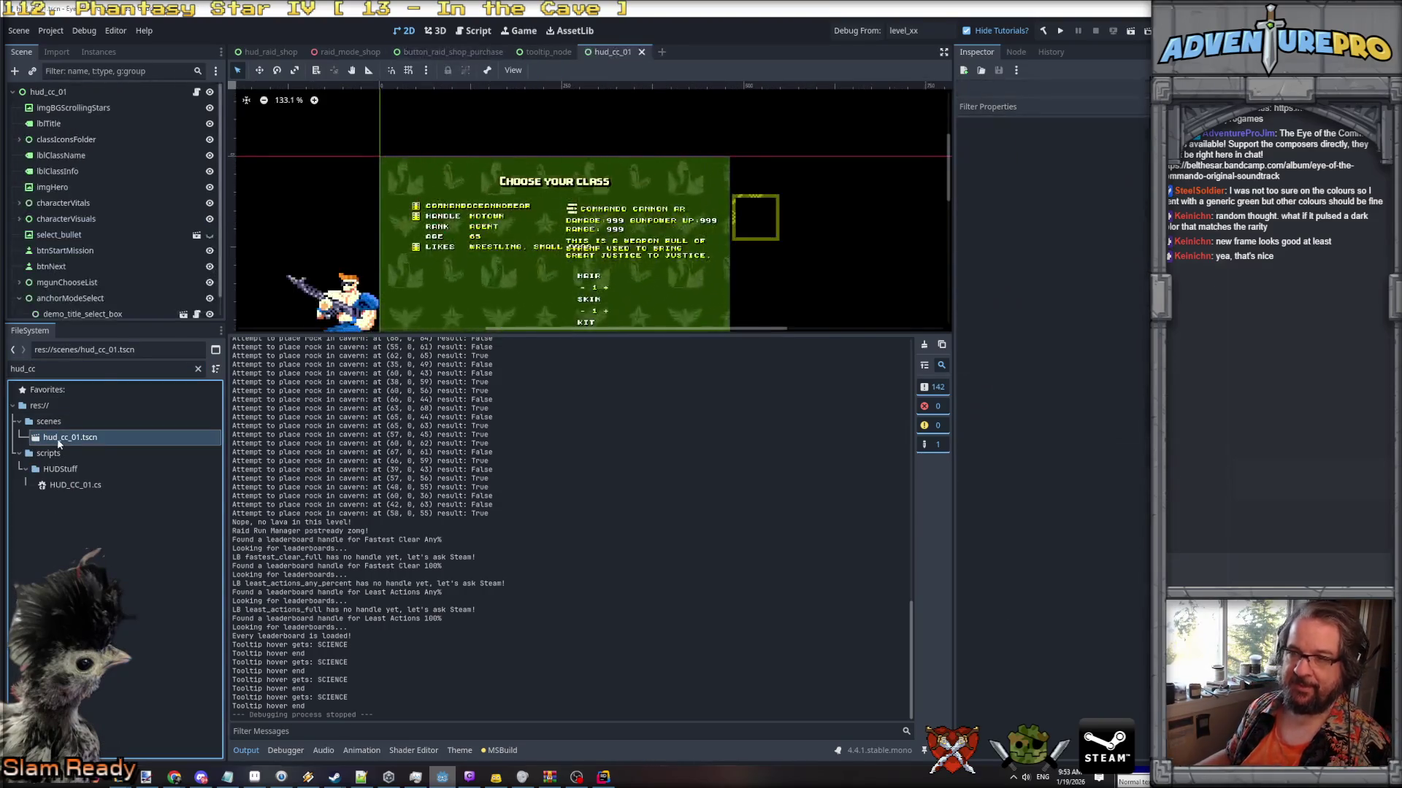
scroll(160, 174, down, 1)
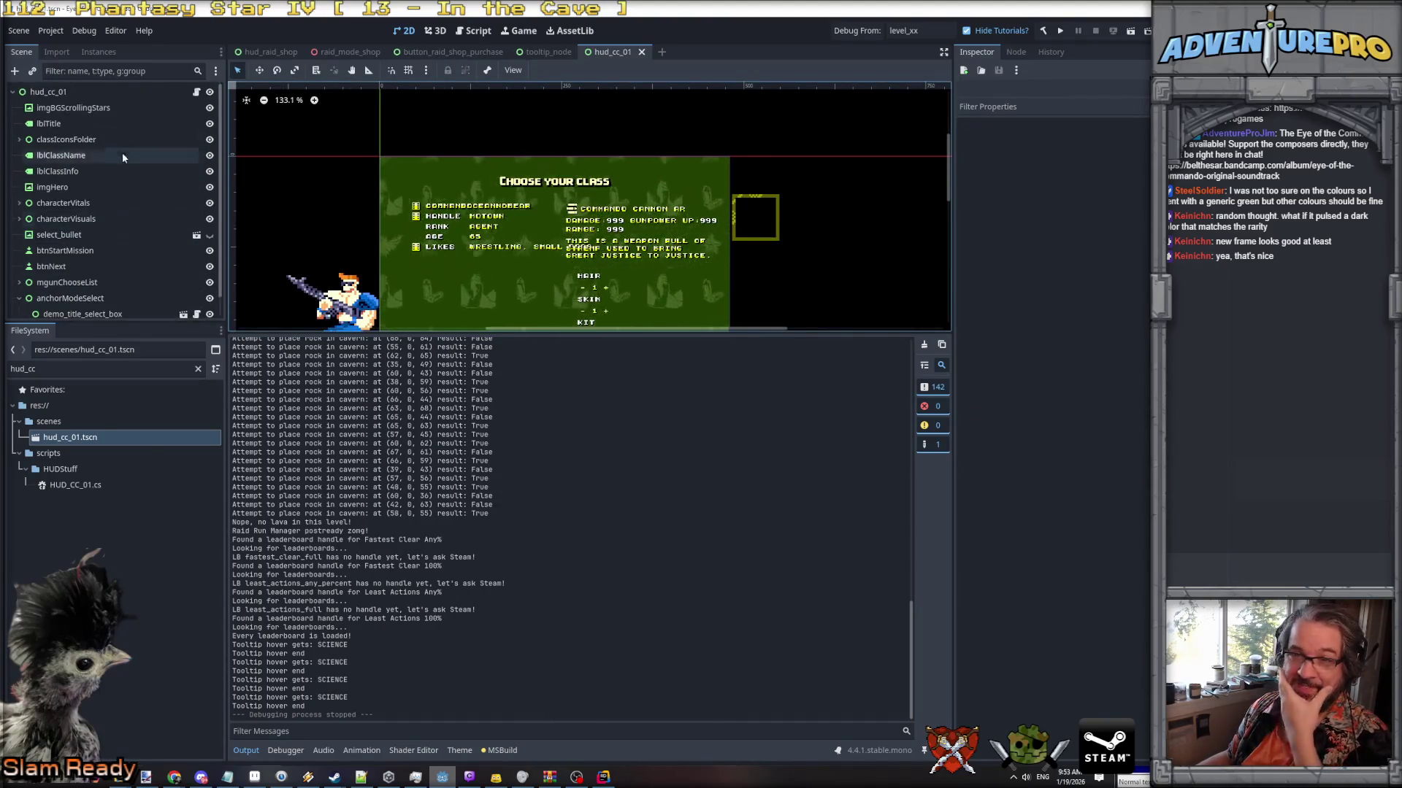
scroll(109, 124, up, 1)
click(99, 111)
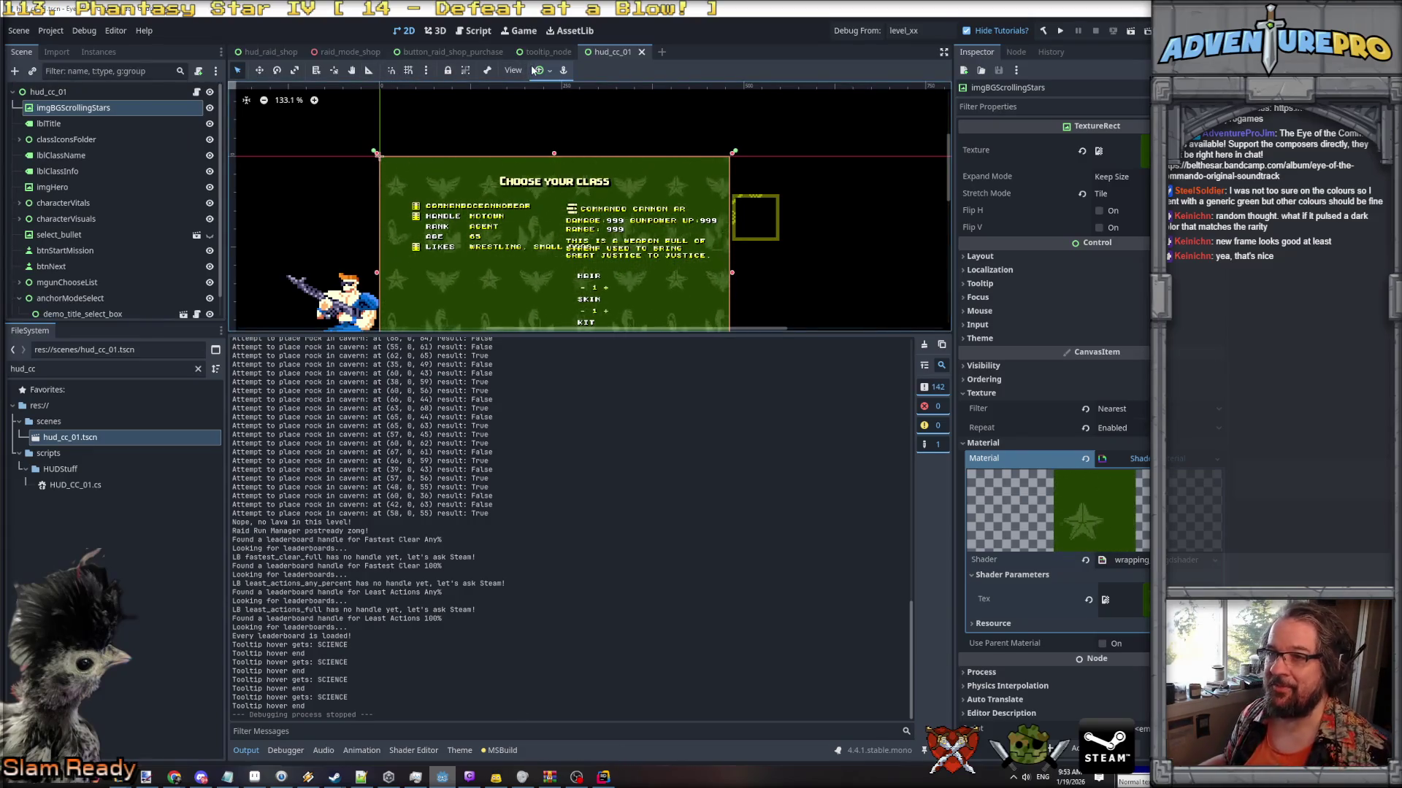
click(281, 53)
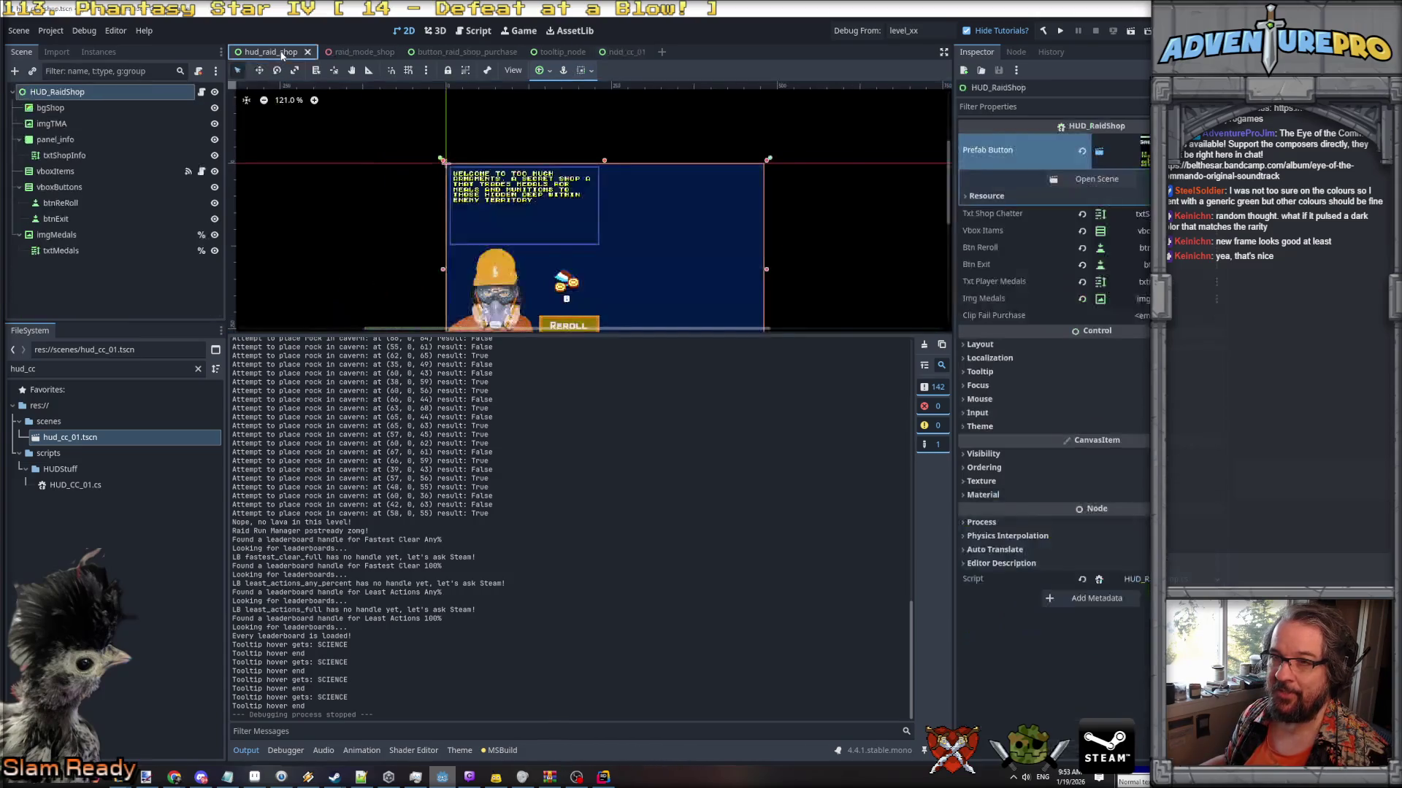
Give the bgShop node a new ShaderMaterial in its Material slot.
click(50, 108)
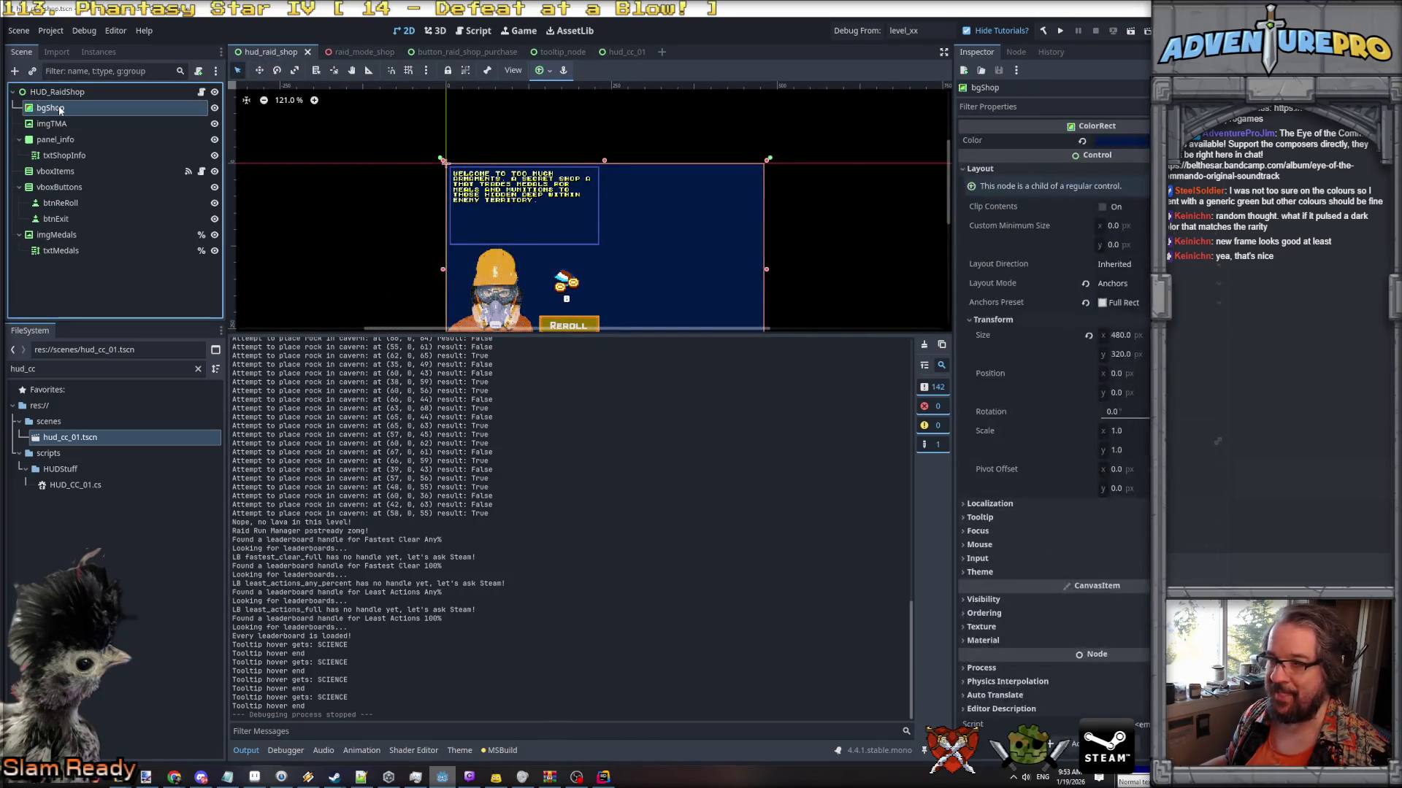
click(1005, 640)
click(1124, 656)
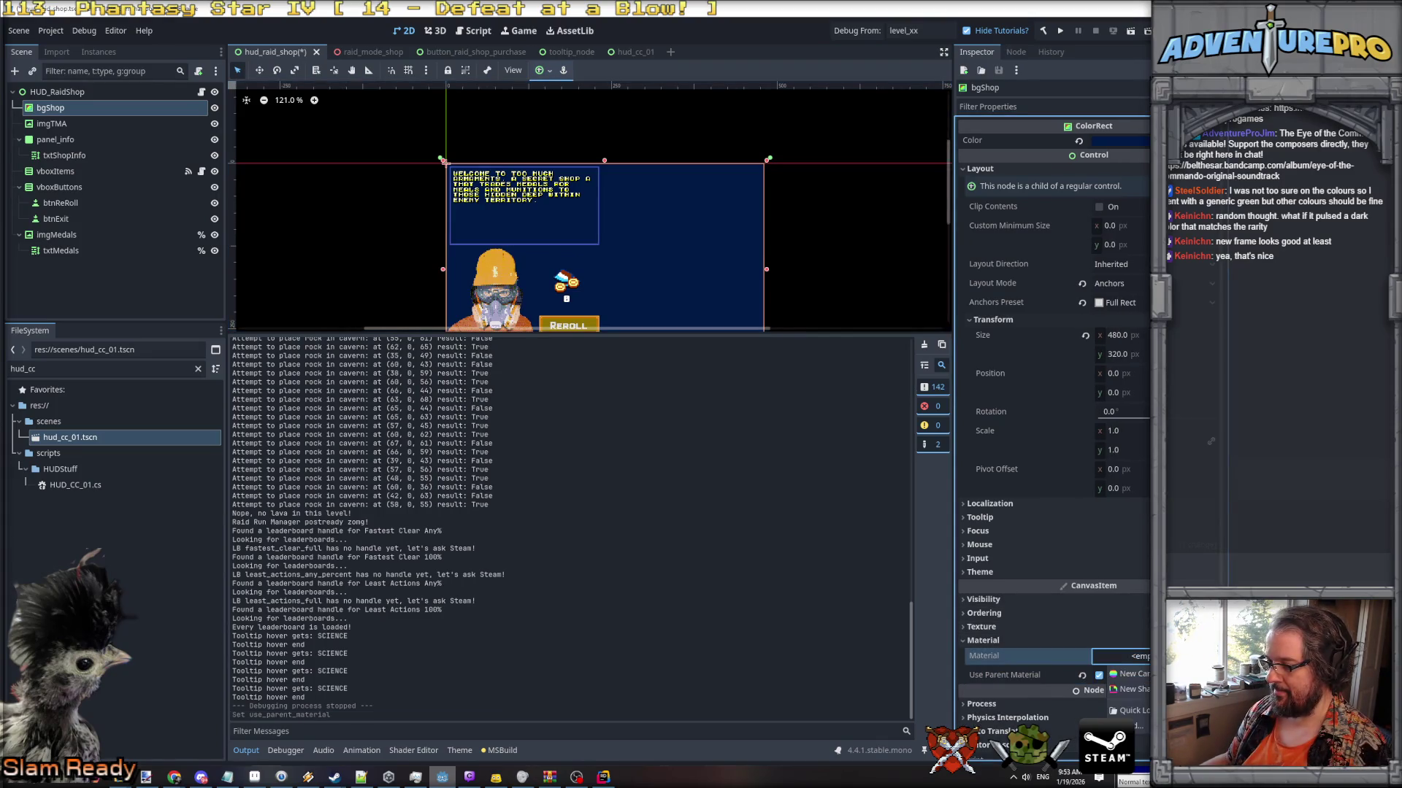
click(1099, 675)
click(1128, 711)
key(Escape)
click(1124, 656)
click(1128, 674)
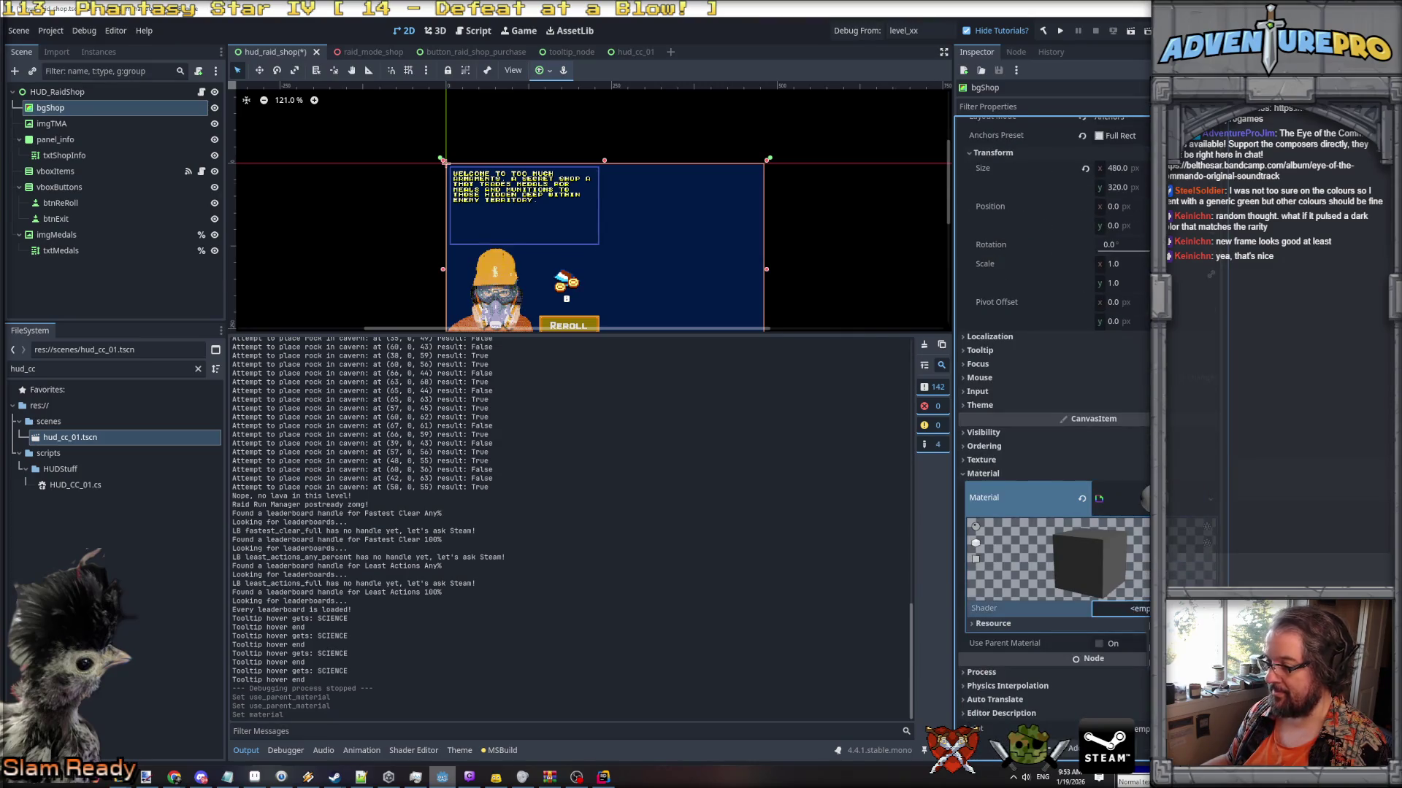
Load scrolling_bg_shader.gdshader as the material's shader.
click(1120, 608)
text(scr)
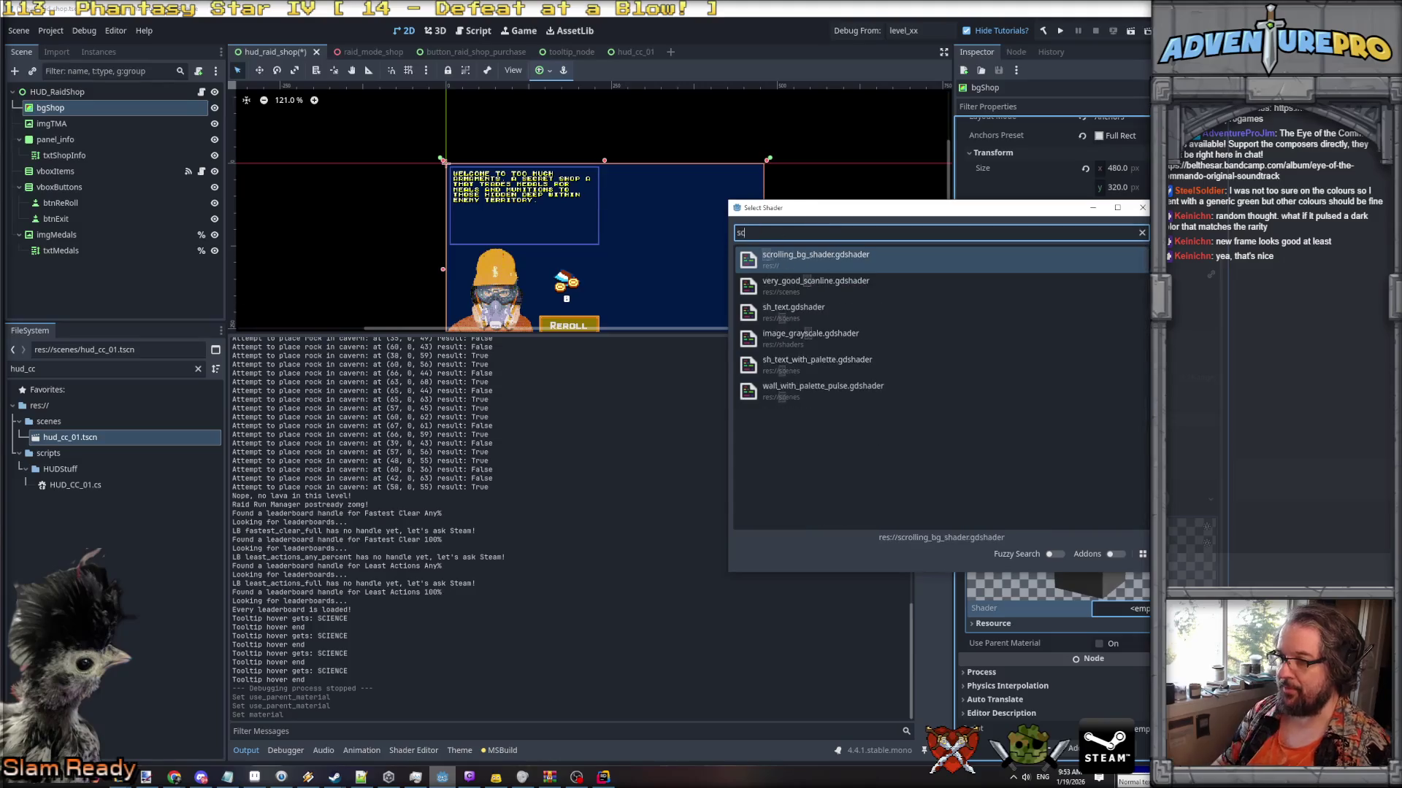
double_click(844, 265)
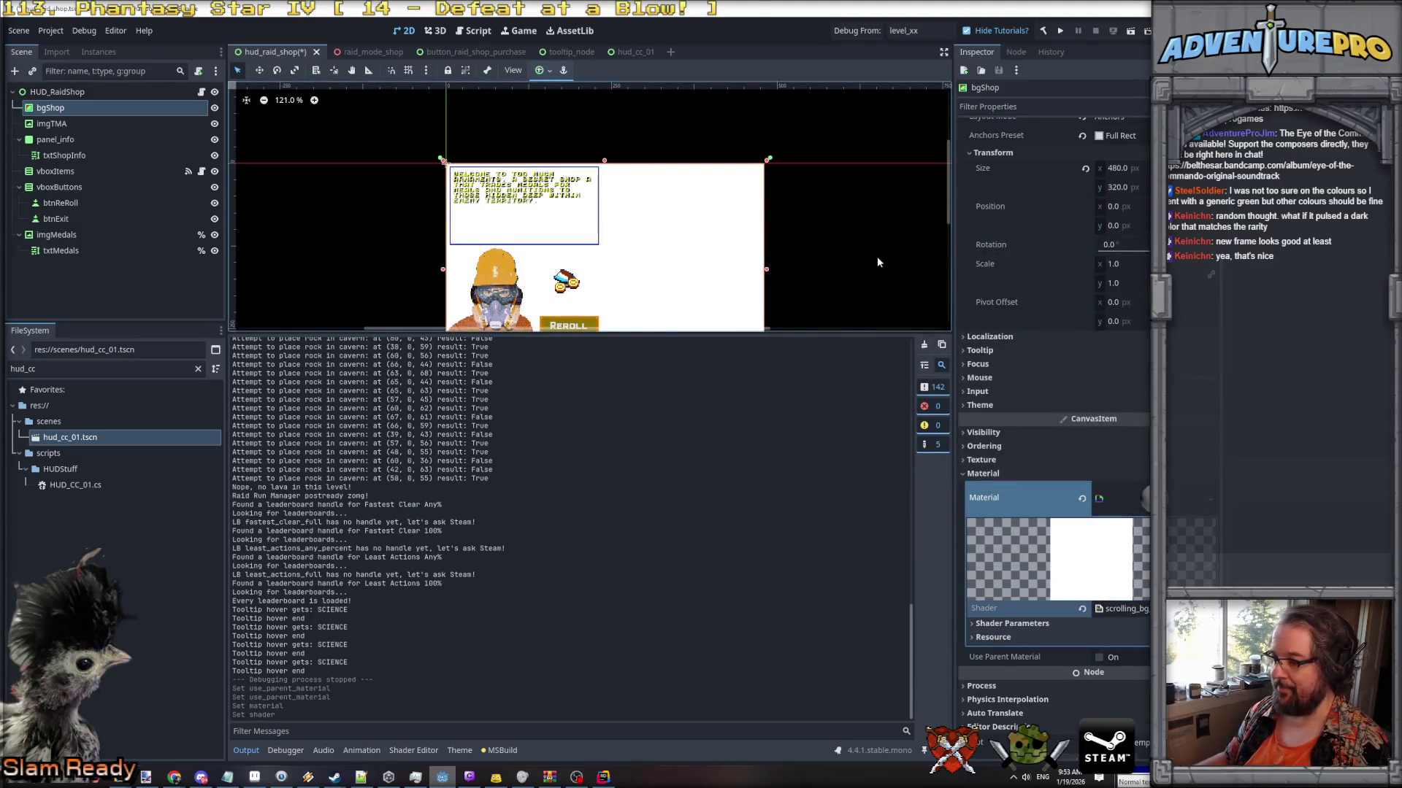
Set the shader's Tex parameter to the tma_hazard_suit texture so it tiles across the background.
scroll(877, 256, down, 2)
click(1012, 624)
scroll(1052, 621, down, 1)
click(1121, 589)
click(1123, 699)
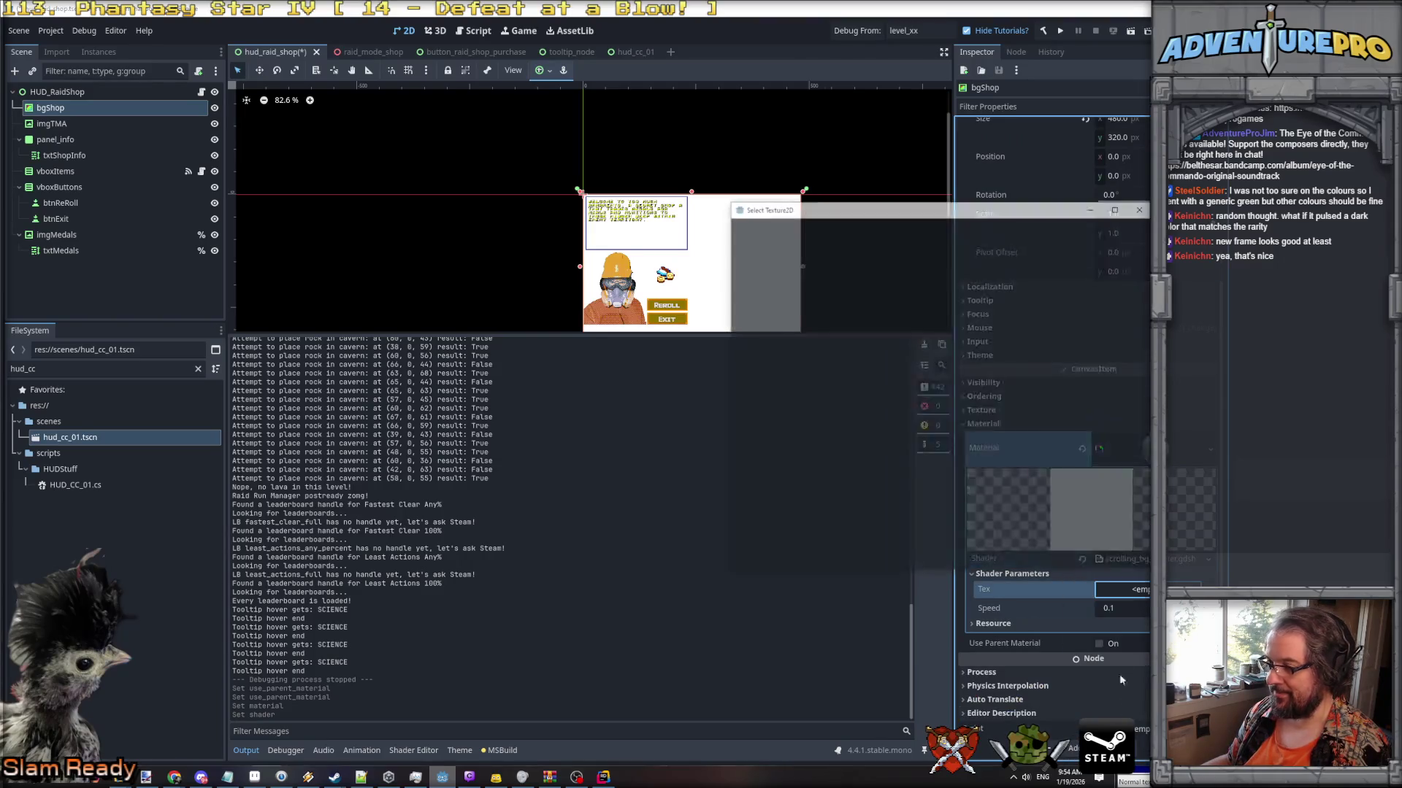
text(tma)
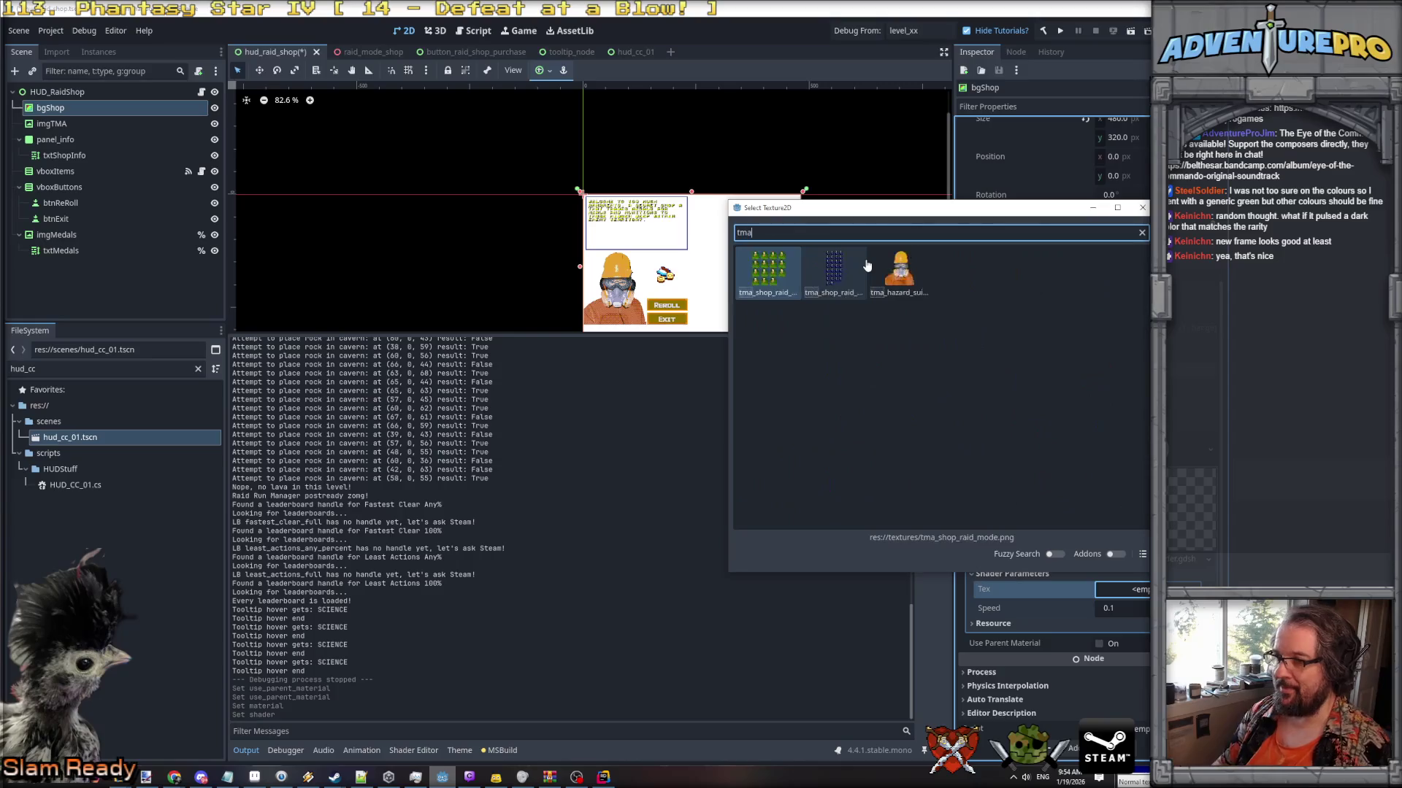
double_click(898, 271)
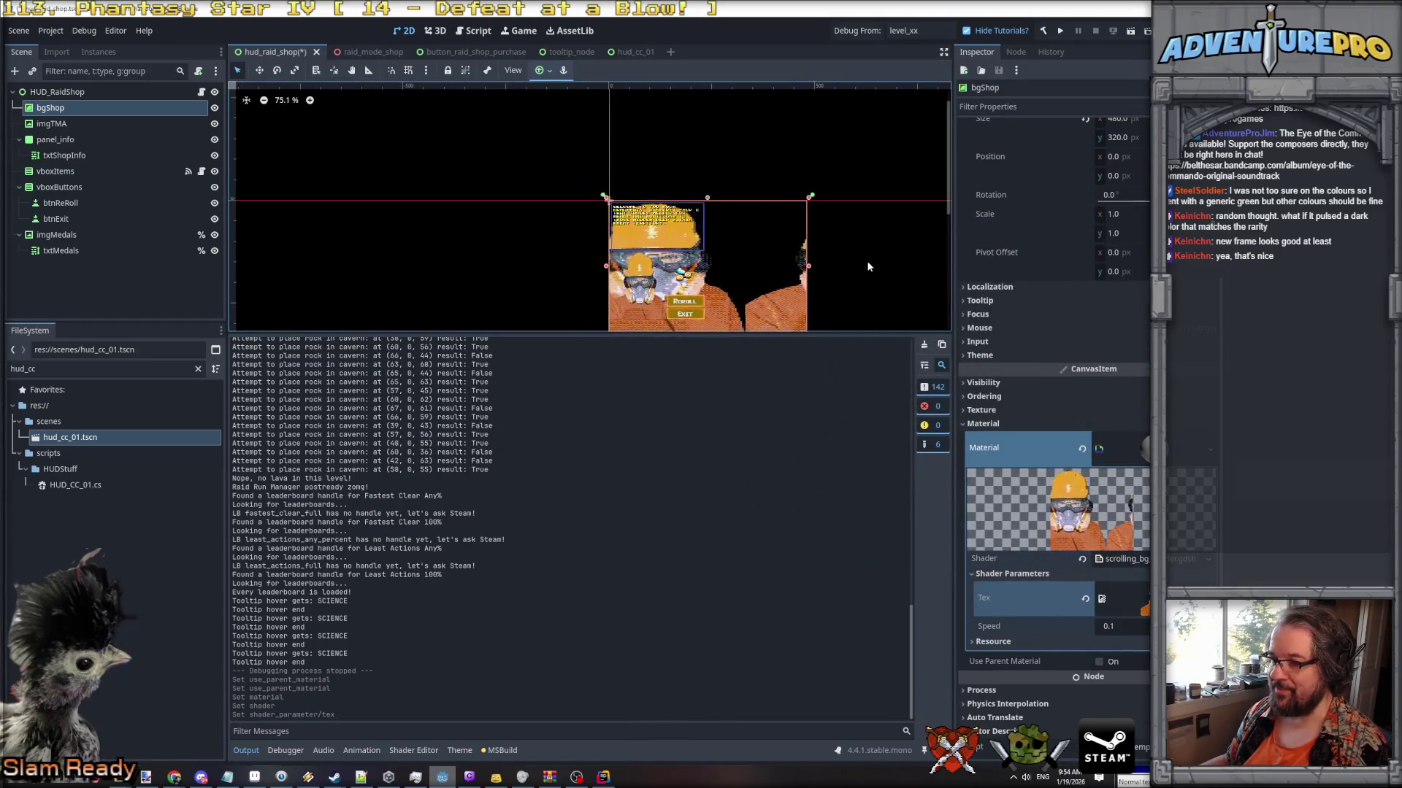
drag(839, 334, 842, 390)
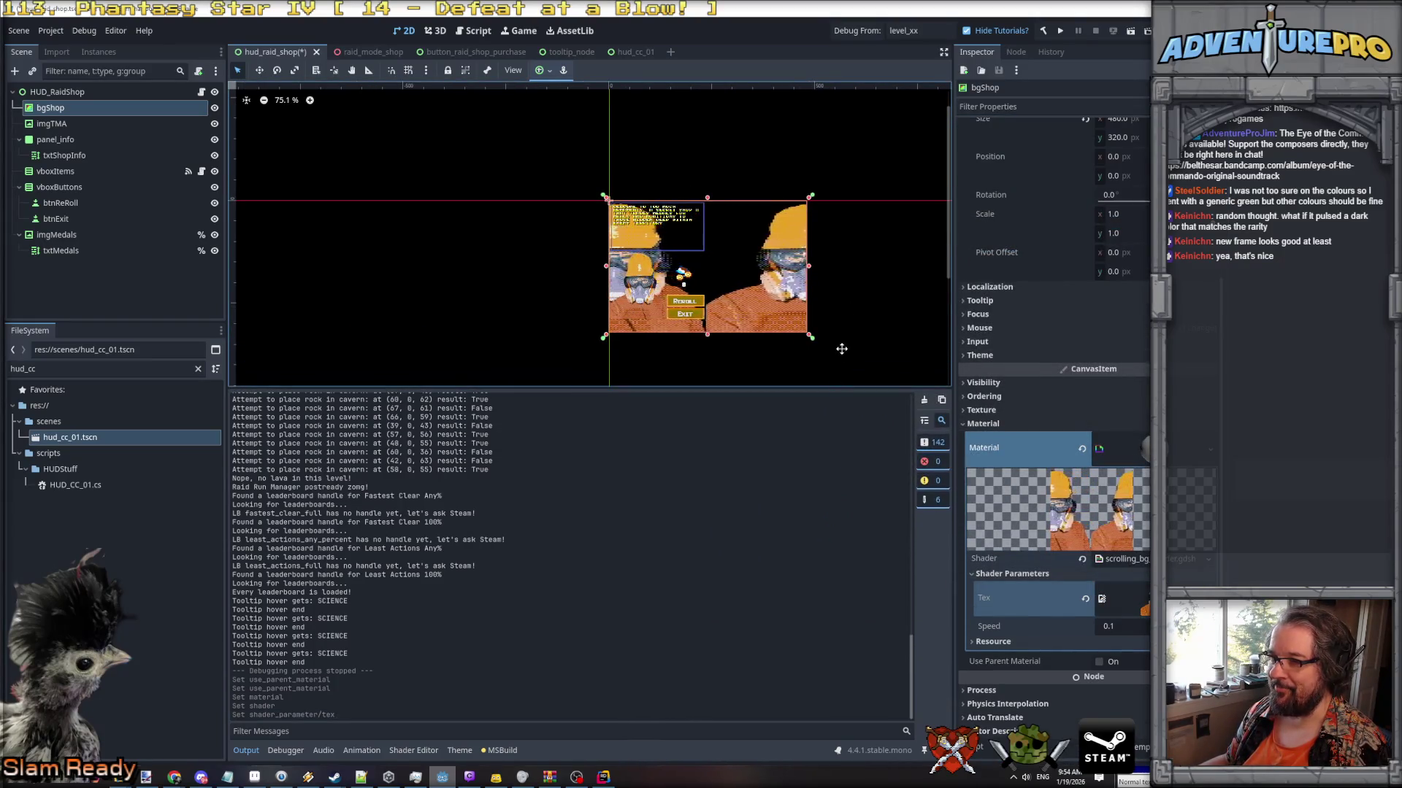
scroll(581, 260, up, 3)
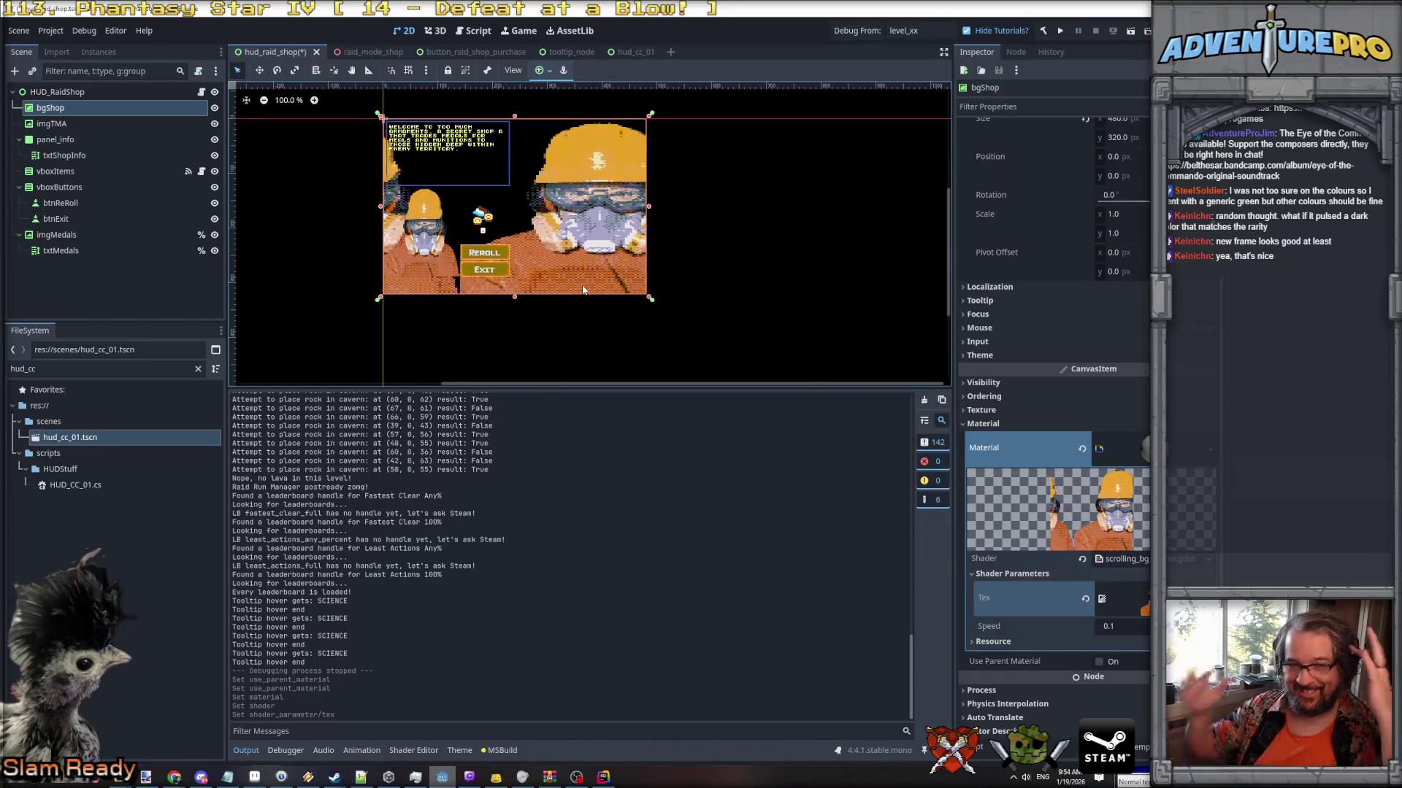
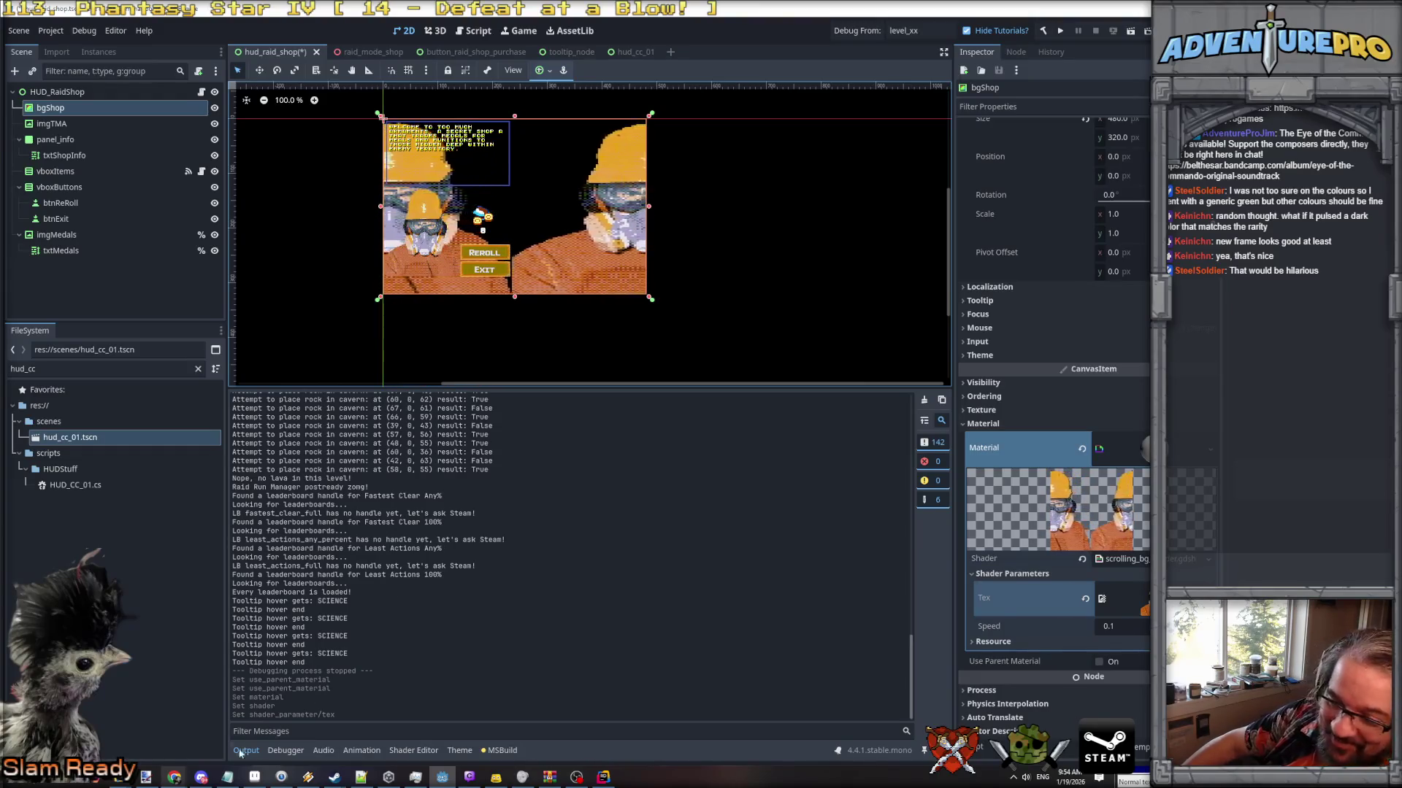
Bring Aseprite to the front from the Windows taskbar to draw a new sprite.
click(254, 777)
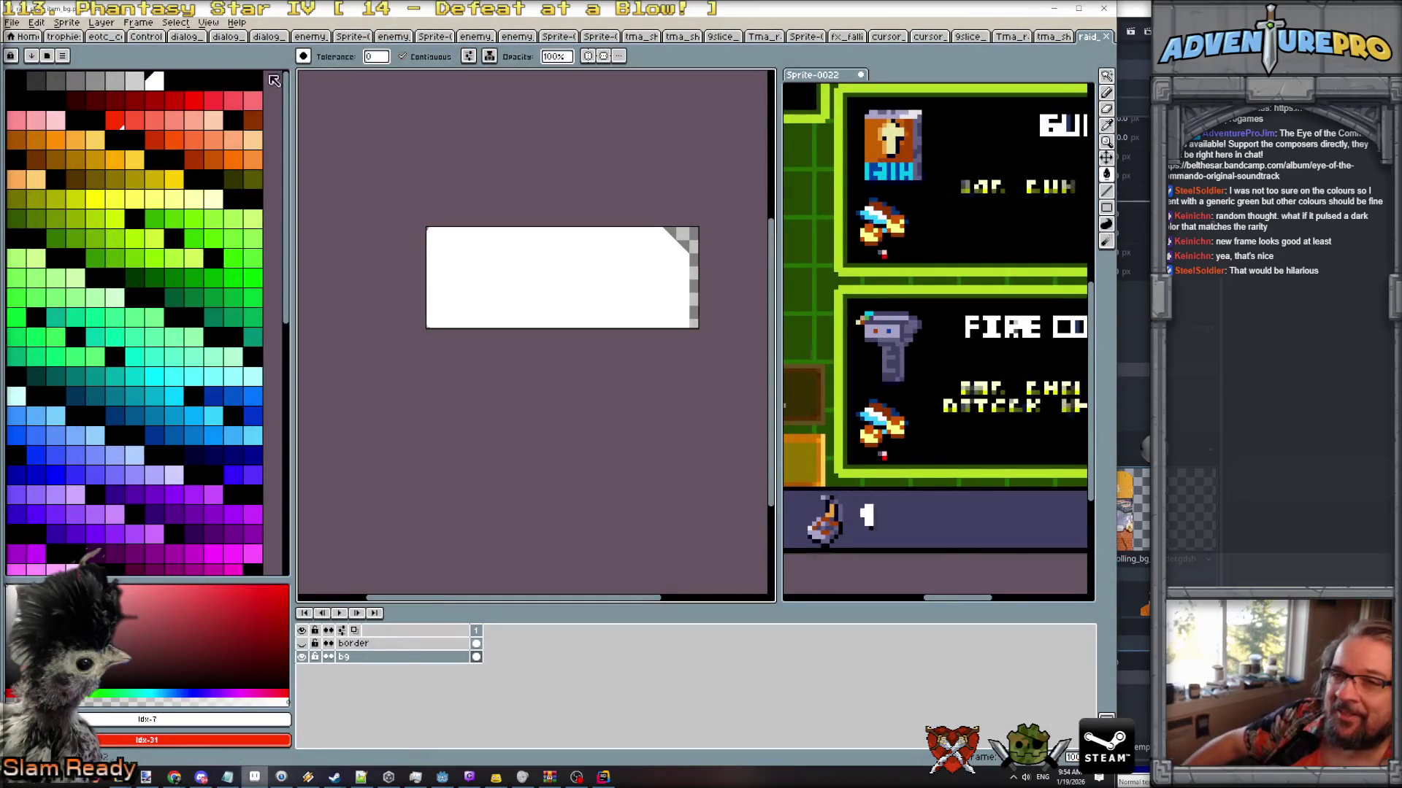
Create a new 32x32 sprite.
click(18, 25)
click(29, 38)
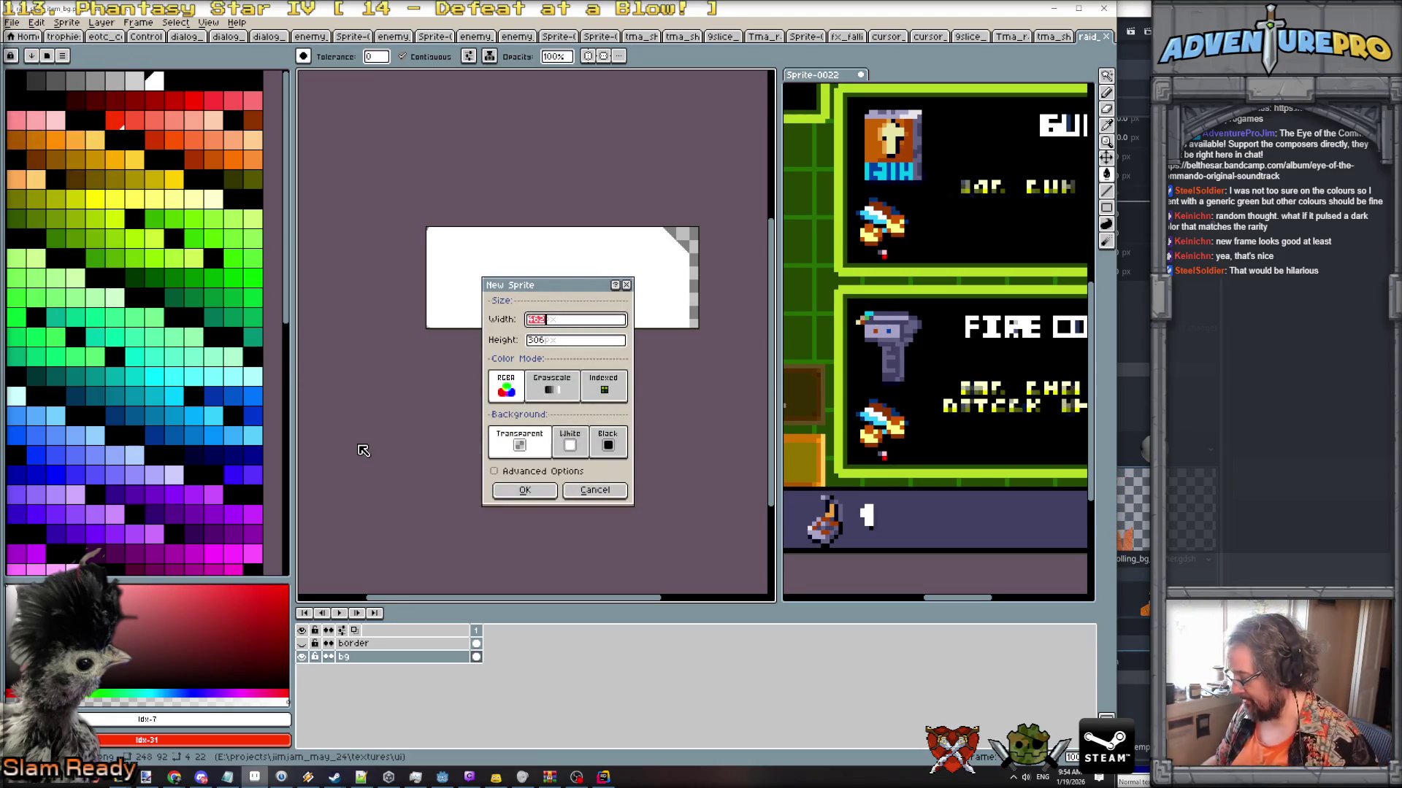
key(Tab)
text(32)
key(Return)
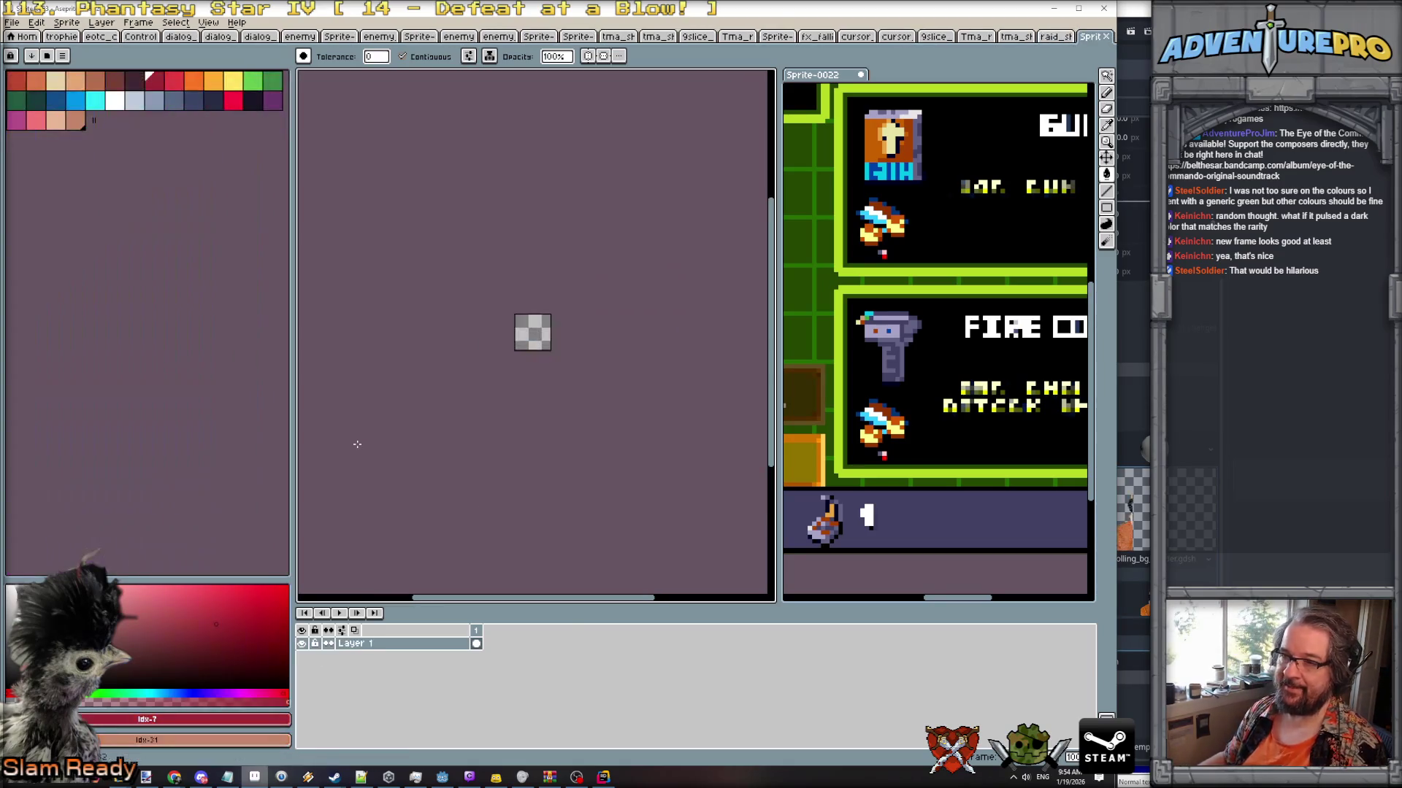
Load the gen512_eotc preset palette.
click(52, 56)
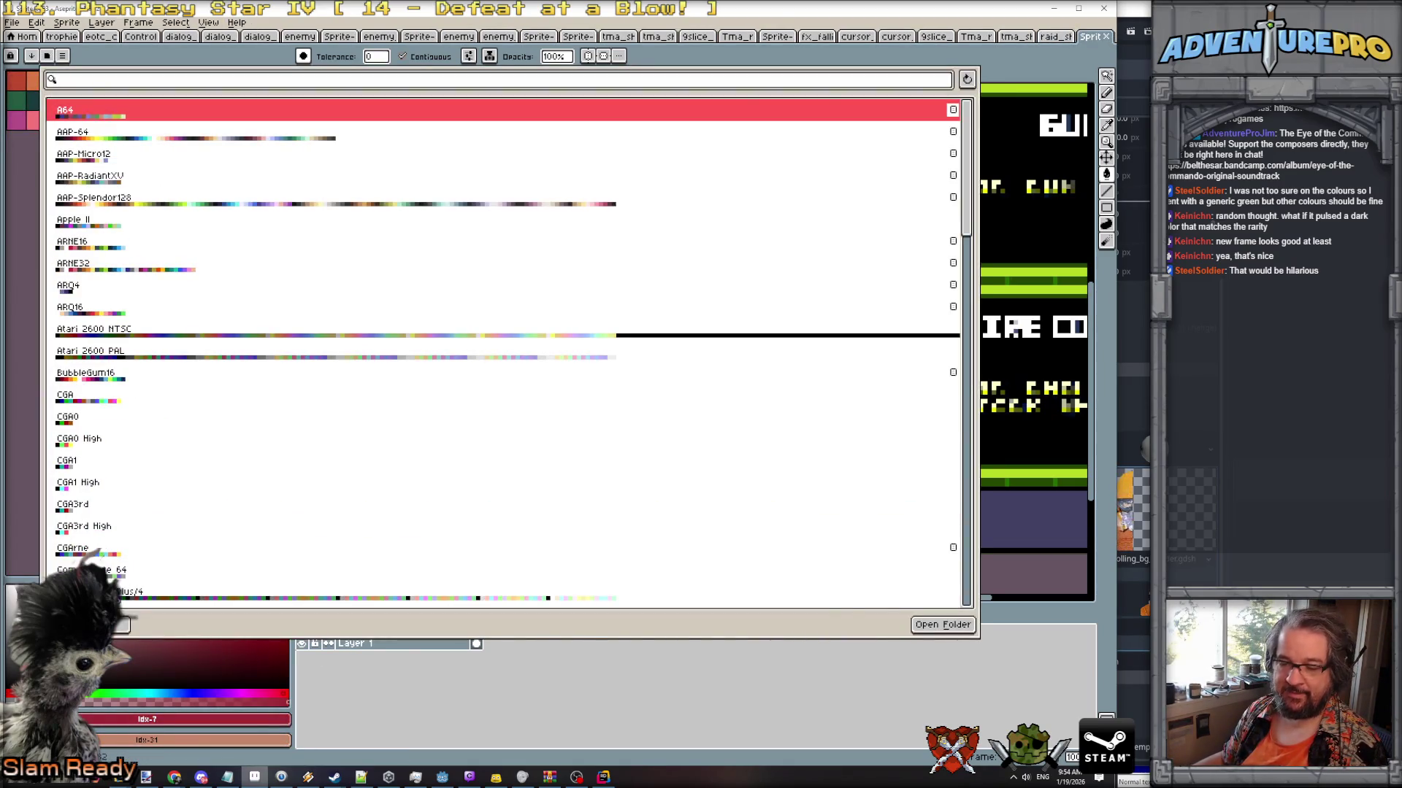
scroll(122, 502, down, 10)
scroll(128, 500, down, 4)
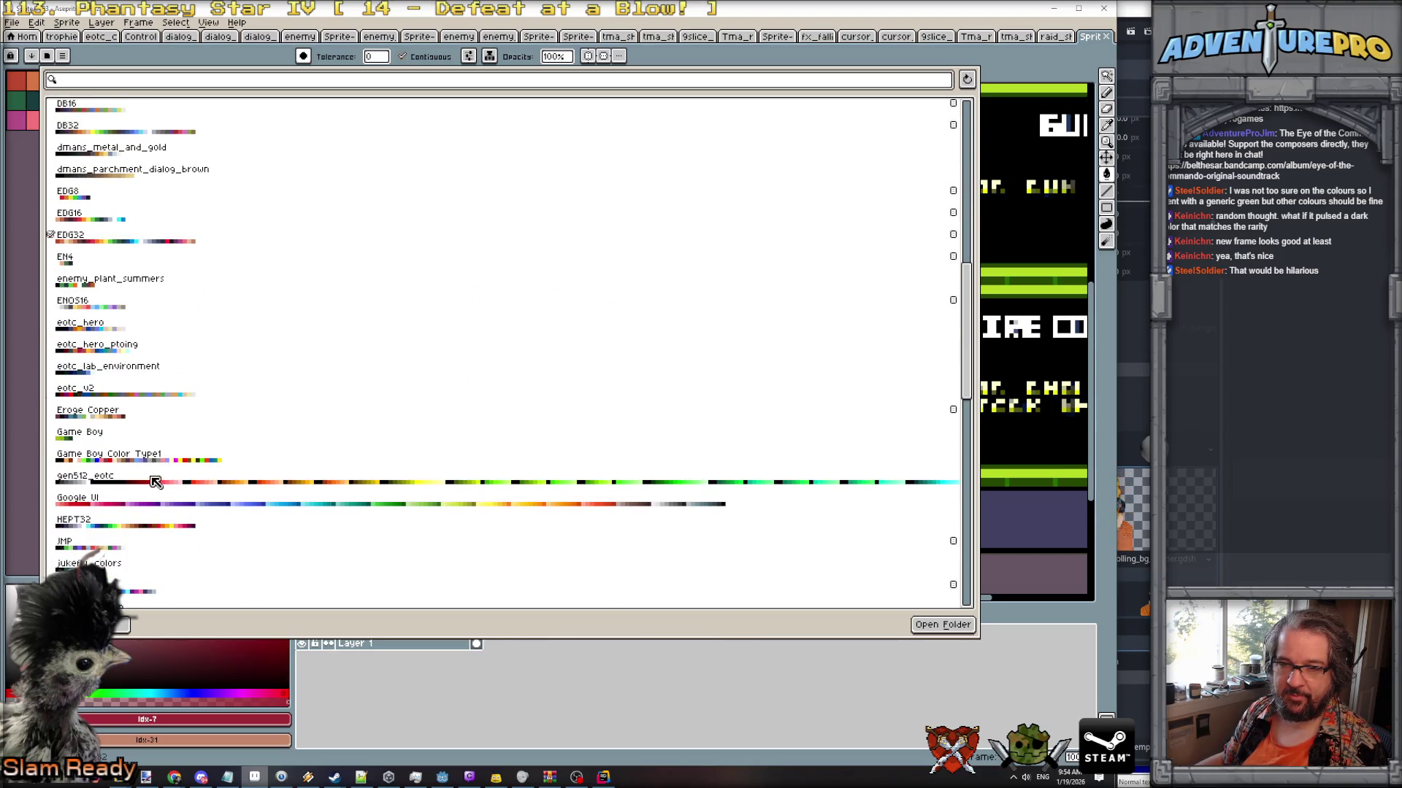
scroll(135, 486, down, 2)
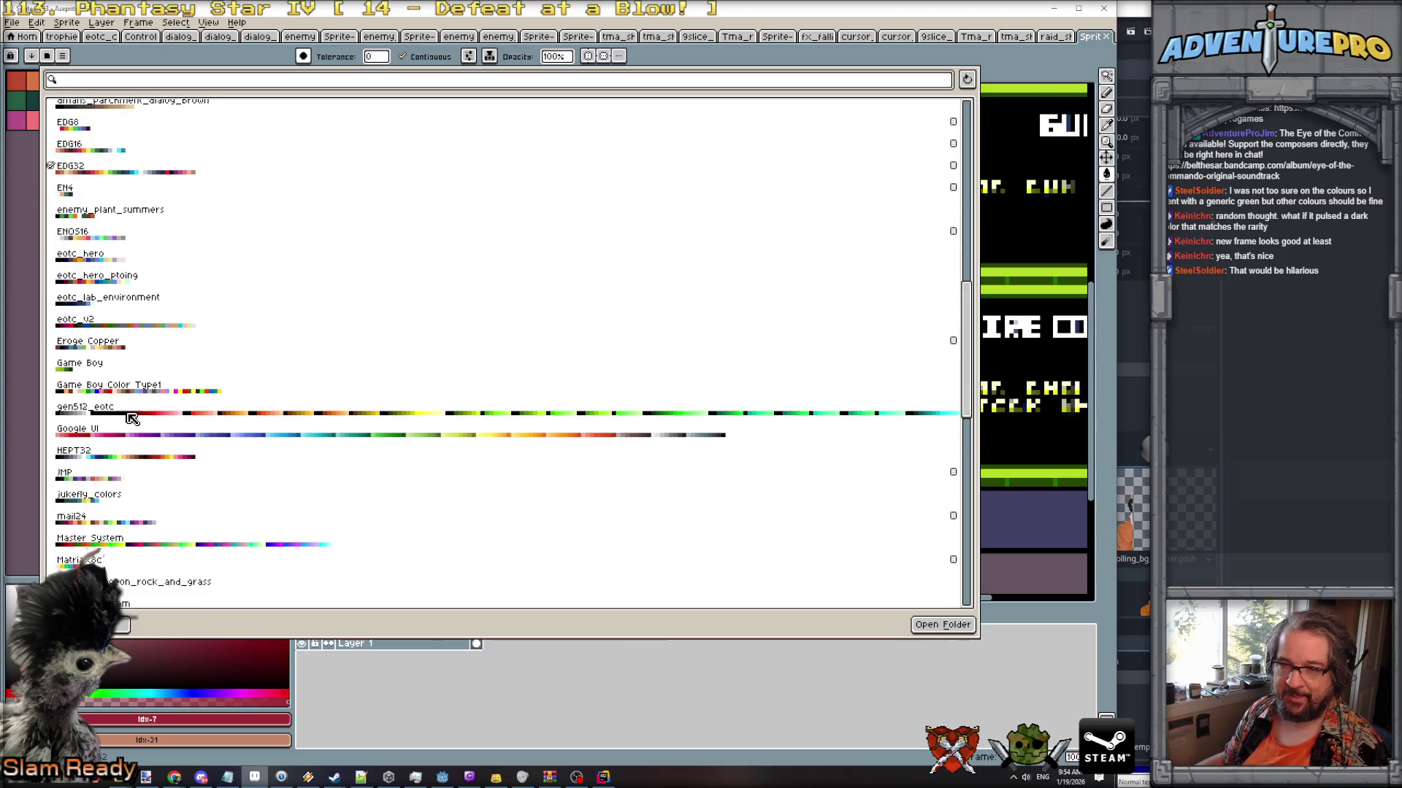
click(132, 418)
key(Escape)
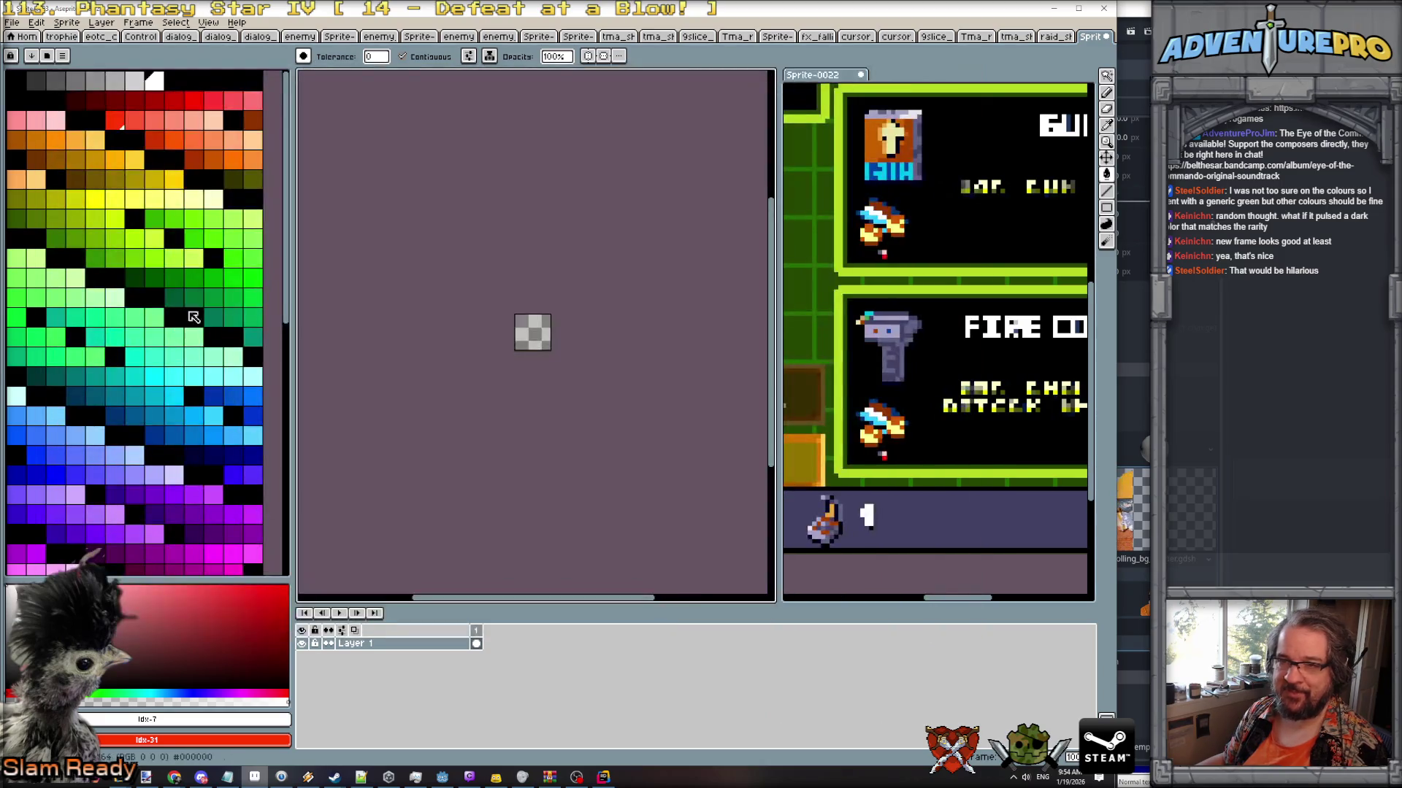
Fill the whole sprite with a dark green from the palette.
click(134, 278)
scroll(515, 336, up, 1)
click(514, 340)
Draw bright green pixel lines along the sprite's top and right edges.
scroll(503, 329, up, 1)
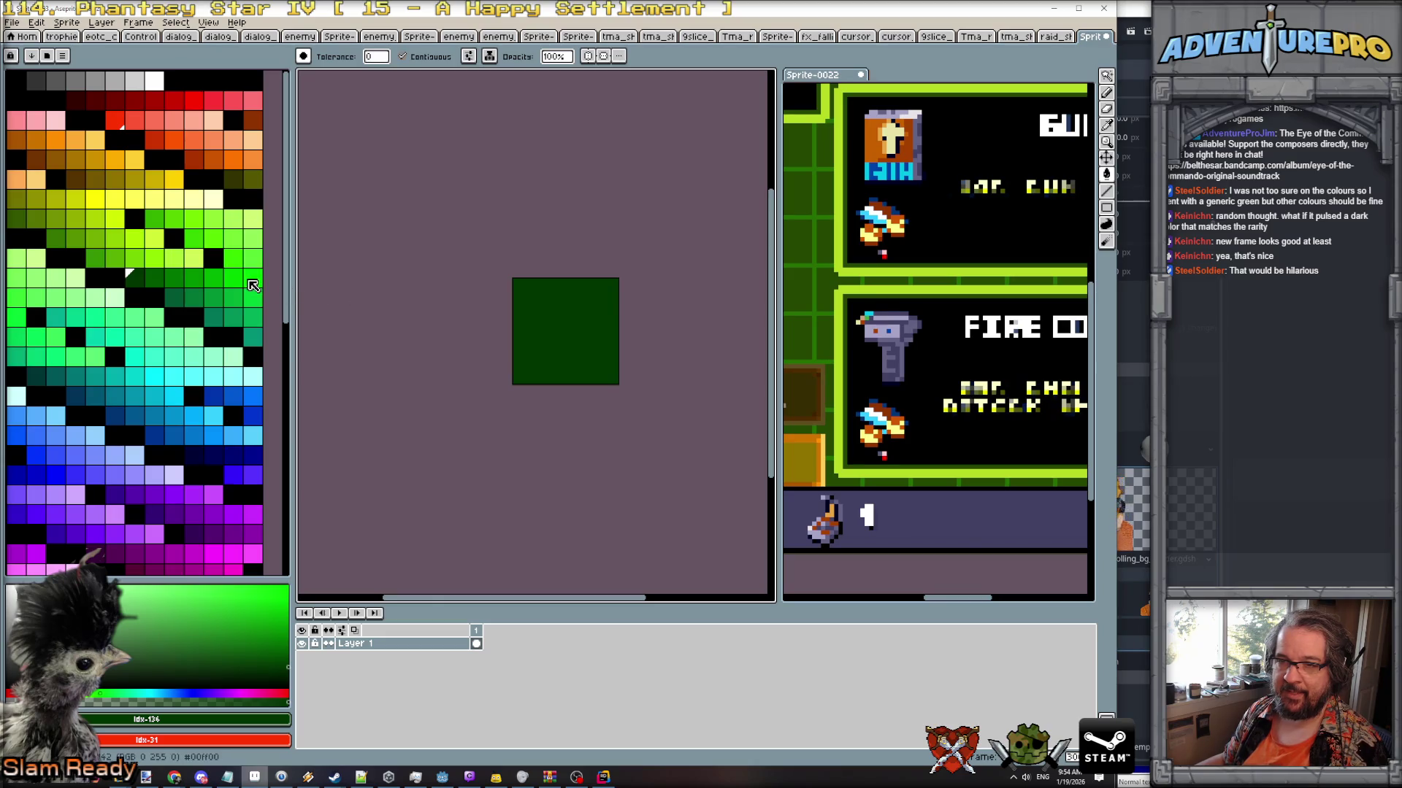
click(251, 284)
scroll(541, 296, up, 1)
key(b)
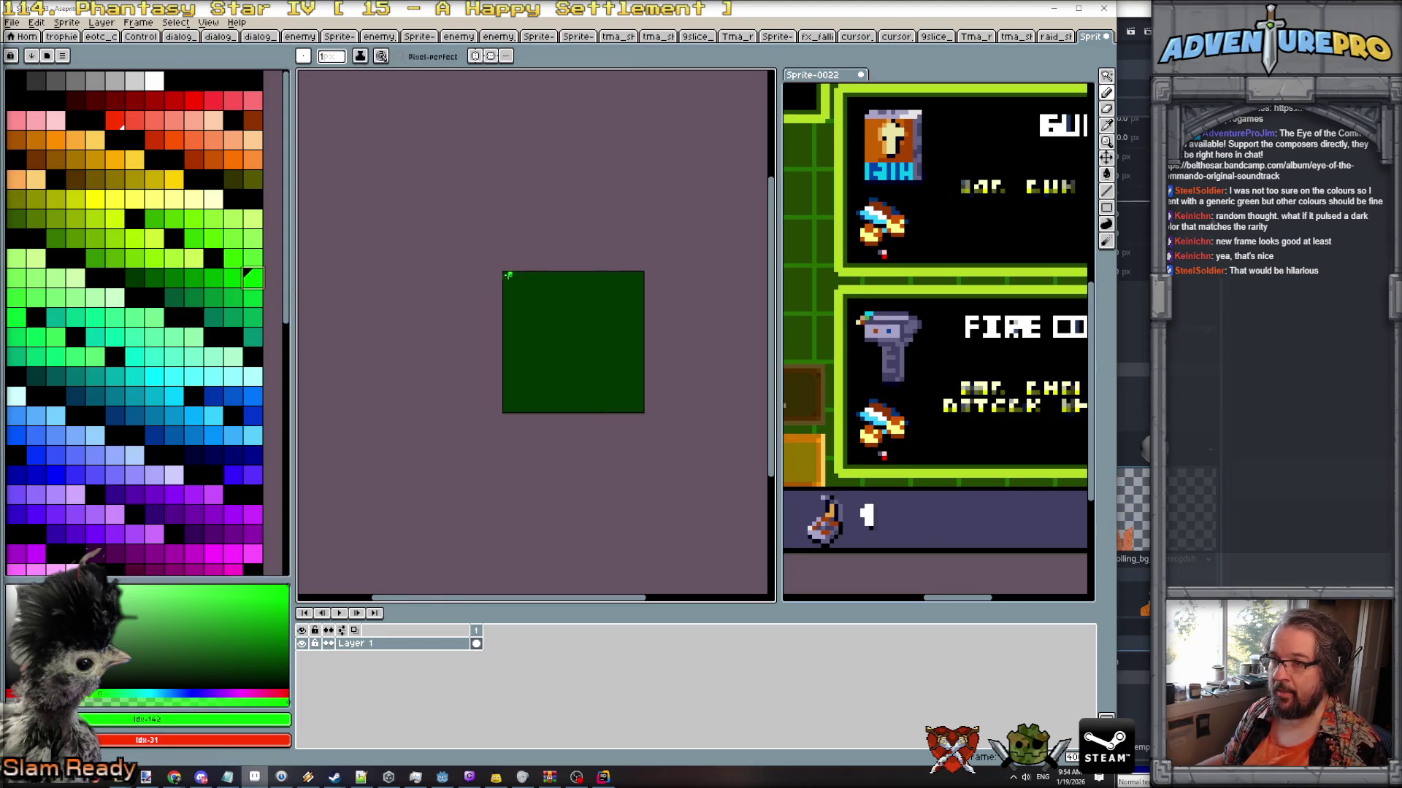
drag(504, 274, 645, 271)
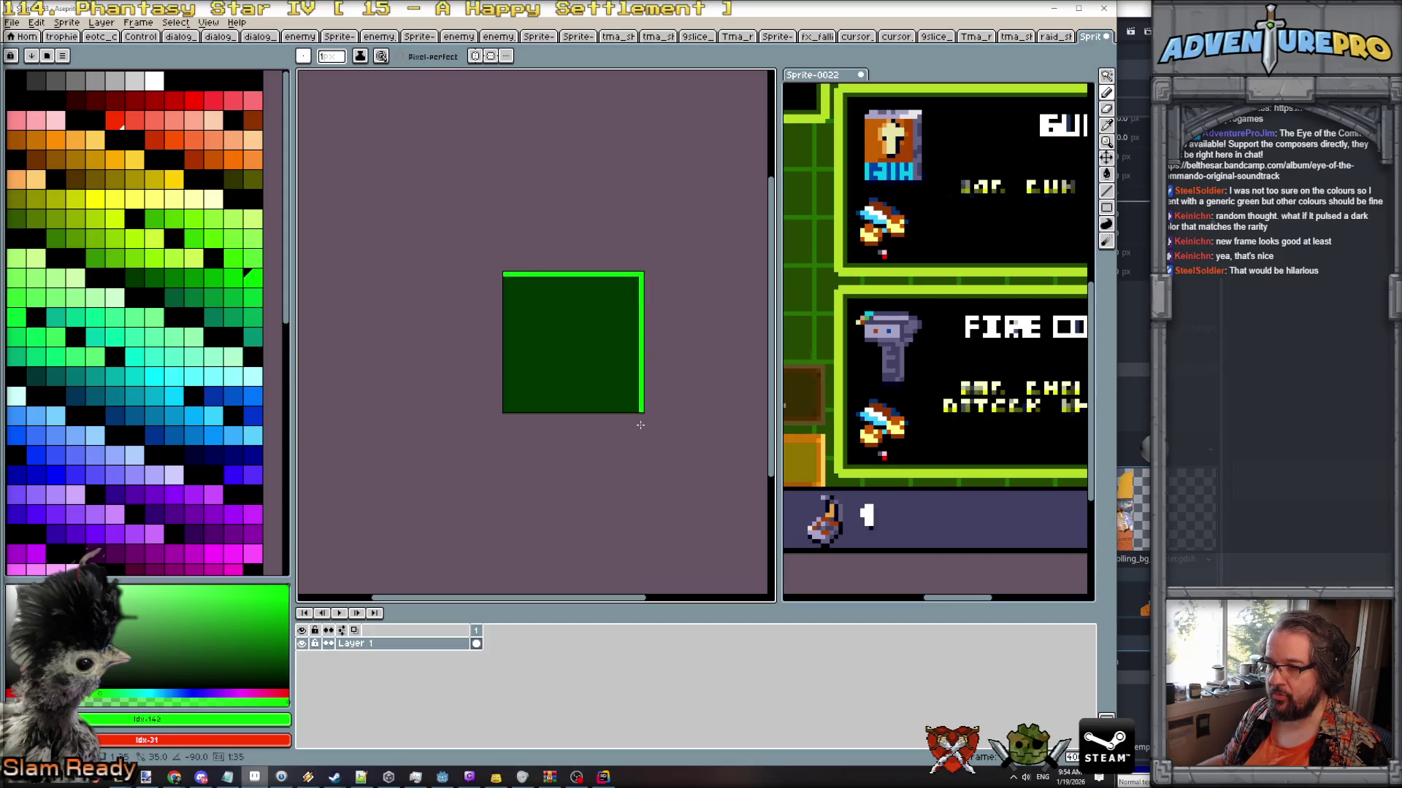
click(8, 22)
Save the sprite as PNG file raid_shop_scroll in the UI textures folder, then return to Godot.
click(44, 86)
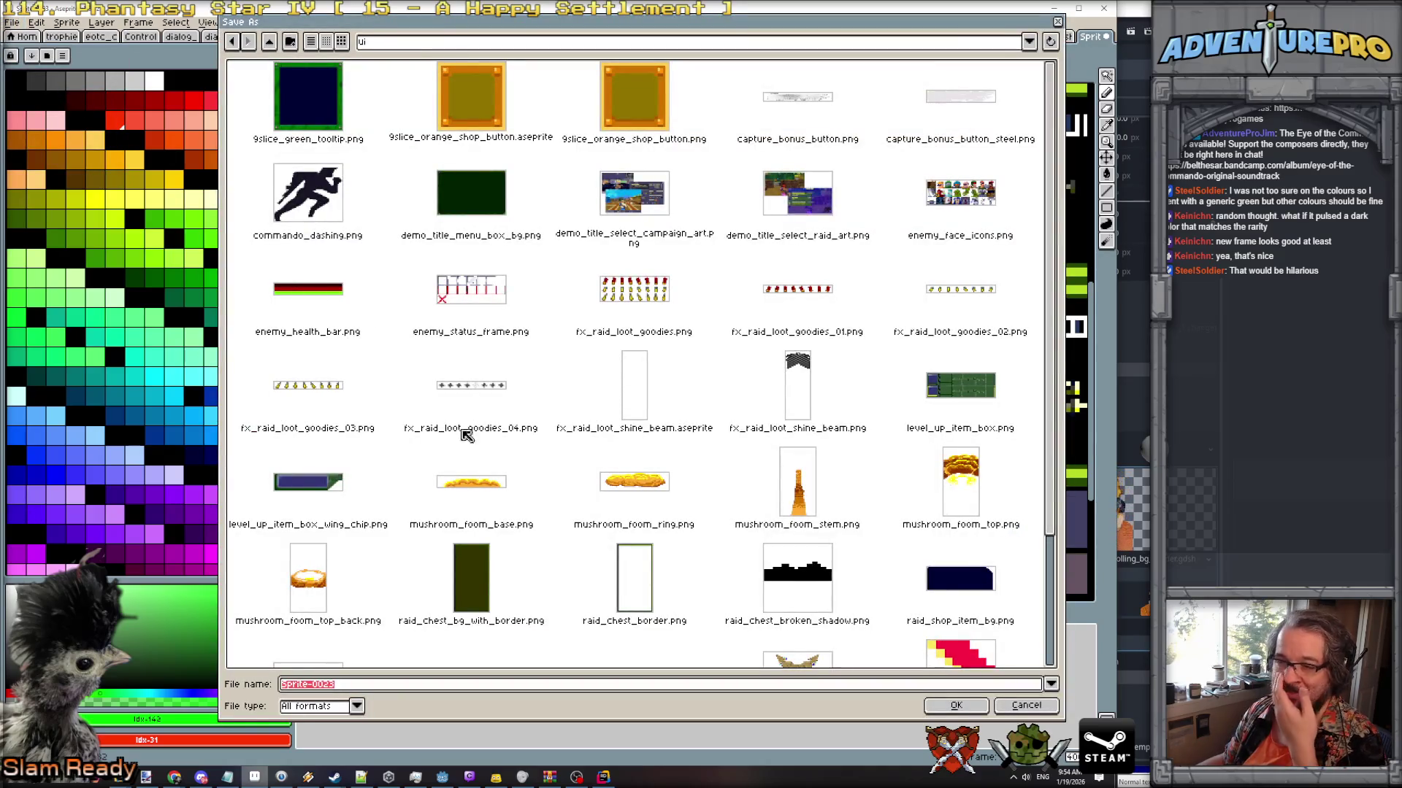
click(356, 706)
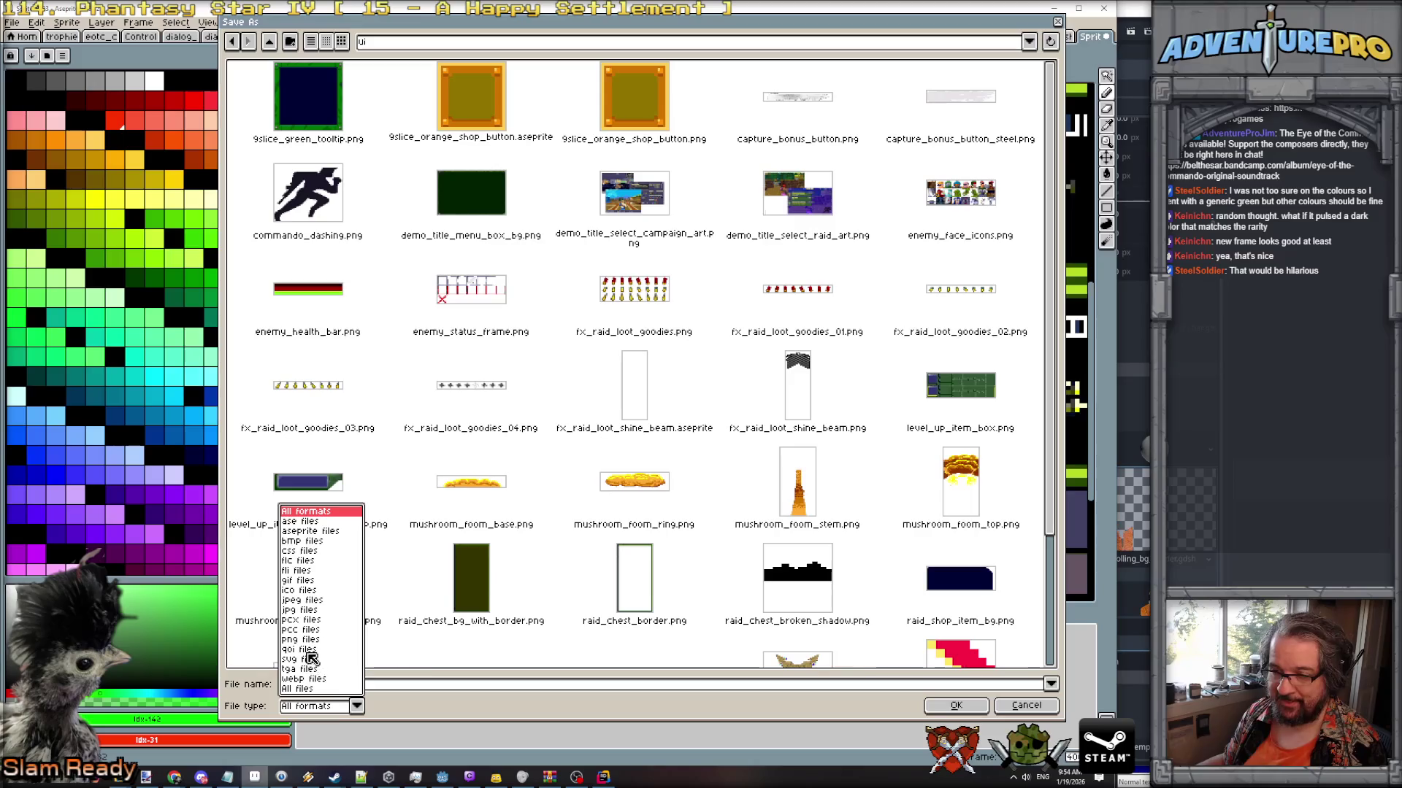
click(310, 639)
click(285, 685)
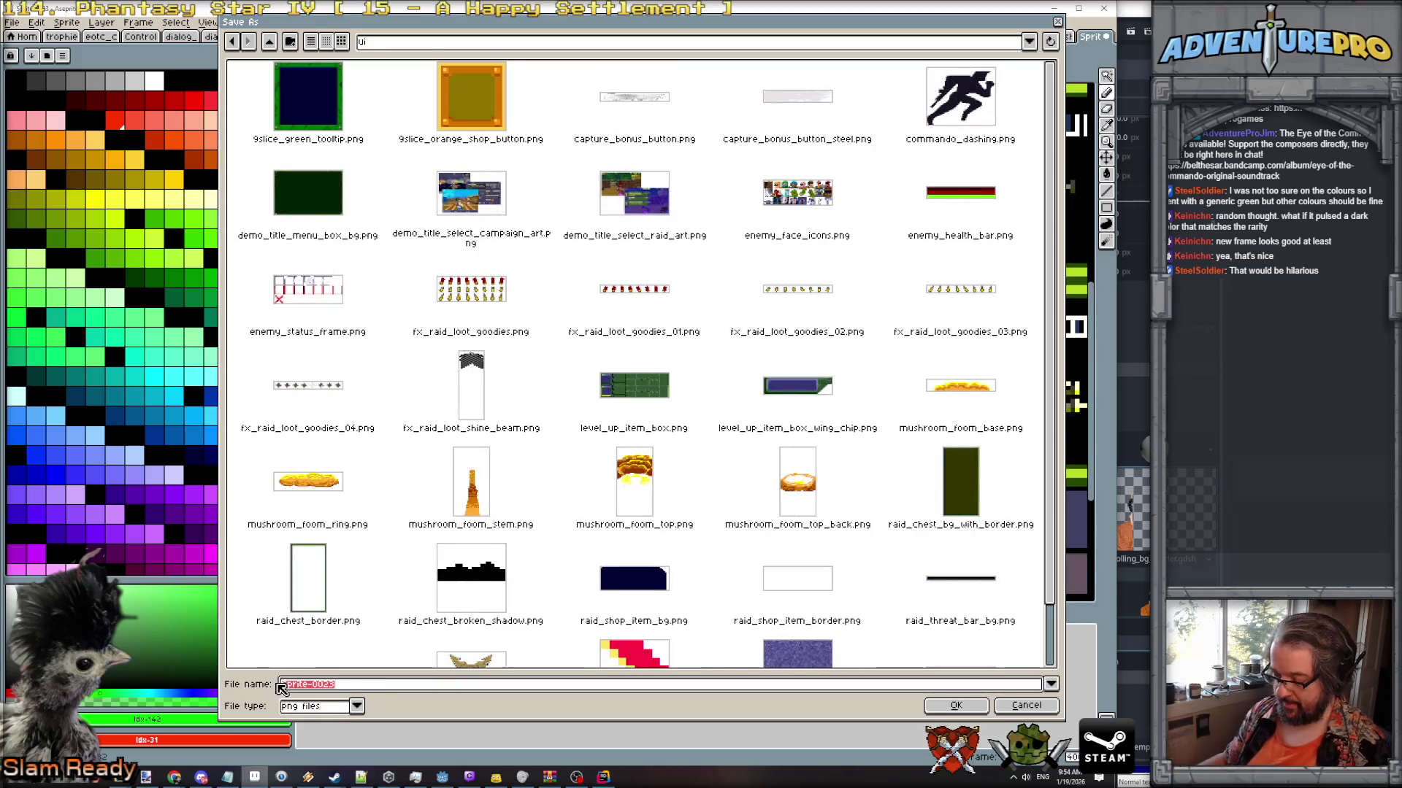
text(raid_shop_scroll)
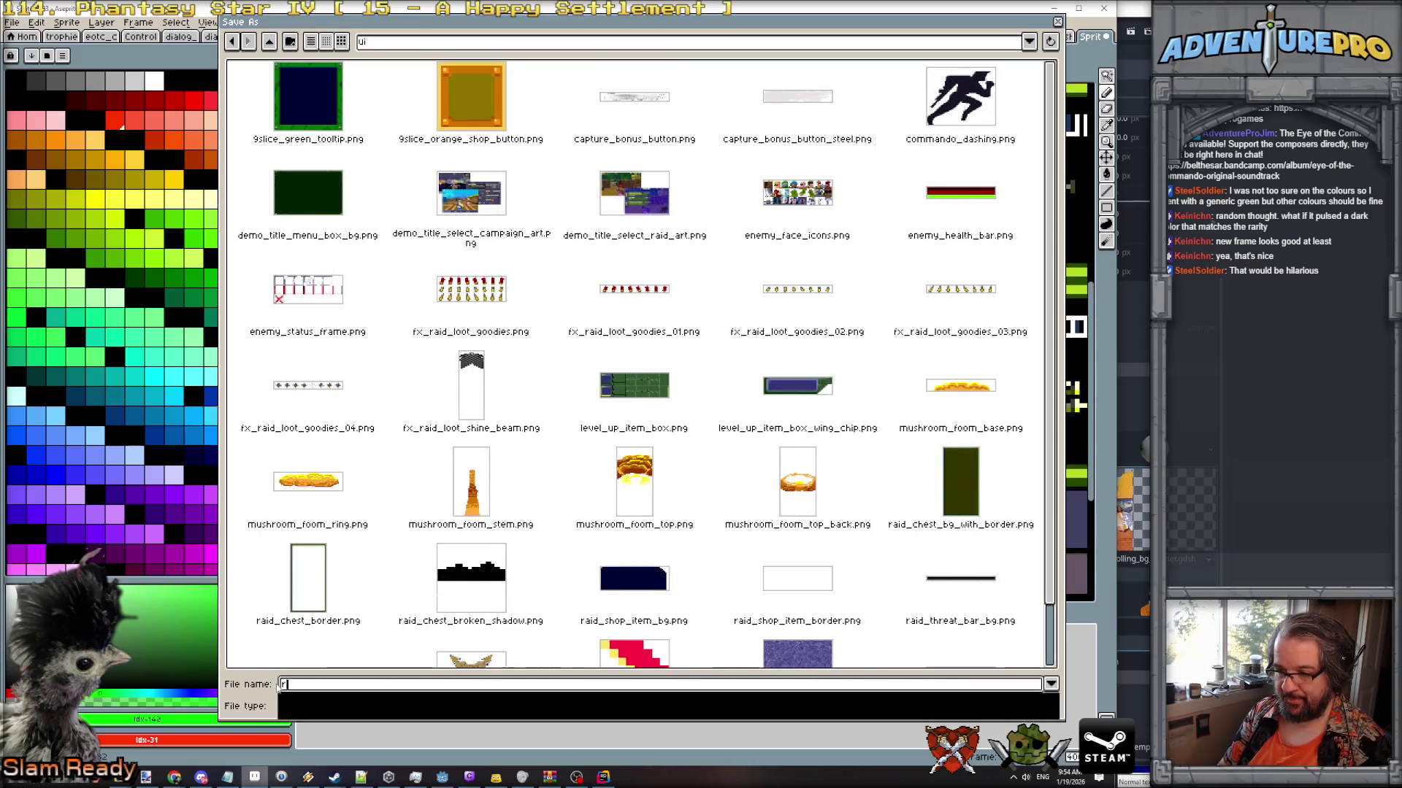
text(i)
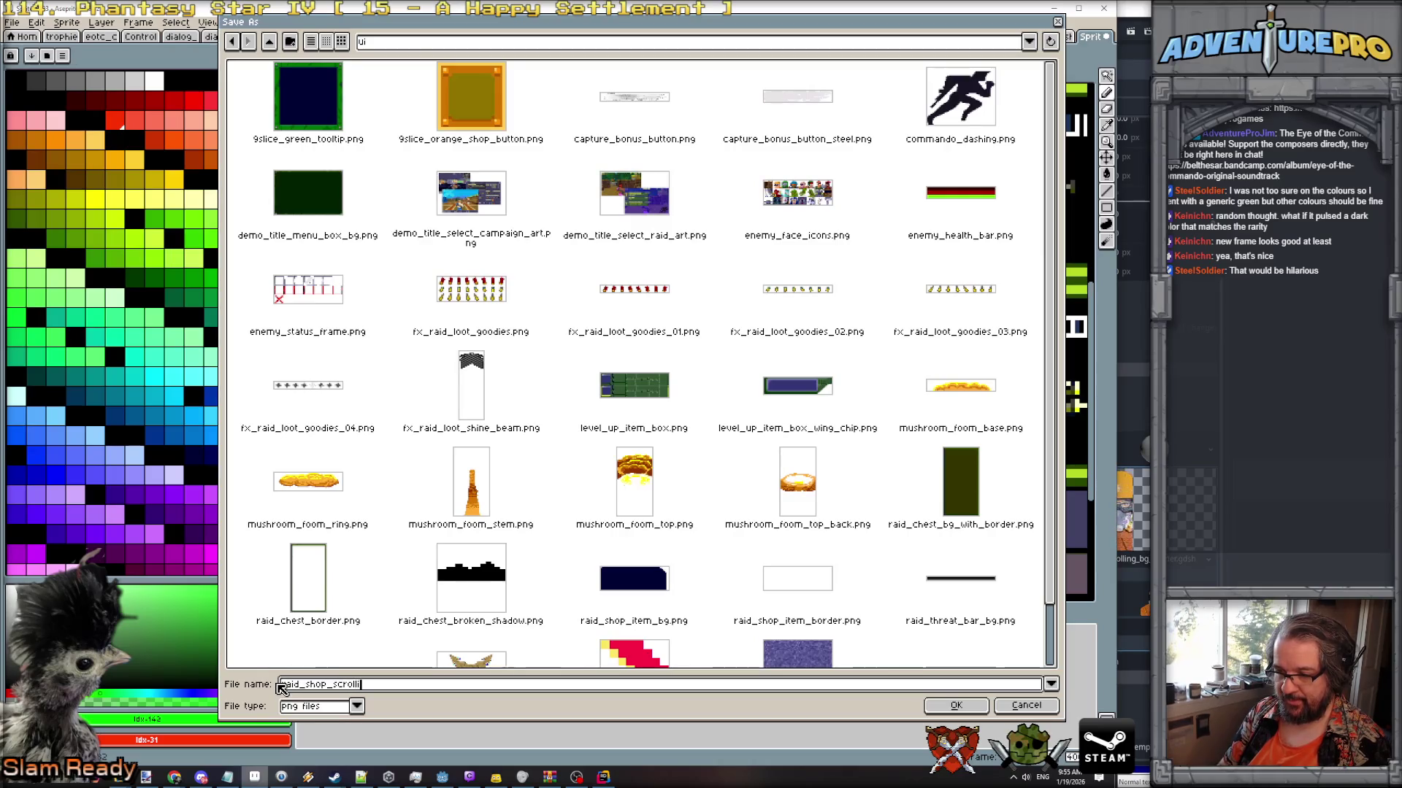
key(Return)
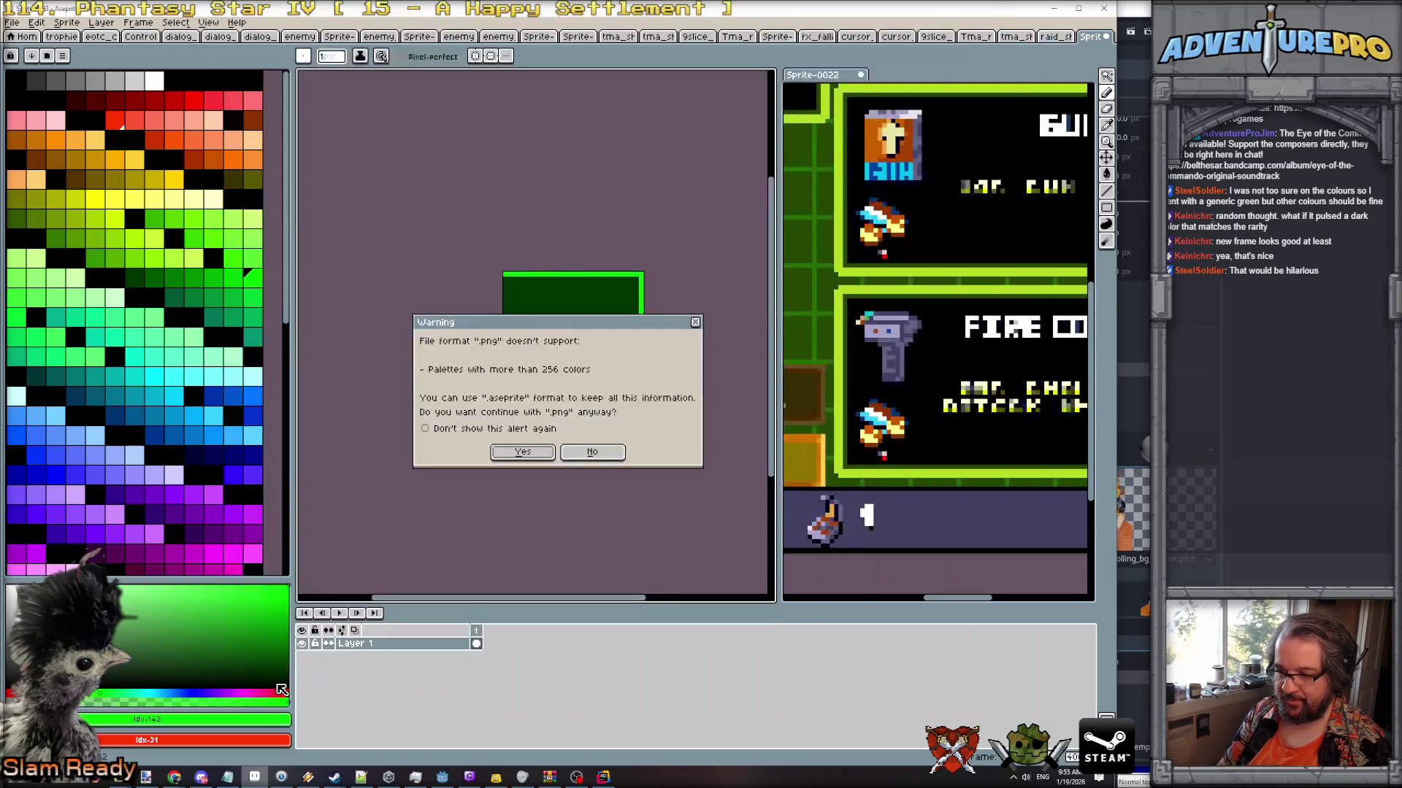
key(Return)
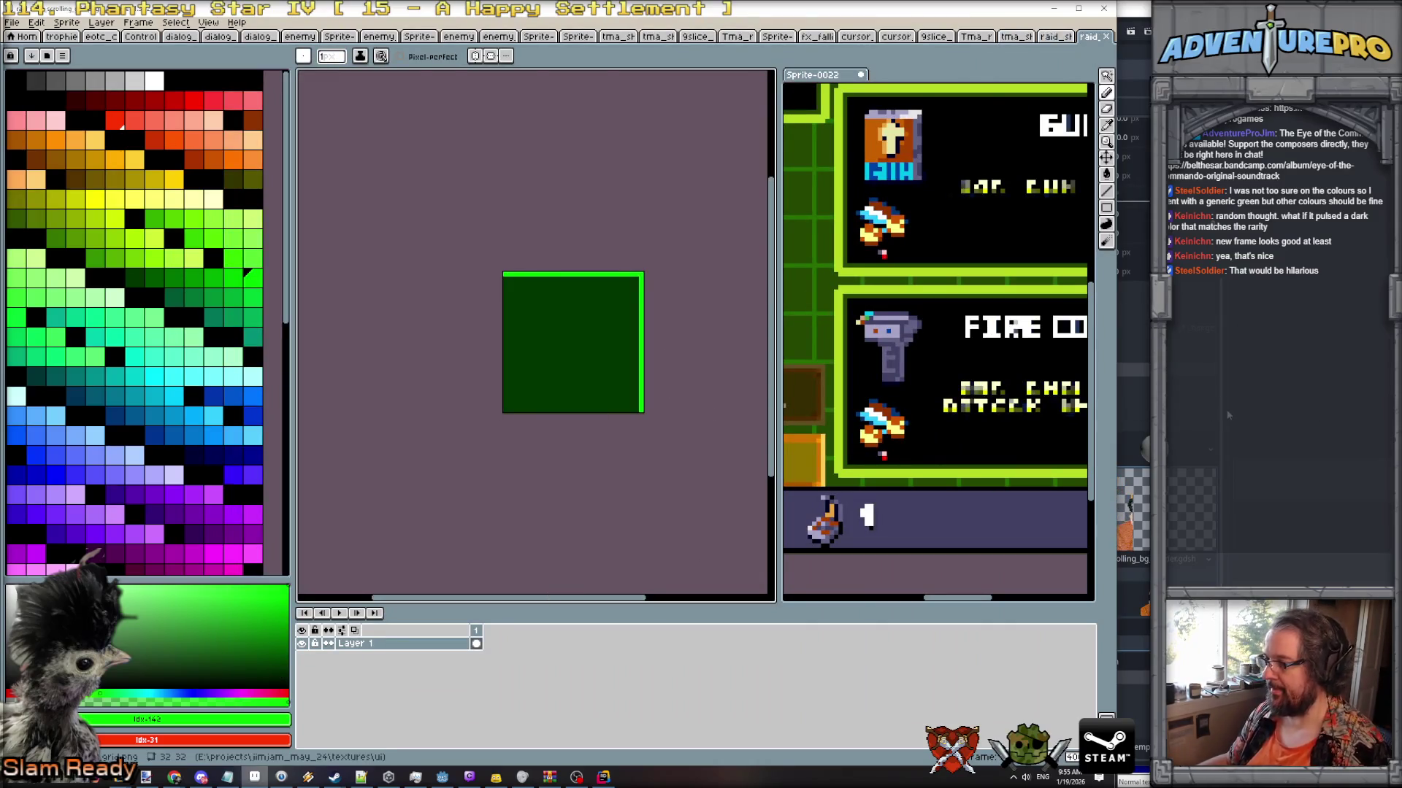
key(alt+Tab)
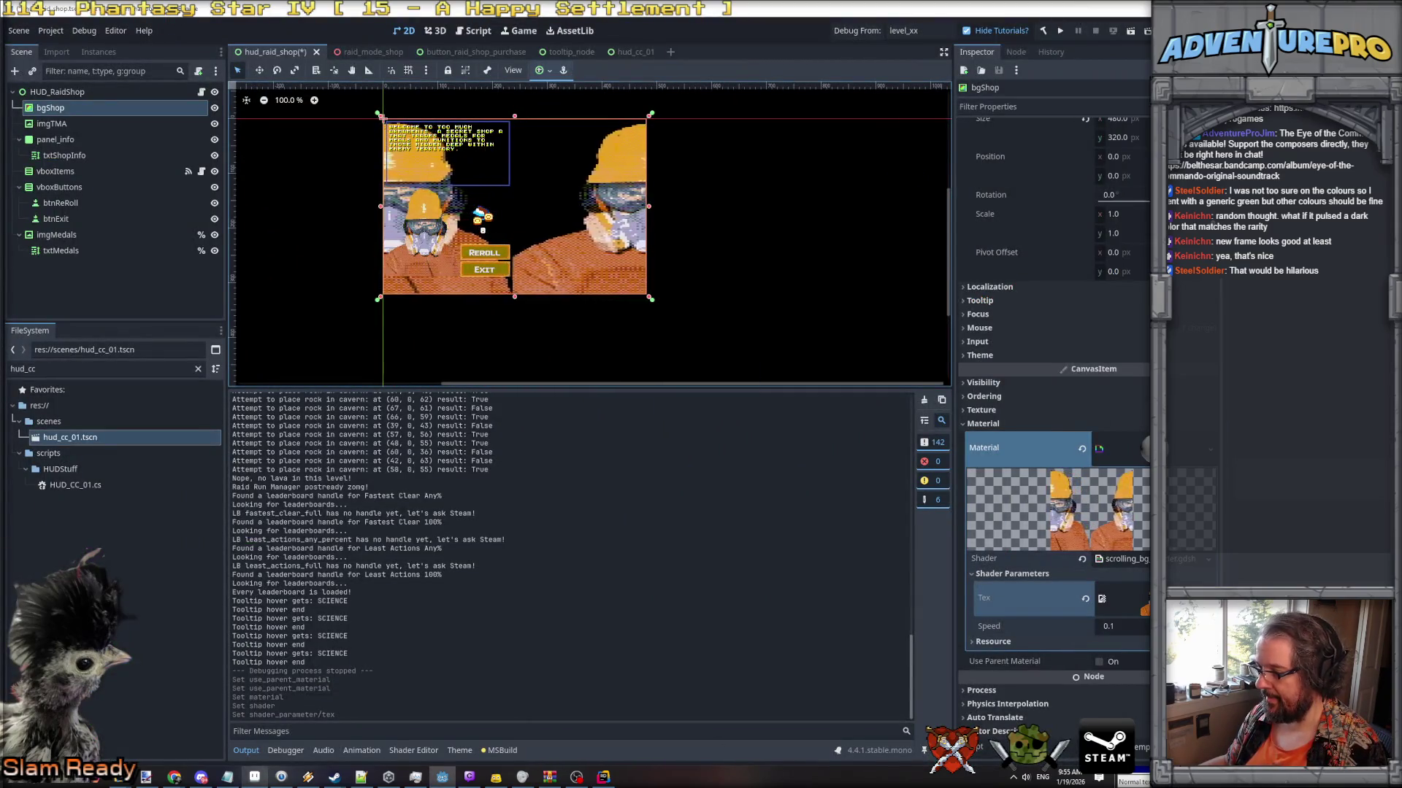
Quick Load the raid_shop_scroll texture into the shader's Tex parameter.
click(1145, 599)
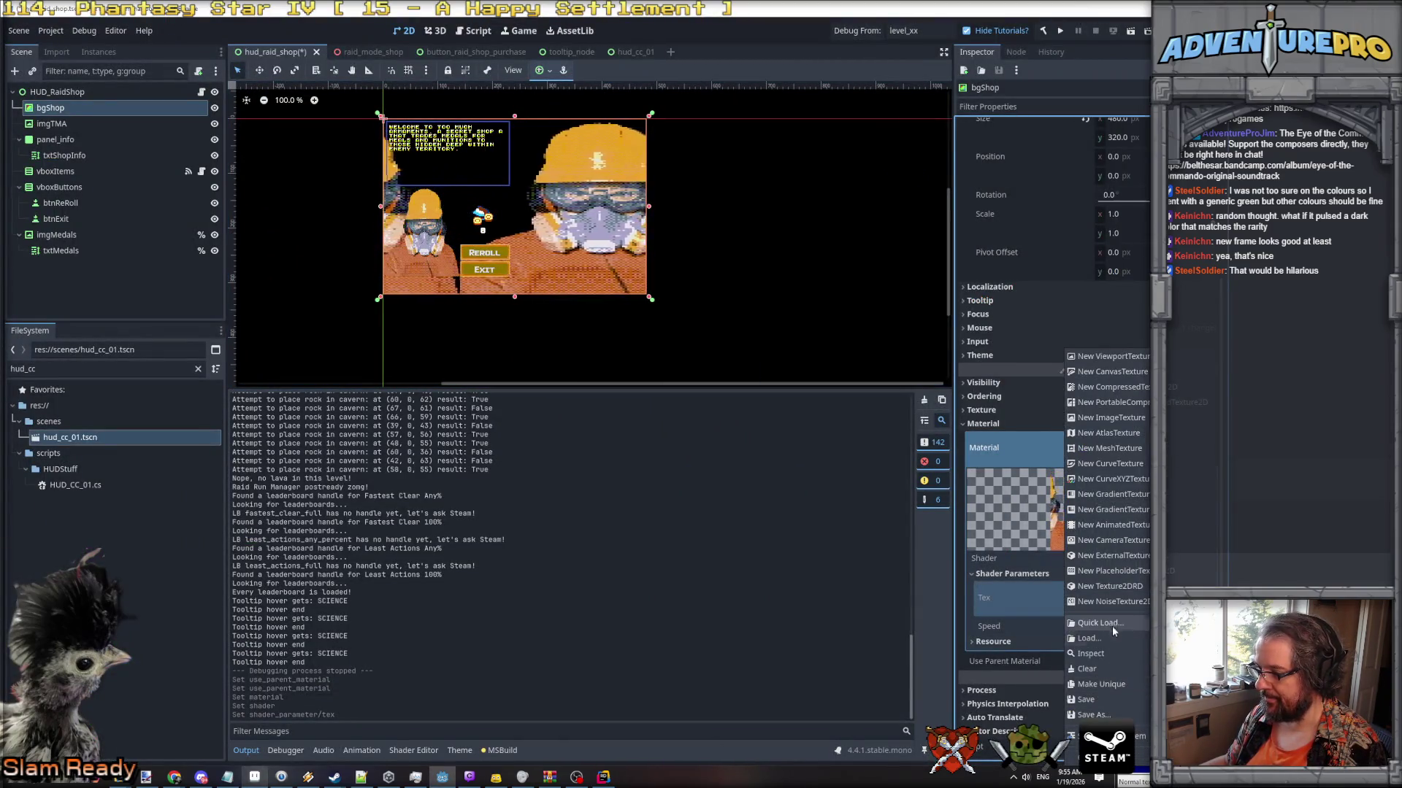
click(1113, 626)
text(raod)
key(BackSpace)
key(BackSpace)
text(id)
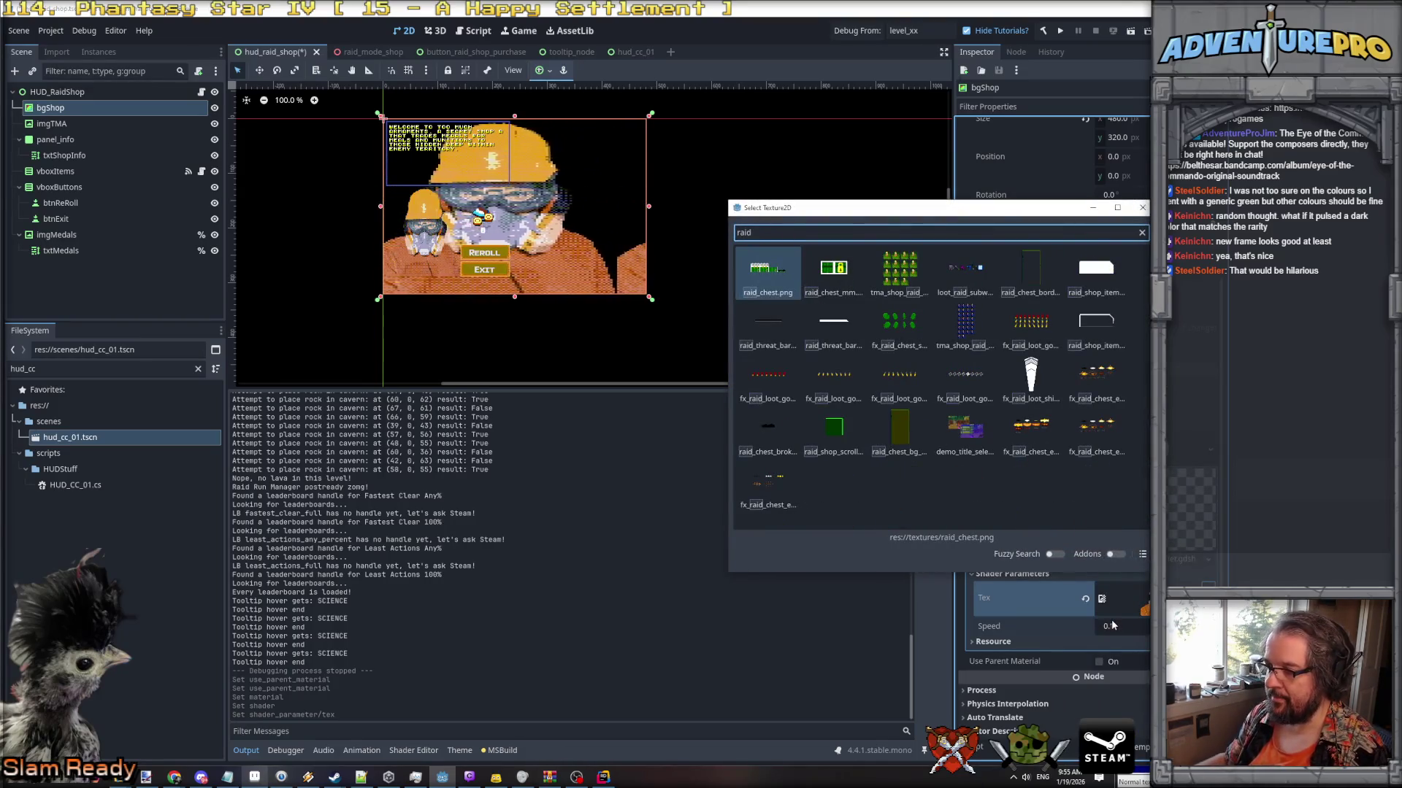
double_click(833, 427)
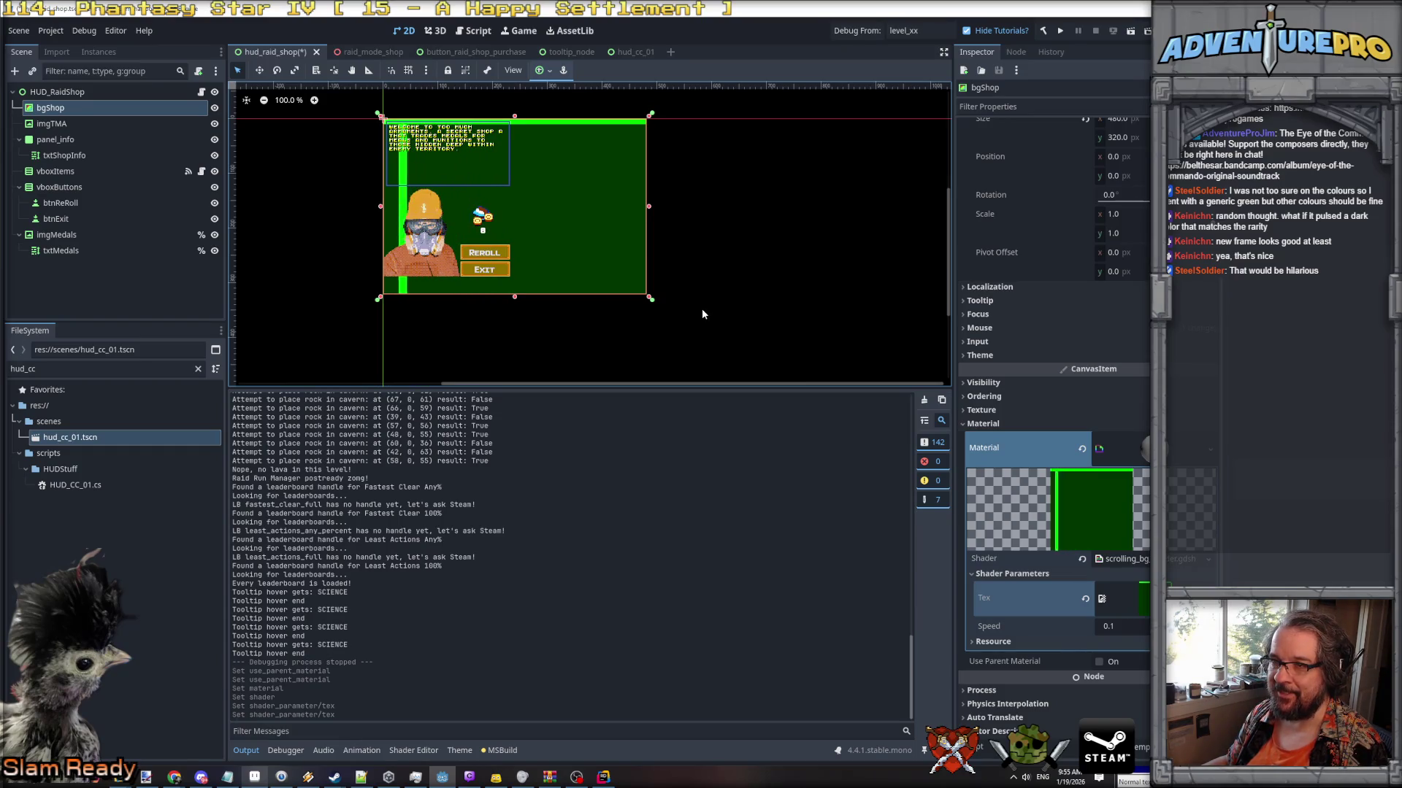
Set the shader's Speed parameter to 0 to stop the scrolling.
click(1122, 626)
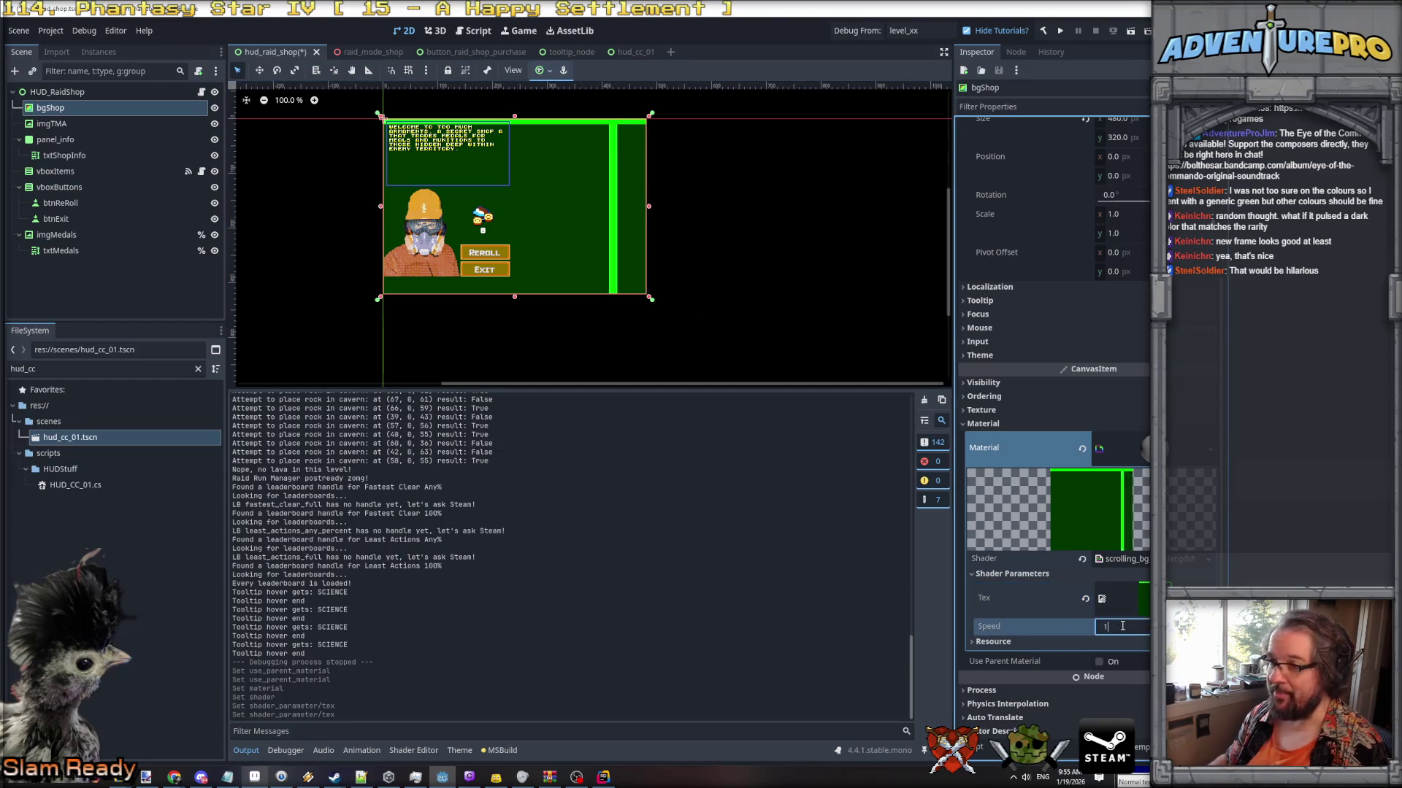
key(Return)
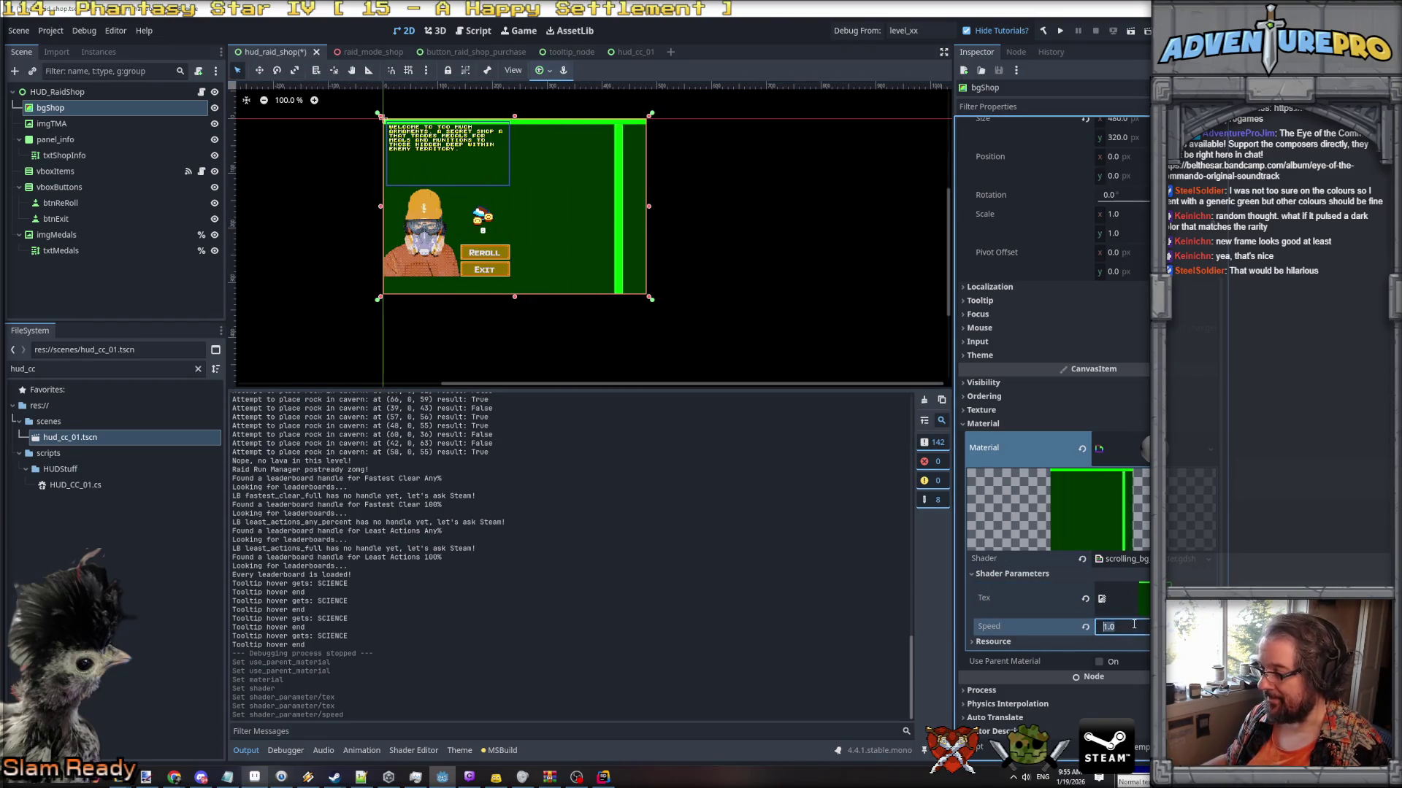
text(0)
key(Return)
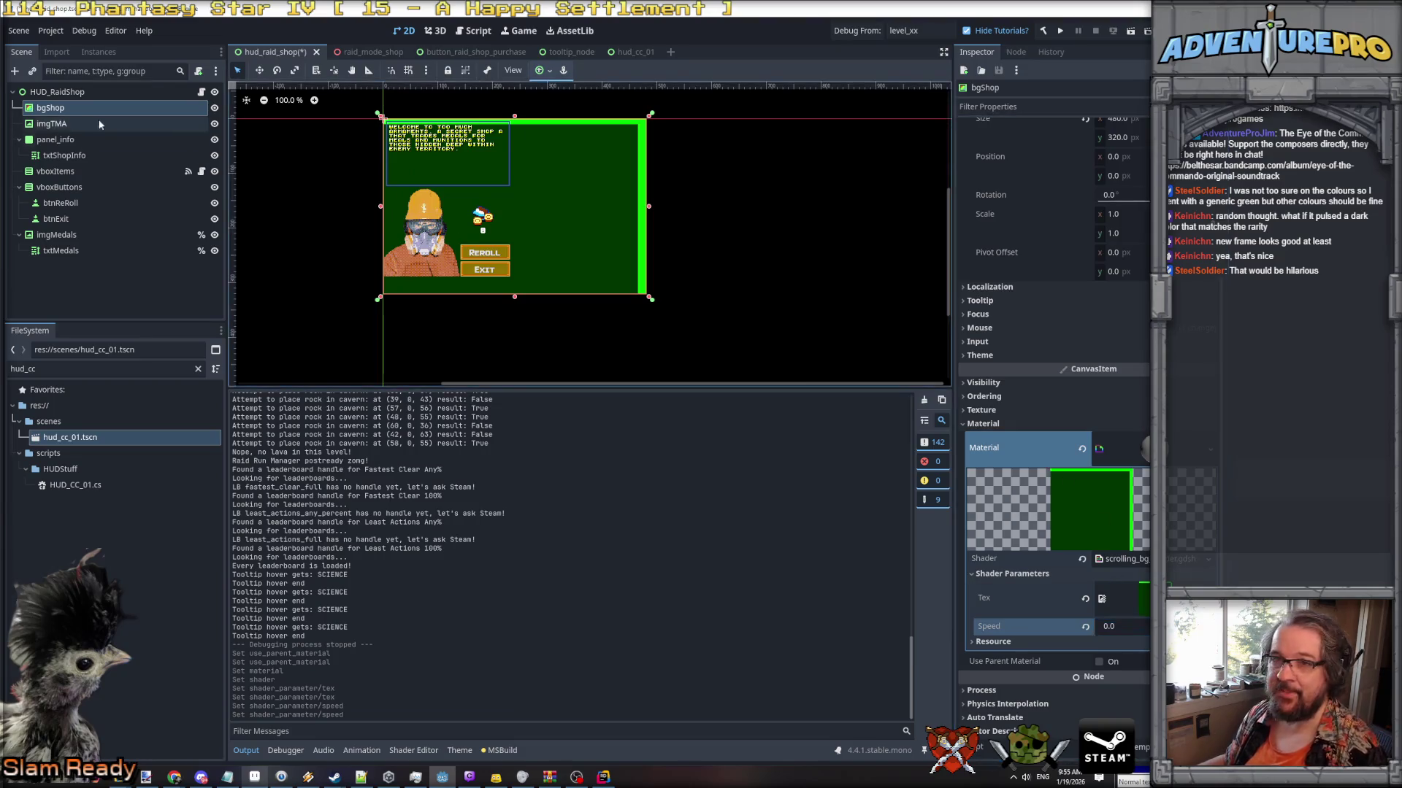
click(126, 110)
Filter the Inspector for 'repe' and set bgShop's CanvasItem texture Repeat to Enabled.
scroll(1086, 232, up, 5)
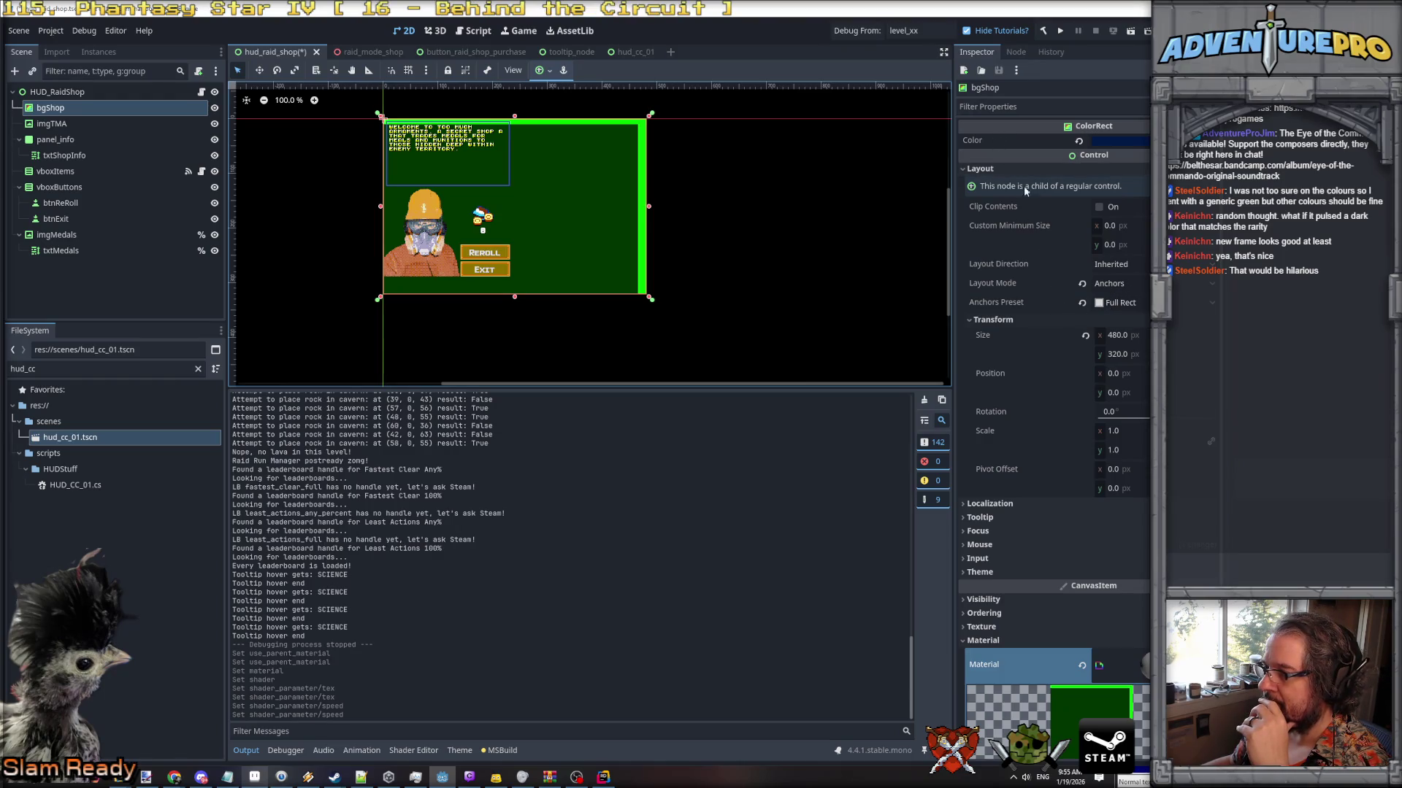
scroll(1026, 292, down, 4)
scroll(1012, 430, up, 4)
click(1038, 107)
text(repe)
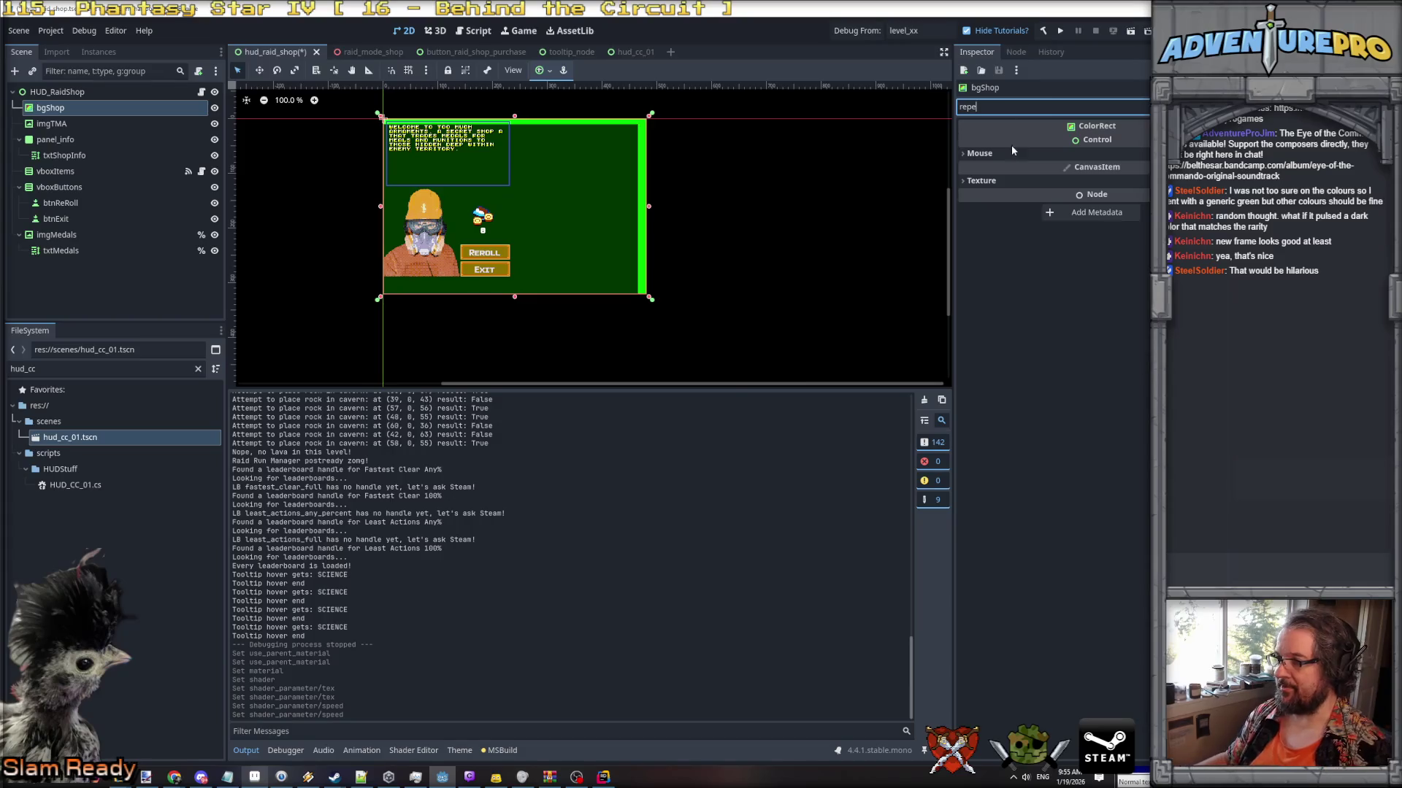
click(1022, 180)
click(1135, 197)
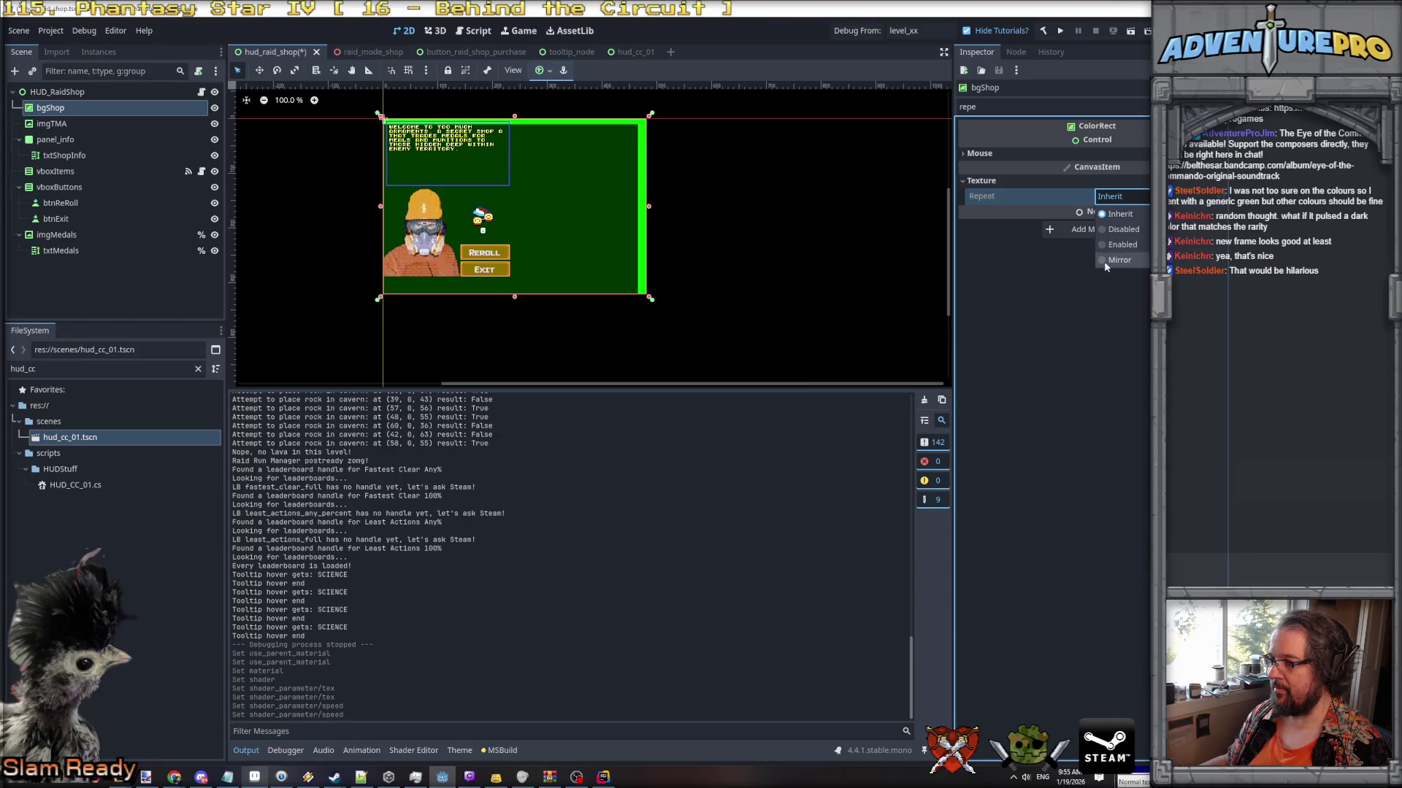
click(1104, 263)
click(1121, 196)
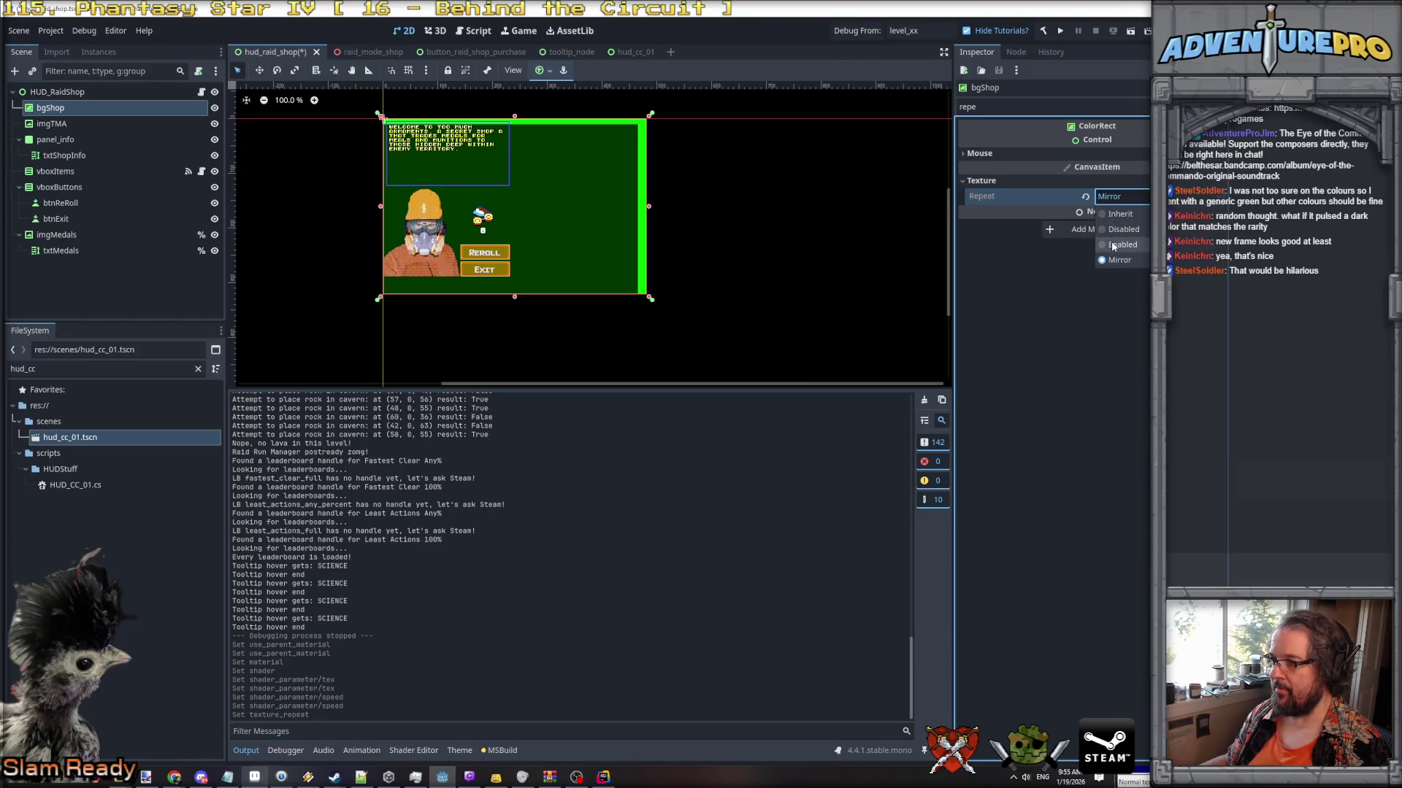
click(1121, 245)
click(1005, 111)
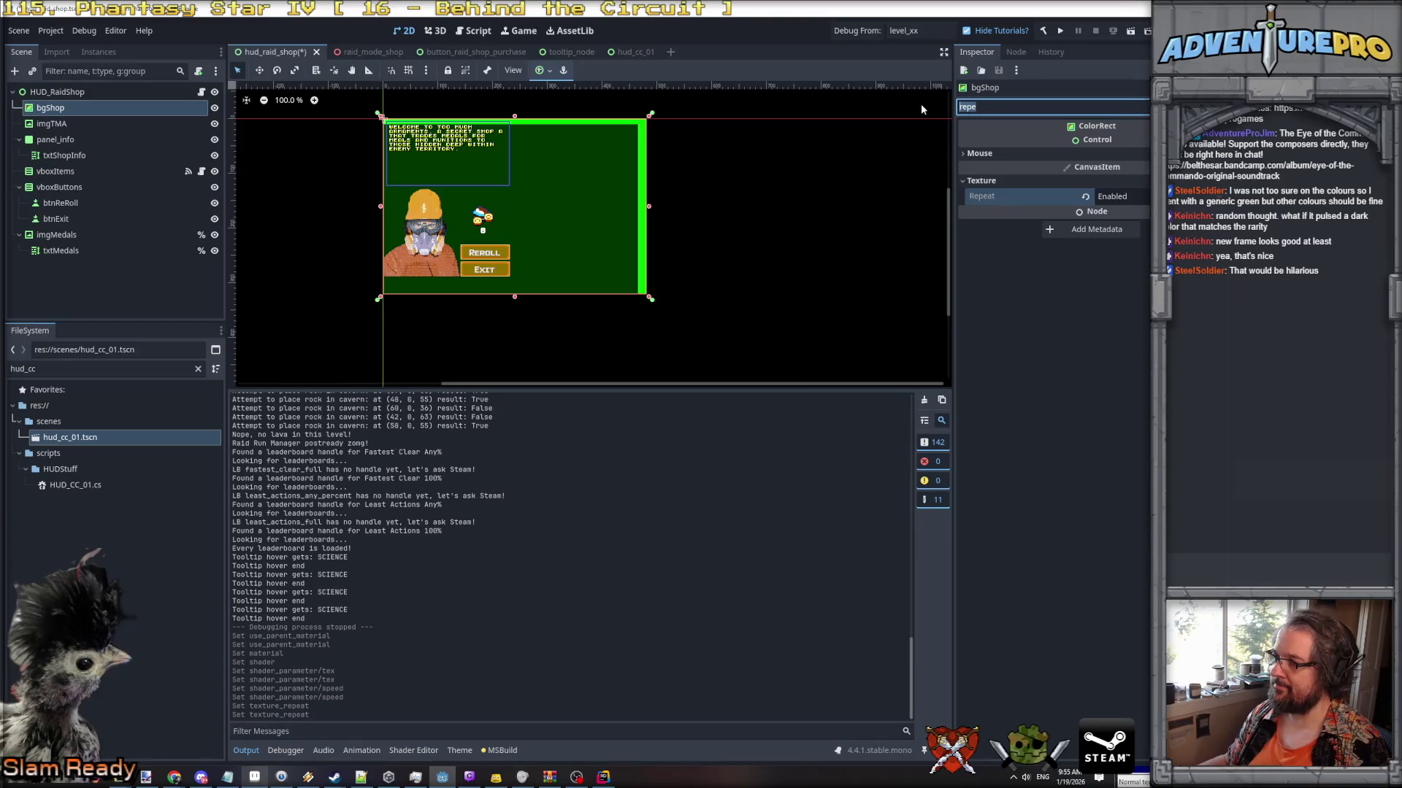
key(BackSpace)
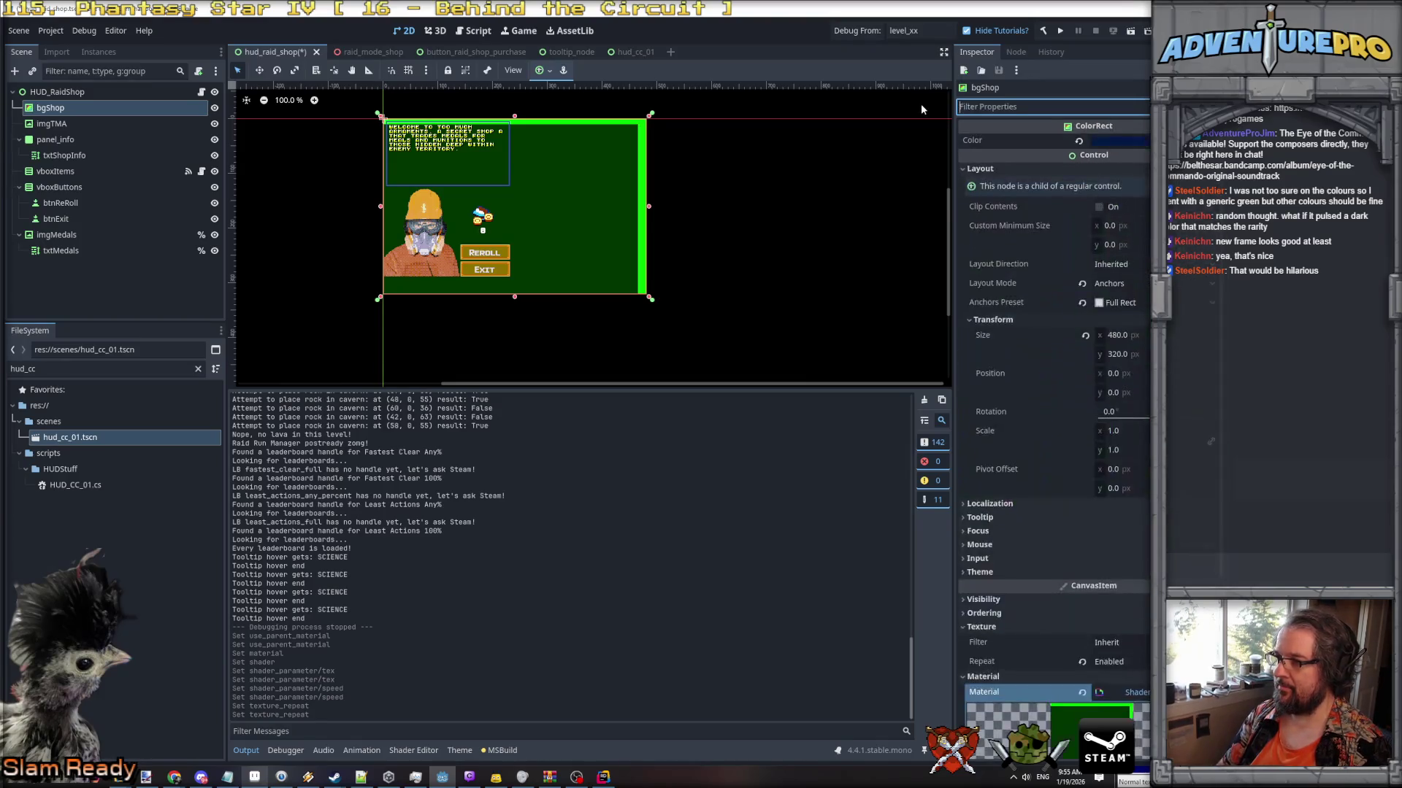
scroll(1021, 286, down, 3)
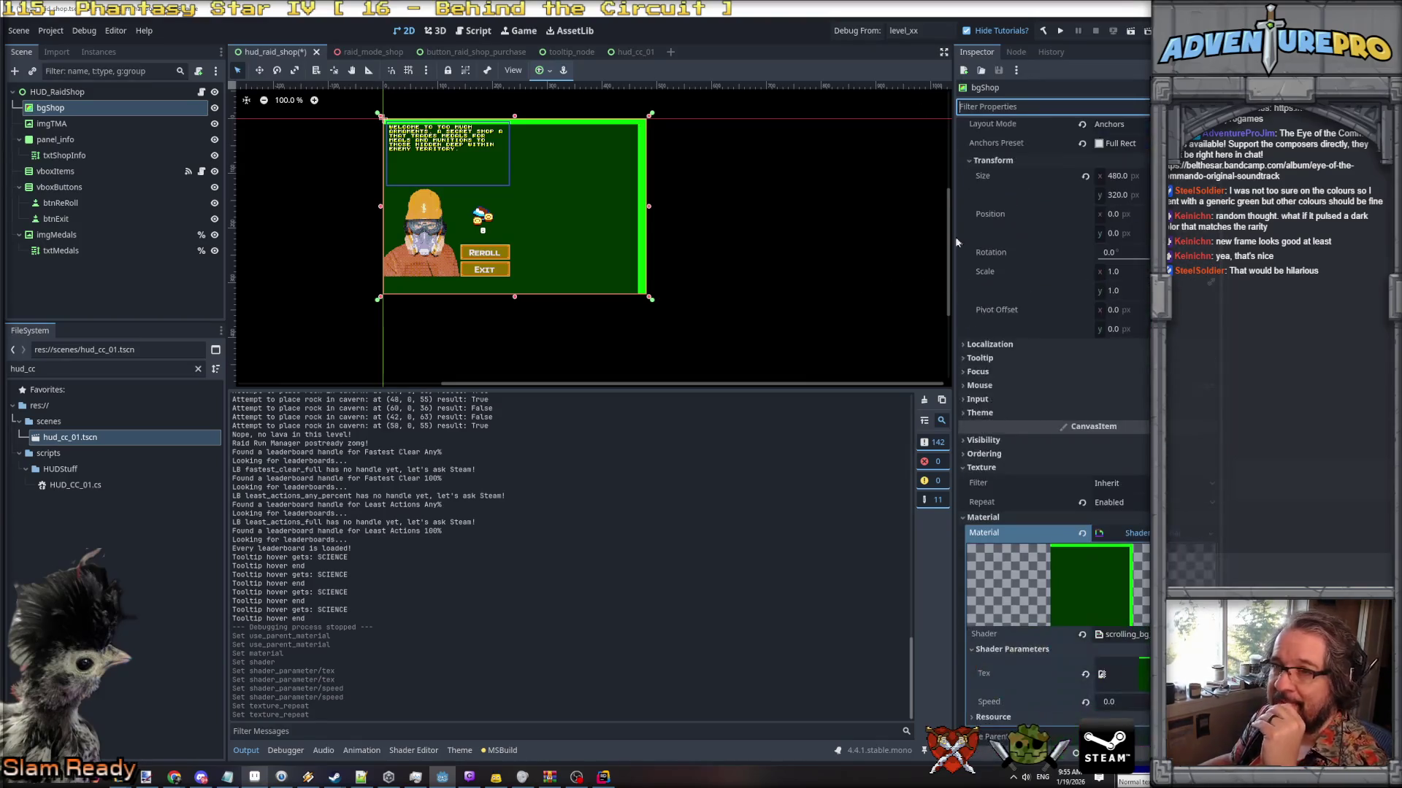
click(624, 52)
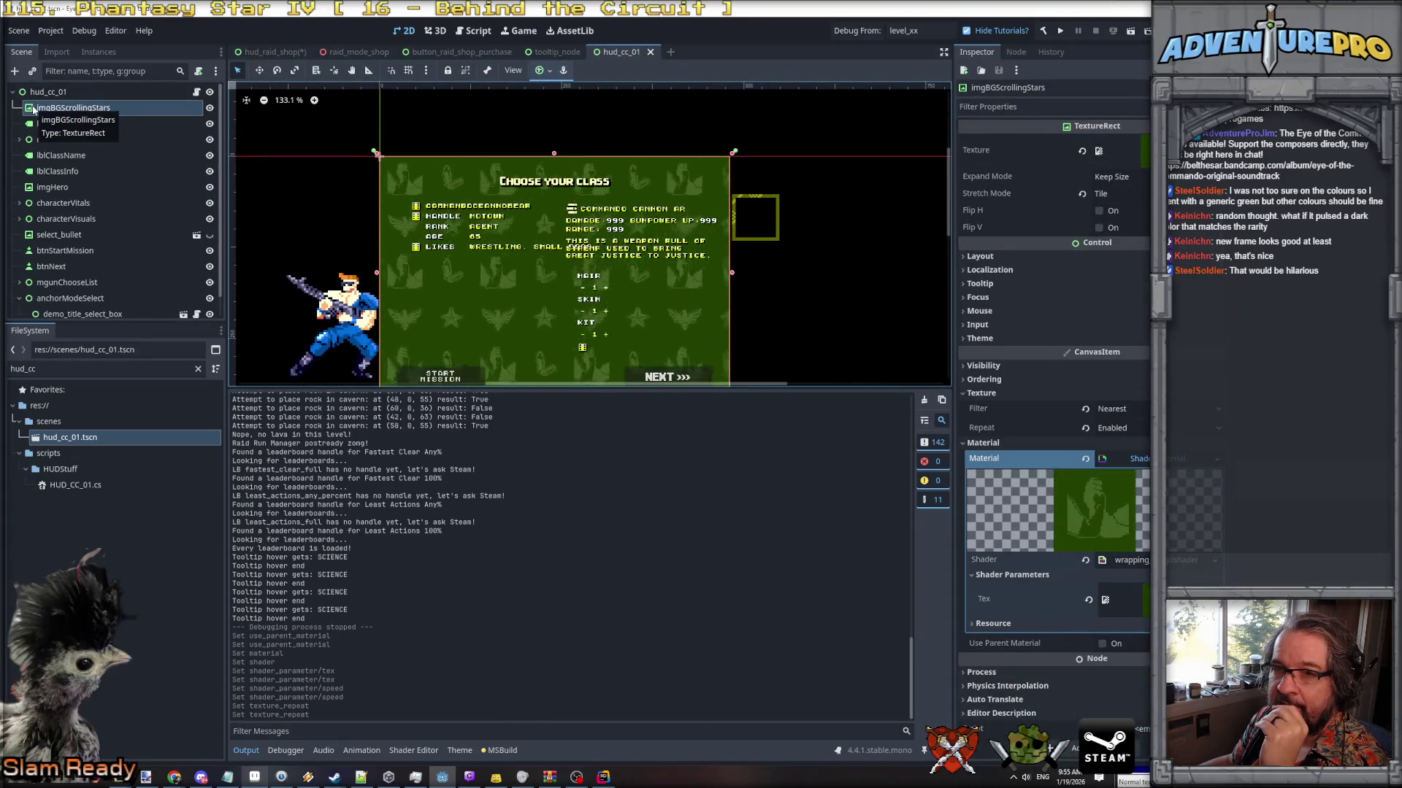
Add a TextureRect child to HUD_RaidShop and move it to the top of the list.
click(270, 52)
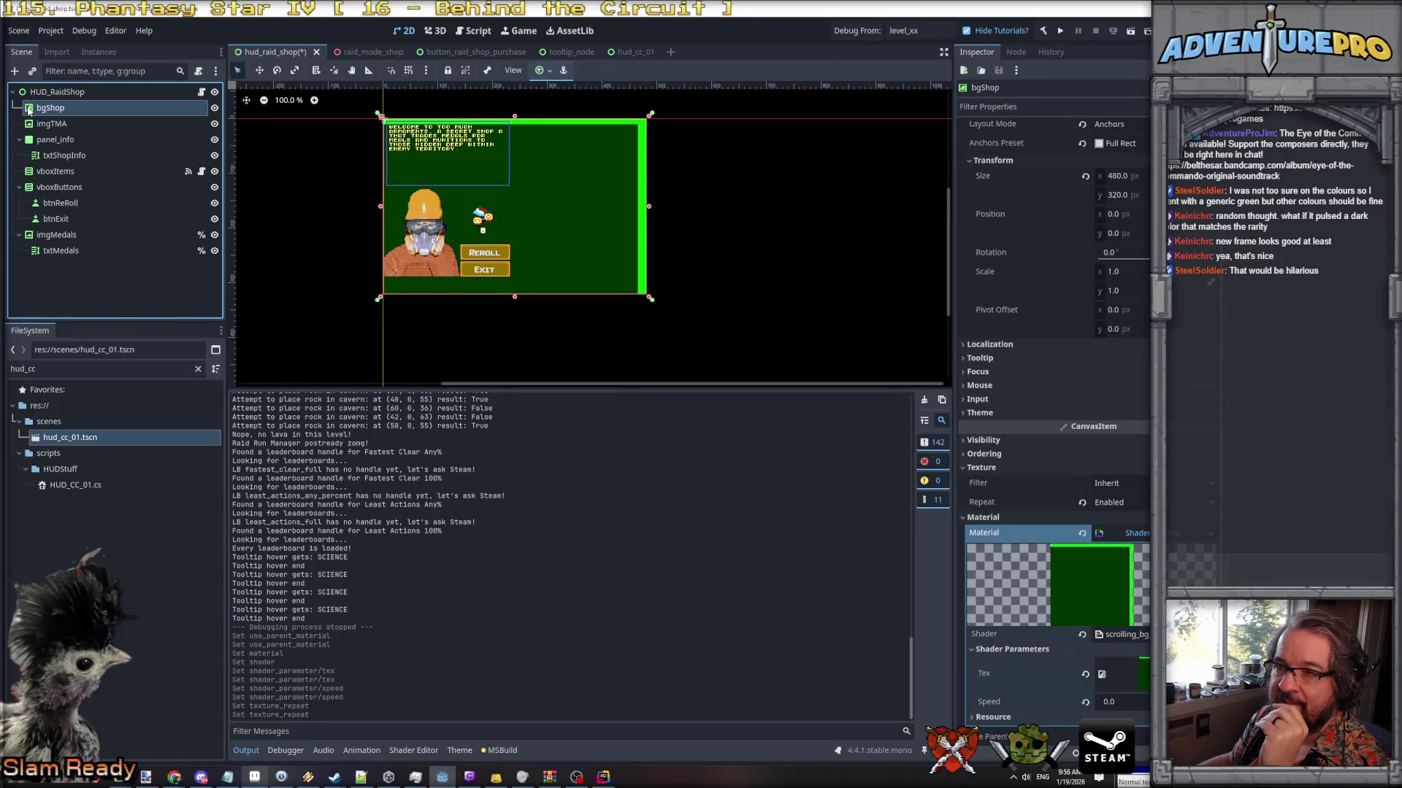
click(73, 93)
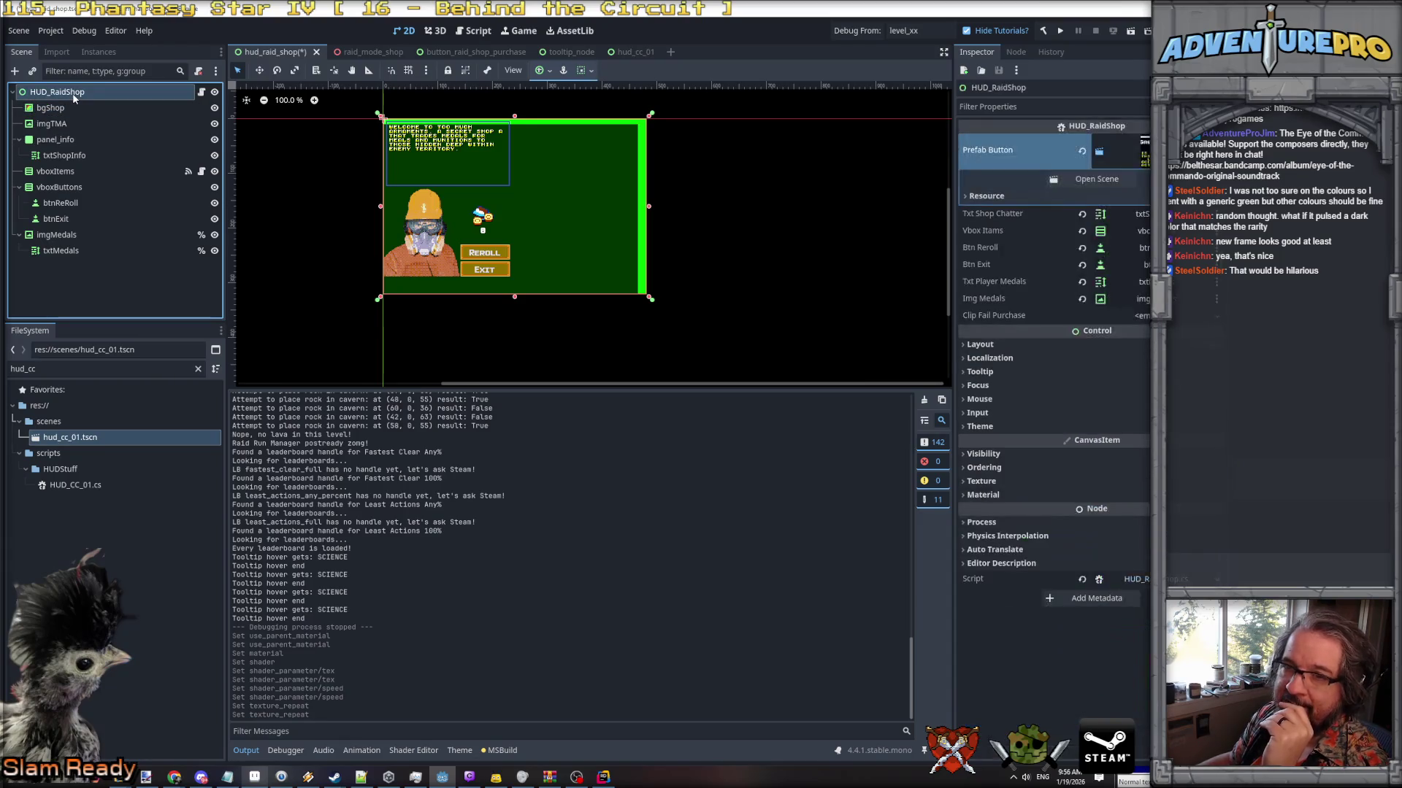
right_click(73, 95)
click(120, 124)
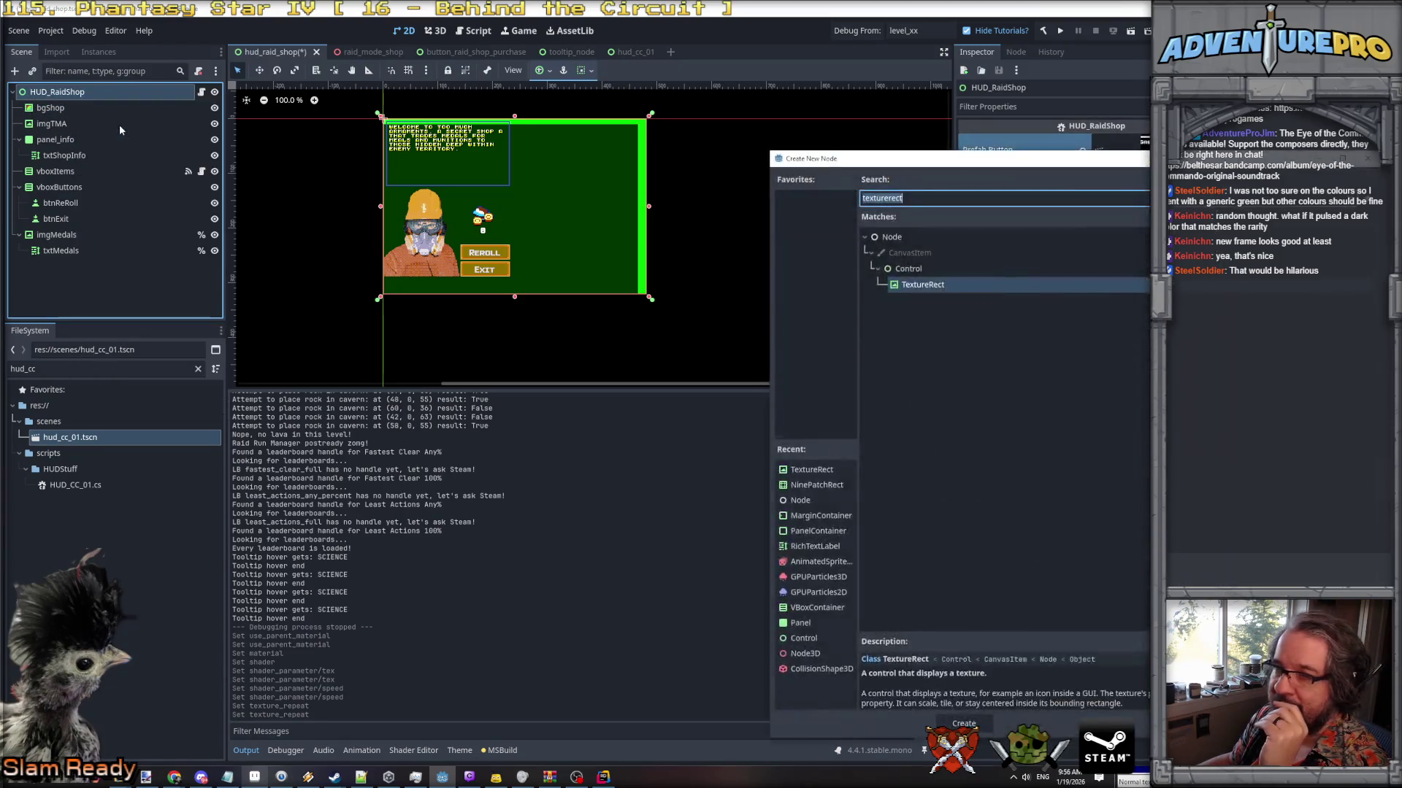
click(965, 723)
drag(67, 271, 60, 104)
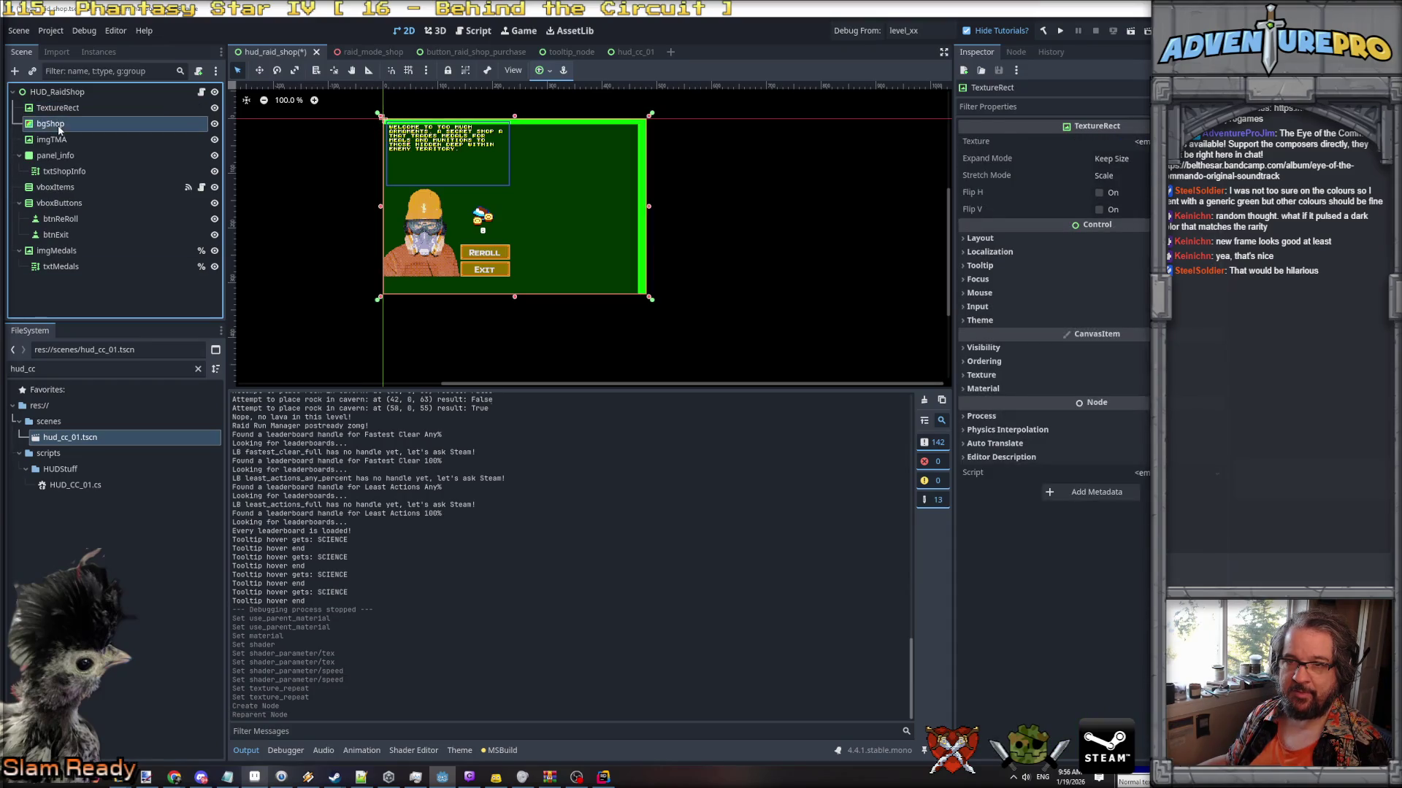
Delete the old bgShop ColorRect and start renaming the new TextureRect.
click(59, 125)
key(Delete)
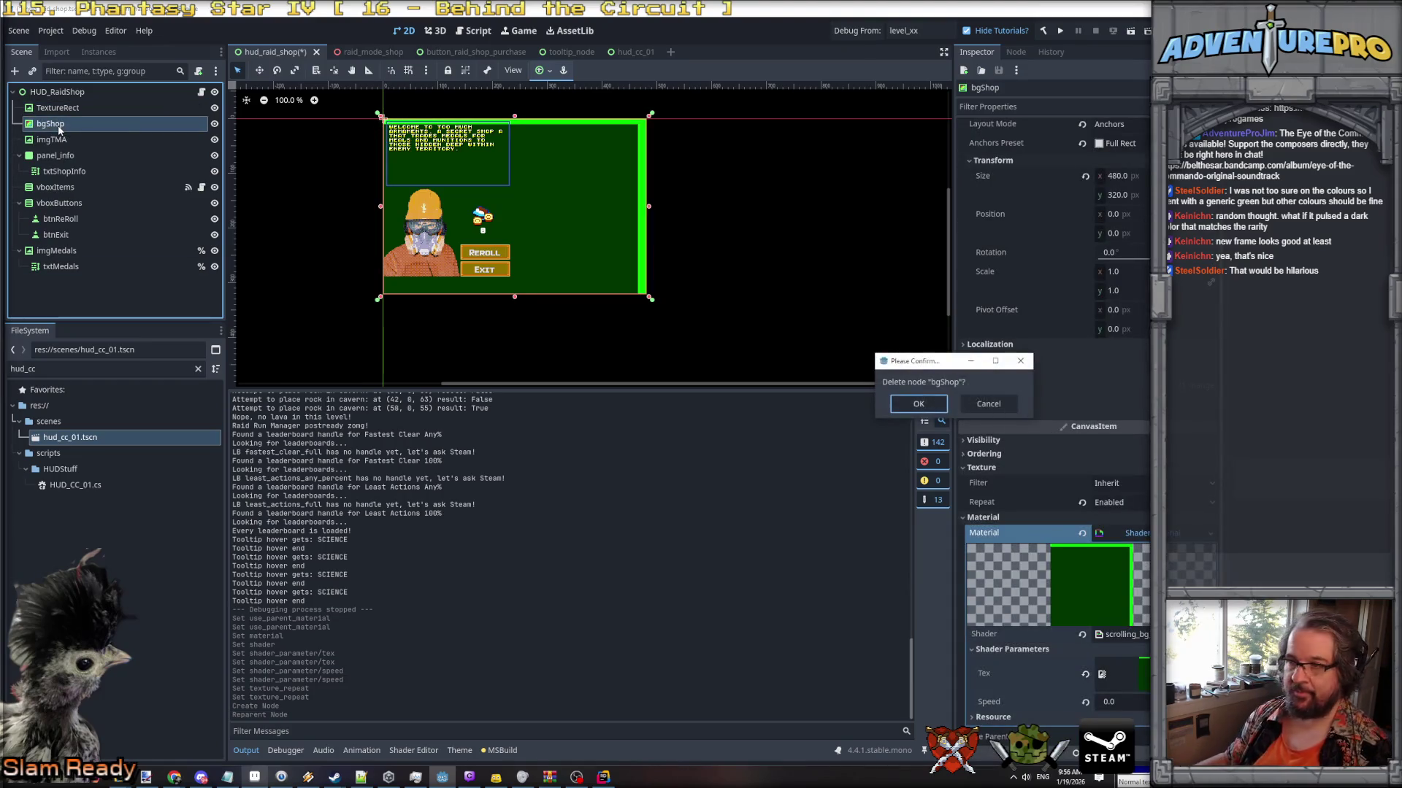
click(916, 404)
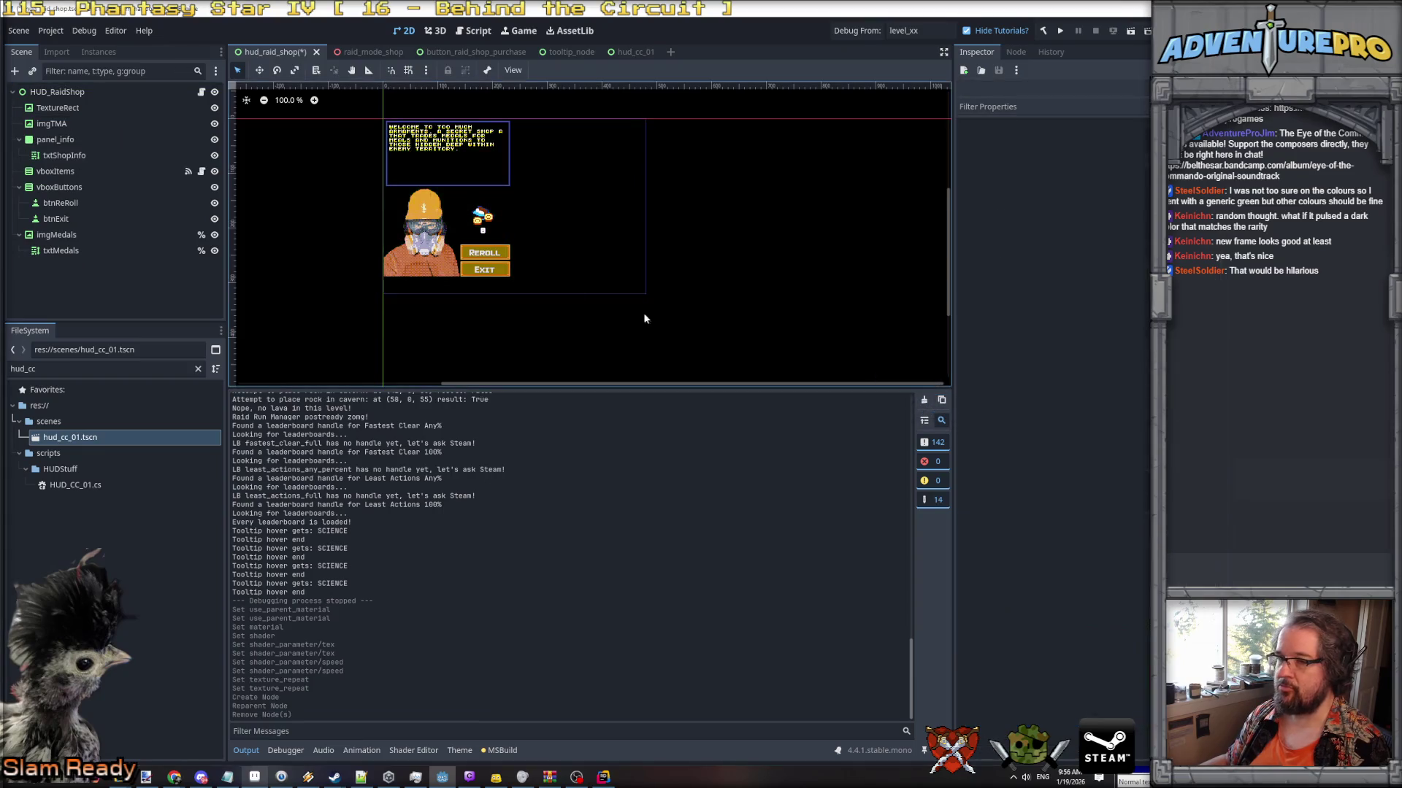
click(81, 108)
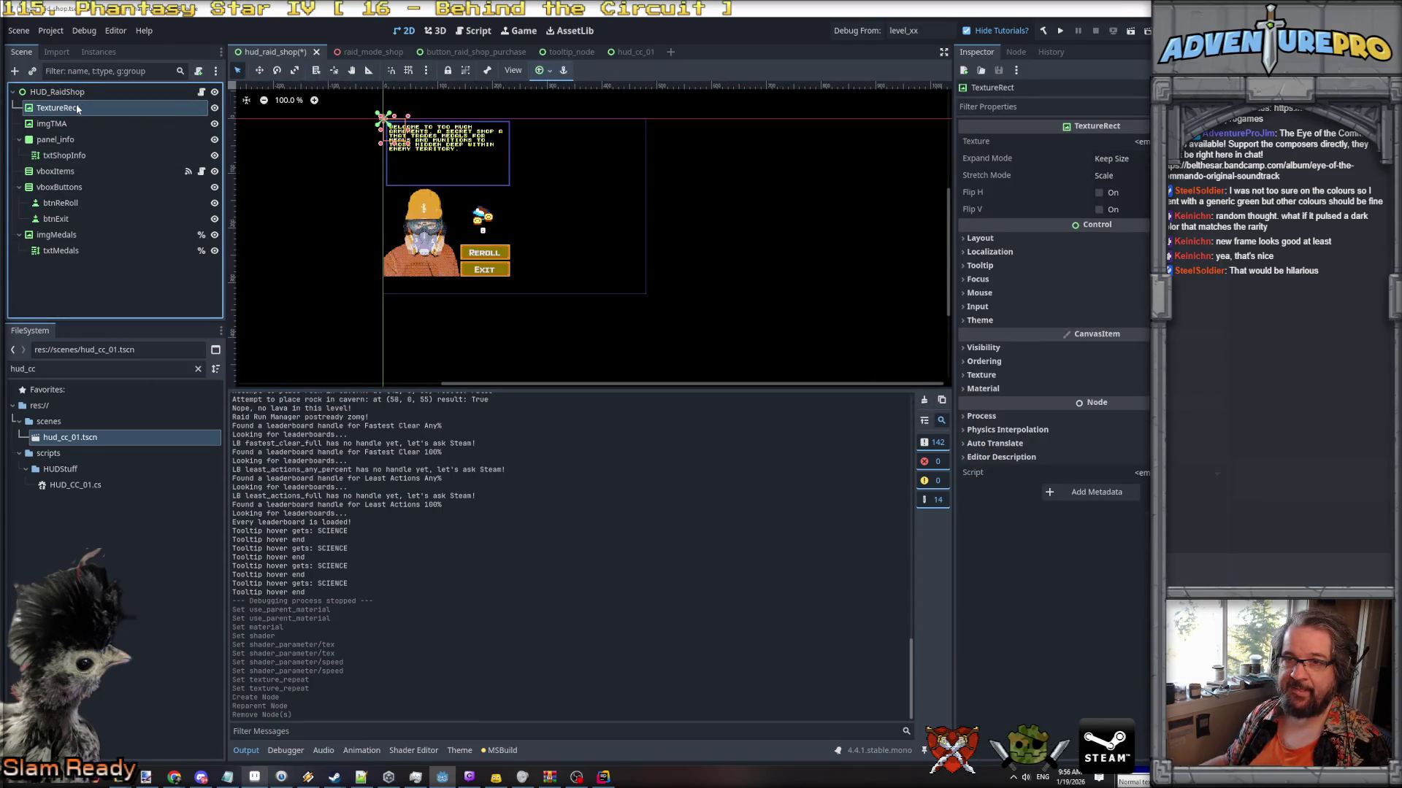
double_click(76, 107)
text(bgShop)
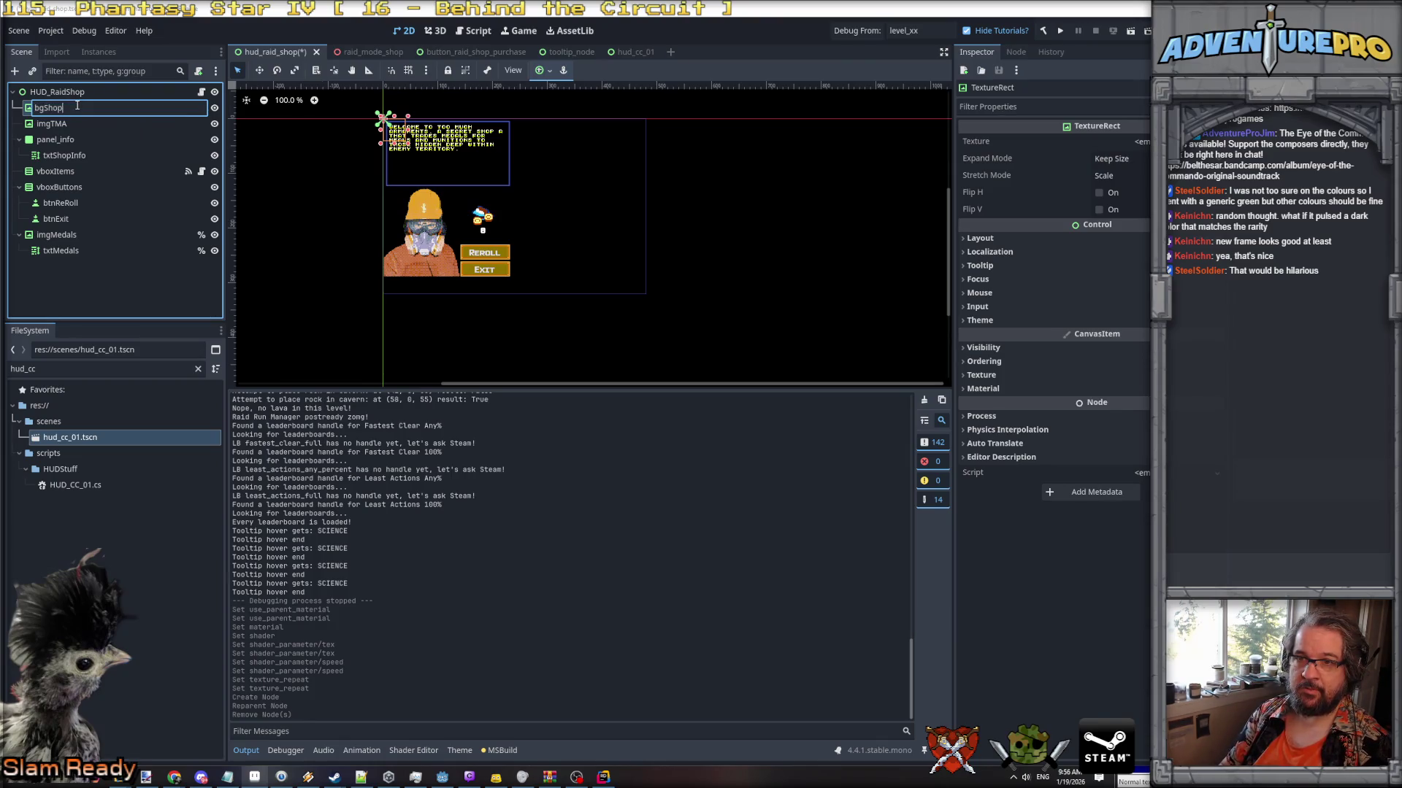
Name the node bgShop and give it a new ShaderMaterial using scrolling_bg_shader.
key(Return)
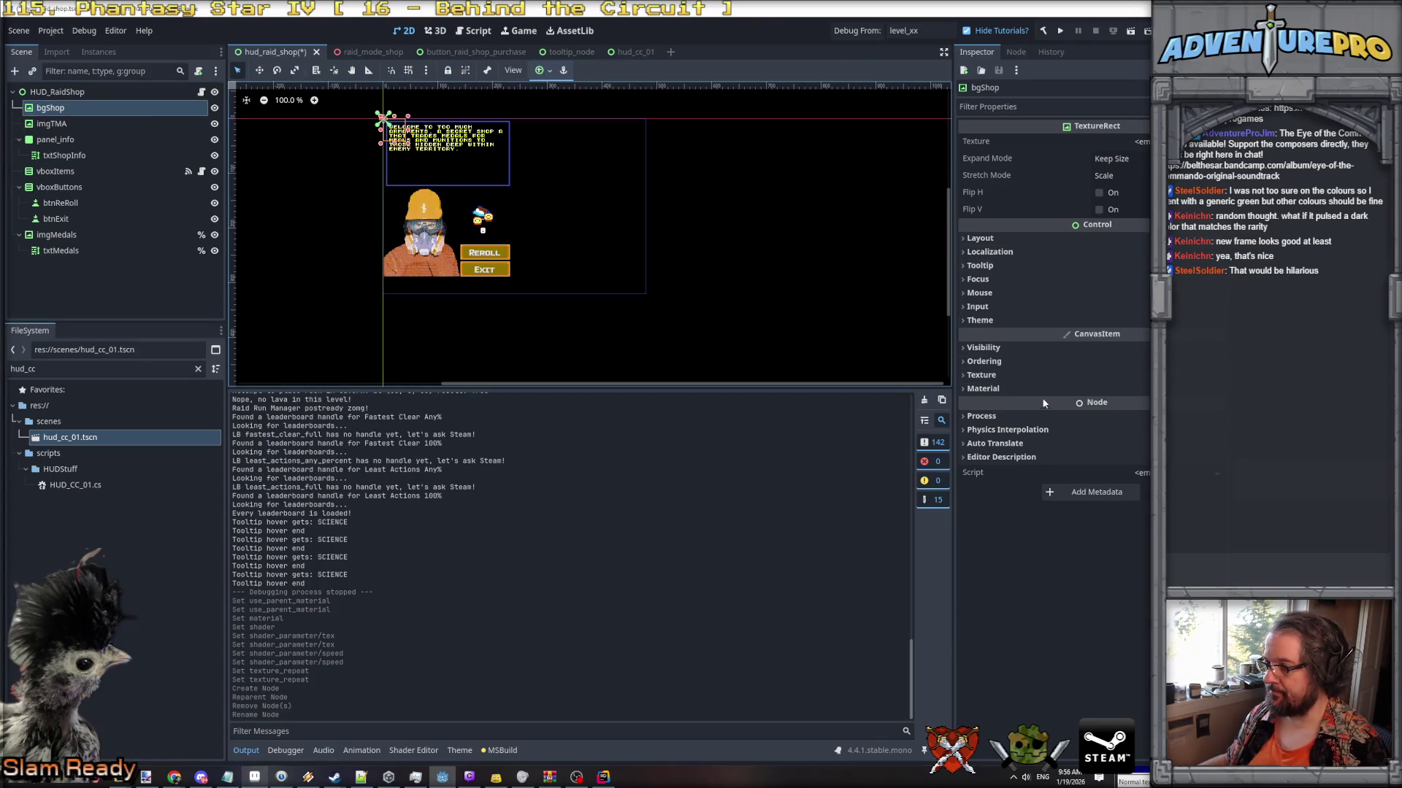
click(1047, 389)
click(1135, 406)
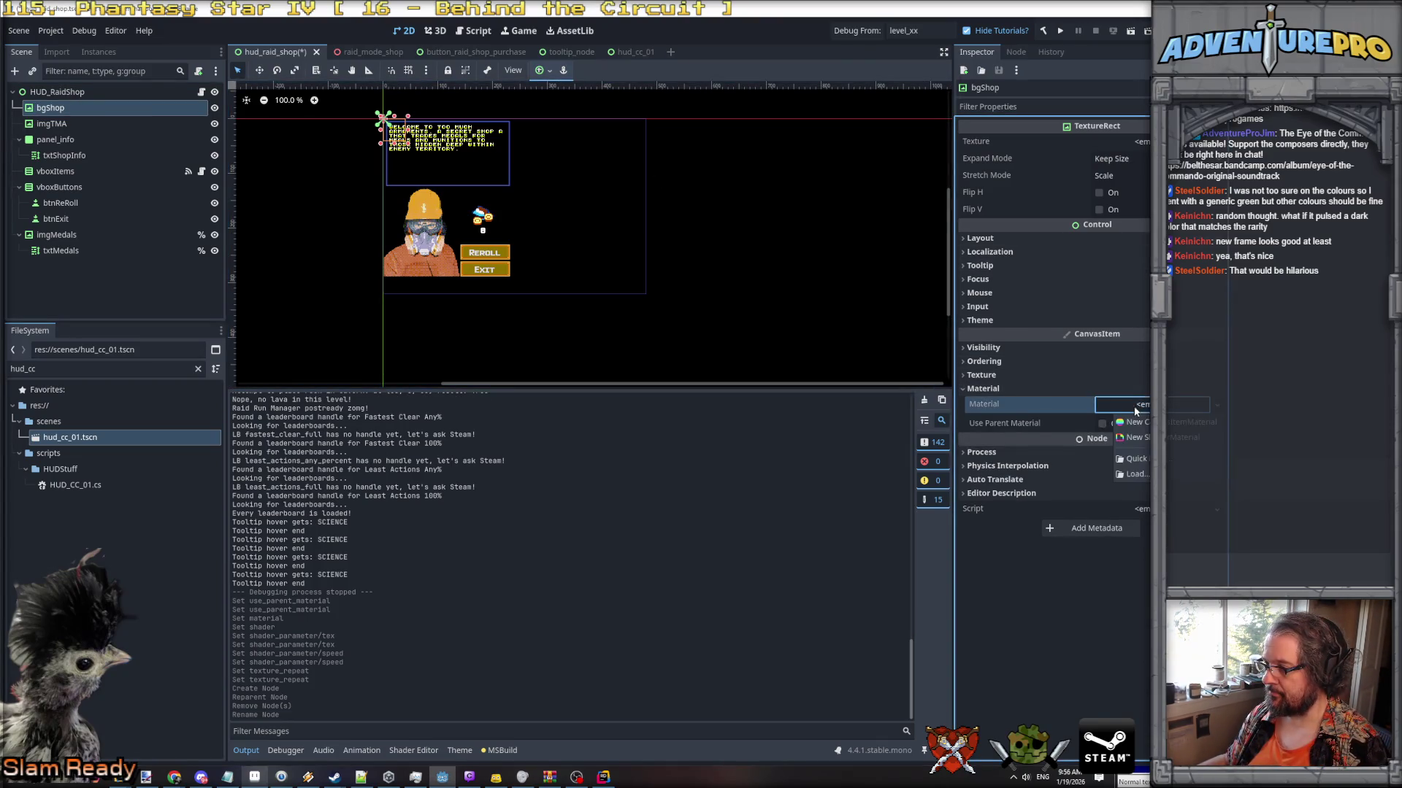
click(1170, 437)
click(1173, 526)
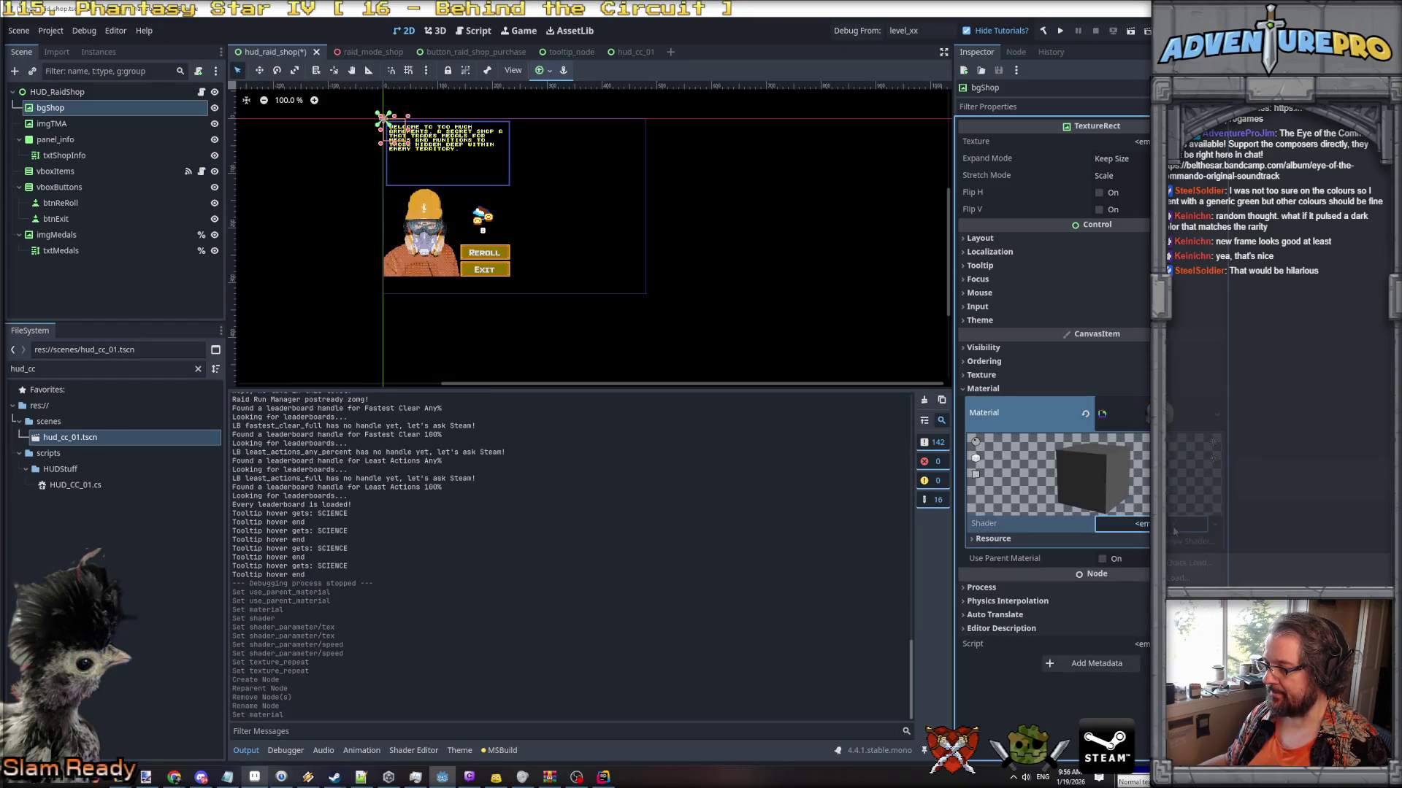
click(1184, 564)
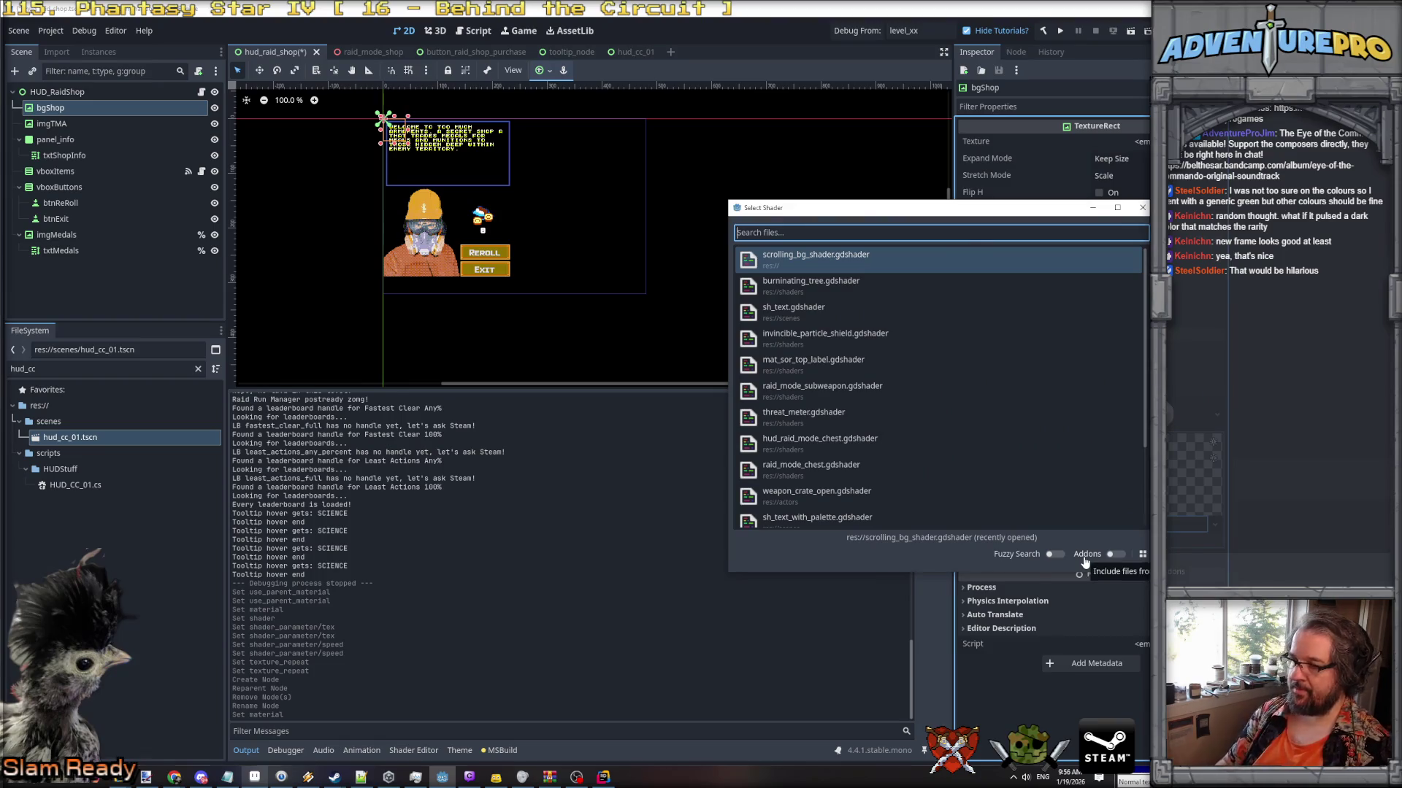
key(Return)
Assign the green raid_shop_scrolling_grid texture to the shader's Tex parameter.
click(1071, 537)
click(1136, 556)
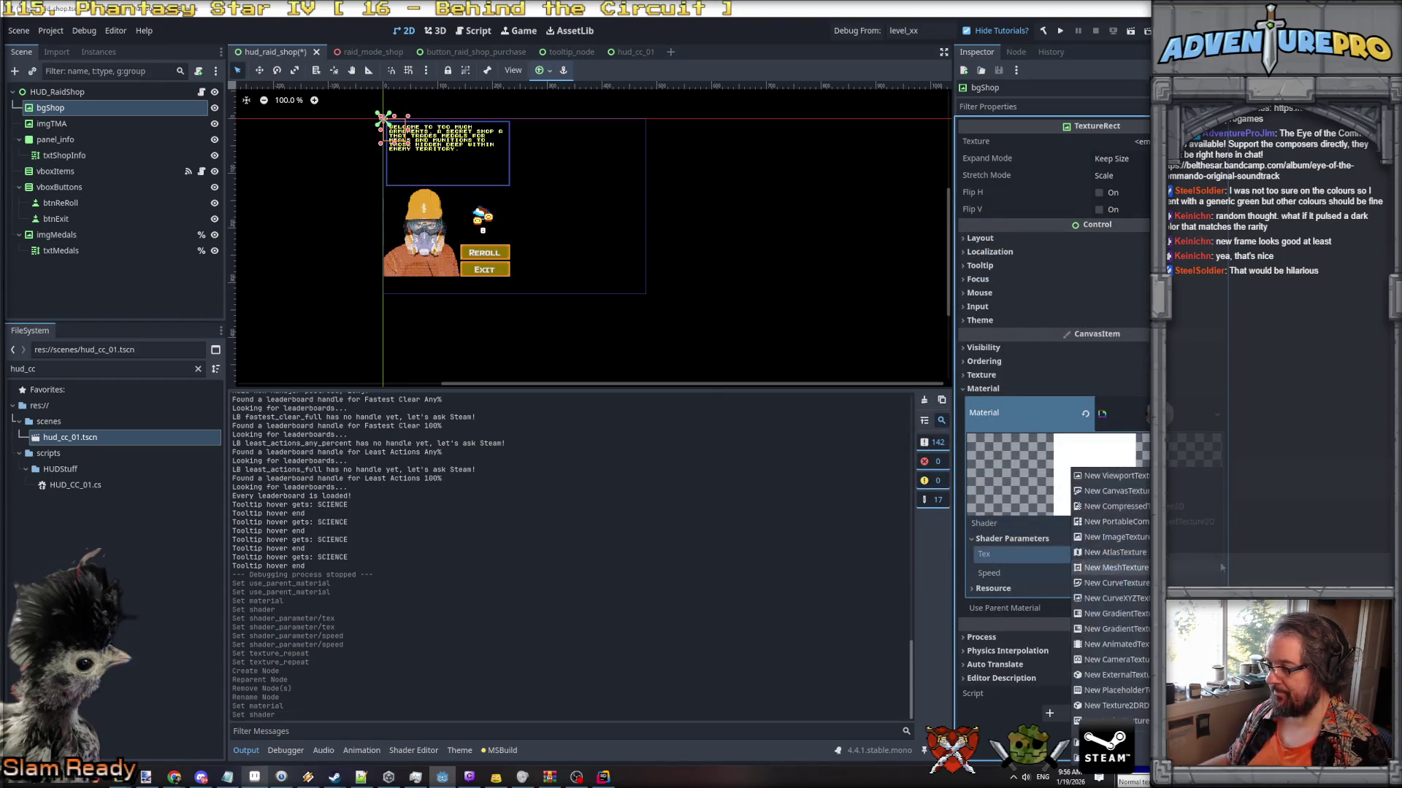
click(1134, 741)
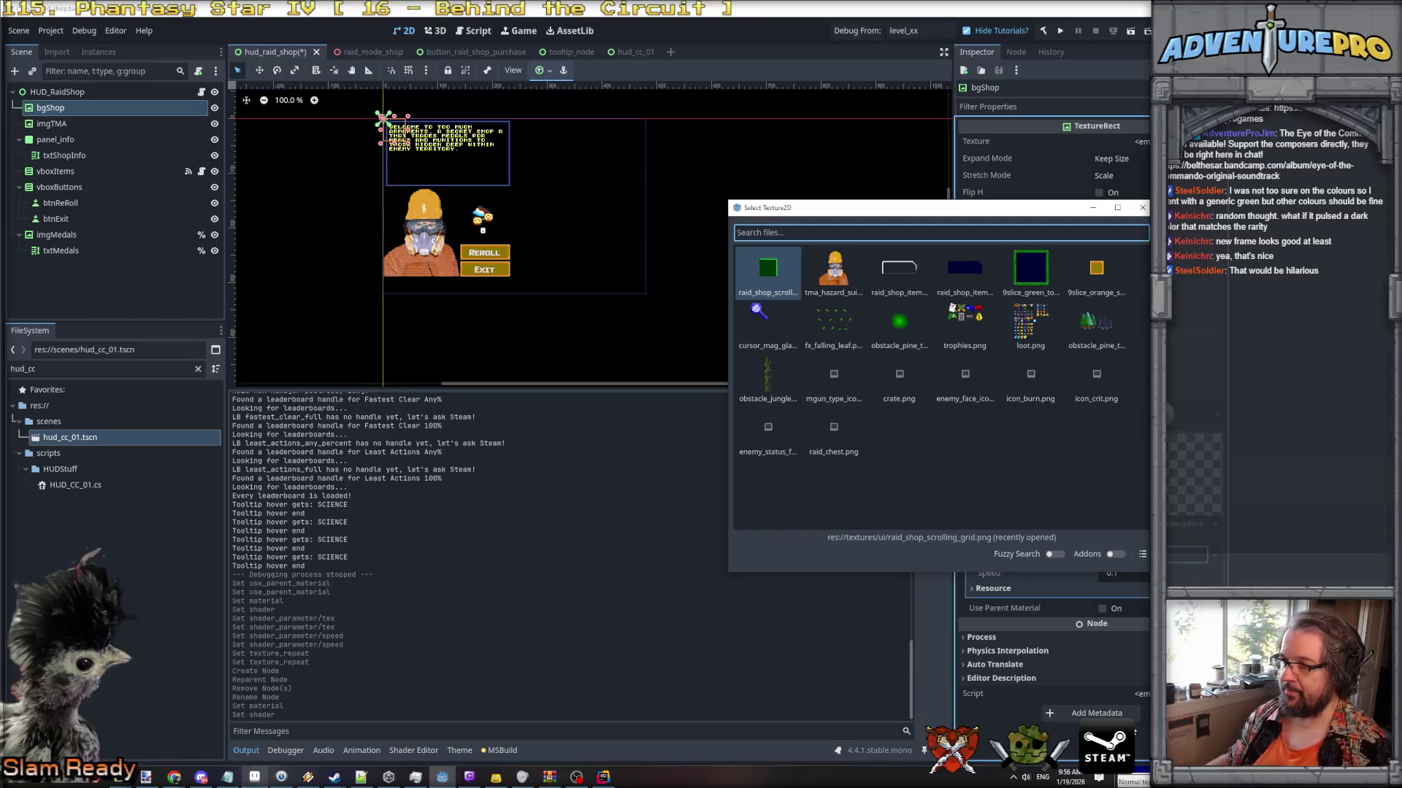
double_click(771, 274)
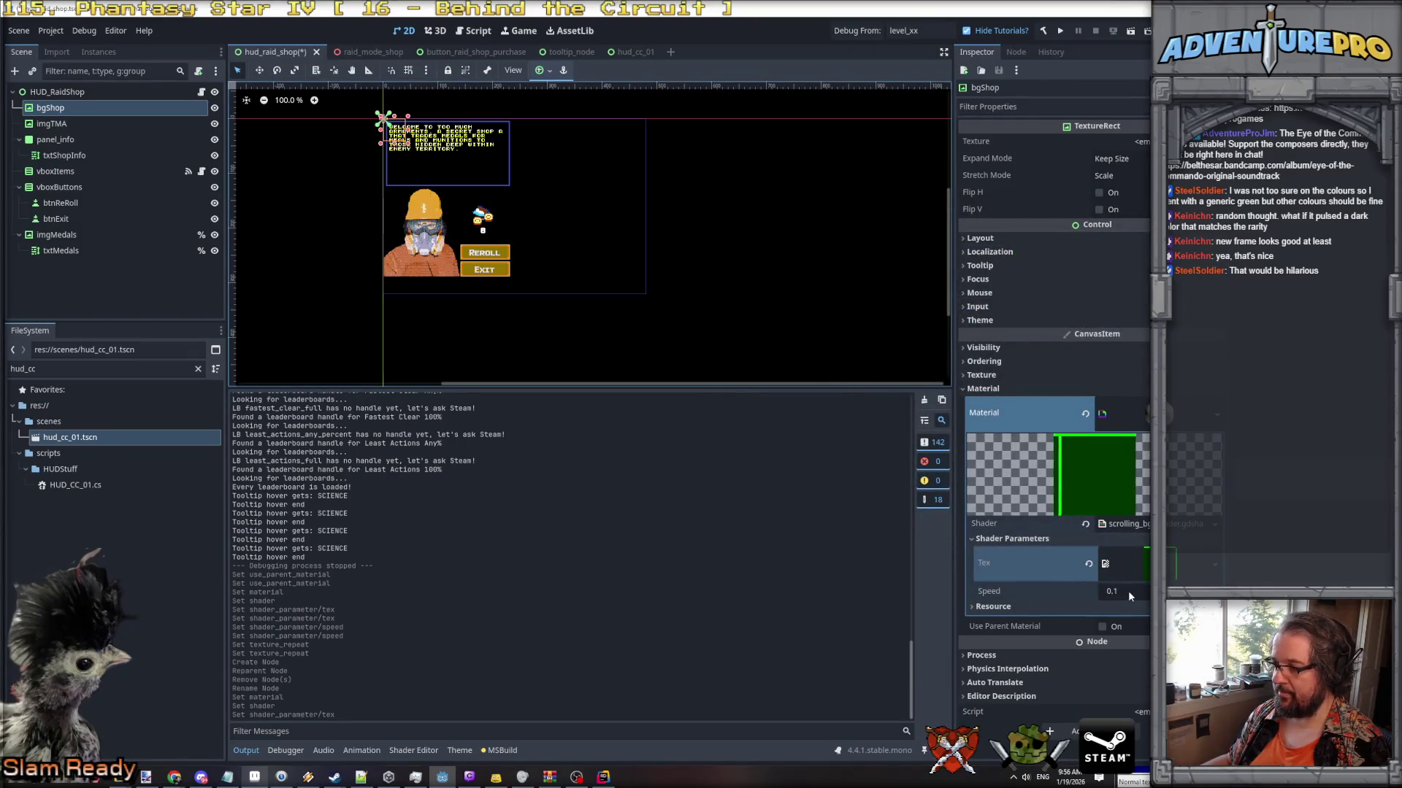
click(105, 125)
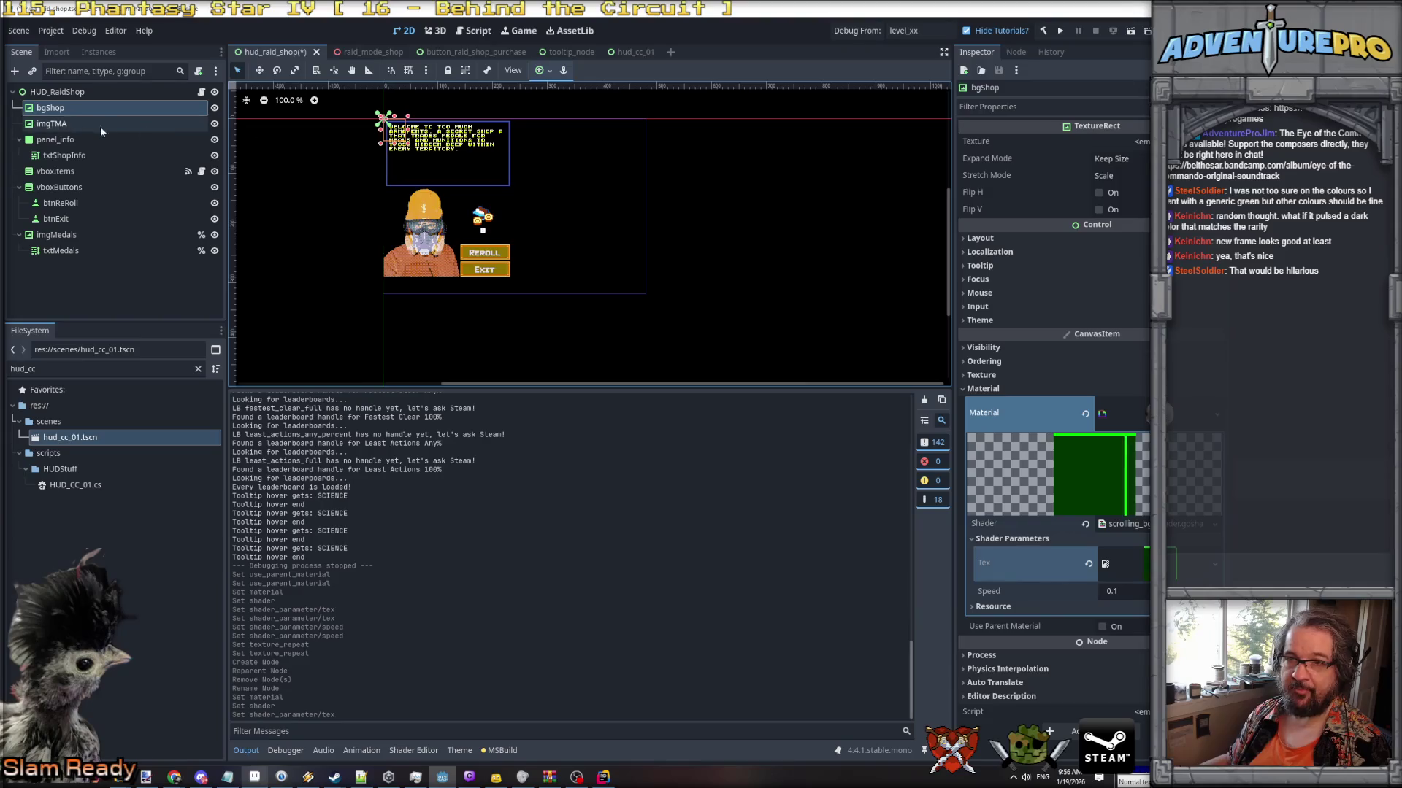
click(71, 111)
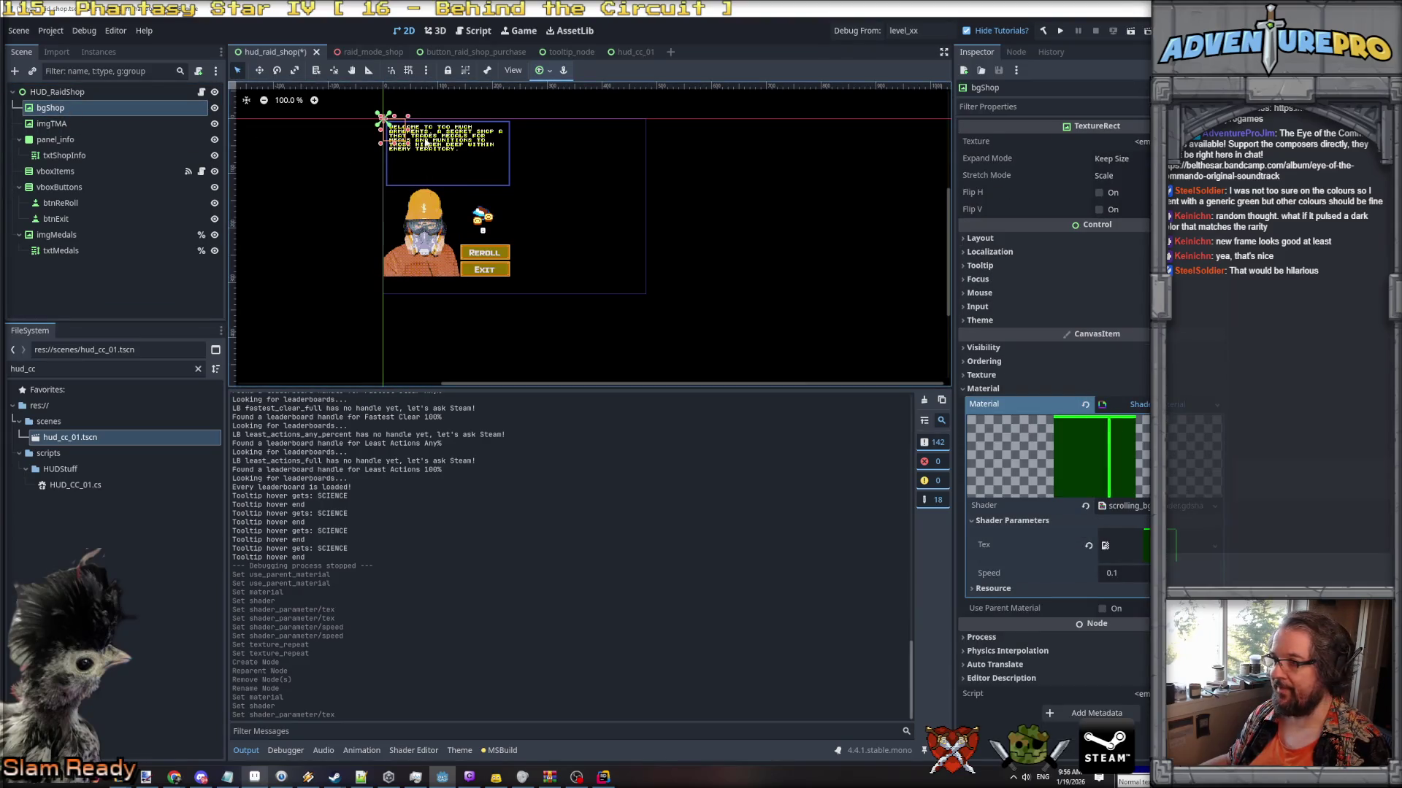
Resize bgShop to exactly 480 × 320 to cover the shop panel.
drag(408, 148, 650, 295)
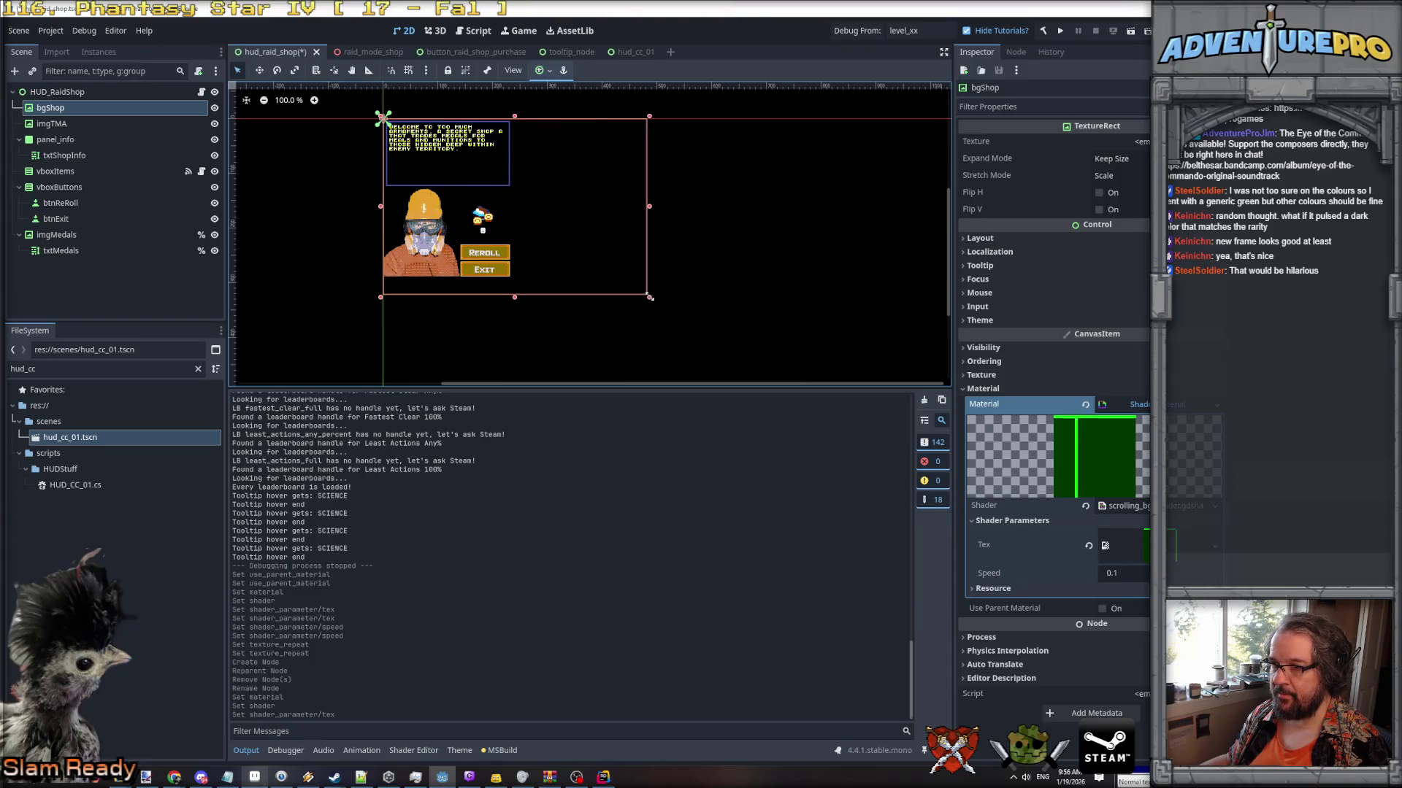
scroll(650, 295, up, 8)
scroll(649, 295, up, 5)
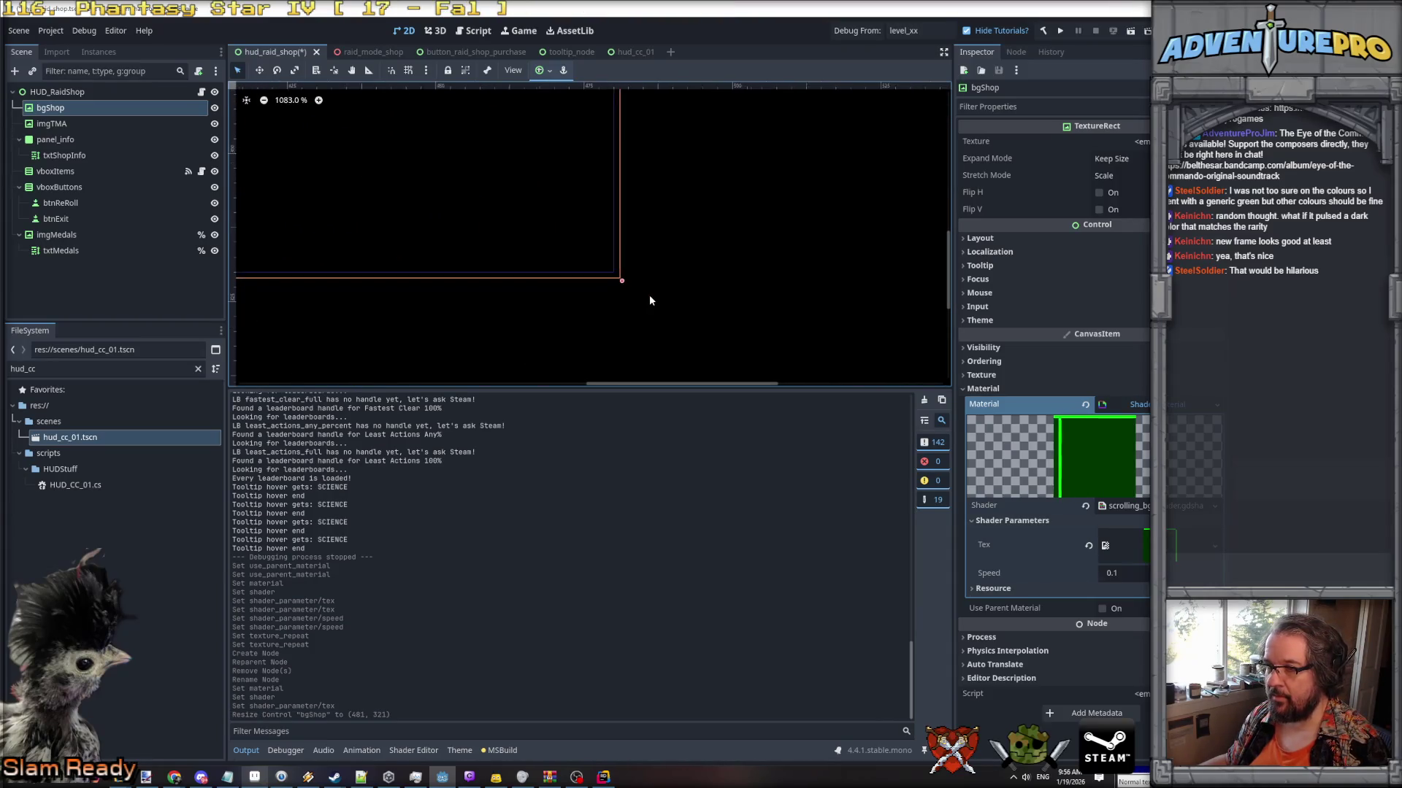
drag(608, 274, 599, 266)
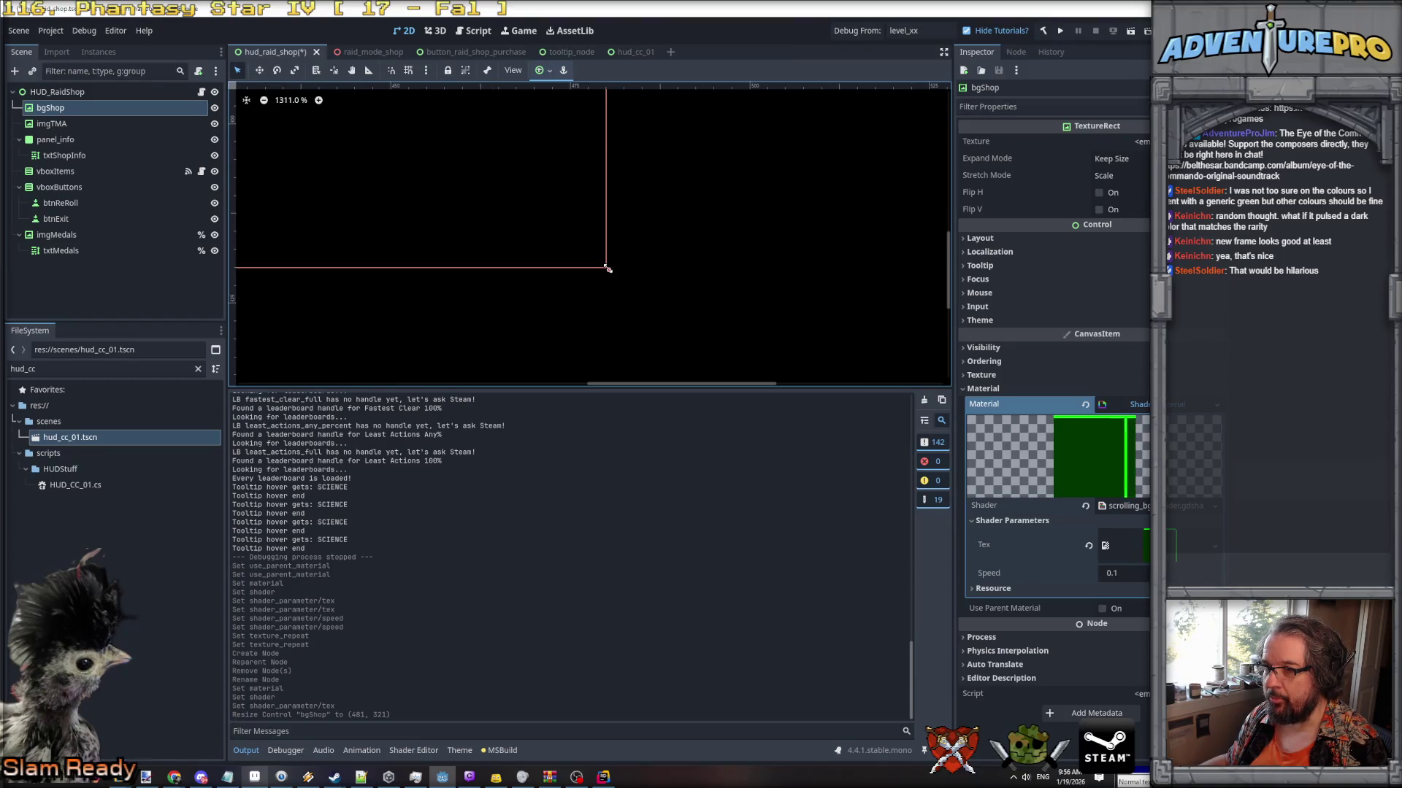
scroll(669, 260, down, 5)
Save the raid shop scene and review the full shop layout.
key(ctrl+s)
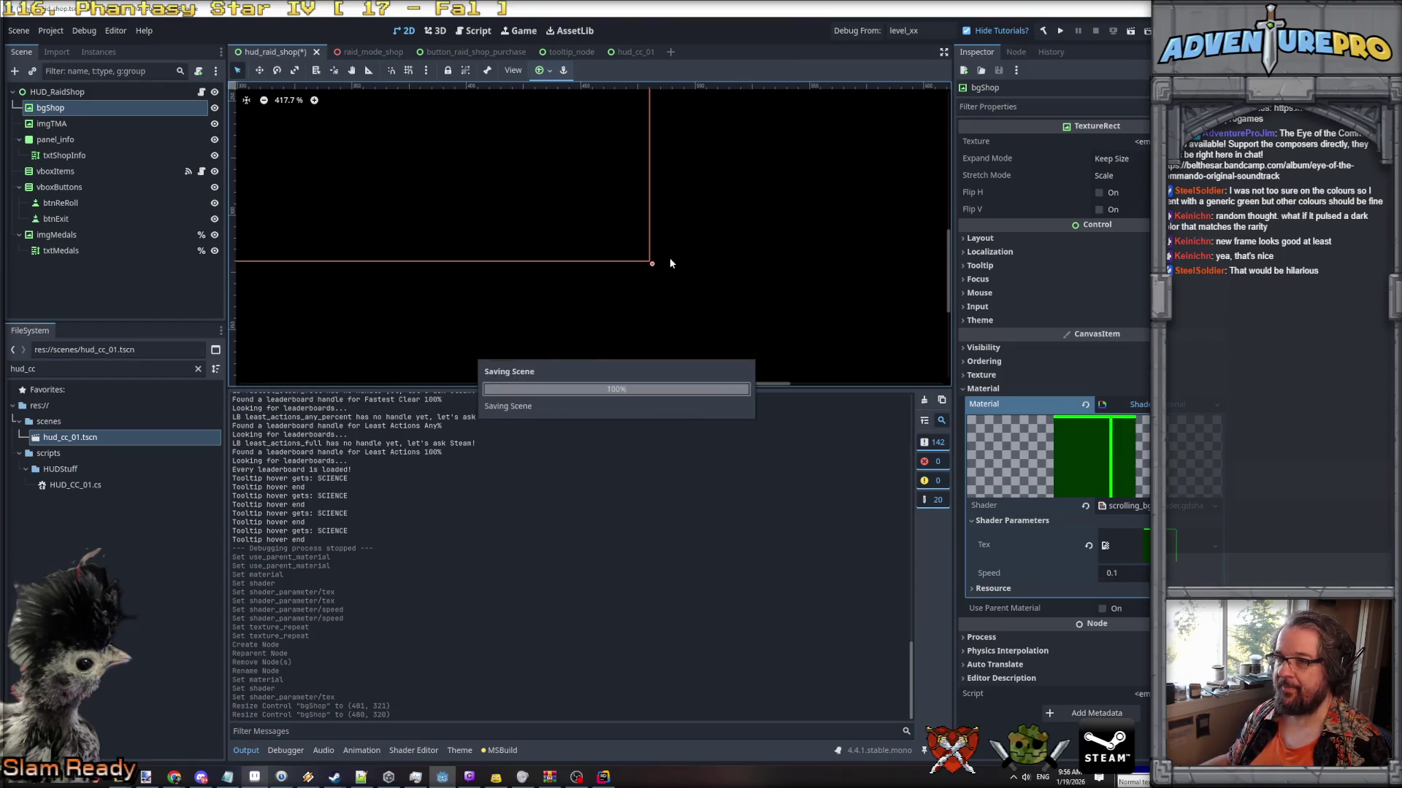
scroll(516, 239, down, 4)
drag(512, 236, 672, 335)
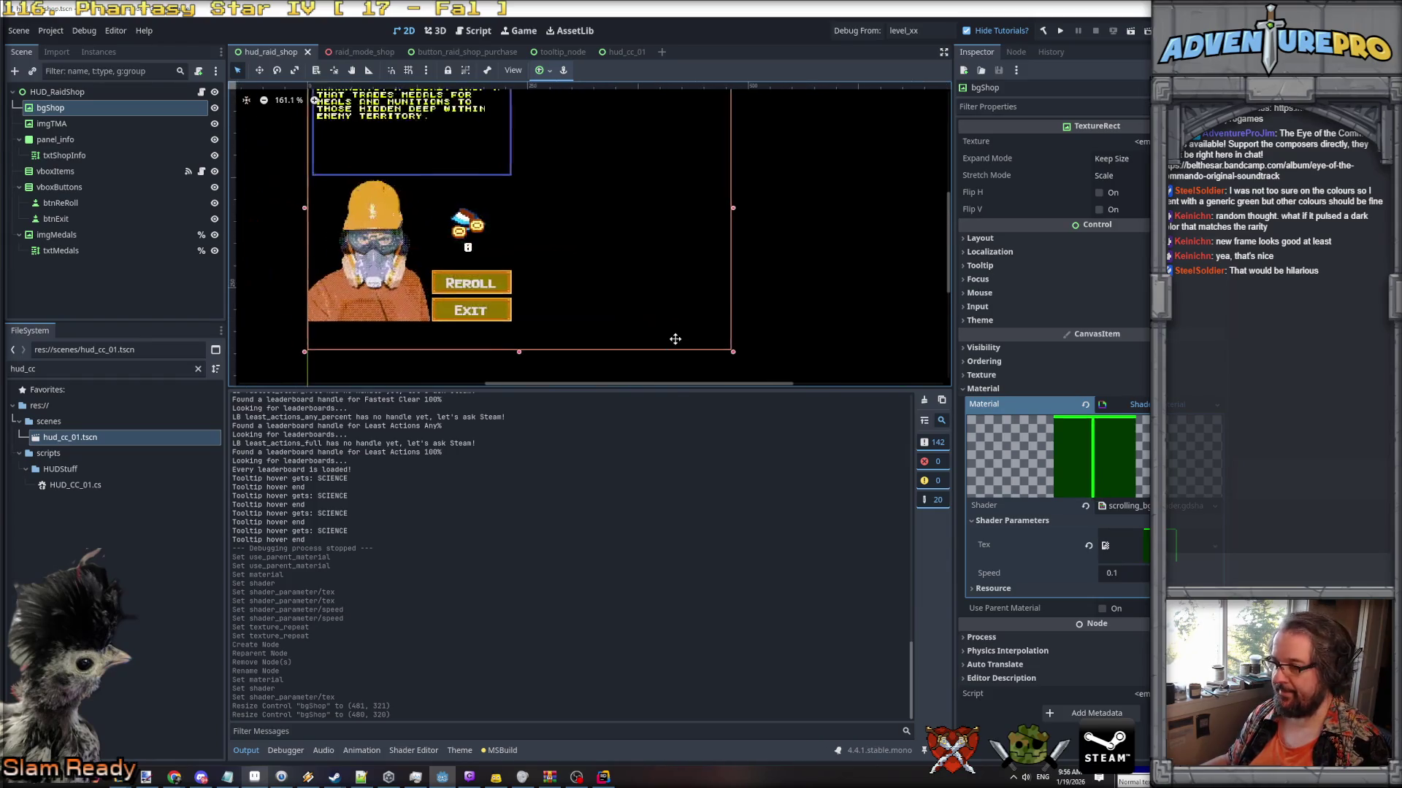
scroll(330, 124, down, 2)
scroll(336, 138, up, 1)
scroll(336, 133, up, 1)
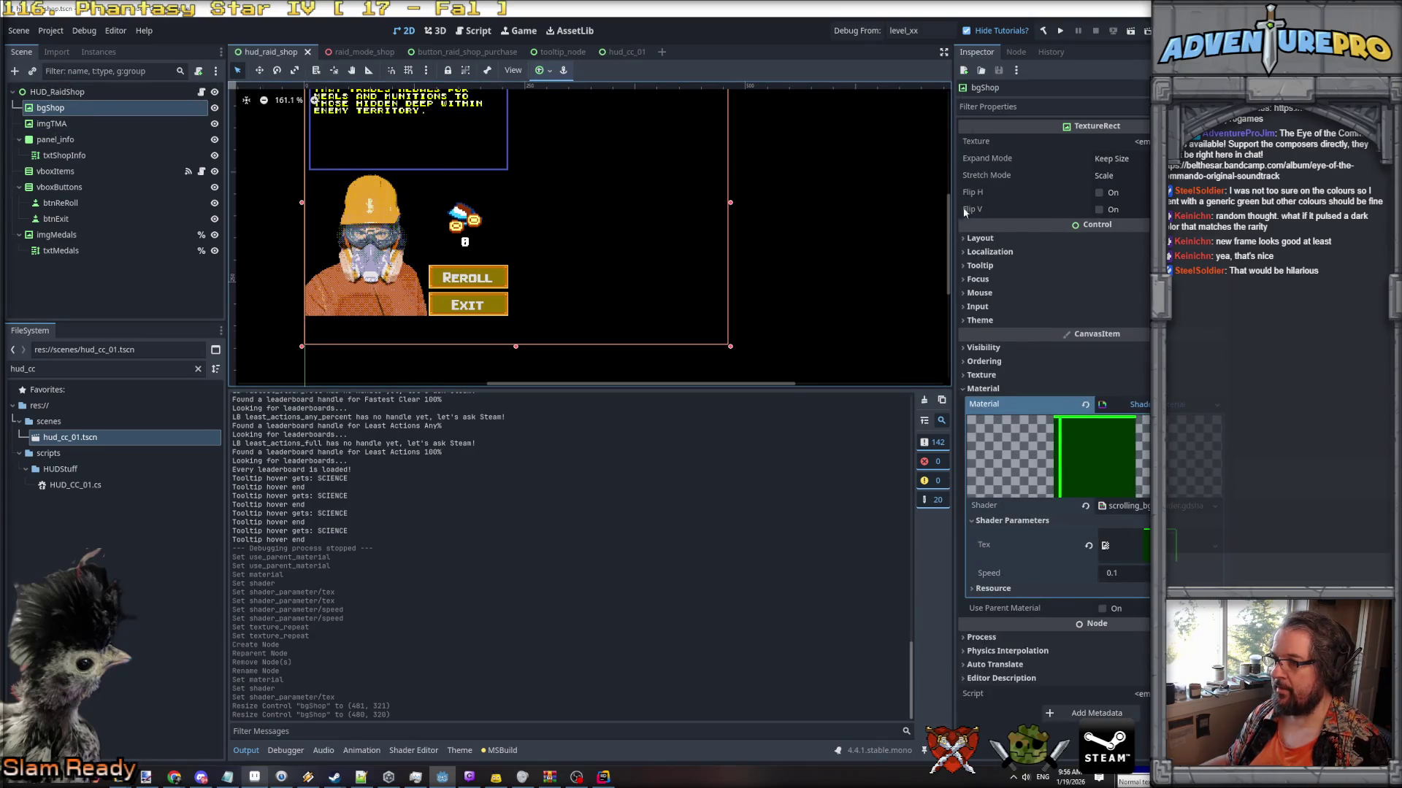
scroll(838, 231, down, 6)
scroll(869, 260, up, 2)
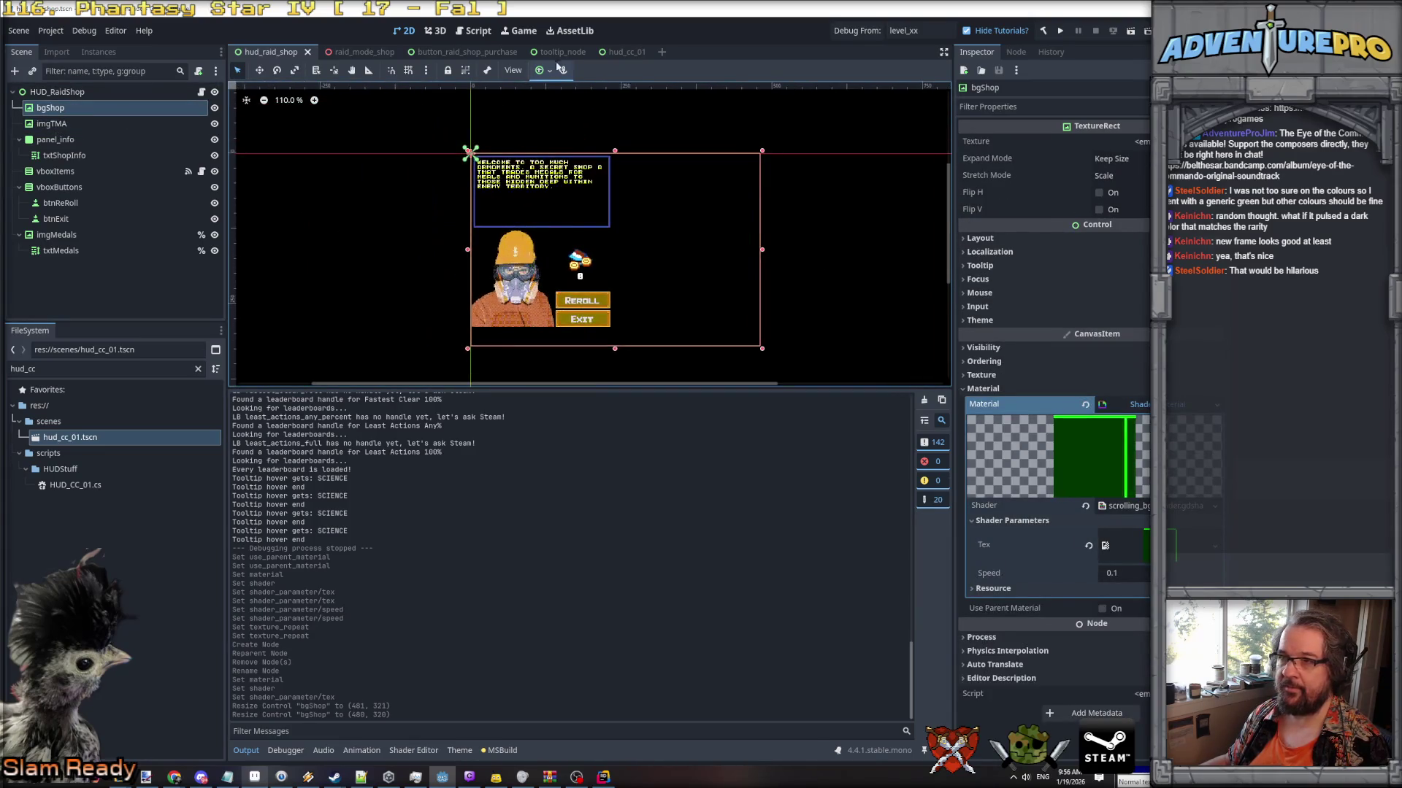
click(621, 52)
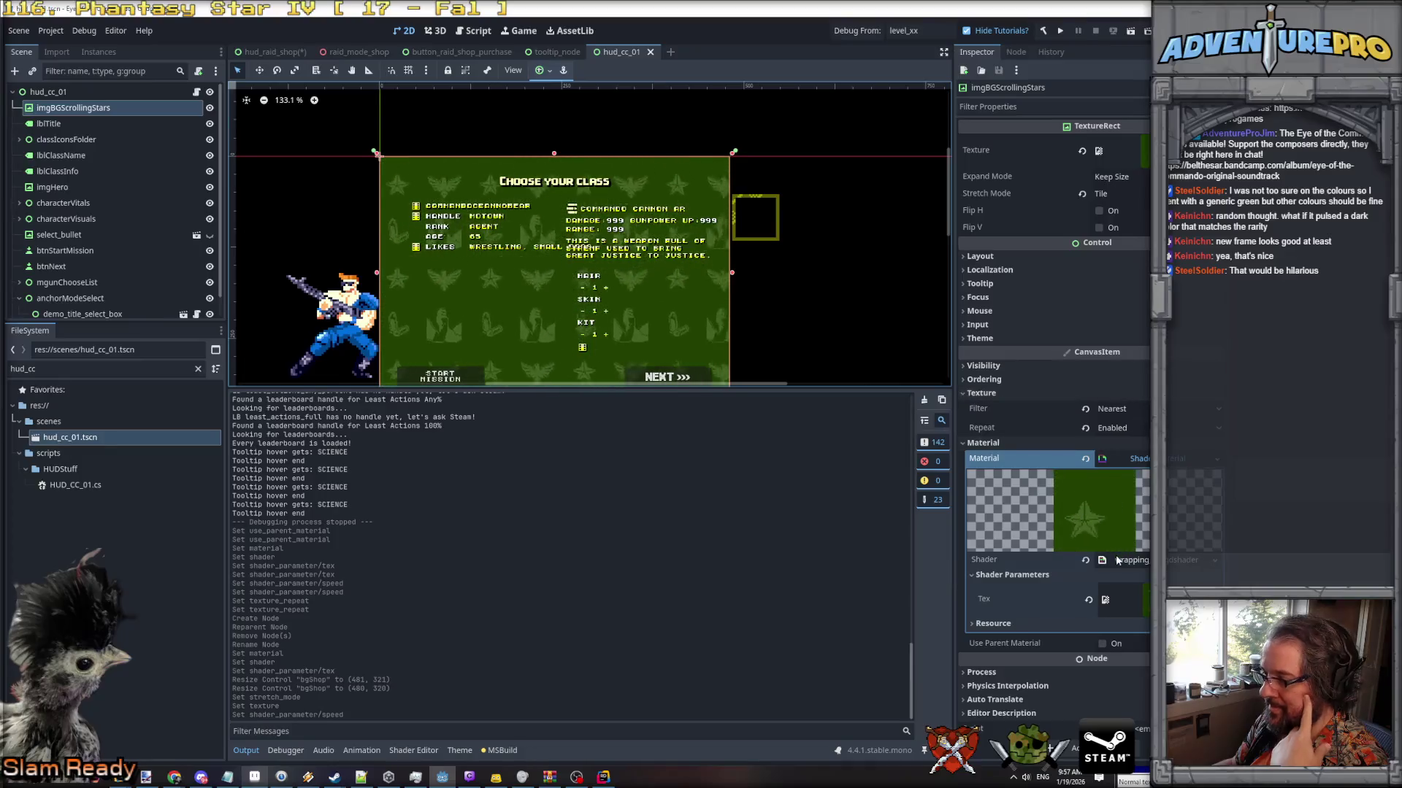
Expand the background's shader material resource and open wrapping_bg.gdshader in the Shader Editor.
click(1022, 623)
scroll(1022, 620, down, 2)
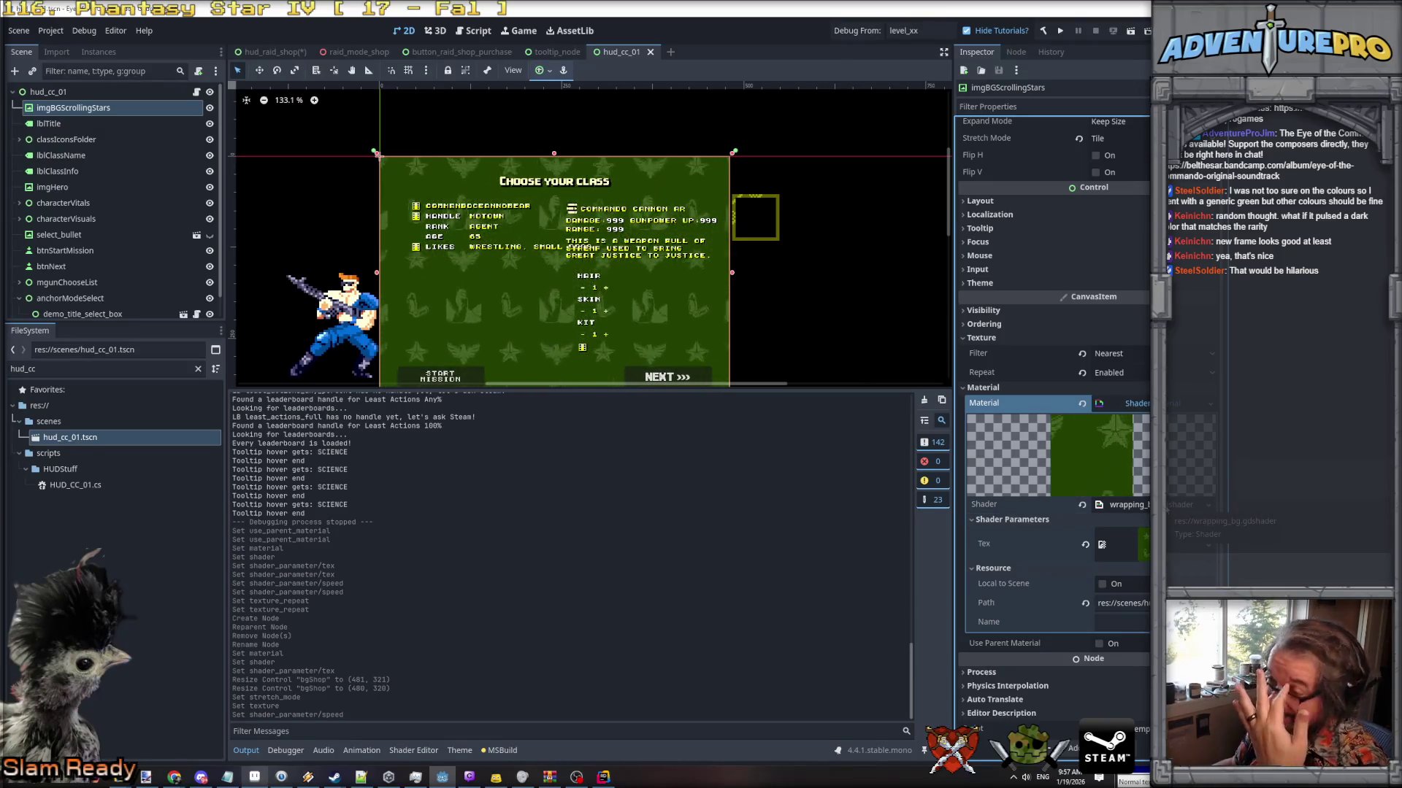
click(1168, 507)
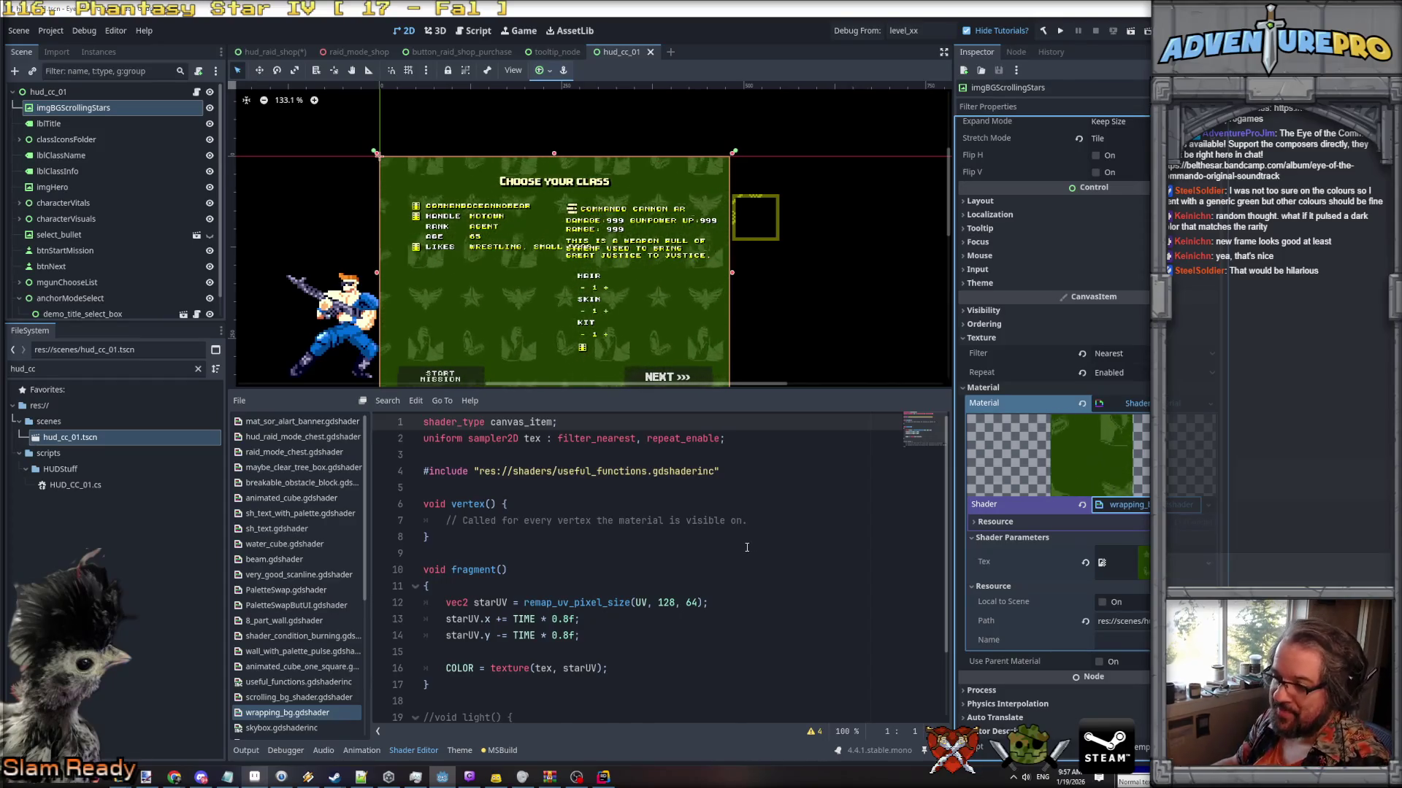
scroll(746, 547, down, 1)
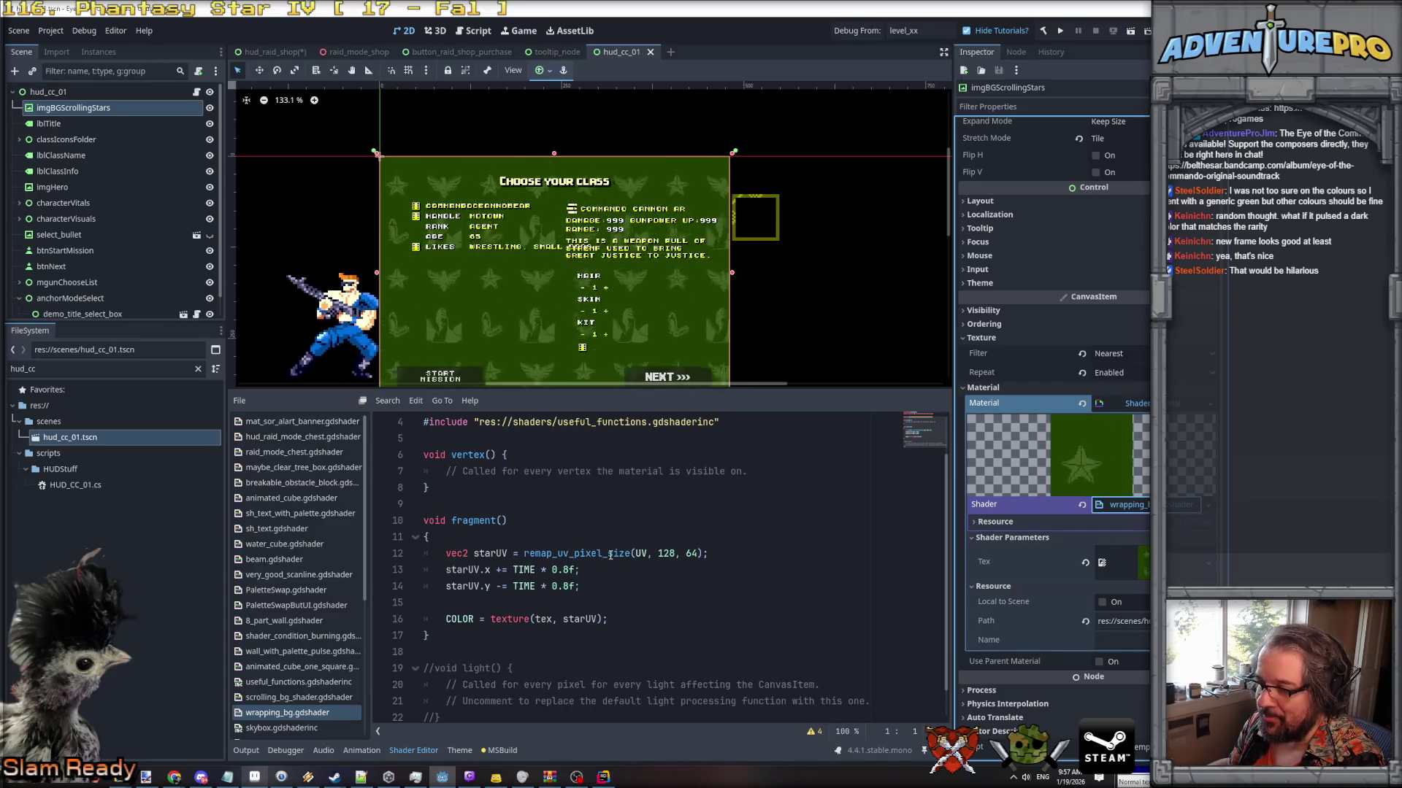
scroll(611, 555, up, 1)
scroll(610, 555, up, 1)
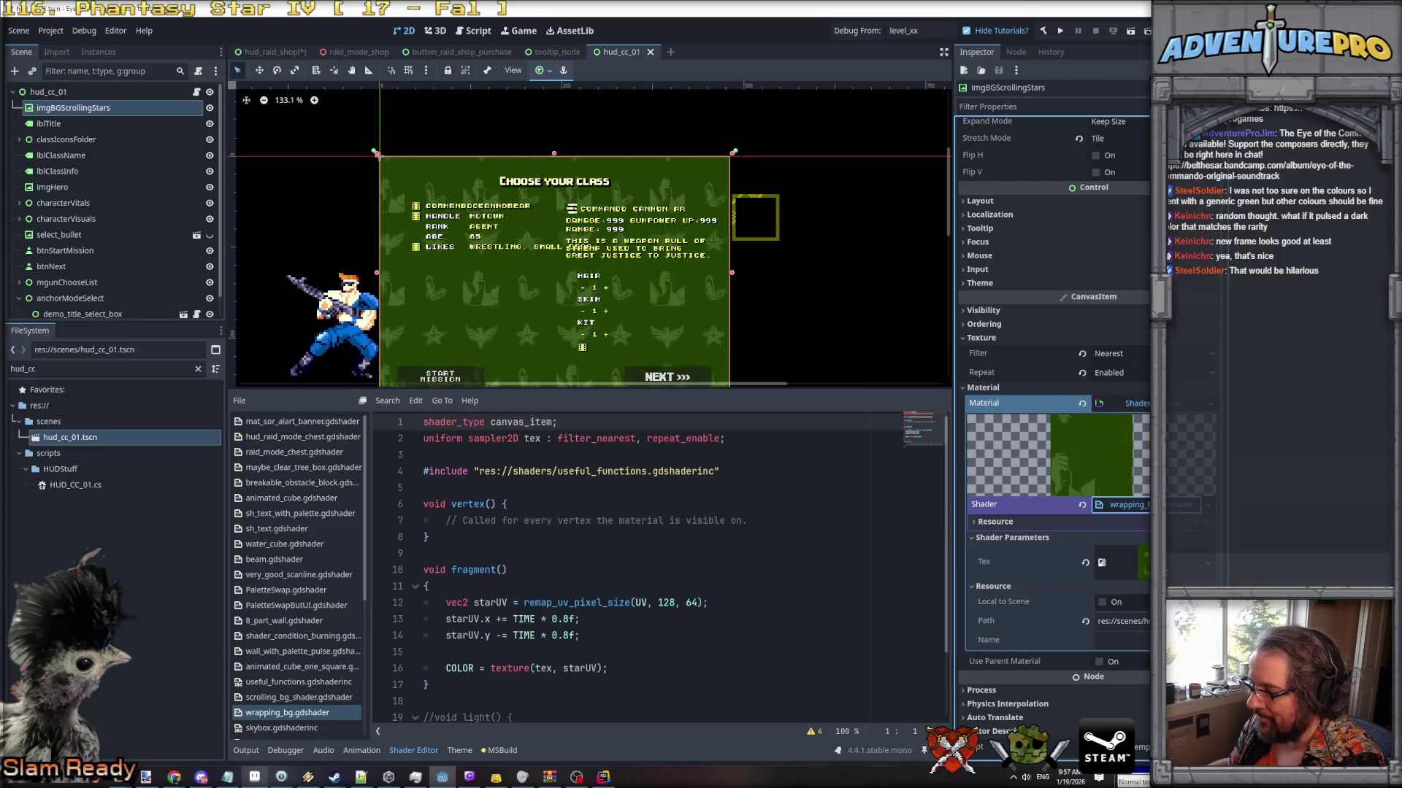
click(1121, 562)
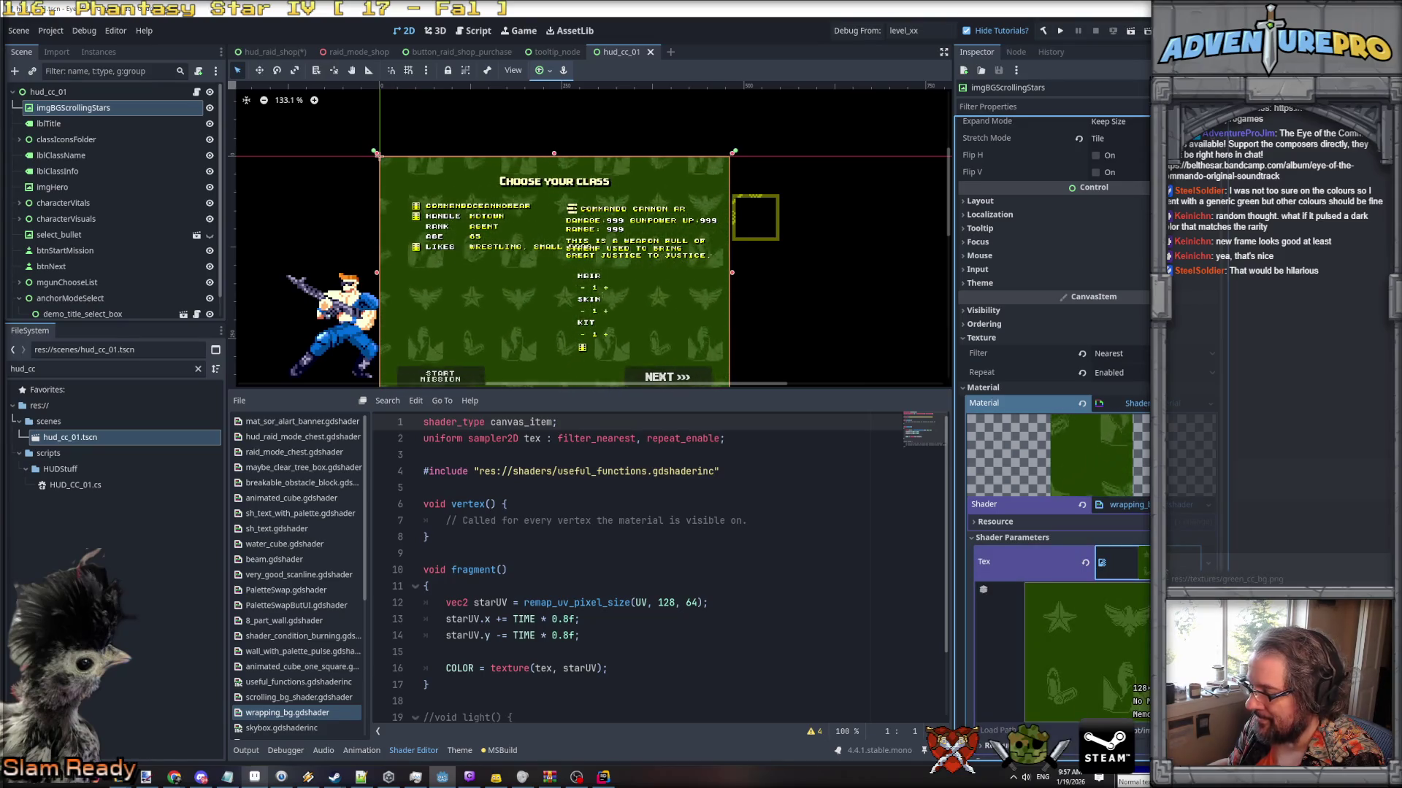
click(585, 602)
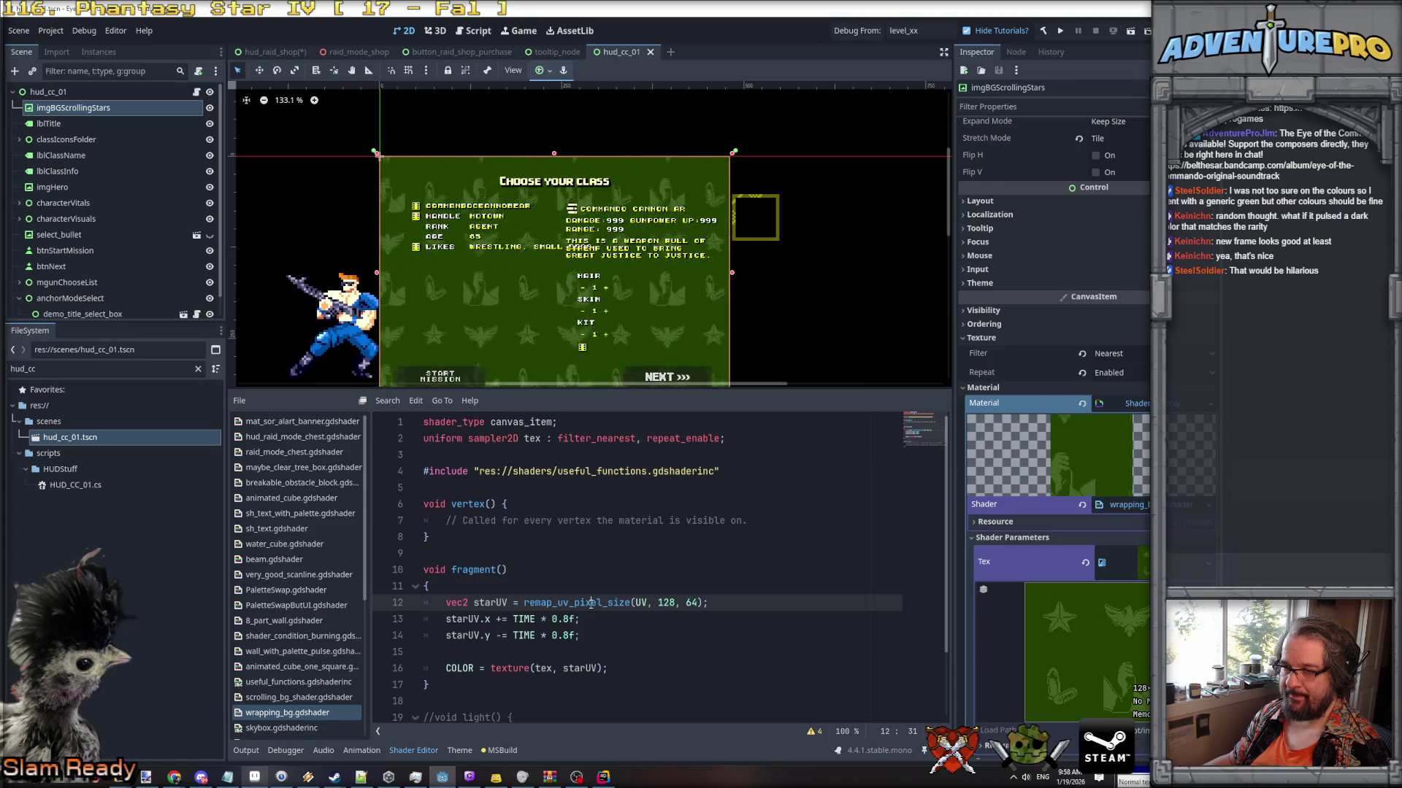
scroll(295, 649, down, 5)
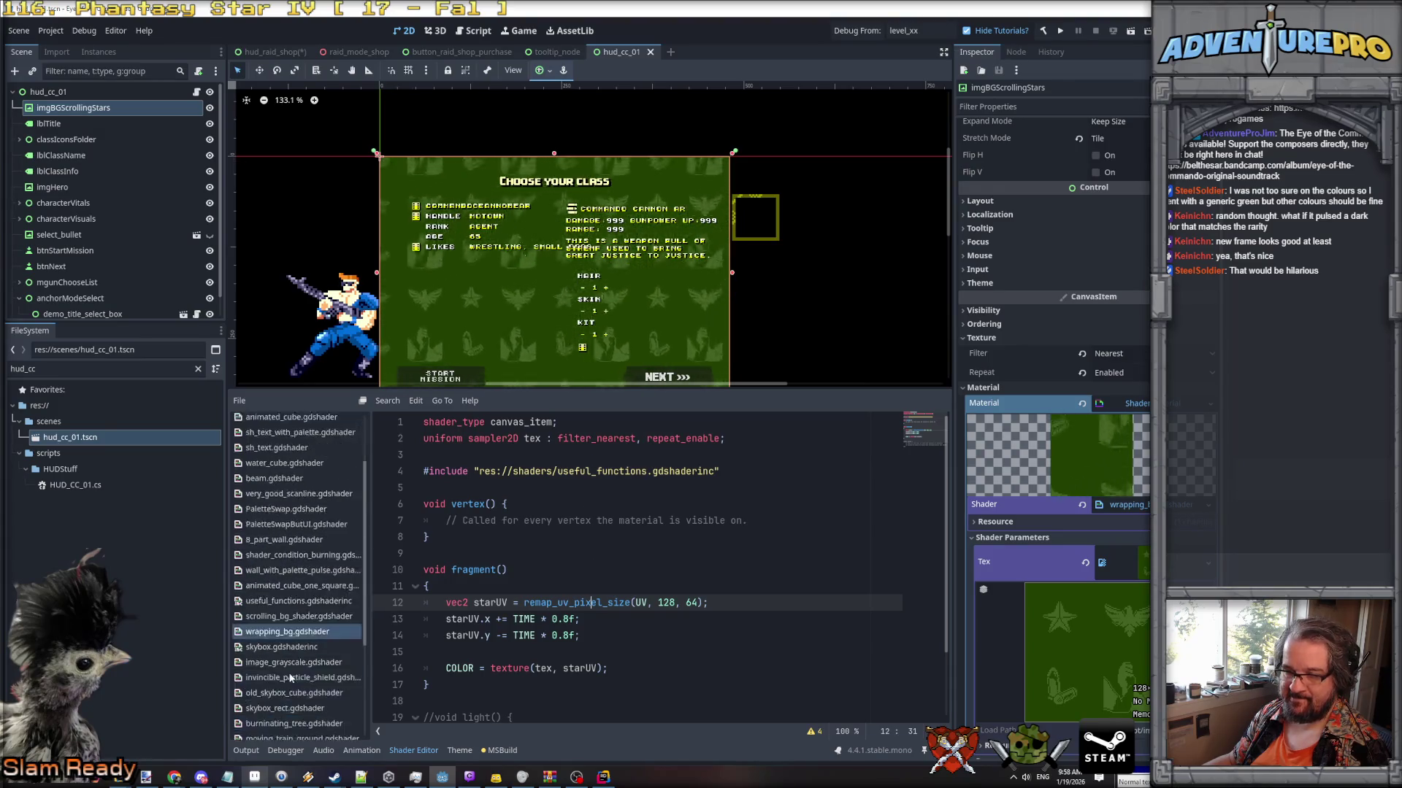
scroll(295, 664, up, 5)
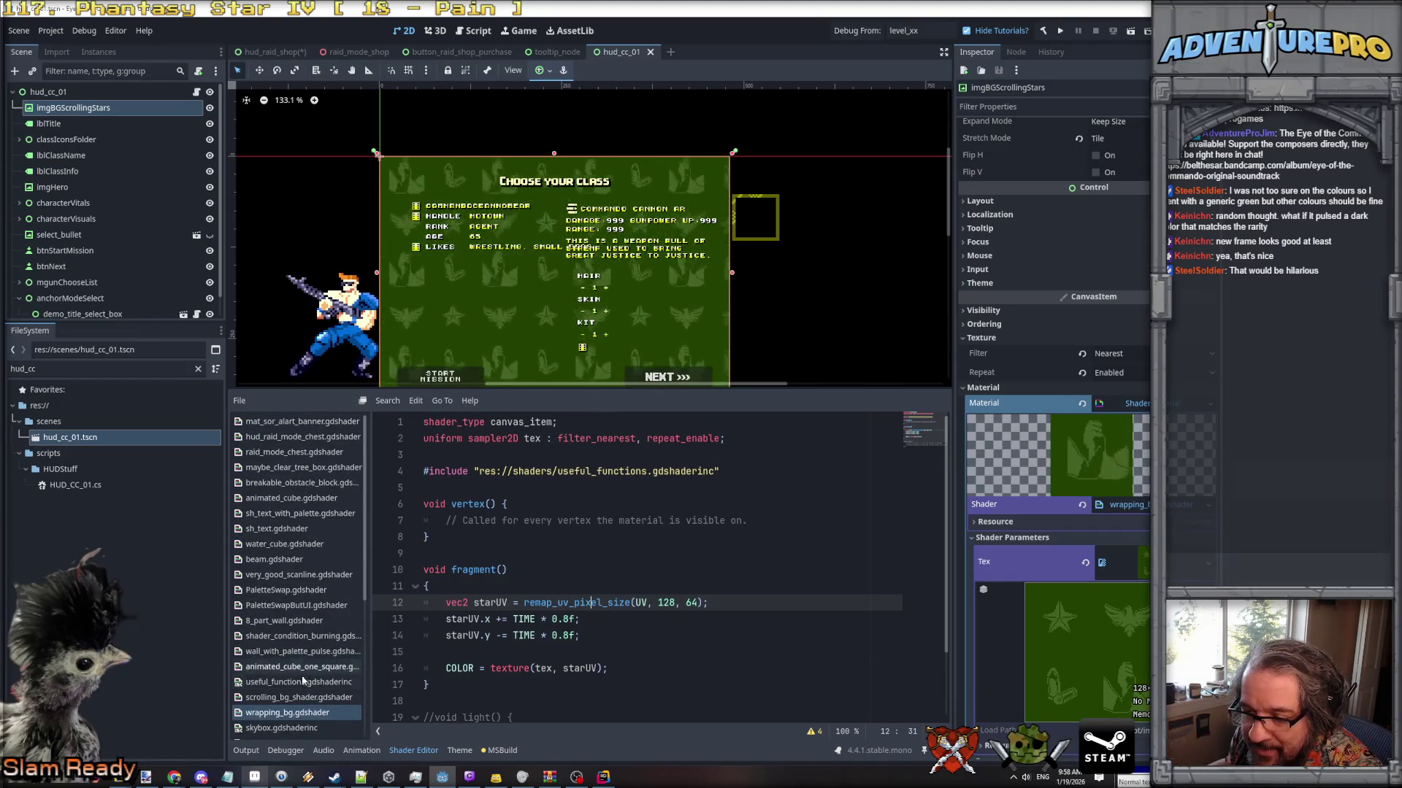
click(303, 683)
scroll(545, 597, down, 8)
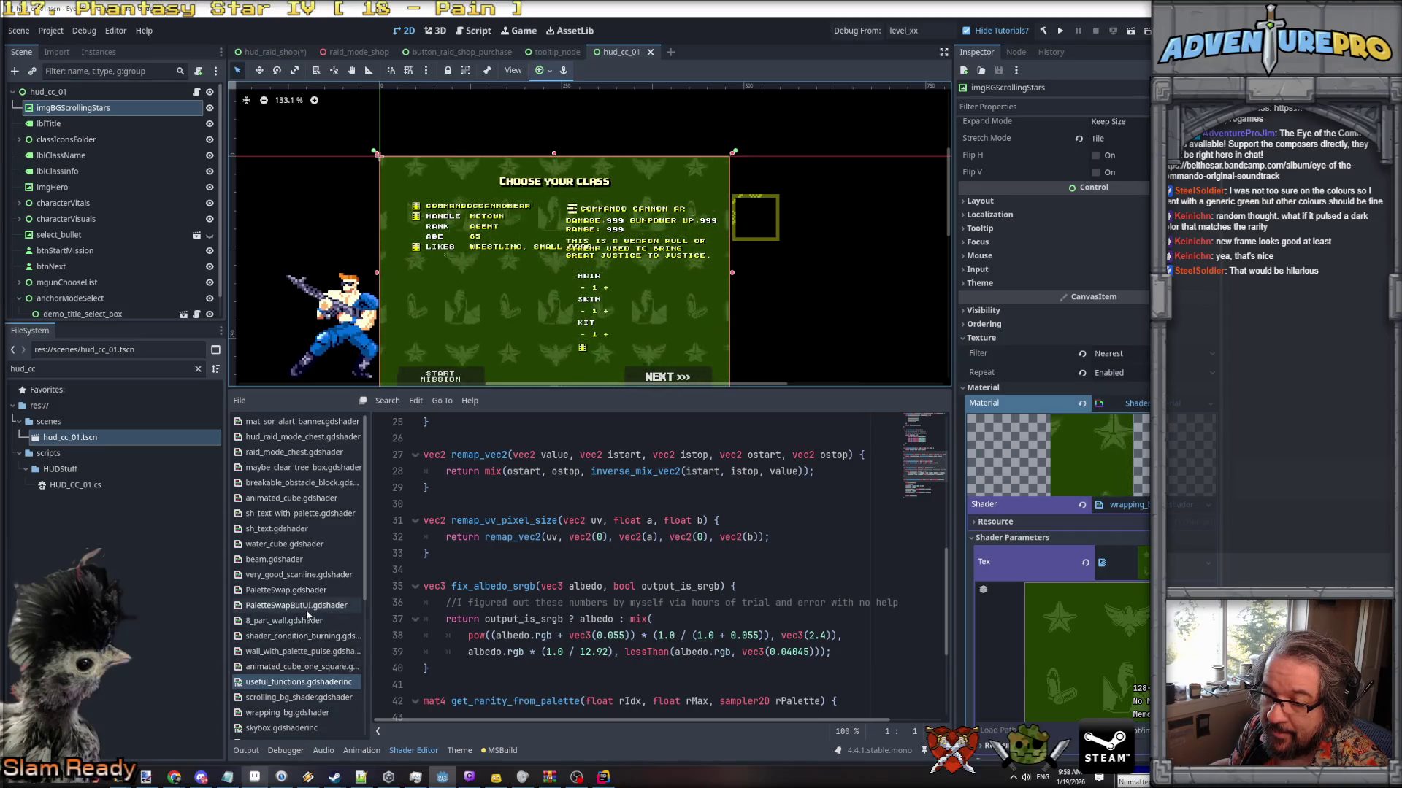
click(307, 712)
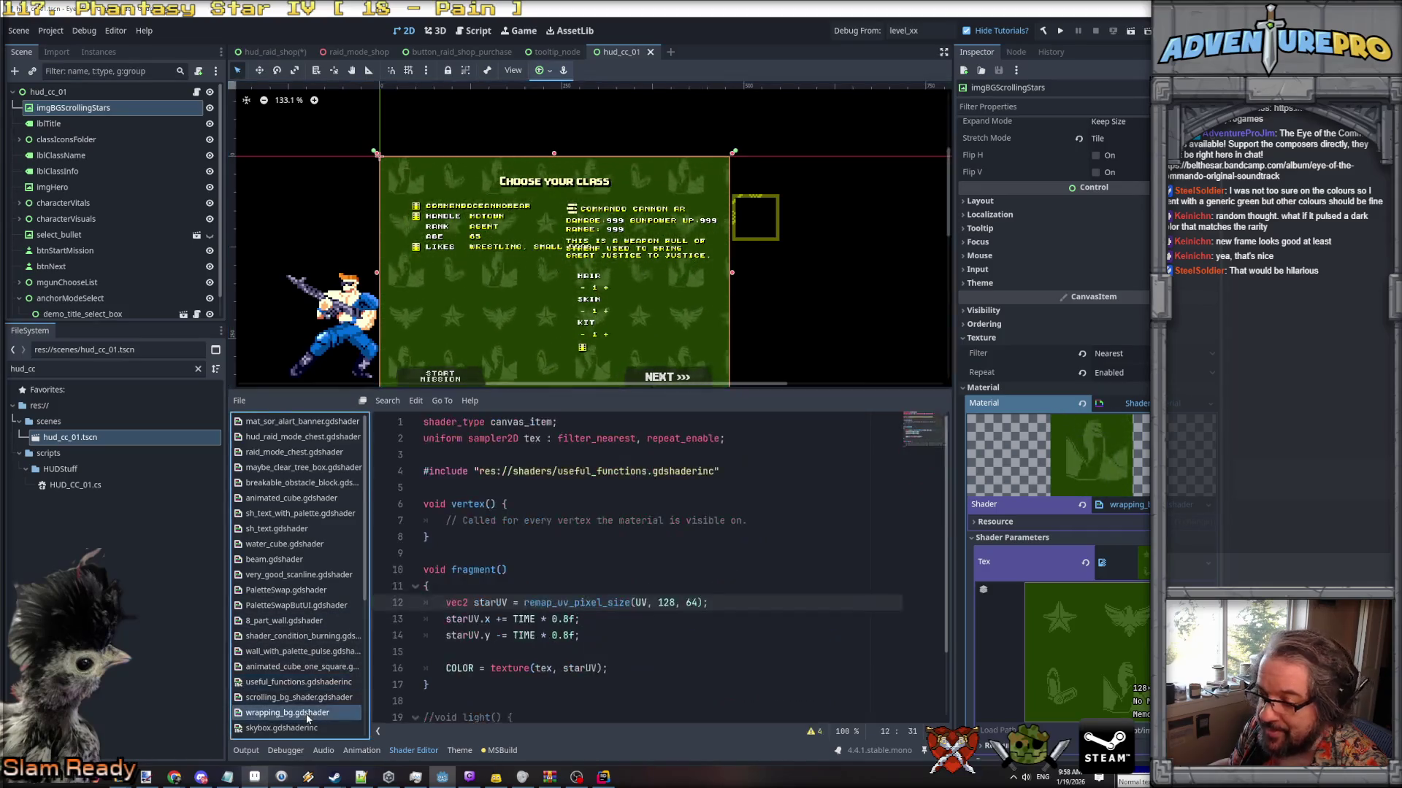
scroll(619, 605, down, 2)
scroll(534, 602, up, 2)
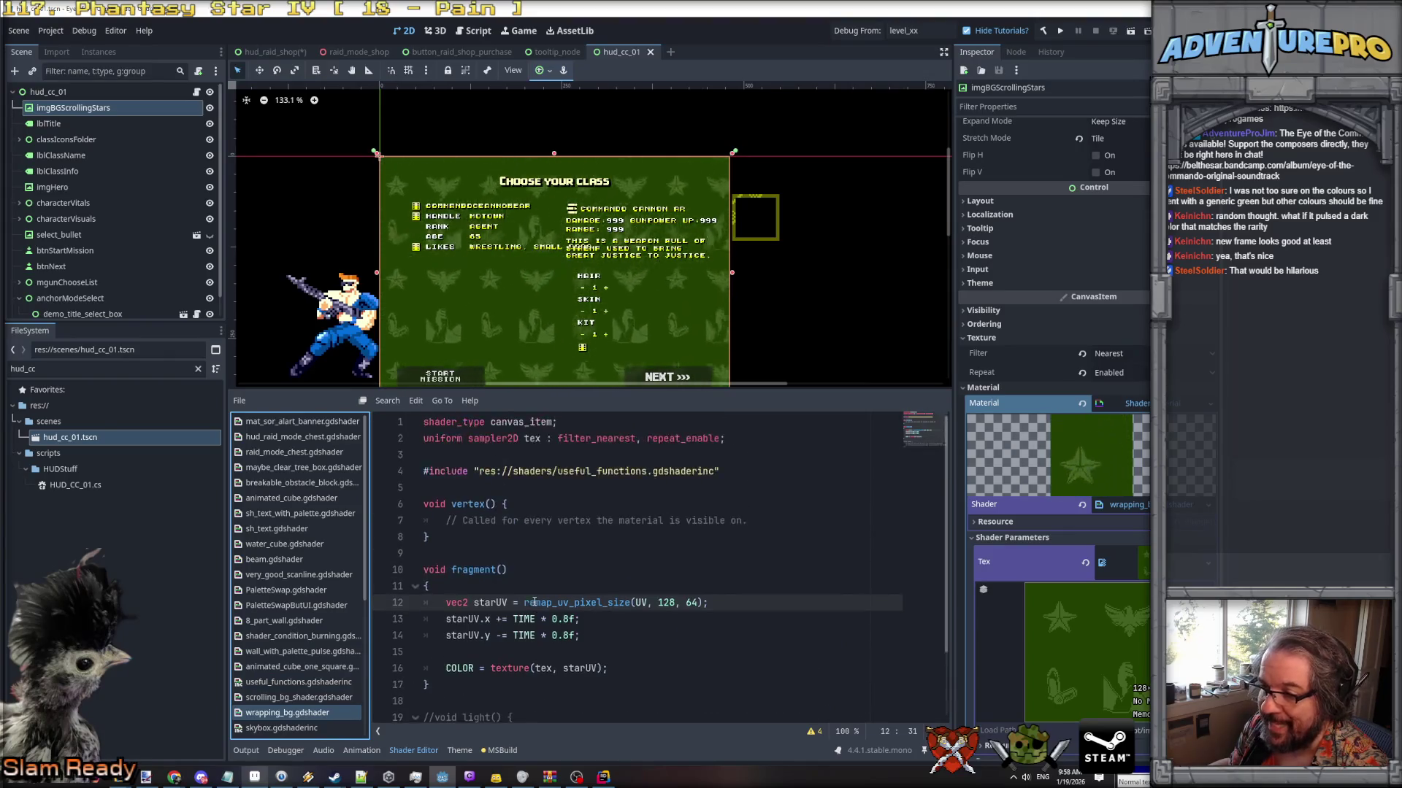
click(583, 451)
Declare 'instance uniform float pxSize = 128.0;' below the texture uniform.
key(Return)
key(Return)
key(Up)
key(Up)
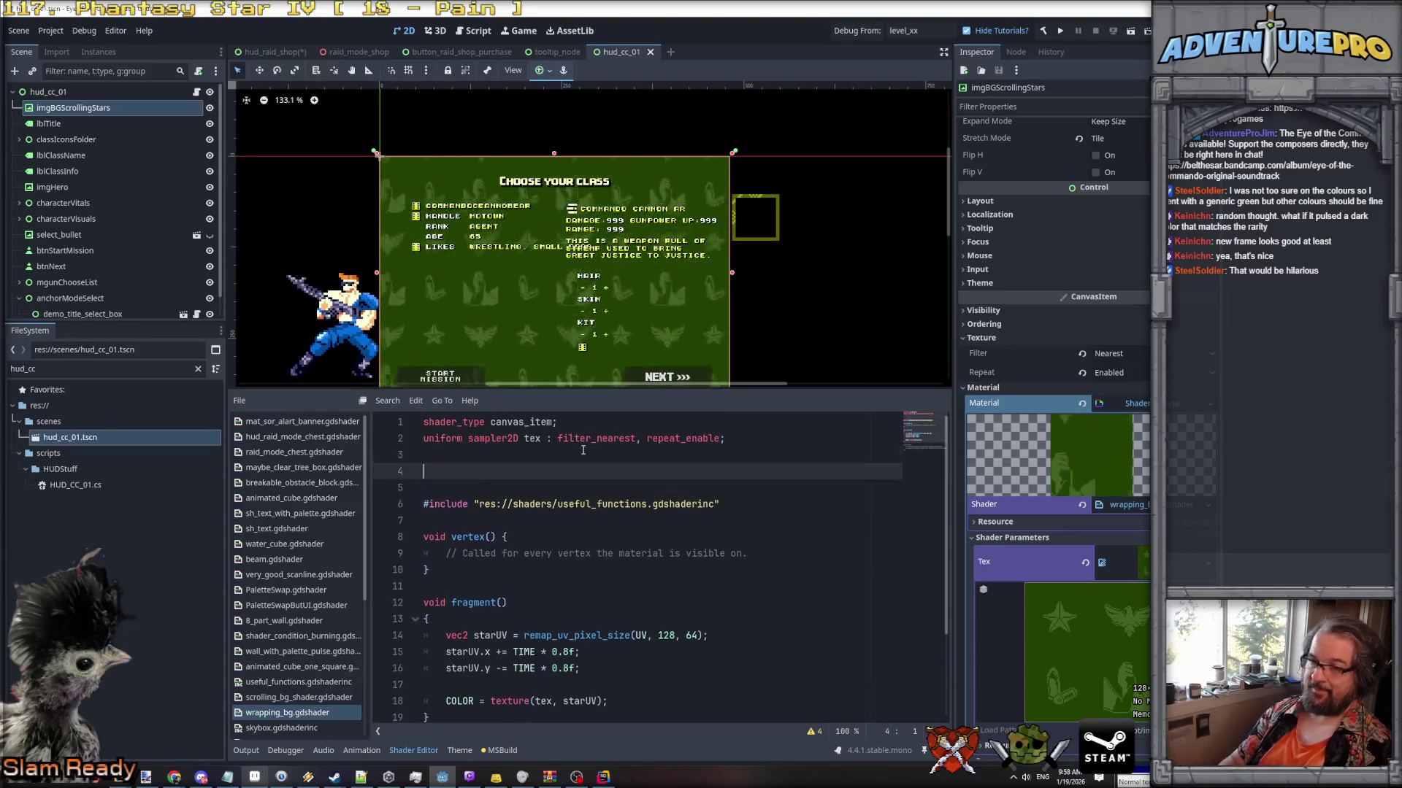
text(instance uniform px)
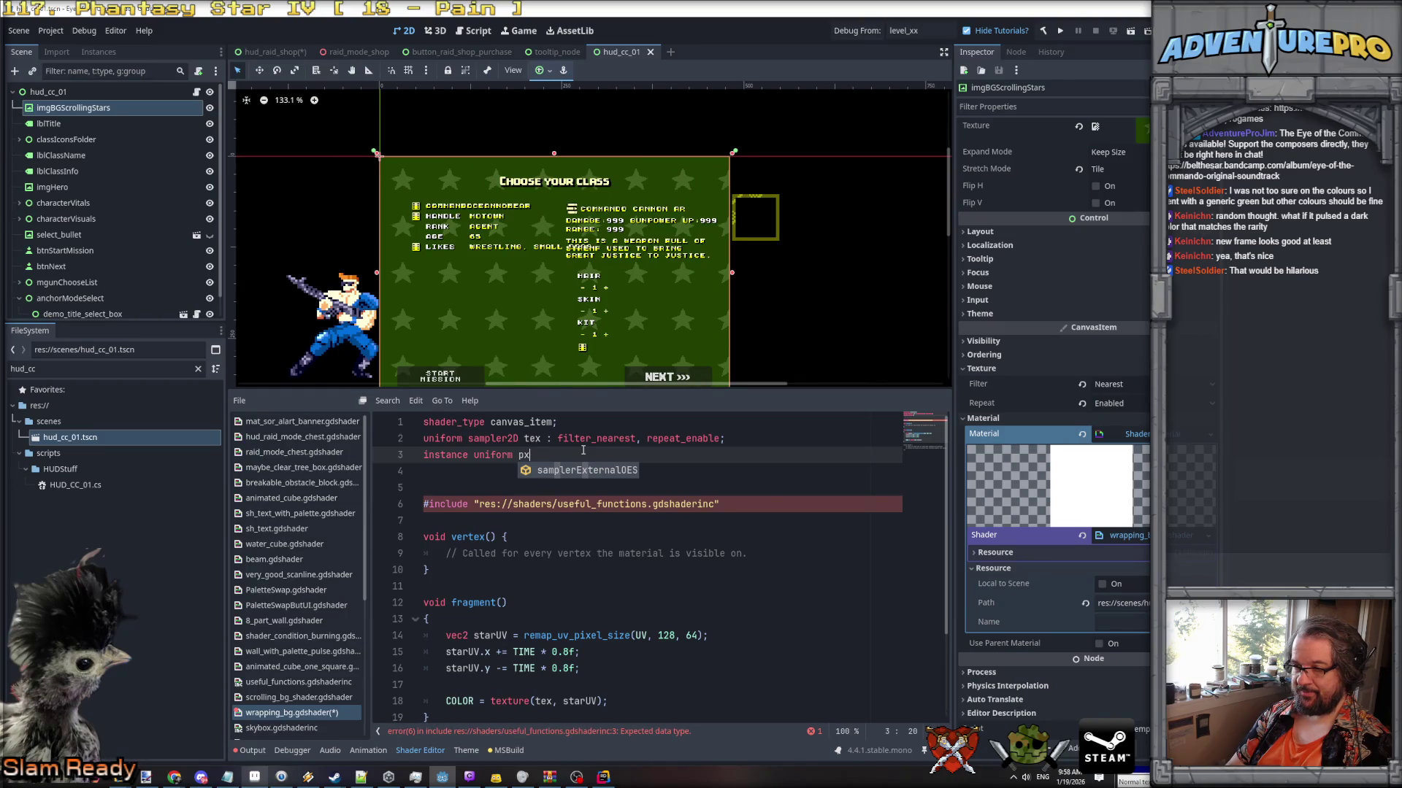
key(BackSpace)
text(d)
key(BackSpace)
key(alt+z)
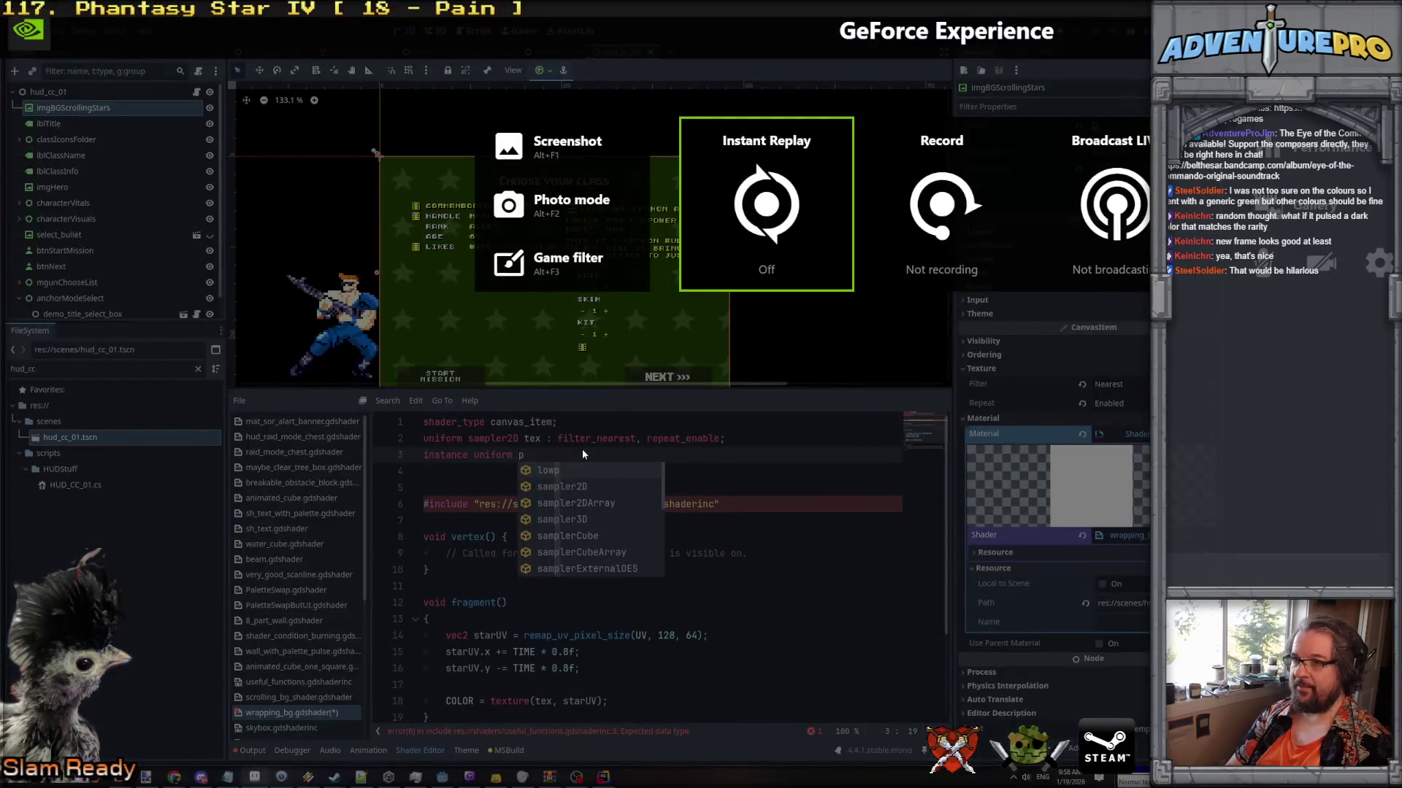
key(alt+z)
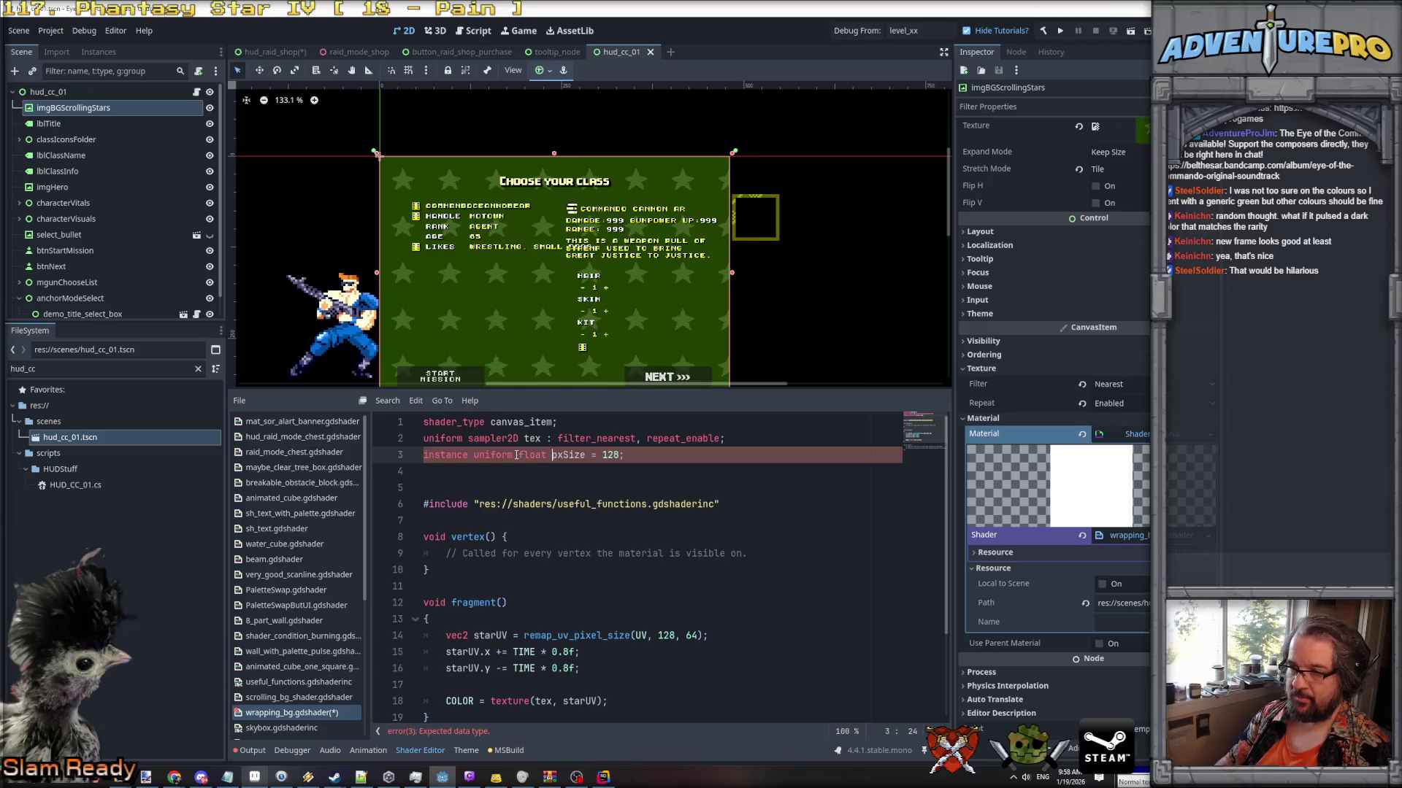
key(End)
key(Left)
text(.0)
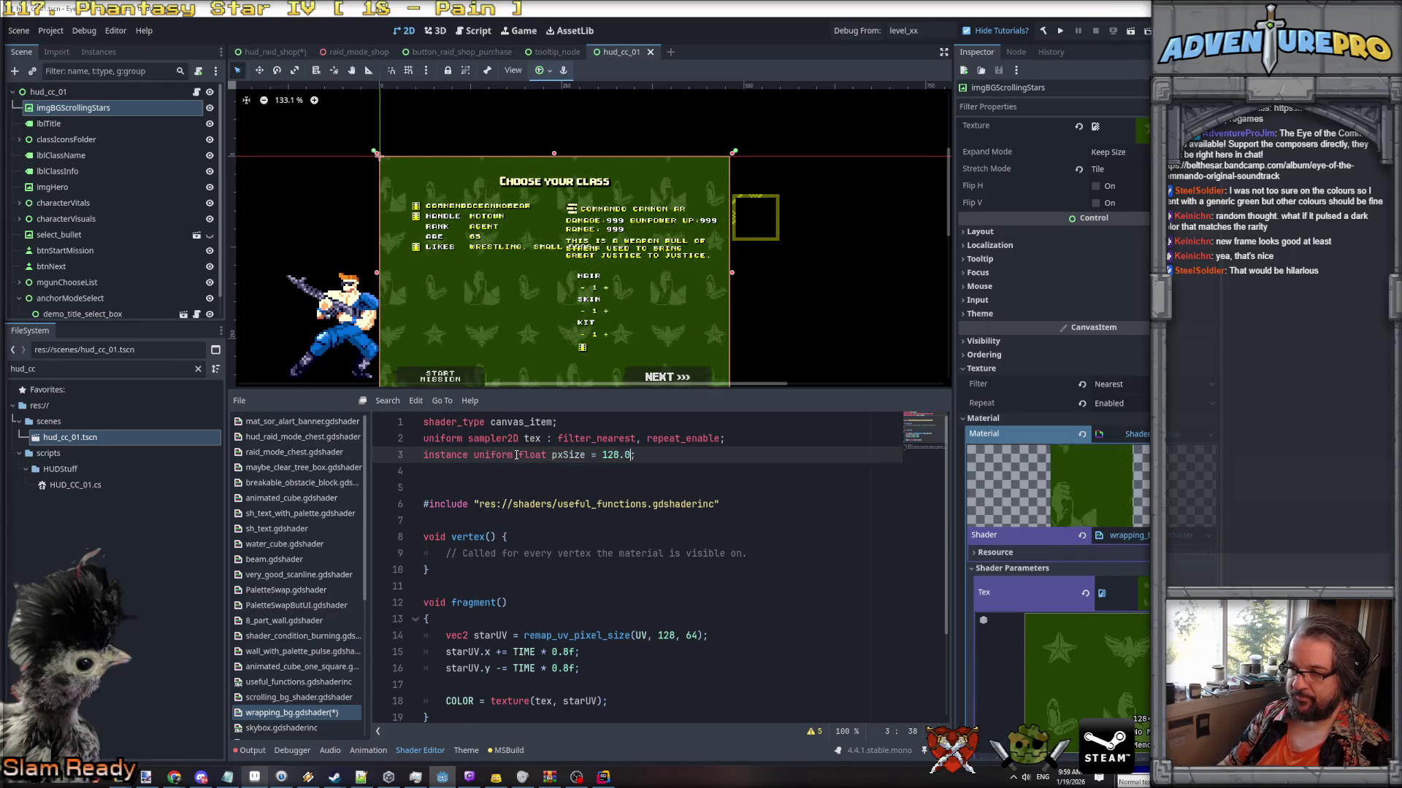
Duplicate the uniform line as remapSize with default 64.0.
key(Down)
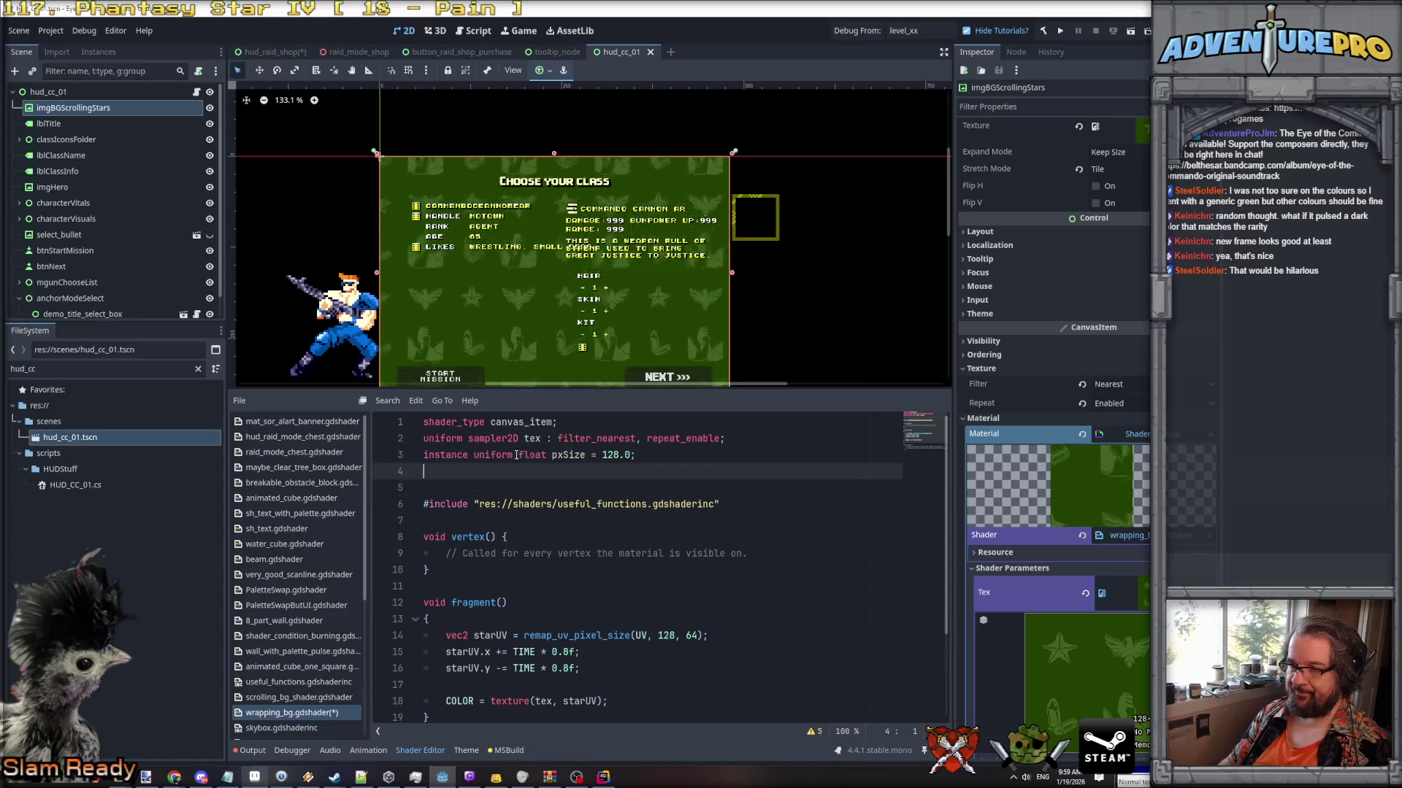
text(instance uniform float pxSize = 128.0;)
key(BackSpace)
key(BackSpace)
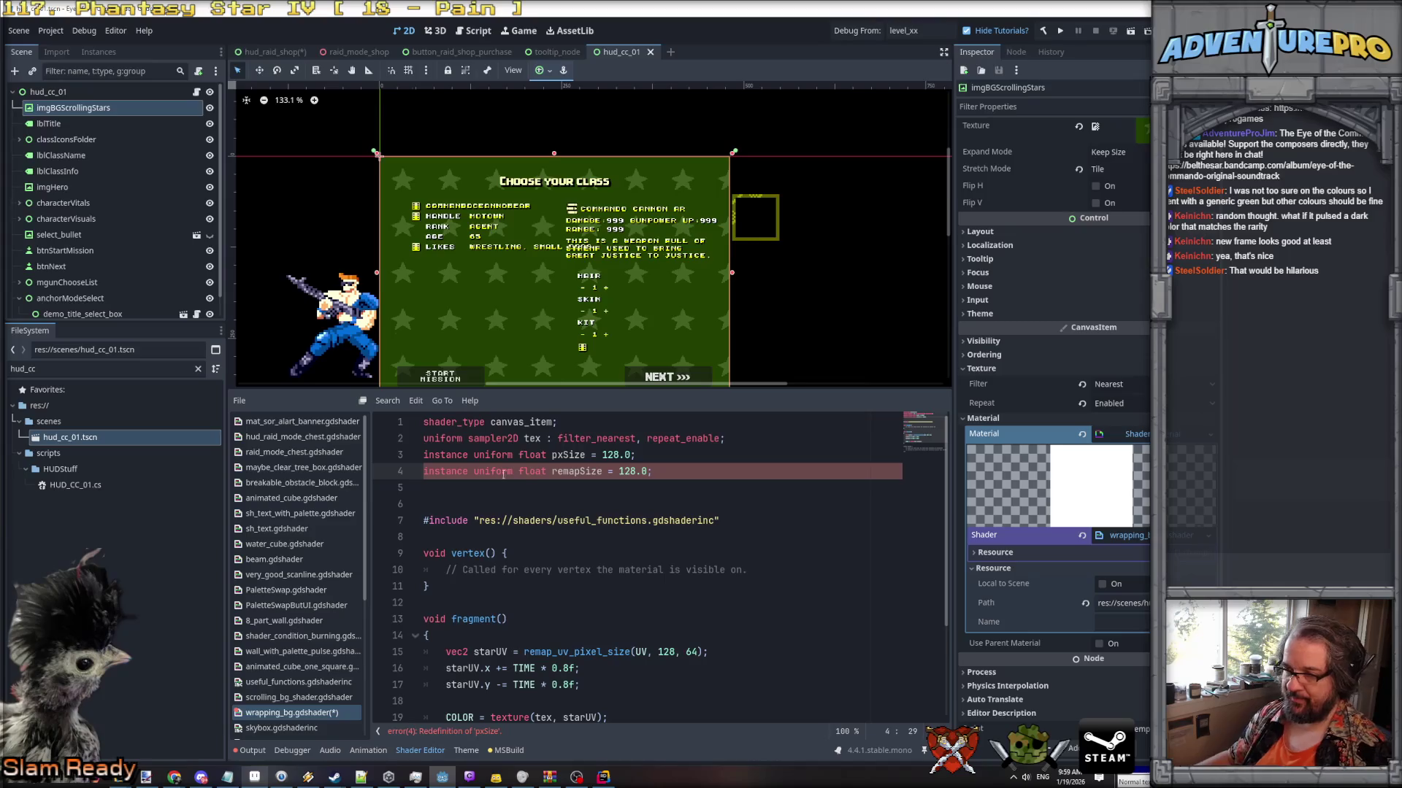
click(619, 471)
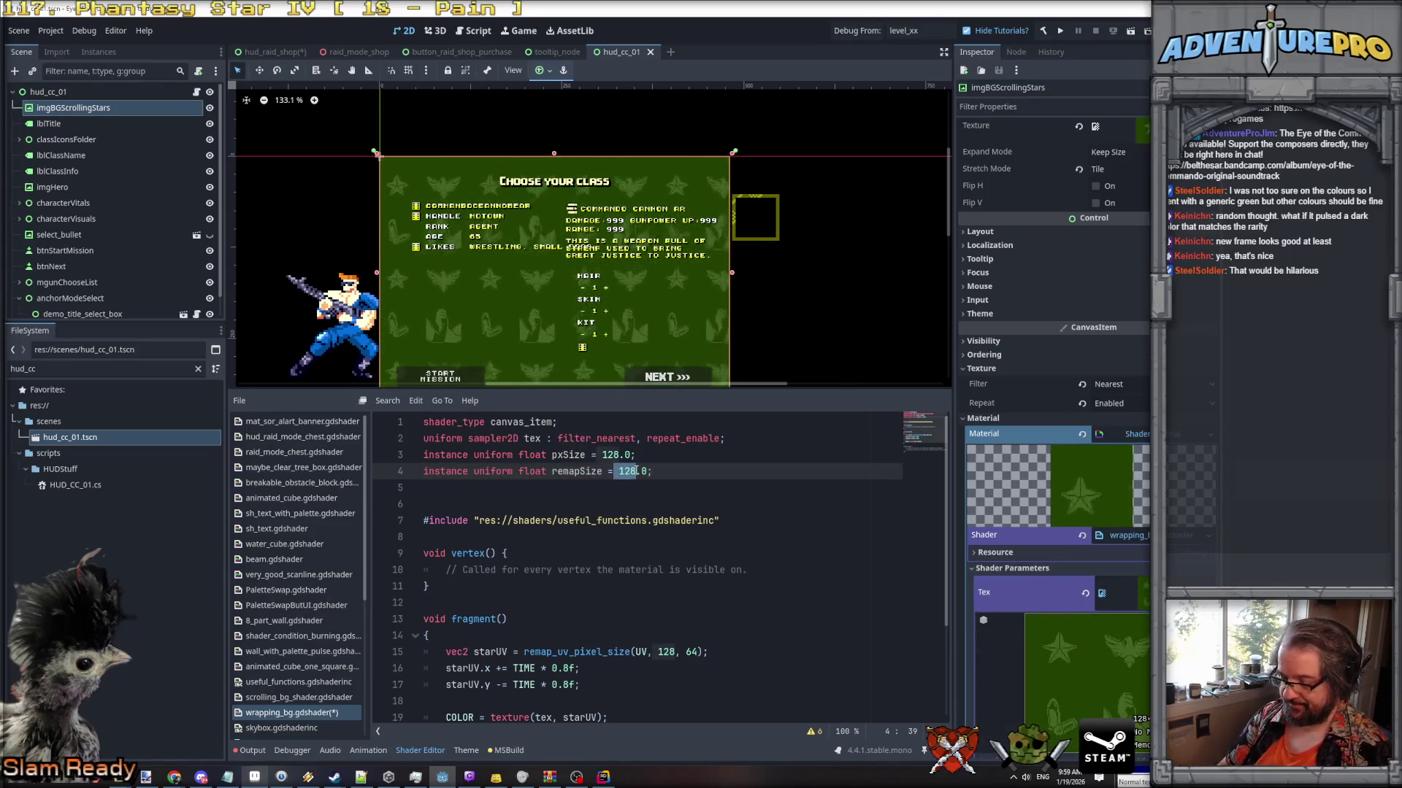
Replace the hard-coded 128 and 64 in remap_uv_pixel_size with pxSize and remapSize.
double_click(665, 652)
text(xSize)
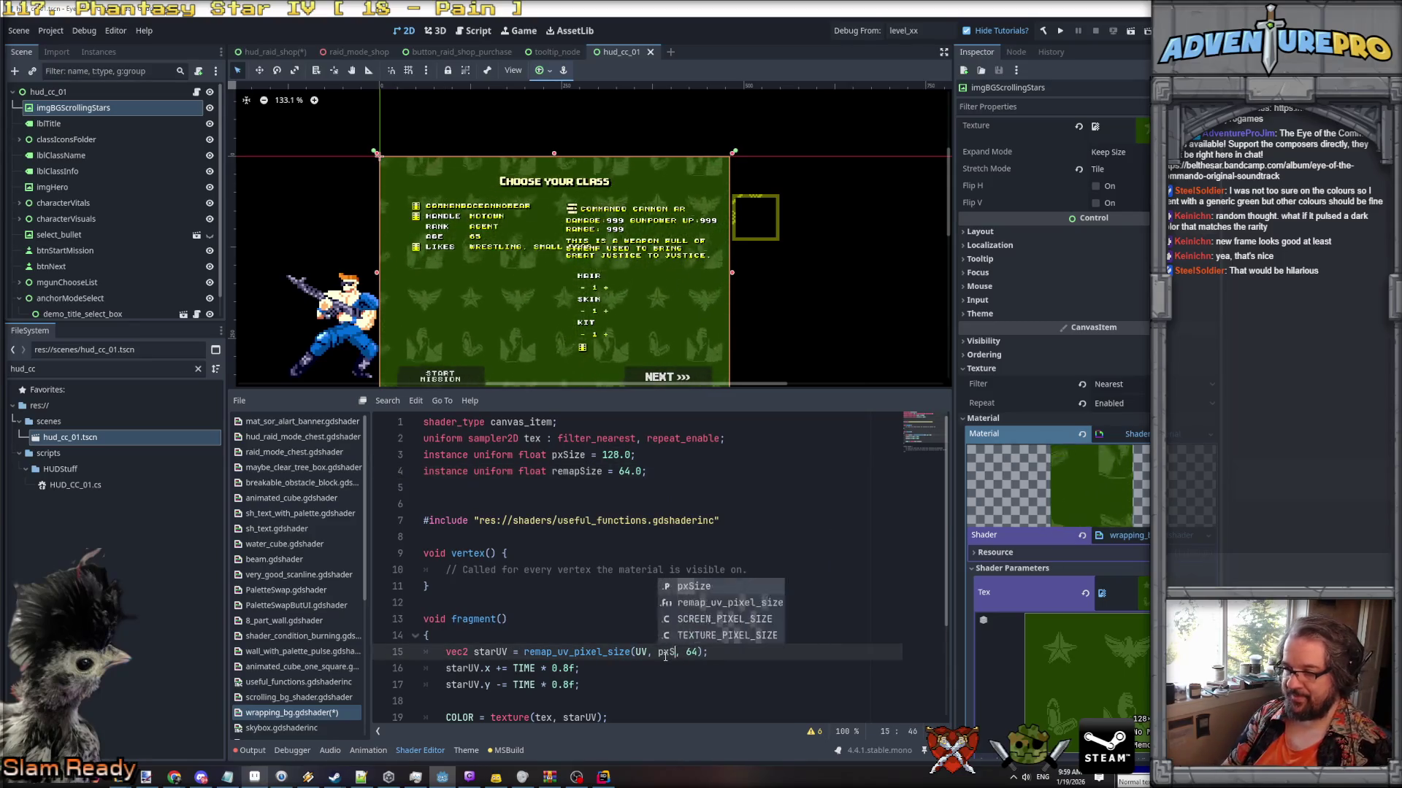
key(ctrl+shift+Right)
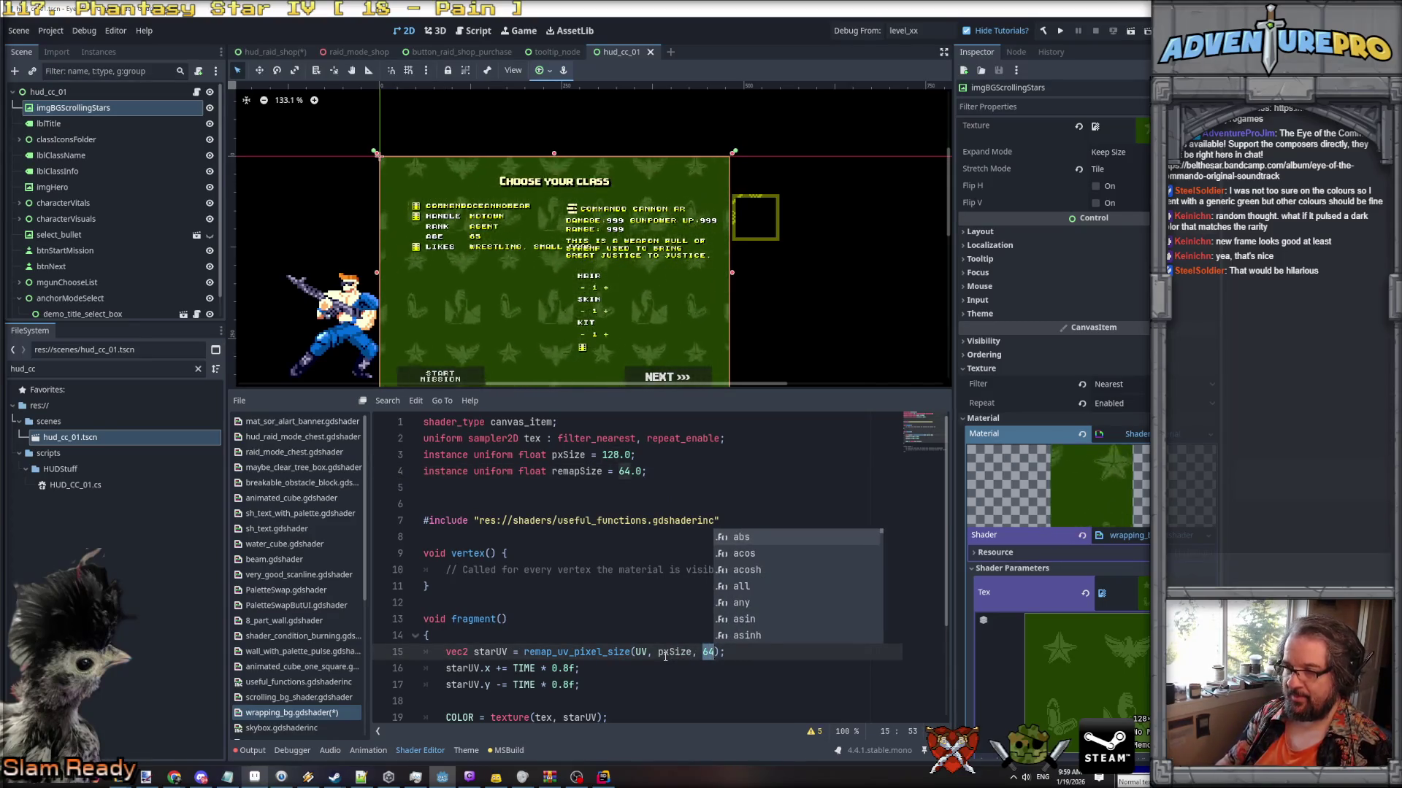
text(remapSize)
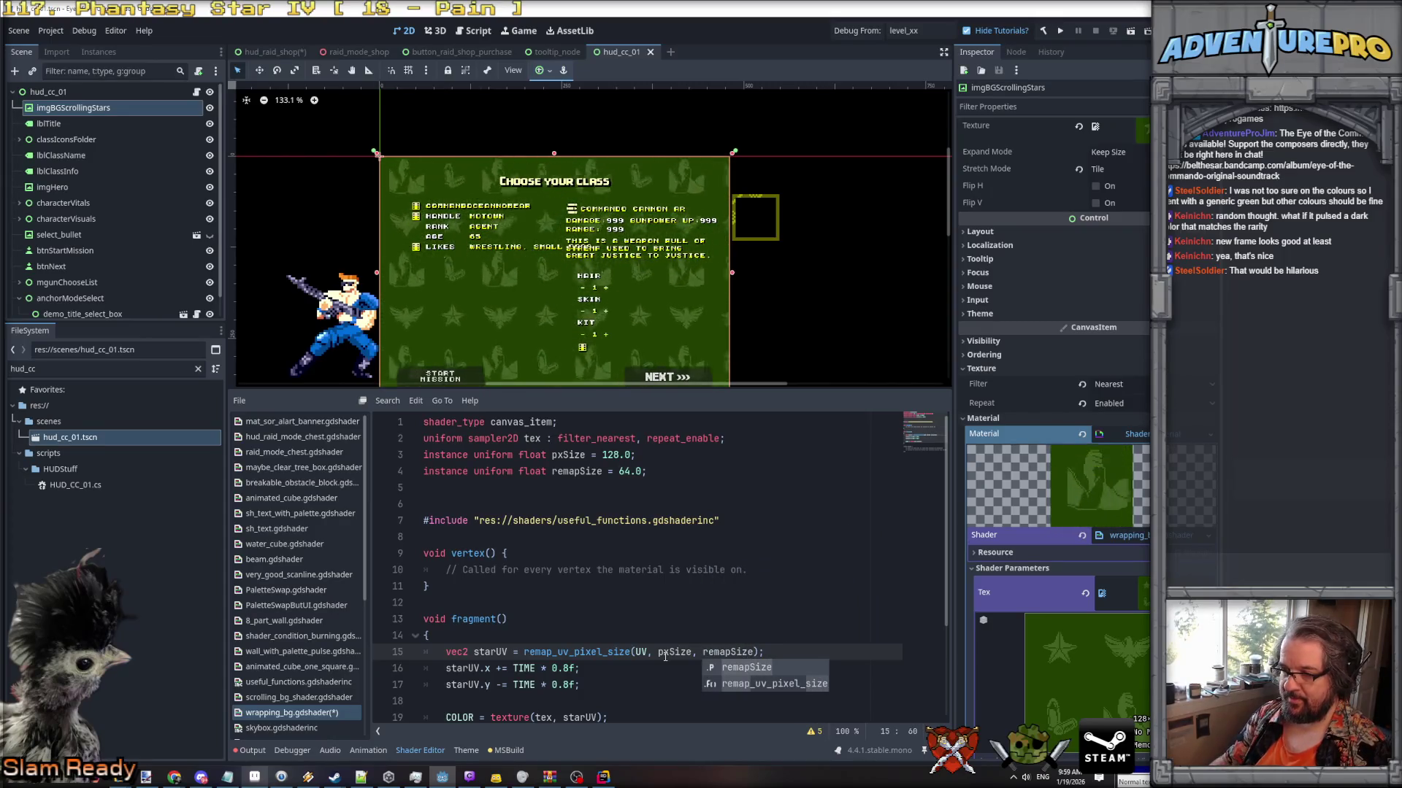
click(728, 583)
scroll(734, 582, down, 3)
scroll(735, 583, up, 3)
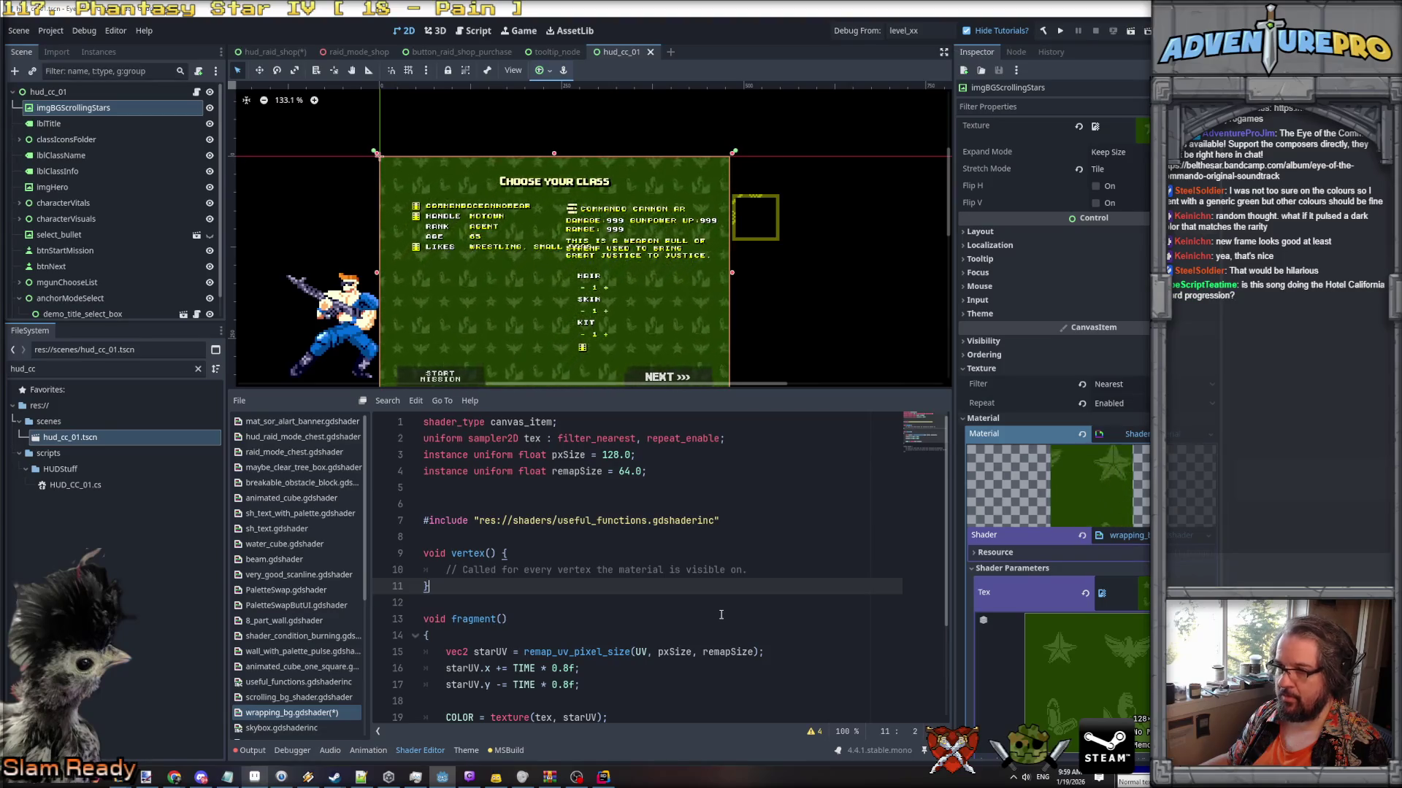
Override imgBGScrollingStars' Remap Size instance shader parameter to 64.0, then save scene and shader with Ctrl+S.
key(Down)
key(Down)
key(Down)
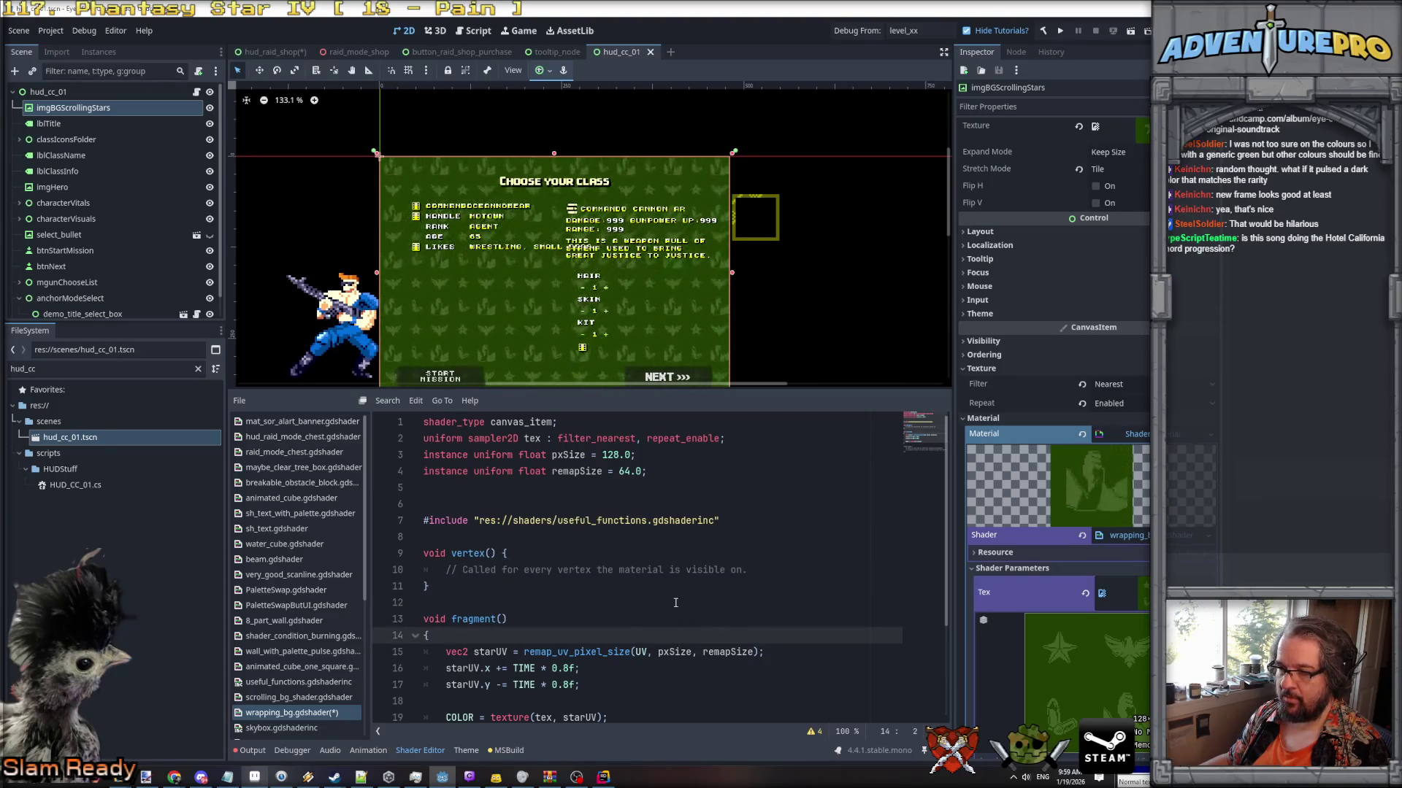
scroll(1022, 606, down, 3)
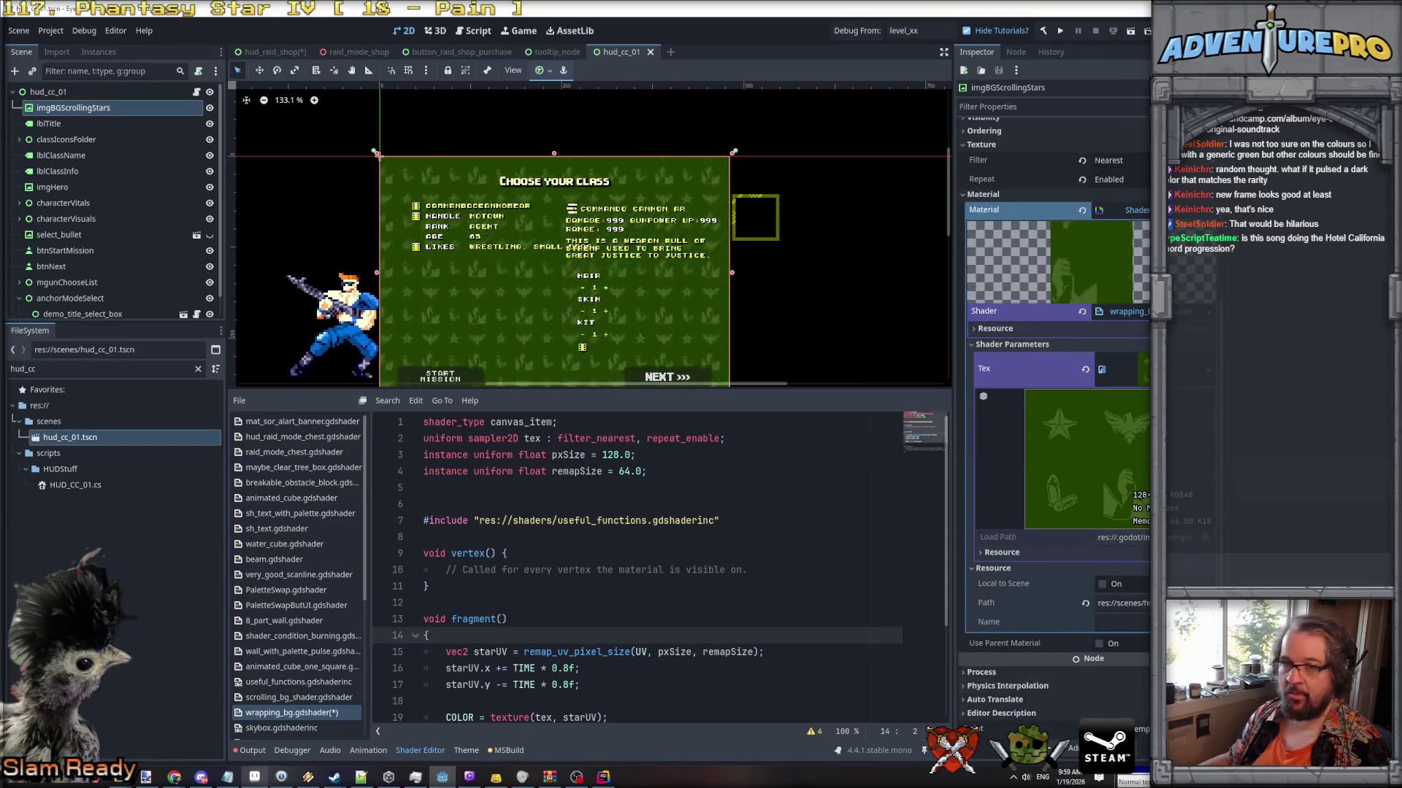
click(77, 124)
click(80, 108)
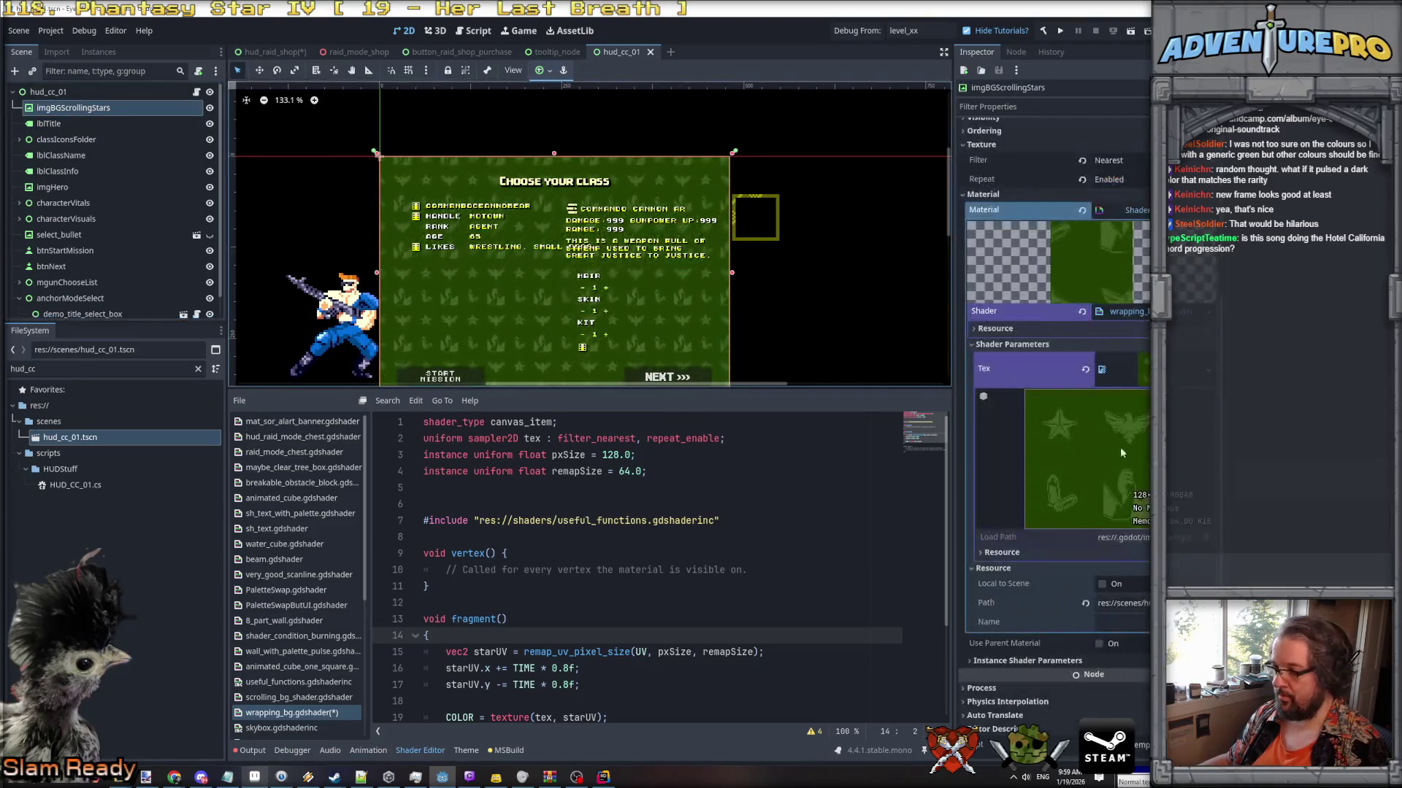
click(1027, 661)
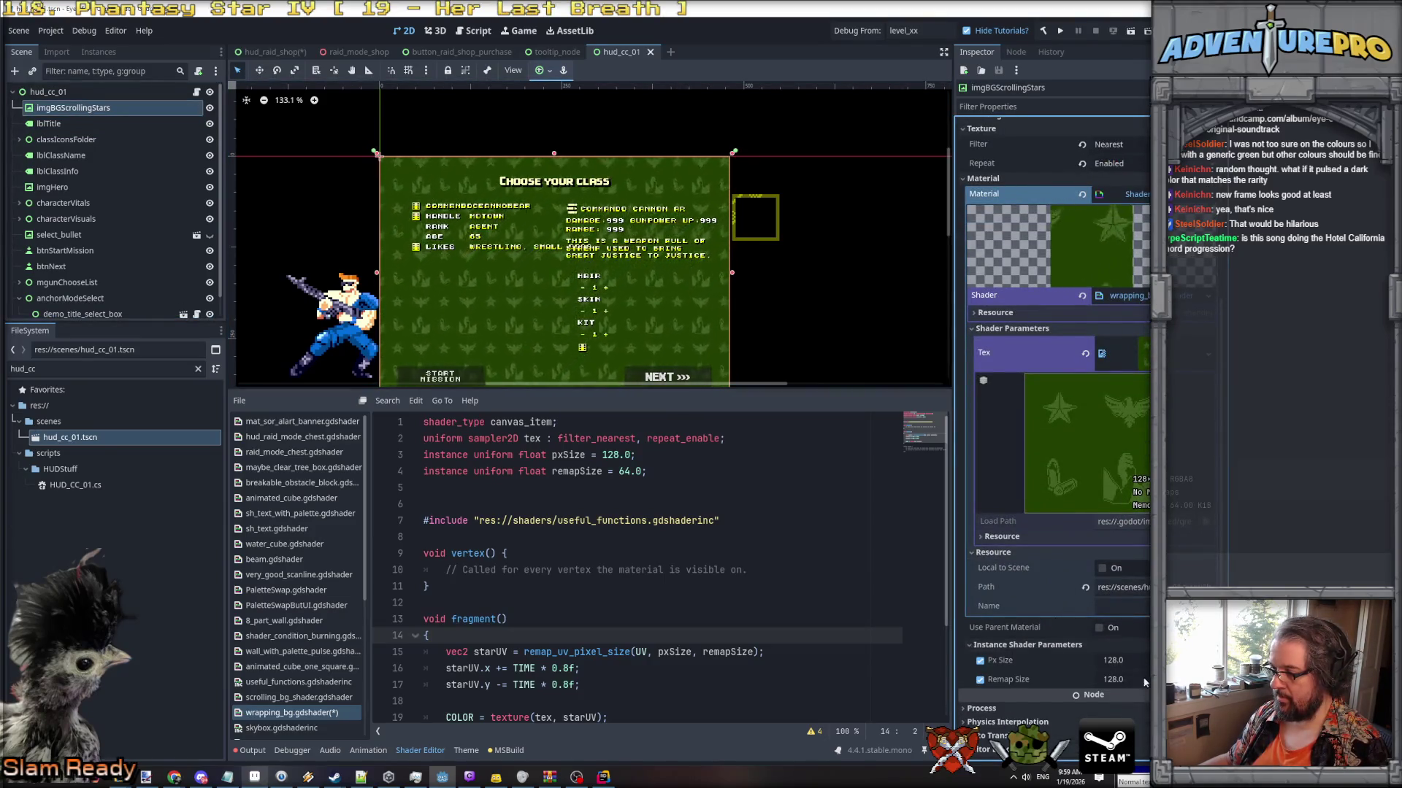
click(1139, 676)
text(64)
key(Return)
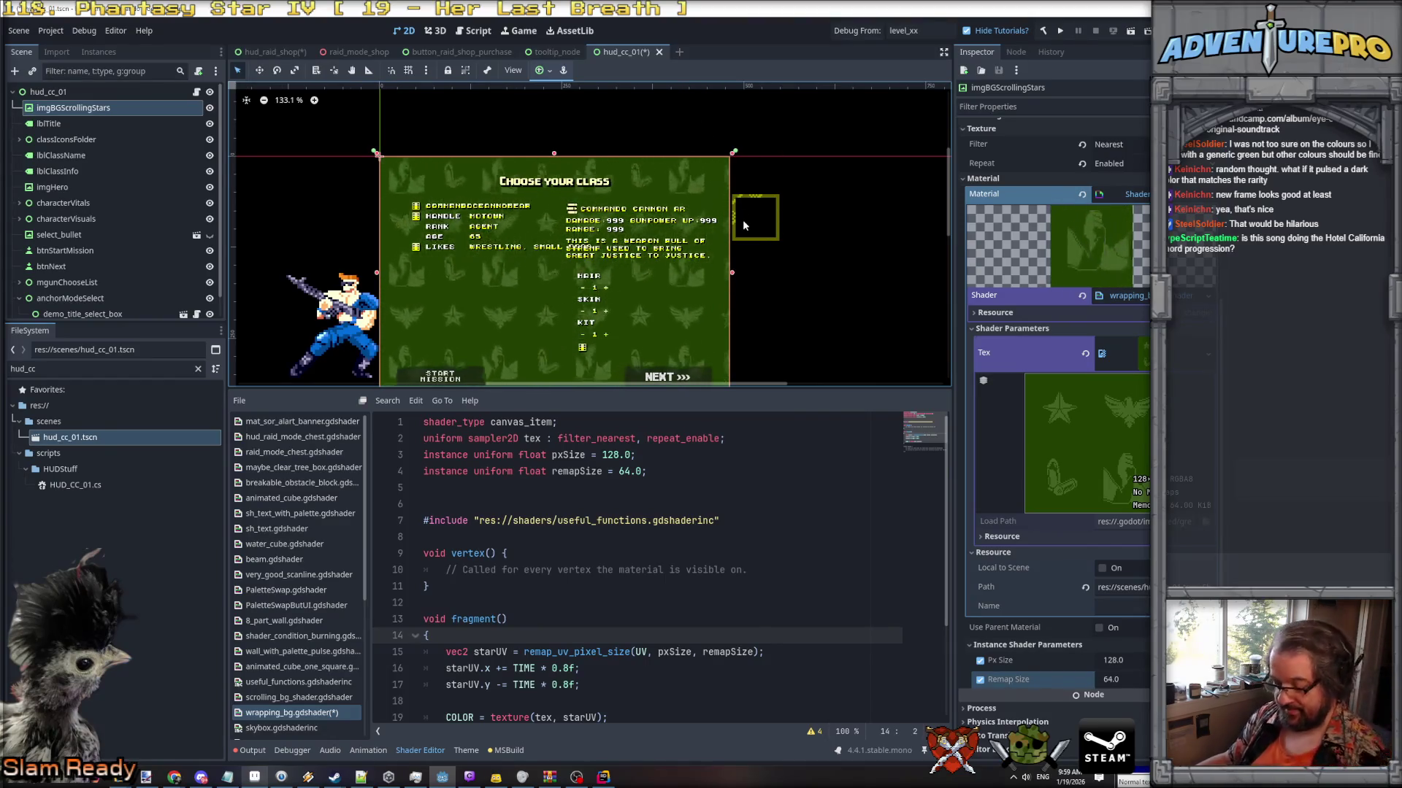
key(ctrl+s)
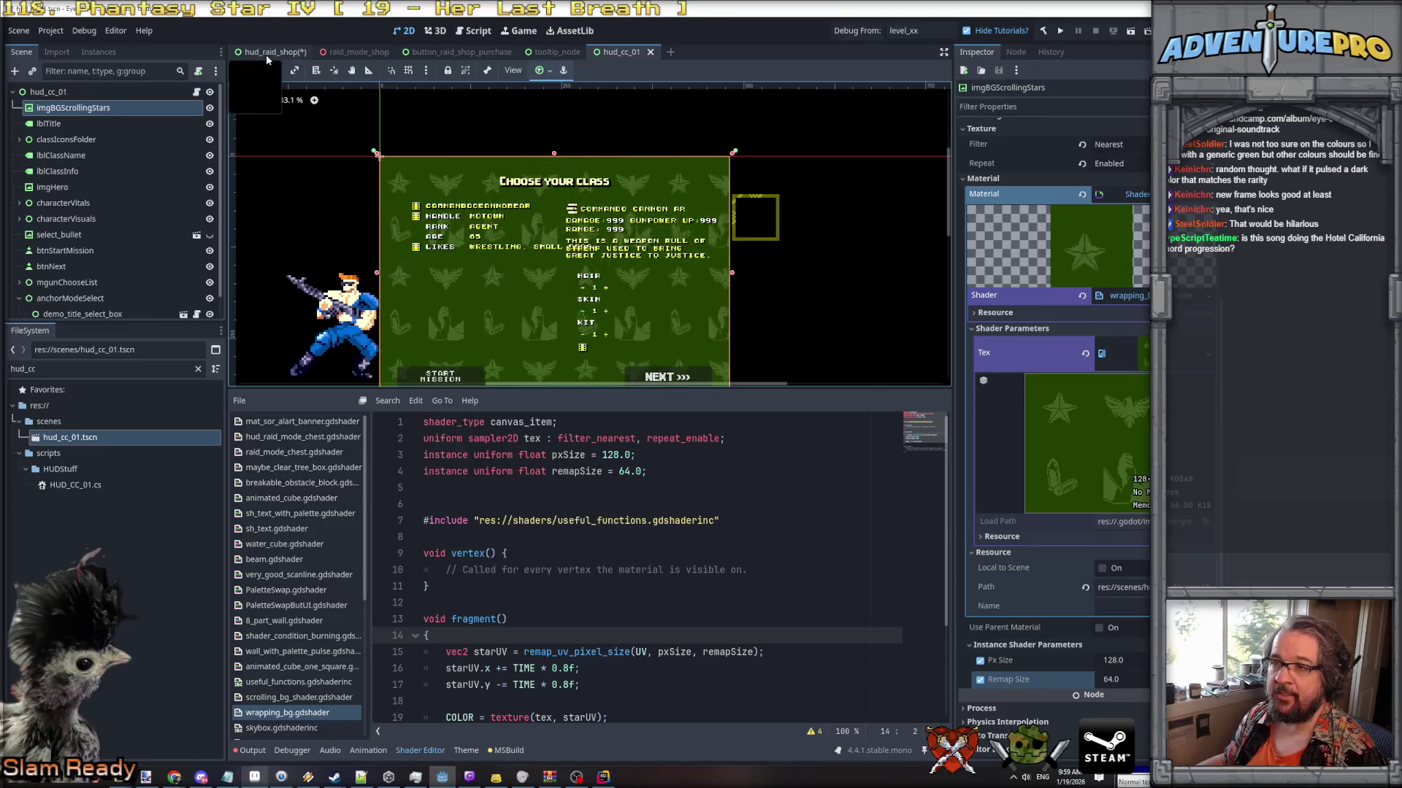
In the raid shop scene, quick-load wrapping_bg.gdshader as the bgShop material's shader.
click(267, 56)
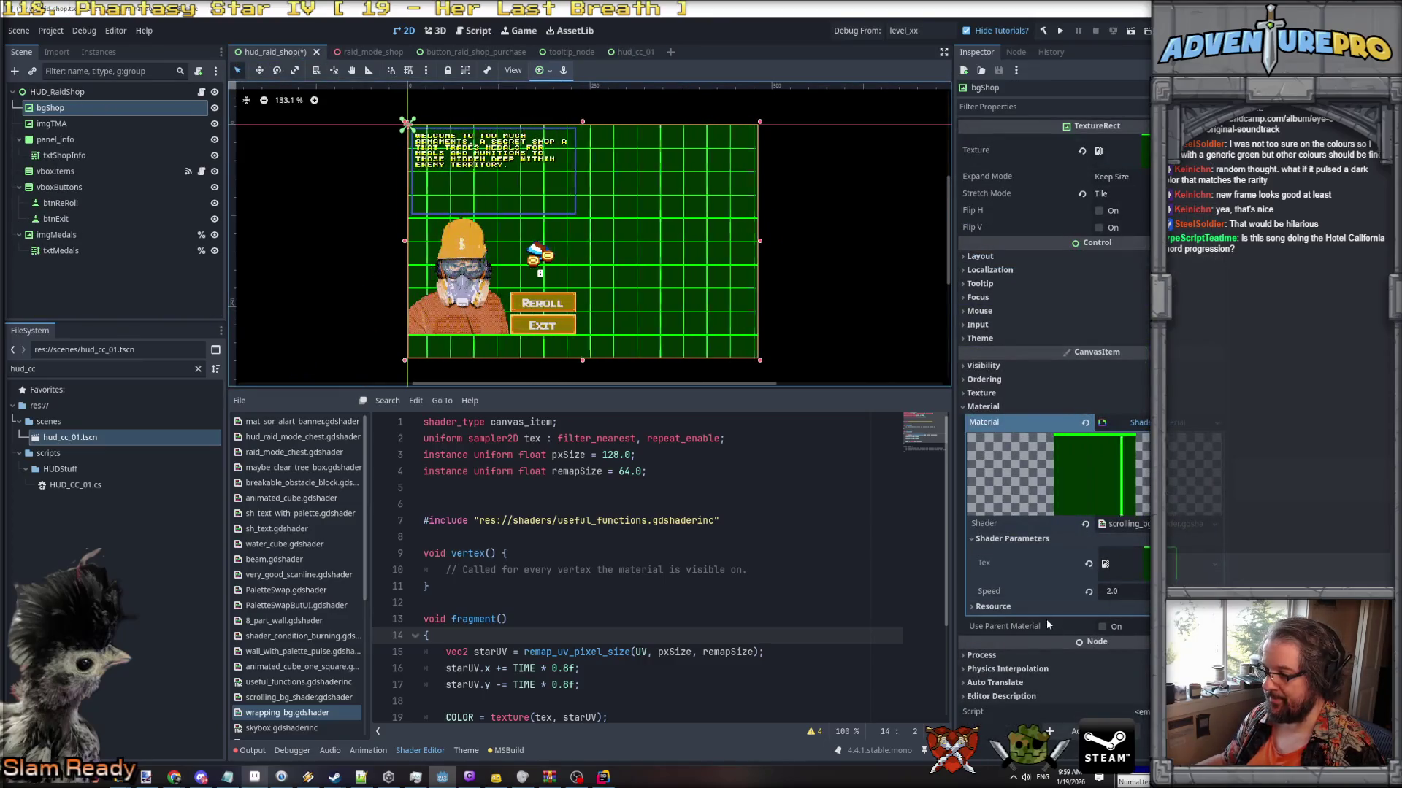
click(626, 56)
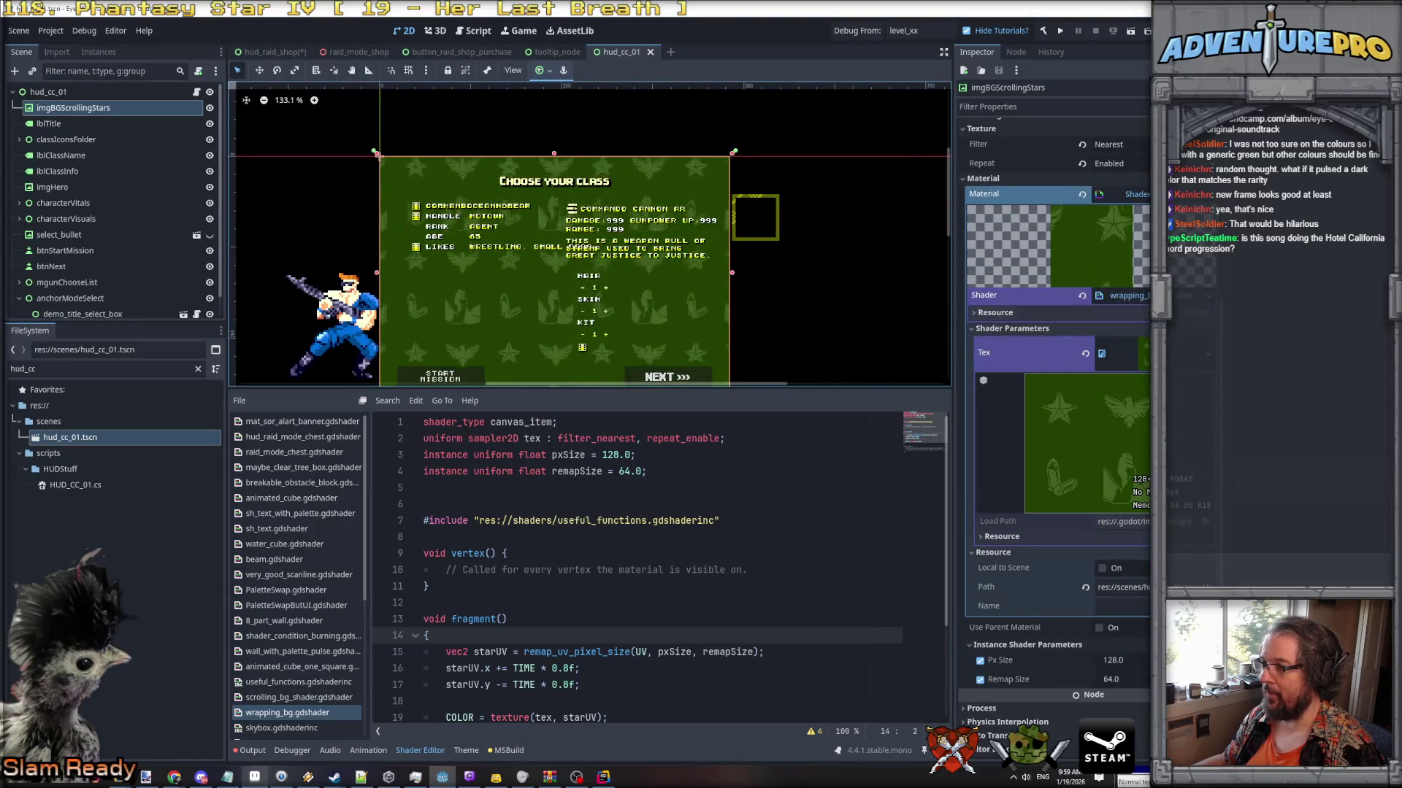
click(277, 53)
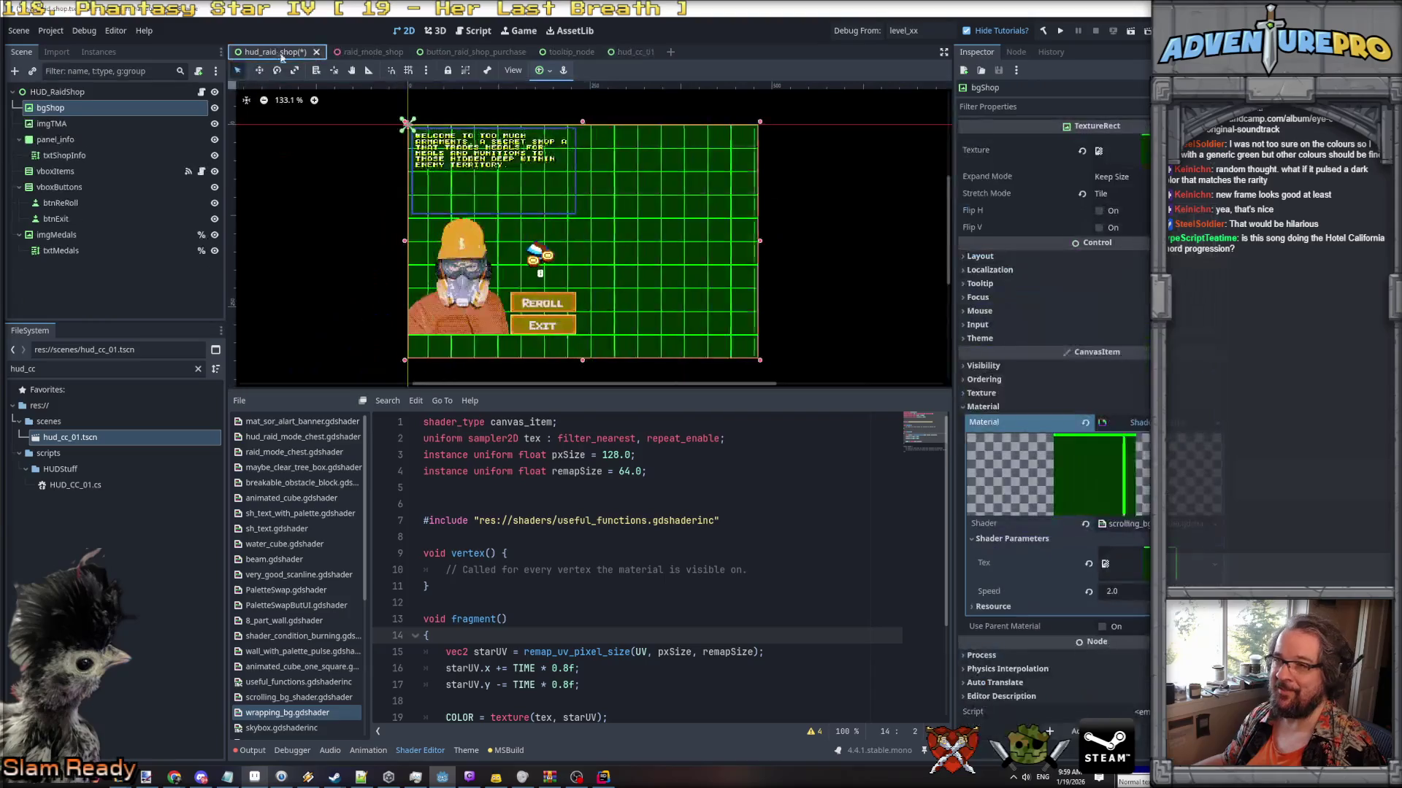
click(1122, 523)
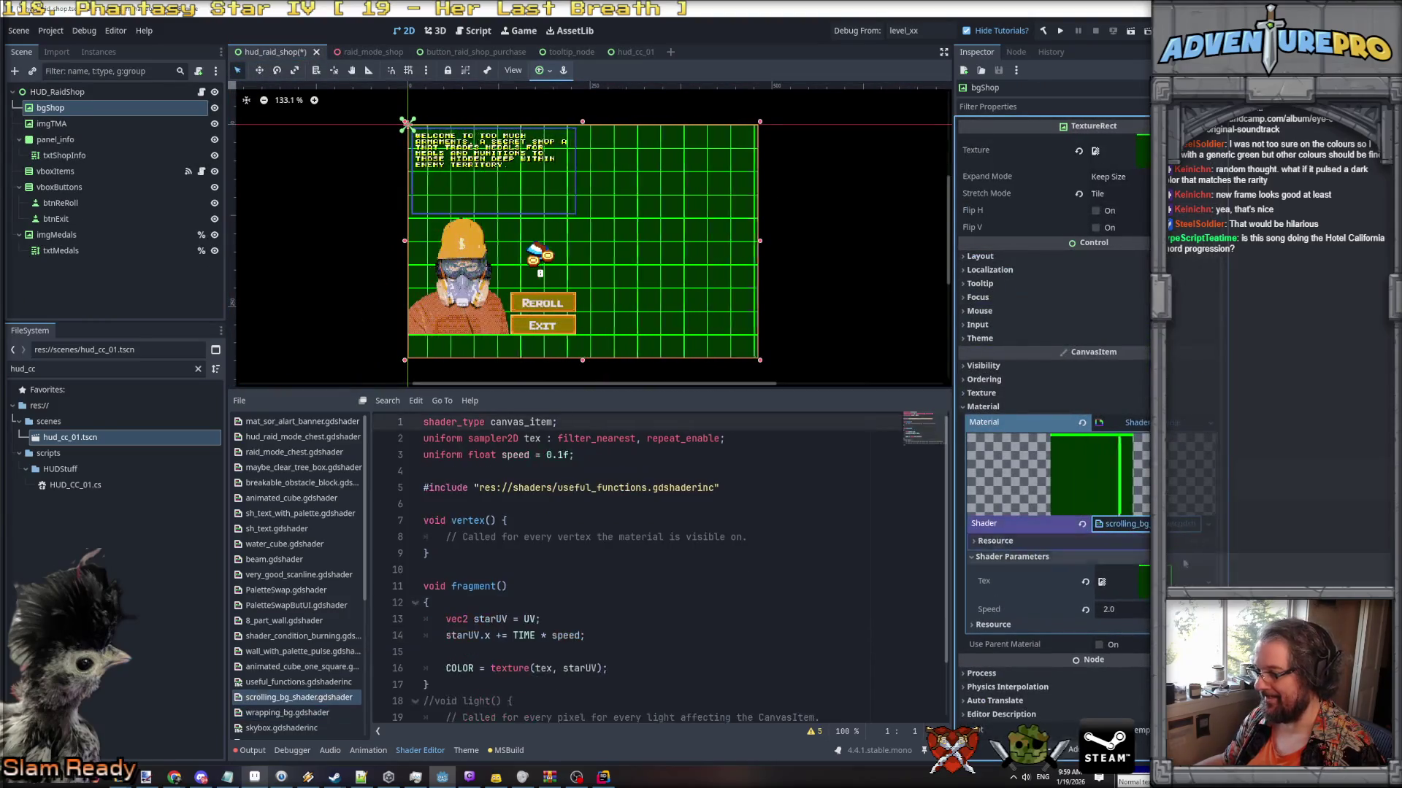
click(1208, 524)
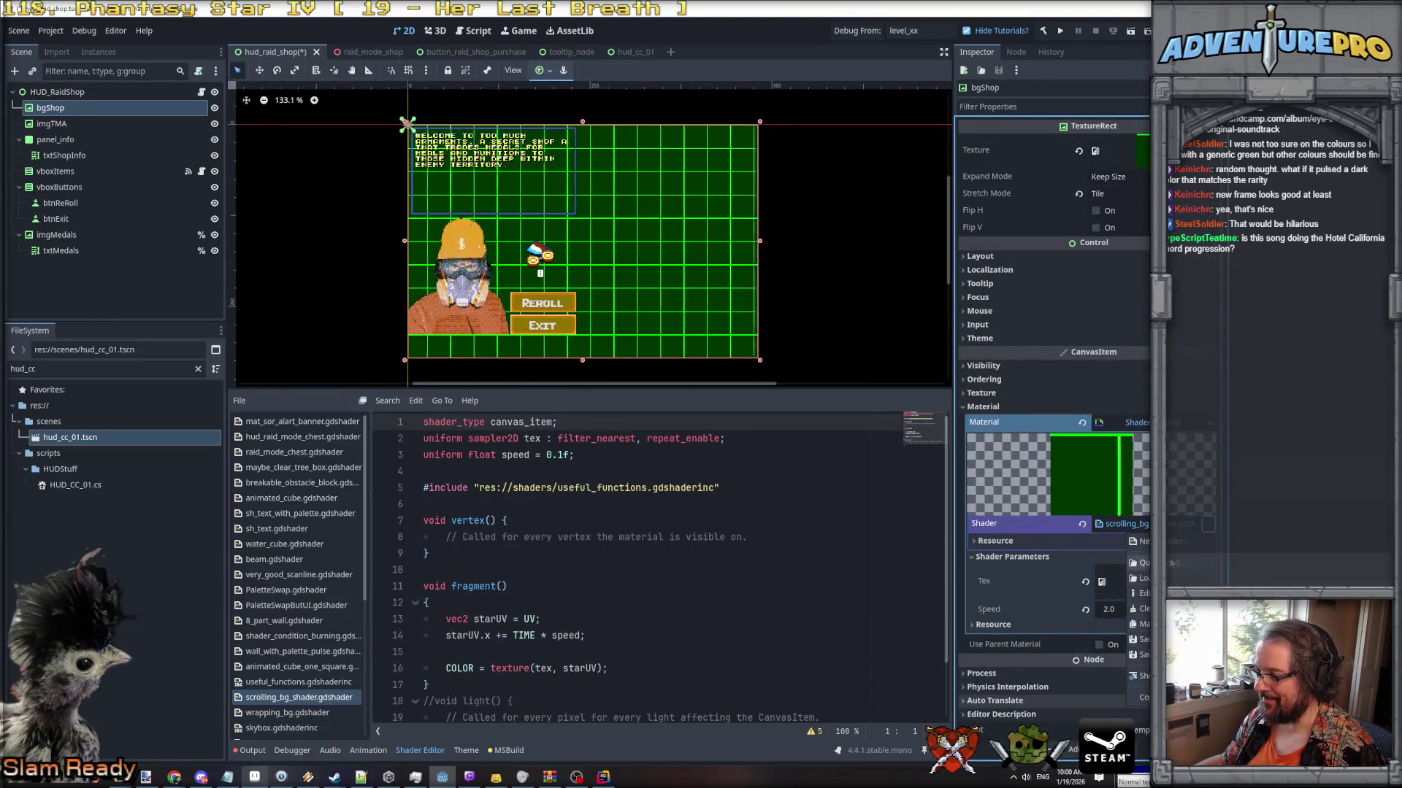
click(1170, 563)
text(wrap)
key(Return)
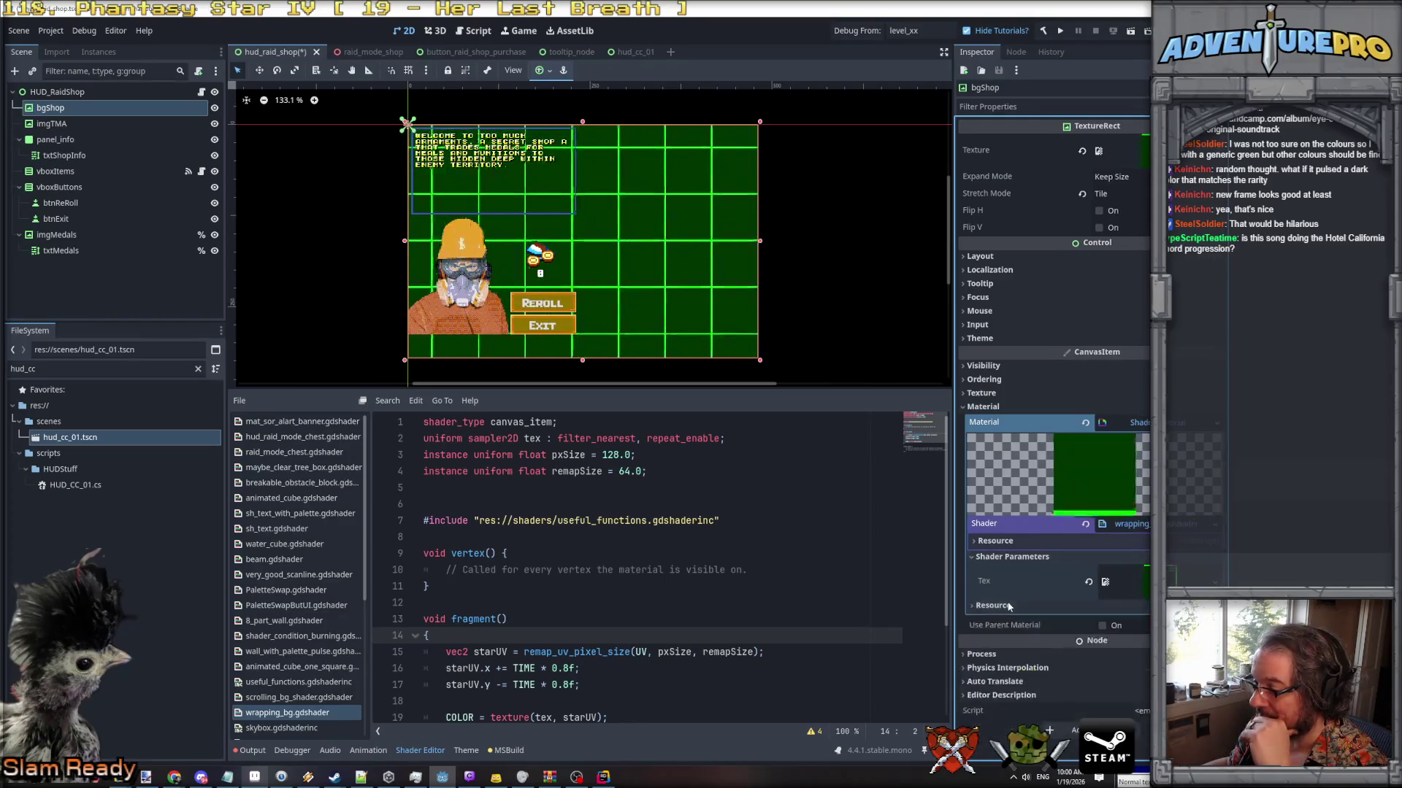
Reselect bgShop and set its Px Size instance shader parameter to 32.
click(46, 108)
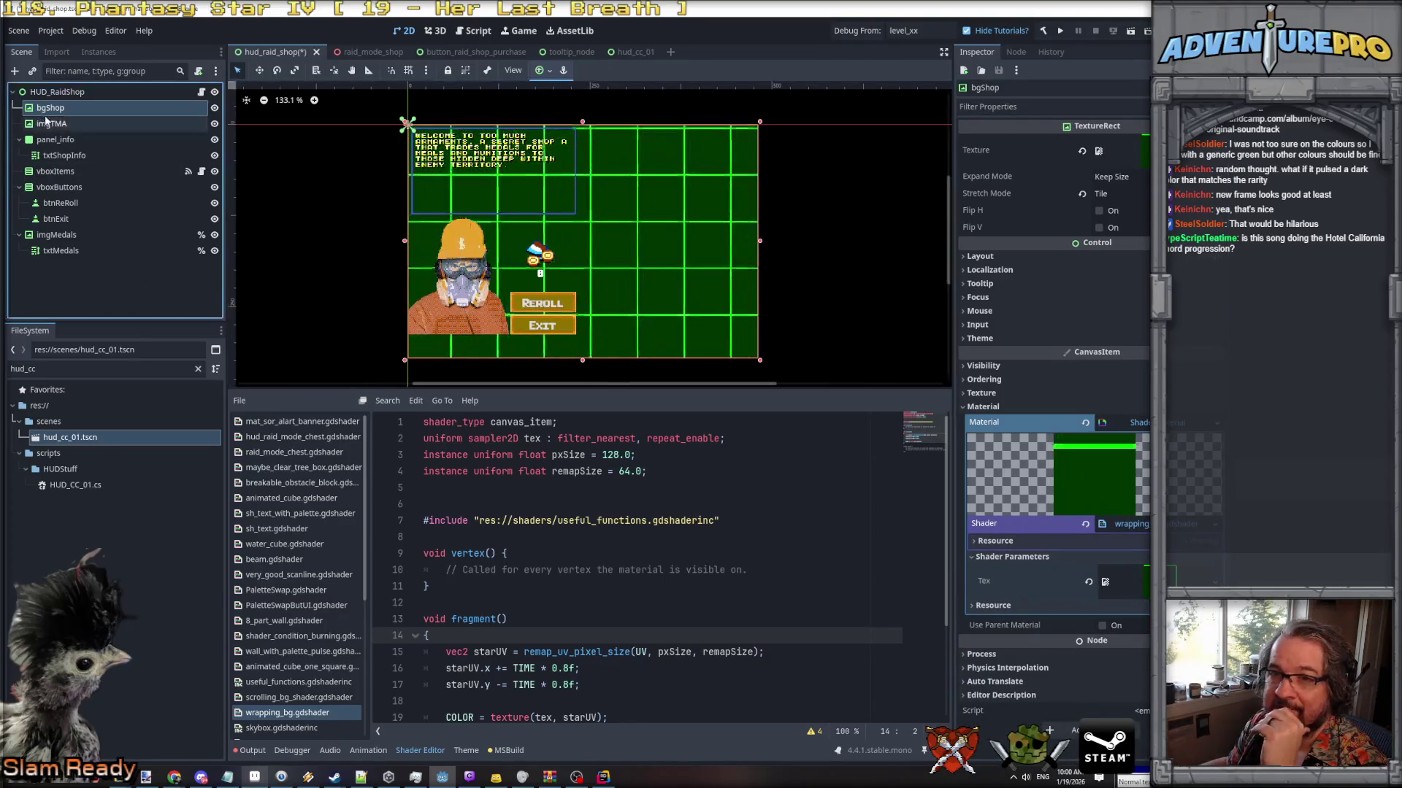
click(51, 123)
click(51, 107)
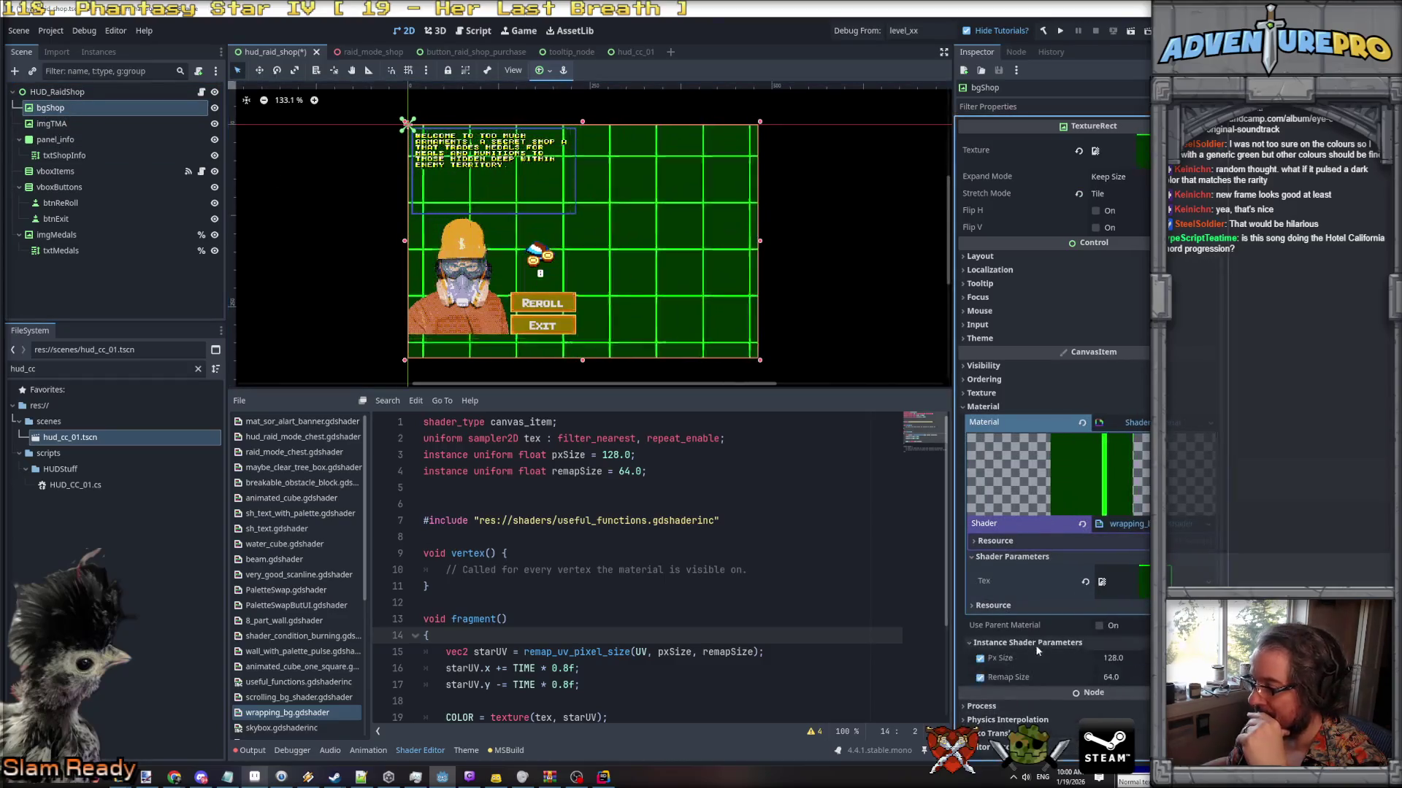
click(1142, 658)
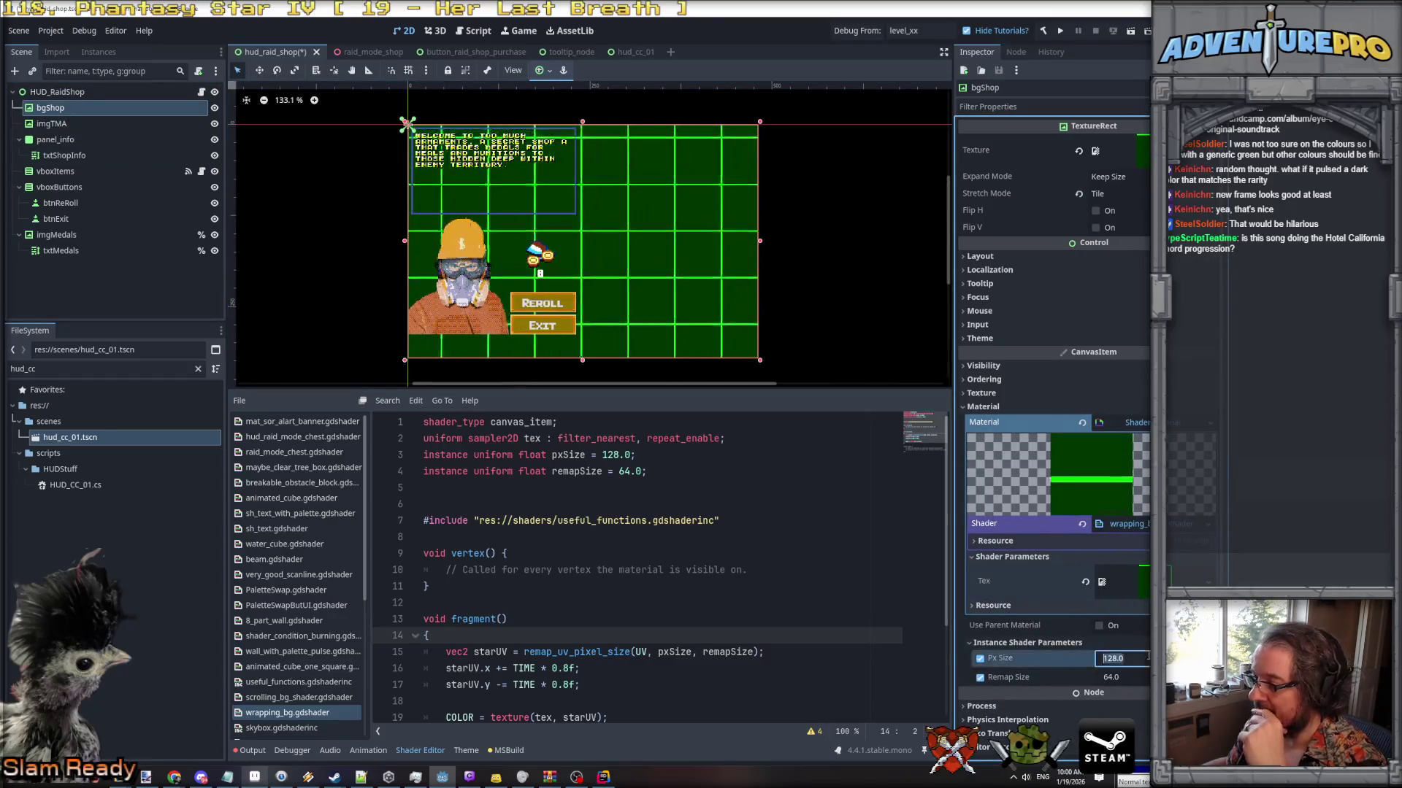
text(32)
key(Tab)
text(32)
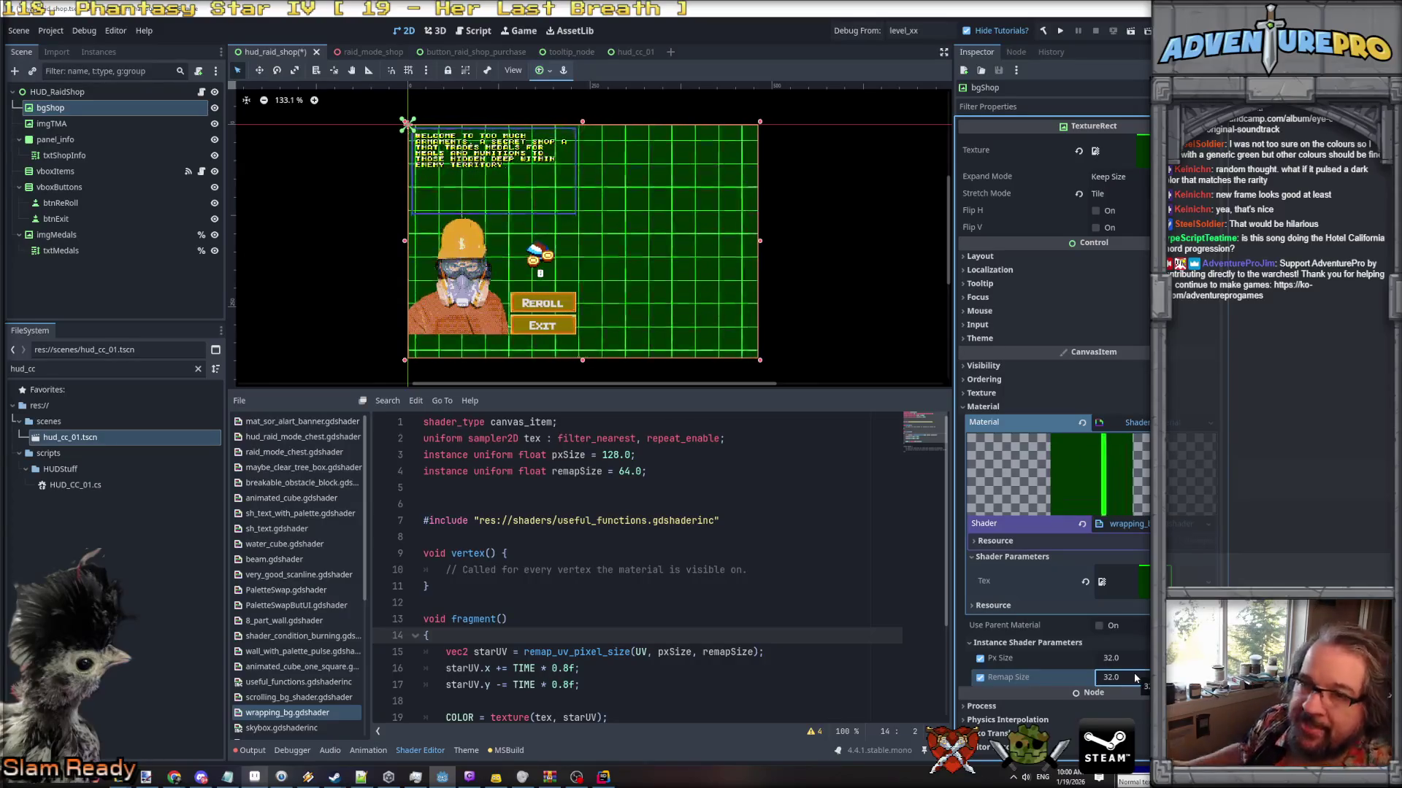
Inspect the panel_info node's properties in the Inspector.
click(63, 141)
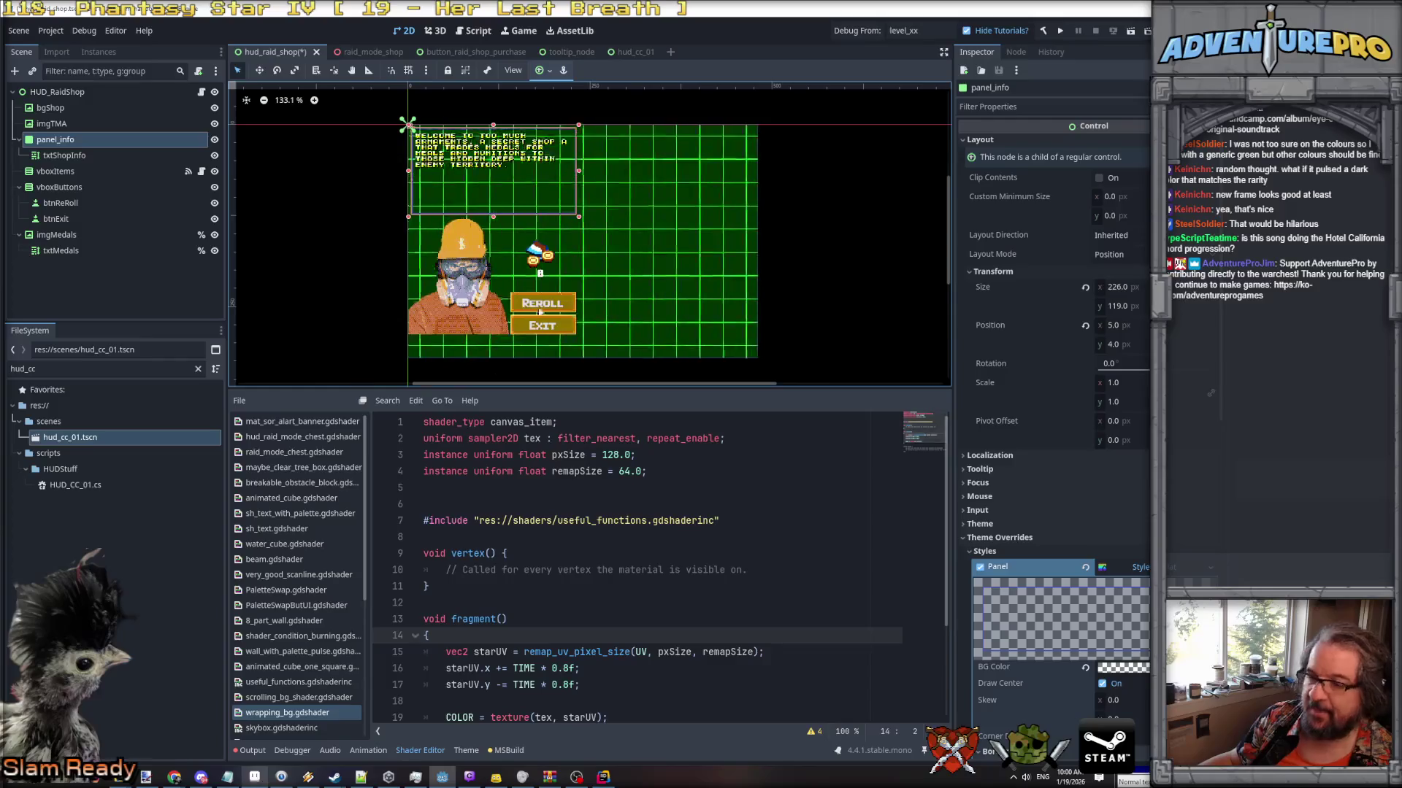
scroll(537, 218, up, 2)
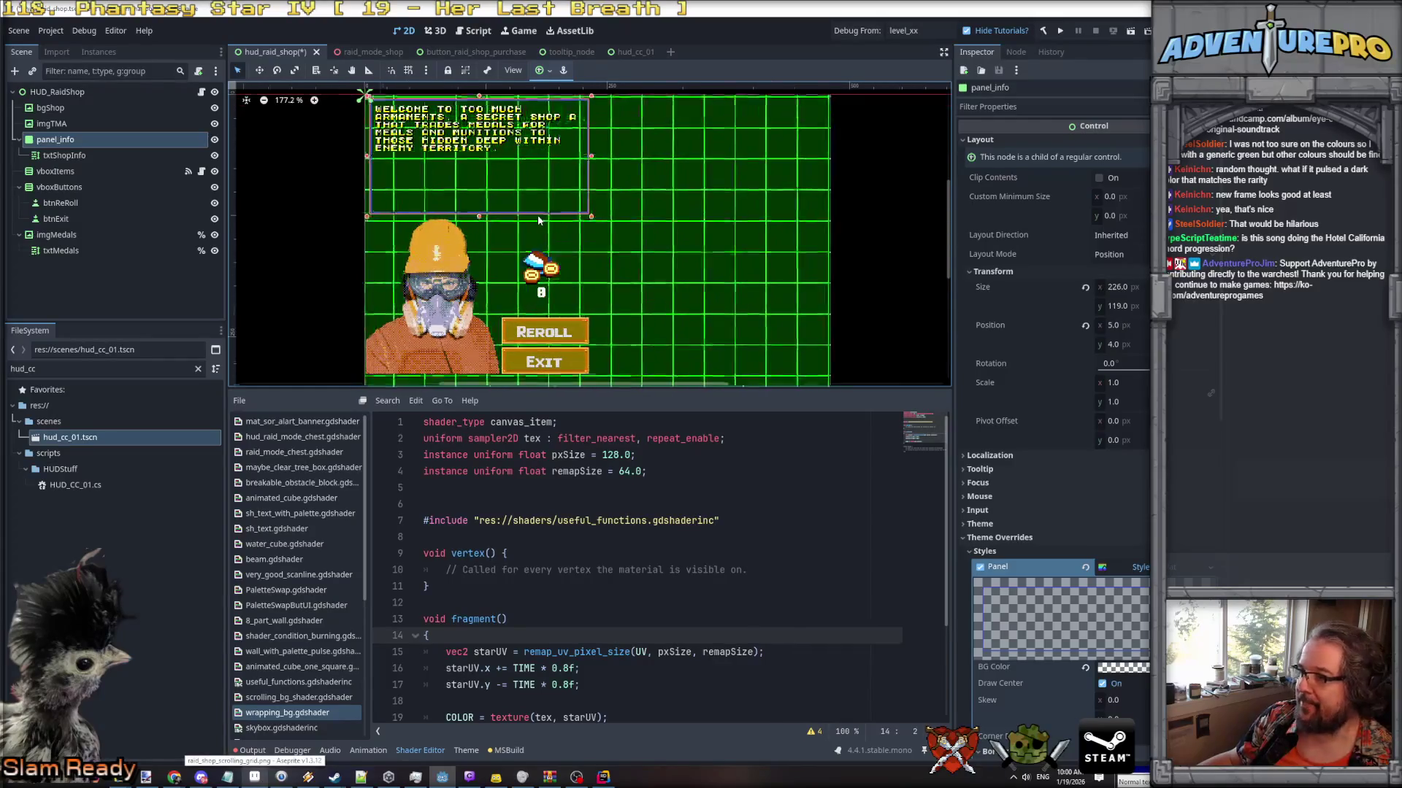
scroll(538, 217, down, 1)
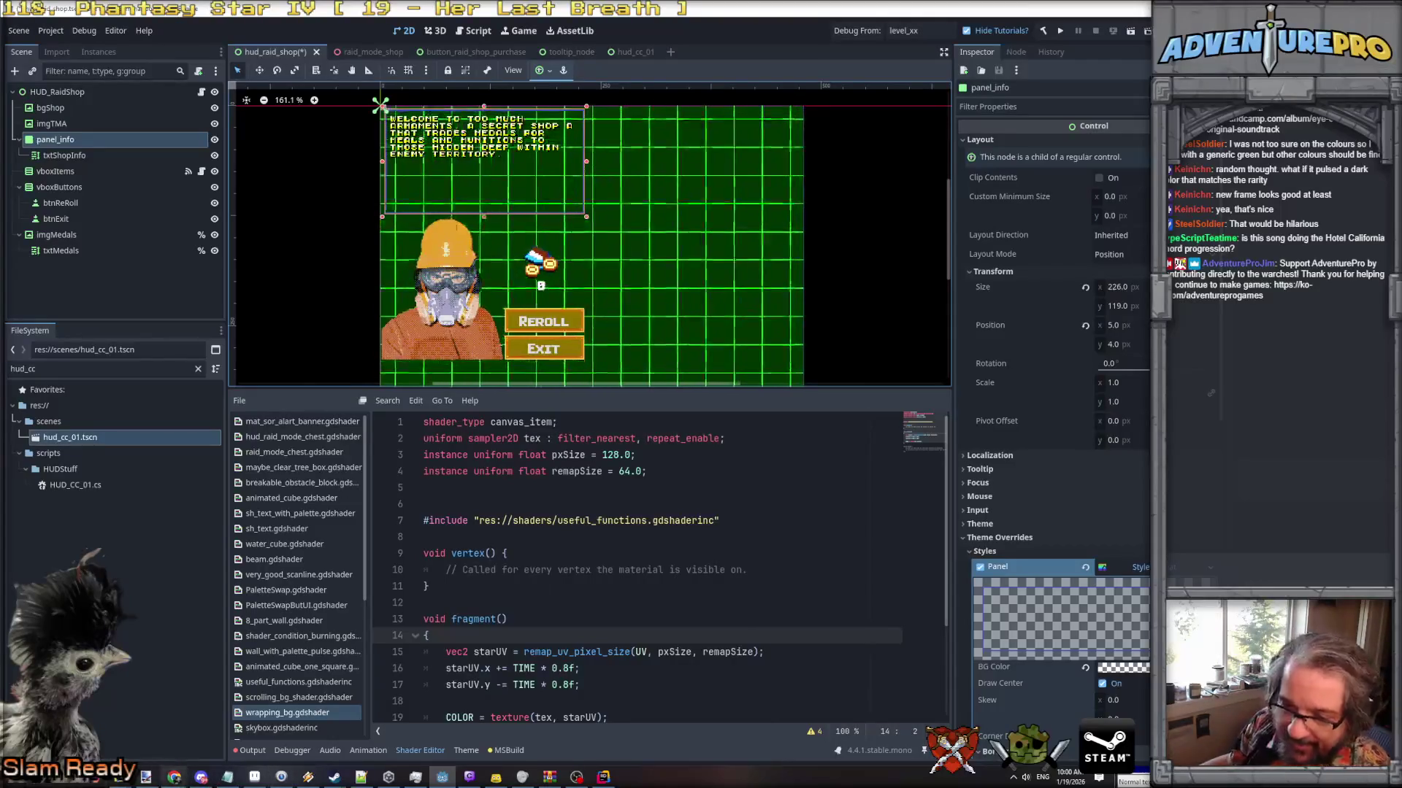
Switch to Aseprite and bring up File > New for a new sprite.
click(255, 776)
click(12, 22)
click(23, 32)
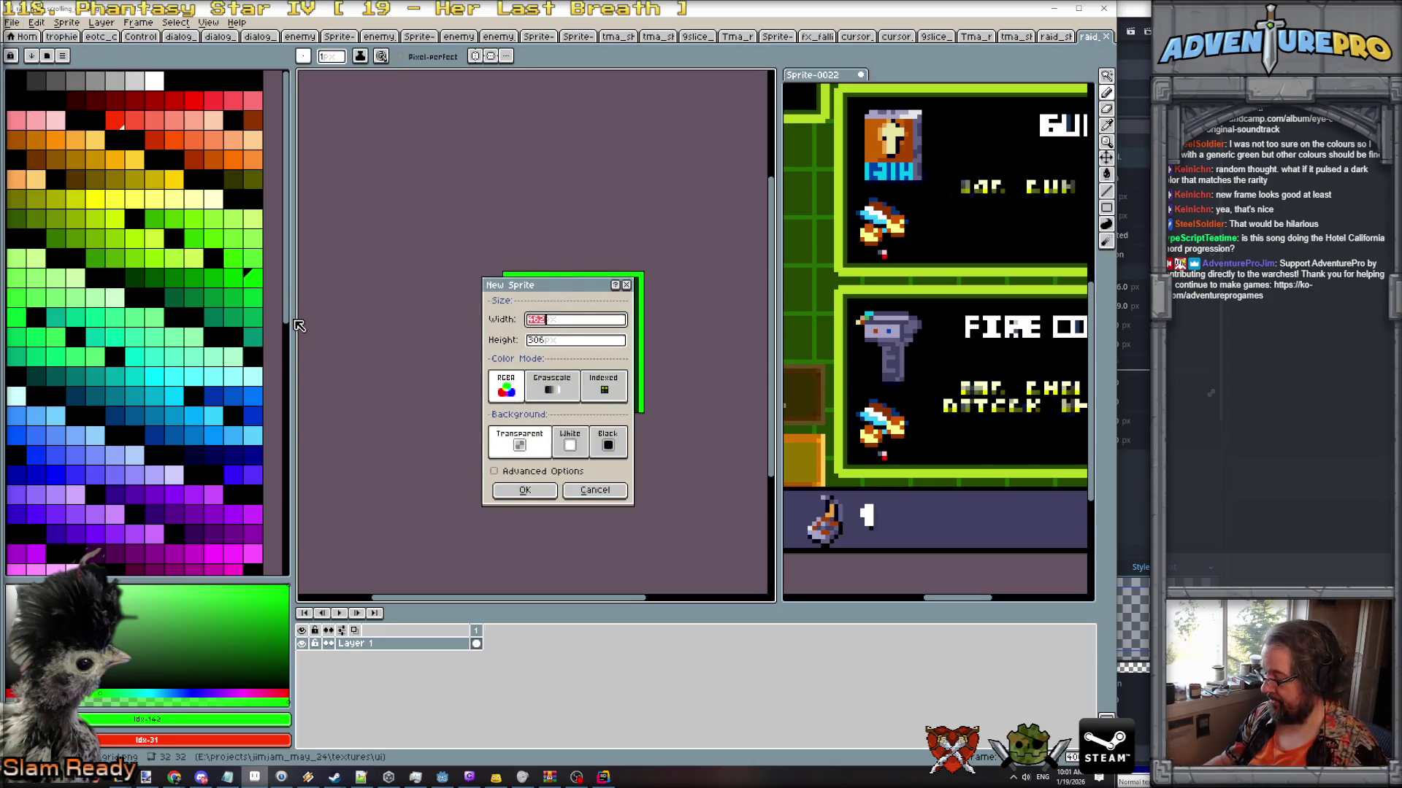
Create a new transparent sprite, test-paste into it, and discard the paste.
key(Return)
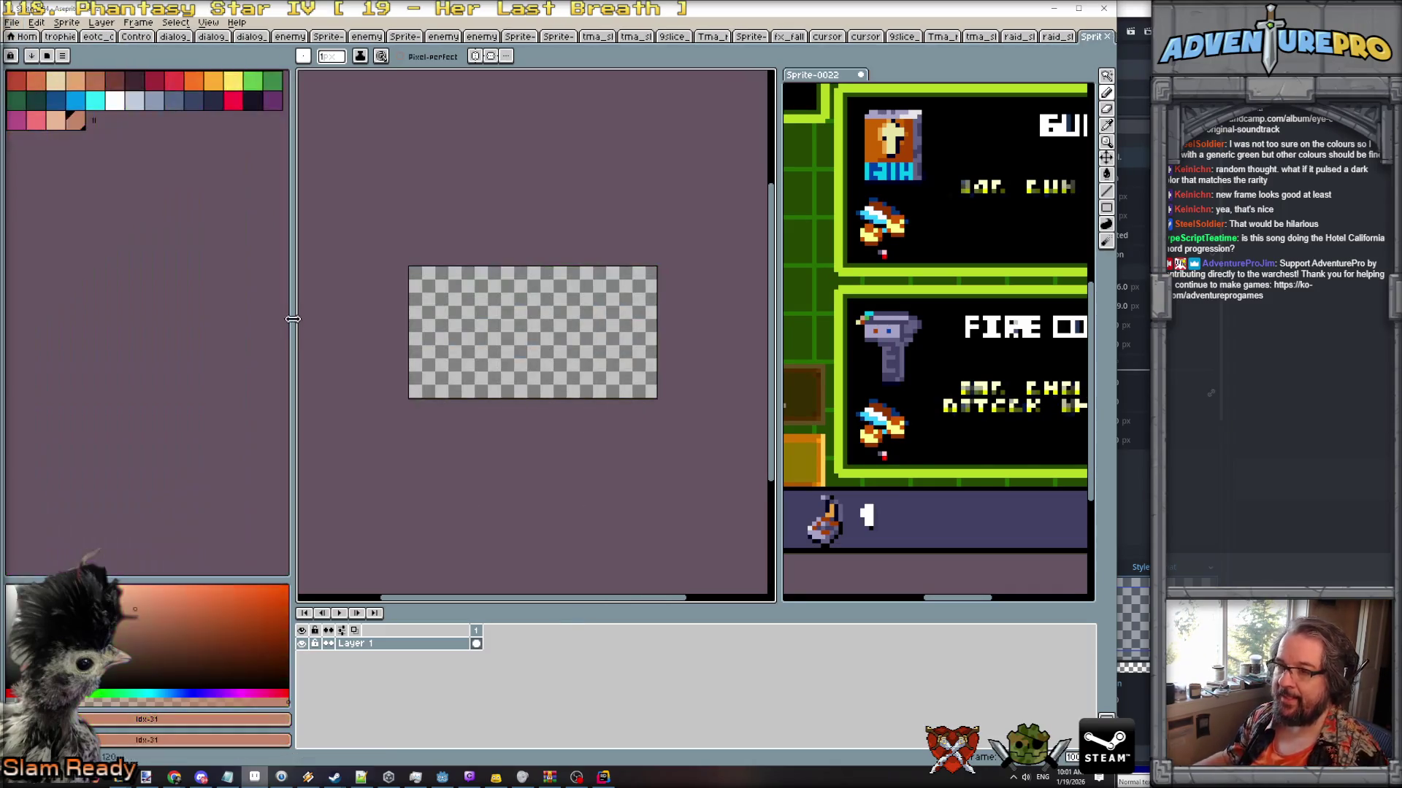
click(1056, 37)
click(1026, 39)
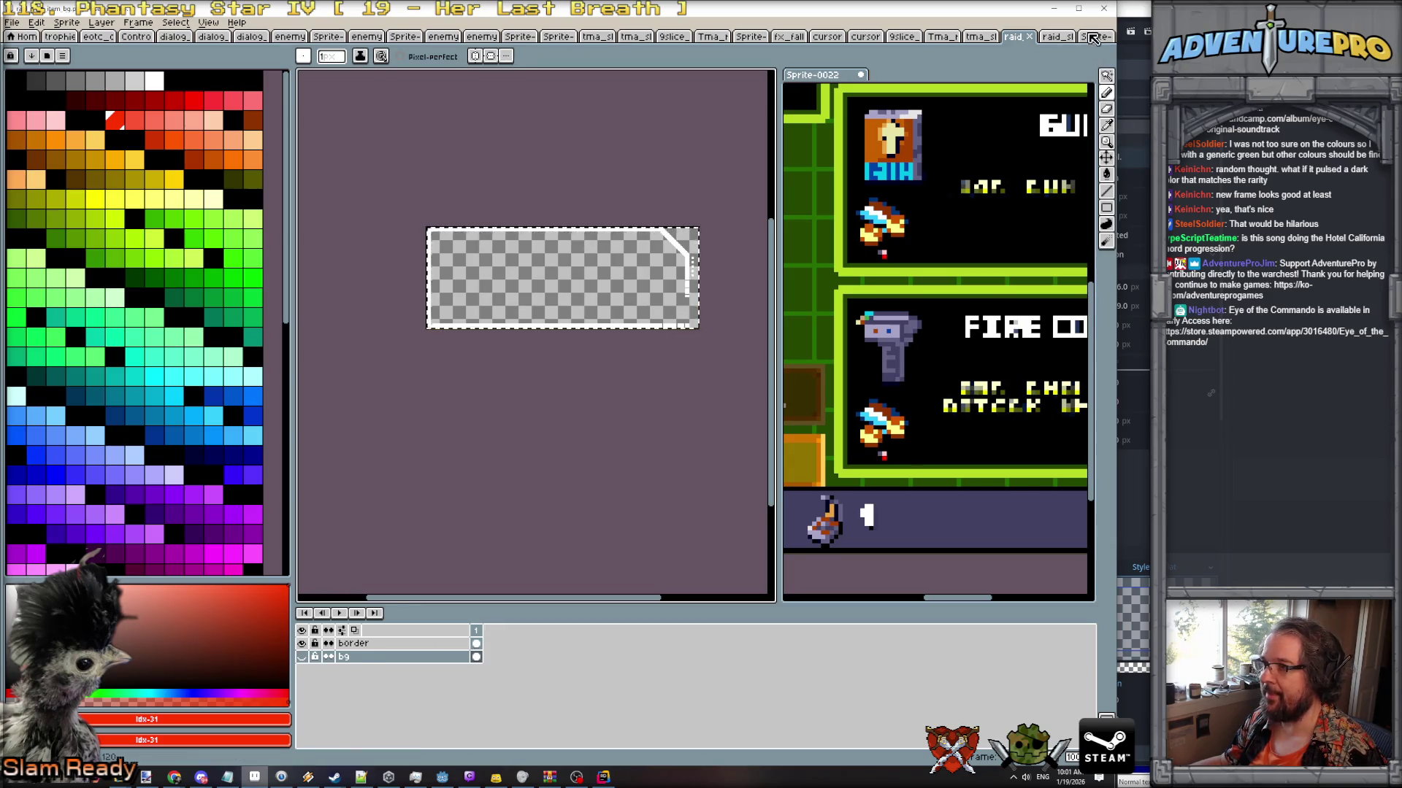
click(1095, 36)
key(ctrl+v)
key(Escape)
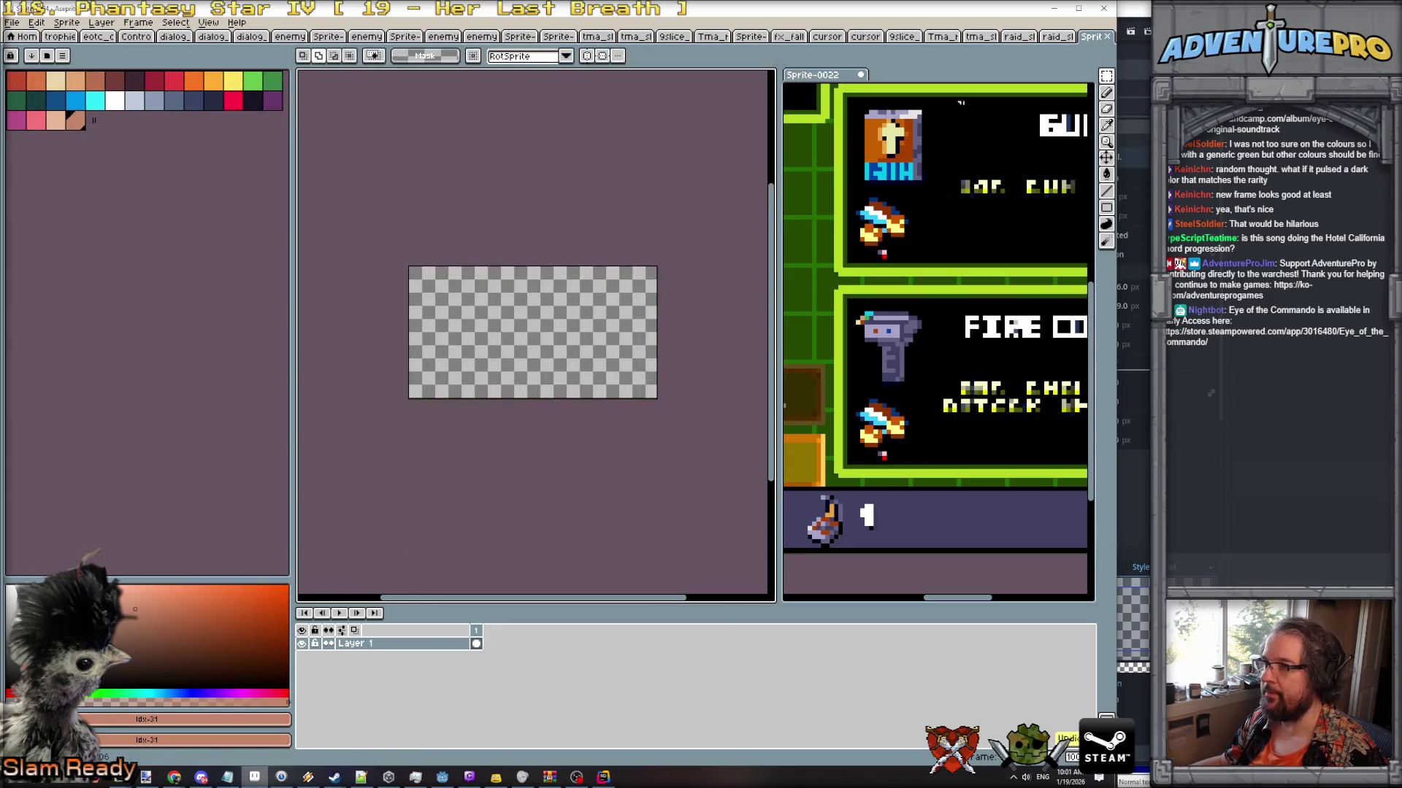
key(ctrl+shift+Tab)
key(ctrl+shift+Tab)
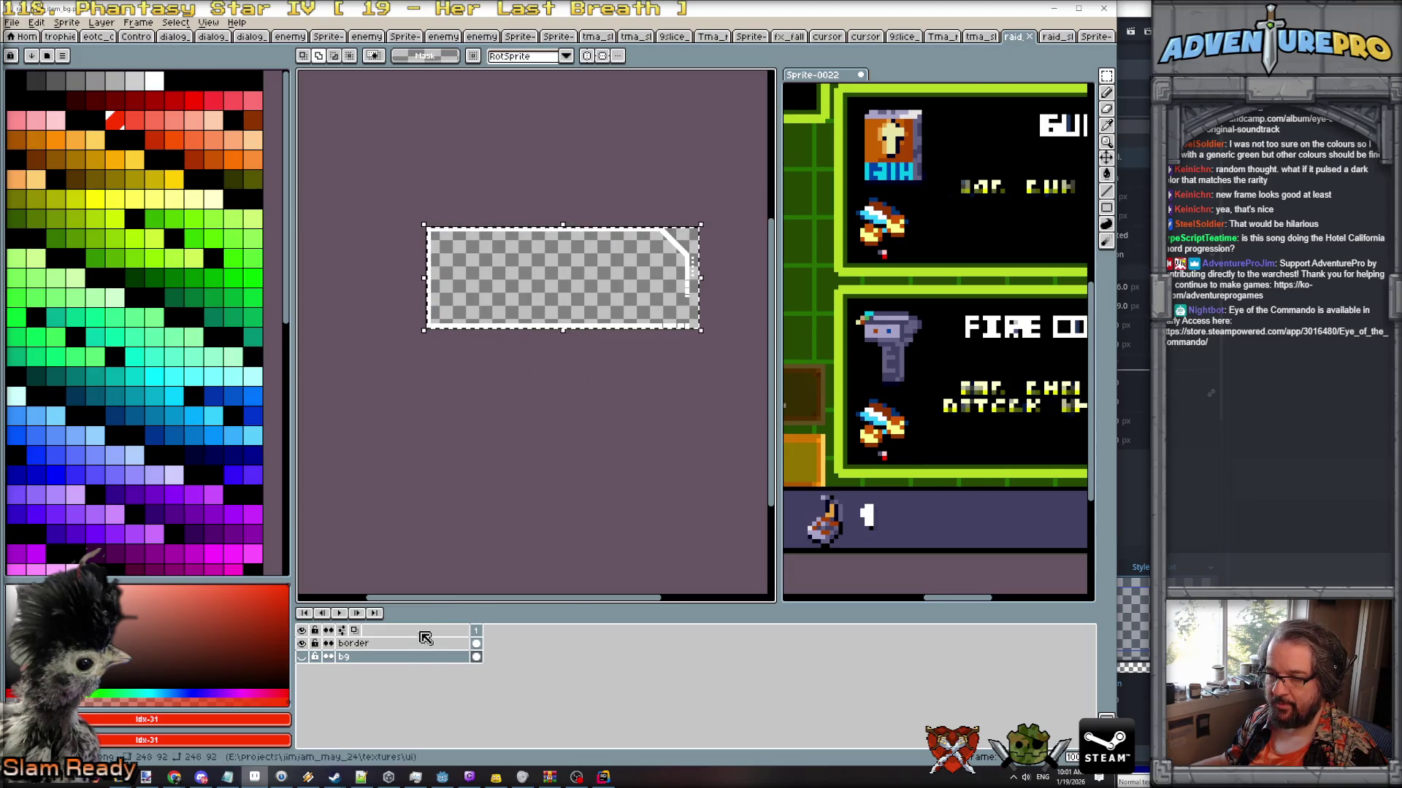
Copy the raid sprite's border layer into another new sprite and resize it to about 230×117 px.
click(409, 643)
key(ctrl+c)
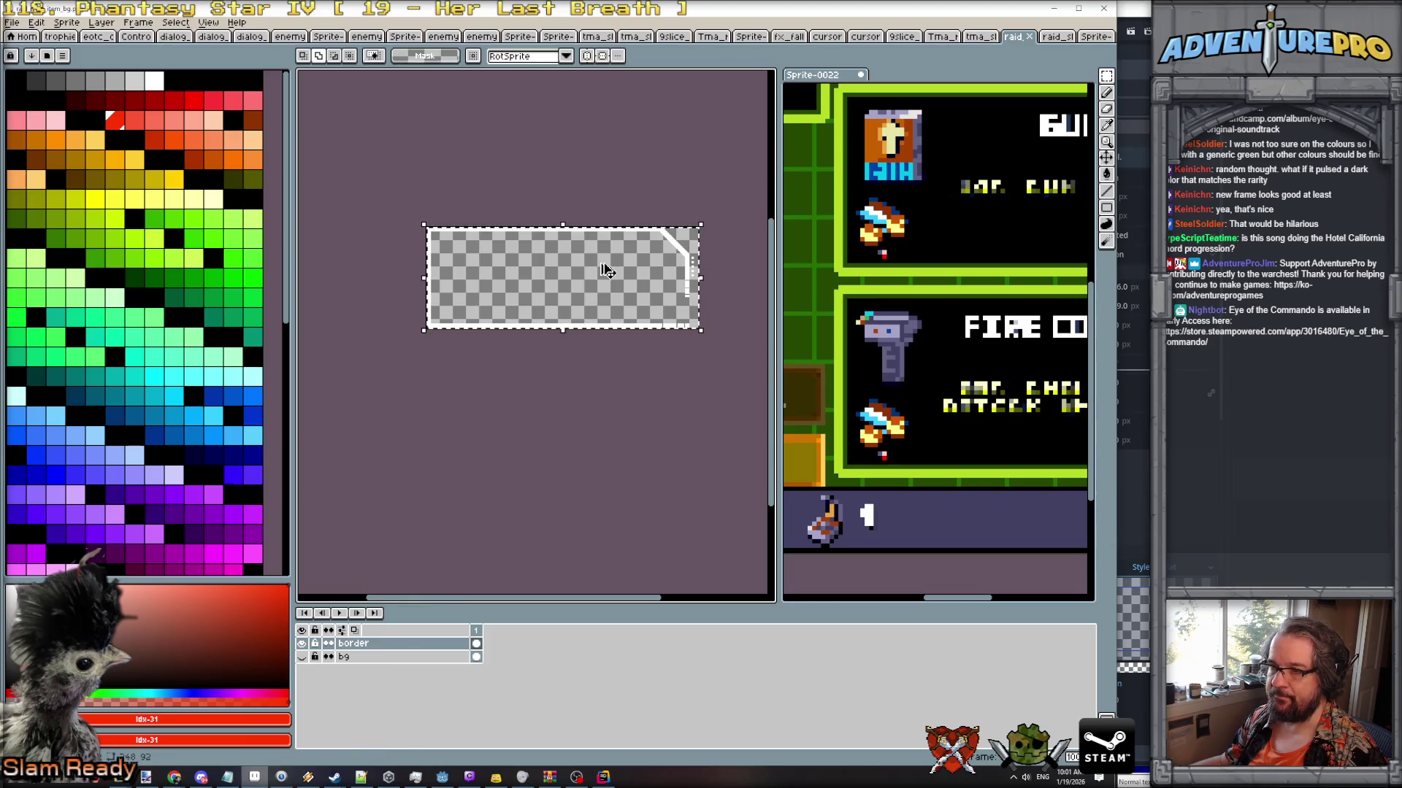
key(ctrl+n)
key(Return)
key(ctrl+v)
scroll(650, 292, up, 1)
scroll(648, 284, down, 1)
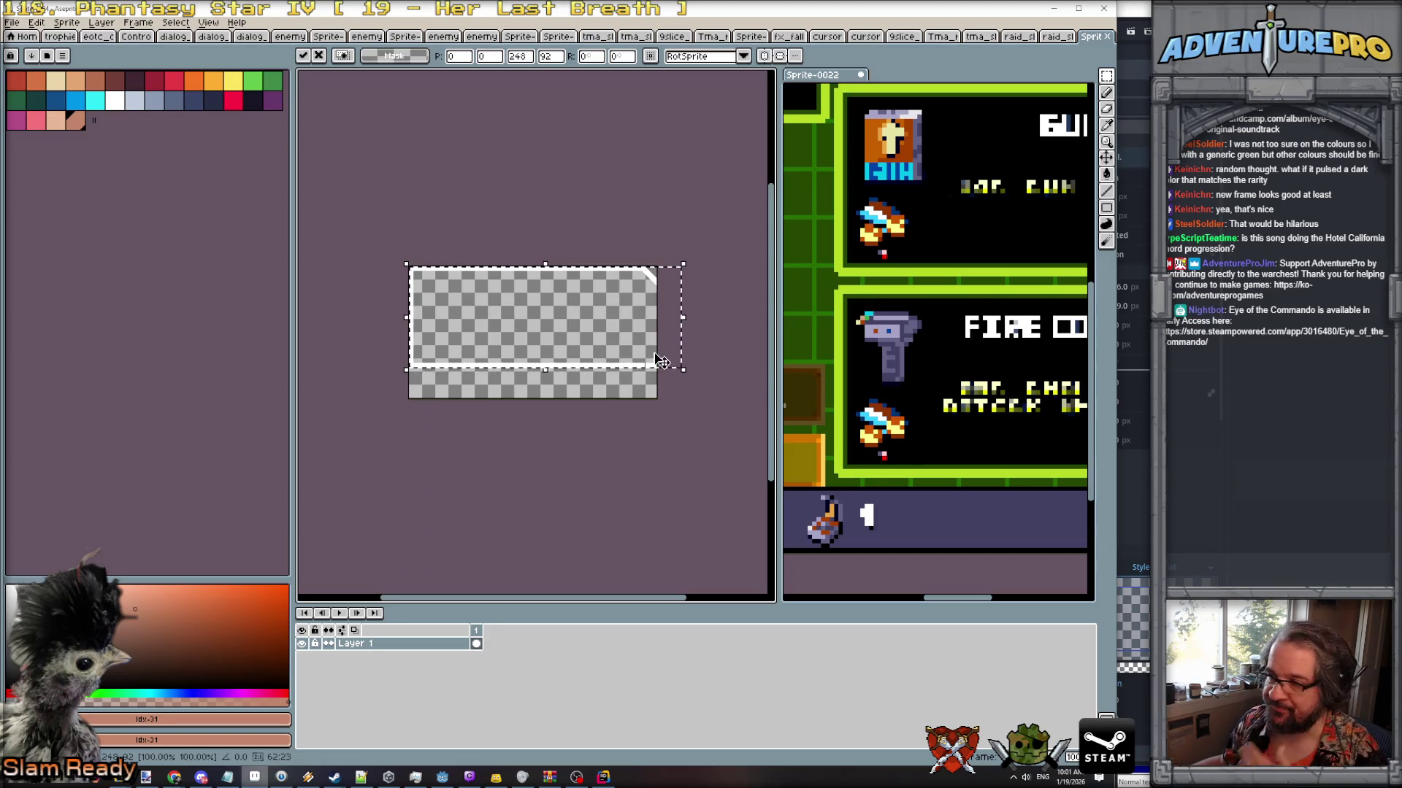
scroll(679, 343, up, 1)
drag(707, 290, 669, 295)
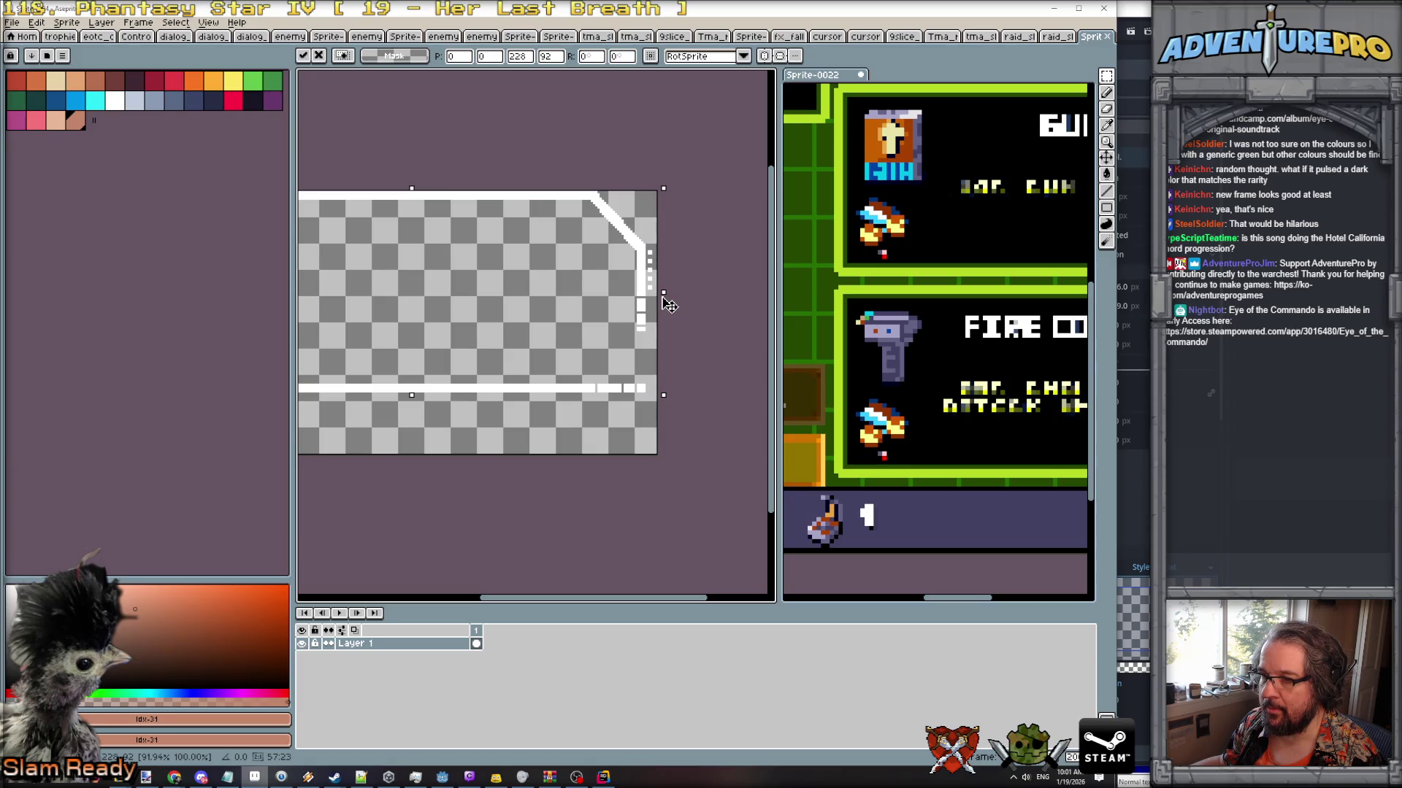
drag(511, 510, 641, 460)
drag(554, 337, 556, 399)
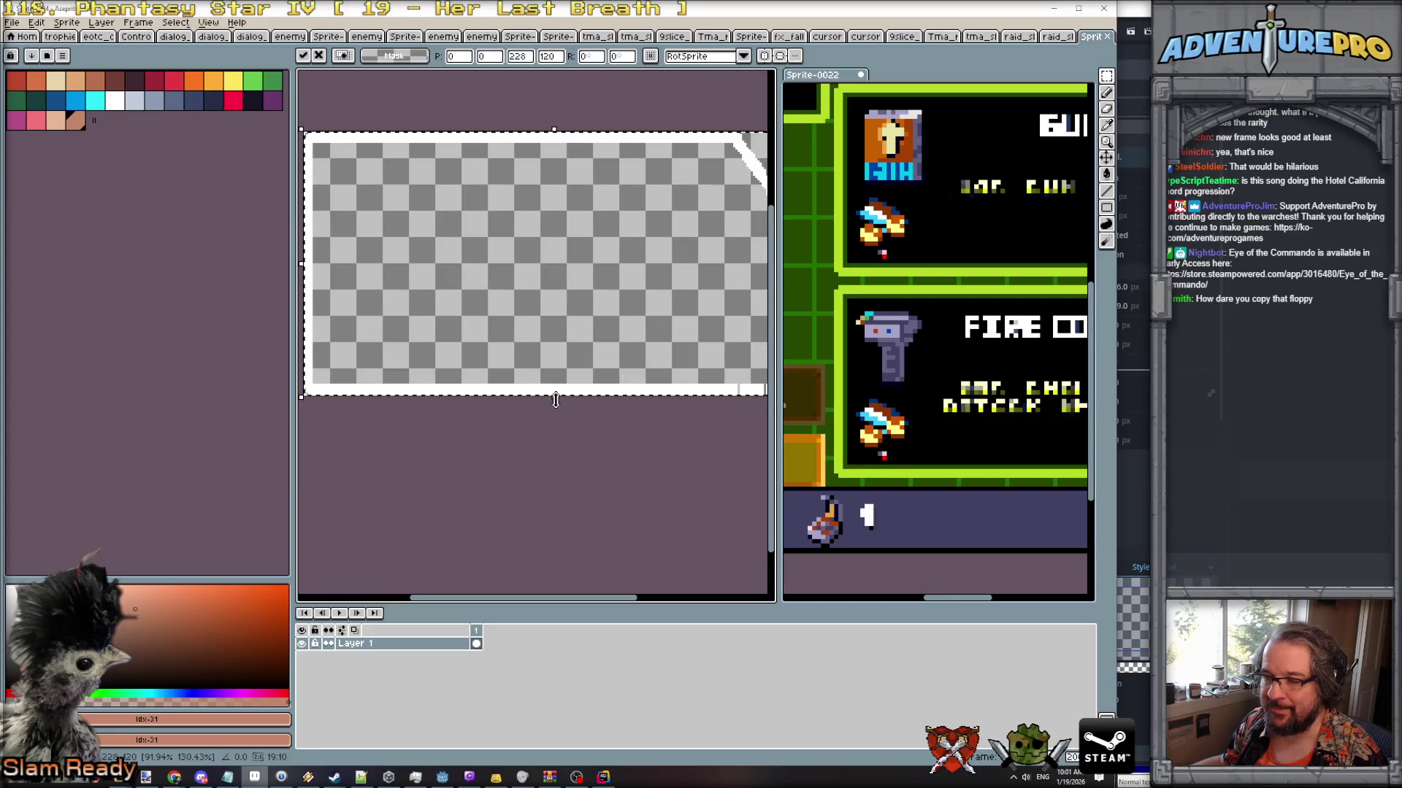
Discard the resized border paste, paste the border again, and discard it once more.
key(Escape)
scroll(556, 400, down, 3)
scroll(555, 400, up, 3)
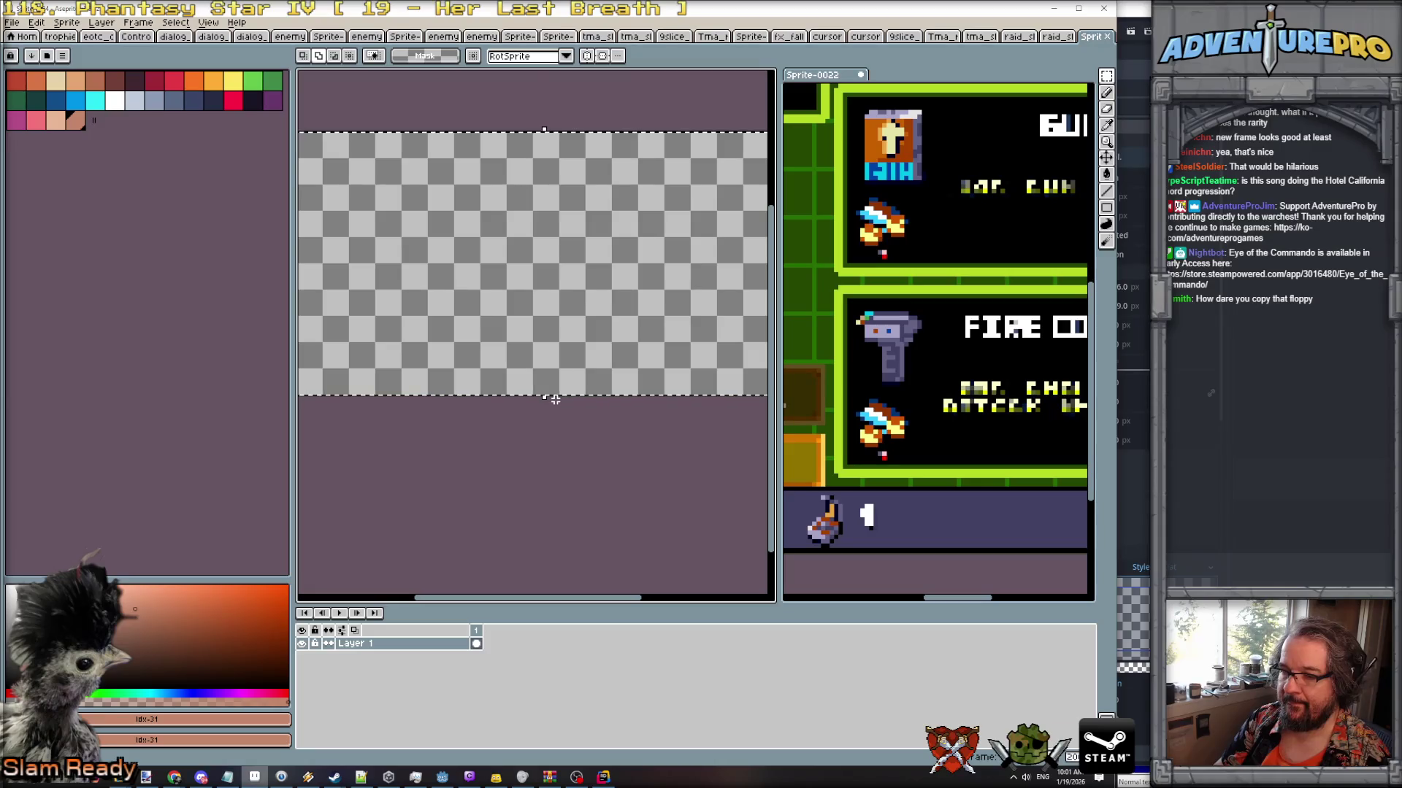
key(ctrl+v)
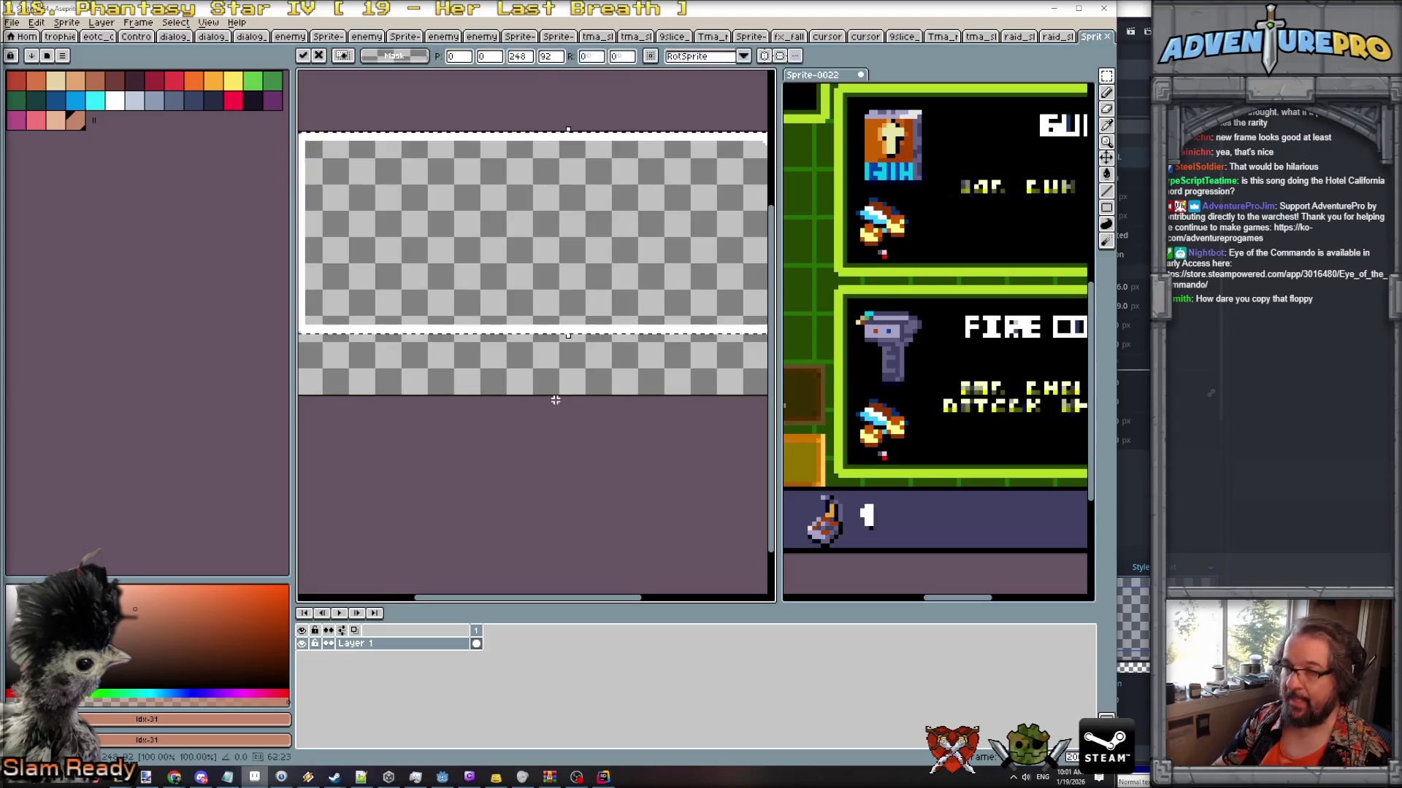
scroll(555, 400, down, 3)
scroll(615, 377, up, 2)
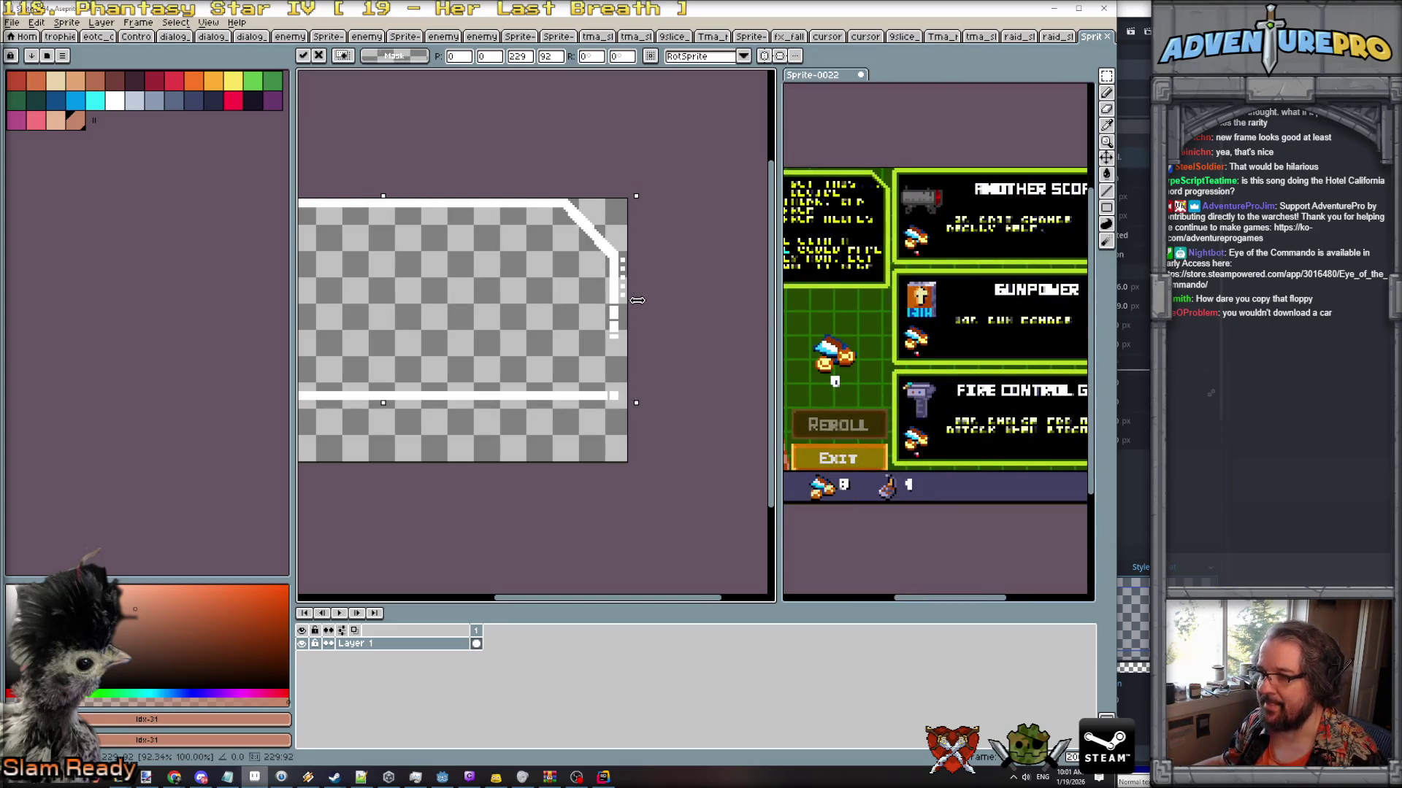
key(Escape)
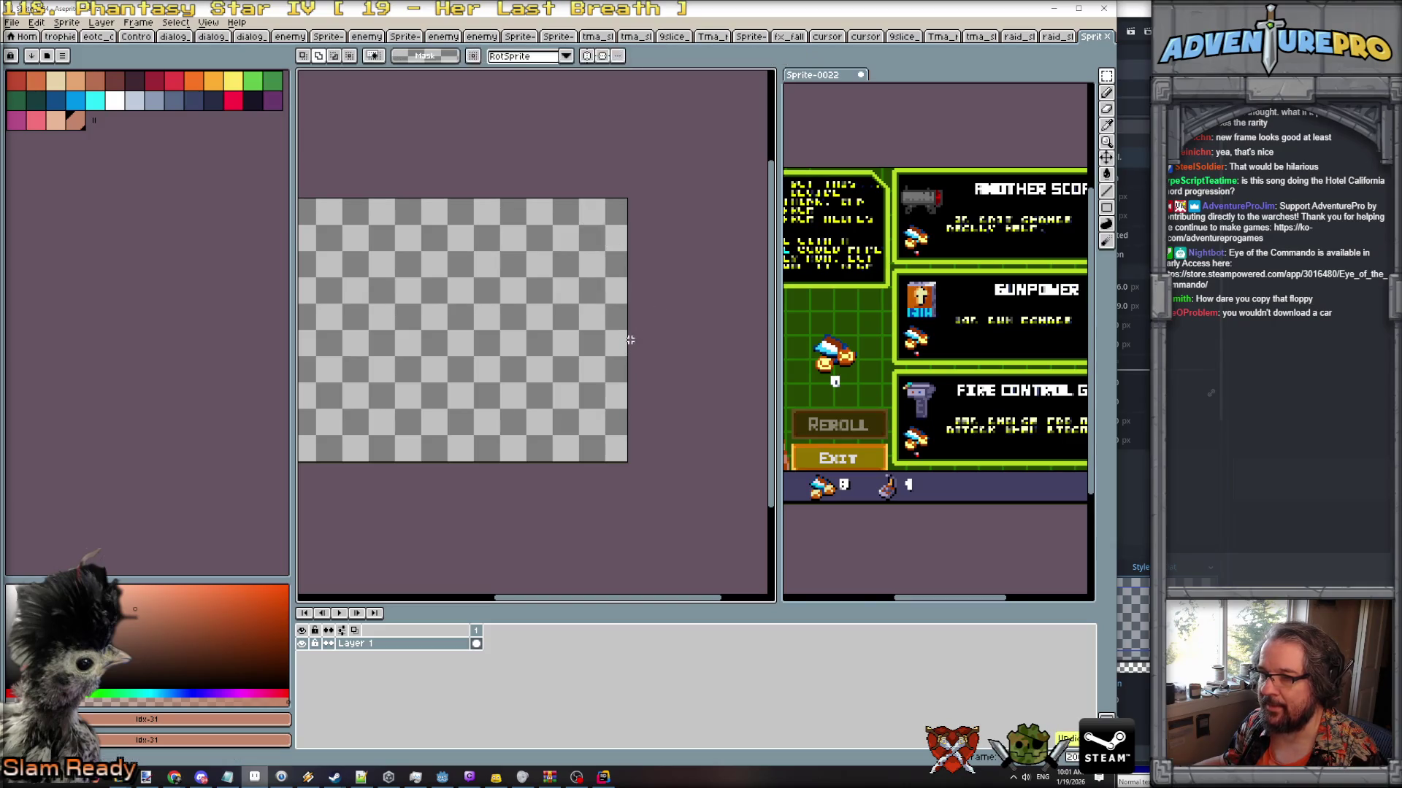
Narrow the palette area to widen the canvas and switch to the gen512_eotc preset palette.
scroll(620, 365, down, 2)
scroll(610, 385, up, 2)
drag(585, 400, 633, 442)
drag(292, 511, 146, 511)
drag(425, 357, 379, 390)
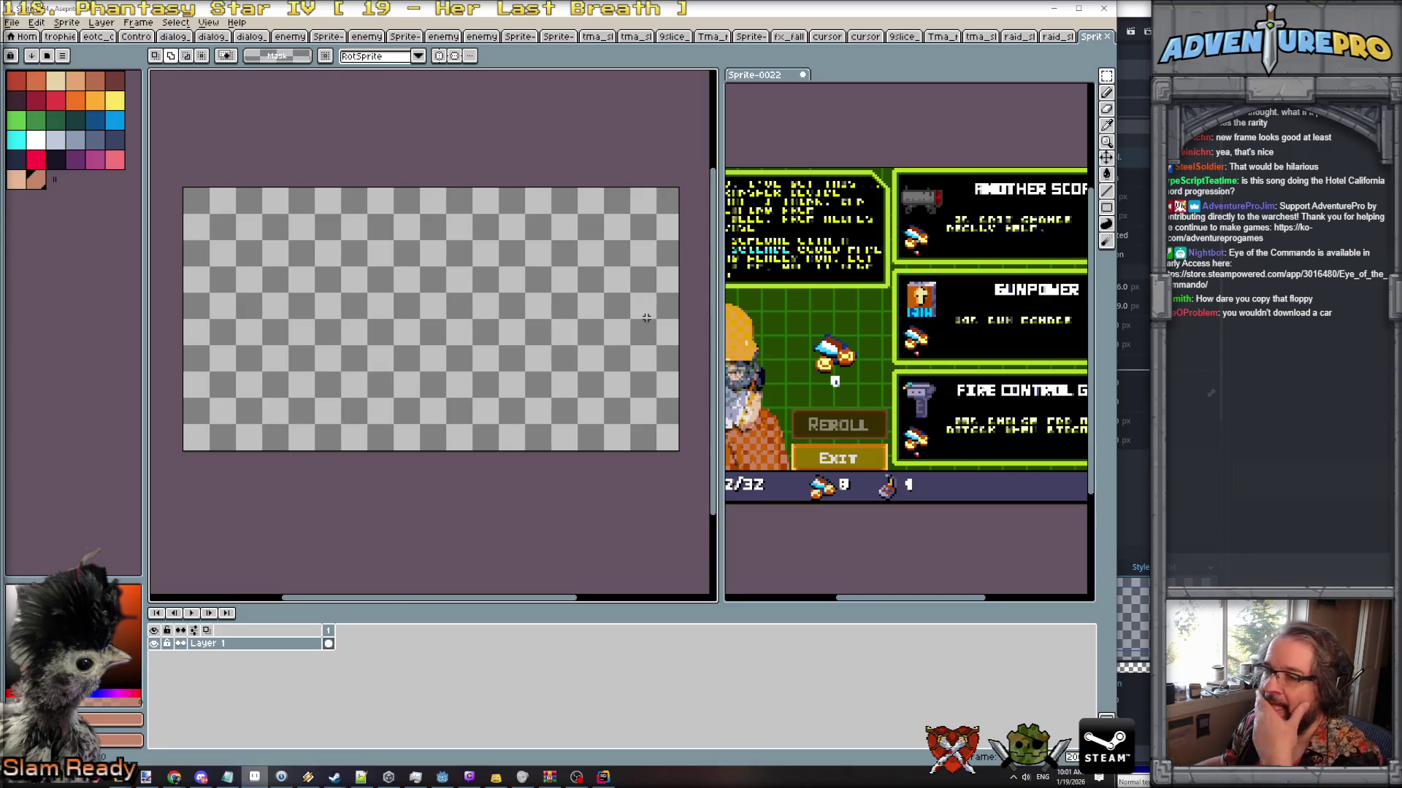
click(47, 55)
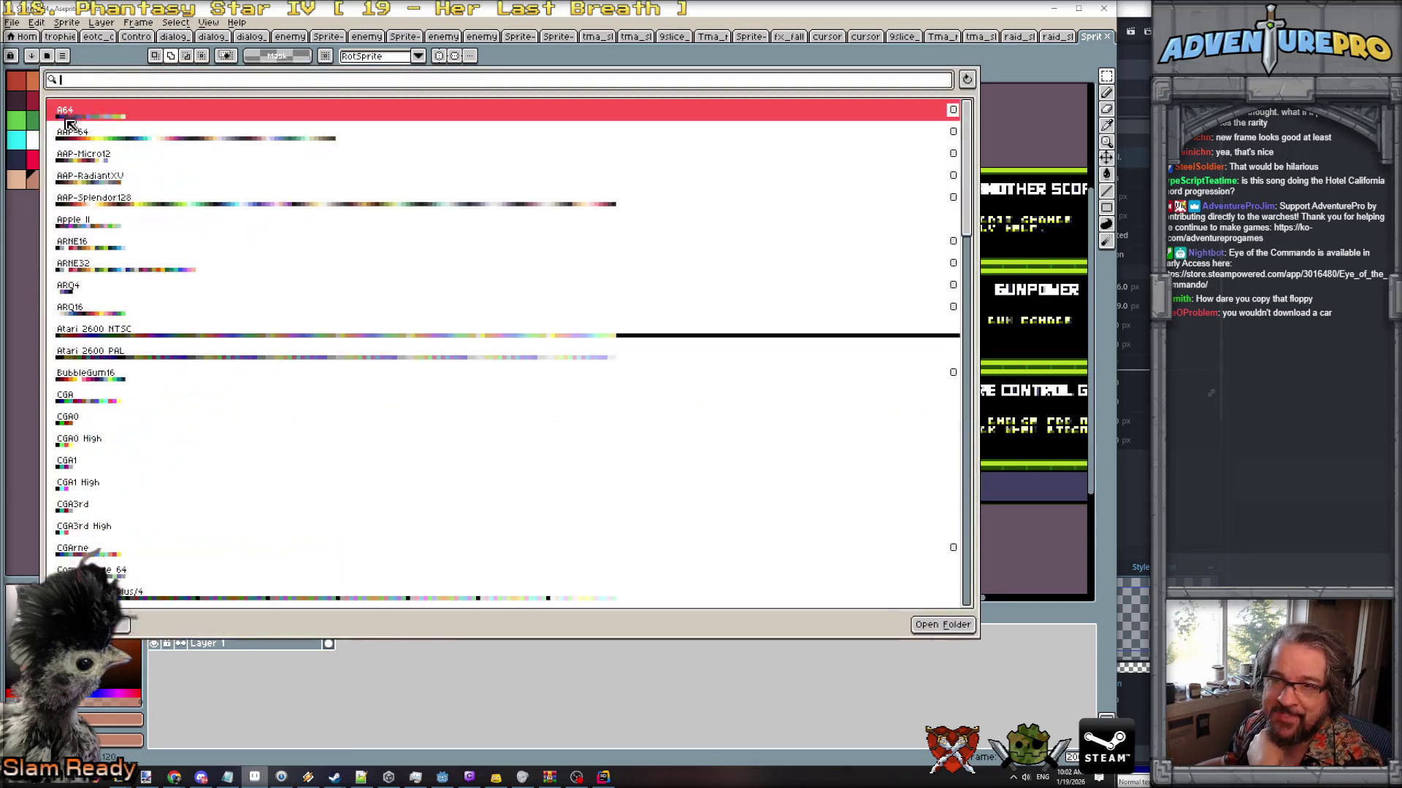
scroll(139, 511, down, 5)
scroll(136, 517, down, 5)
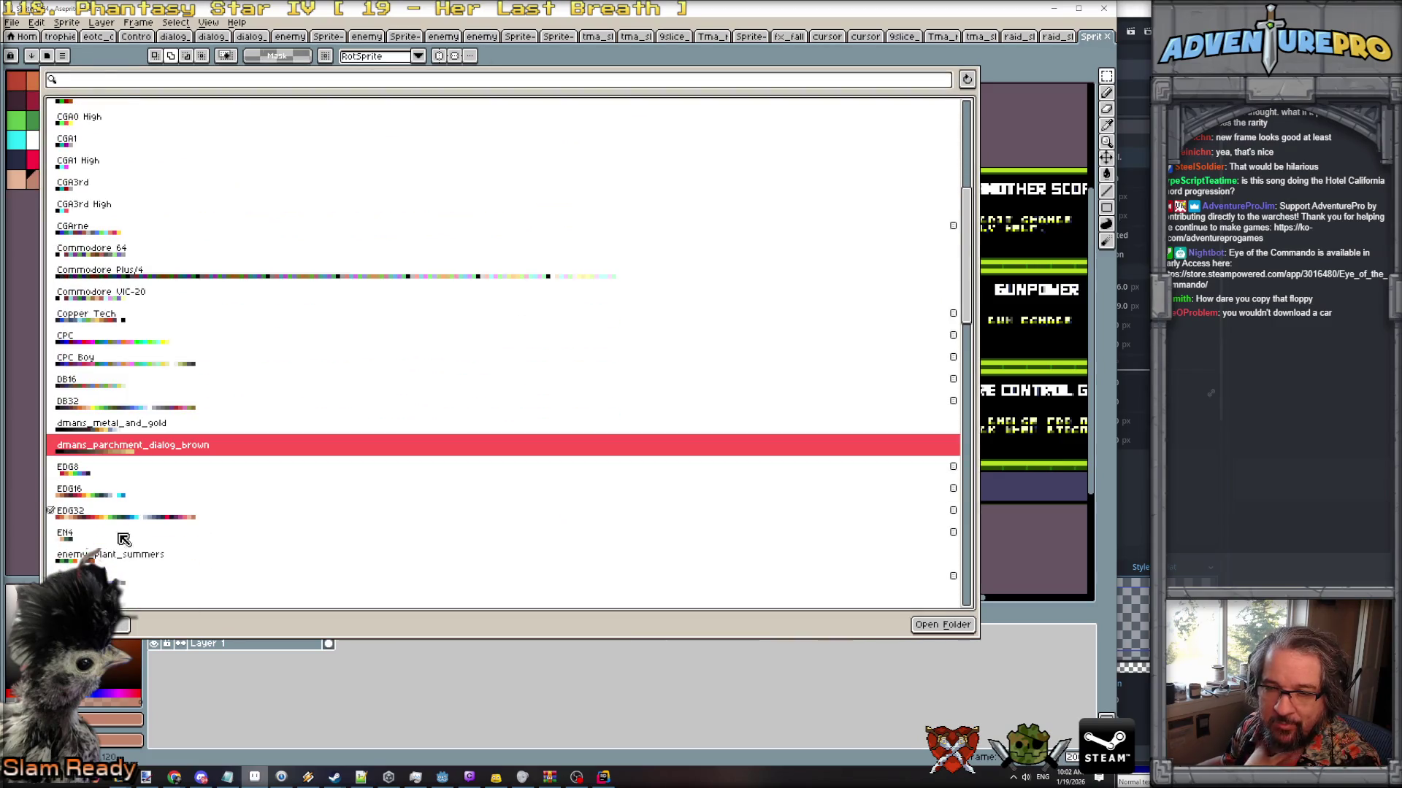
click(133, 549)
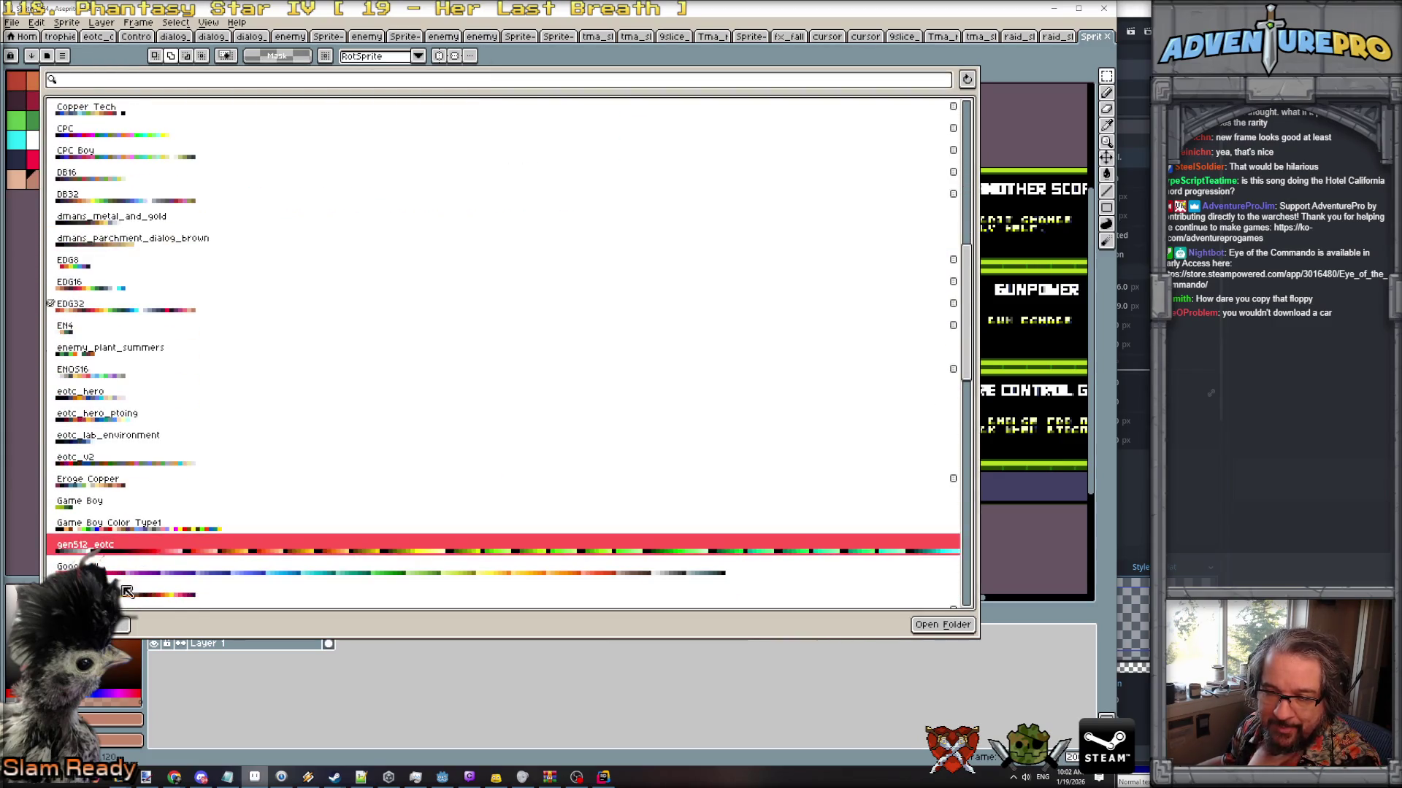
key(Escape)
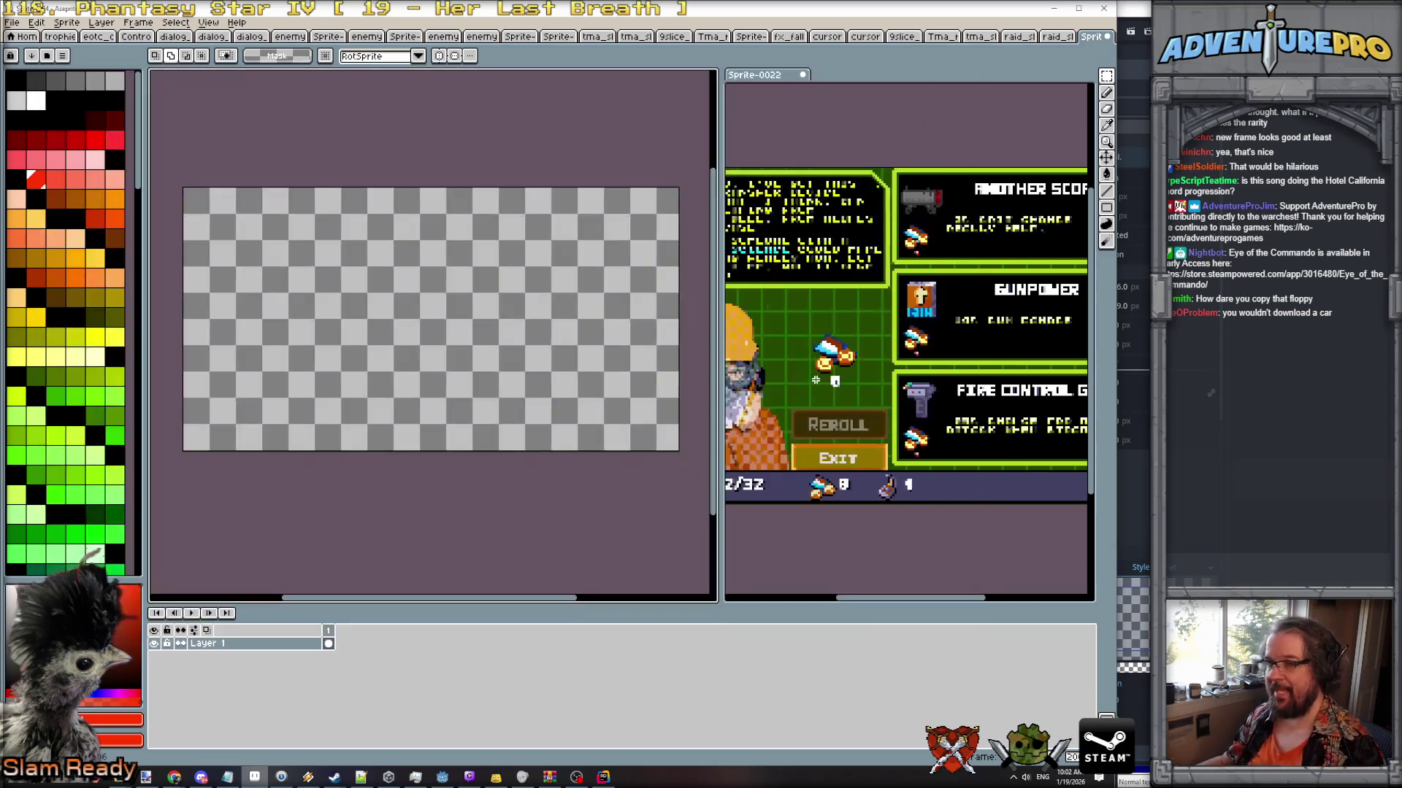
Check the green square panel sprite, then create a new blank transparent sprite.
click(1053, 37)
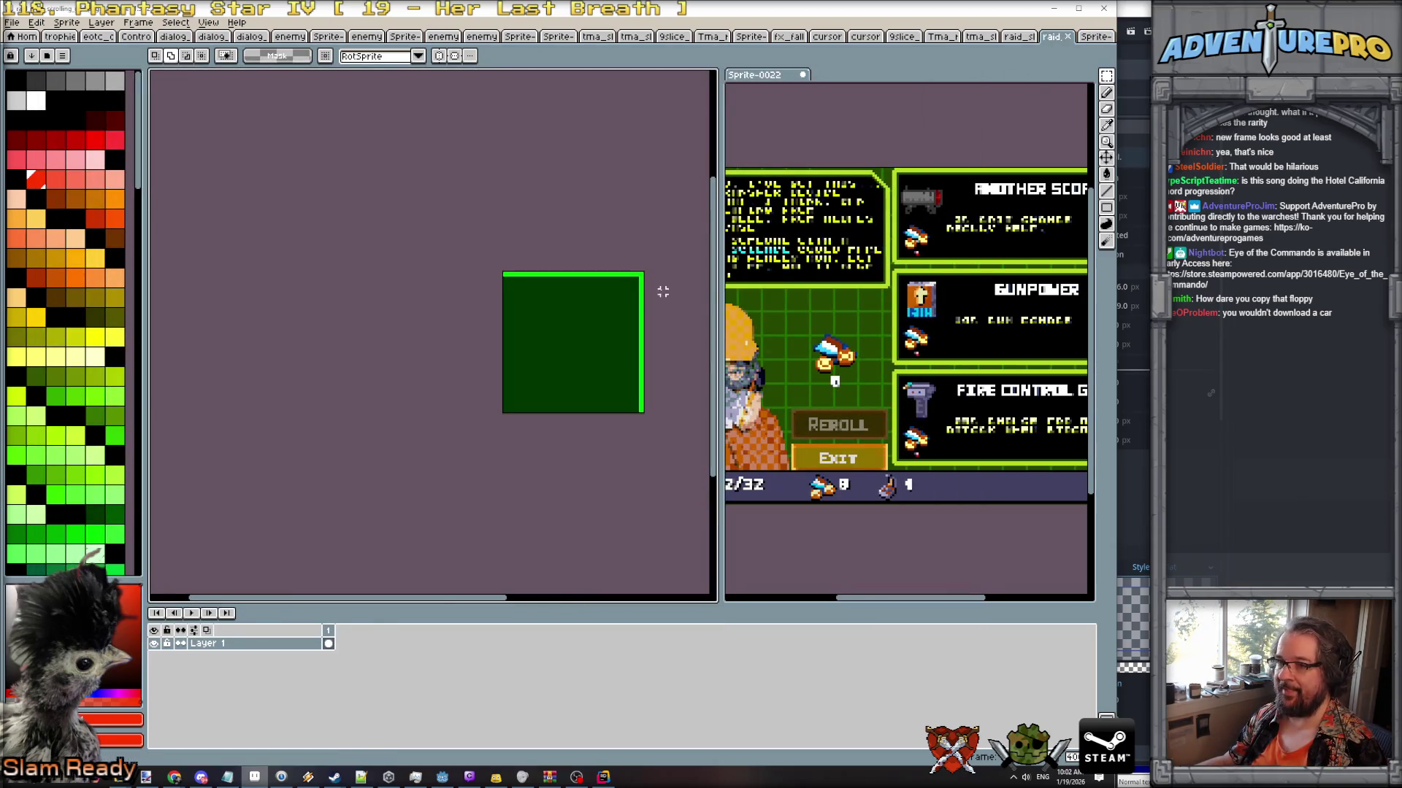
scroll(577, 285, up, 1)
key(ctrl+n)
key(Return)
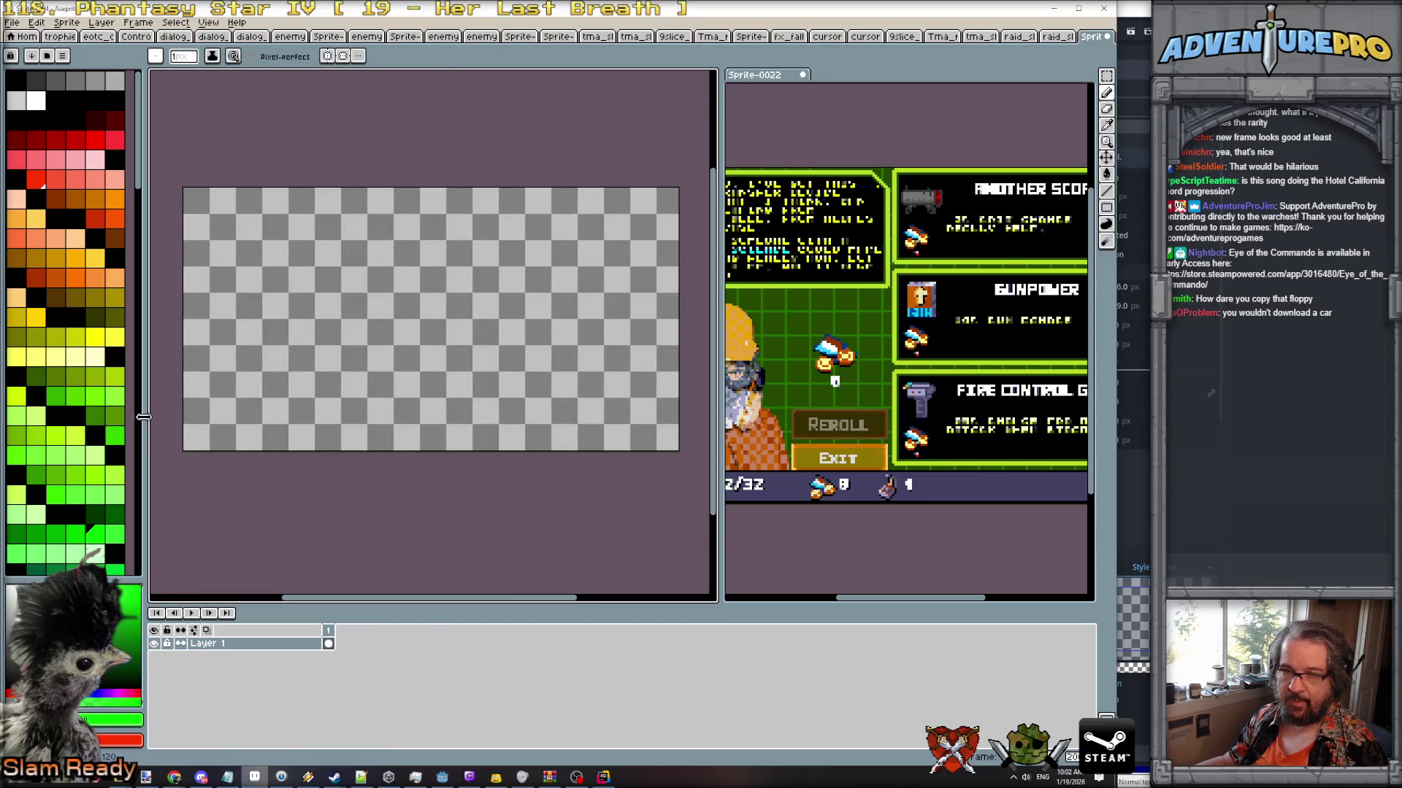
mouse_move(147, 418)
mouse_down()
mouse_move(350, 427)
mouse_move(325, 434)
mouse_up()
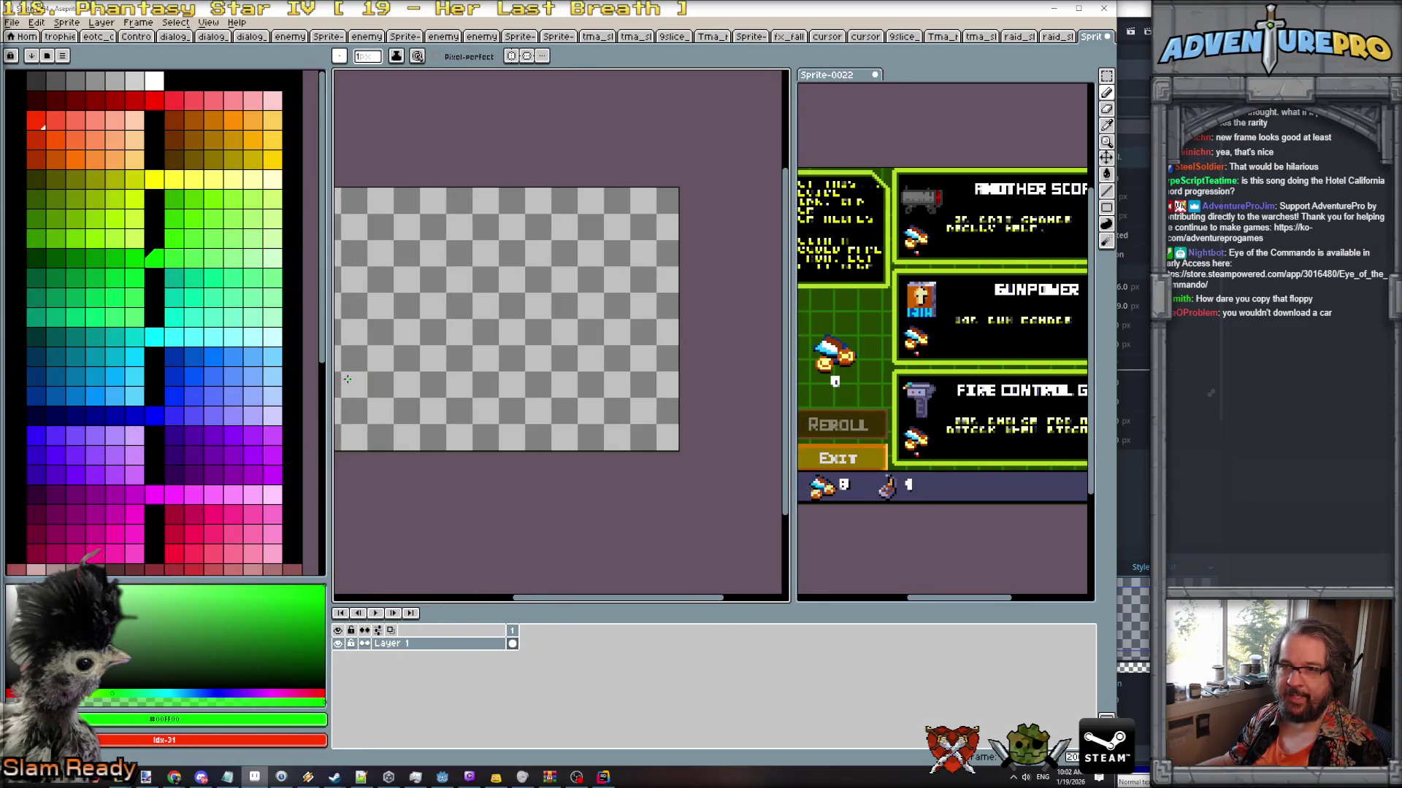
Look over the existing raid panel sprite for reference.
scroll(216, 400, down, 5)
scroll(217, 399, up, 5)
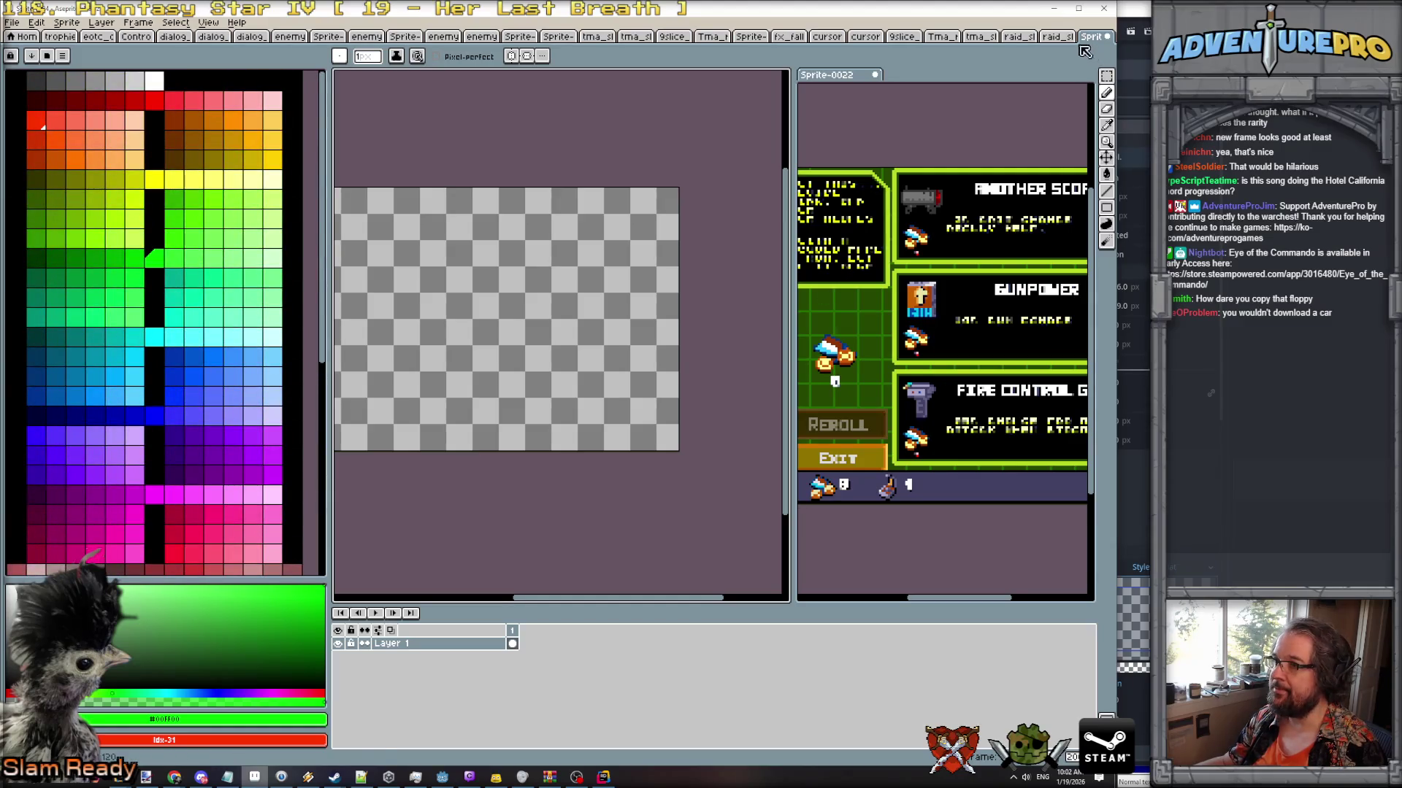
click(1055, 35)
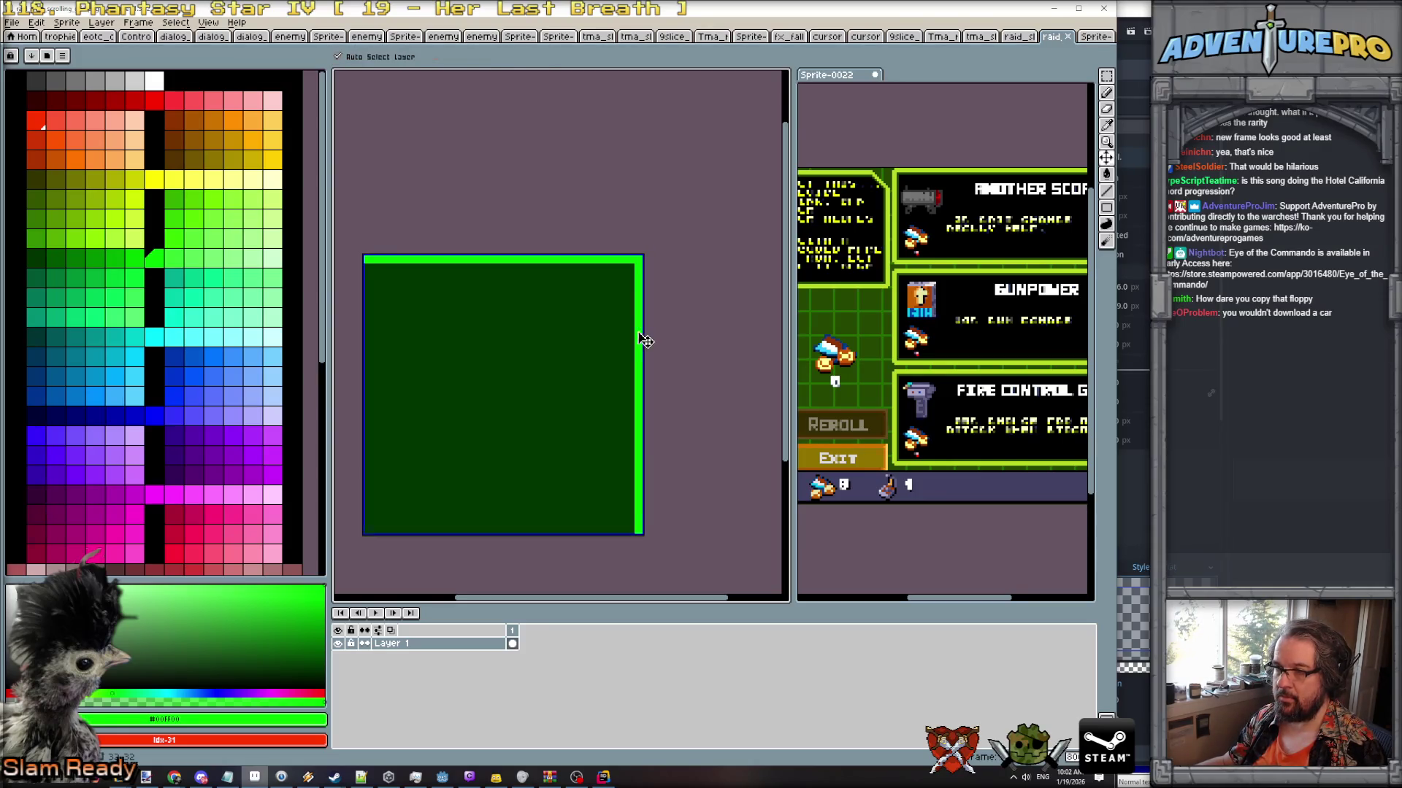
key(i)
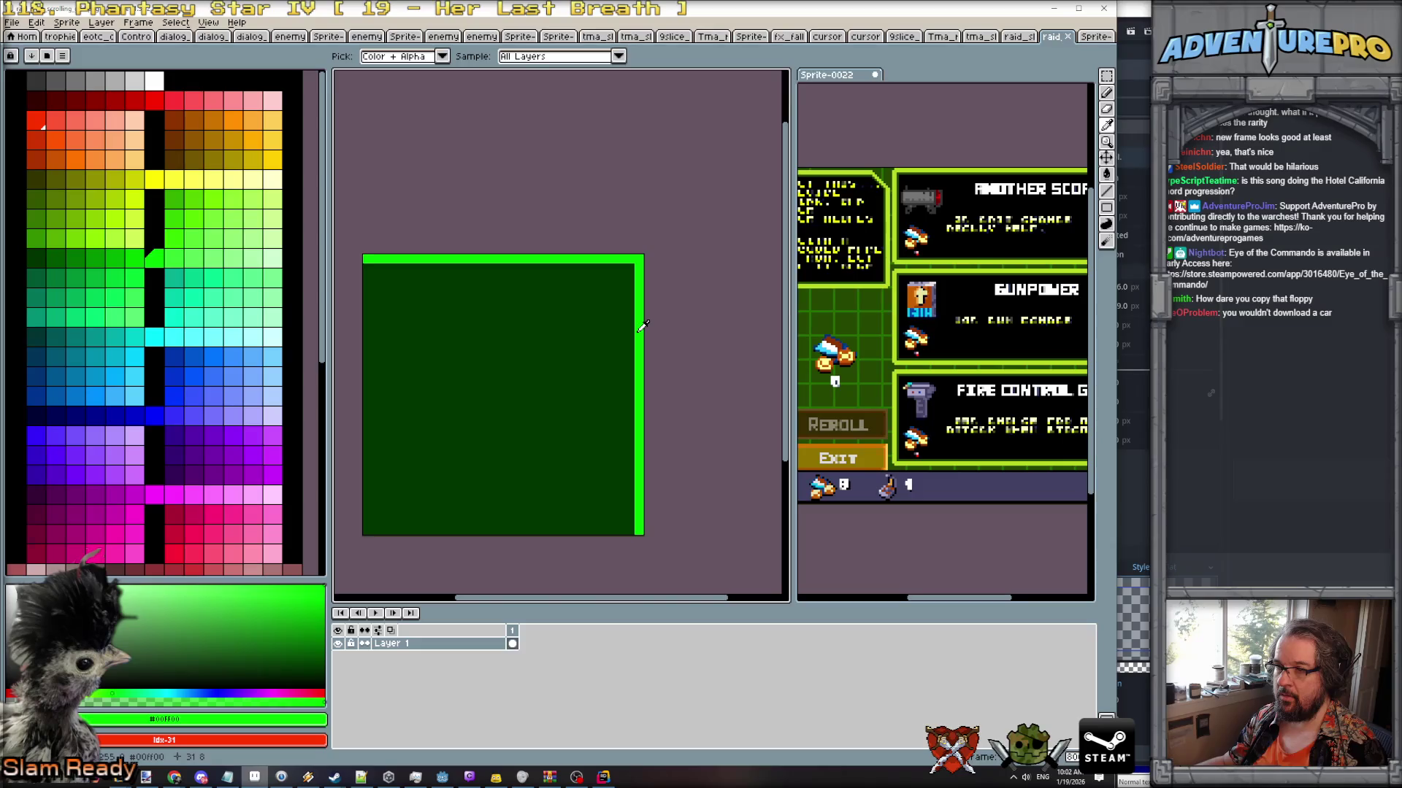
key(b)
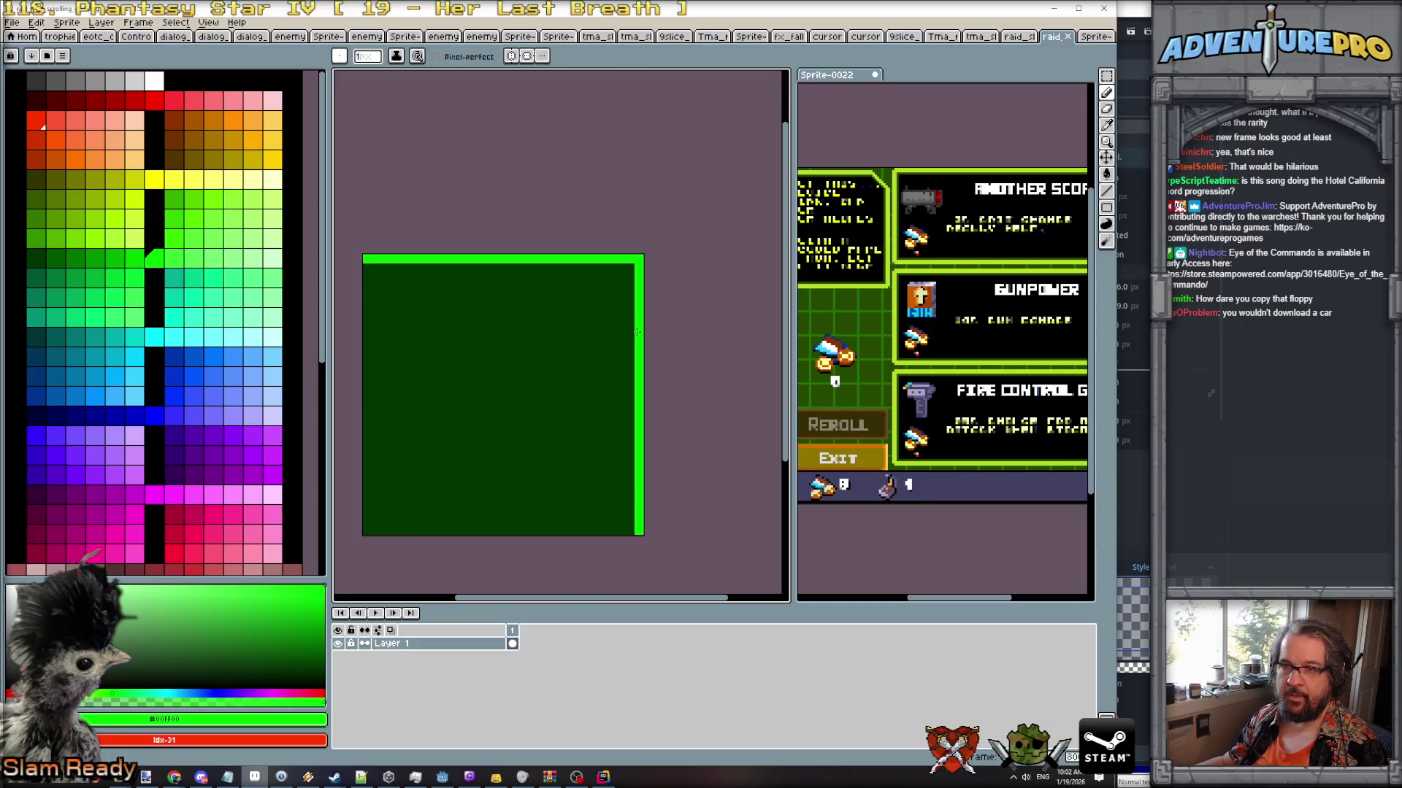
scroll(159, 260, down, 3)
scroll(160, 260, up, 3)
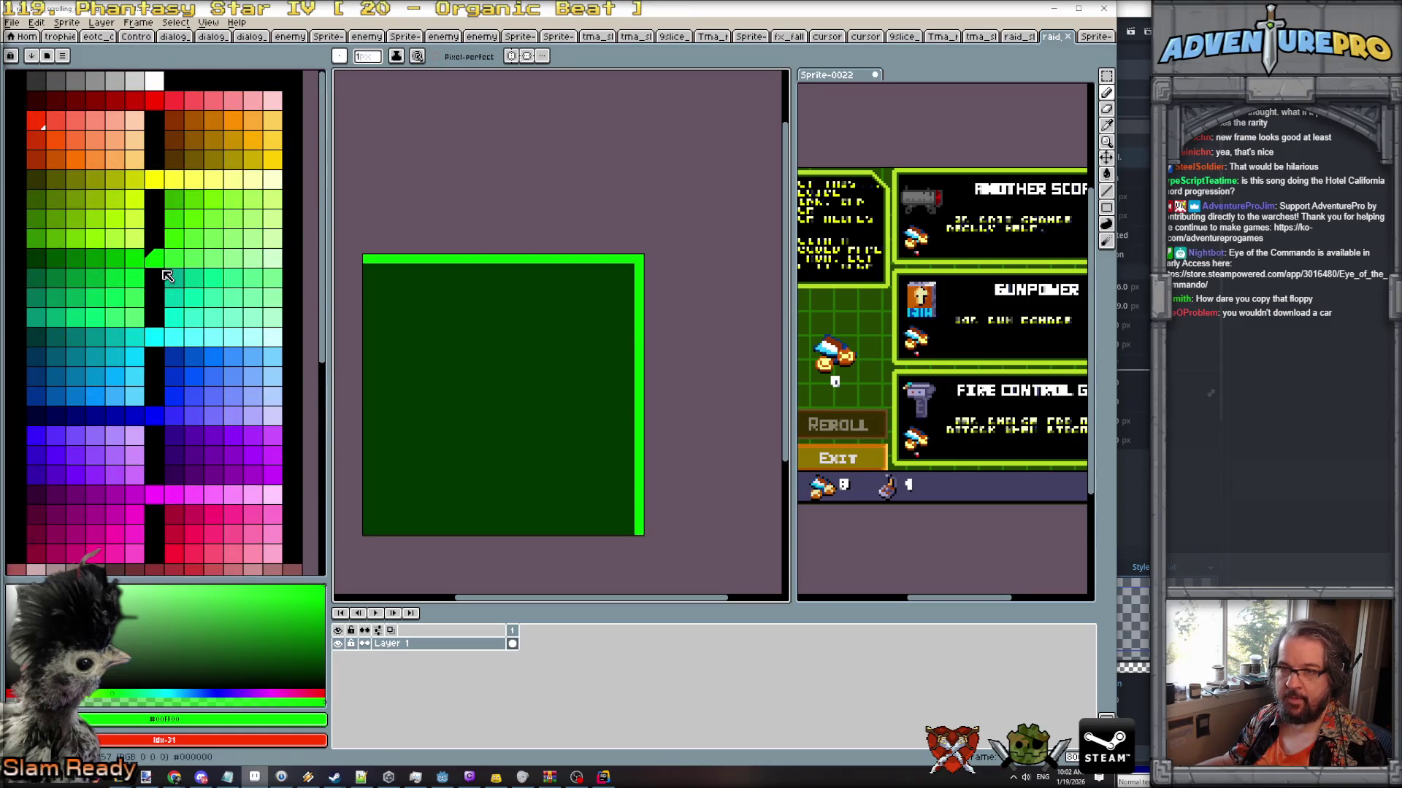
Return to the blank sprite and pick a slightly darker palette green as the drawing colour.
click(1095, 38)
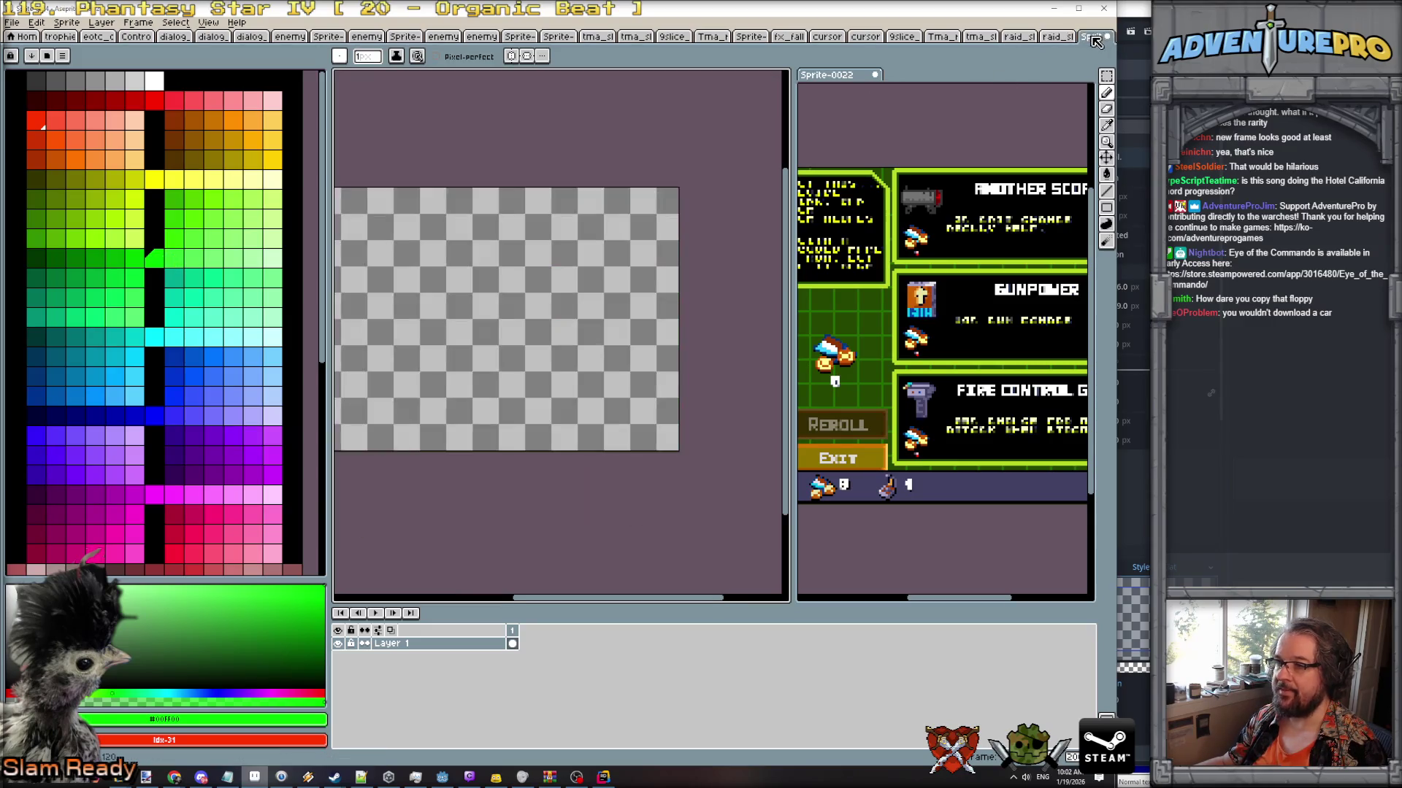
click(128, 261)
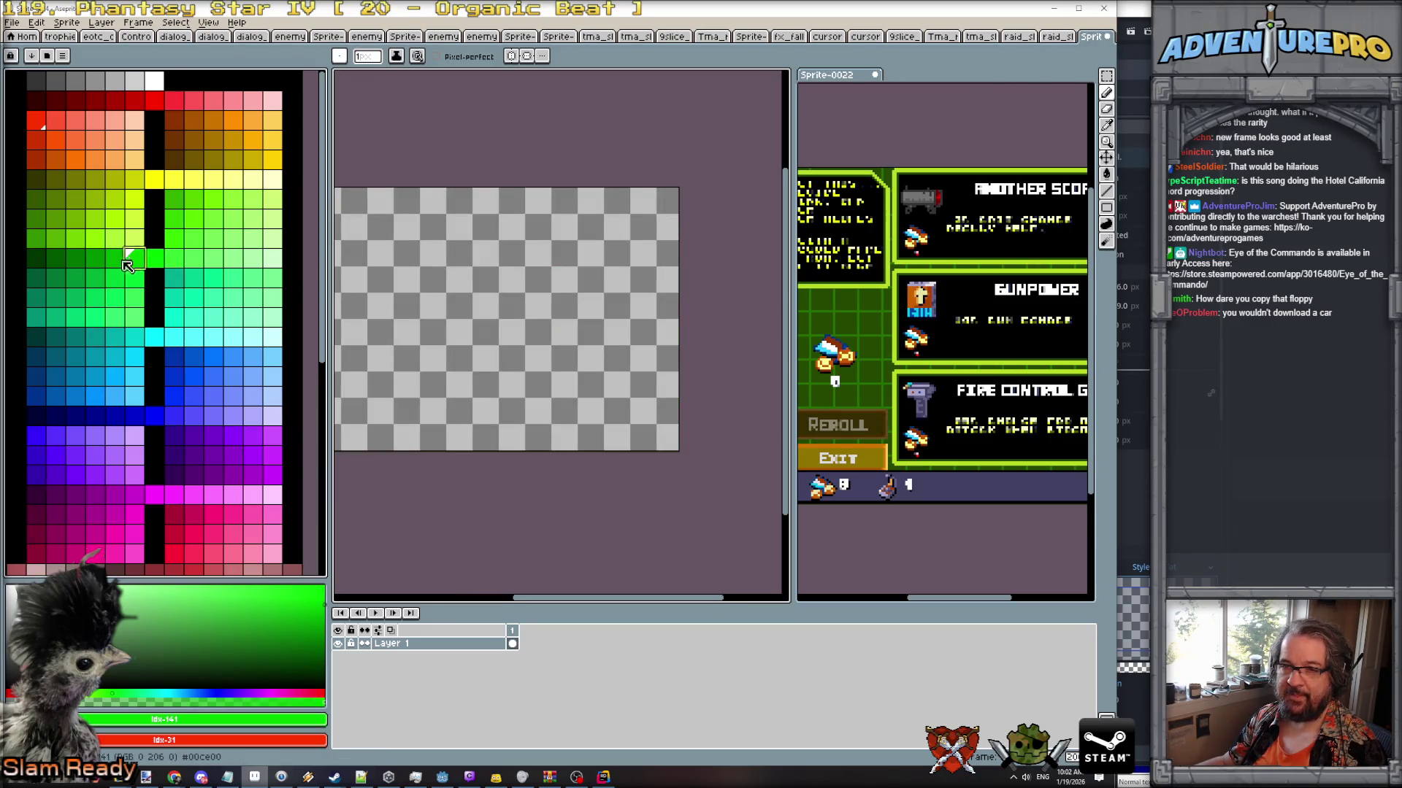
click(114, 258)
Set the brush size to 4 and draw a straight green line down the left edge.
scroll(589, 312, down, 2)
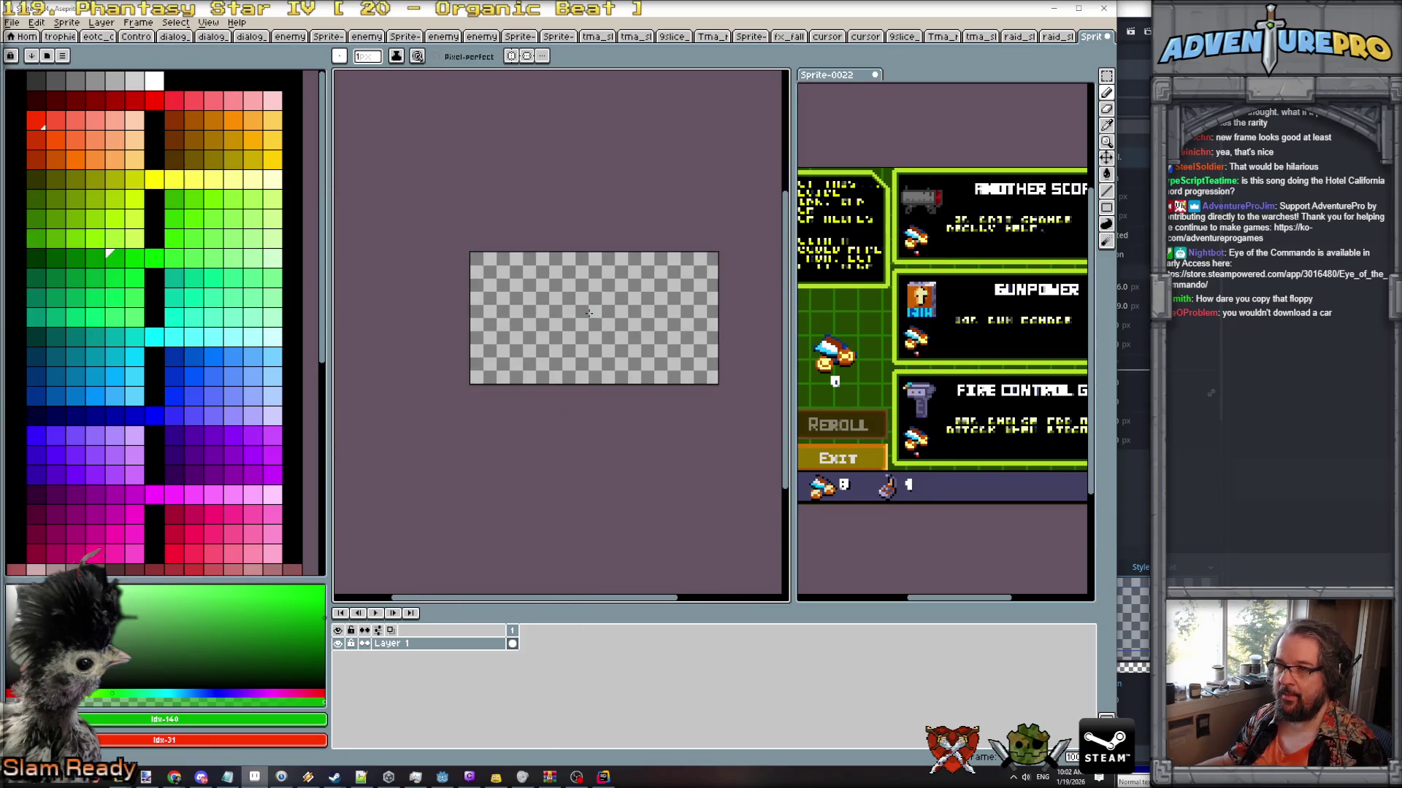
scroll(553, 257, up, 2)
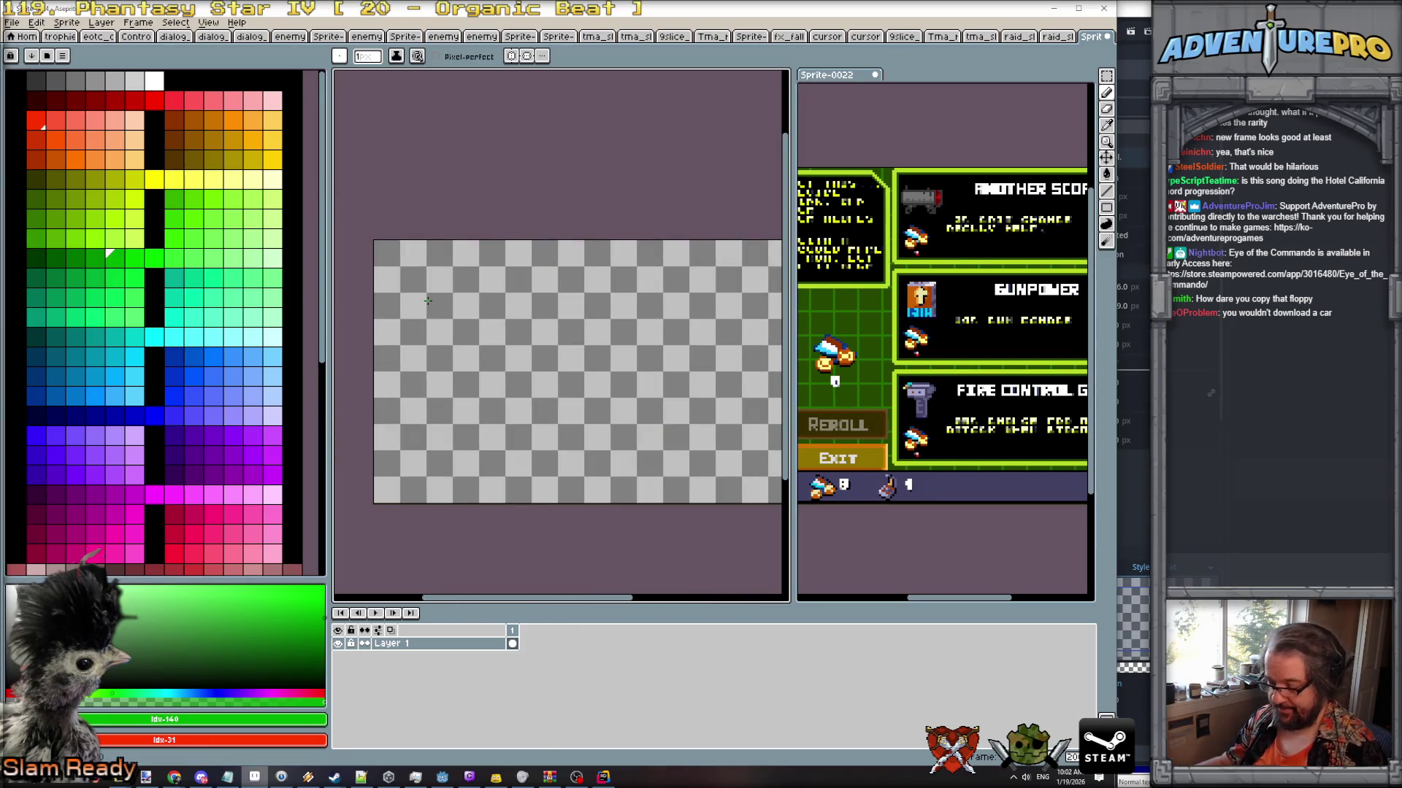
click(368, 57)
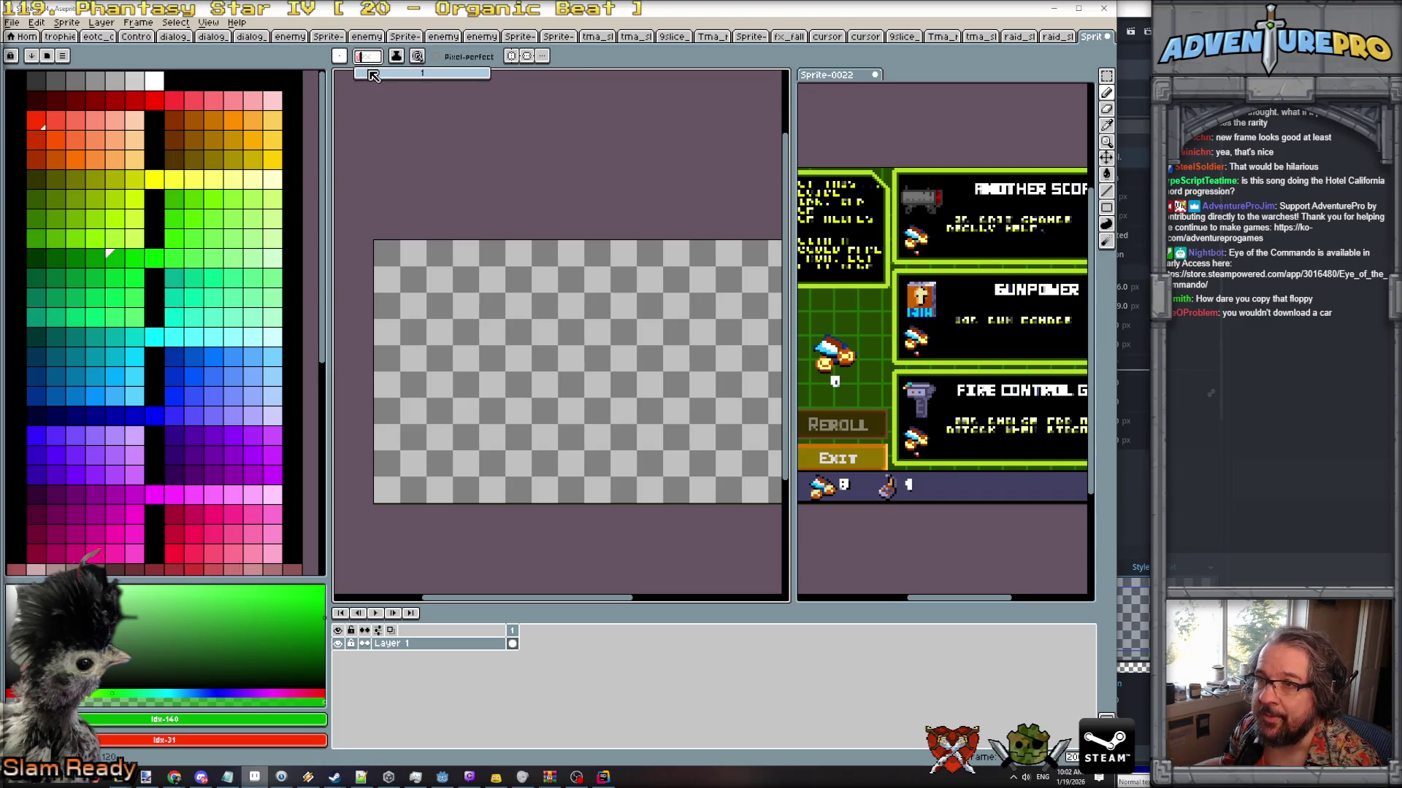
text(4)
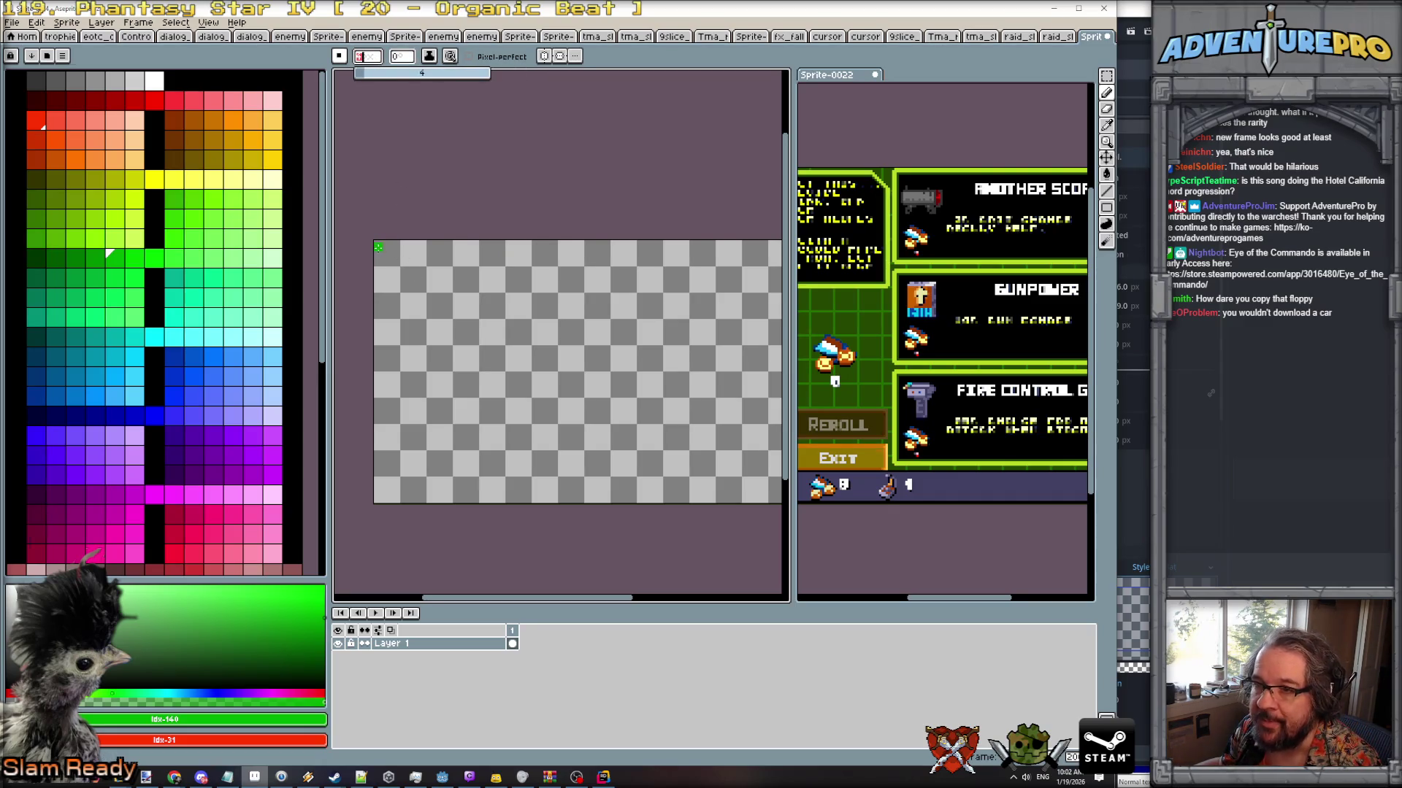
drag(380, 246, 381, 497)
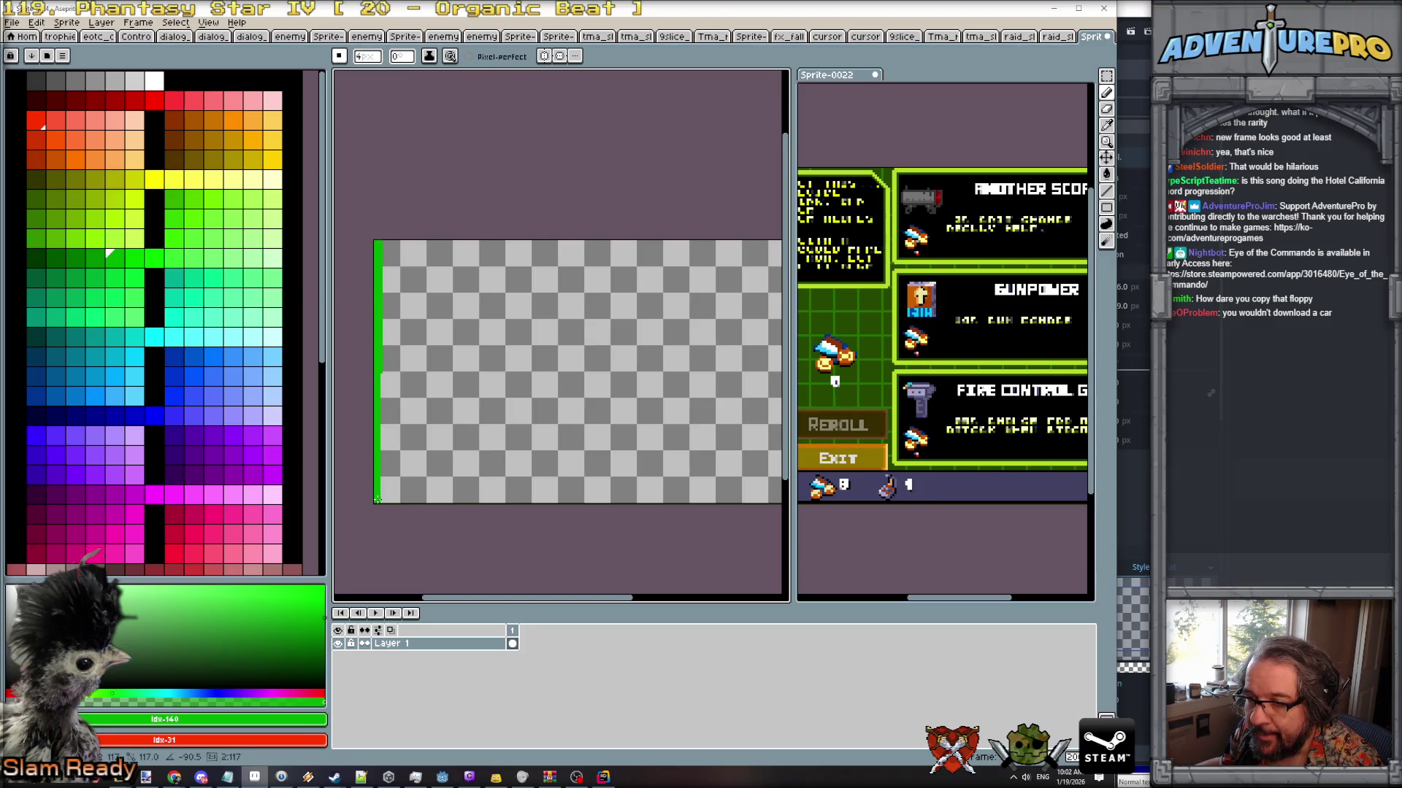
shift+click(381, 499)
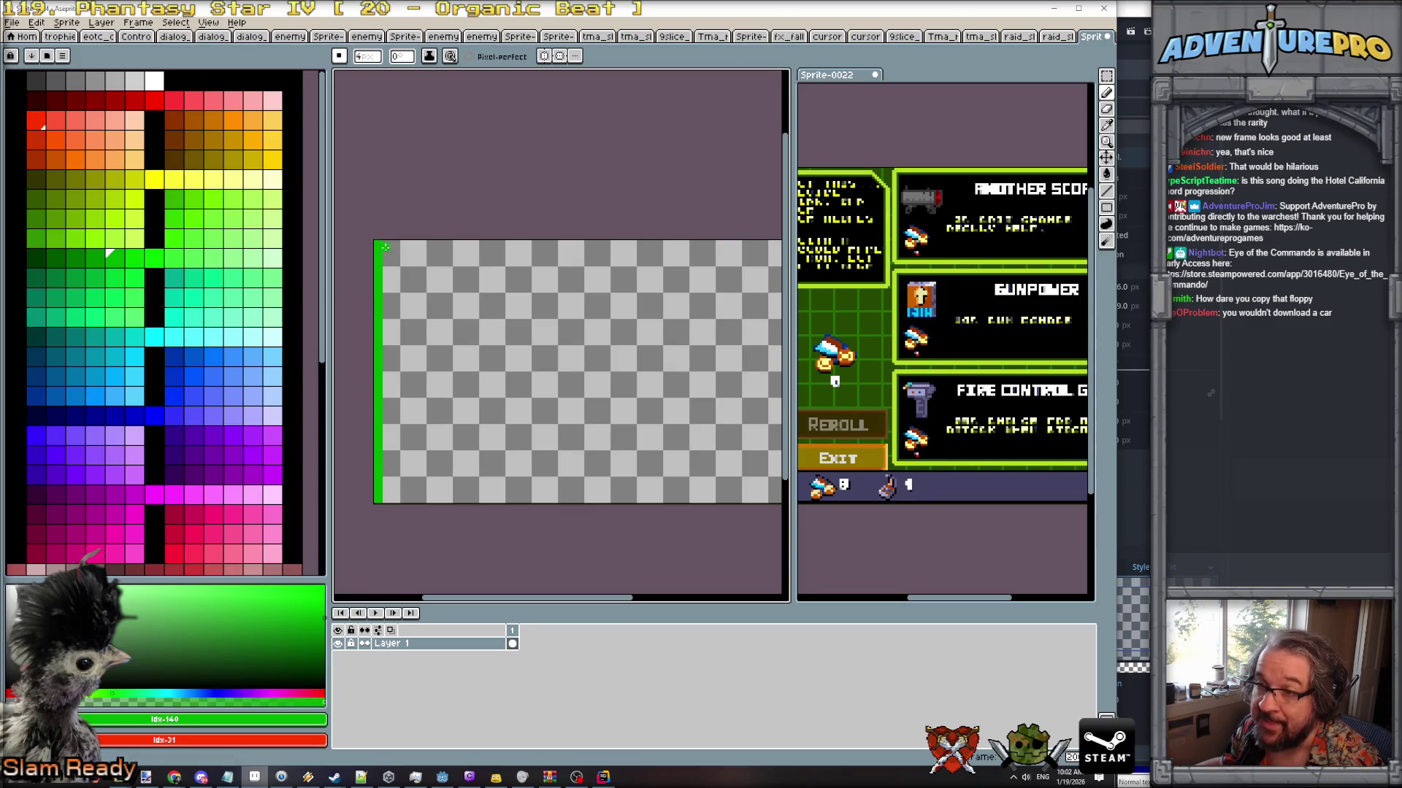
Draw the bottom, right and top border lines, cutting the top-right corner diagonally.
scroll(384, 248, up, 1)
scroll(384, 247, down, 1)
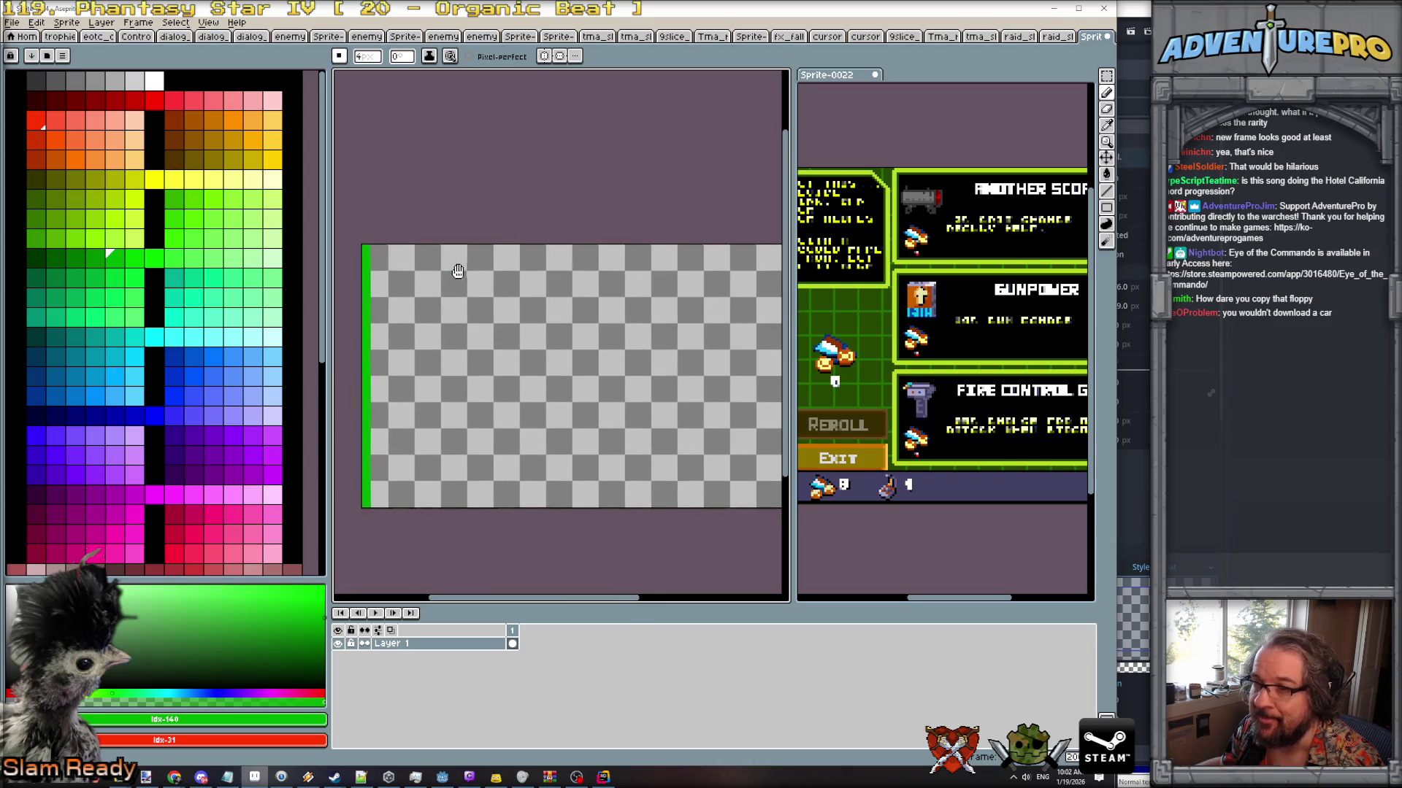
drag(356, 479, 734, 479)
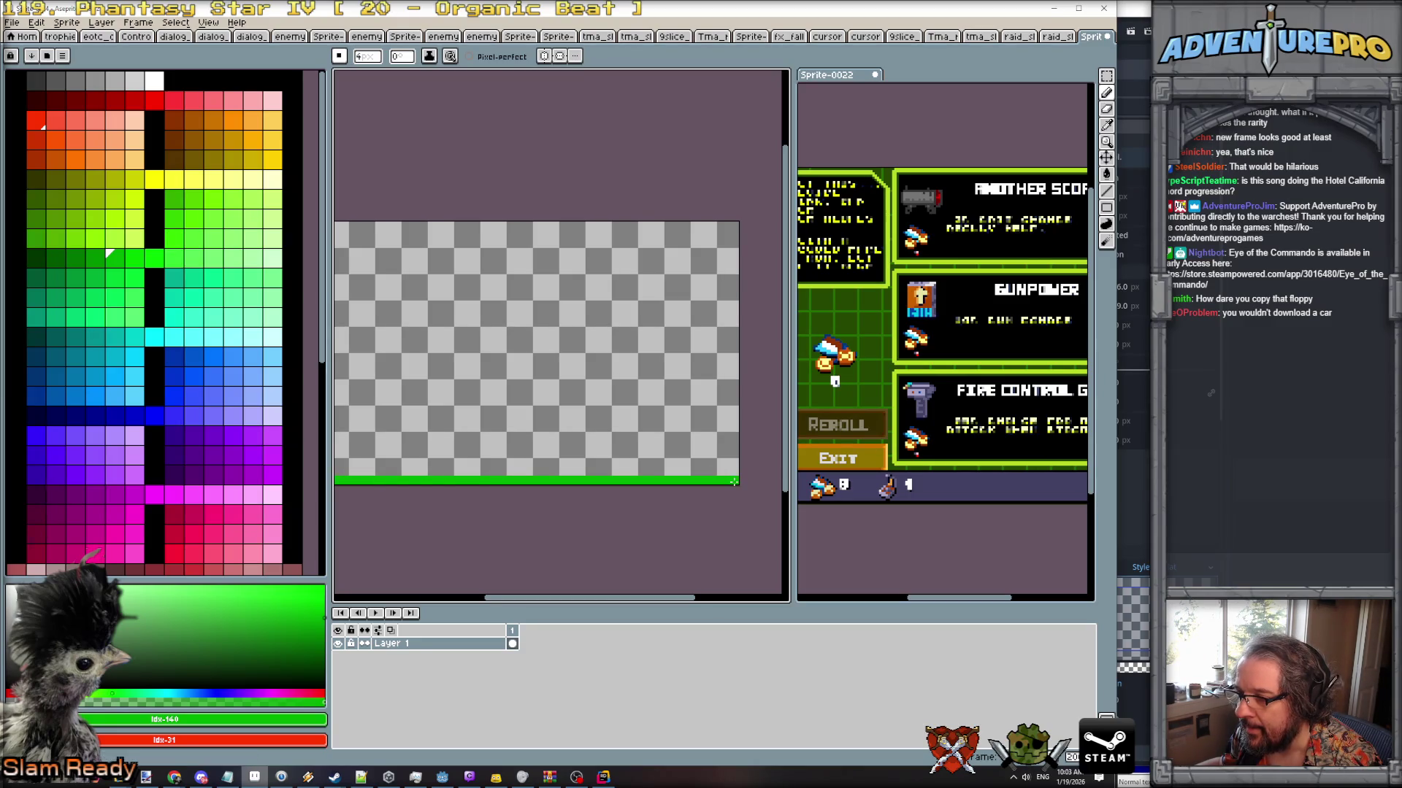
drag(734, 476, 734, 278)
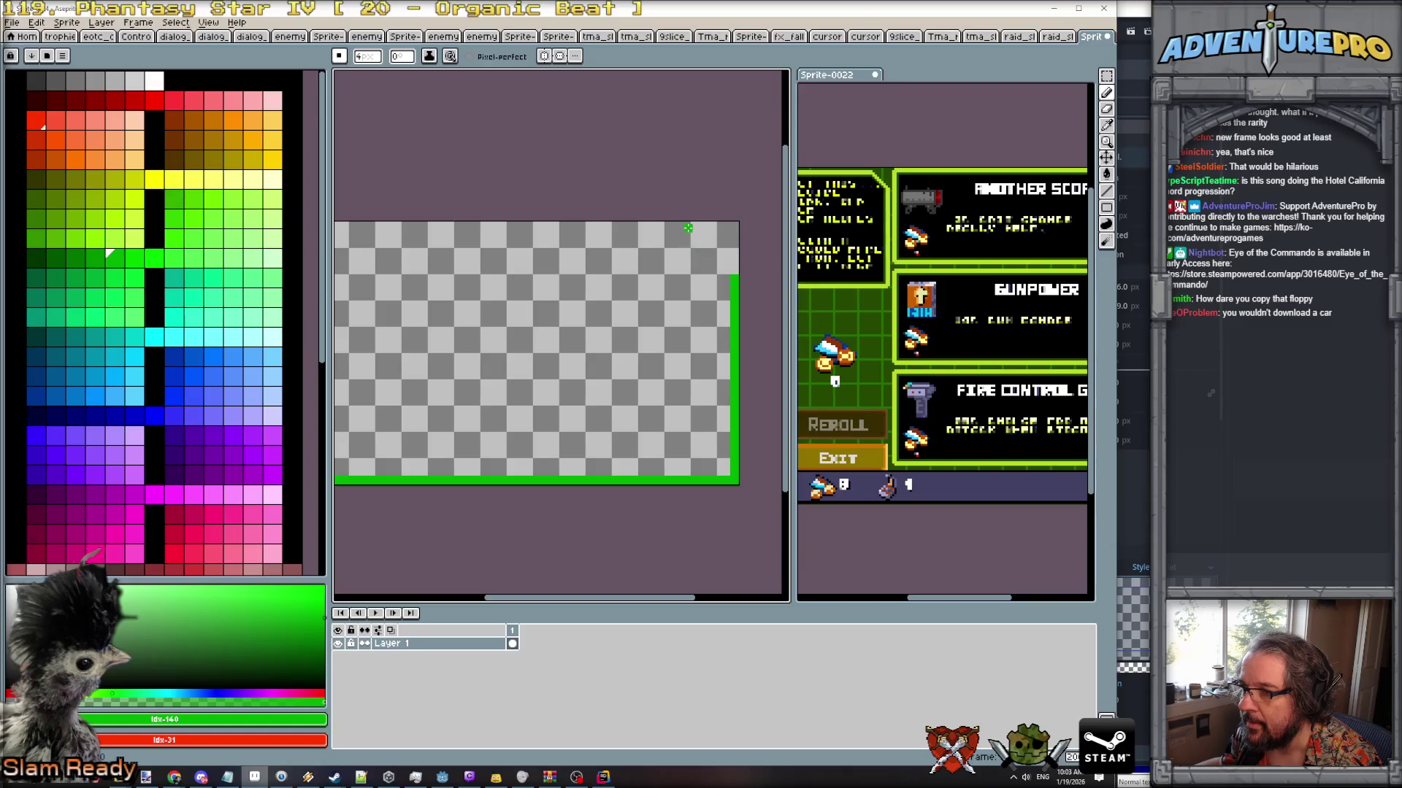
mouse_move(734, 226)
mouse_down()
mouse_move(334, 232)
mouse_move(608, 232)
mouse_move(573, 227)
mouse_move(728, 324)
mouse_up()
scroll(678, 230, right, 3)
scroll(678, 230, up, 1)
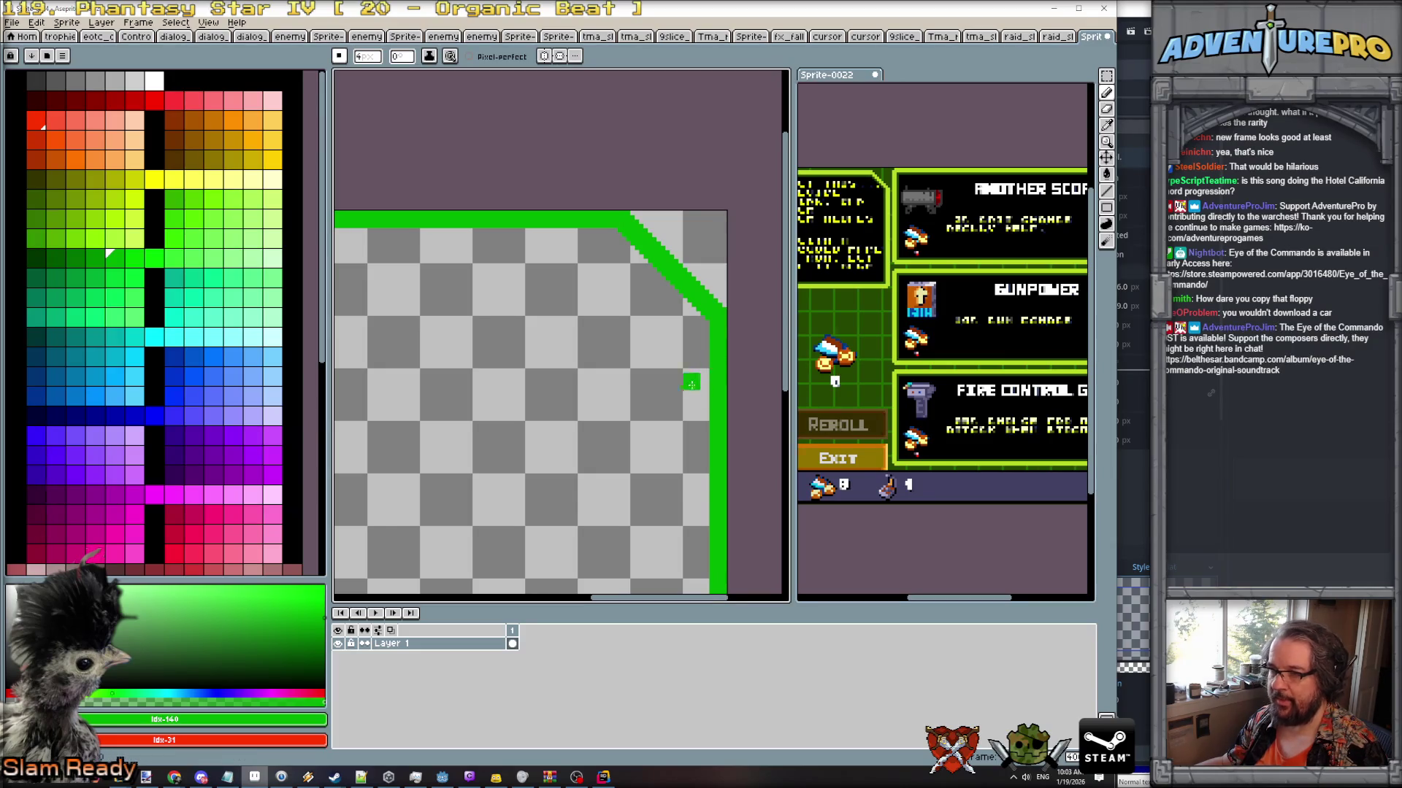
scroll(694, 382, down, 3)
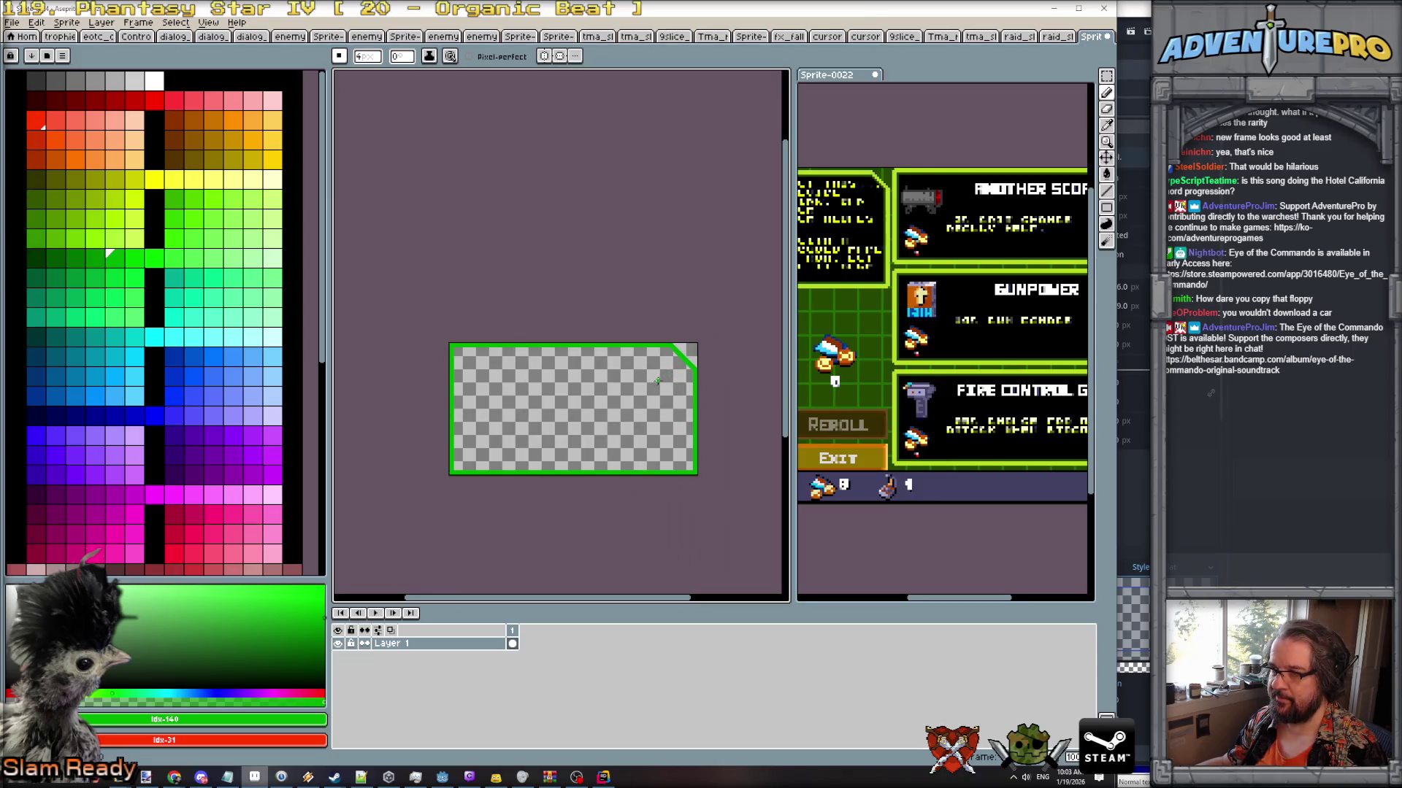
scroll(673, 485, up, 1)
key(b)
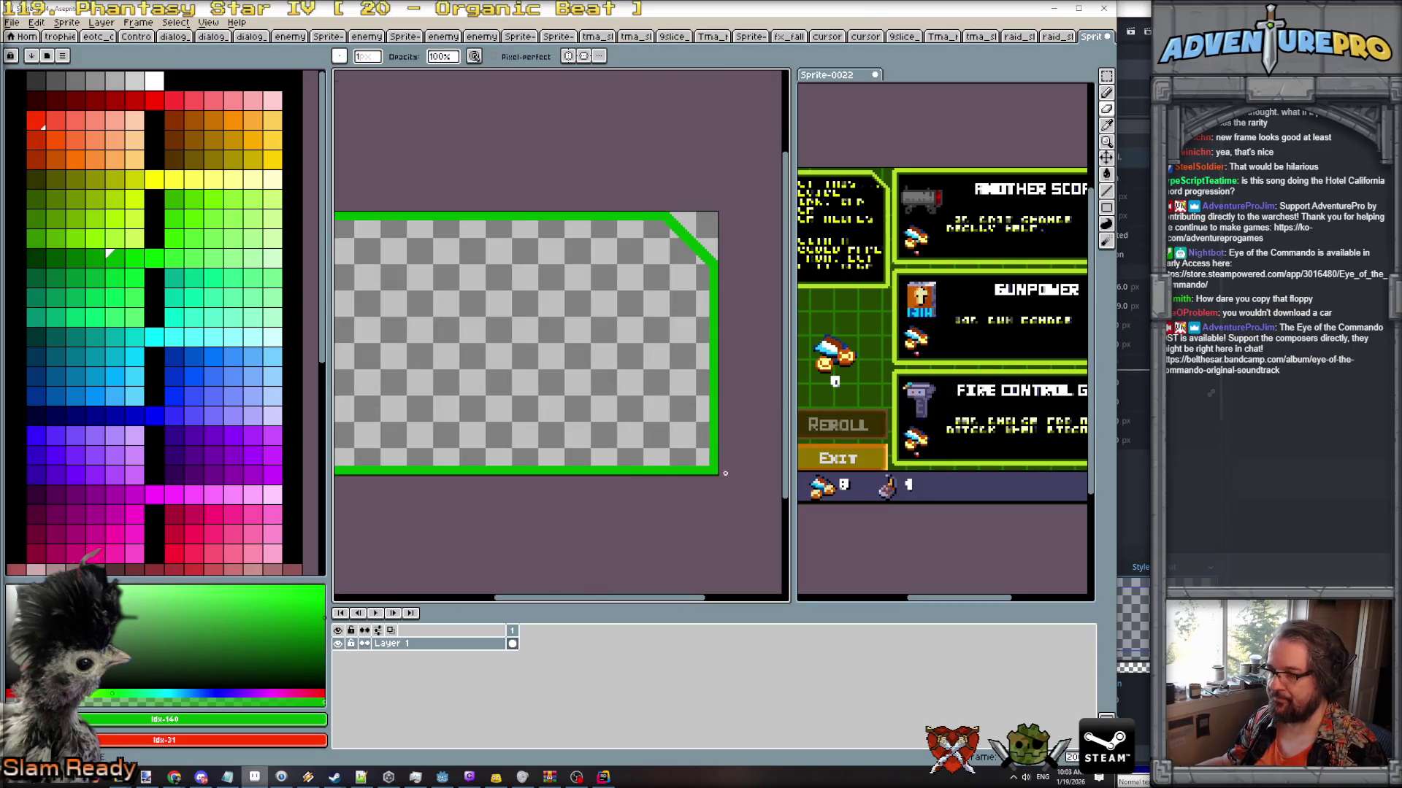
scroll(733, 475, up, 1)
scroll(669, 512, left, 5)
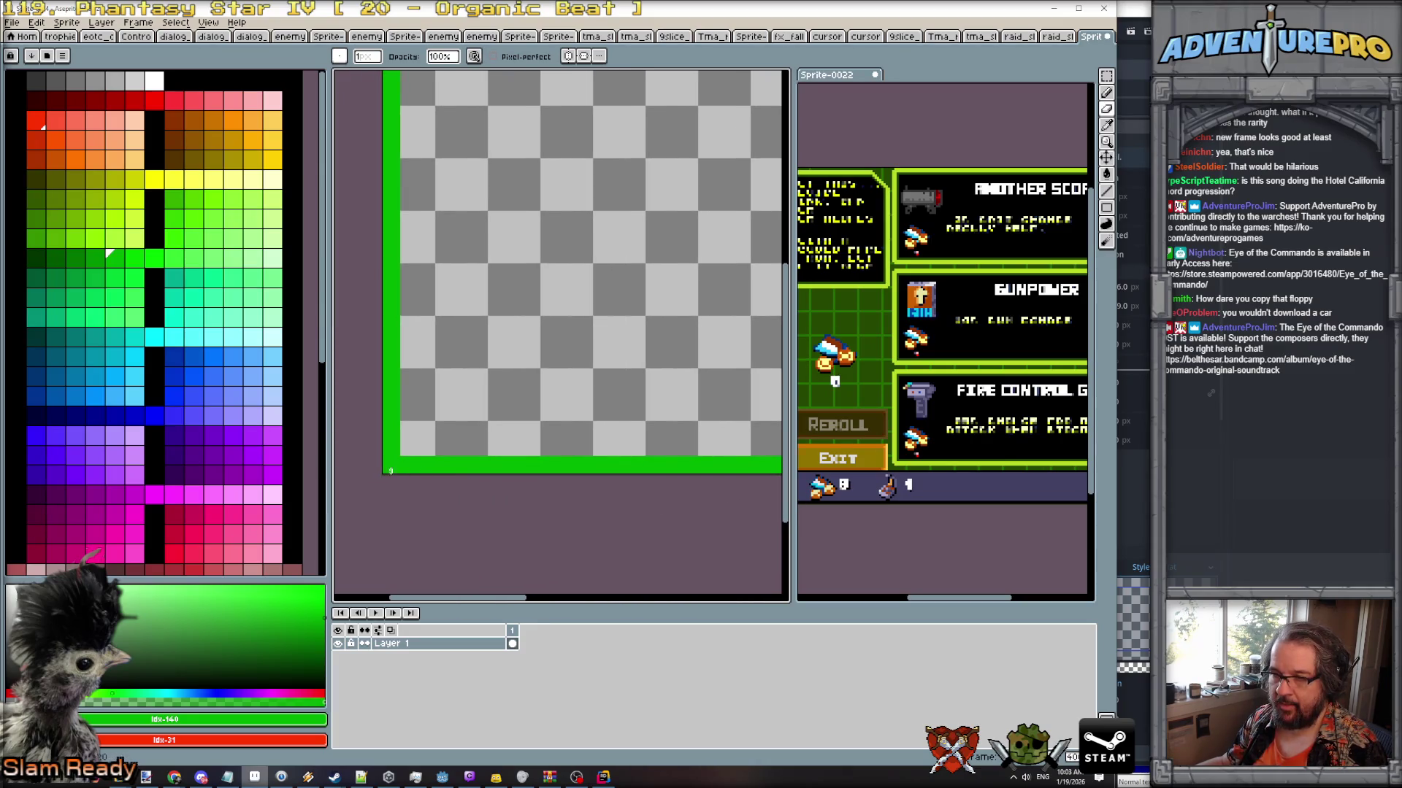
scroll(467, 409, down, 2)
drag(481, 357, 479, 407)
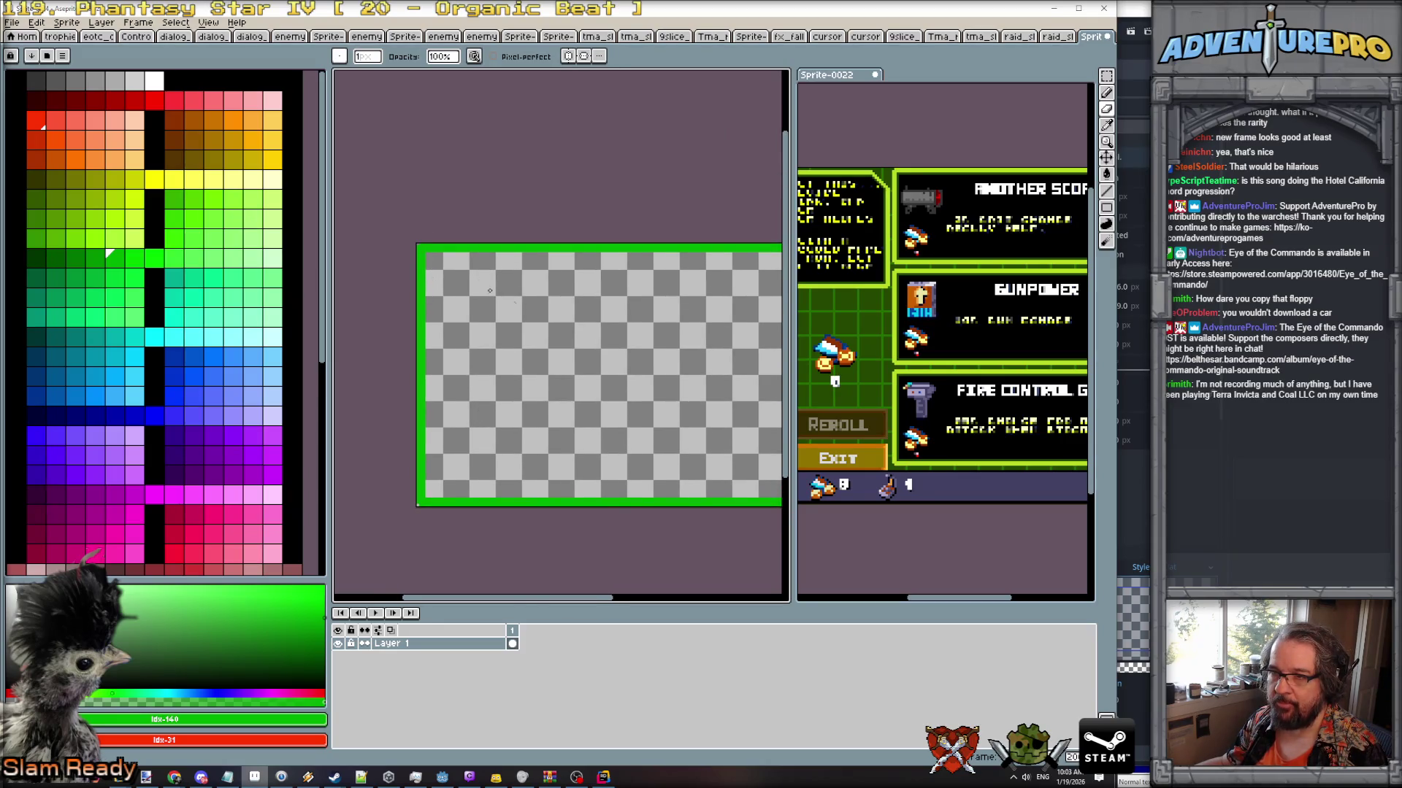
drag(608, 363, 453, 357)
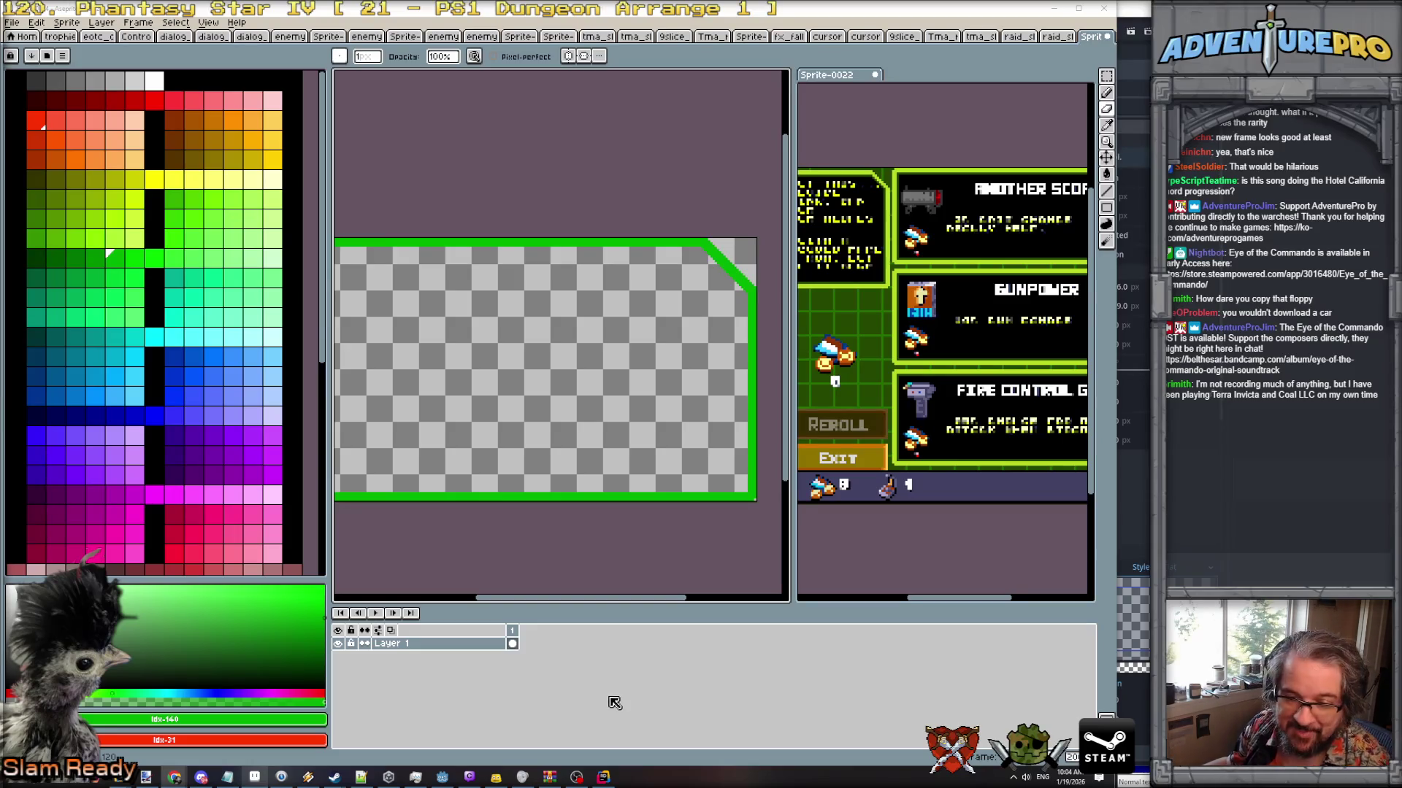
scroll(678, 349, down, 2)
scroll(633, 370, up, 2)
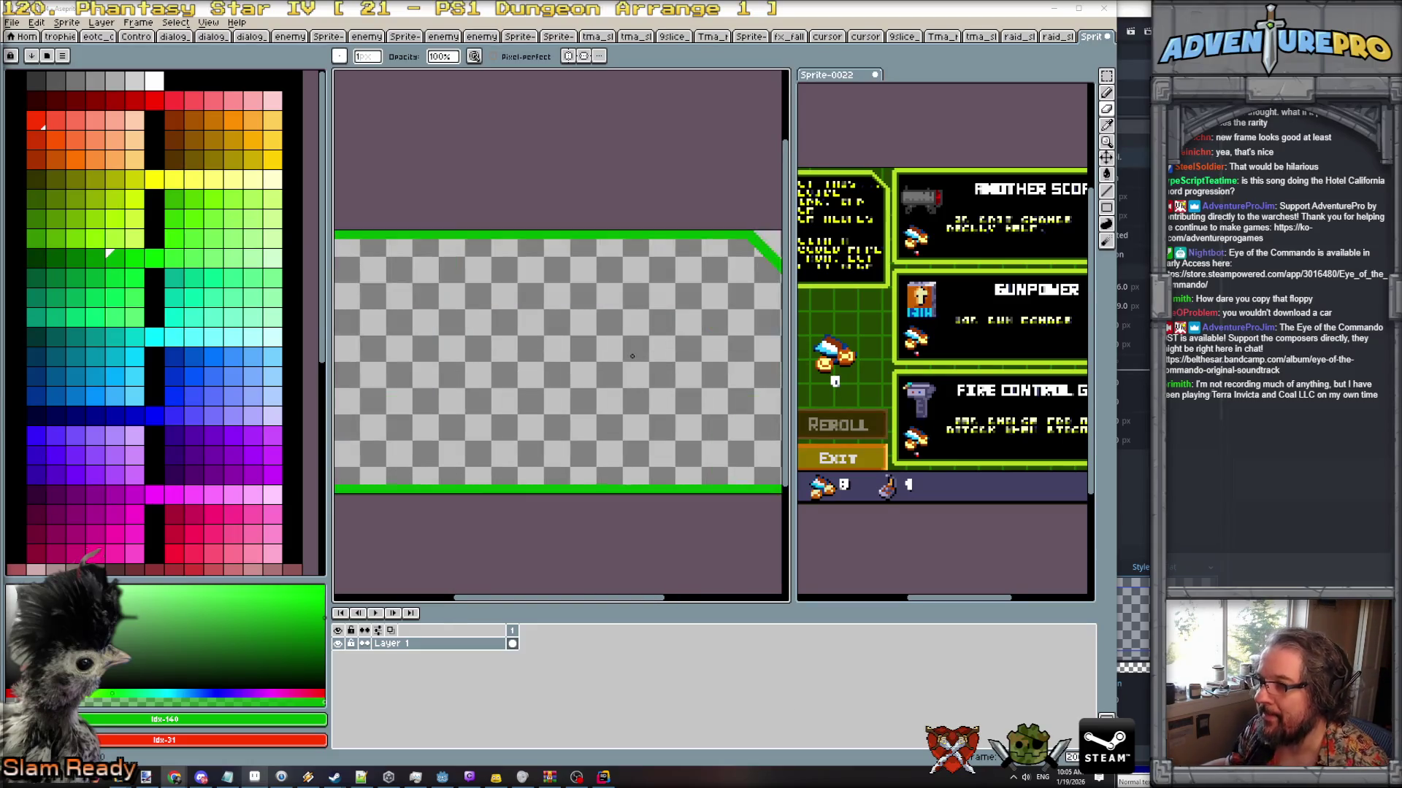
scroll(608, 377, down, 2)
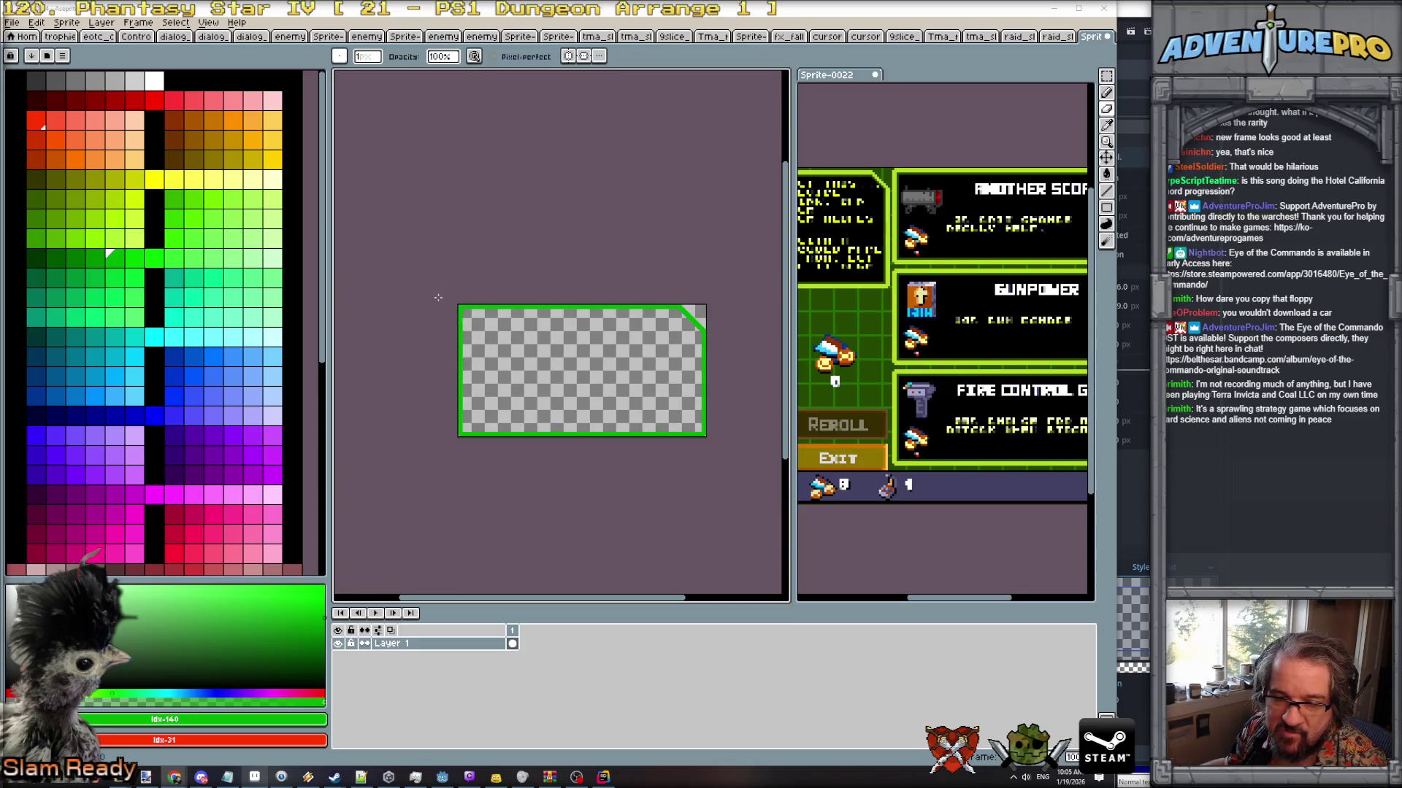
scroll(438, 298, up, 2)
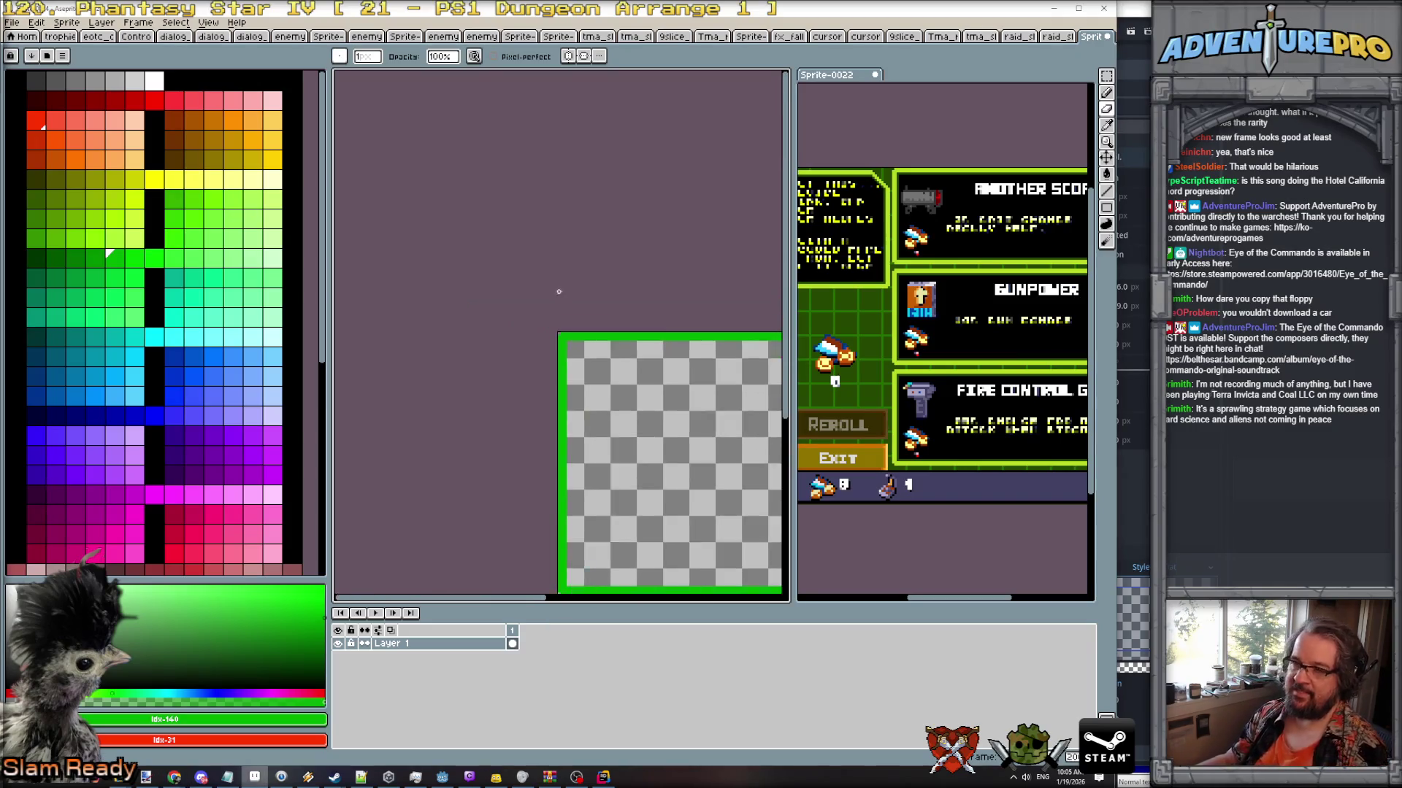
scroll(558, 314, up, 4)
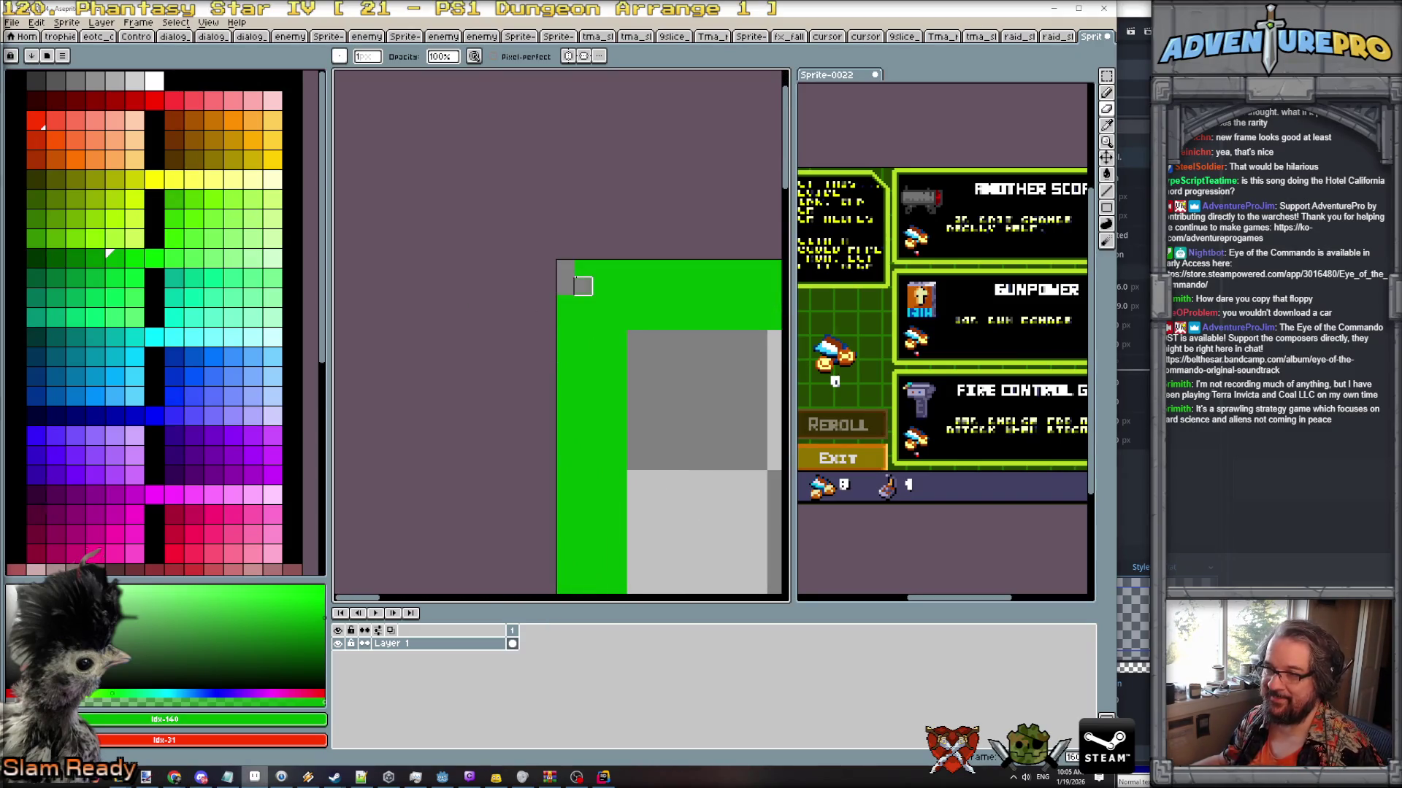
scroll(583, 286, down, 3)
drag(667, 400, 670, 194)
scroll(558, 343, down, 2)
scroll(514, 417, up, 2)
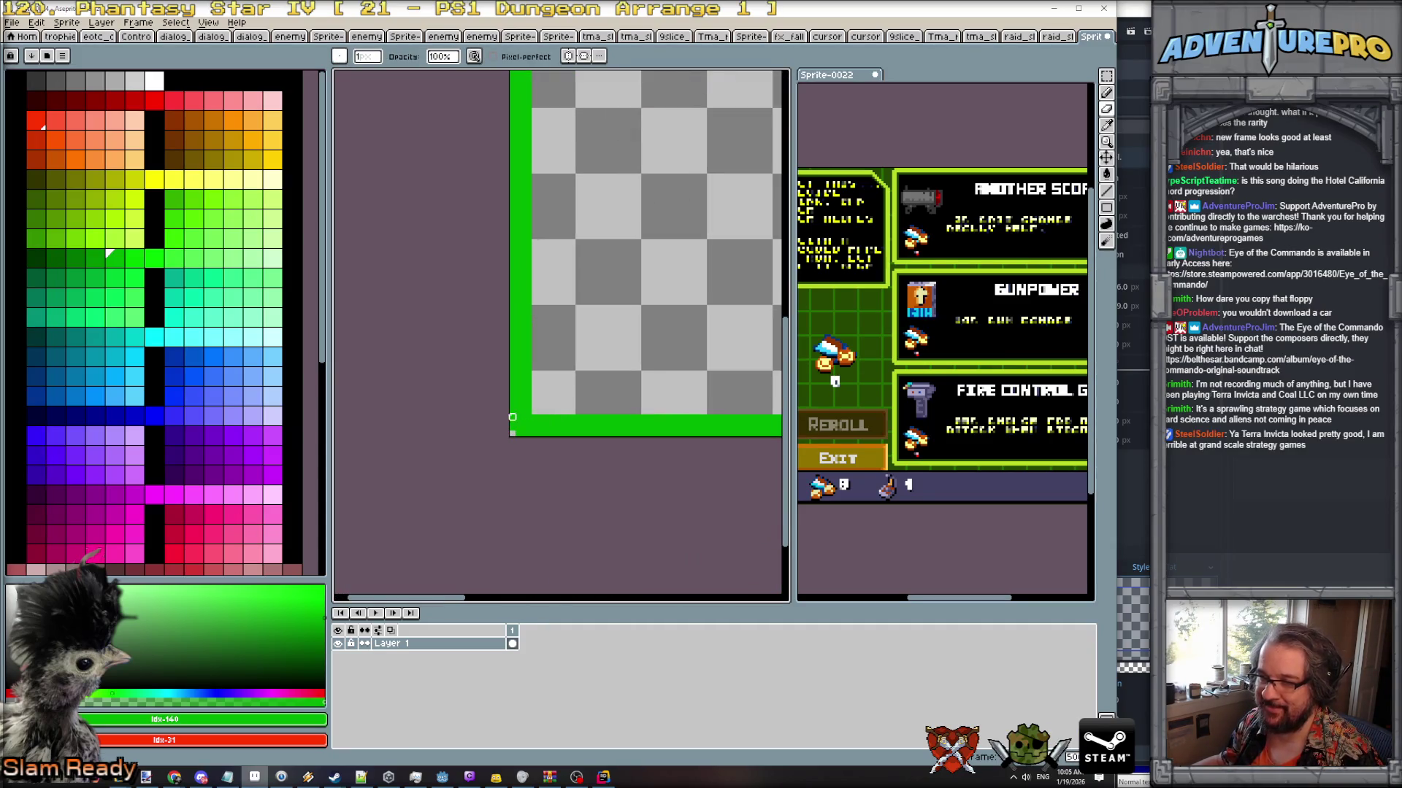
scroll(626, 438, right, 5)
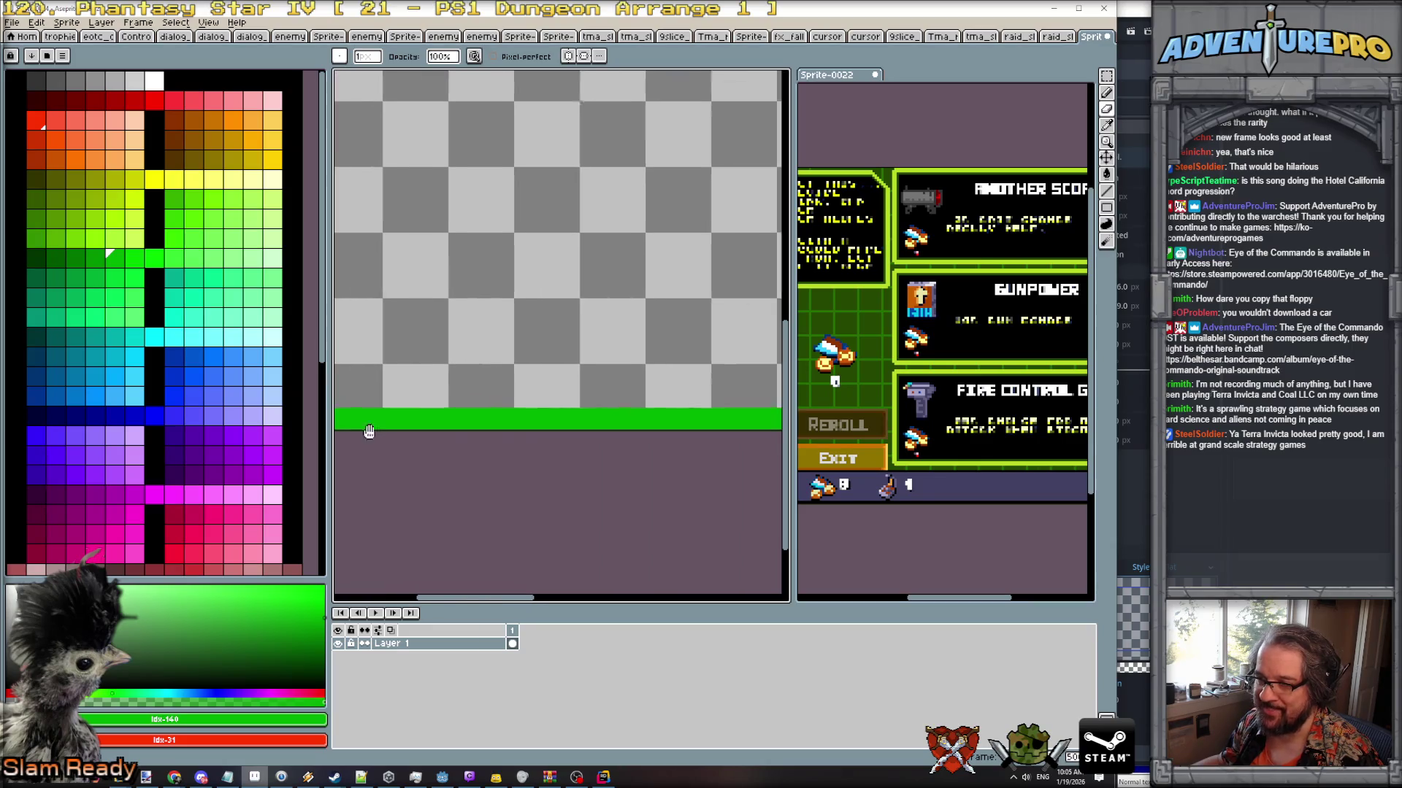
scroll(731, 474, right, 5)
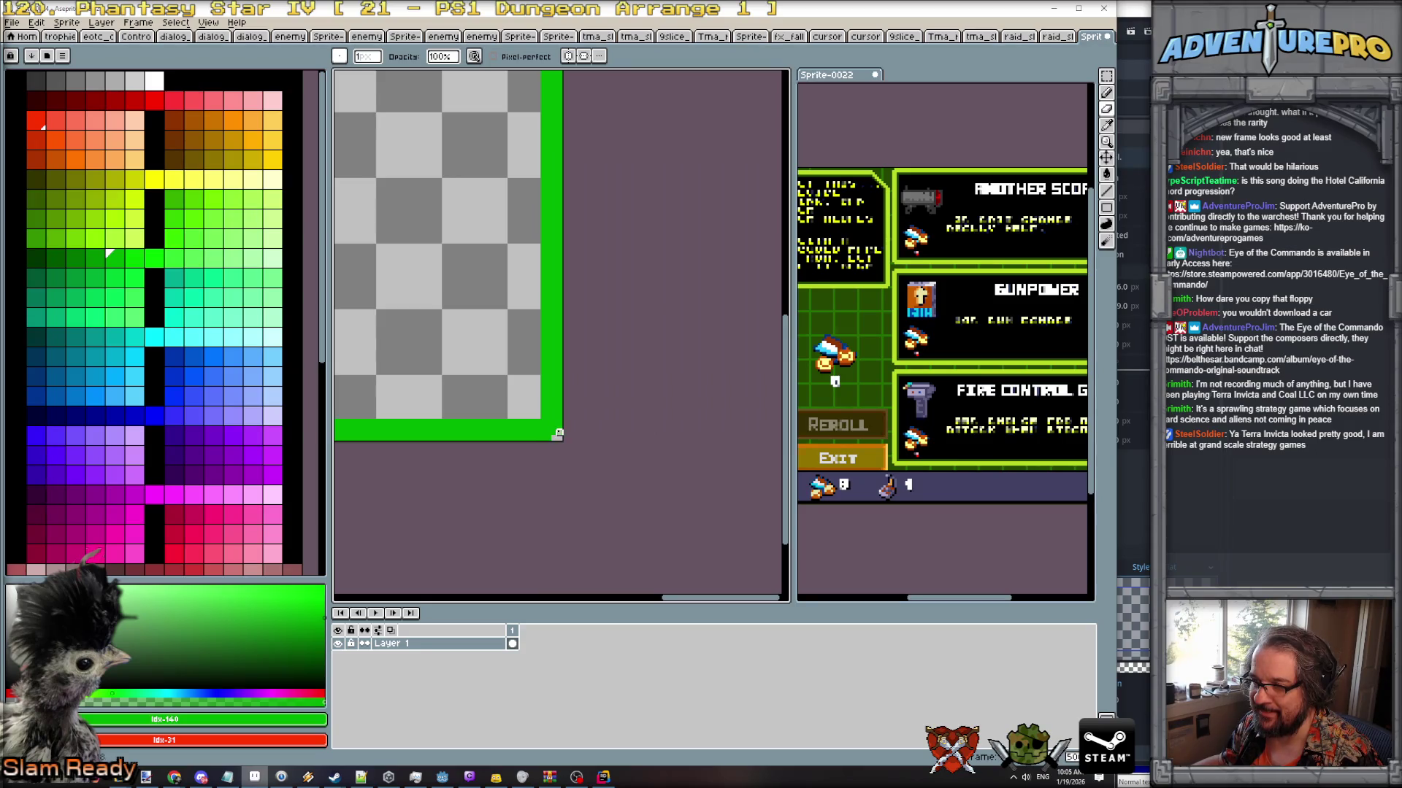
scroll(557, 434, down, 3)
scroll(562, 486, left, 5)
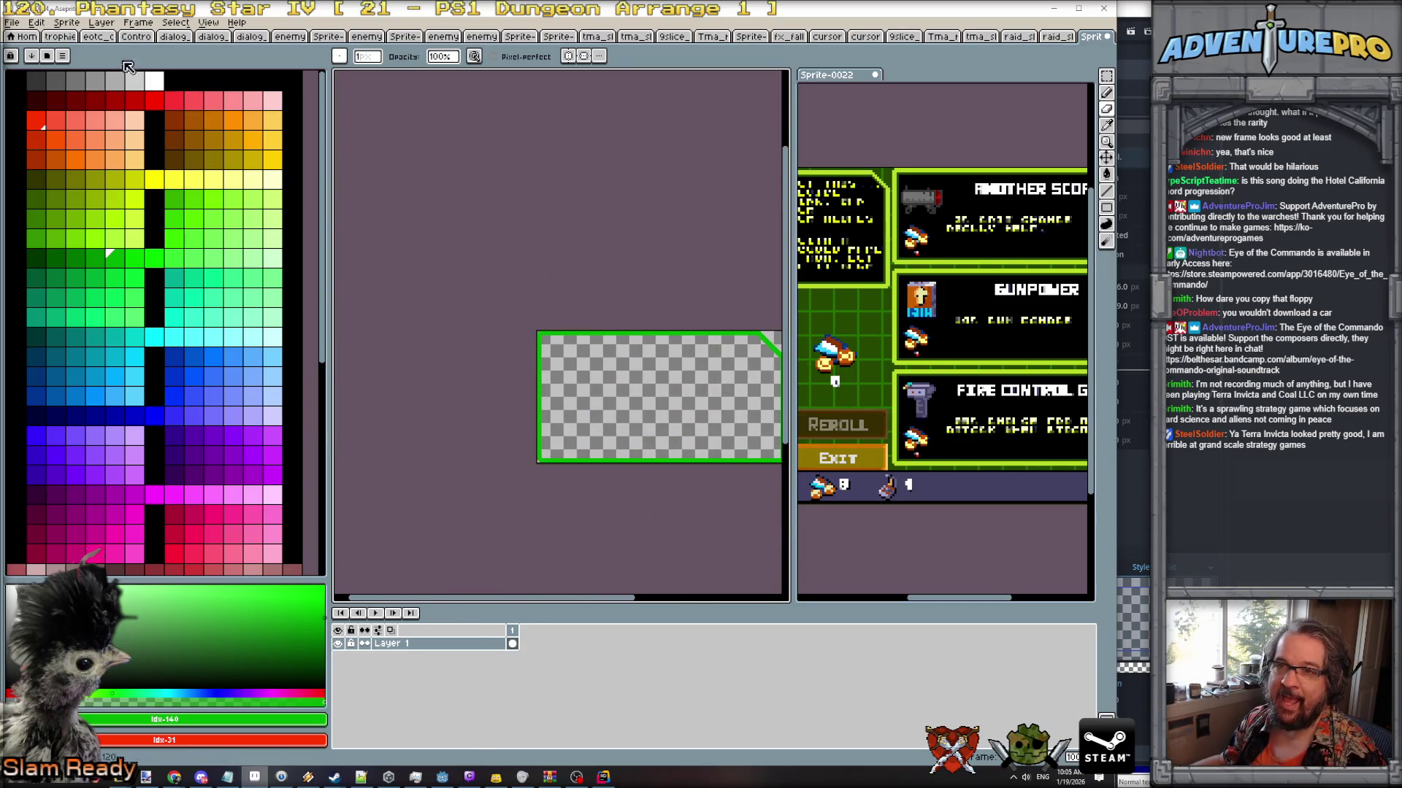
Add a new layer, name the original layer border and the new one bg, placing bg below.
click(102, 22)
mouse_move(132, 92)
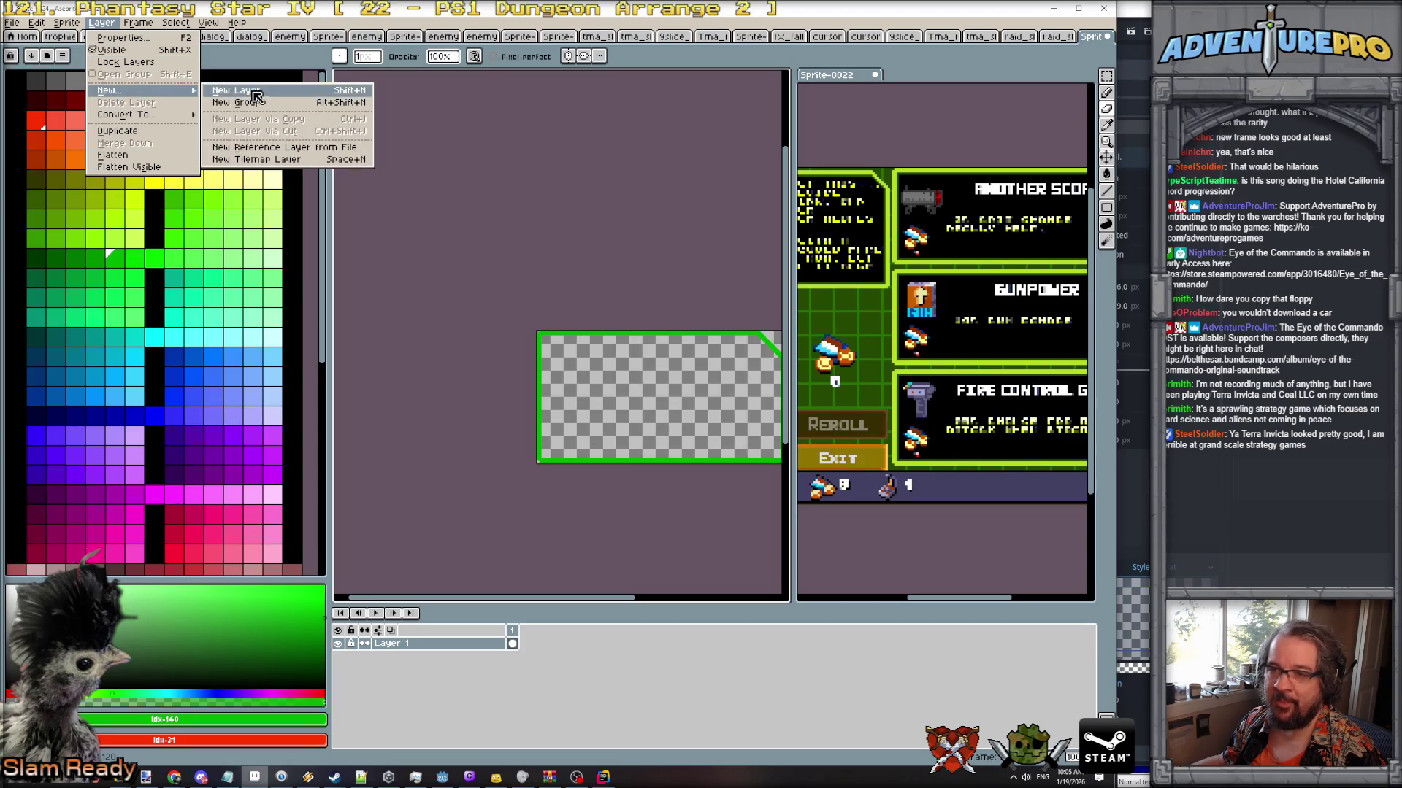
click(230, 97)
double_click(412, 658)
text(bor)
key(Return)
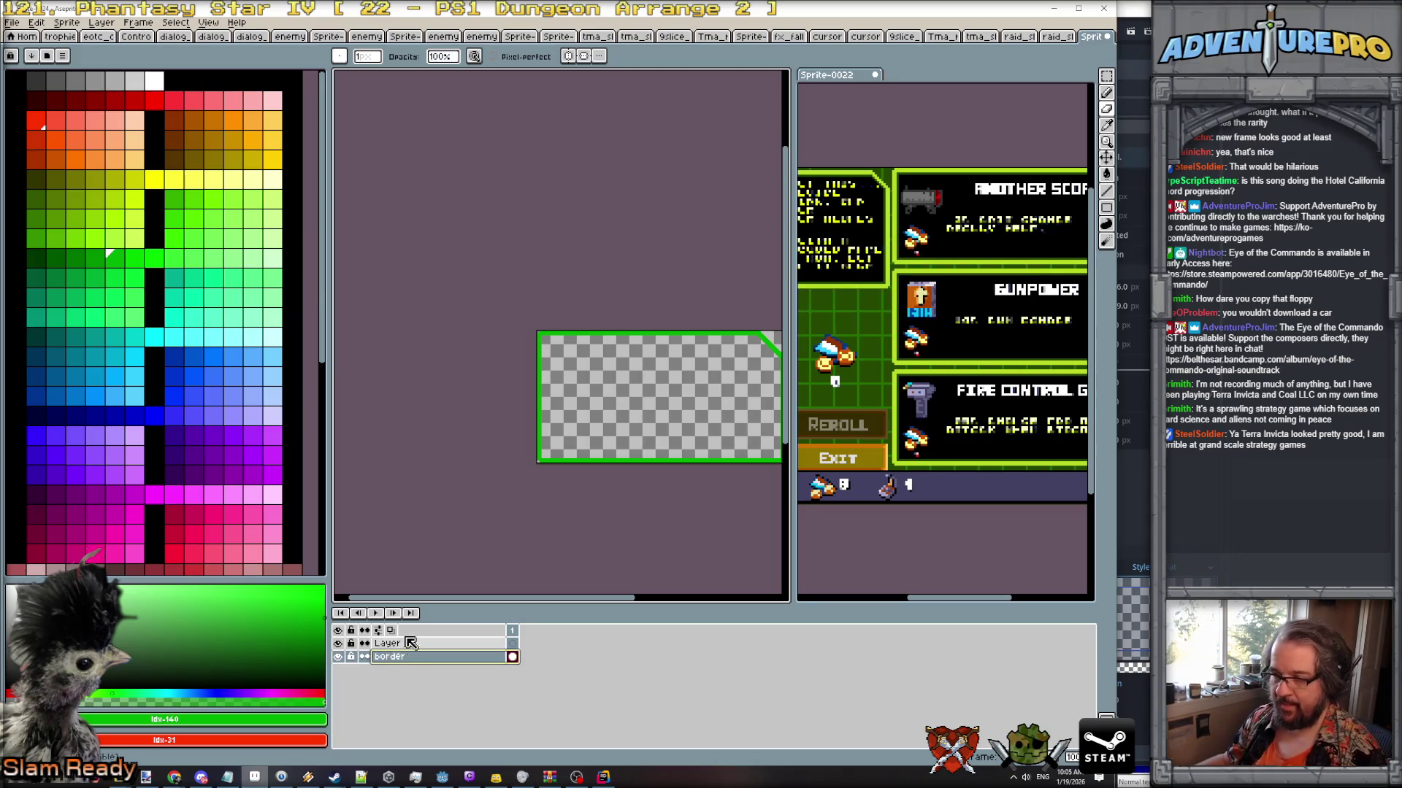
click(414, 644)
drag(420, 662, 417, 662)
double_click(415, 658)
text(bg)
key(Return)
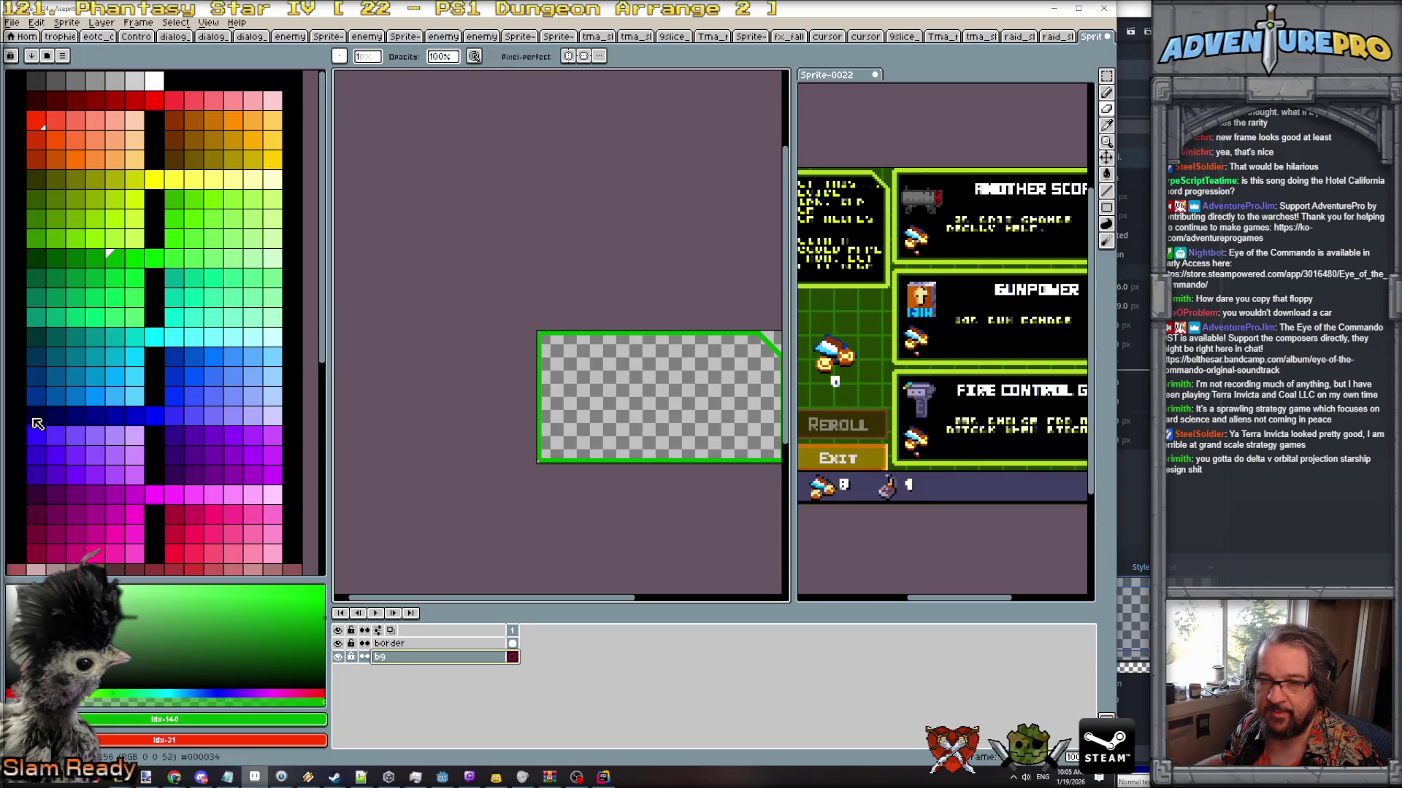
Flood-fill the bg layer with dark navy and set its opacity to 25%.
click(34, 420)
key(g)
click(696, 417)
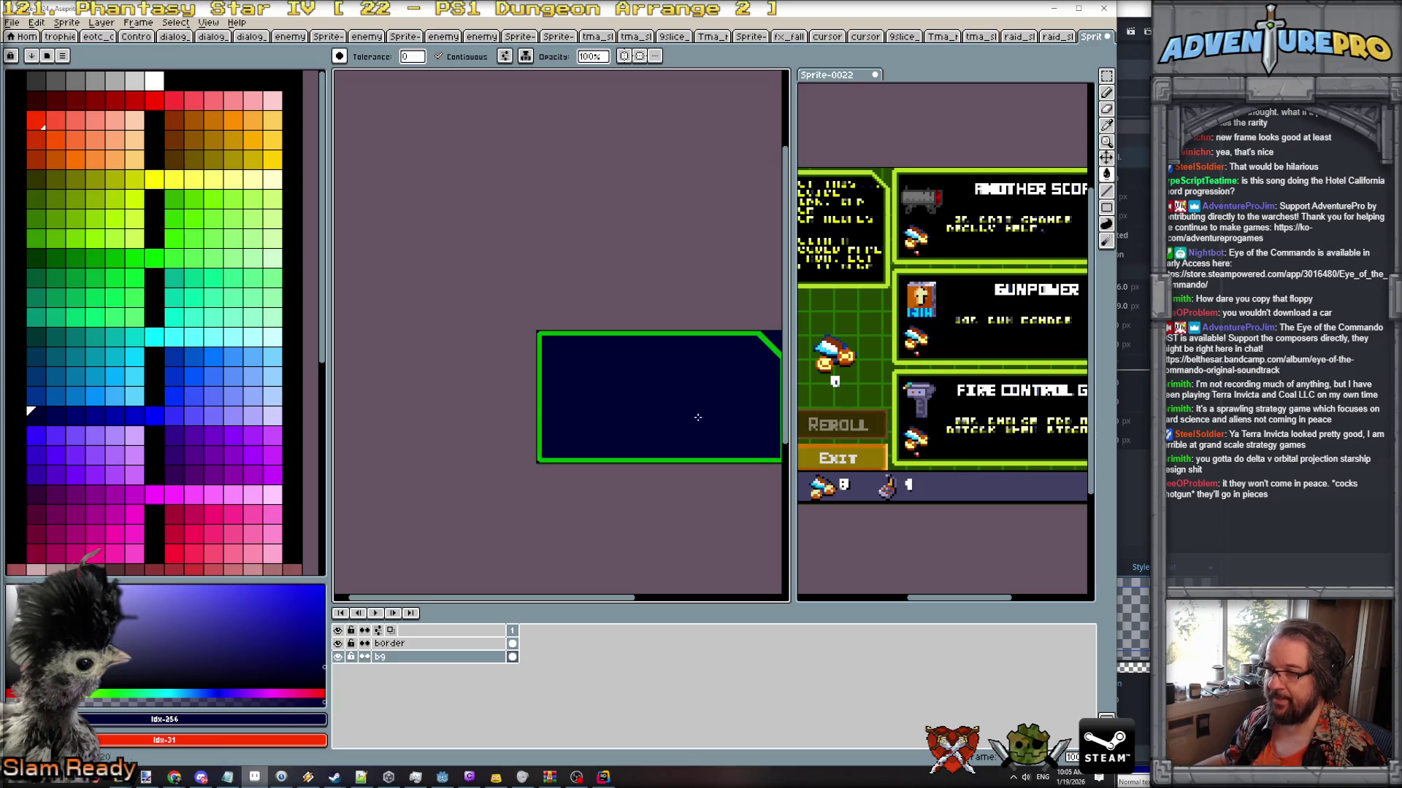
drag(695, 417, 629, 410)
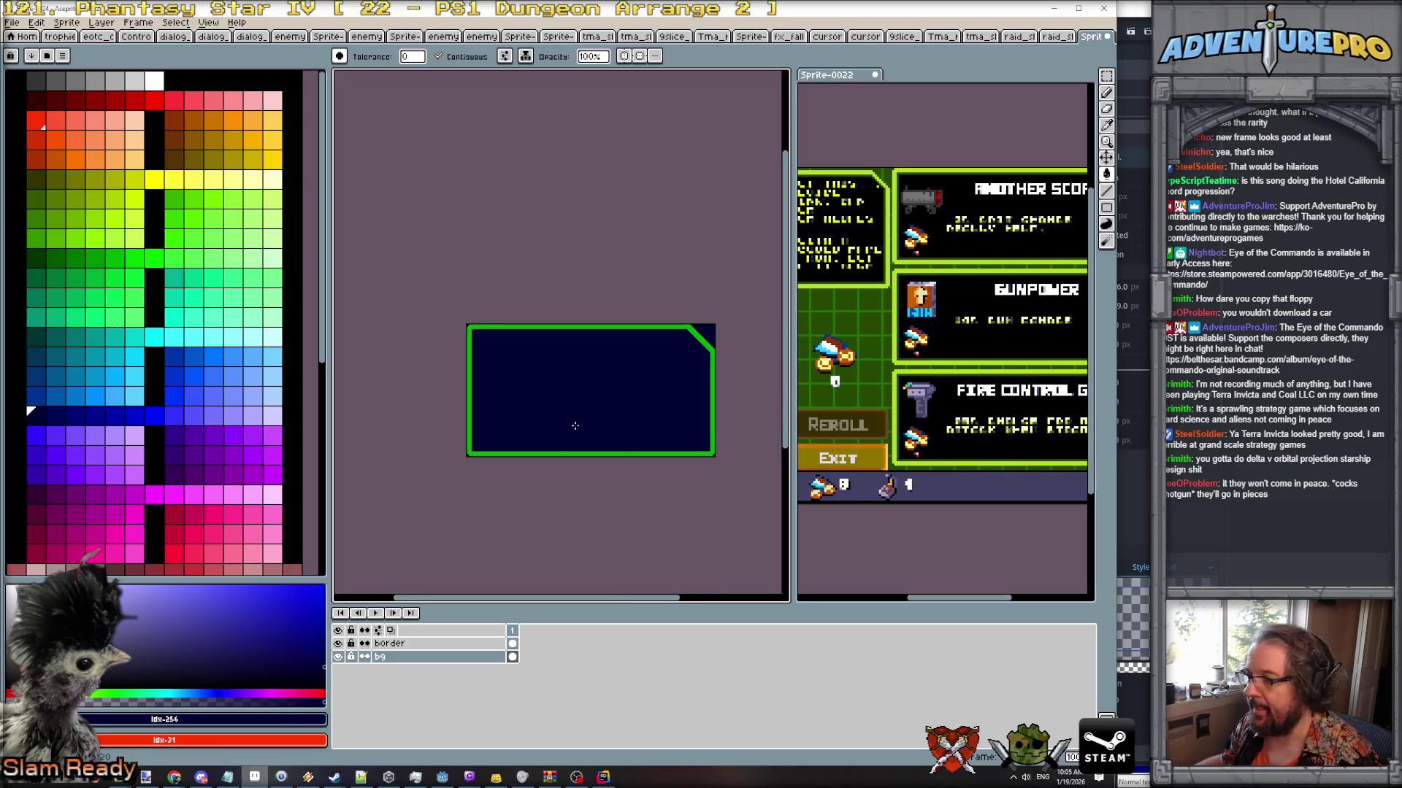
double_click(452, 657)
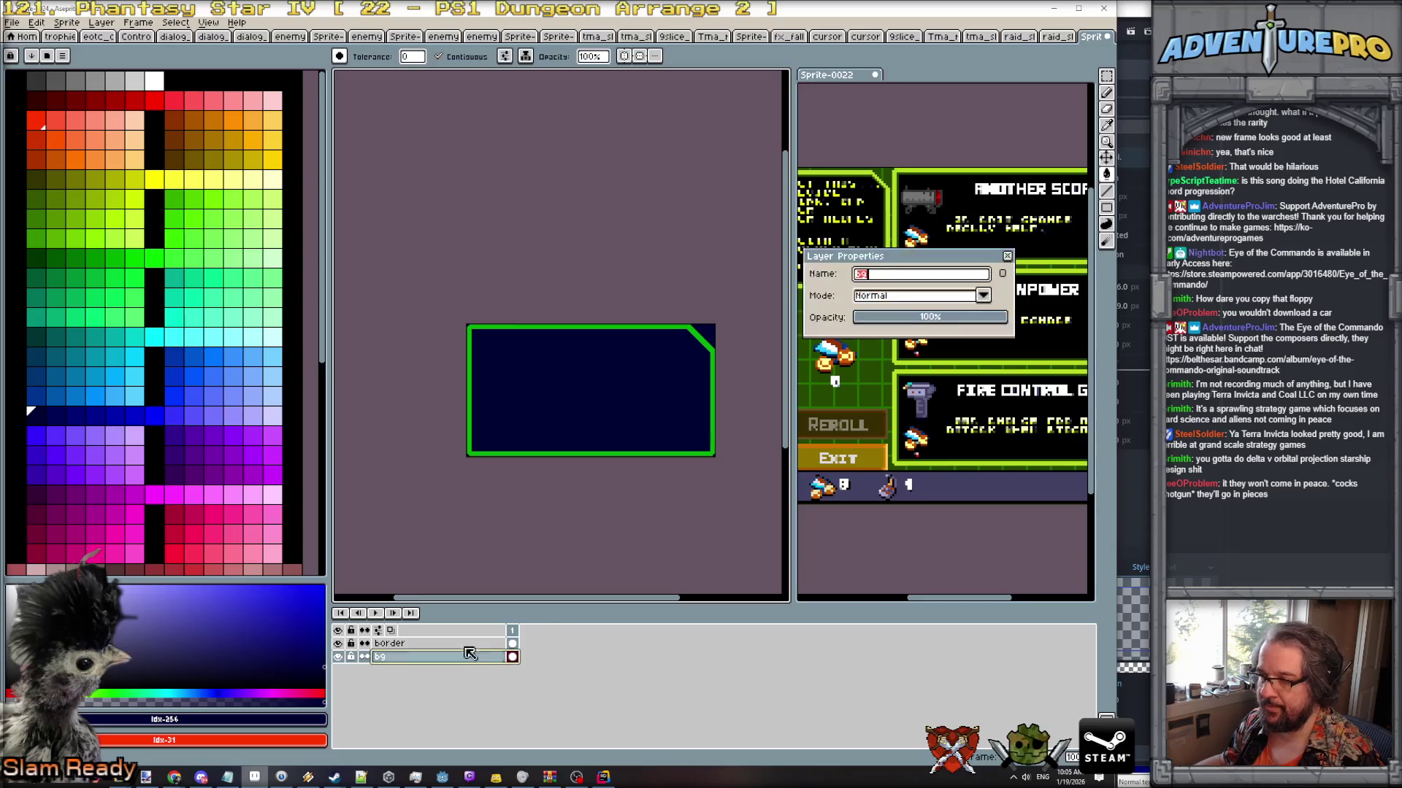
click(926, 314)
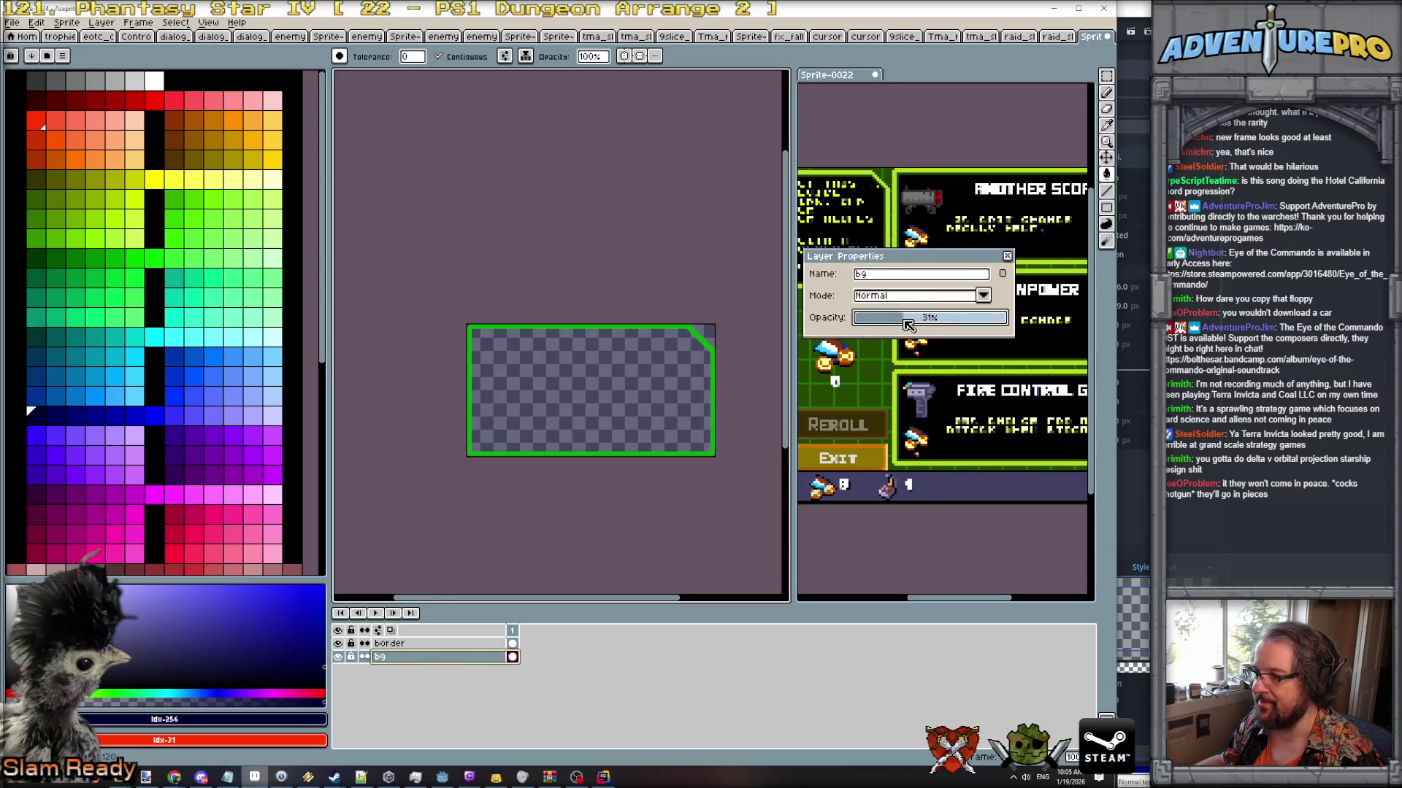
drag(901, 325, 899, 326)
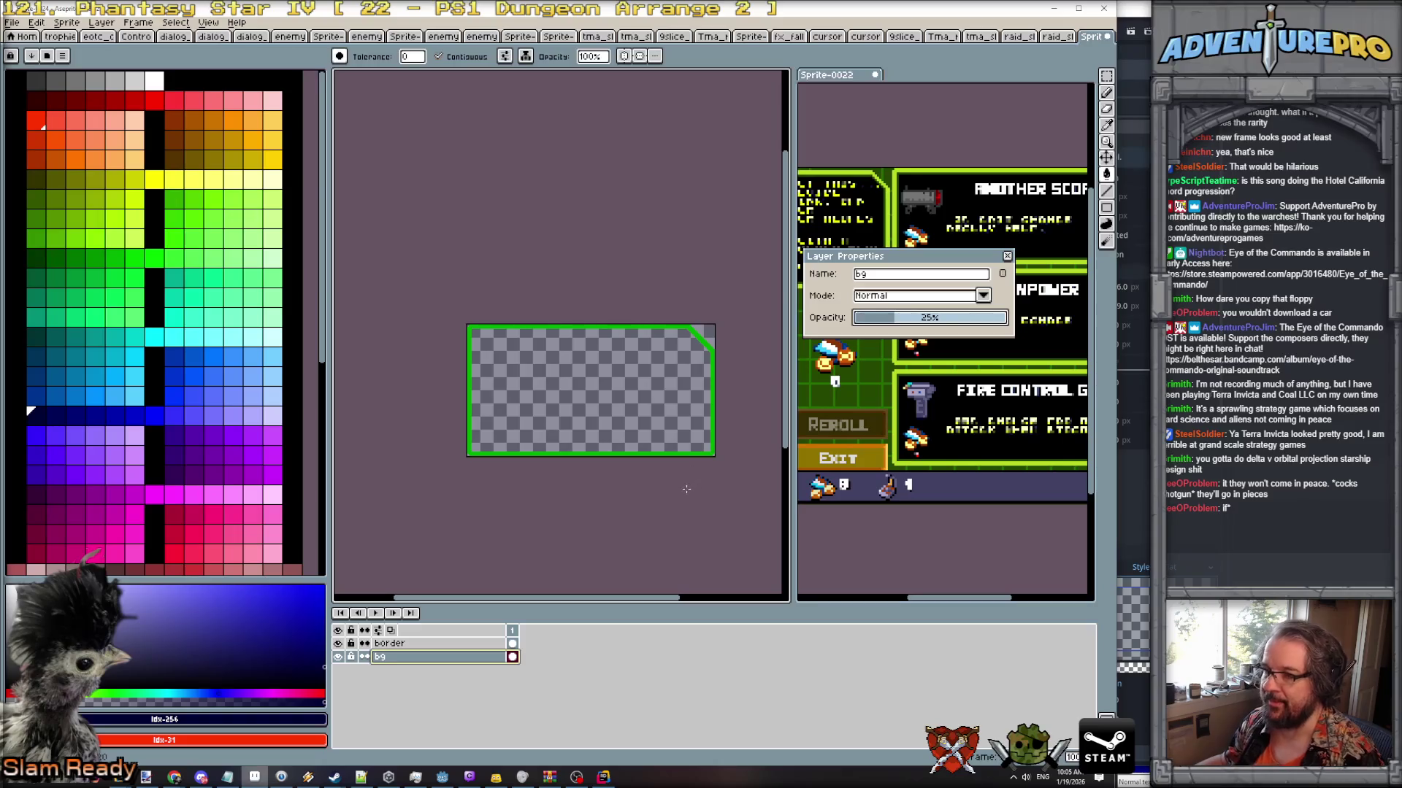
key(Return)
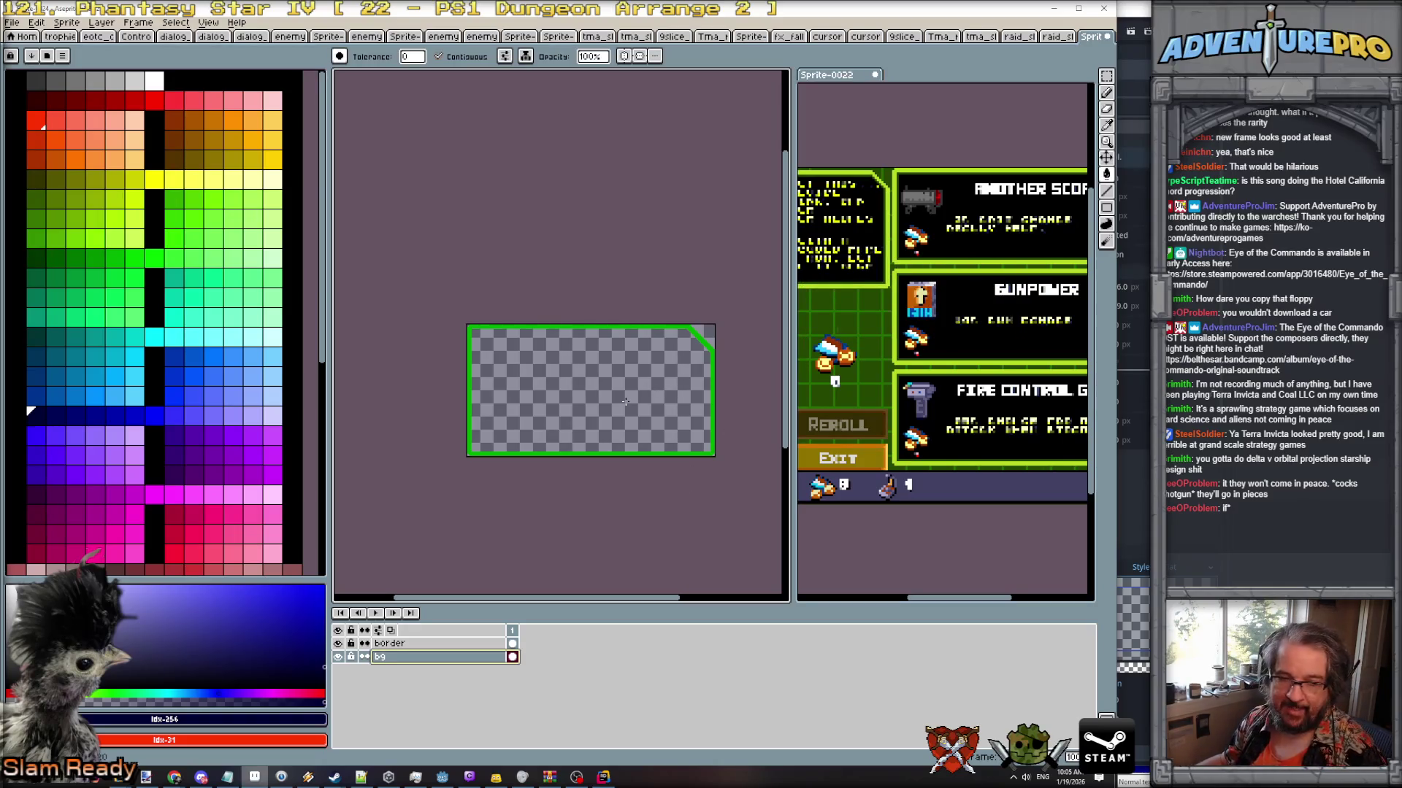
Make a colour-region selection inside the green border, then clear the selection.
click(1107, 79)
click(1092, 78)
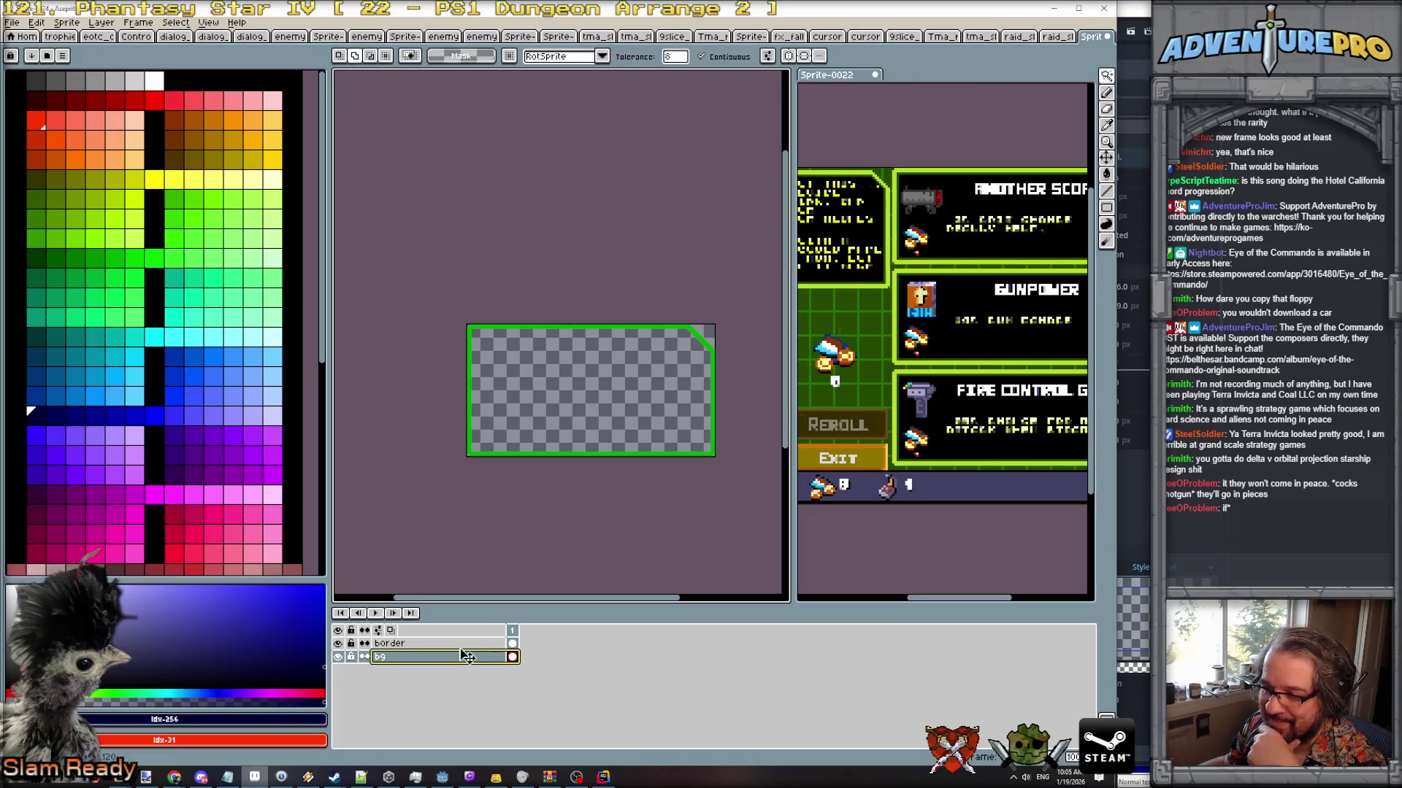
click(389, 643)
click(568, 388)
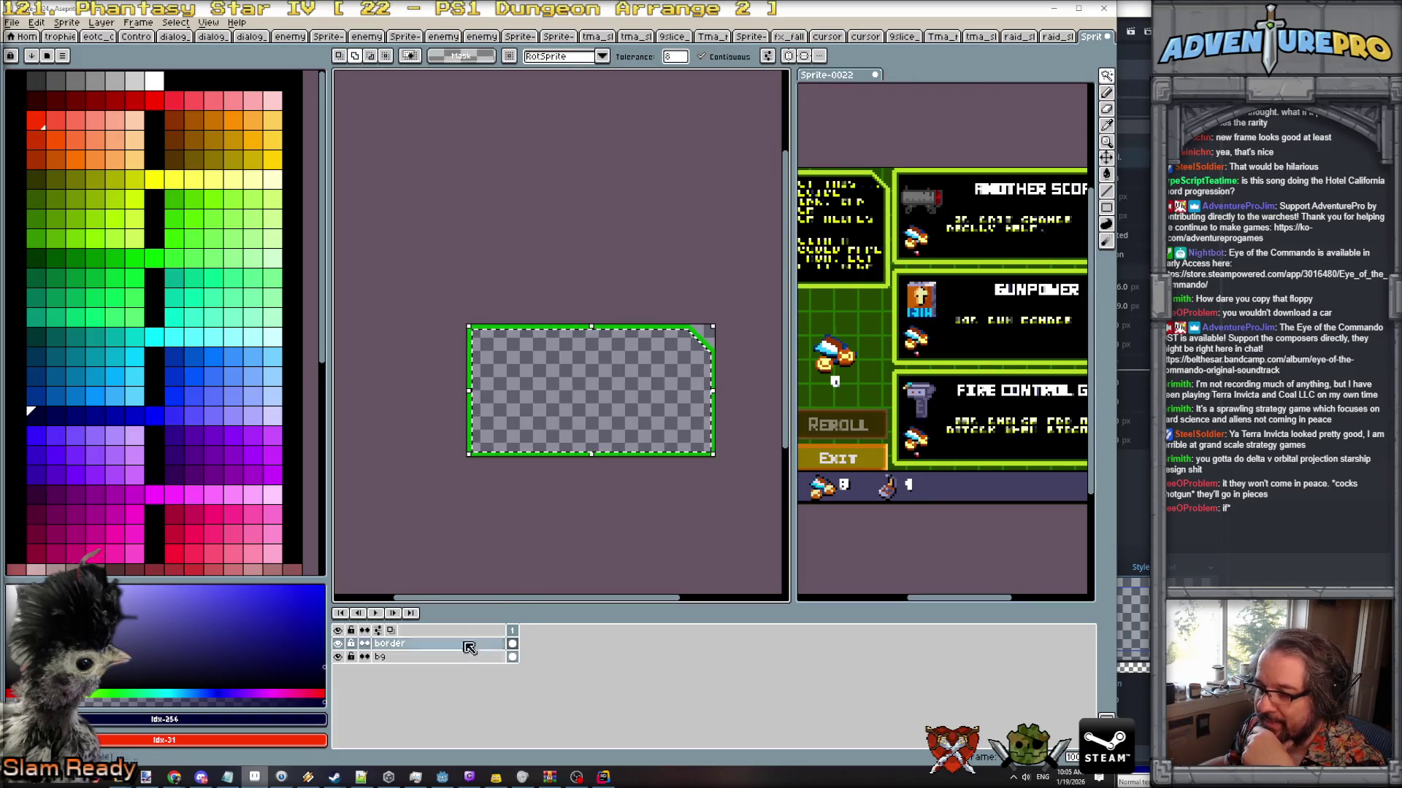
click(427, 659)
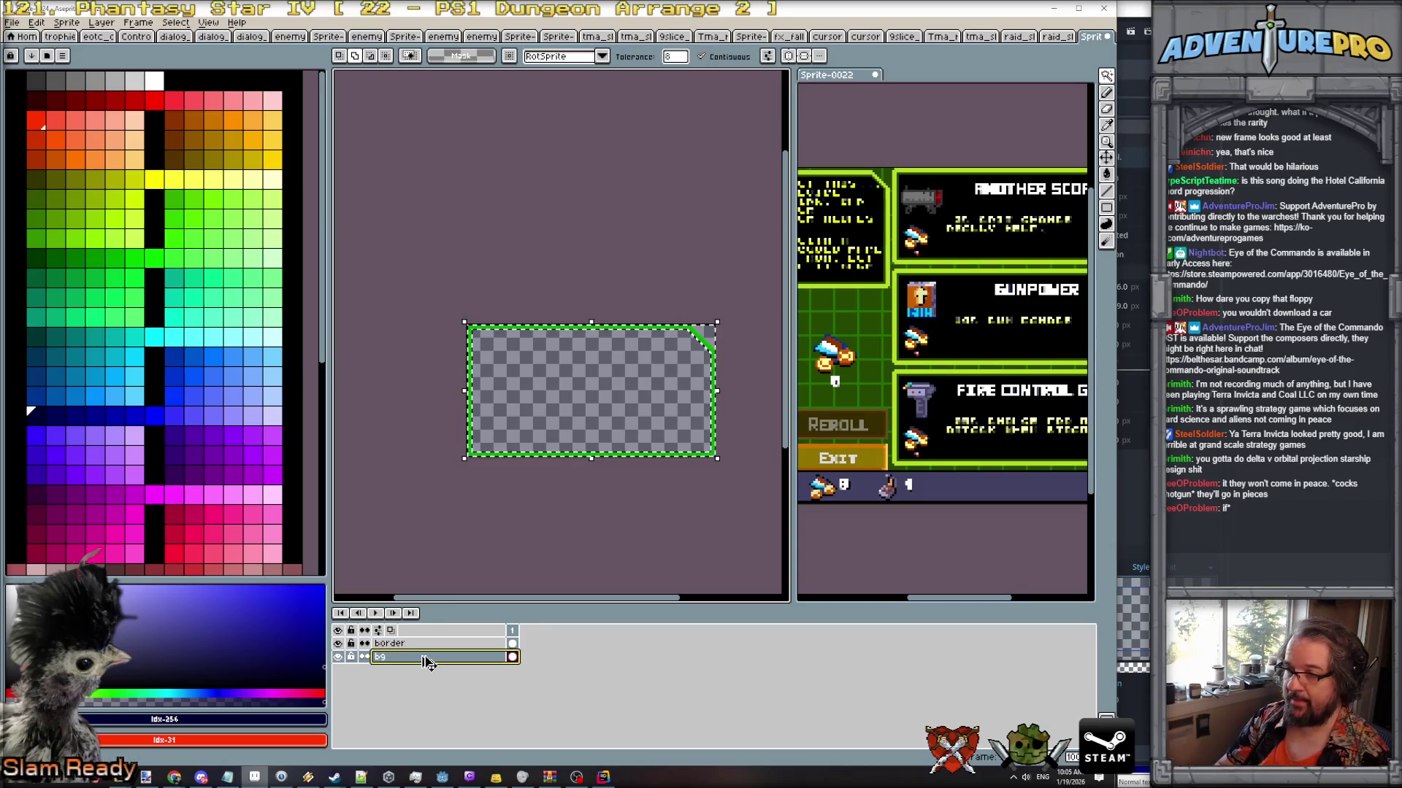
key(ctrl+d)
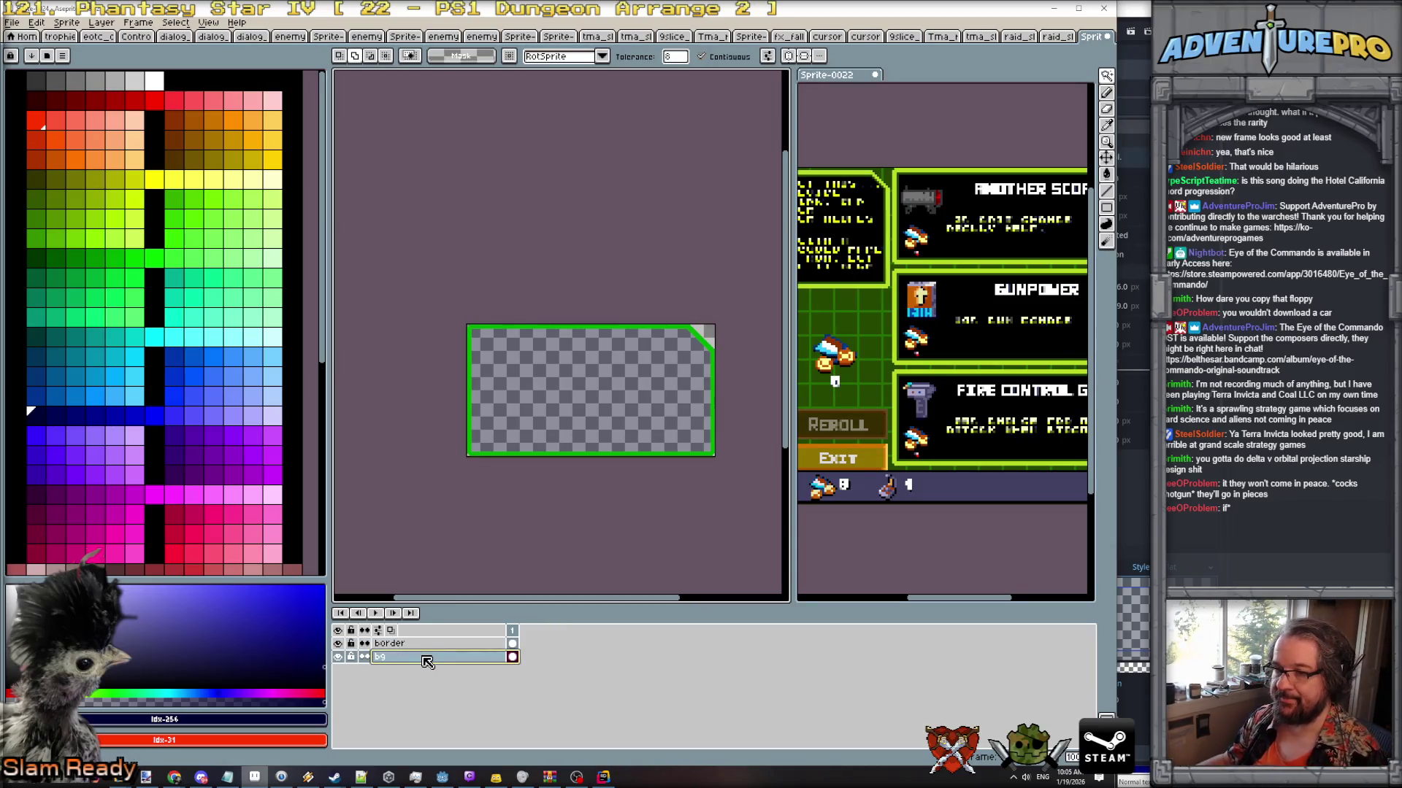
click(11, 21)
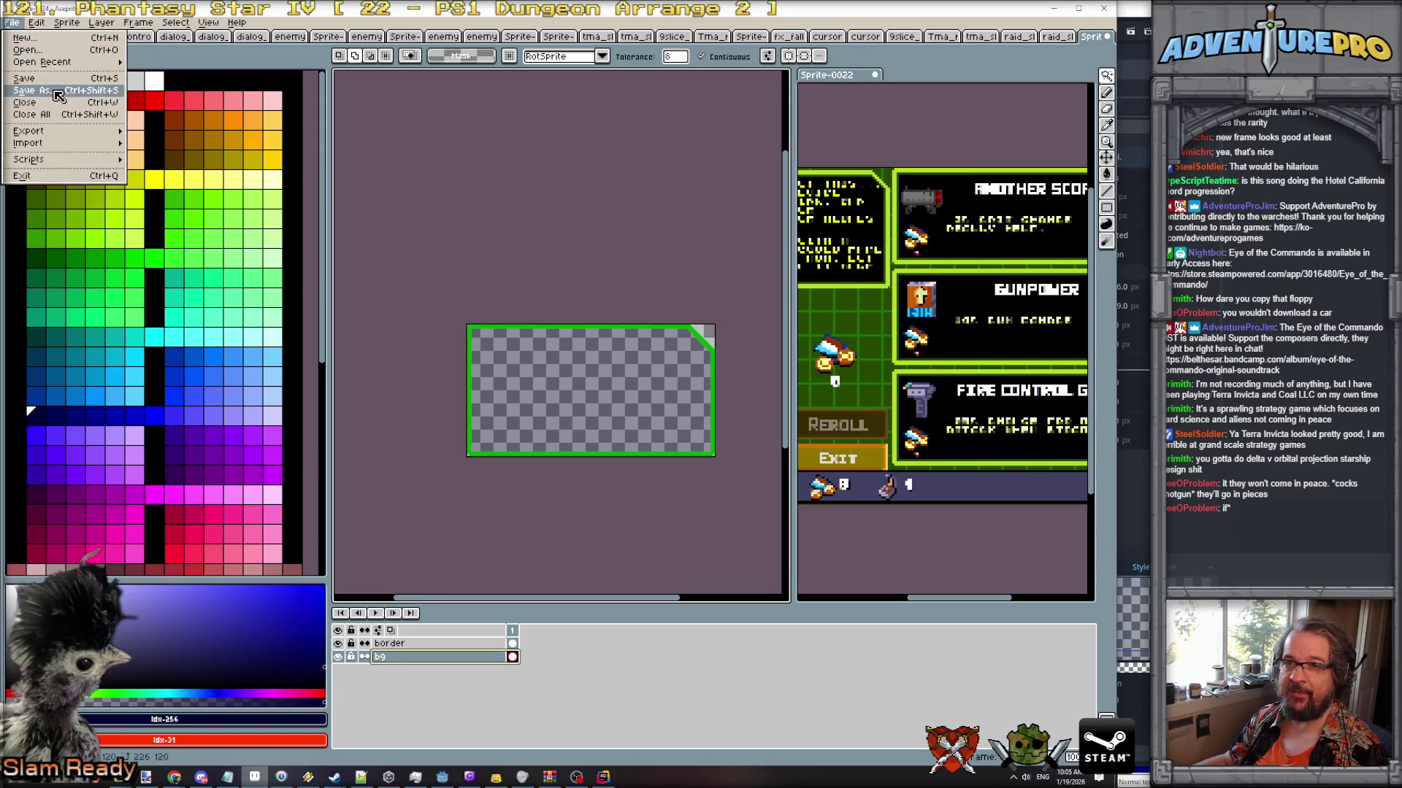
Save As raid_shop_jibba_border.png, accept the PNG format warning, and return to Godot.
click(59, 96)
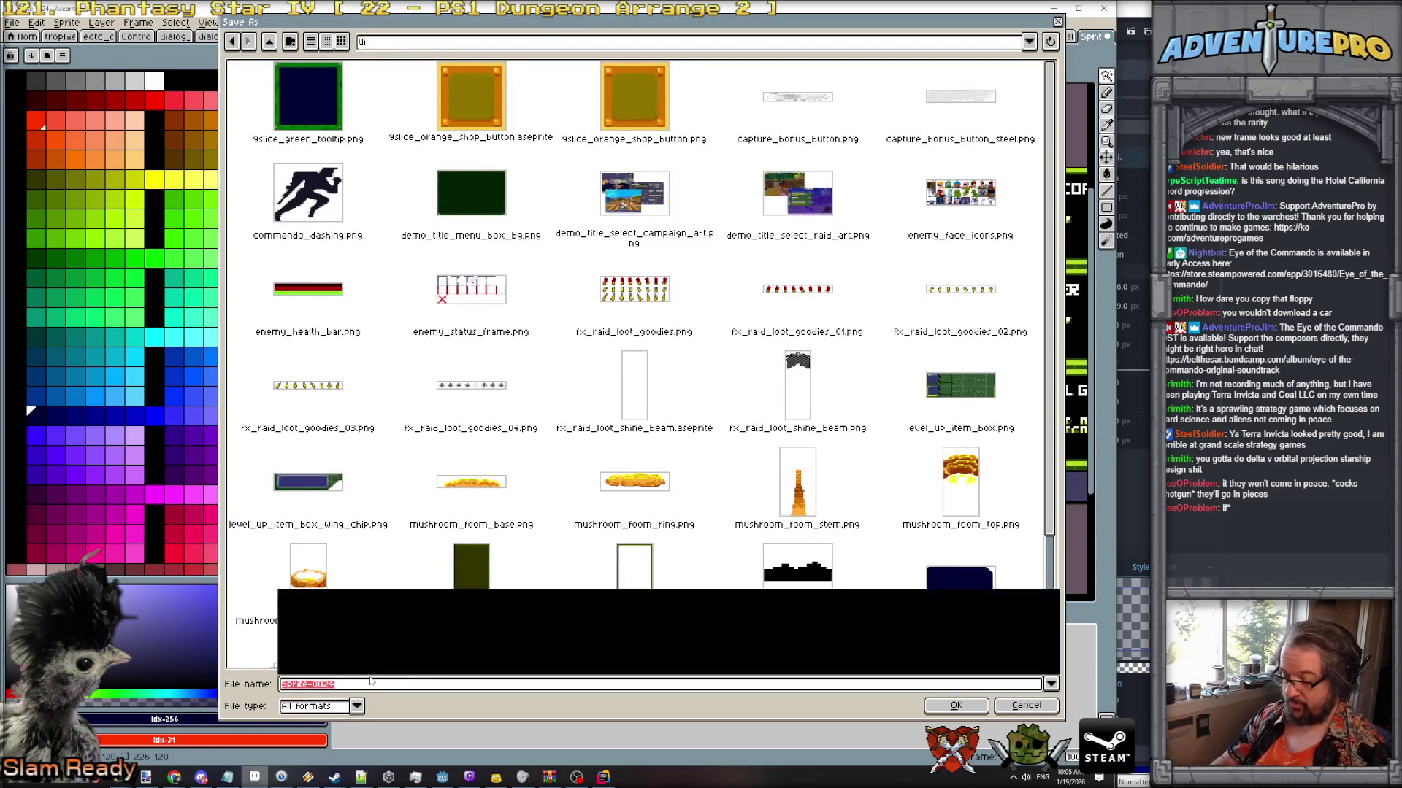
text(raid)
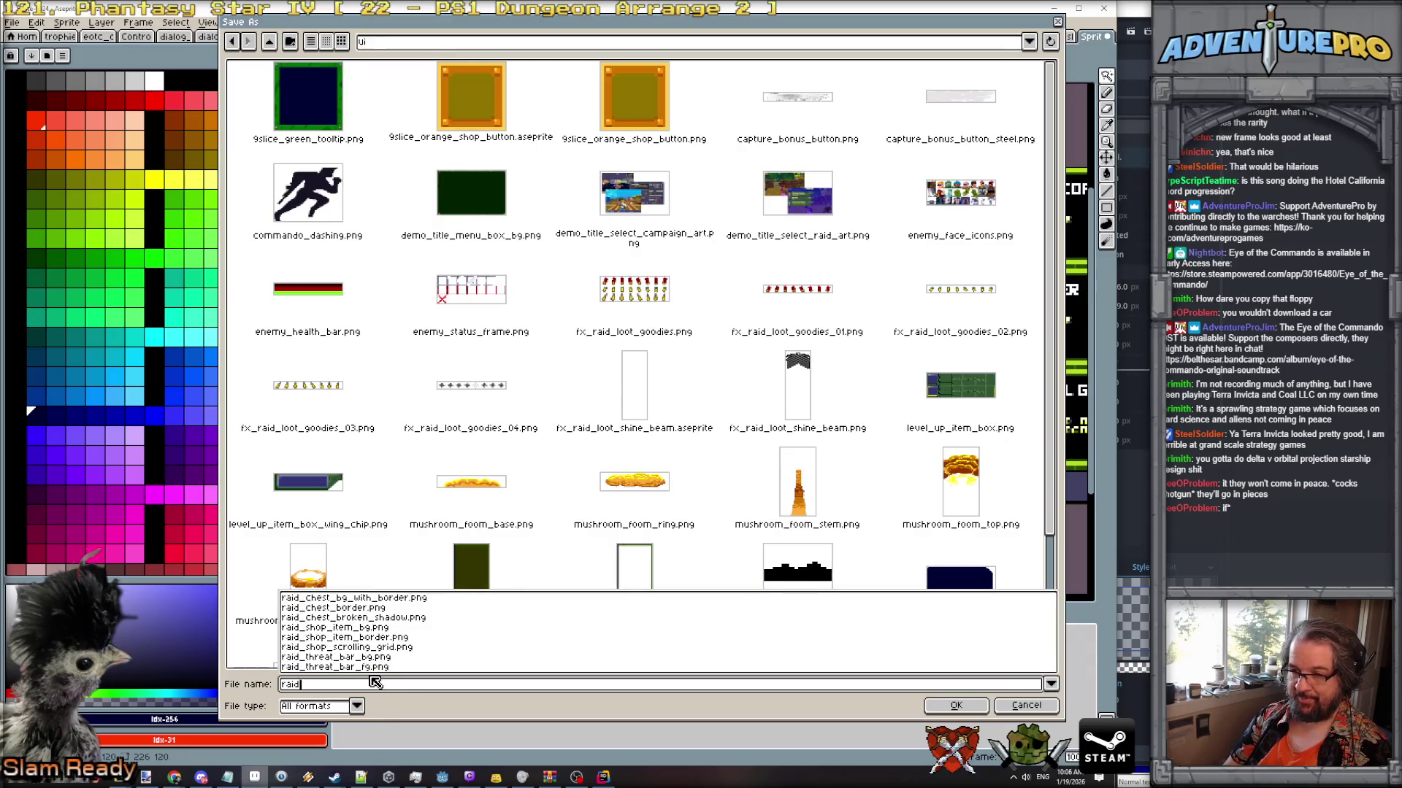
text(_sh)
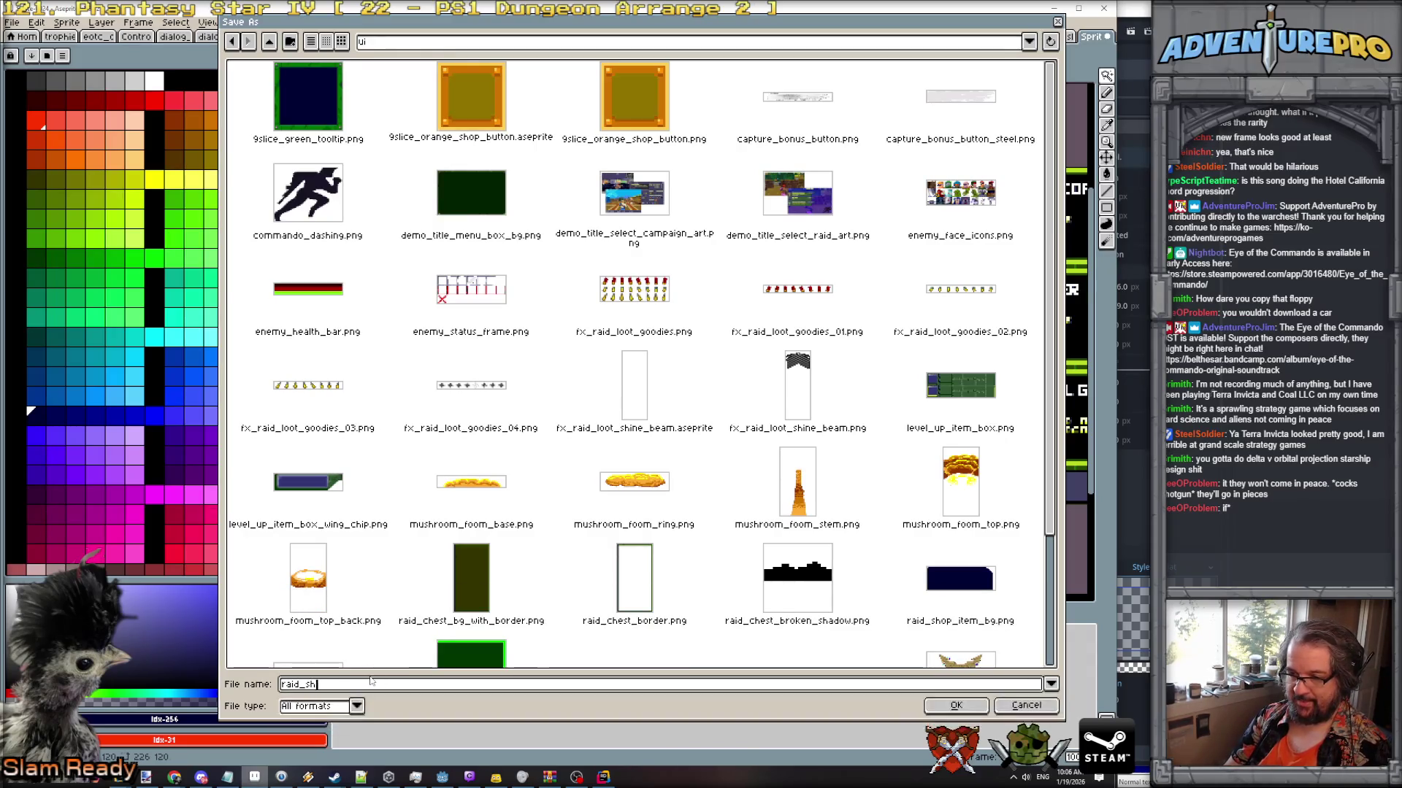
text(op_jibba)
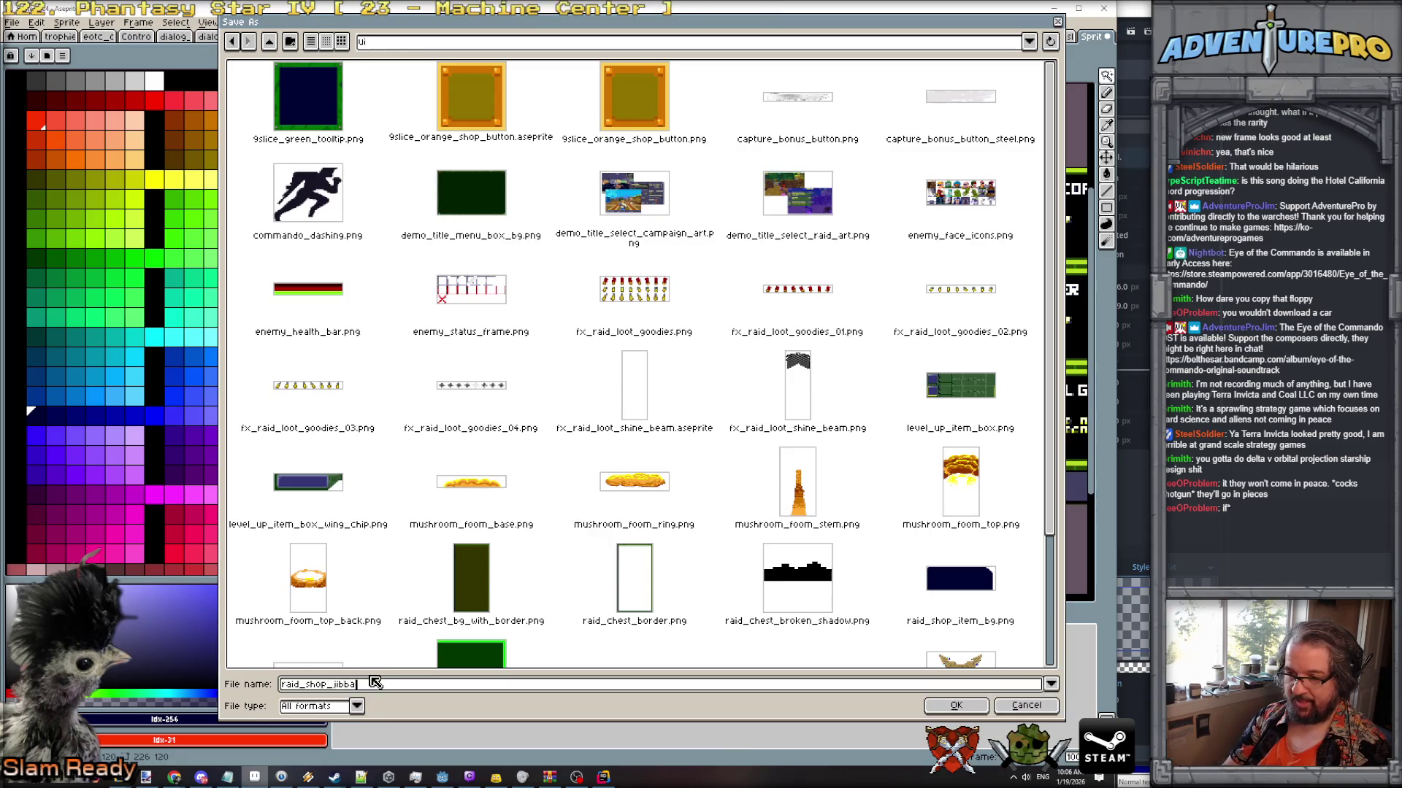
text(_border.png)
key(Return)
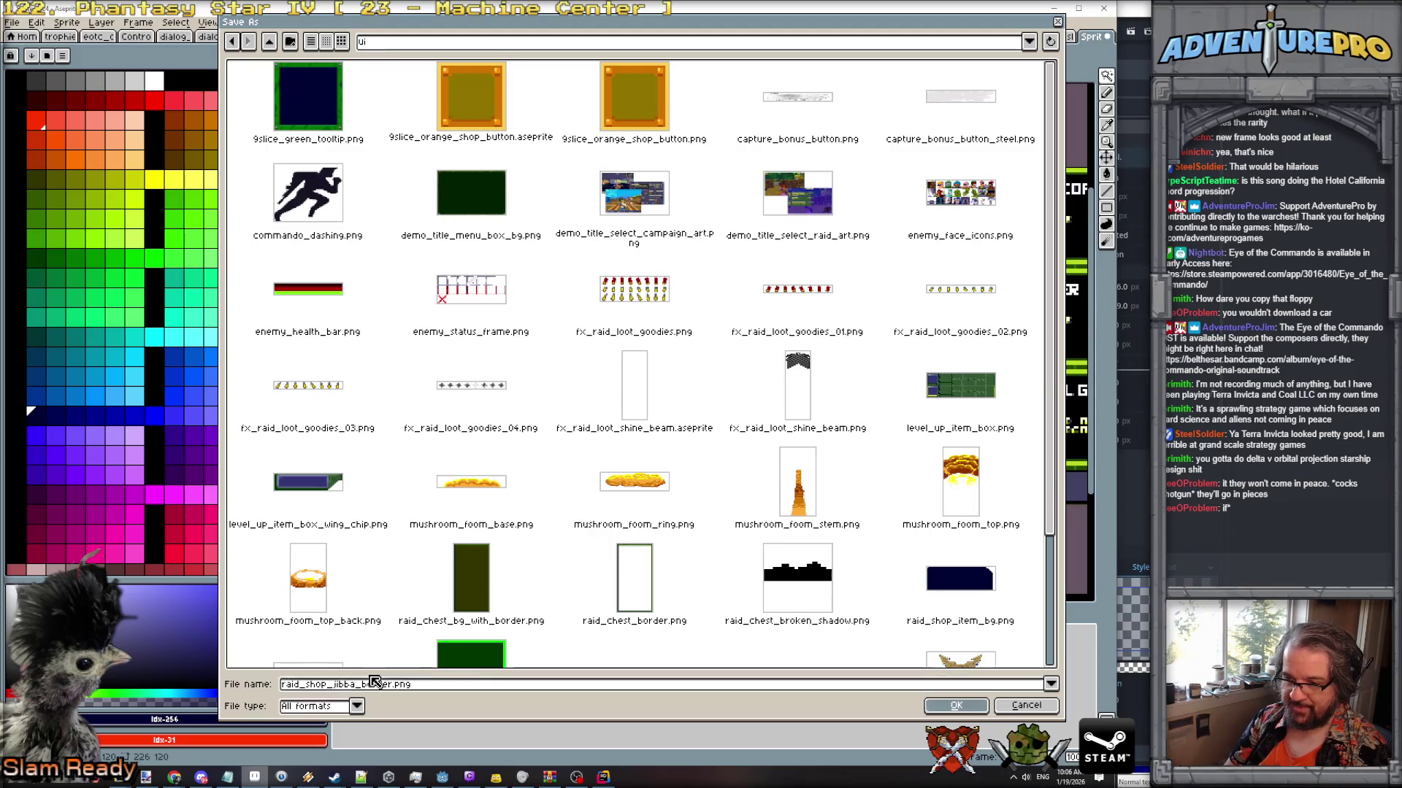
key(Return)
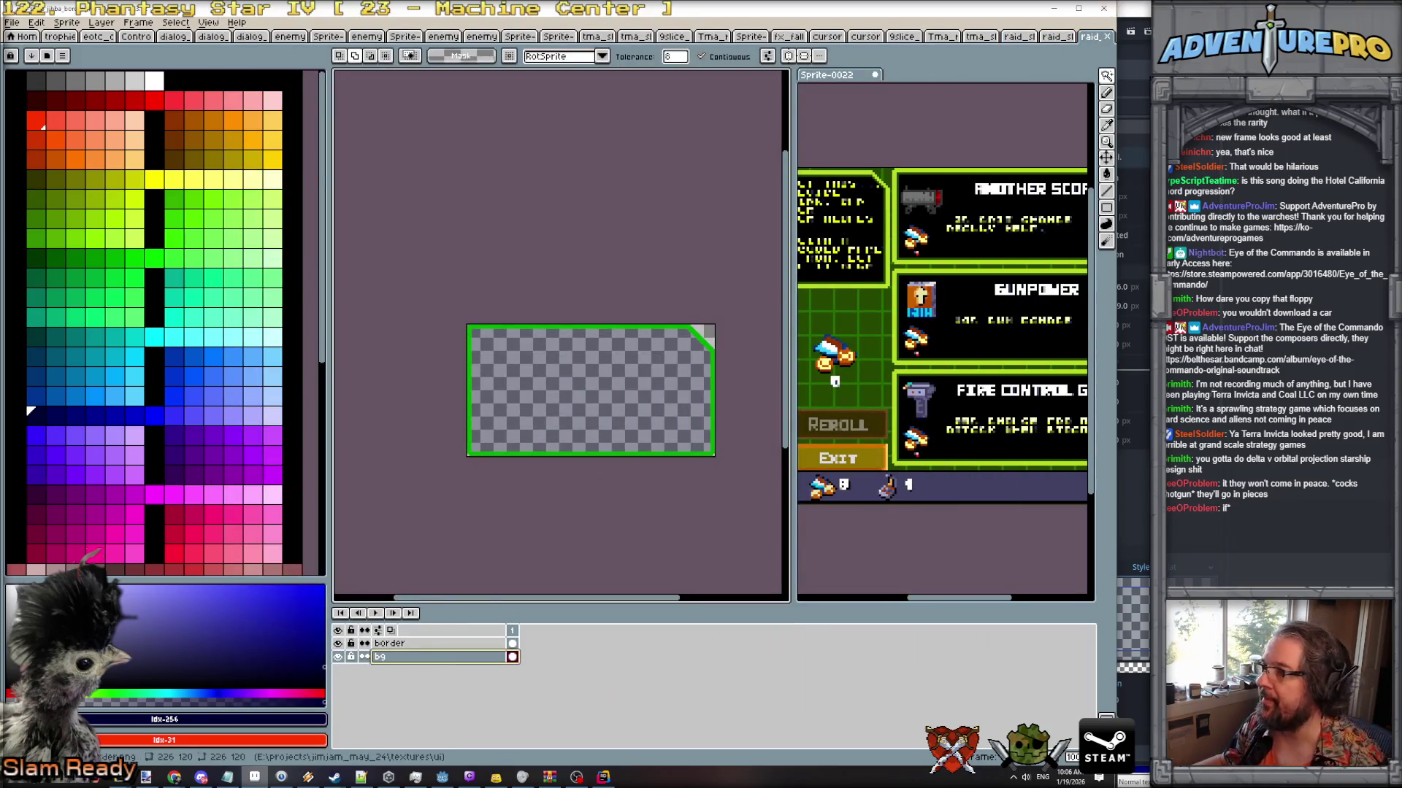
key(alt+Tab)
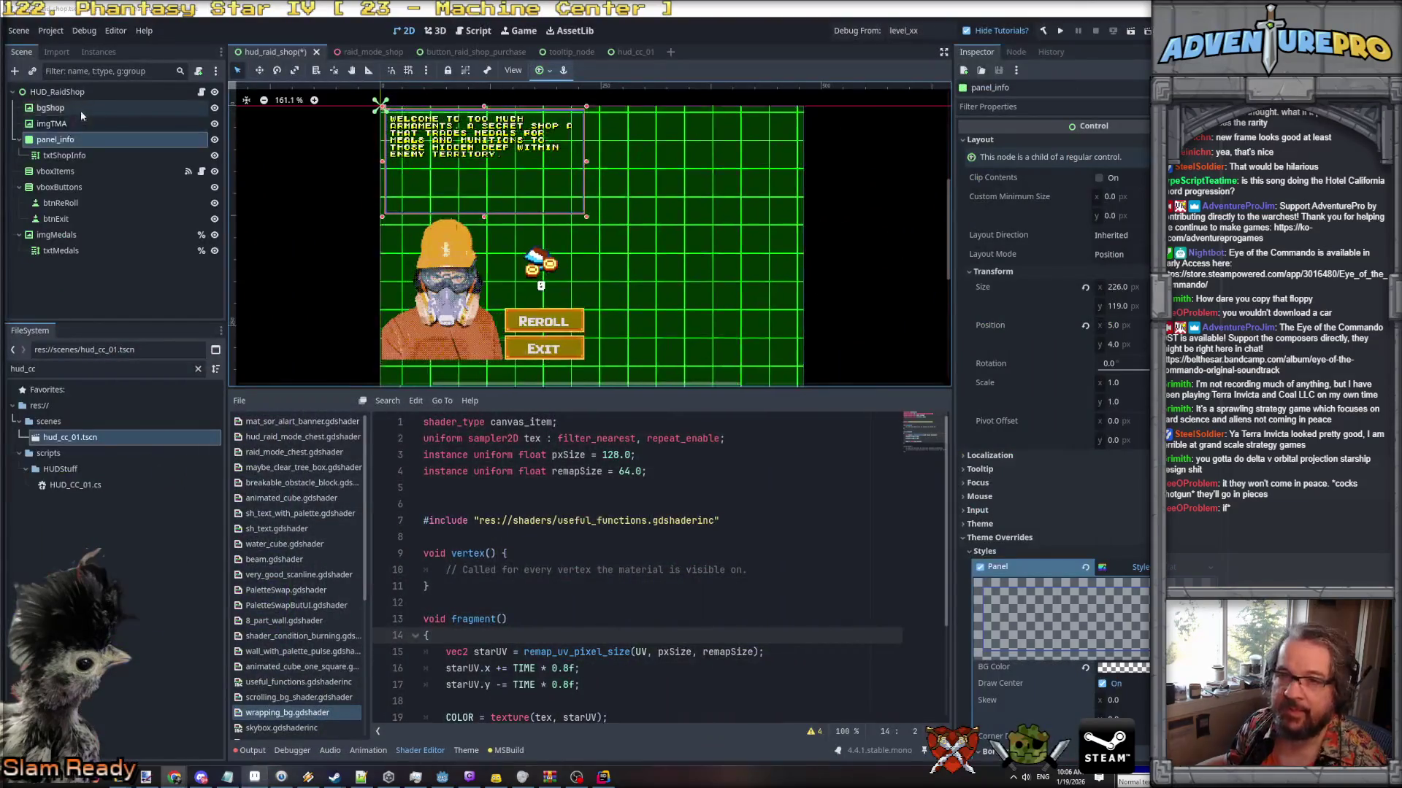
Add a TextureRect child named bgjibba under panel_info, placed above txtShopInfo.
click(80, 143)
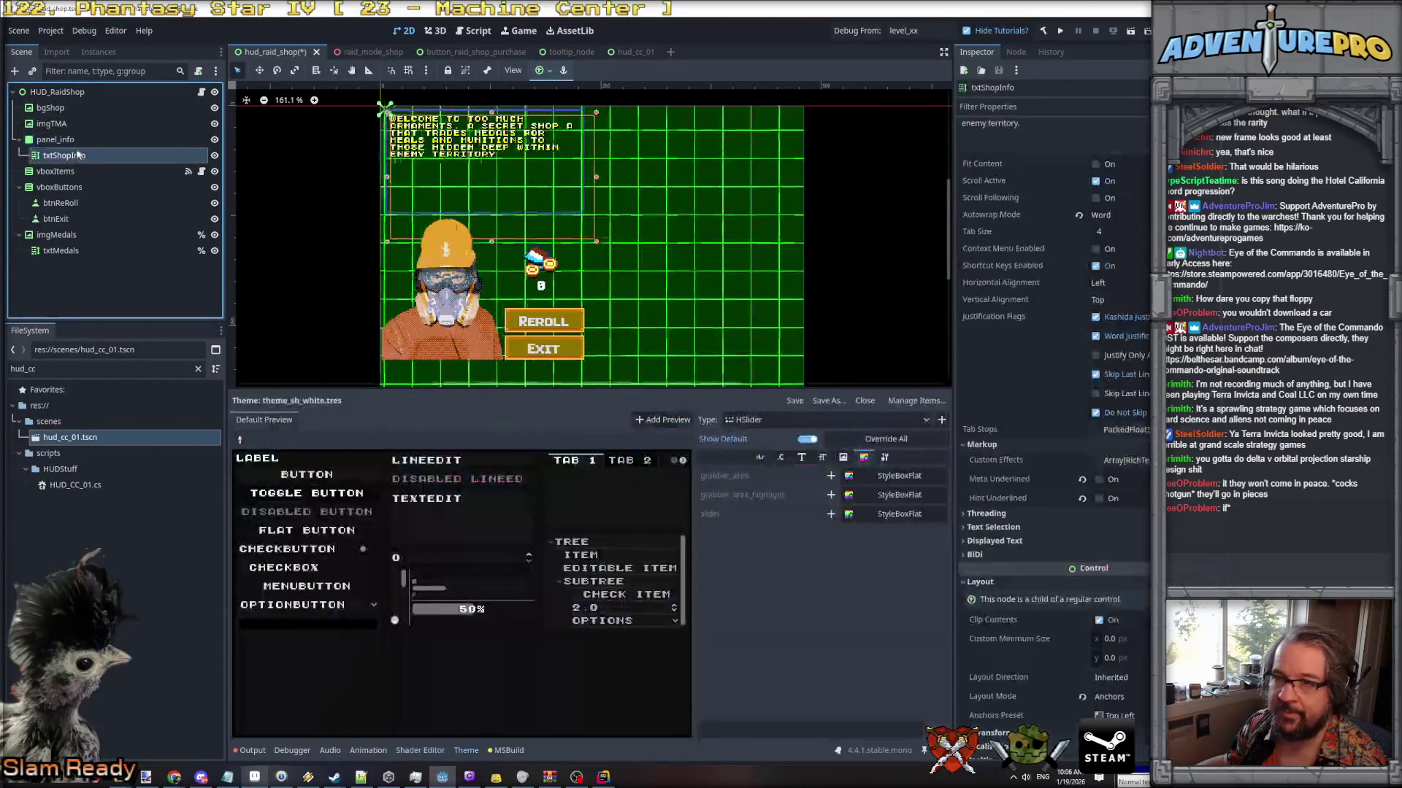
right_click(70, 143)
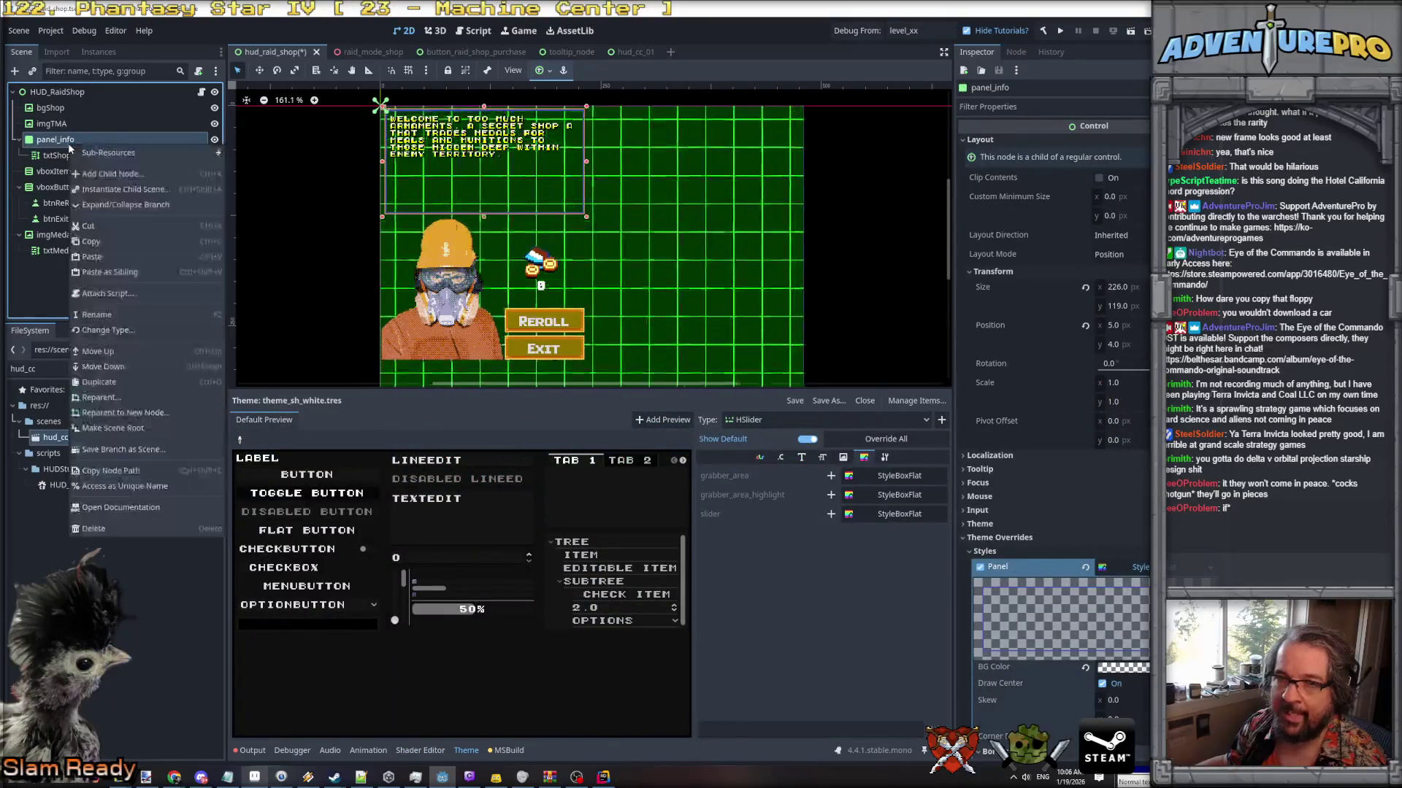
click(113, 174)
text(texturerect)
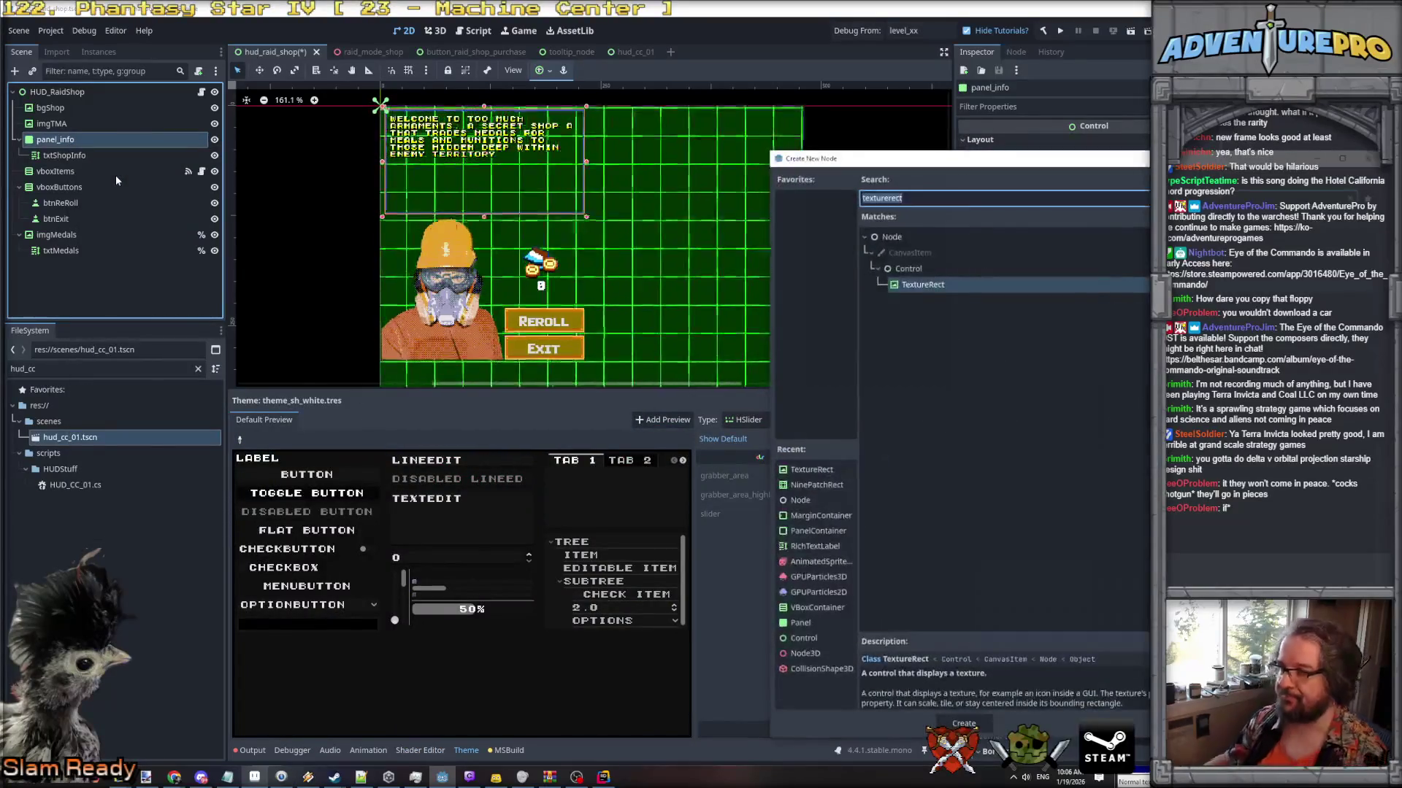
key(Return)
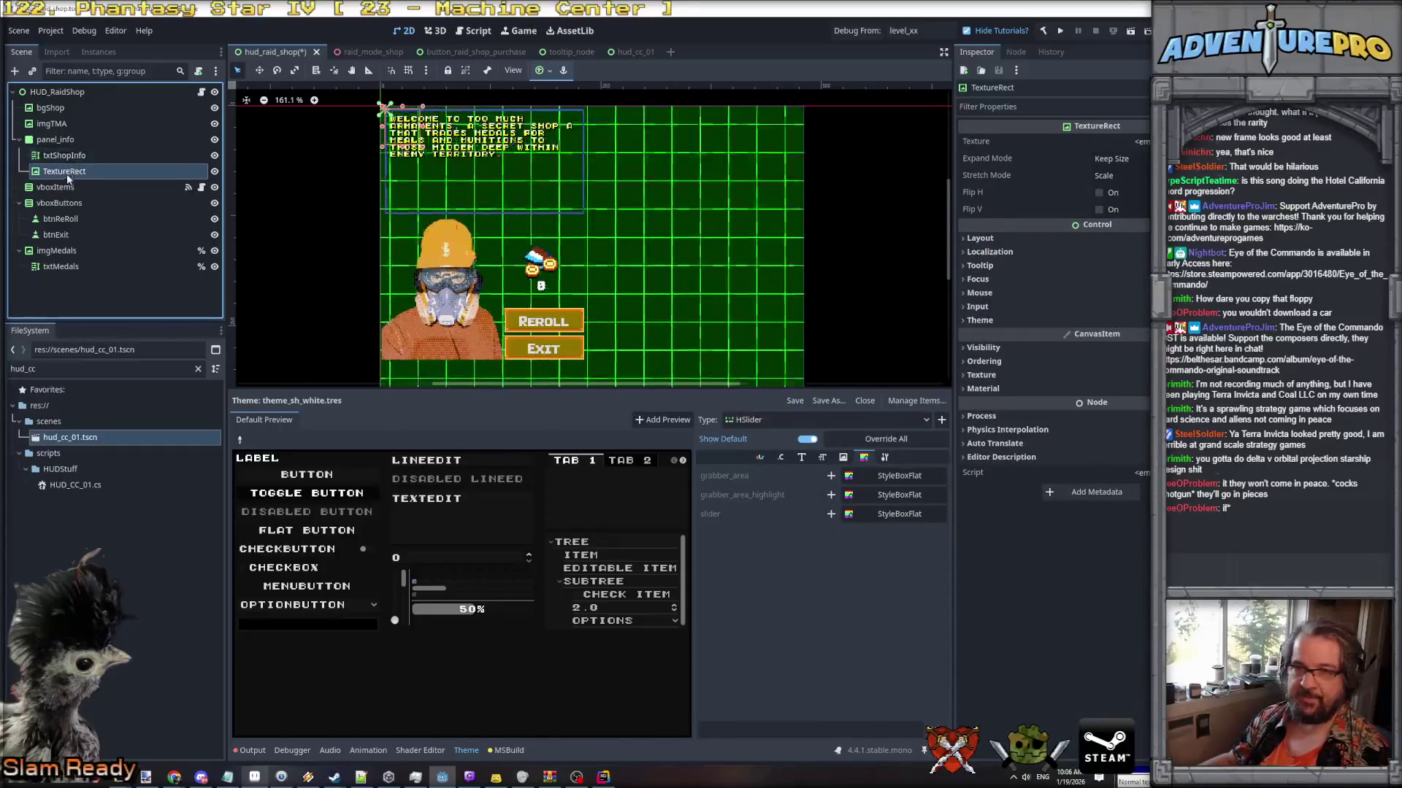
double_click(67, 174)
key(Escape)
right_click(71, 169)
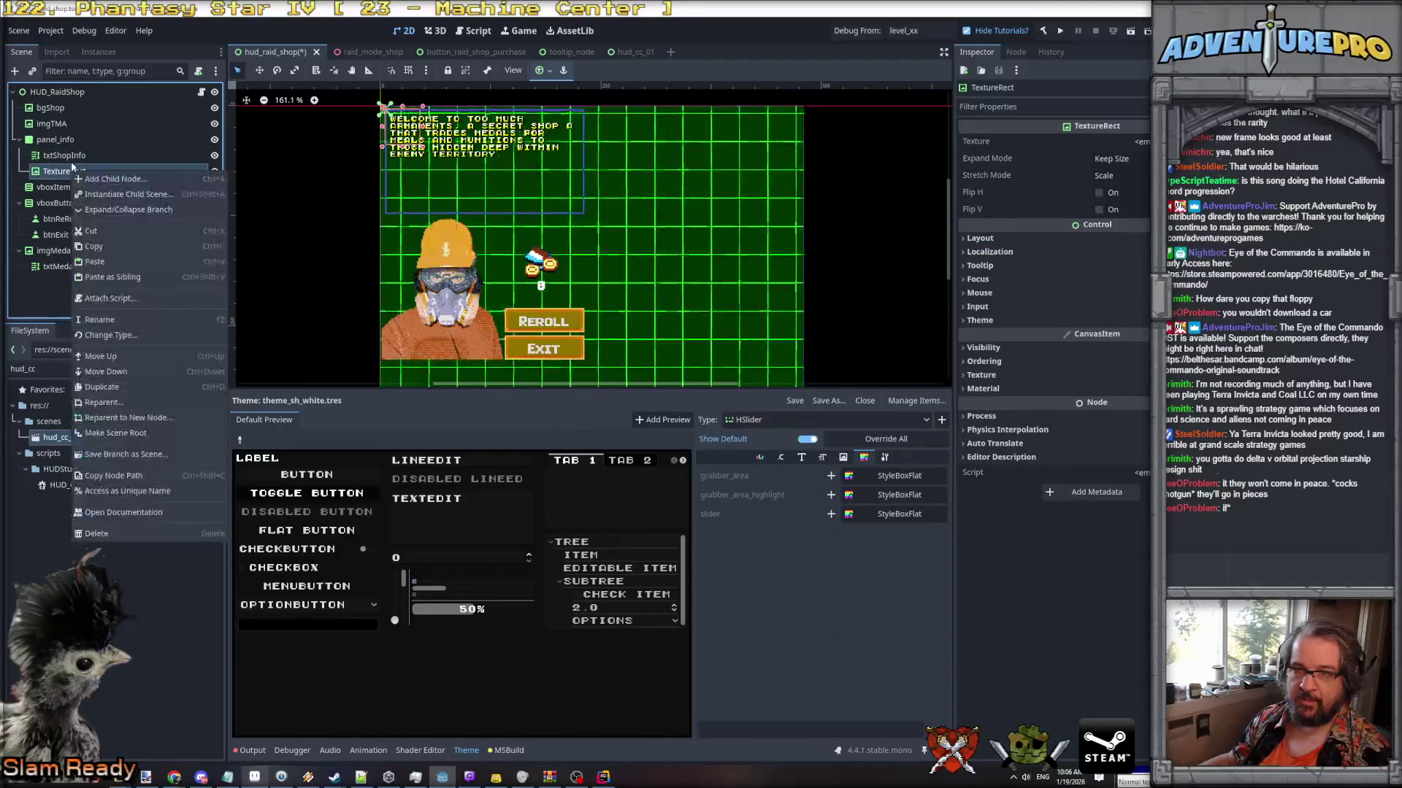
key(Escape)
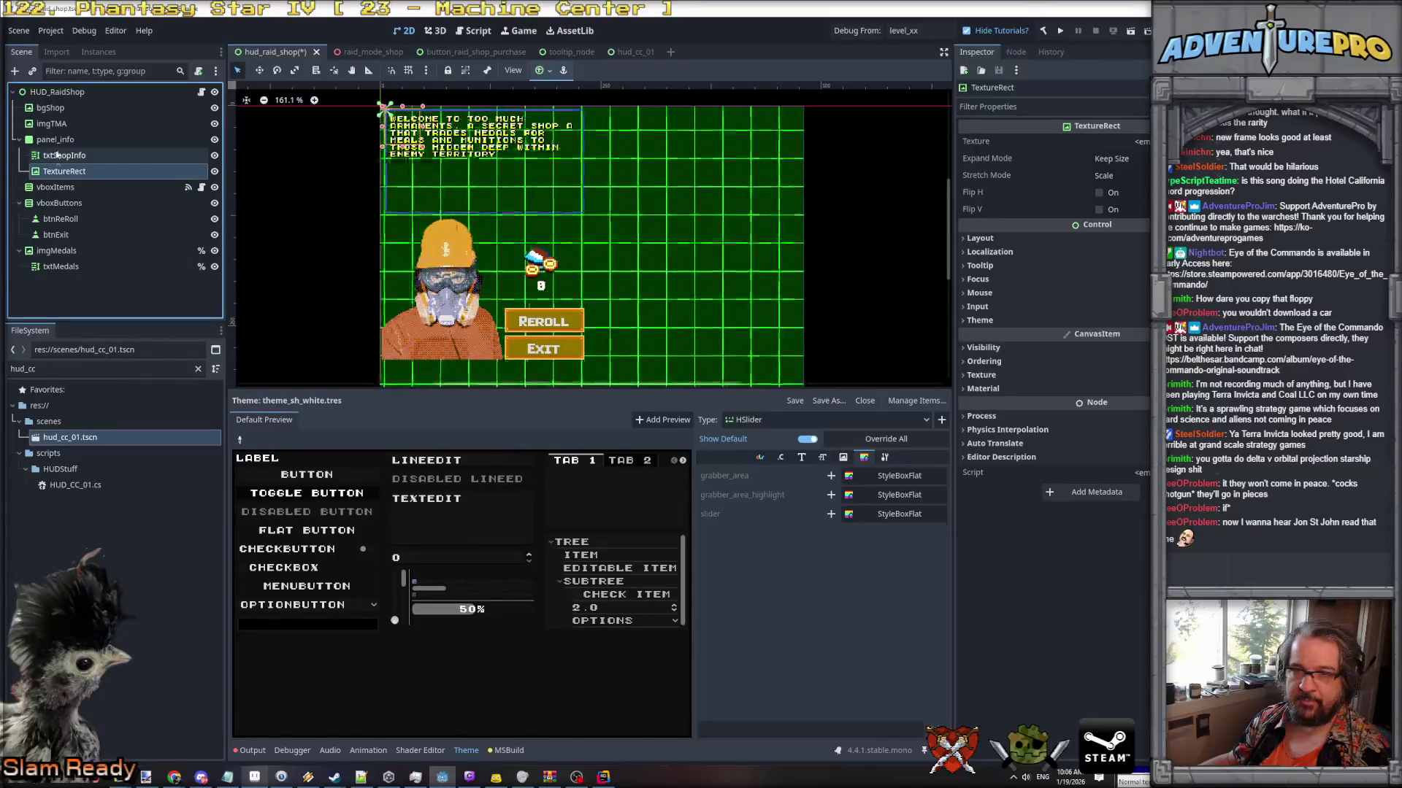
drag(55, 174, 55, 153)
double_click(54, 155)
text(bgInfo)
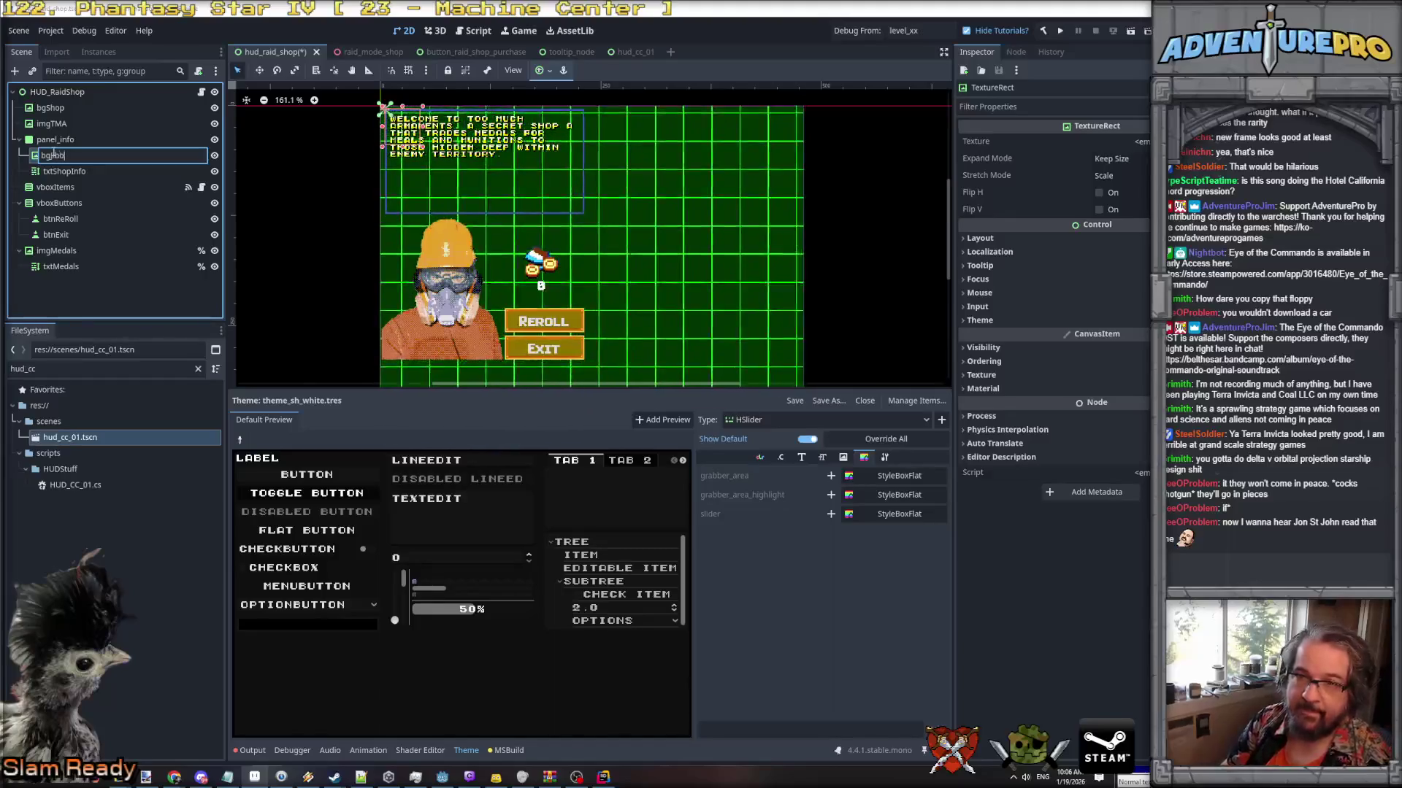
text(a)
key(Return)
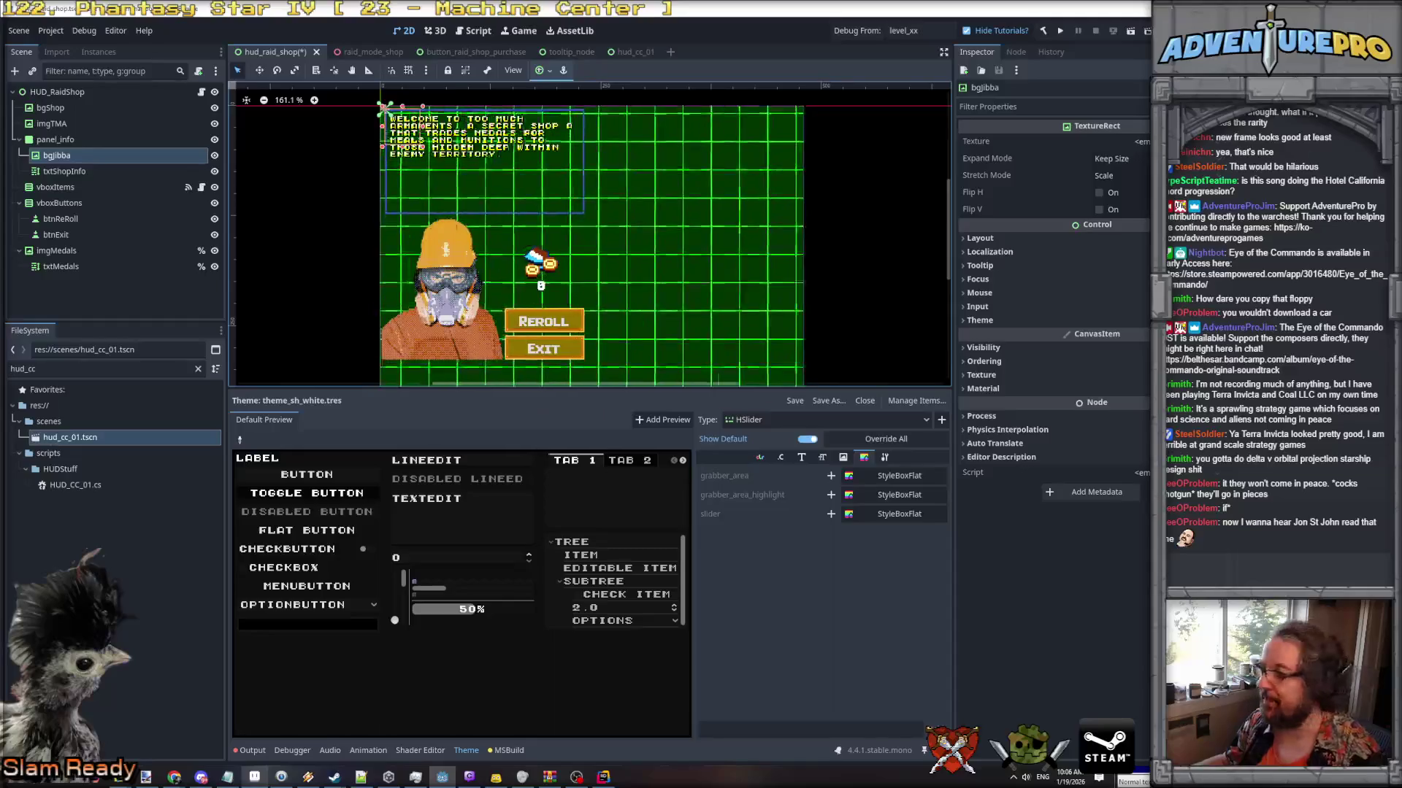
Quick-load the raid_shop_jibba texture into bgjibba's Texture property.
click(1109, 141)
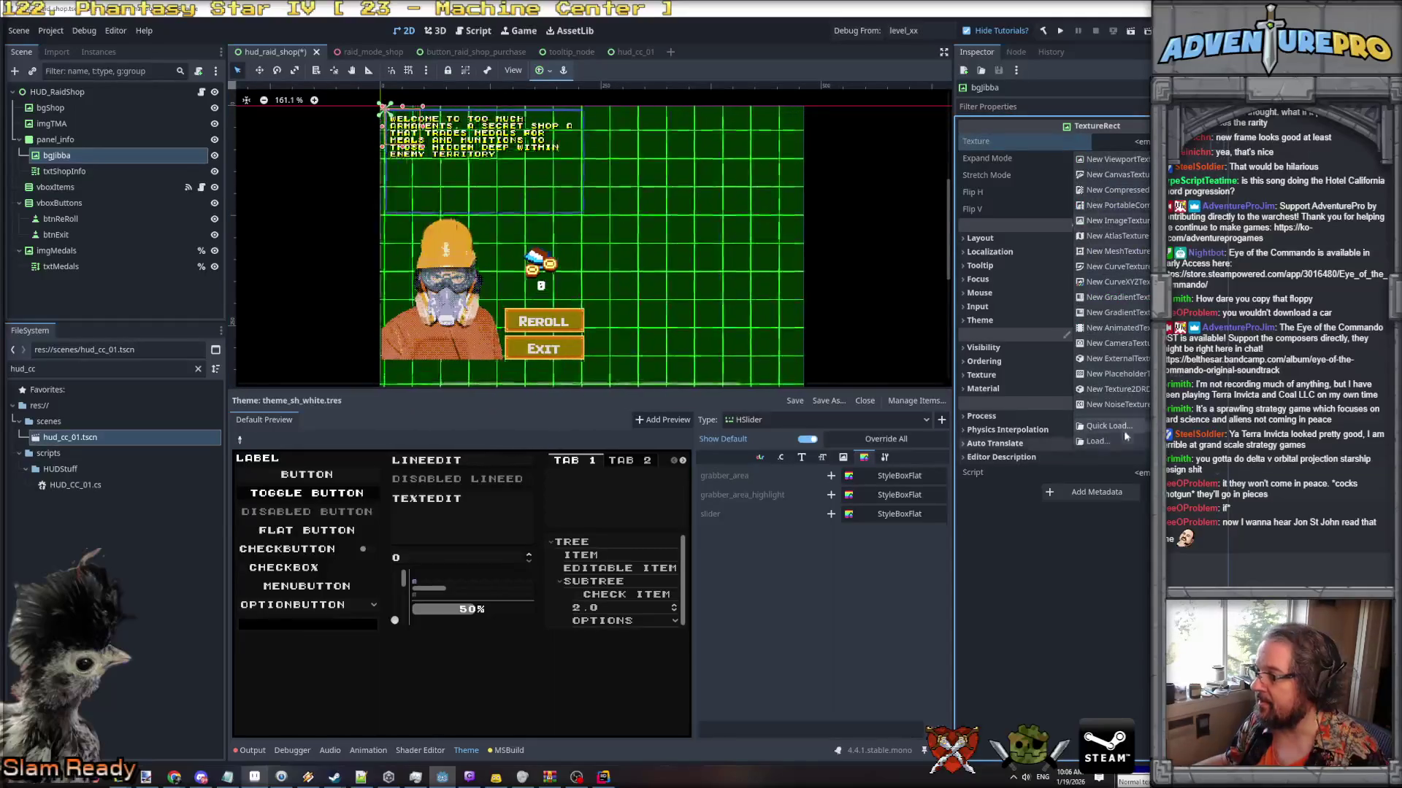
click(1099, 426)
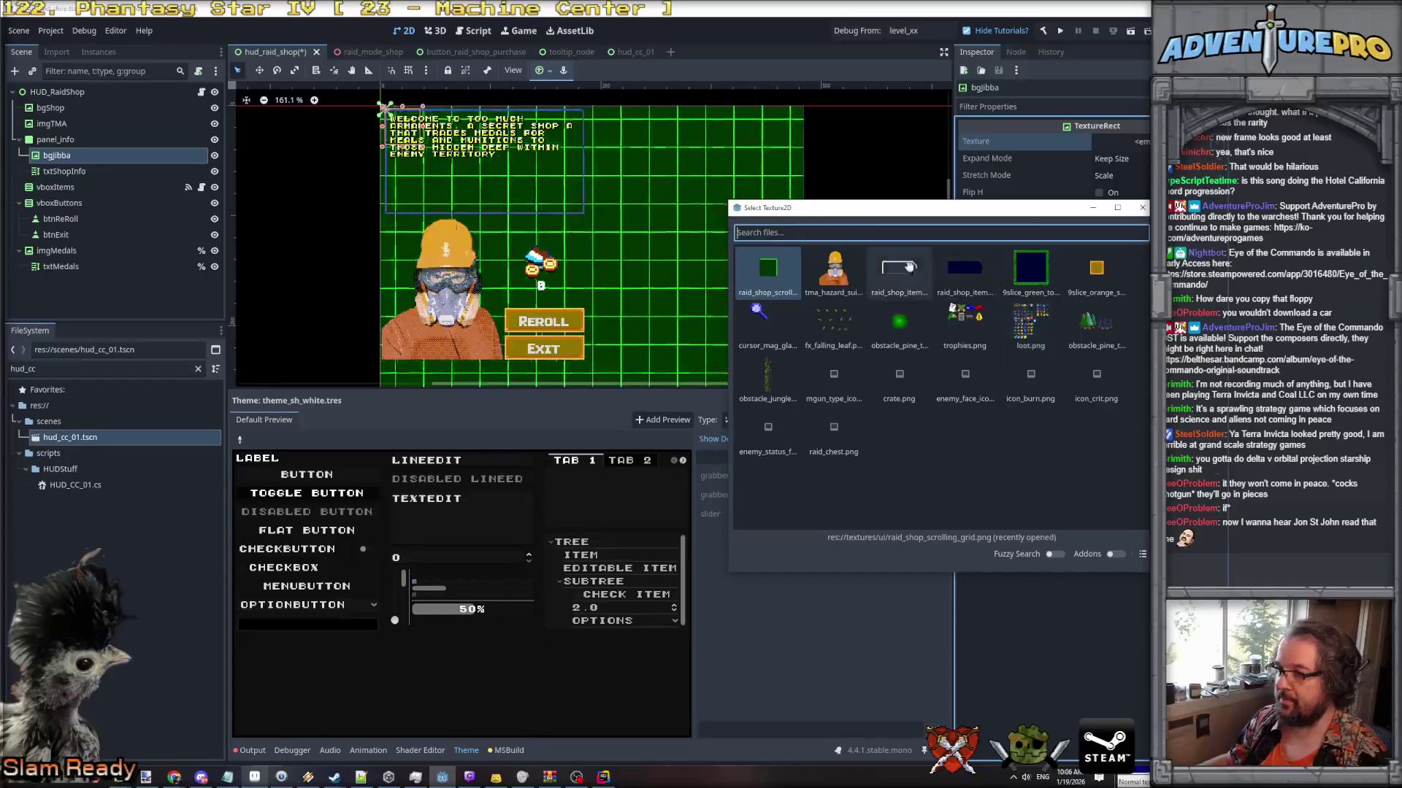
text(raid_sh)
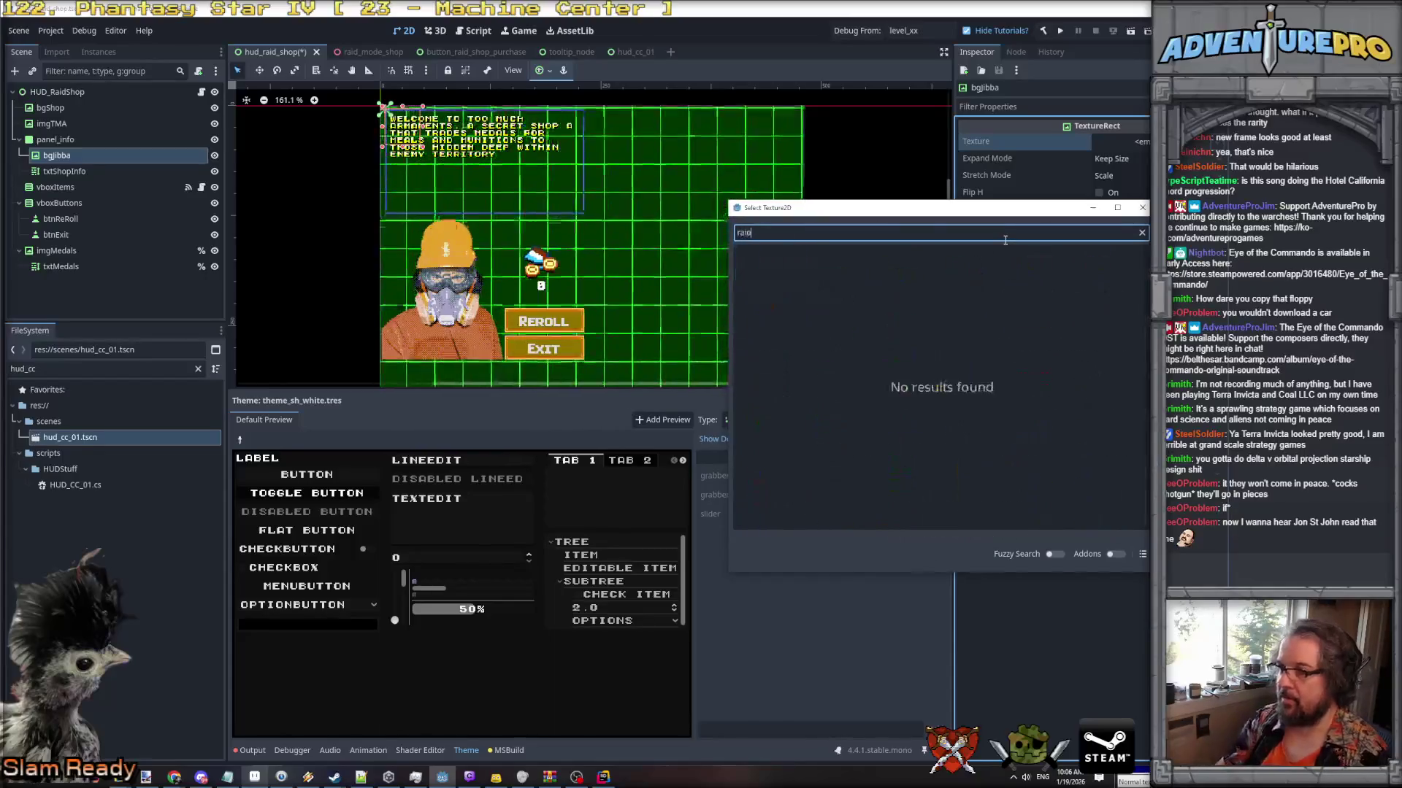
key(Right)
key(Right)
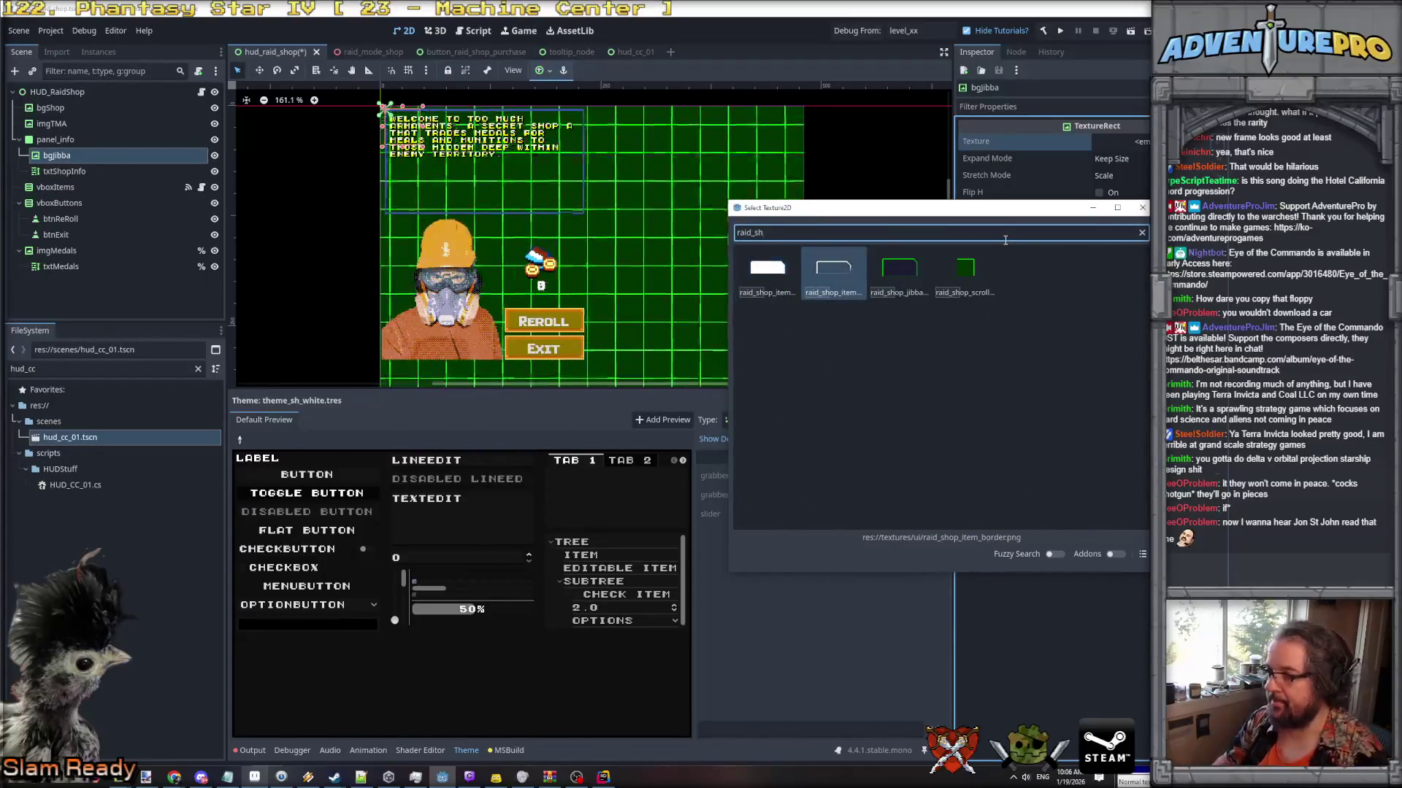
key(Return)
scroll(603, 221, up, 4)
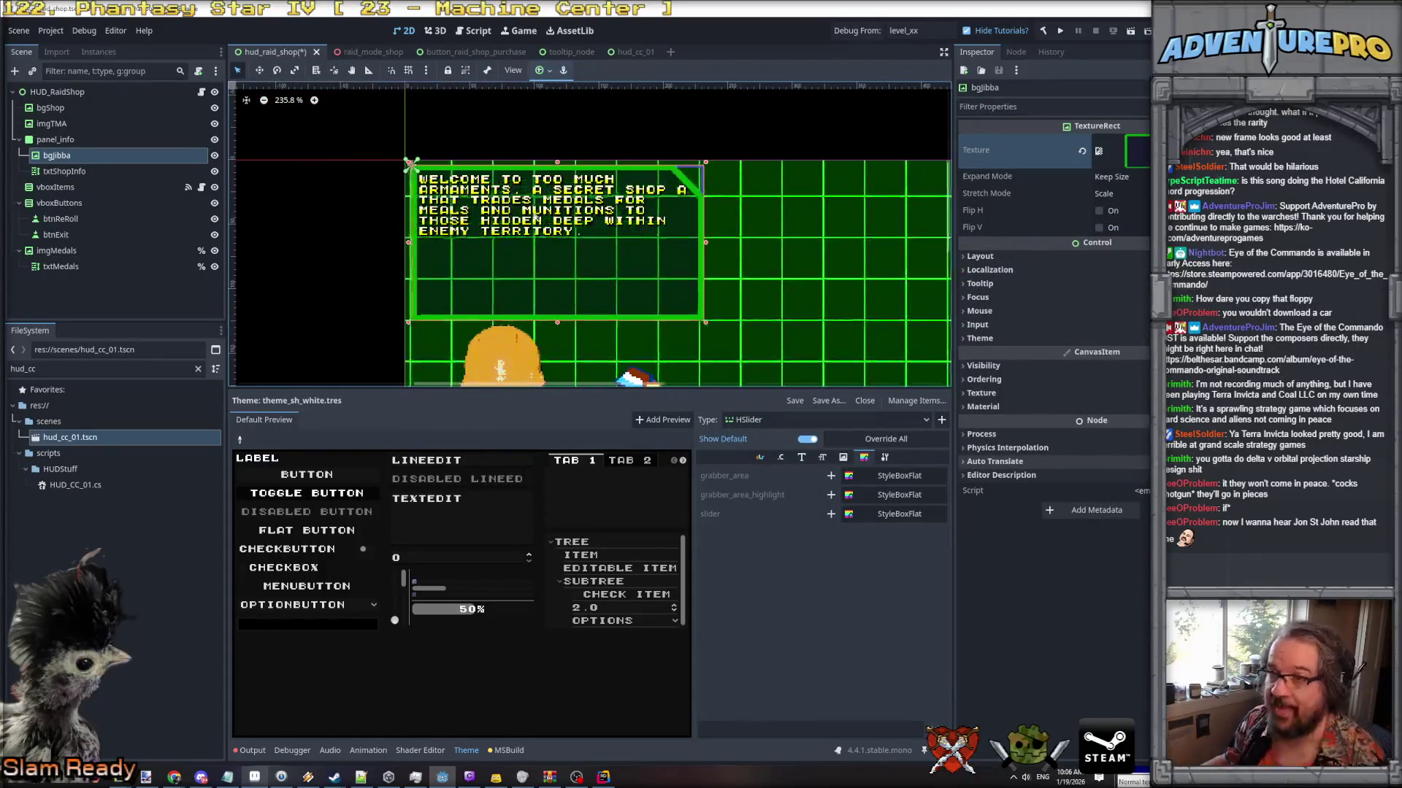
Clear panel_info's Theme Override Panel stylebox.
click(94, 141)
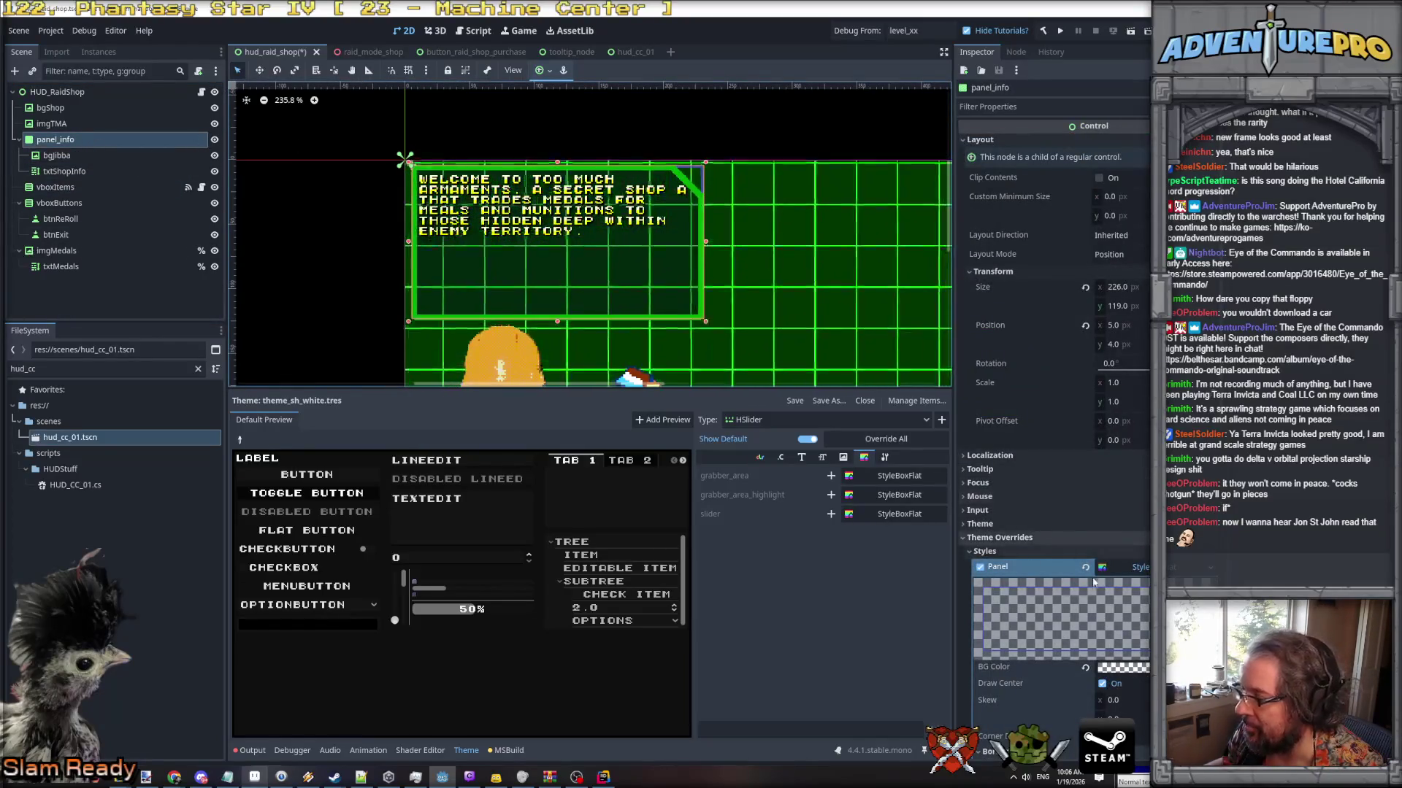
scroll(1072, 498, down, 4)
click(1145, 407)
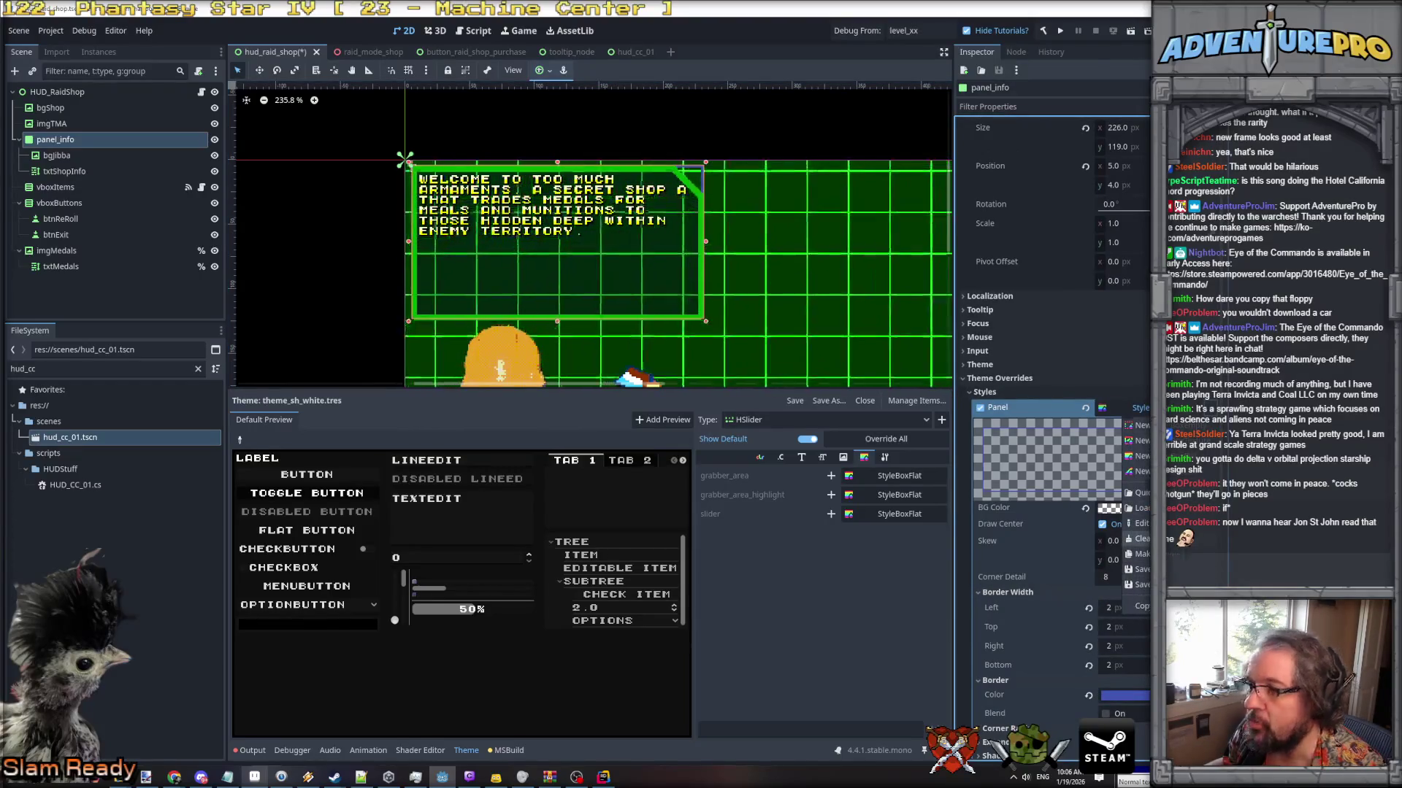
click(1140, 538)
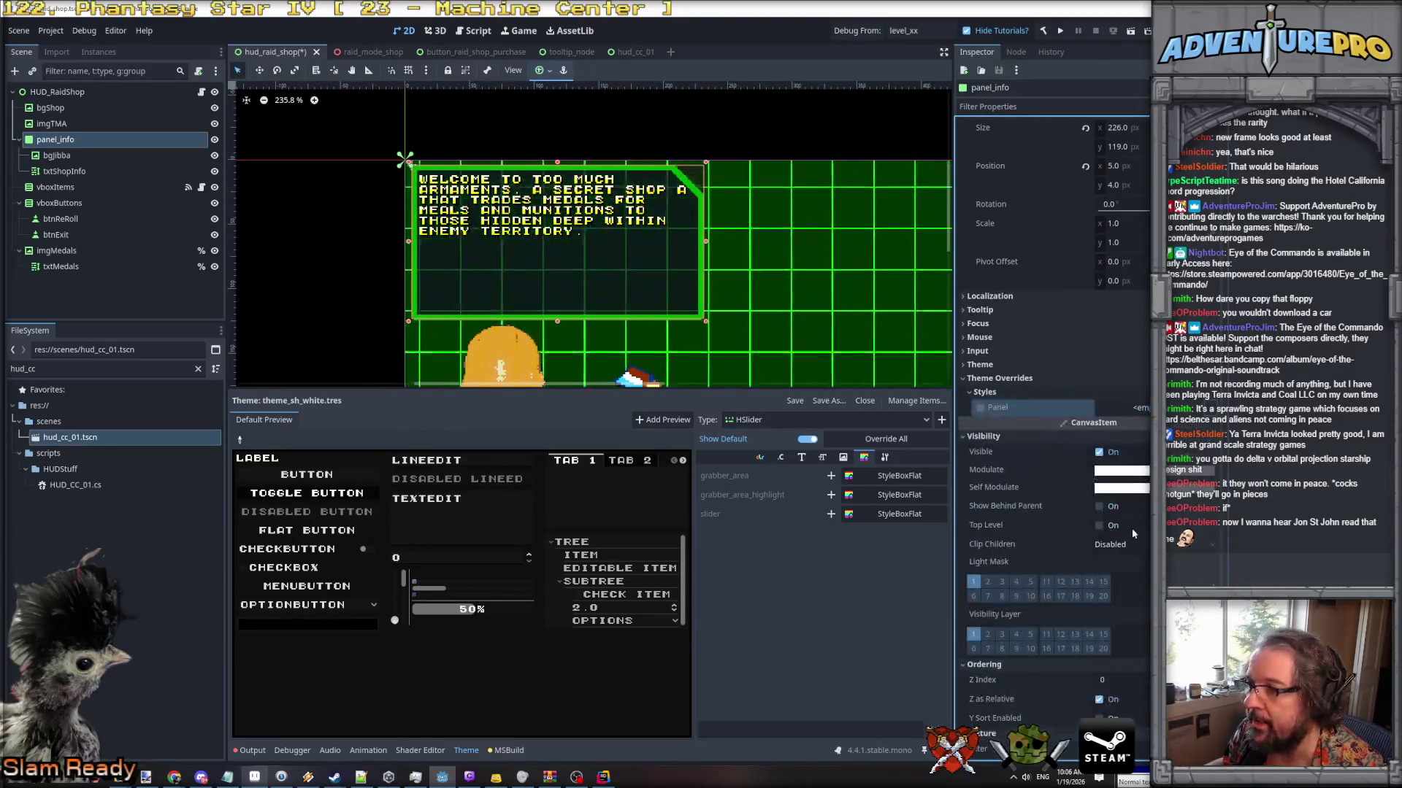
click(1099, 452)
click(1100, 452)
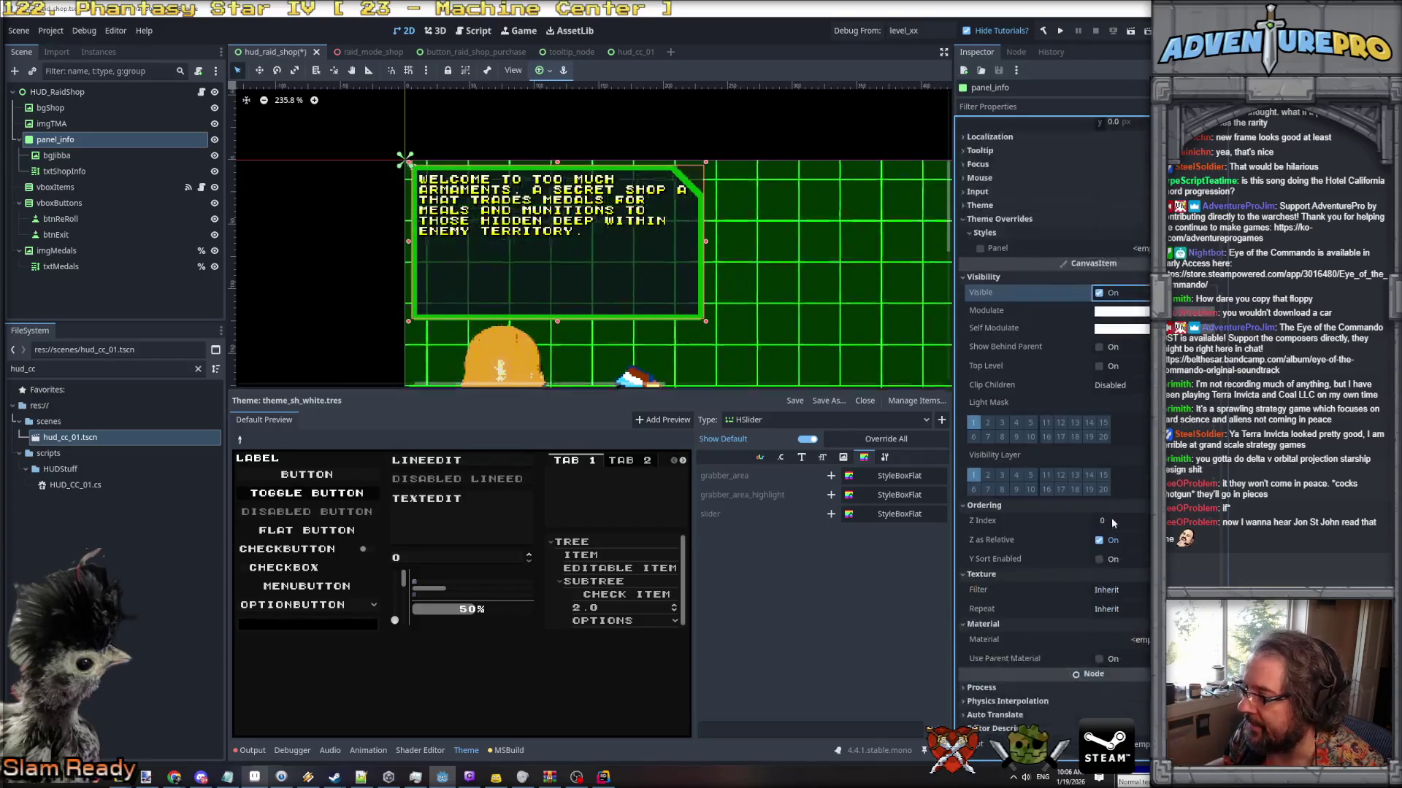
scroll(720, 161, up, 5)
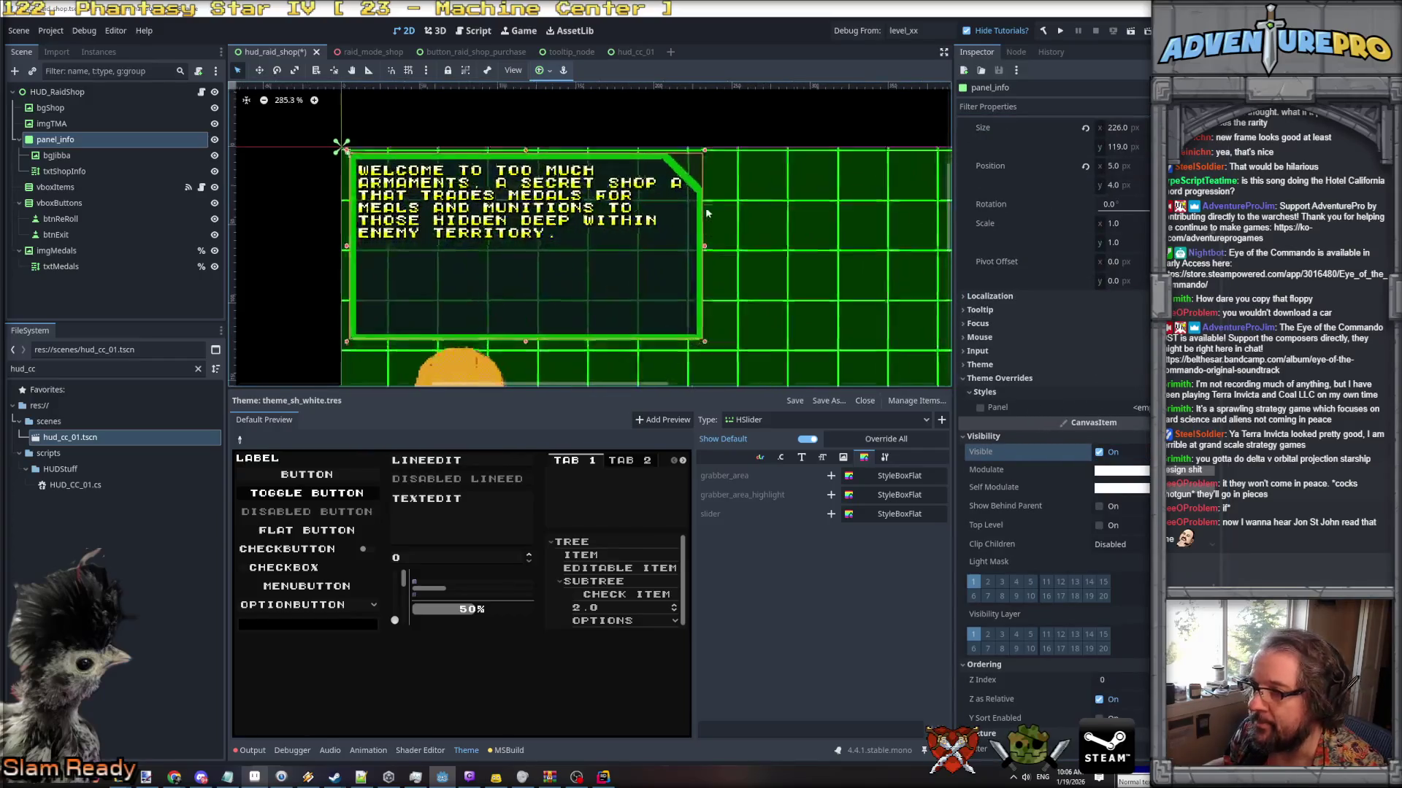
scroll(720, 160, up, 9)
scroll(711, 156, down, 14)
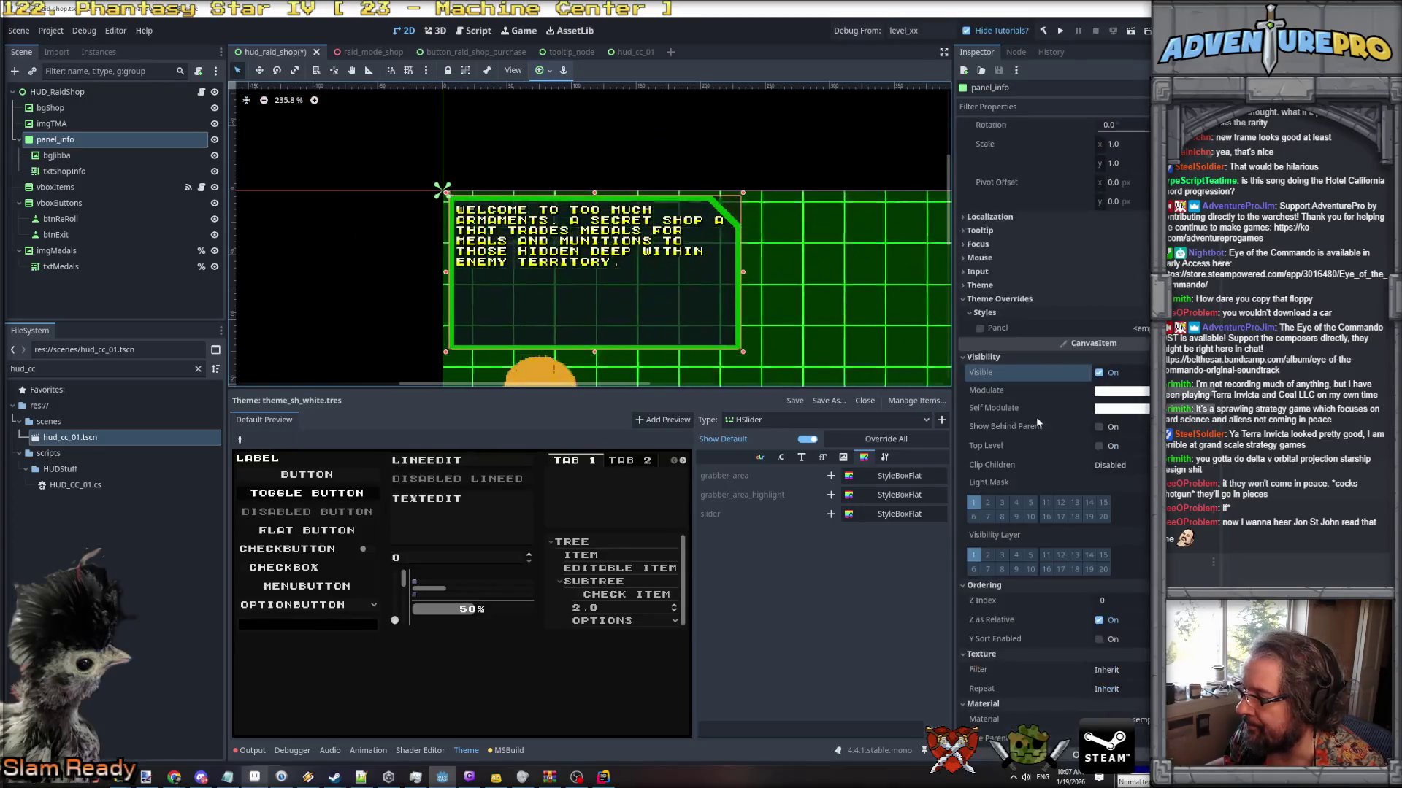
scroll(1036, 417, up, 2)
scroll(1037, 417, down, 2)
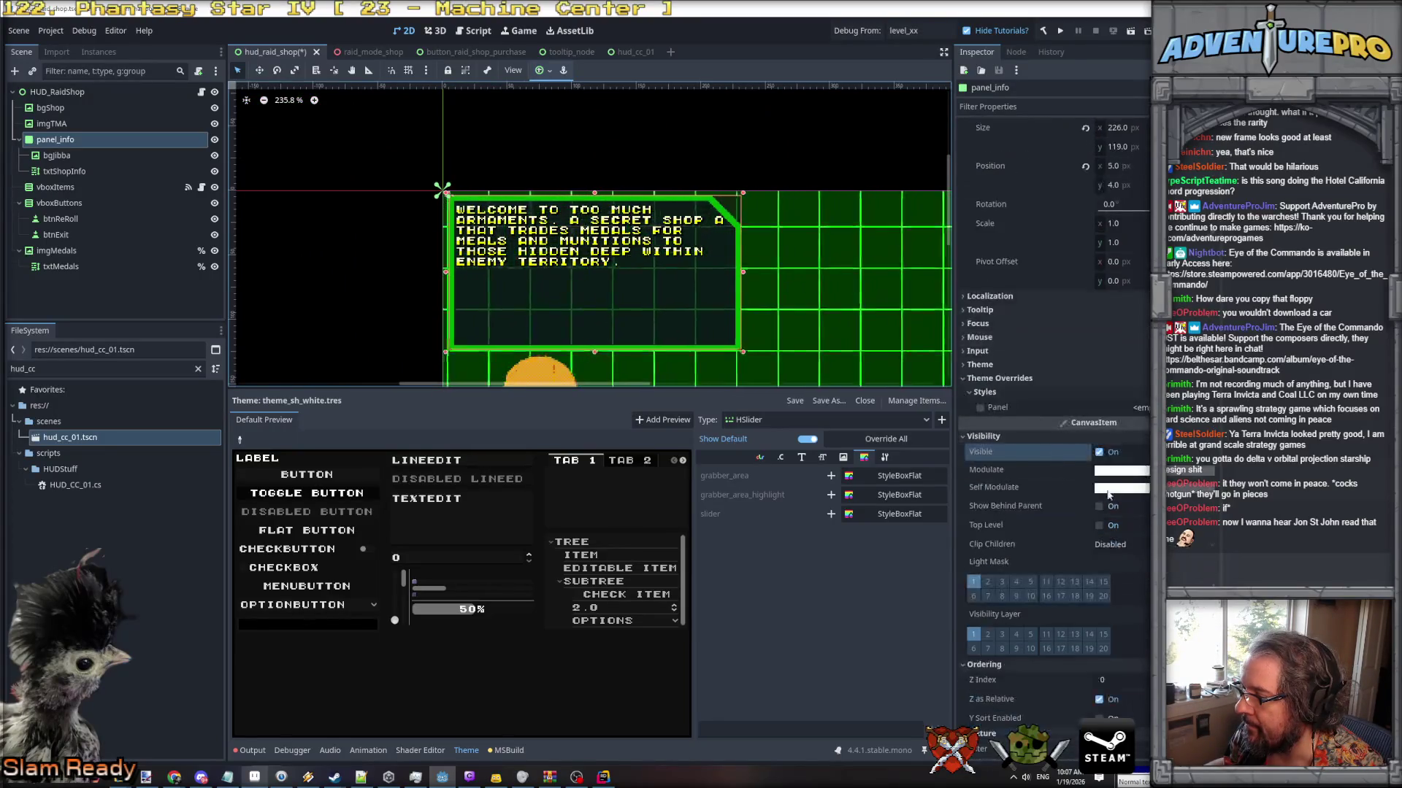
Set panel_info's Self Modulate alpha to 0 (ffffff00) and view the whole shop panel.
click(1121, 469)
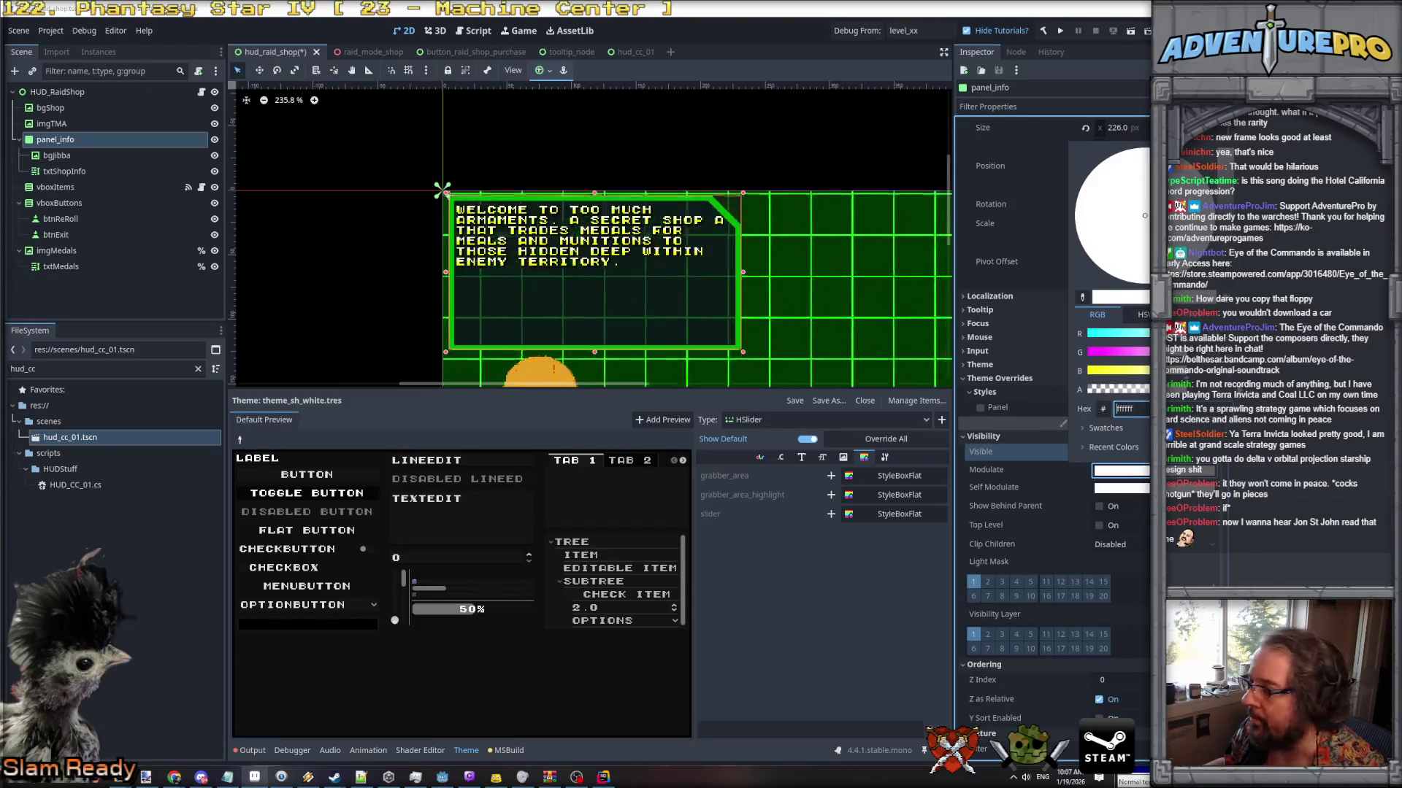
key(Escape)
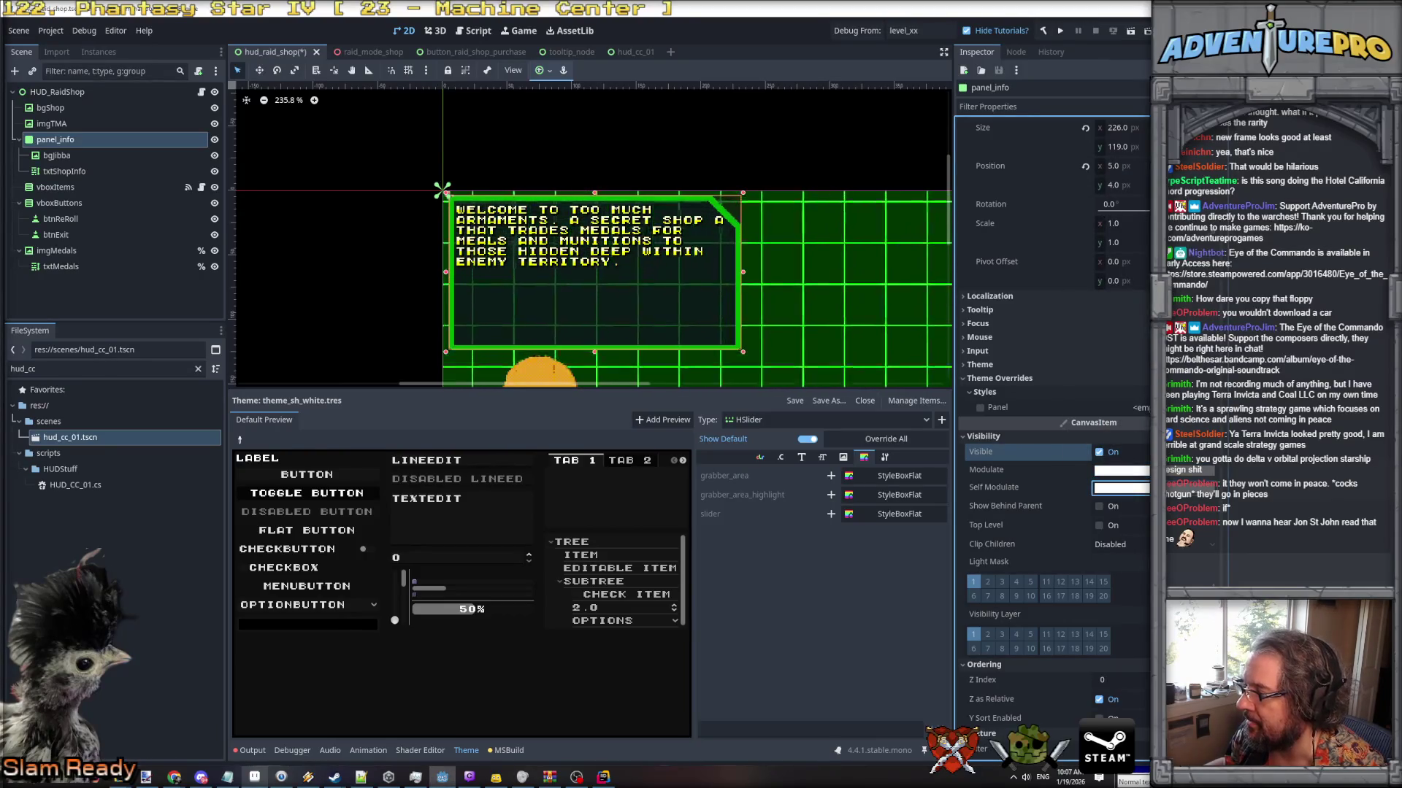
click(1120, 488)
click(1088, 407)
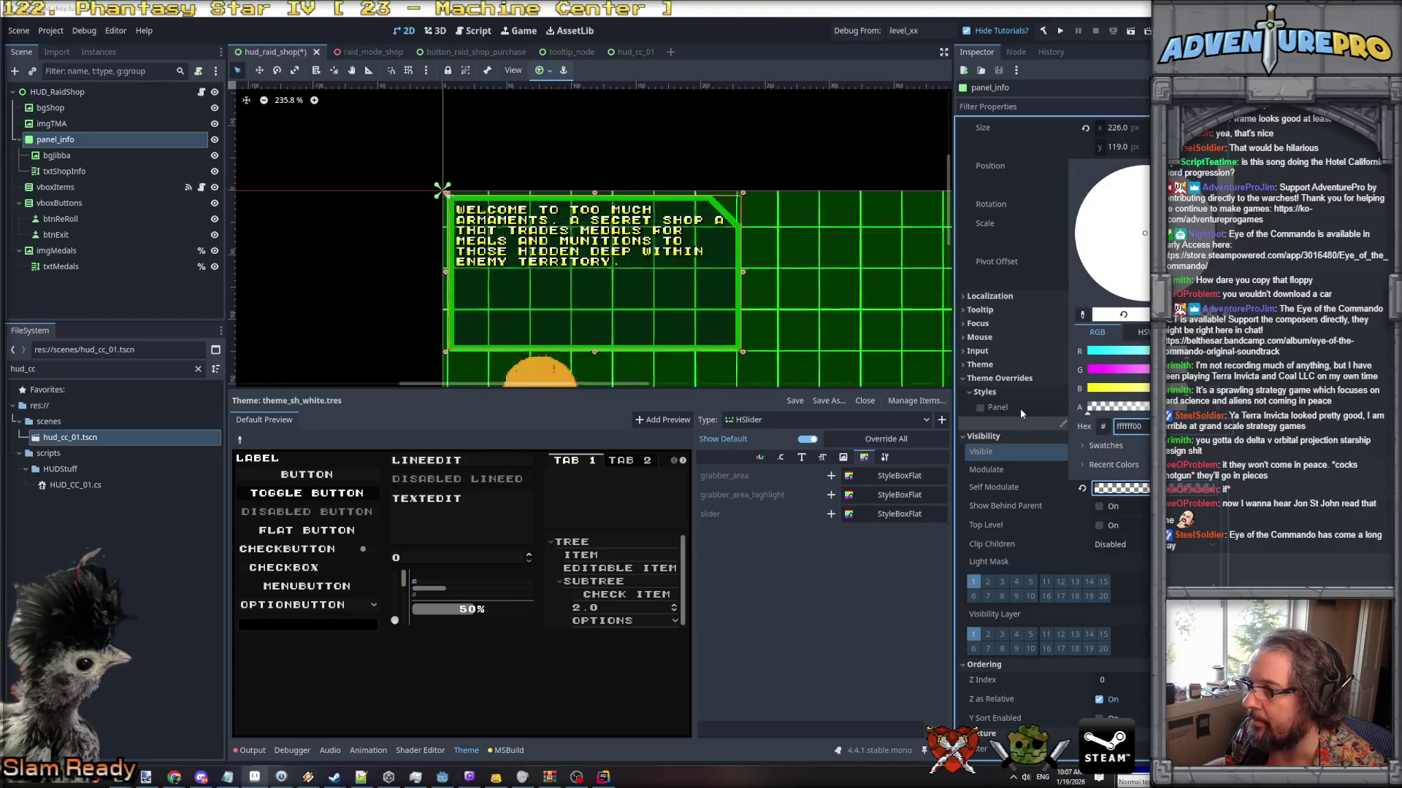
drag(1088, 408, 974, 406)
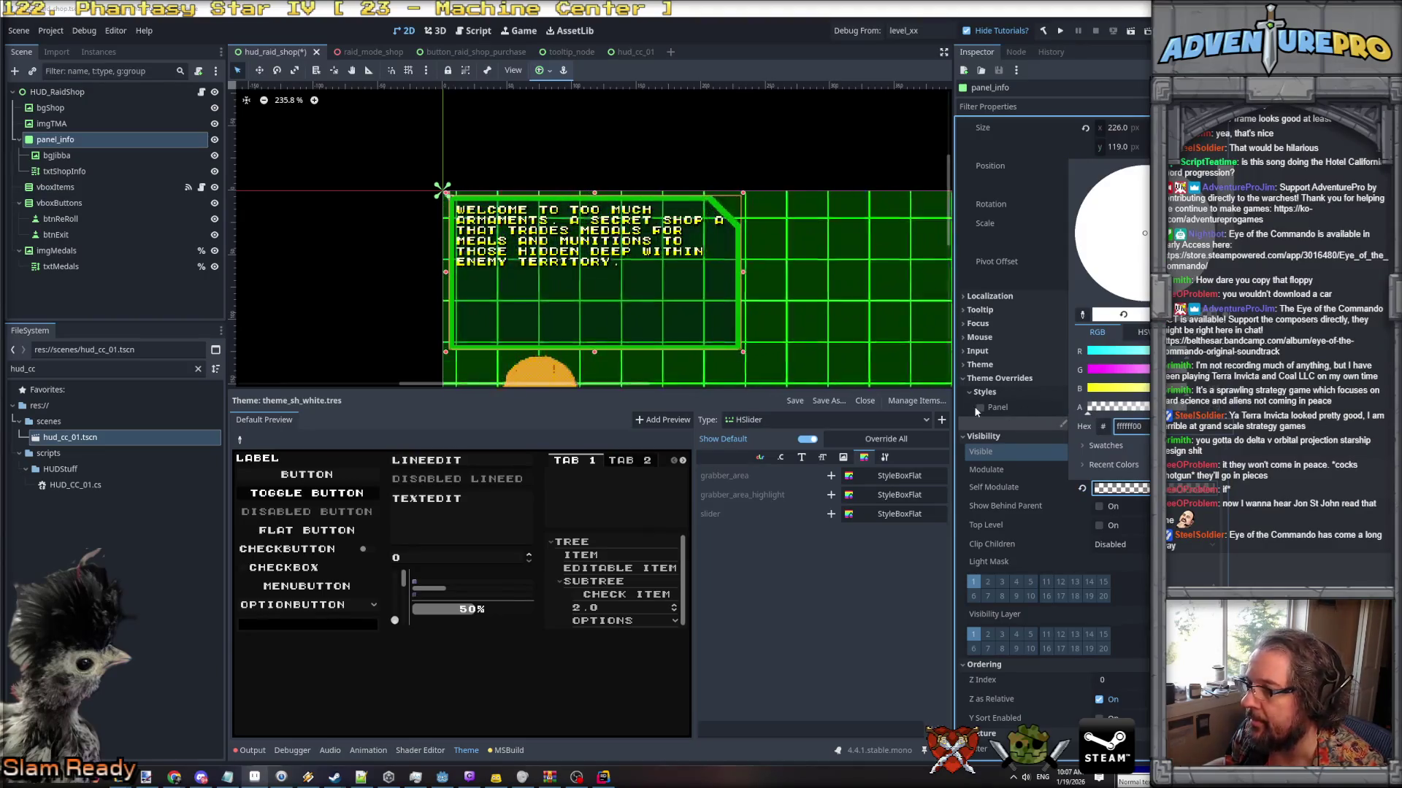
click(623, 304)
scroll(623, 304, down, 2)
drag(715, 344, 668, 209)
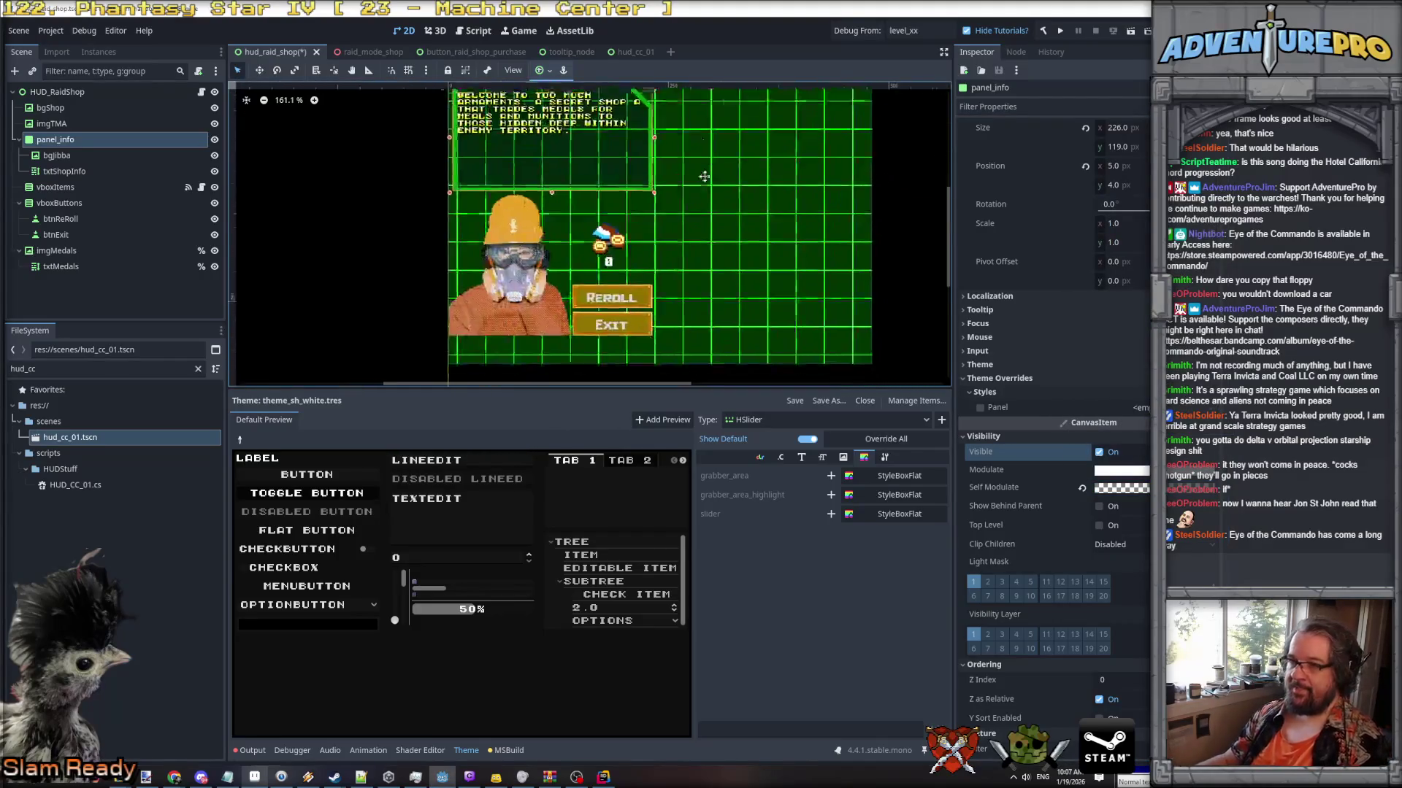
scroll(668, 209, down, 1)
In Aseprite, set the border sprite's bg layer opacity to about 50%.
key(alt+Tab)
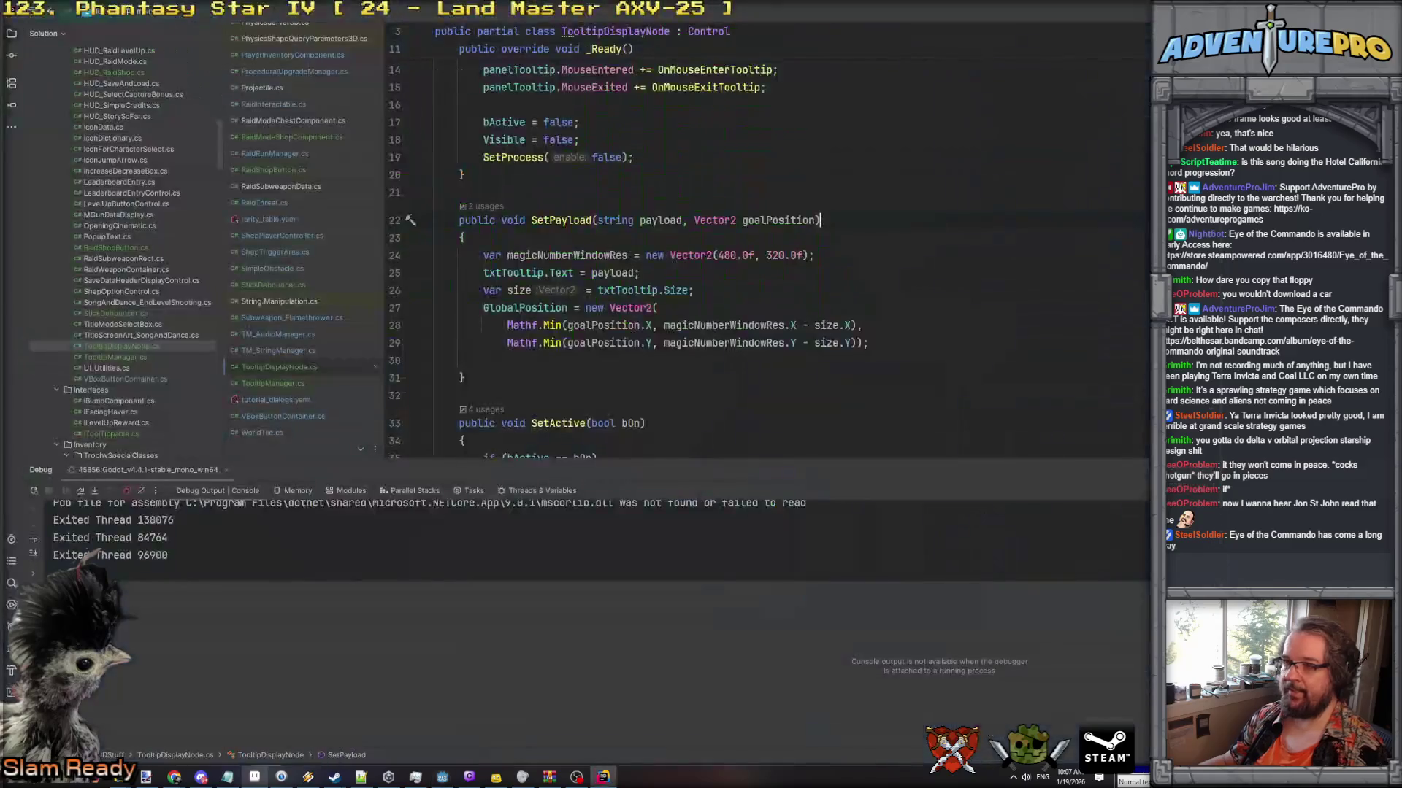
click(255, 777)
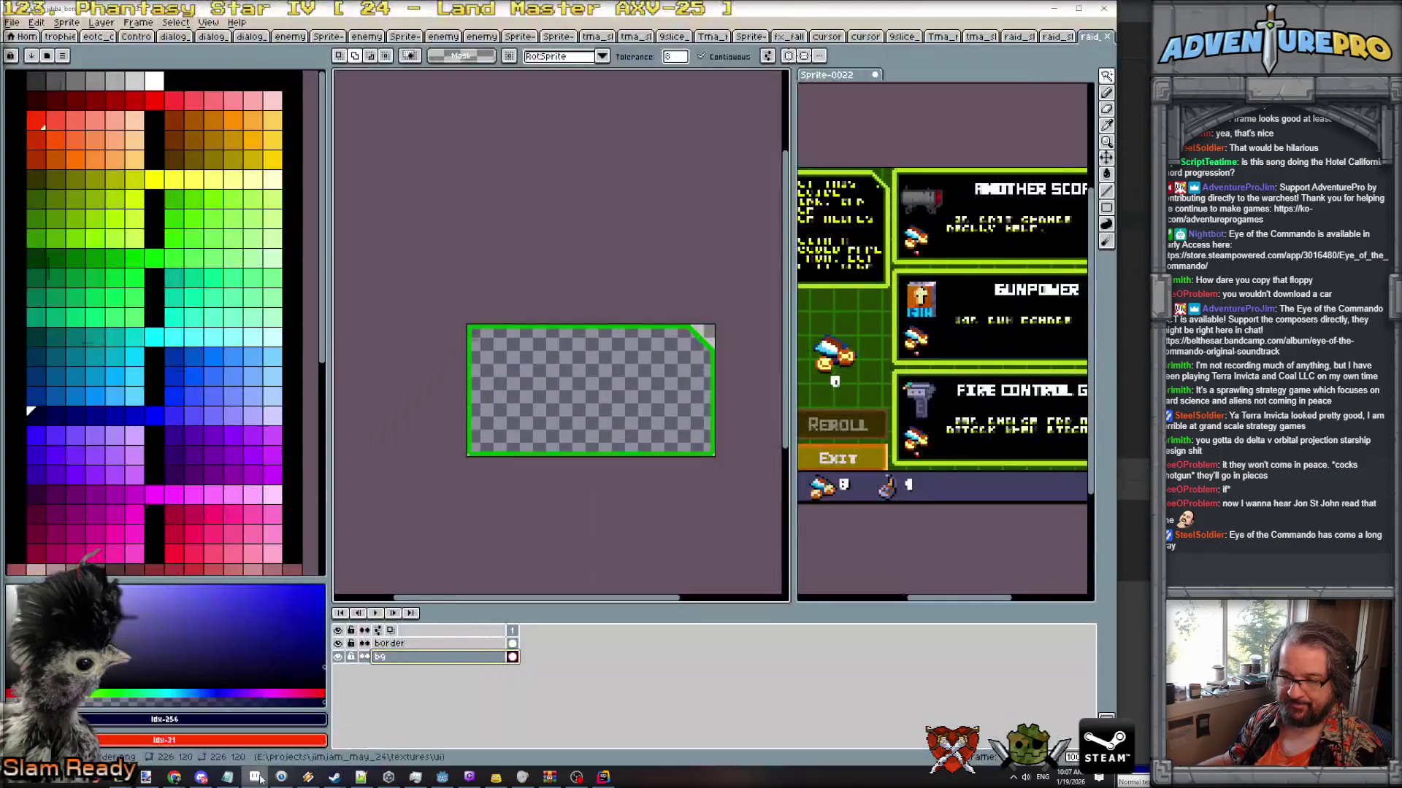
double_click(412, 657)
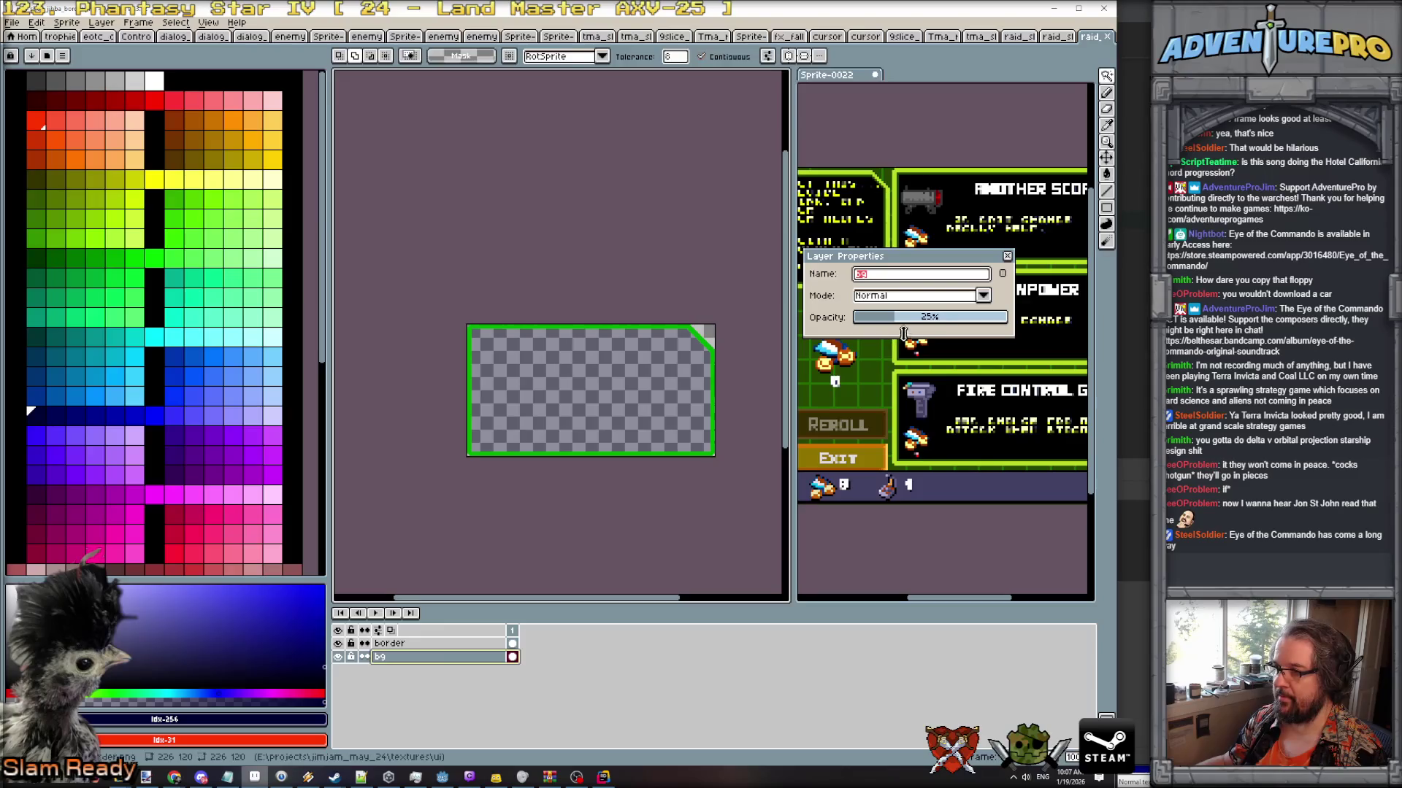
click(930, 318)
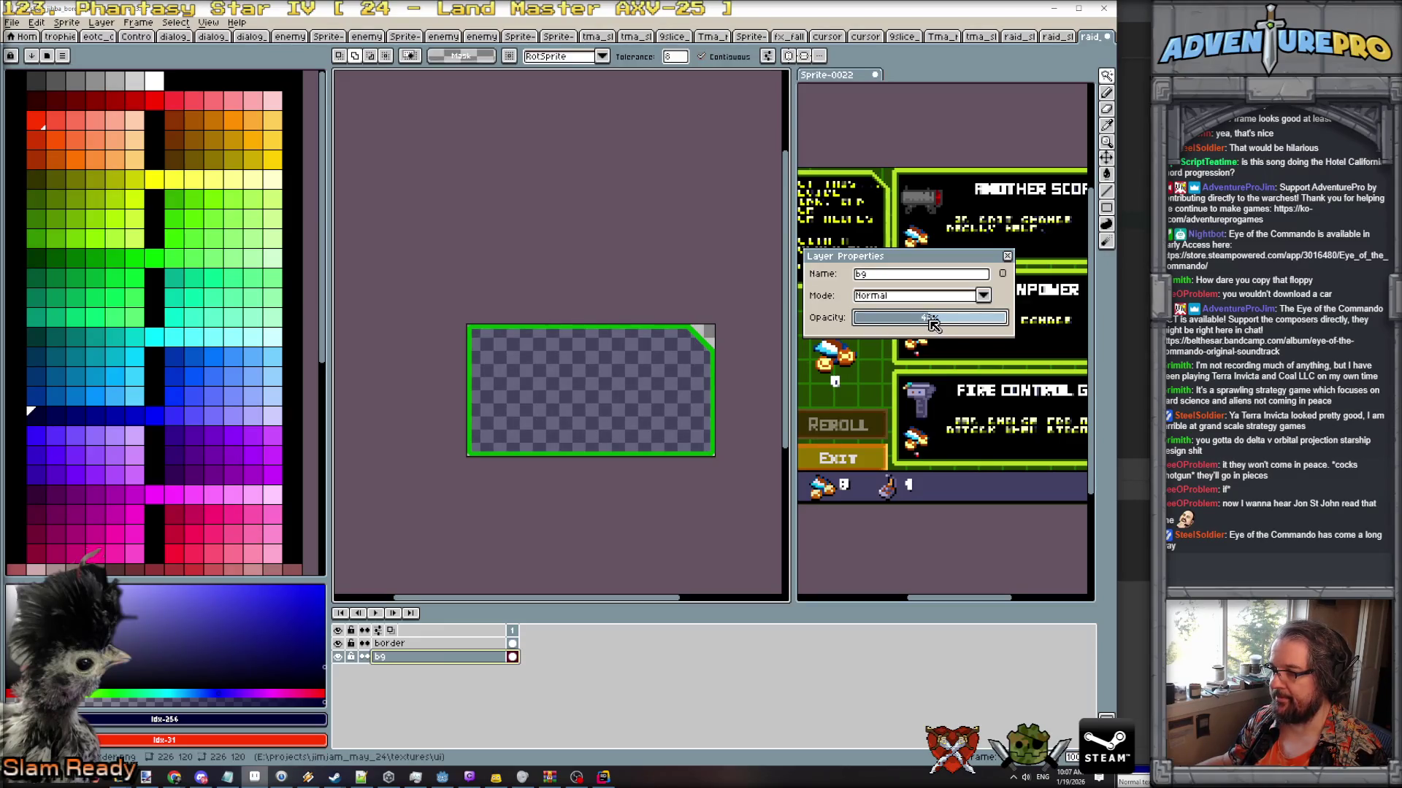
Save the border sprite as a flattened PNG and return to Godot.
key(ctrl+s)
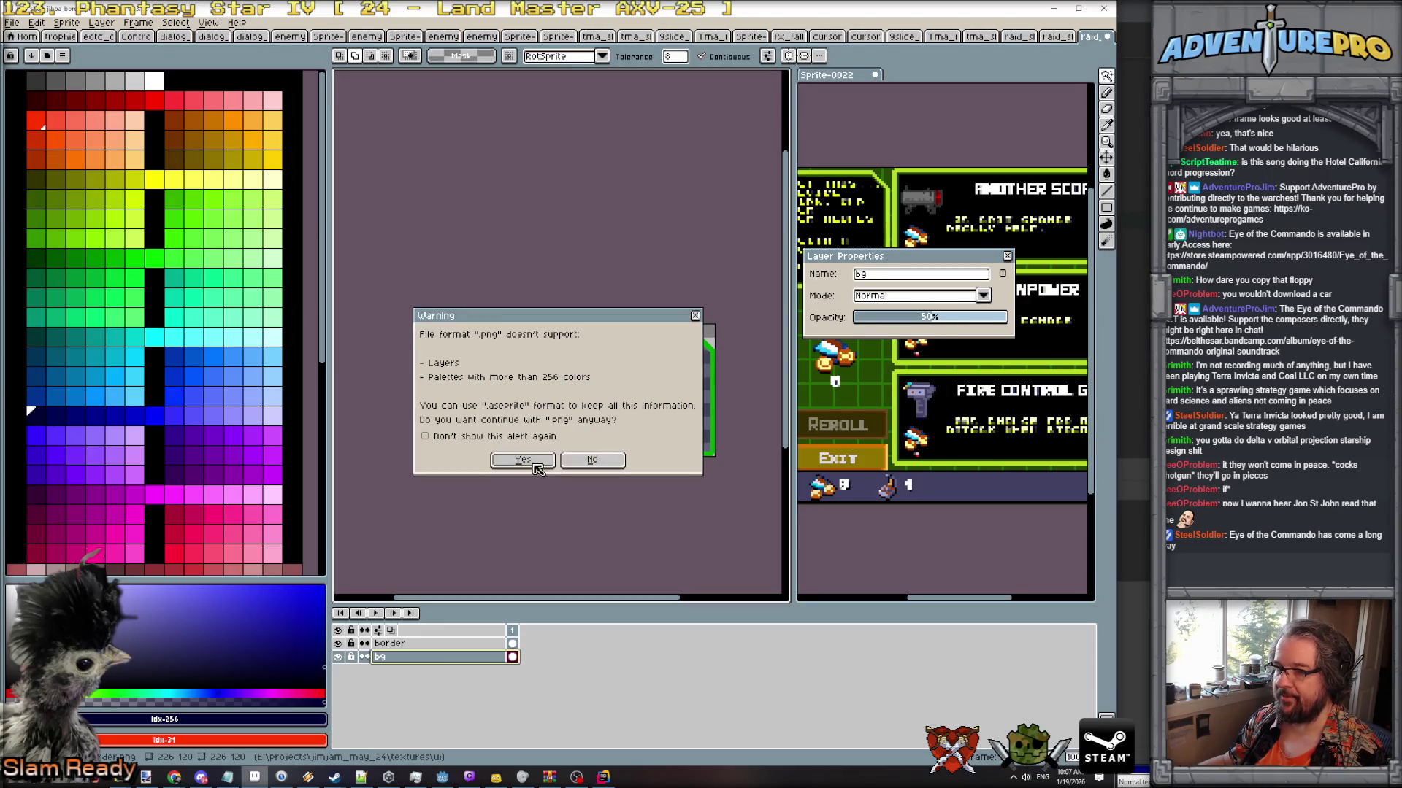
click(532, 464)
click(1055, 9)
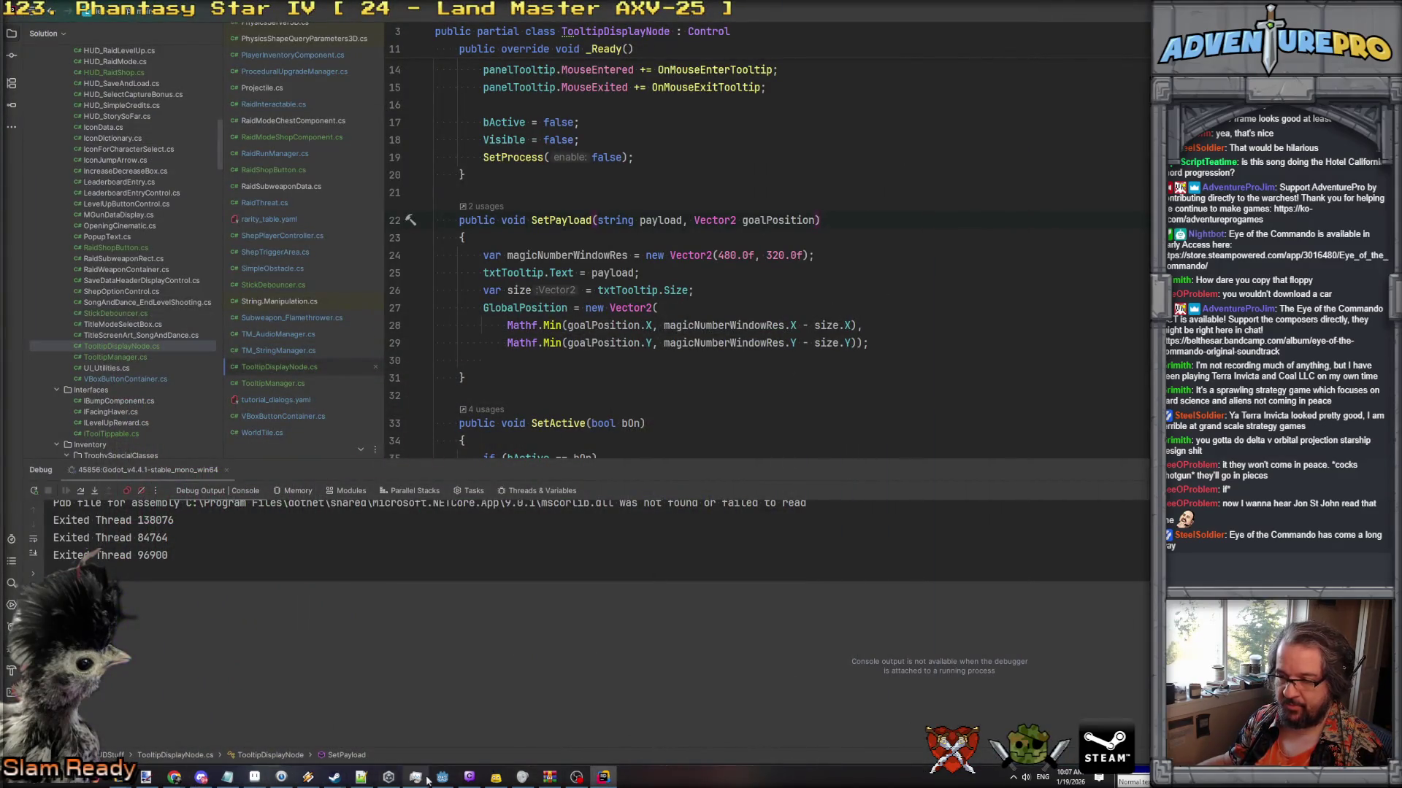
click(442, 777)
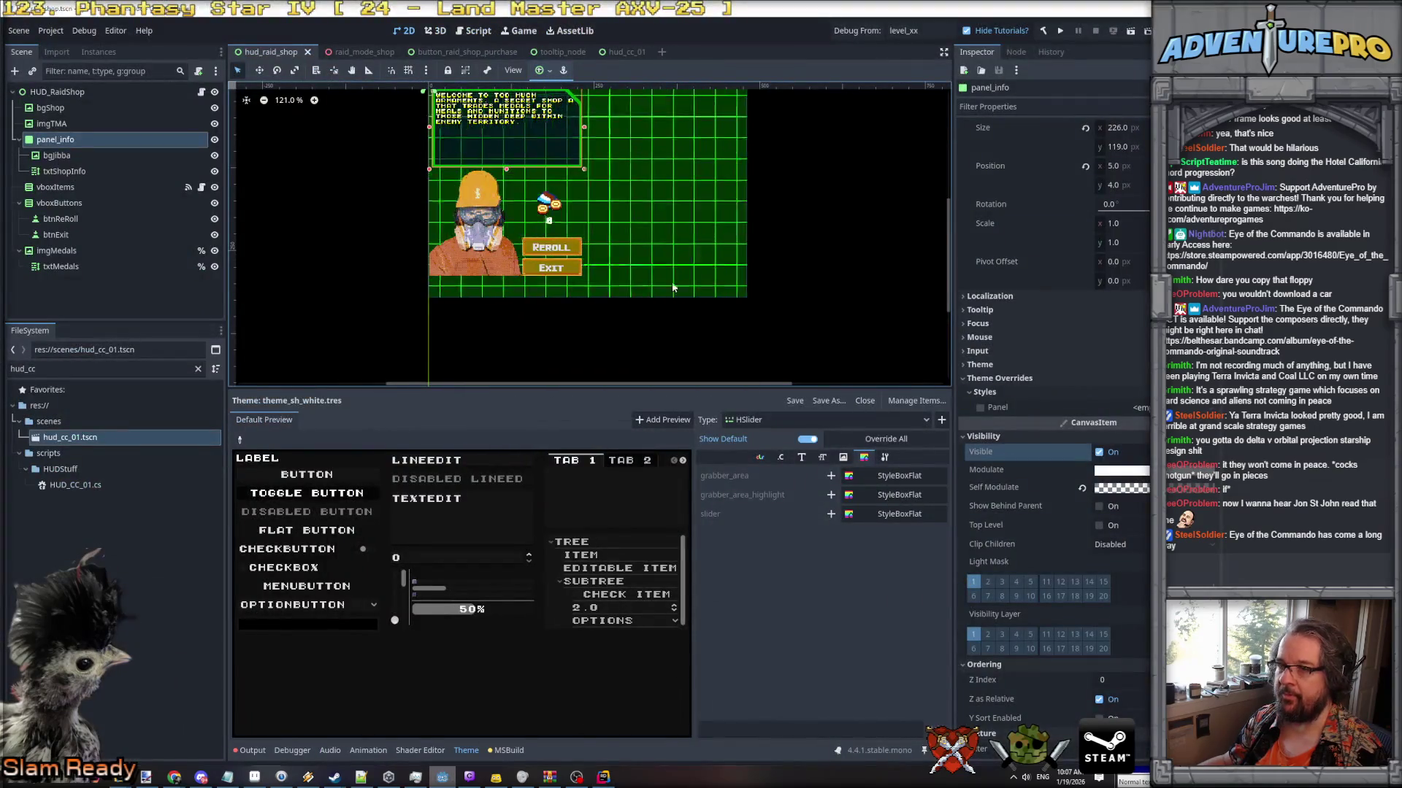
Save the hud_raid_shop scene with Ctrl+S.
key(ctrl+s)
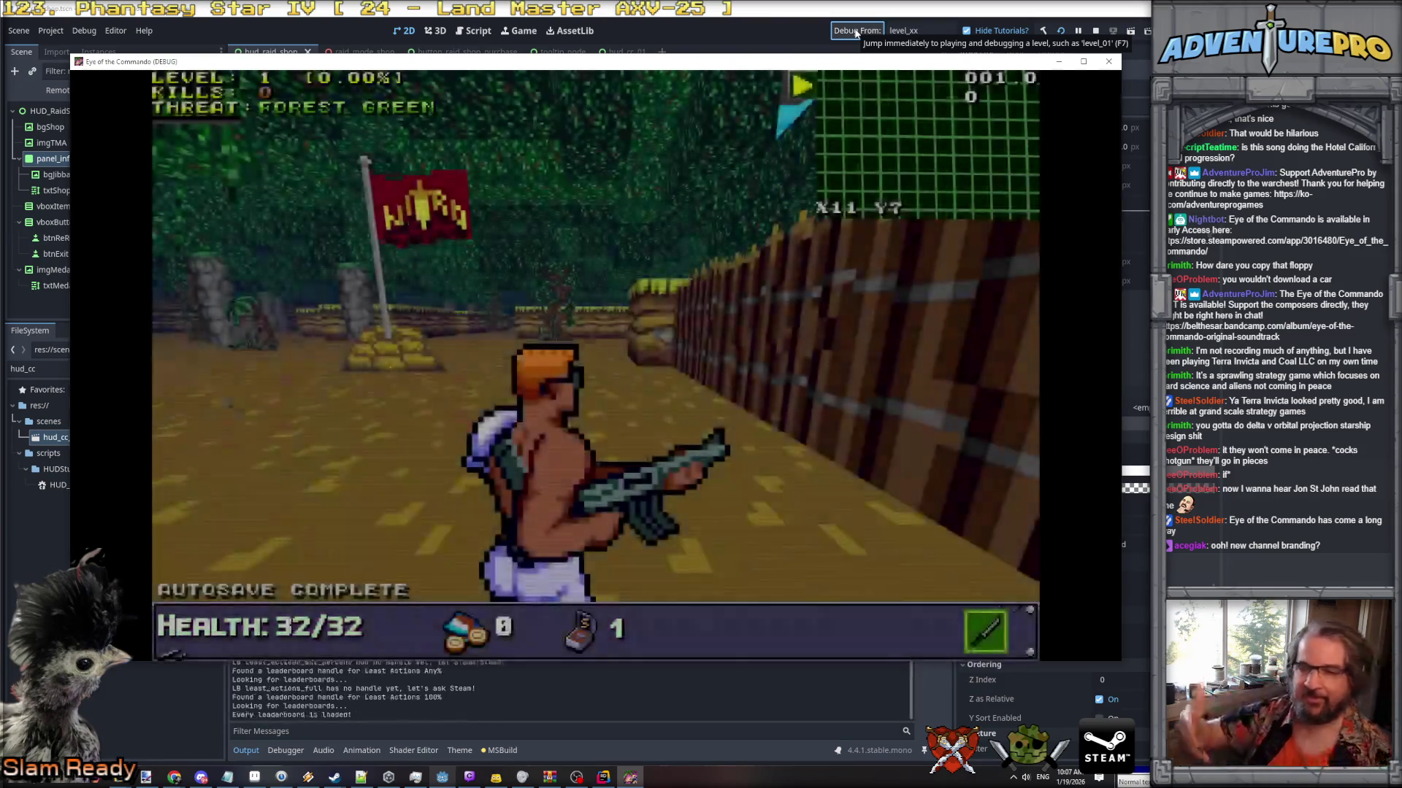
Run the shop command from the in-game console and move the game window aside.
key(grave)
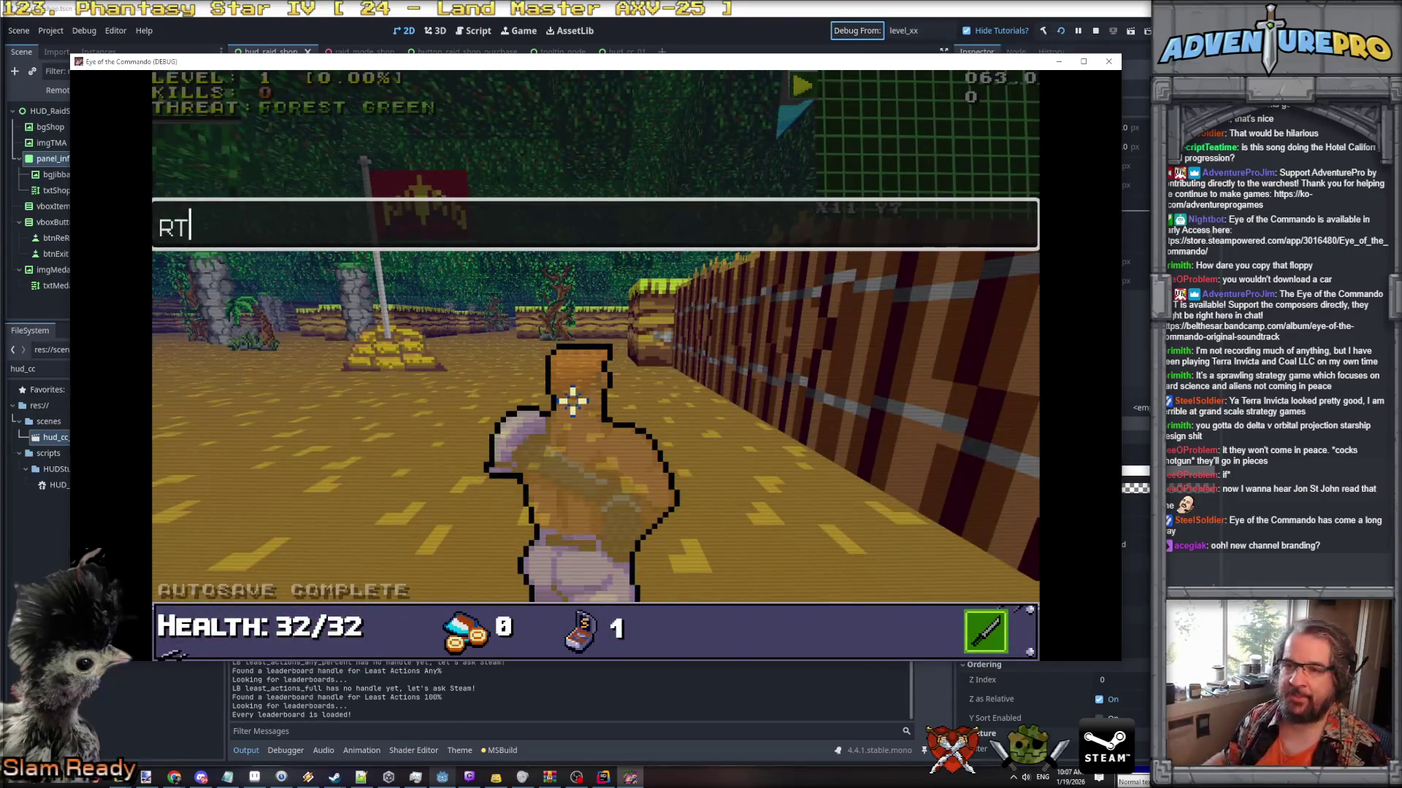
key(Return)
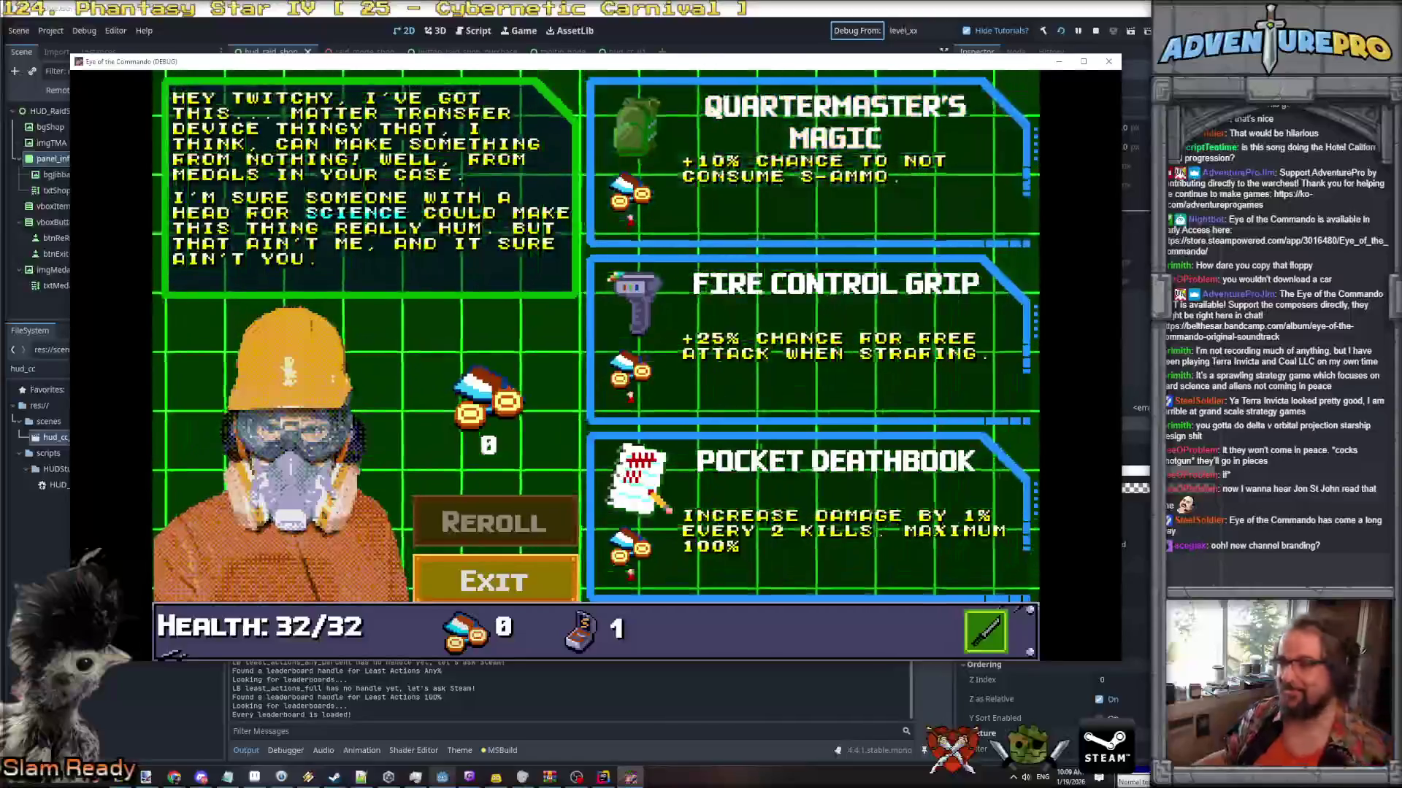
drag(612, 66, 676, 59)
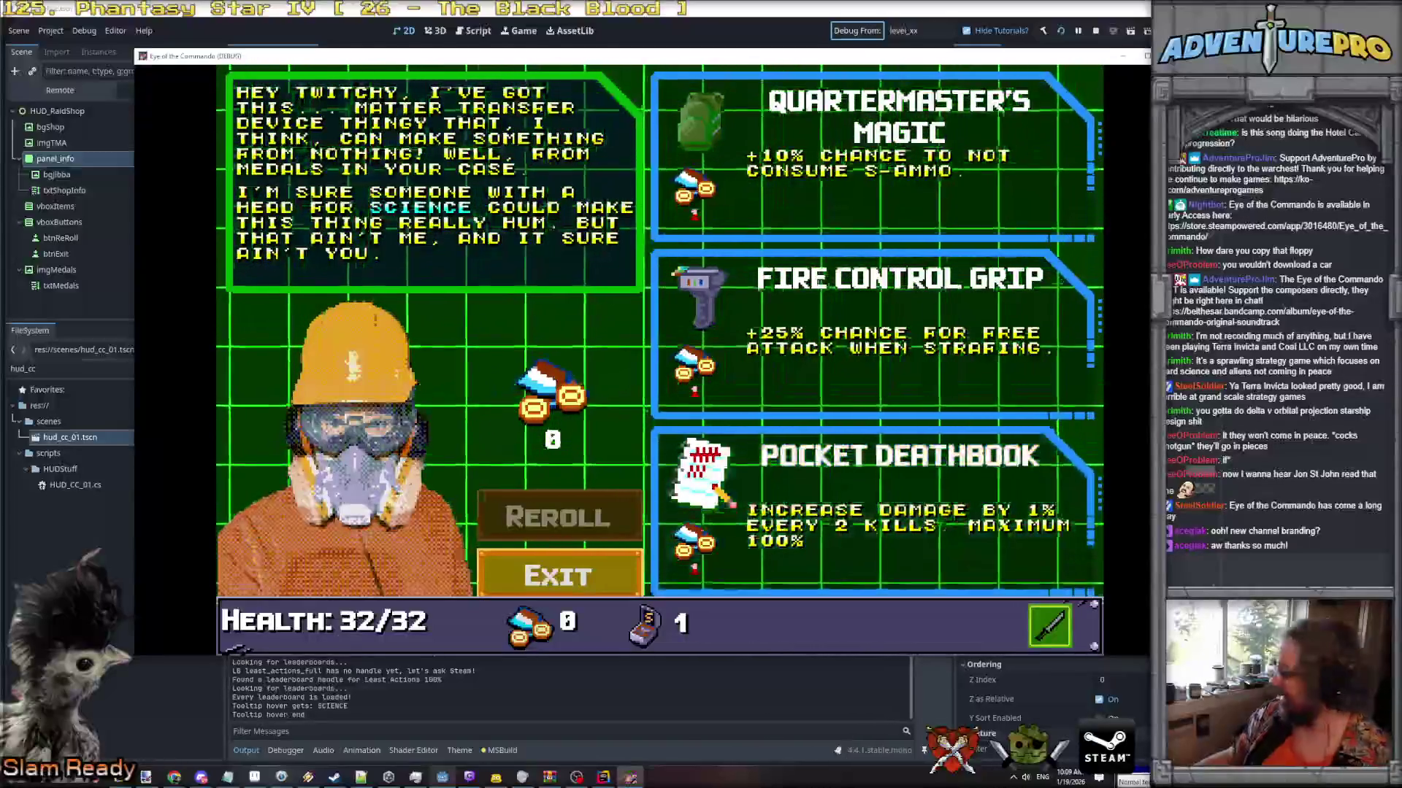
Bring the Bluesky browser window over the game and maximize it.
key(alt+Tab)
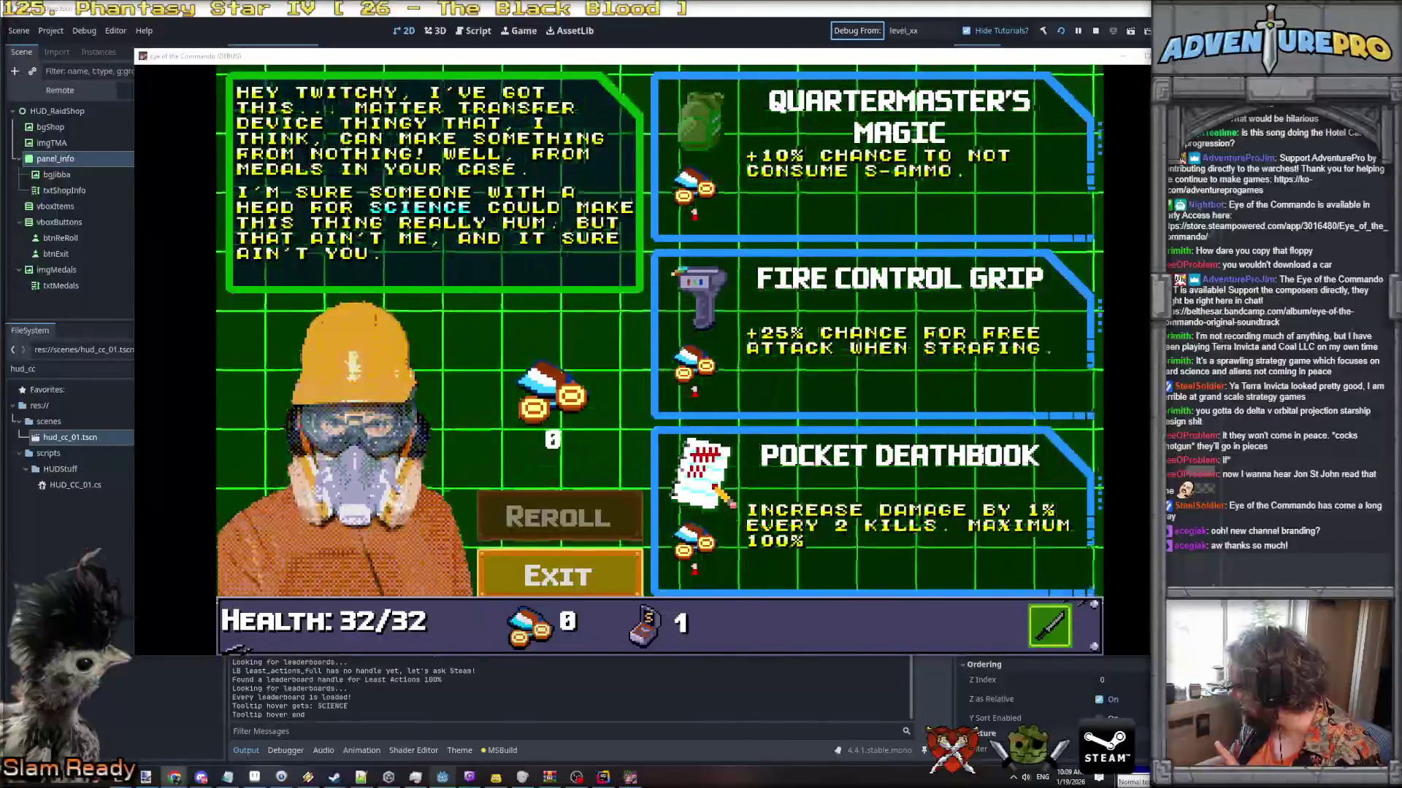
mouse_move(1150, 335)
mouse_down()
mouse_move(409, 266)
mouse_move(432, 269)
mouse_up()
double_click(432, 270)
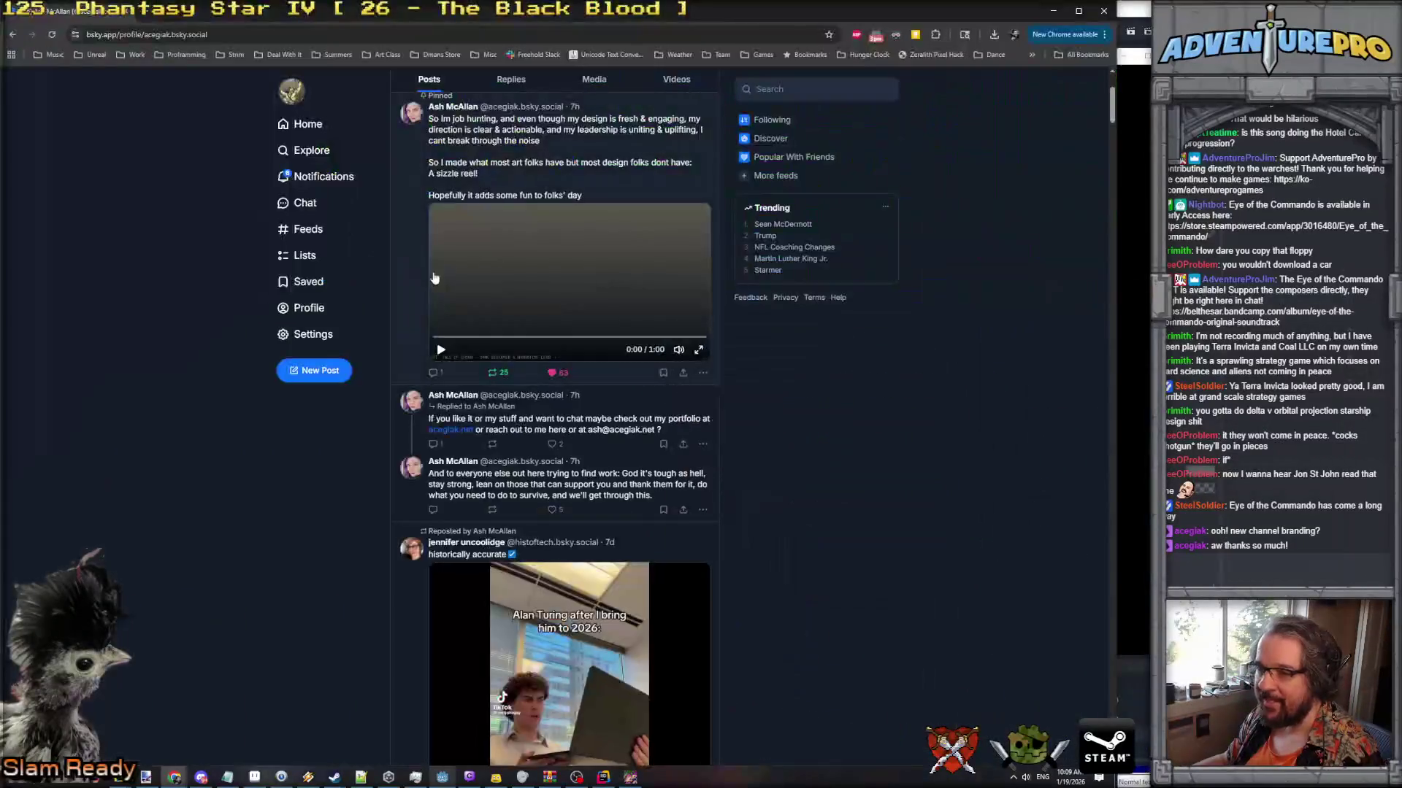
Play the pinned sizzle reel video in fullscreen, then exit back to the Bluesky profile.
click(697, 358)
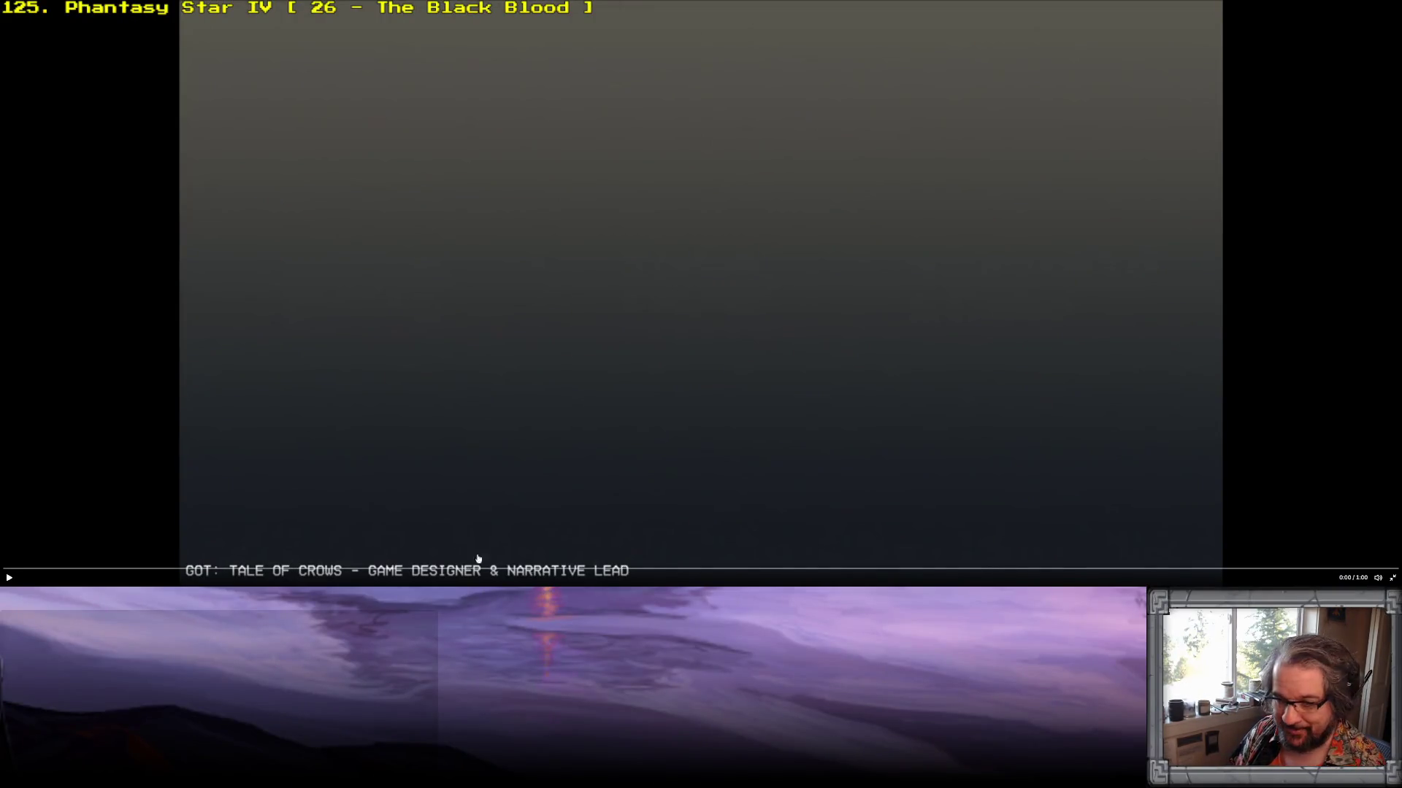
mouse_move(1377, 578)
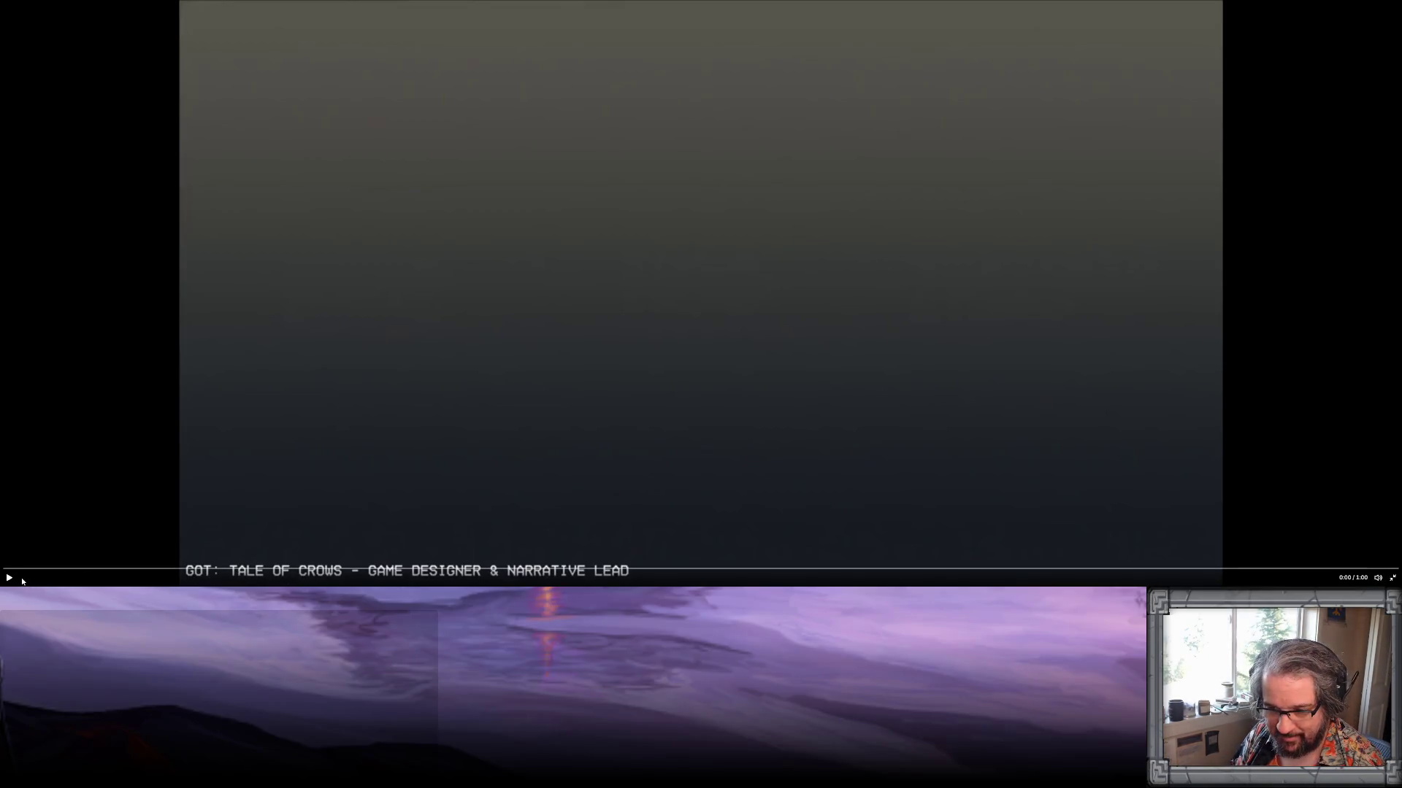
click(8, 578)
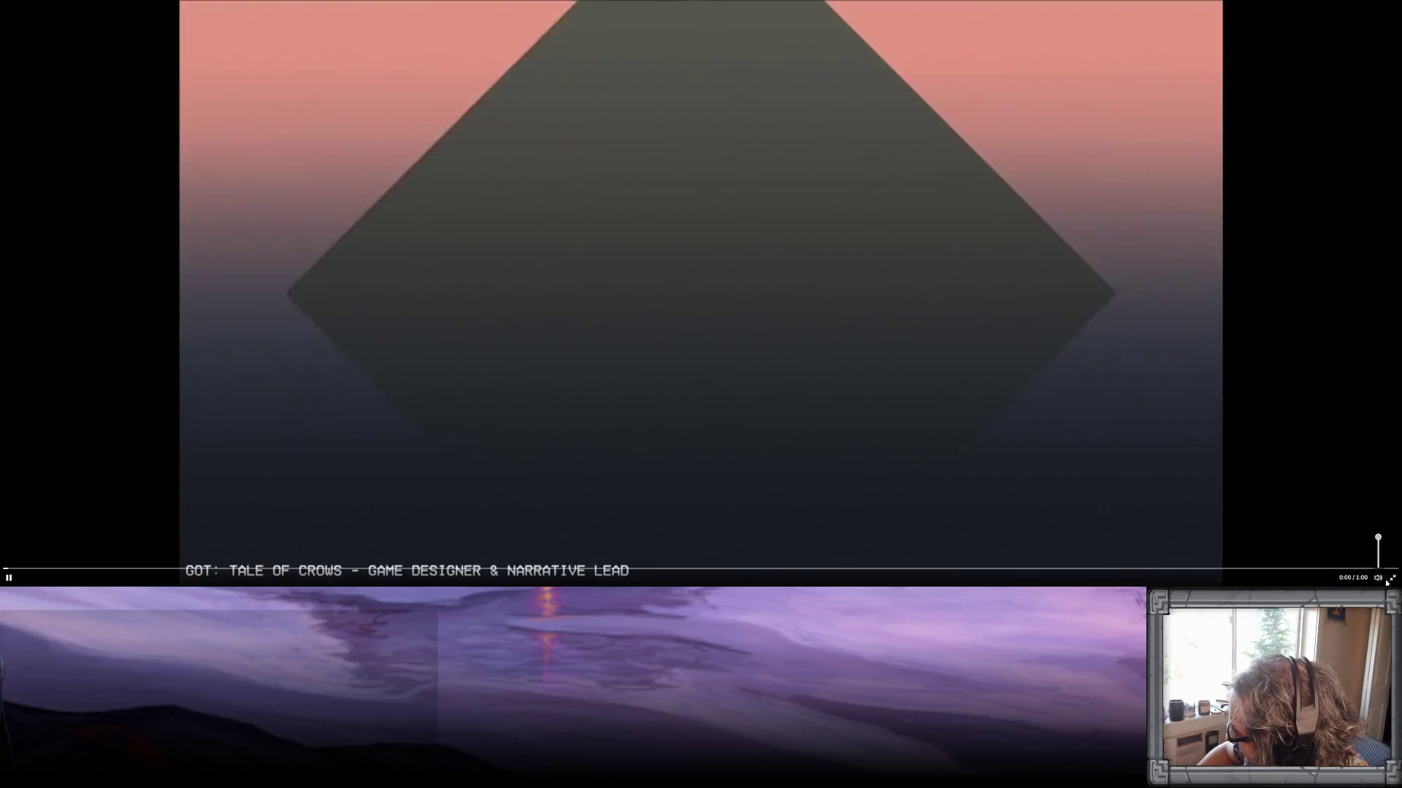
click(1392, 578)
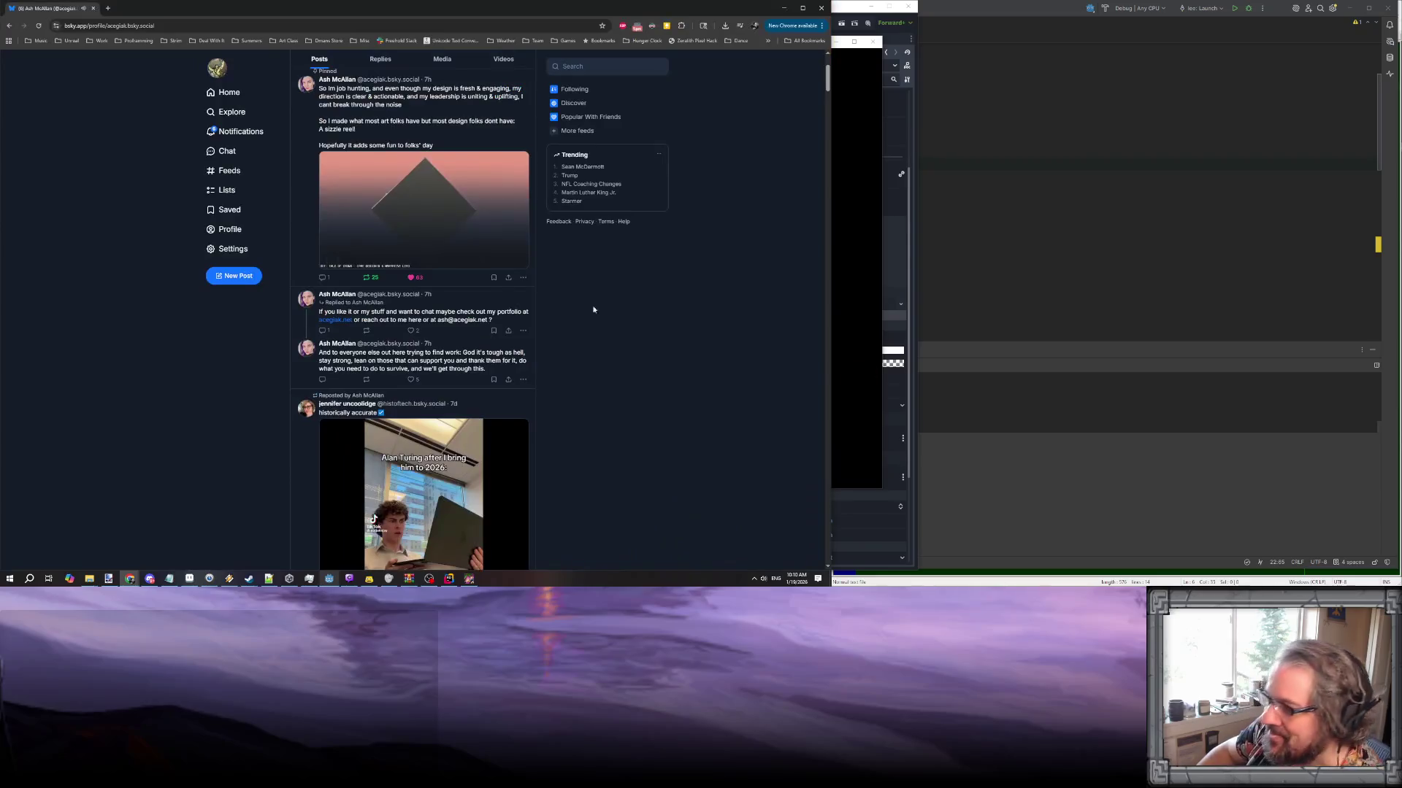
Pause and scrub the sizzle reel, then switch to the border sprite in Aseprite.
click(355, 223)
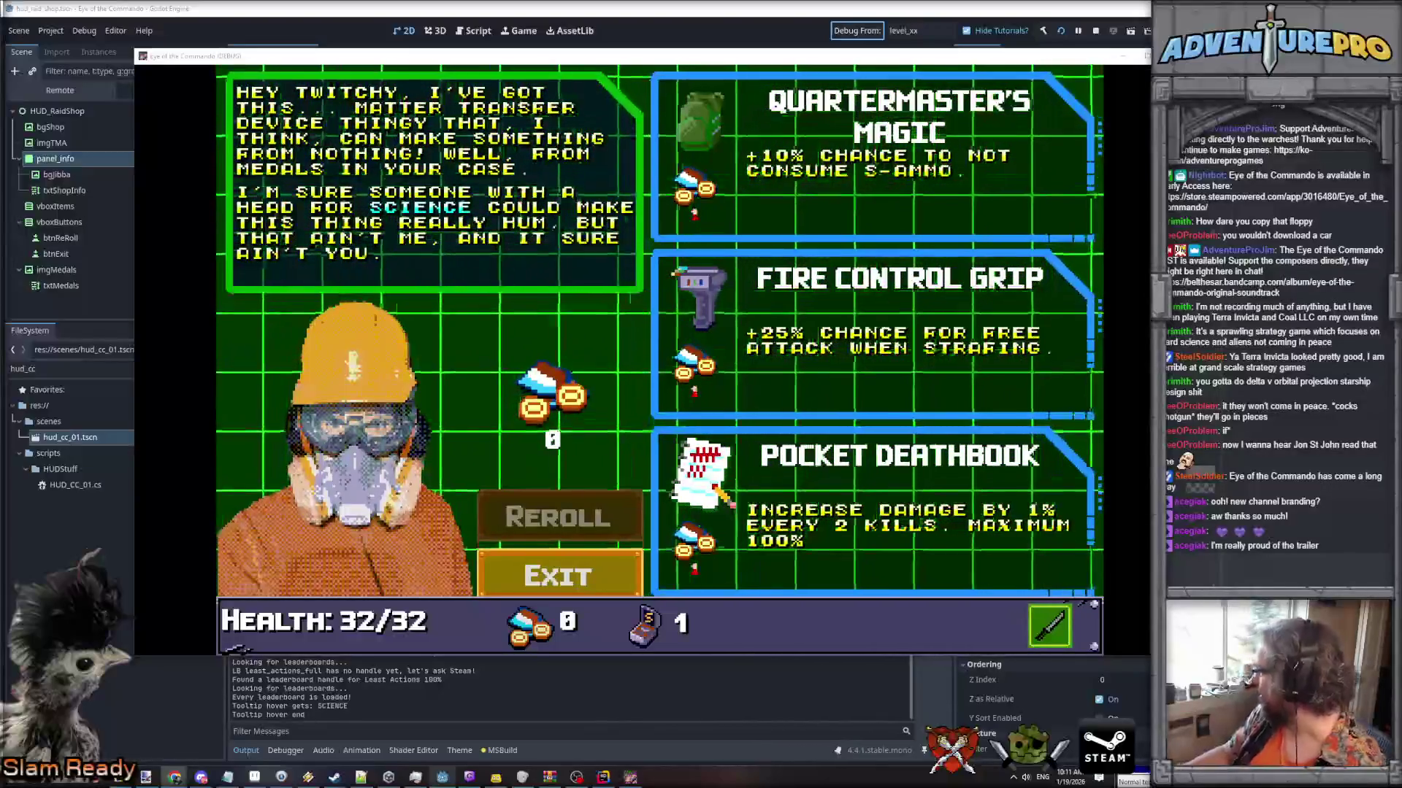
key(alt+Tab)
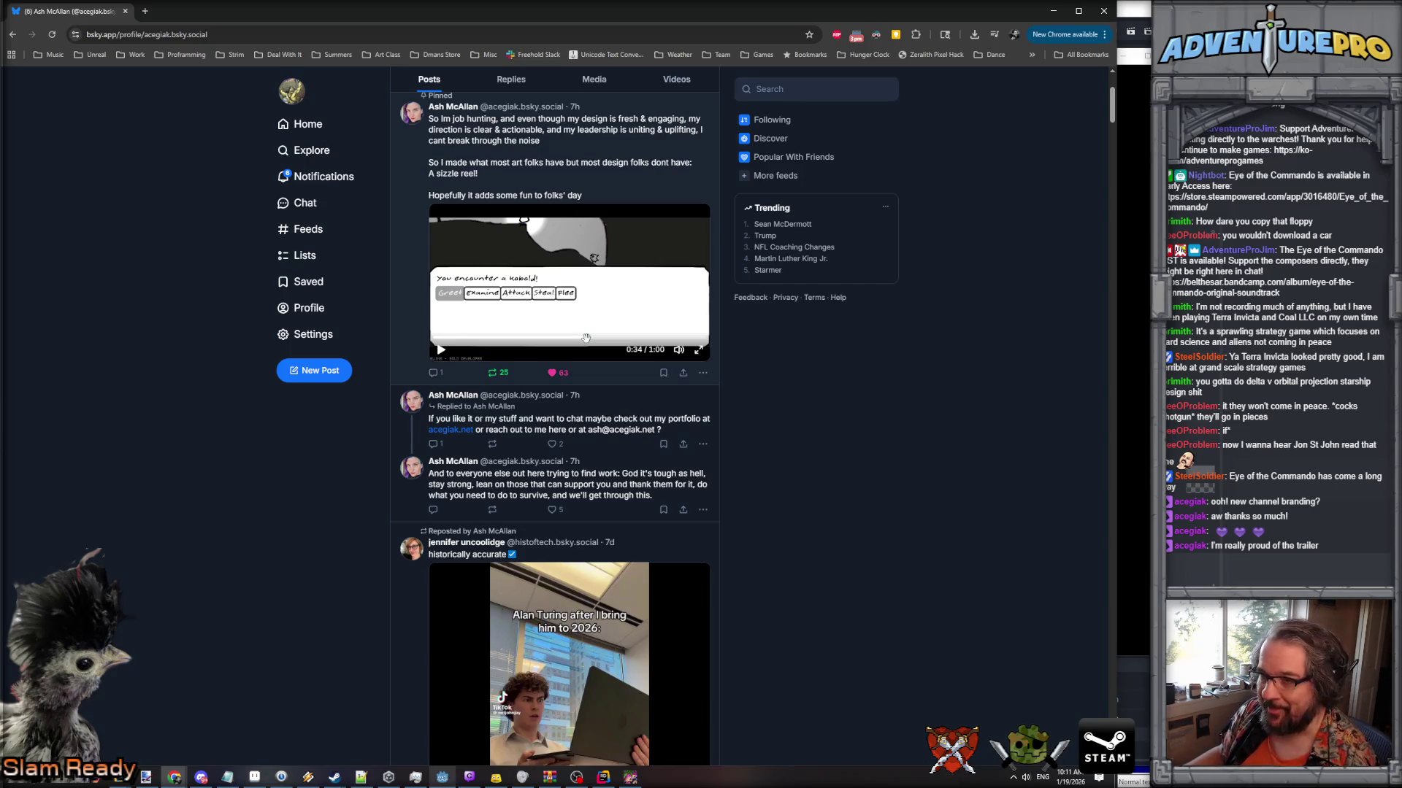
click(585, 337)
drag(585, 338, 581, 338)
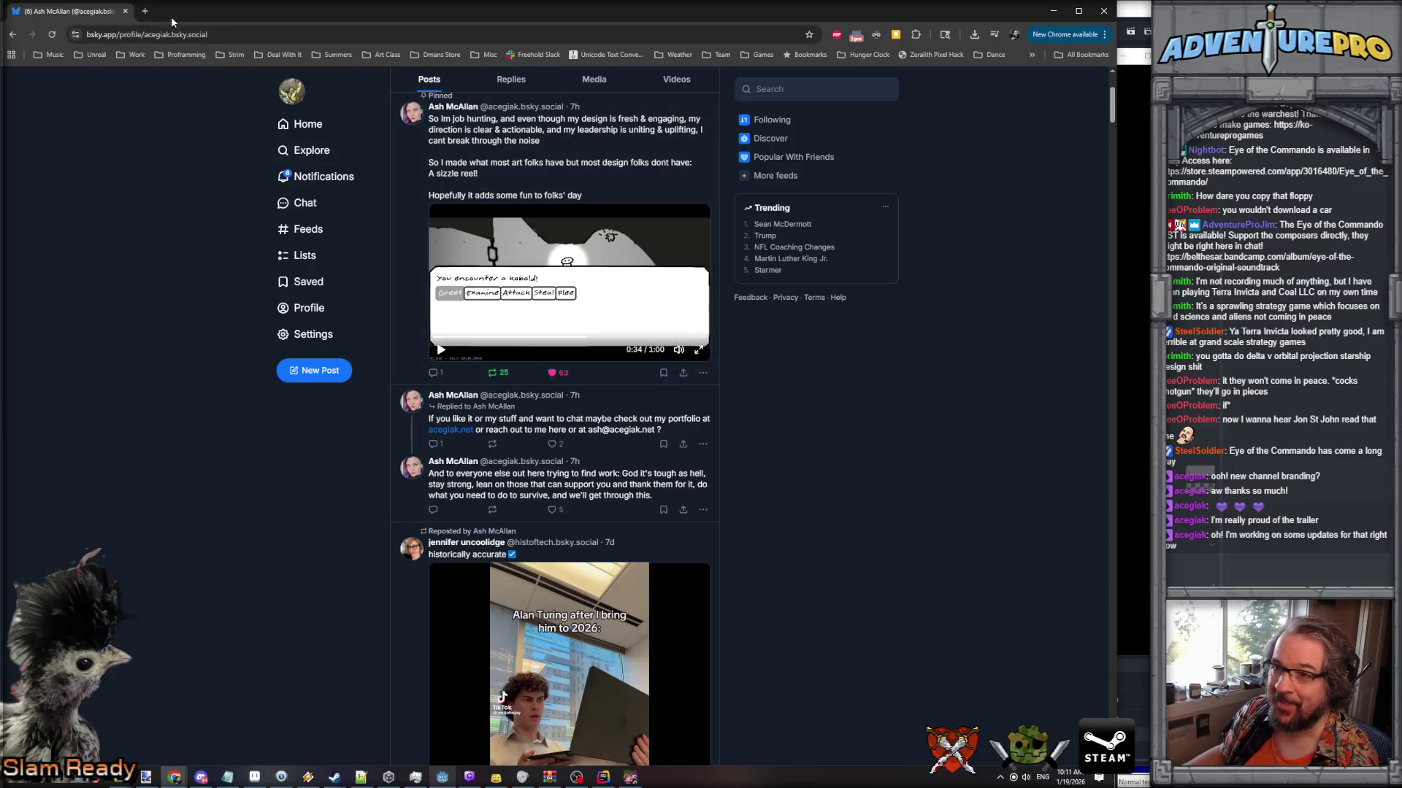
key(alt+Tab)
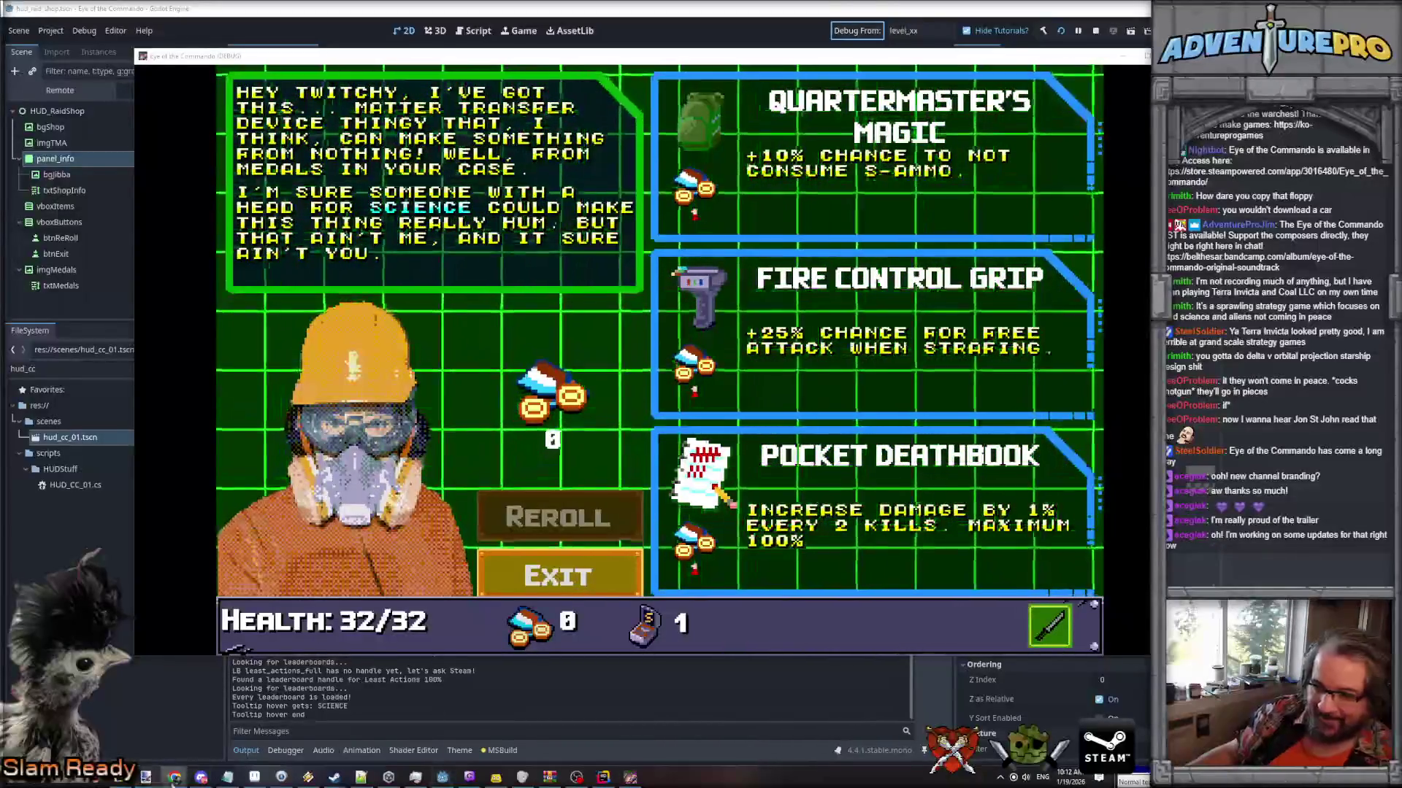
click(257, 776)
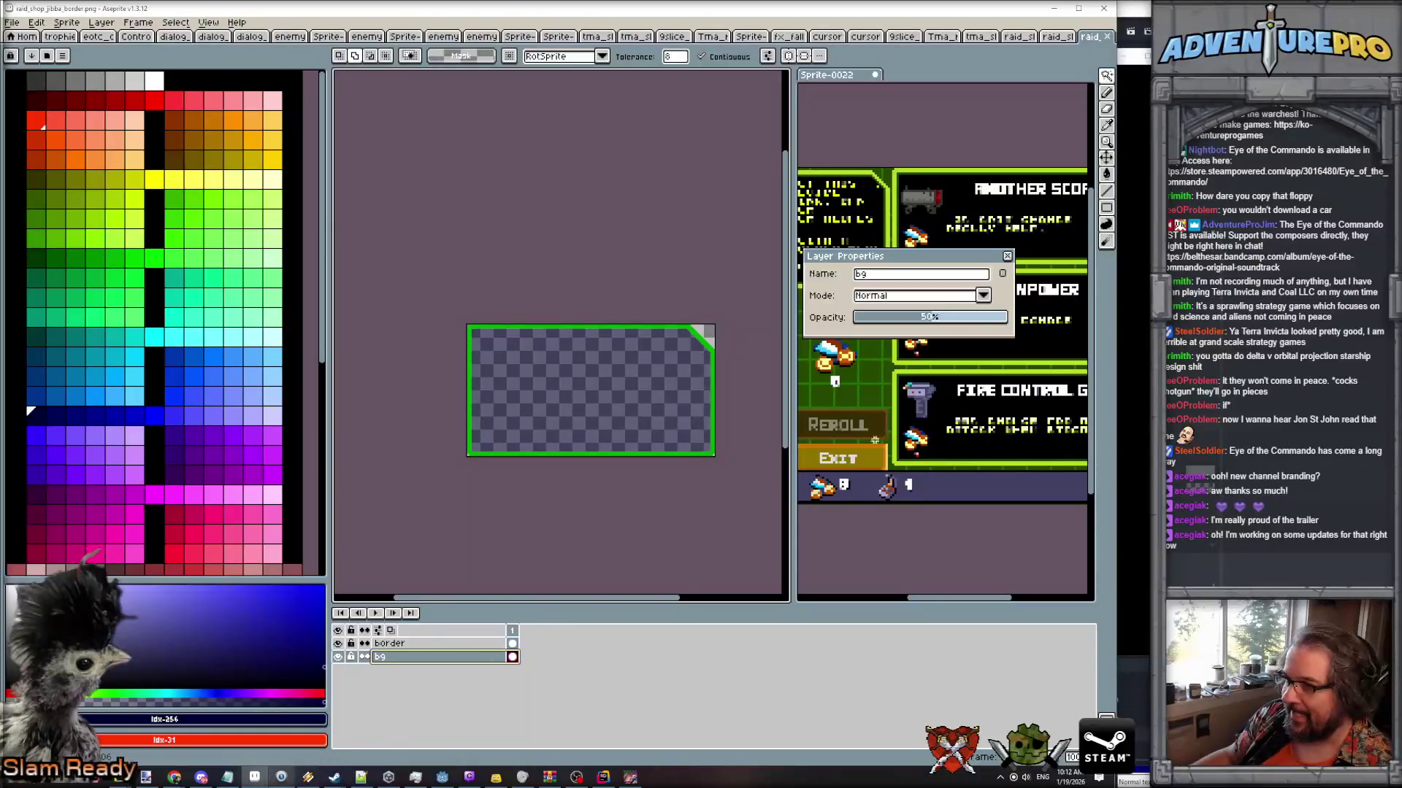
Close Layer Properties and widen the shop screenshot reference pane.
drag(922, 261, 567, 257)
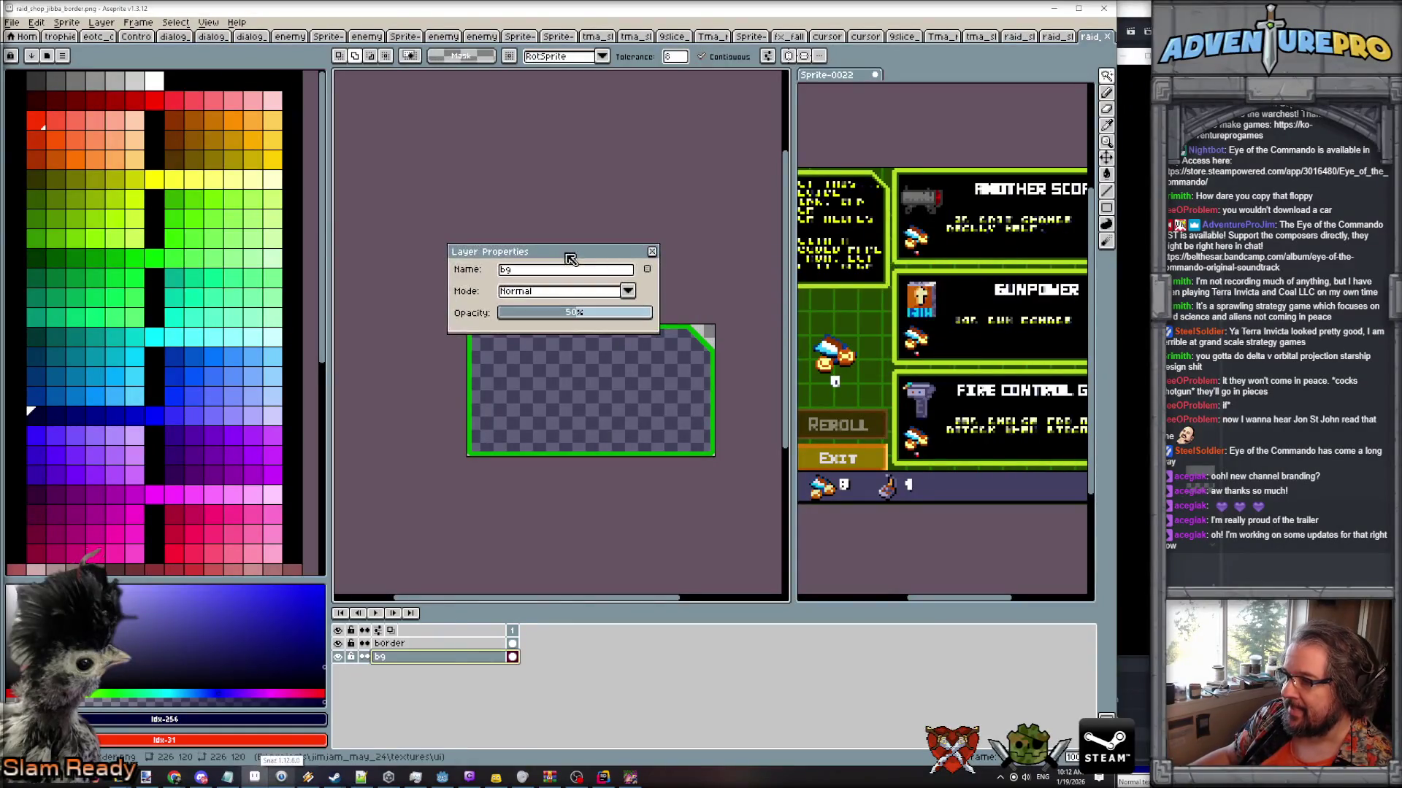
click(652, 251)
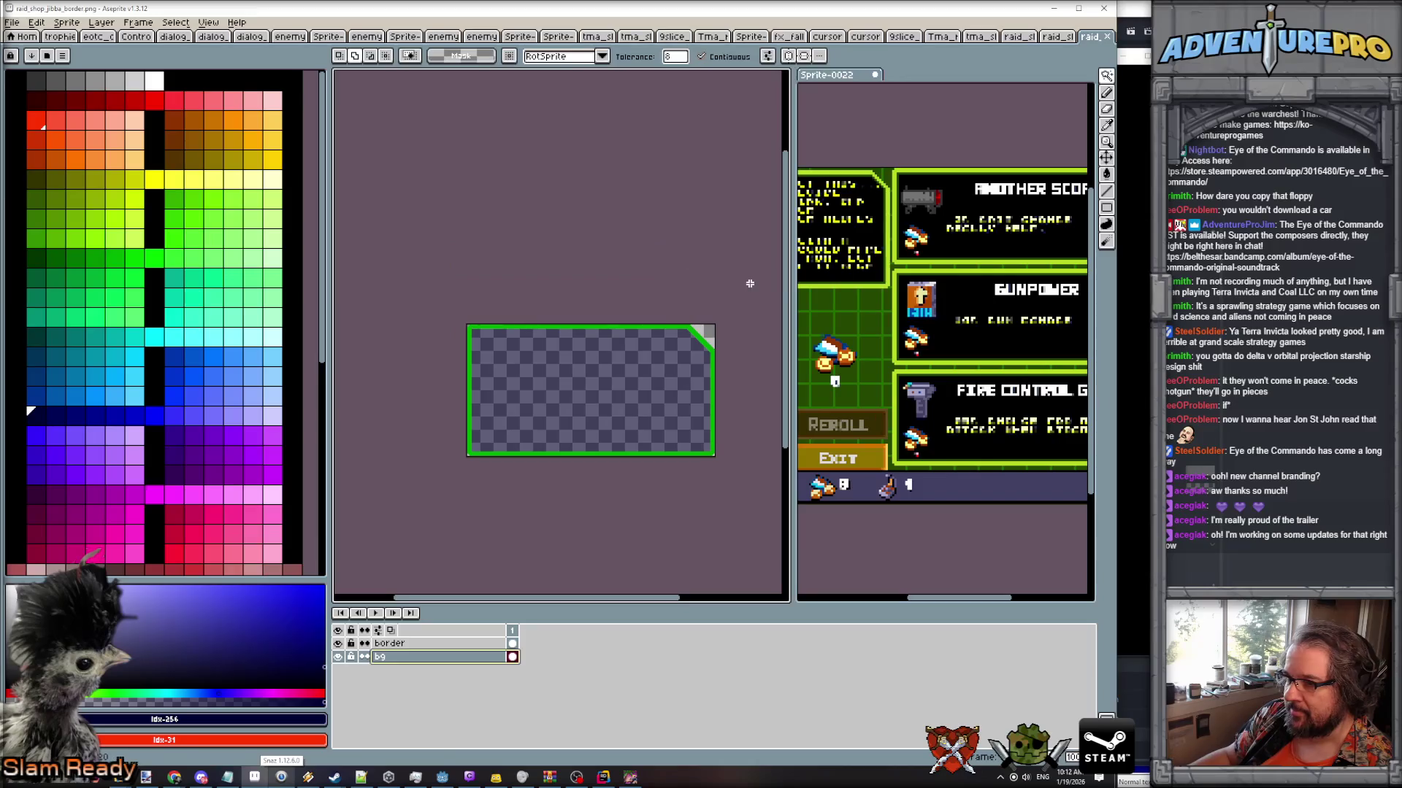
drag(792, 295, 543, 295)
click(946, 353)
scroll(817, 354, right, 3)
scroll(885, 340, left, 1)
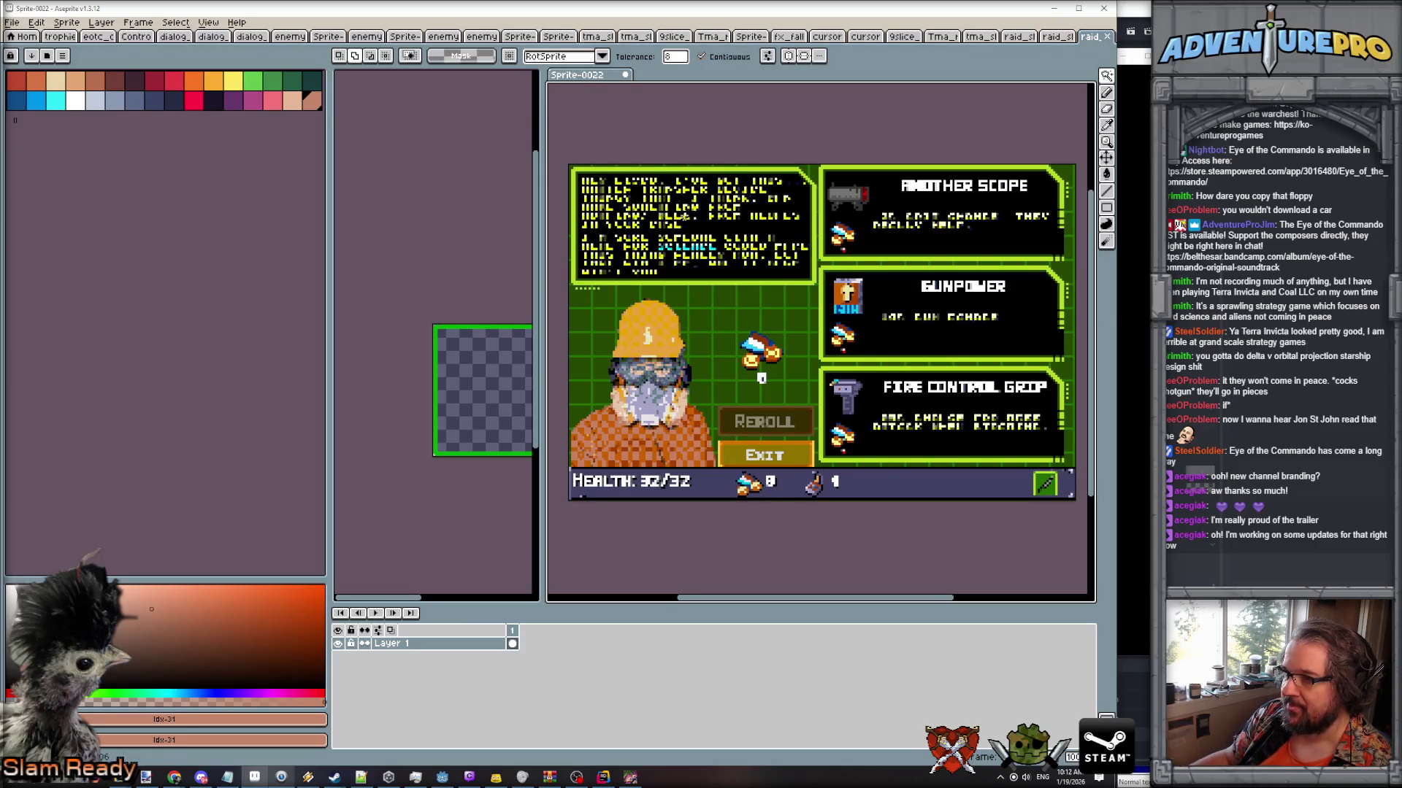
Set the border sprite's bg layer opacity to about 85%.
click(457, 577)
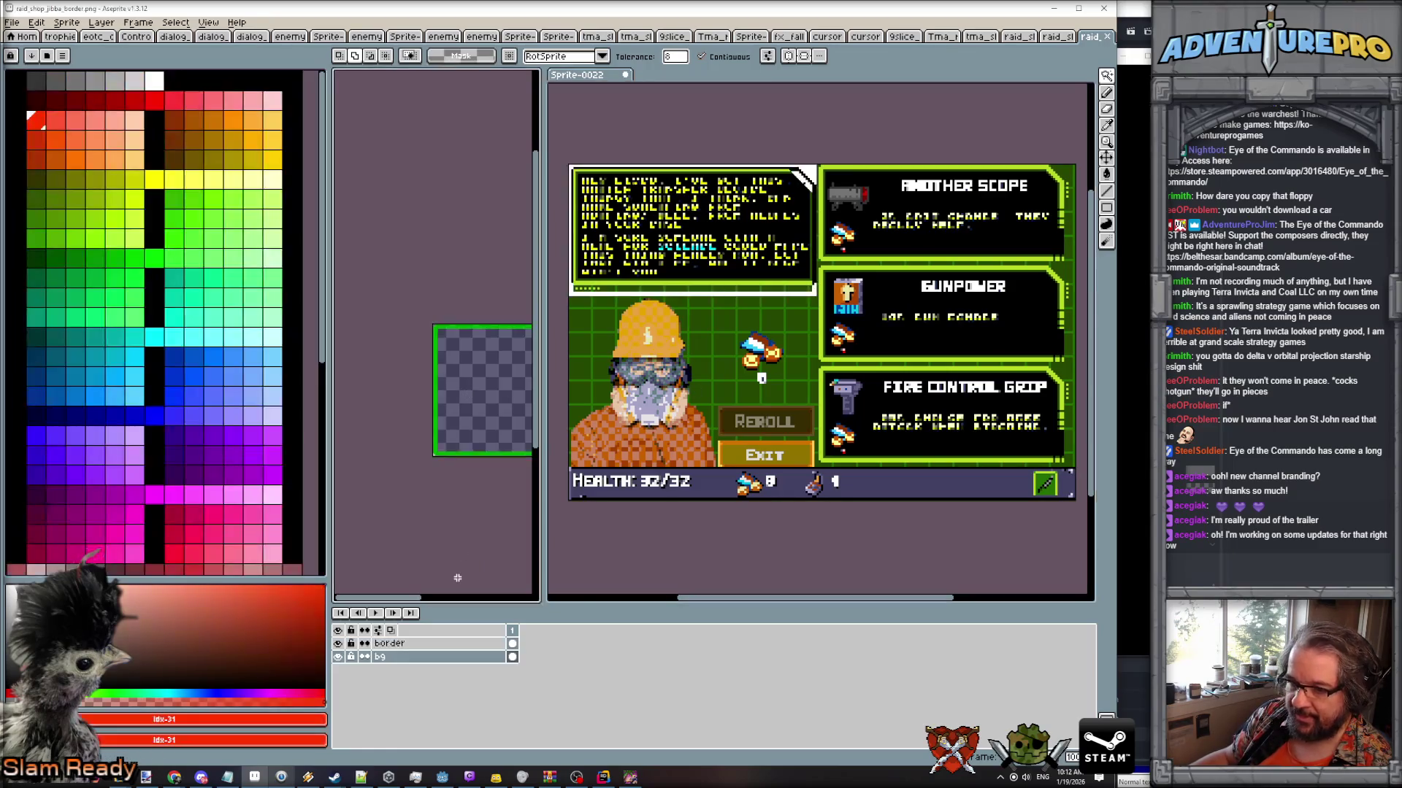
double_click(448, 659)
drag(616, 321, 633, 321)
key(alt+Tab)
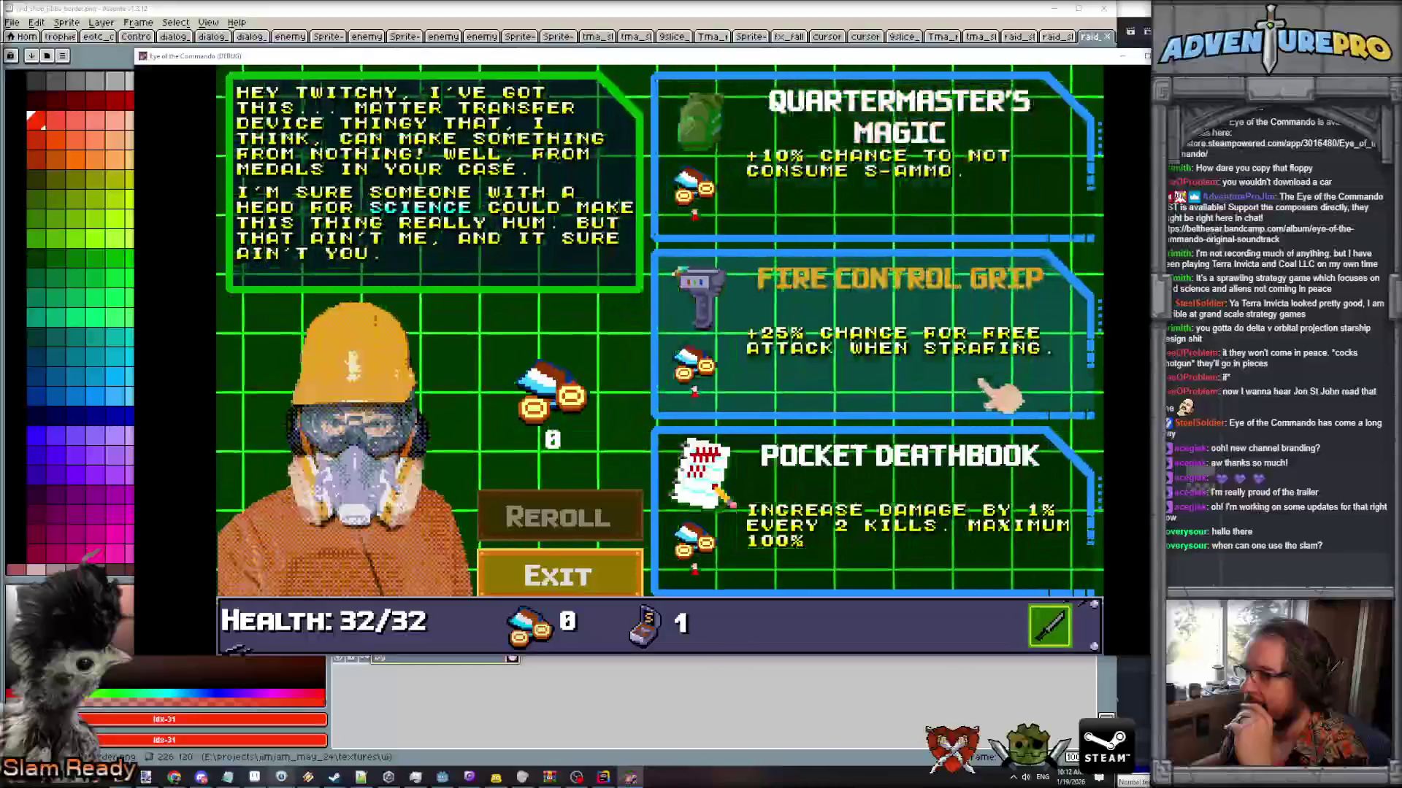
In RaidShopButton.cs, multiply the OnHovered background colour by 0.4f.
key(alt+Tab)
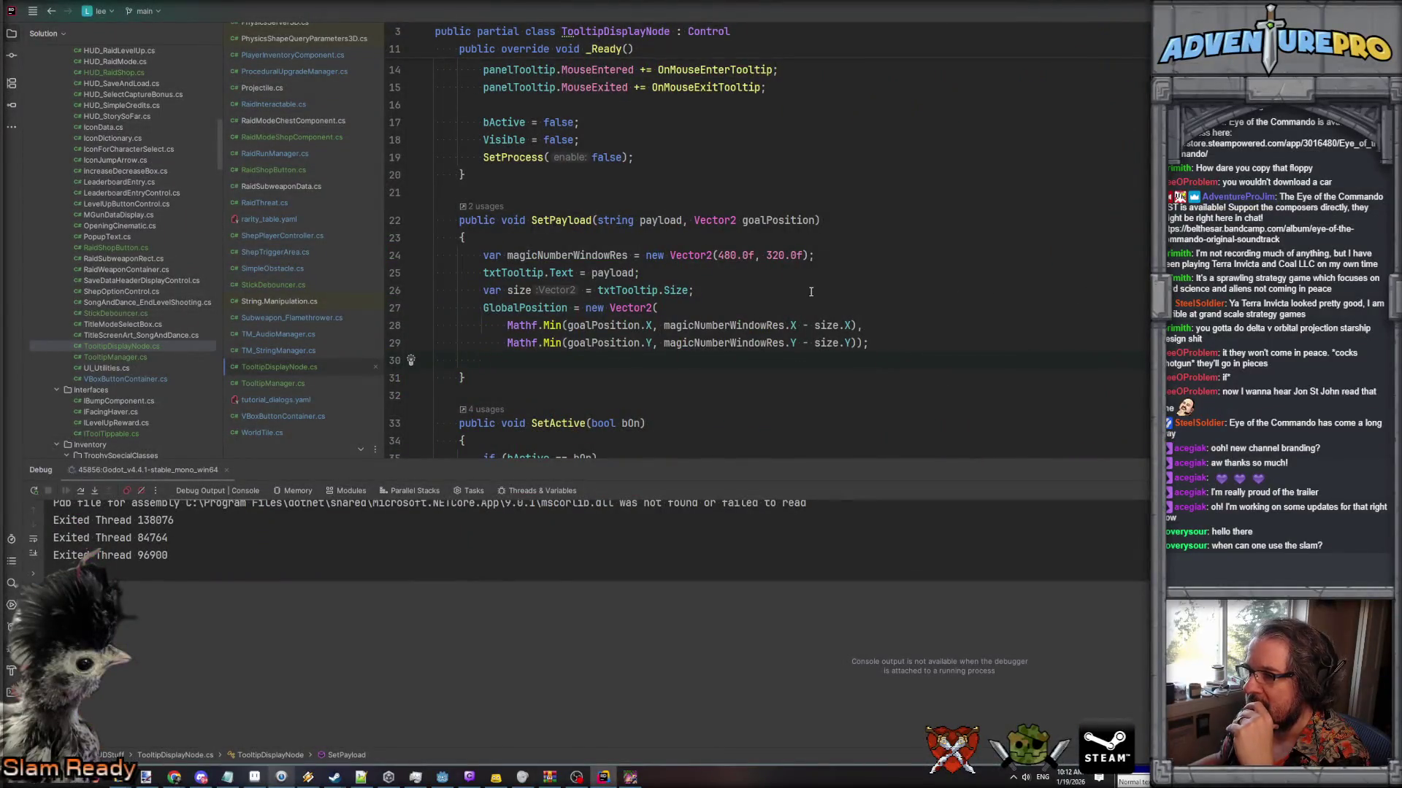
scroll(810, 292, down, 10)
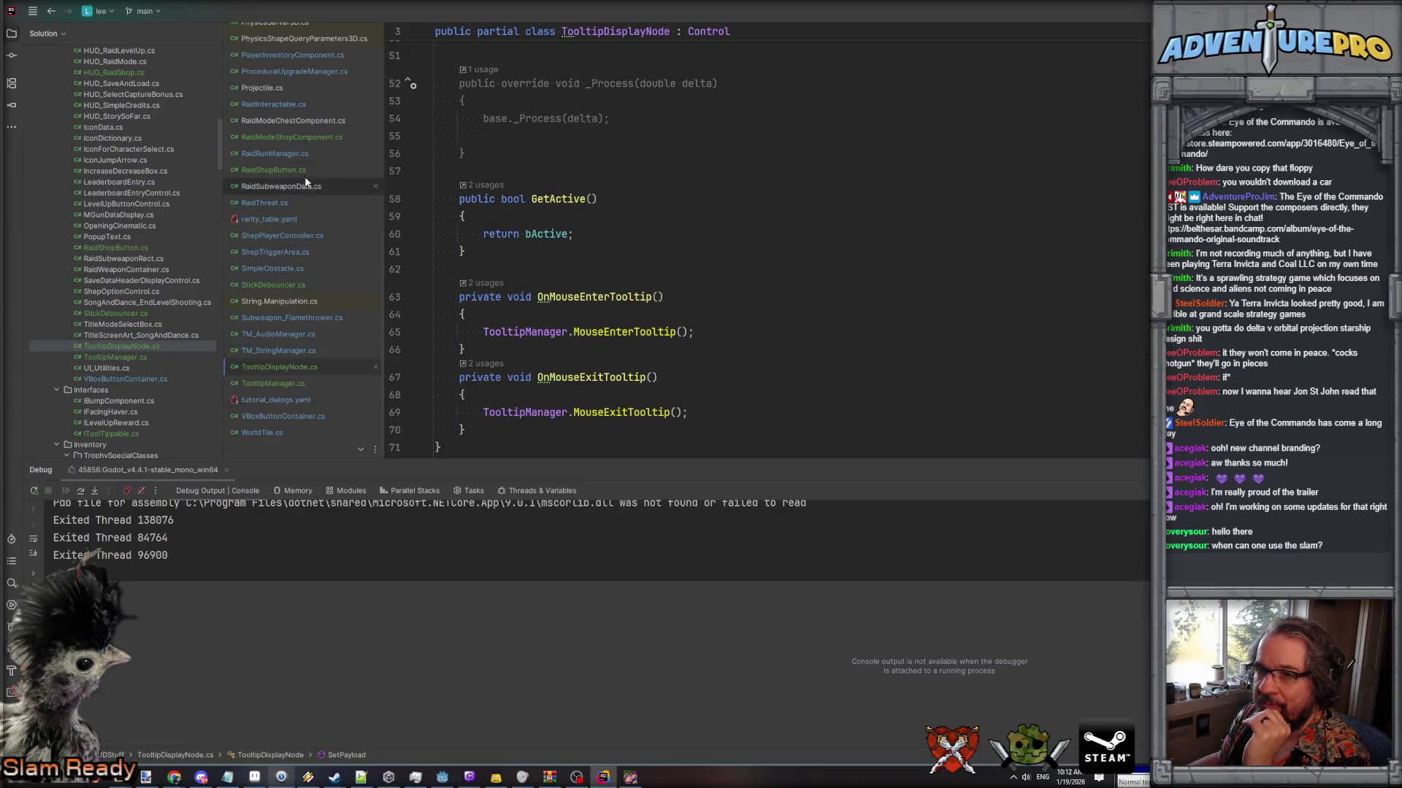
click(305, 137)
scroll(511, 219, up, 7)
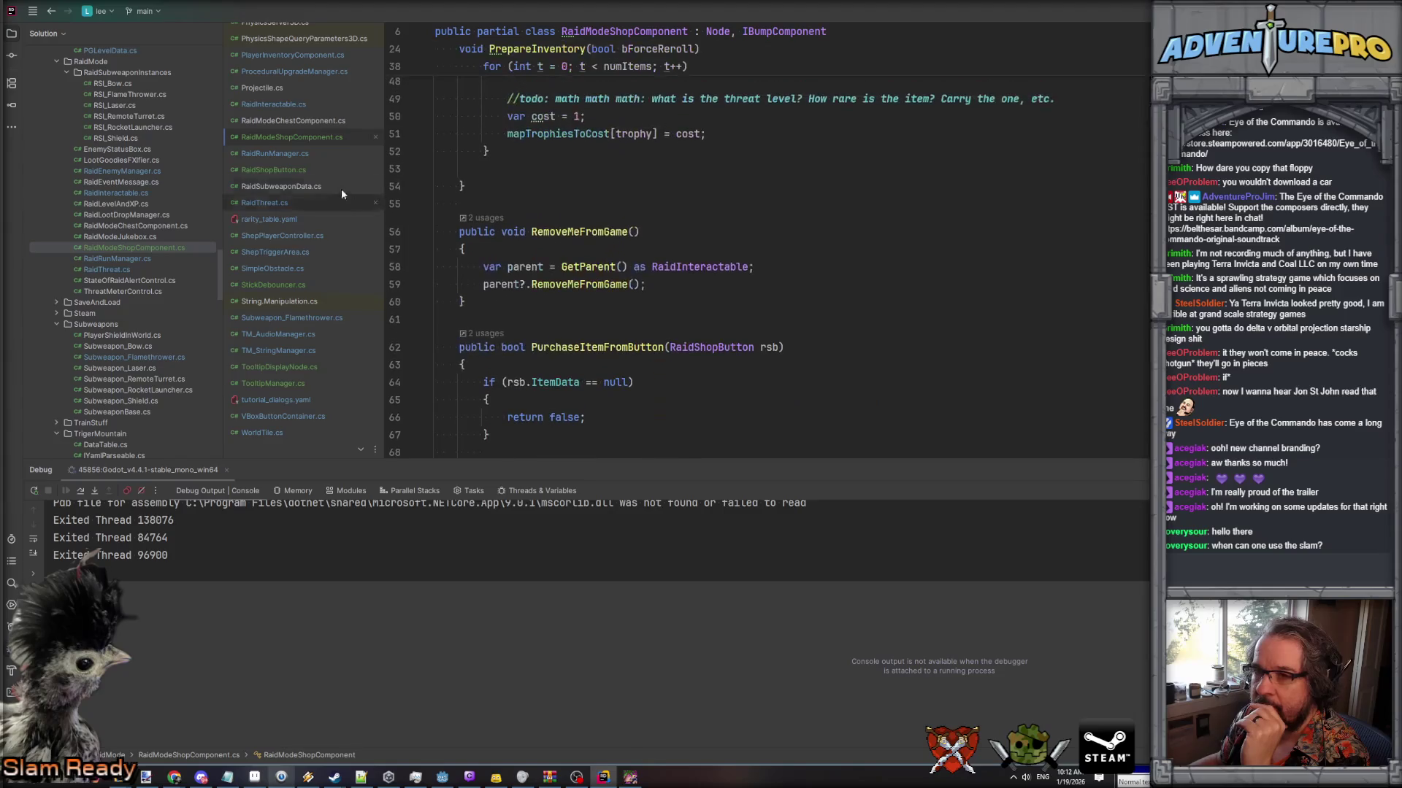
click(293, 169)
scroll(999, 299, up, 2)
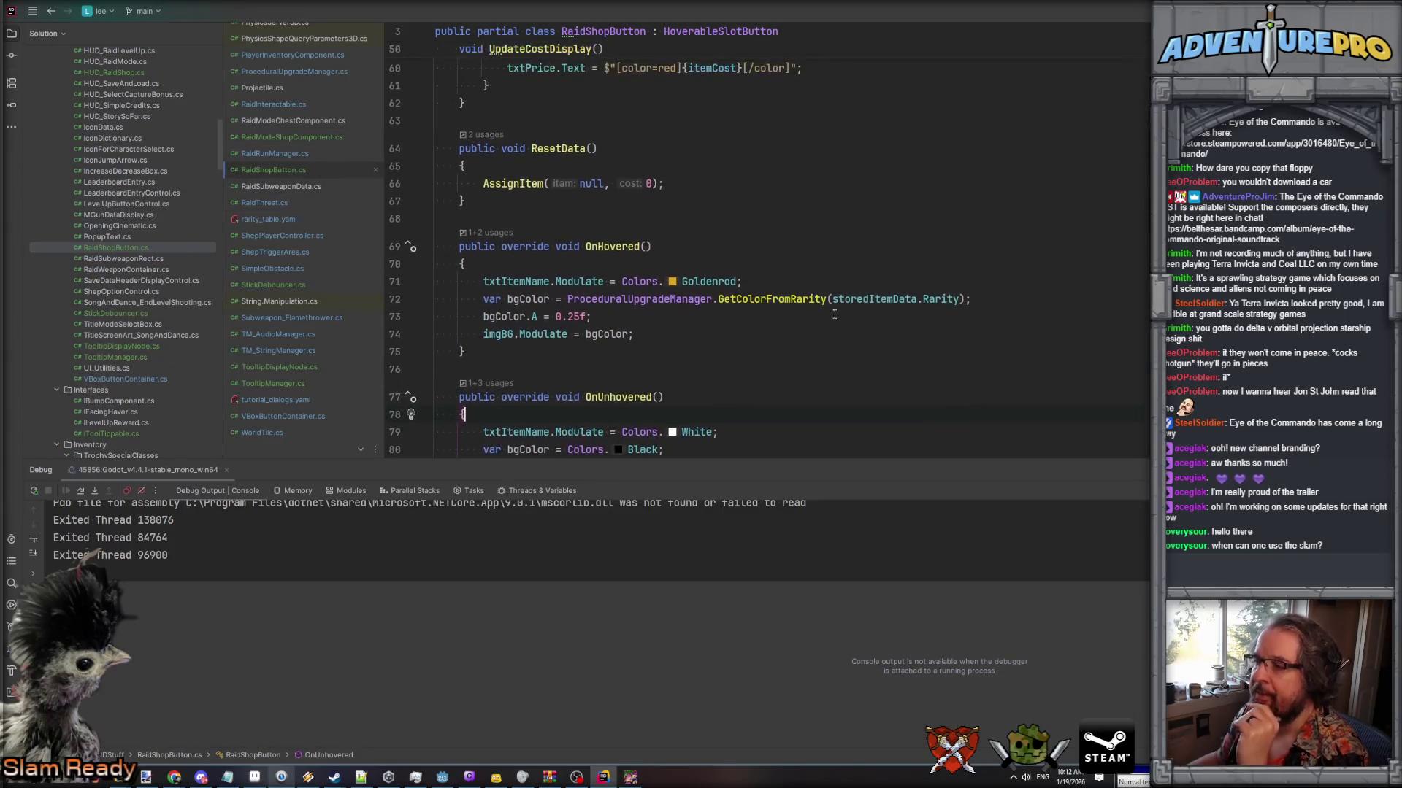
click(590, 316)
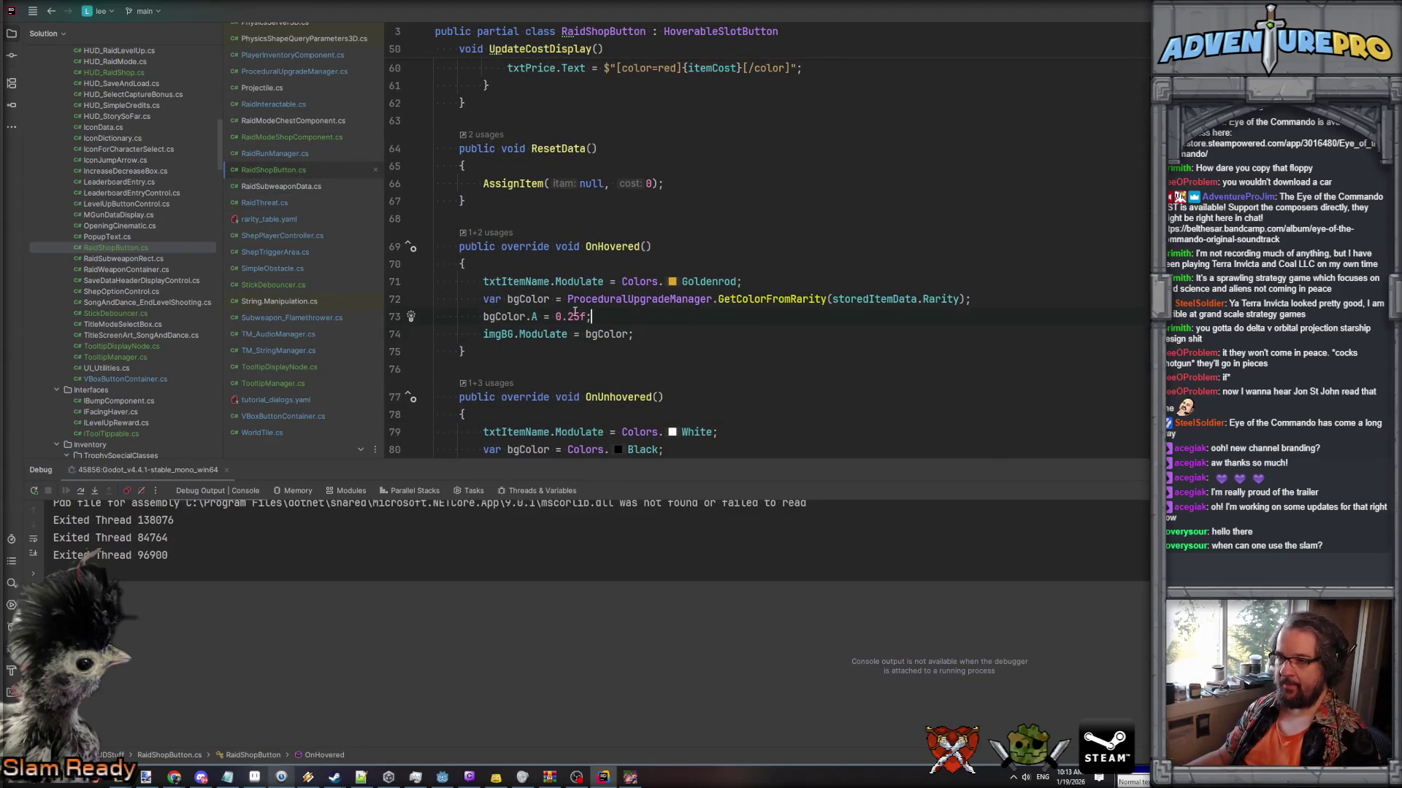
key(Down)
key(End)
key(BackSpace)
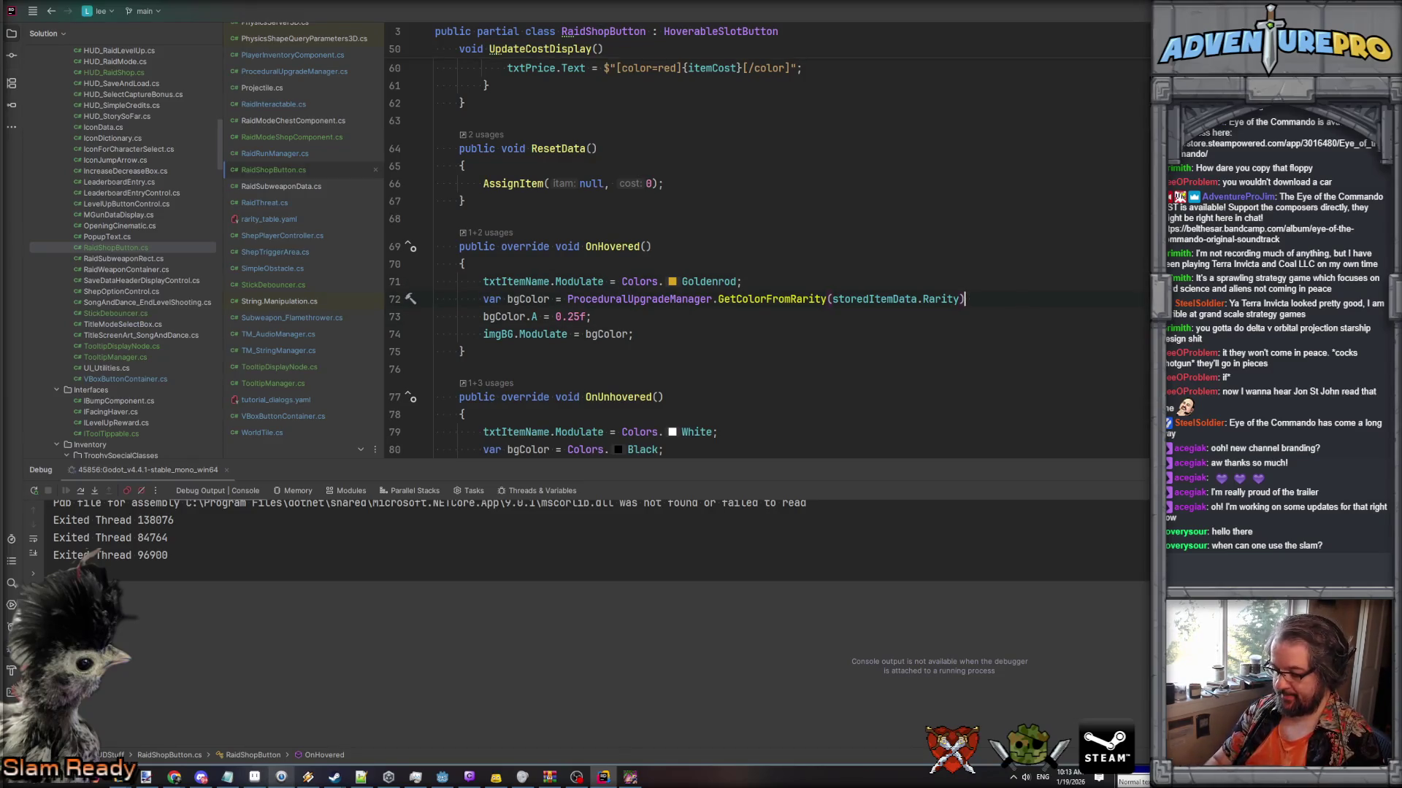
text( * 0.)
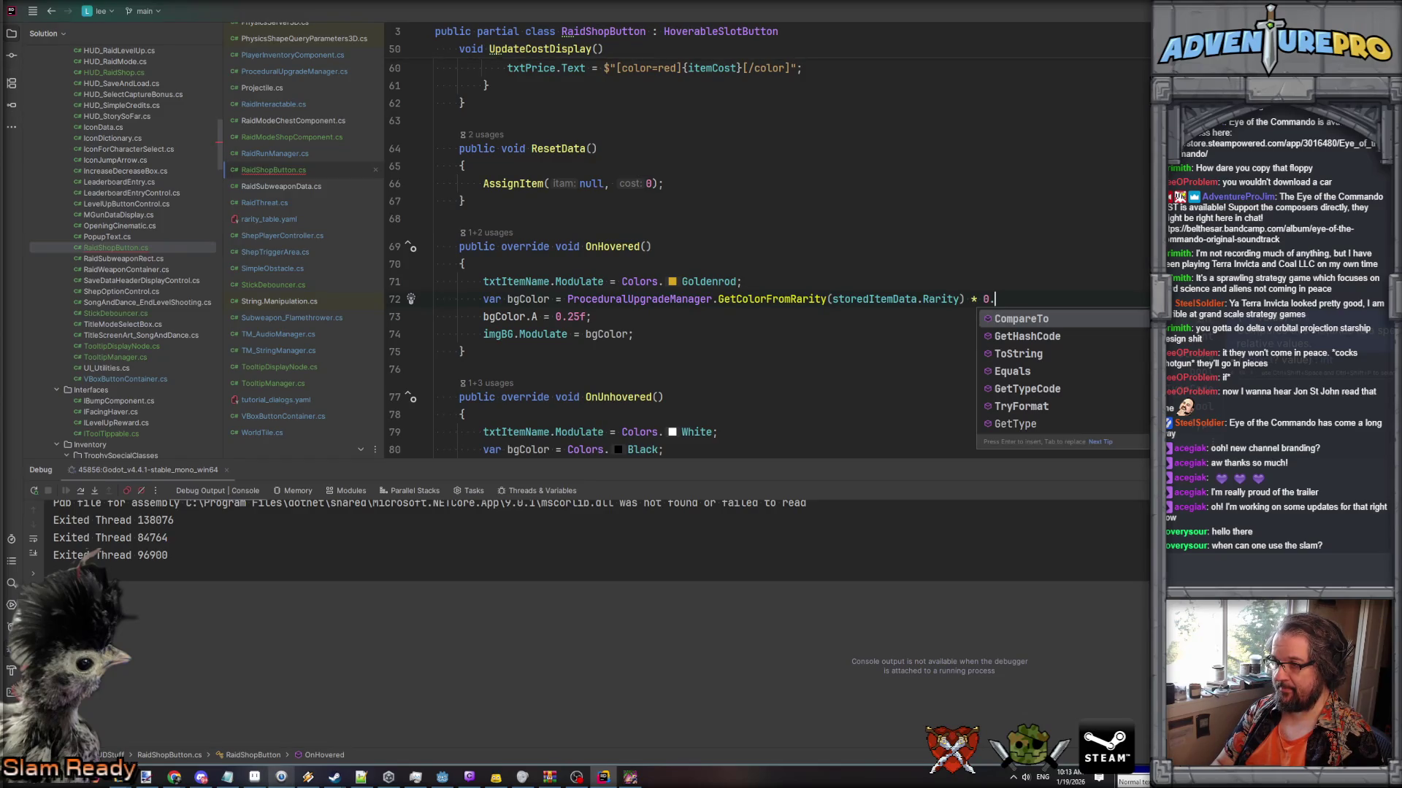
text(4f;)
Change both hover and unhover background alpha values from 0.25f to 0.85f.
click(590, 316)
key(BackSpace)
key(BackSpace)
key(BackSpace)
text(85f)
scroll(595, 330, down, 3)
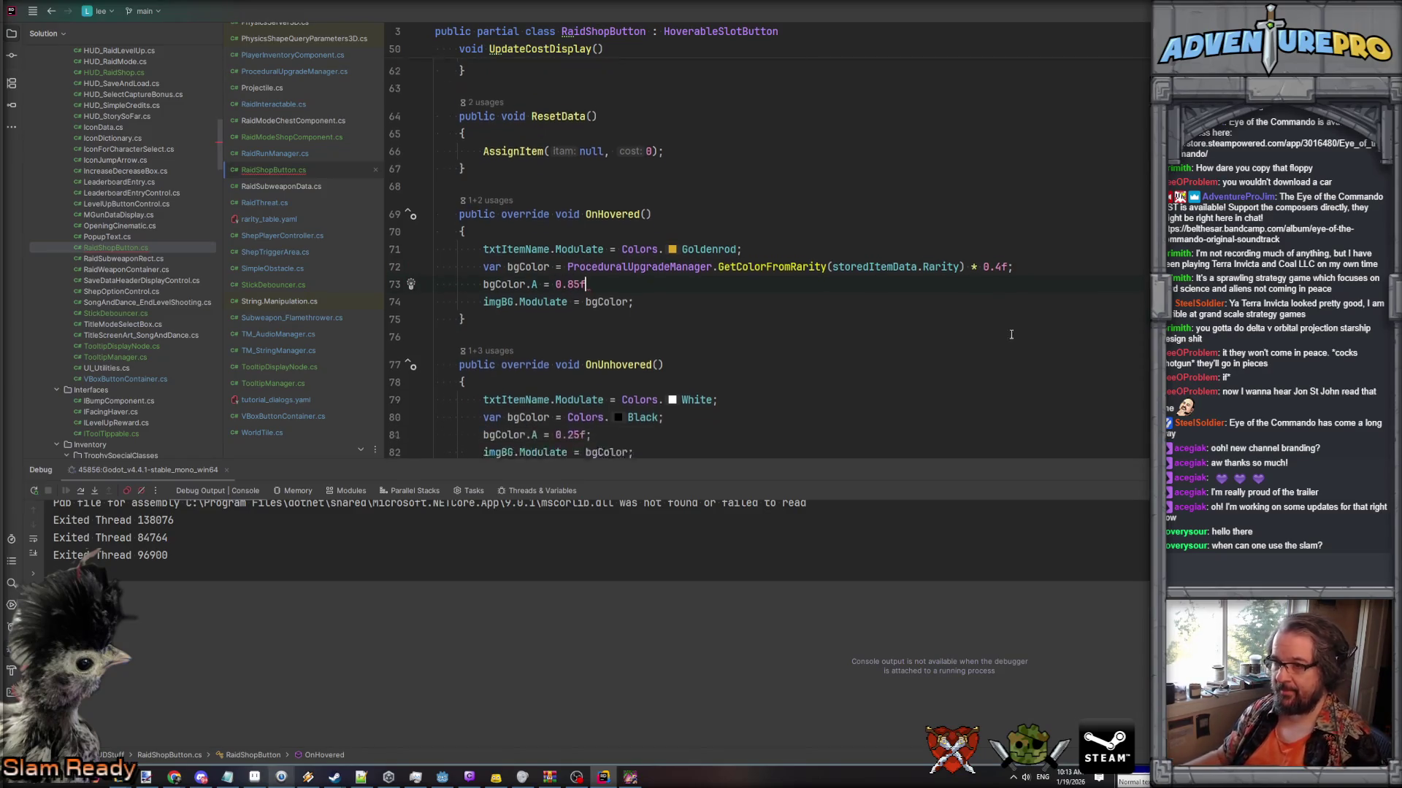
text(;)
click(591, 310)
key(Left)
key(Left)
key(Left)
key(BackSpace)
text(8)
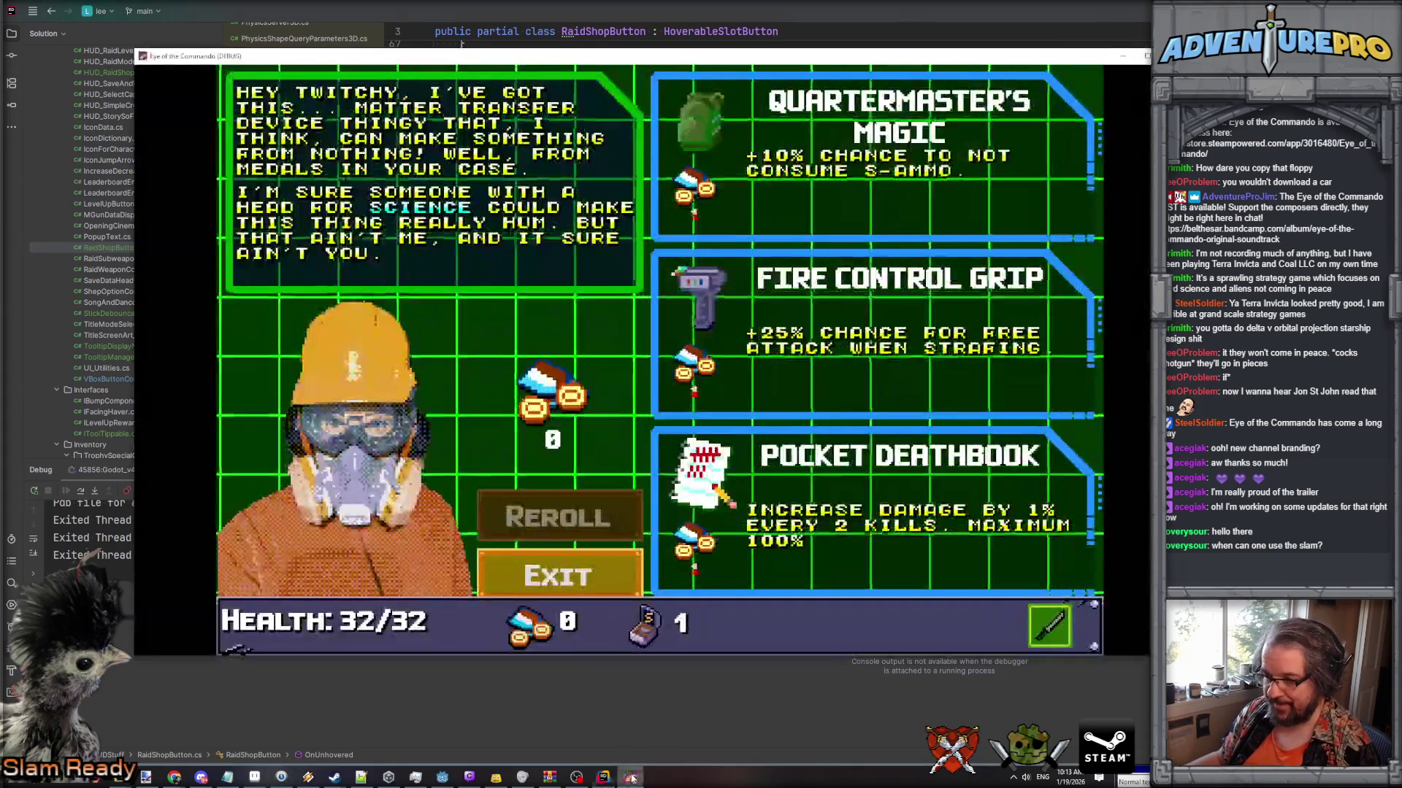
click(630, 777)
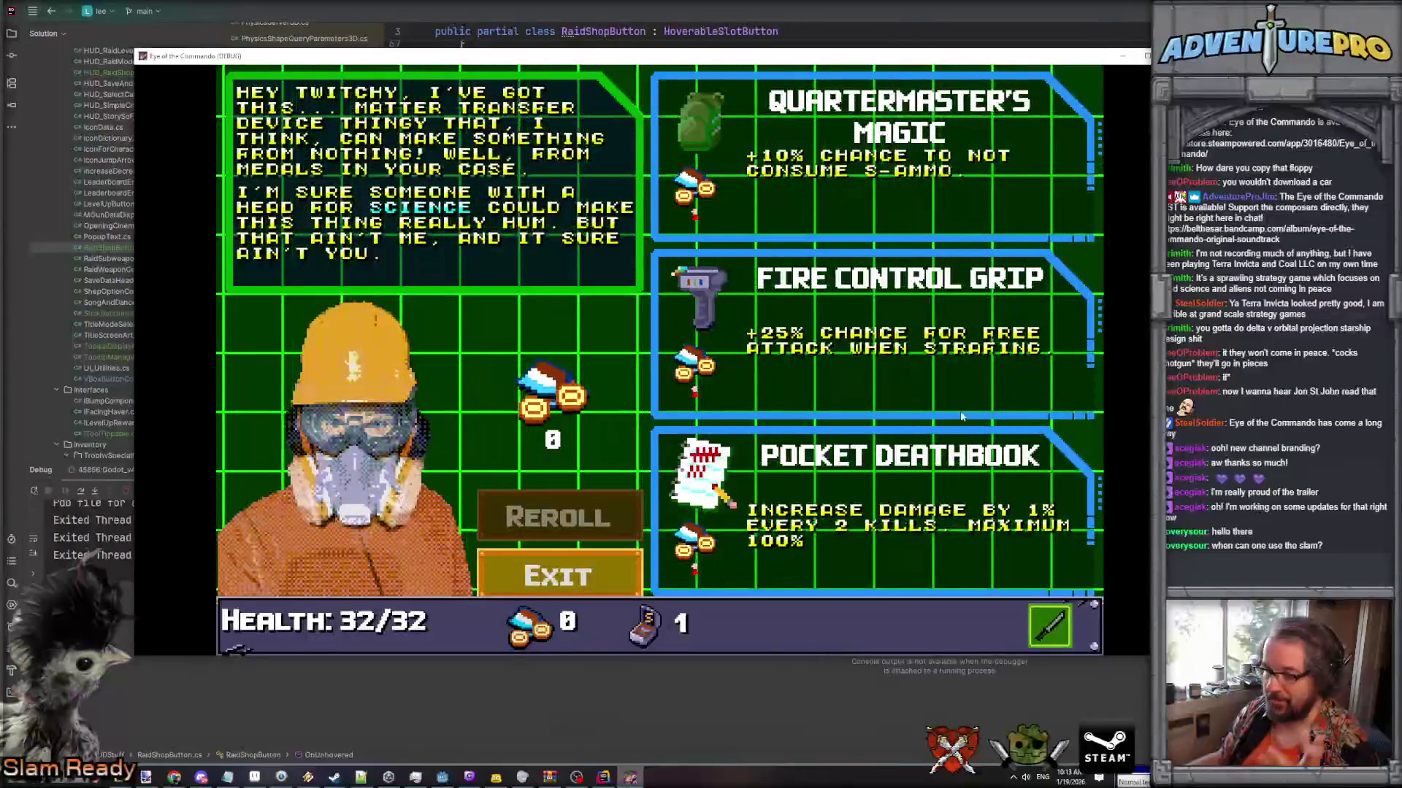
Close the running game with Alt+F4 and return to the Godot editor.
key(alt+F4)
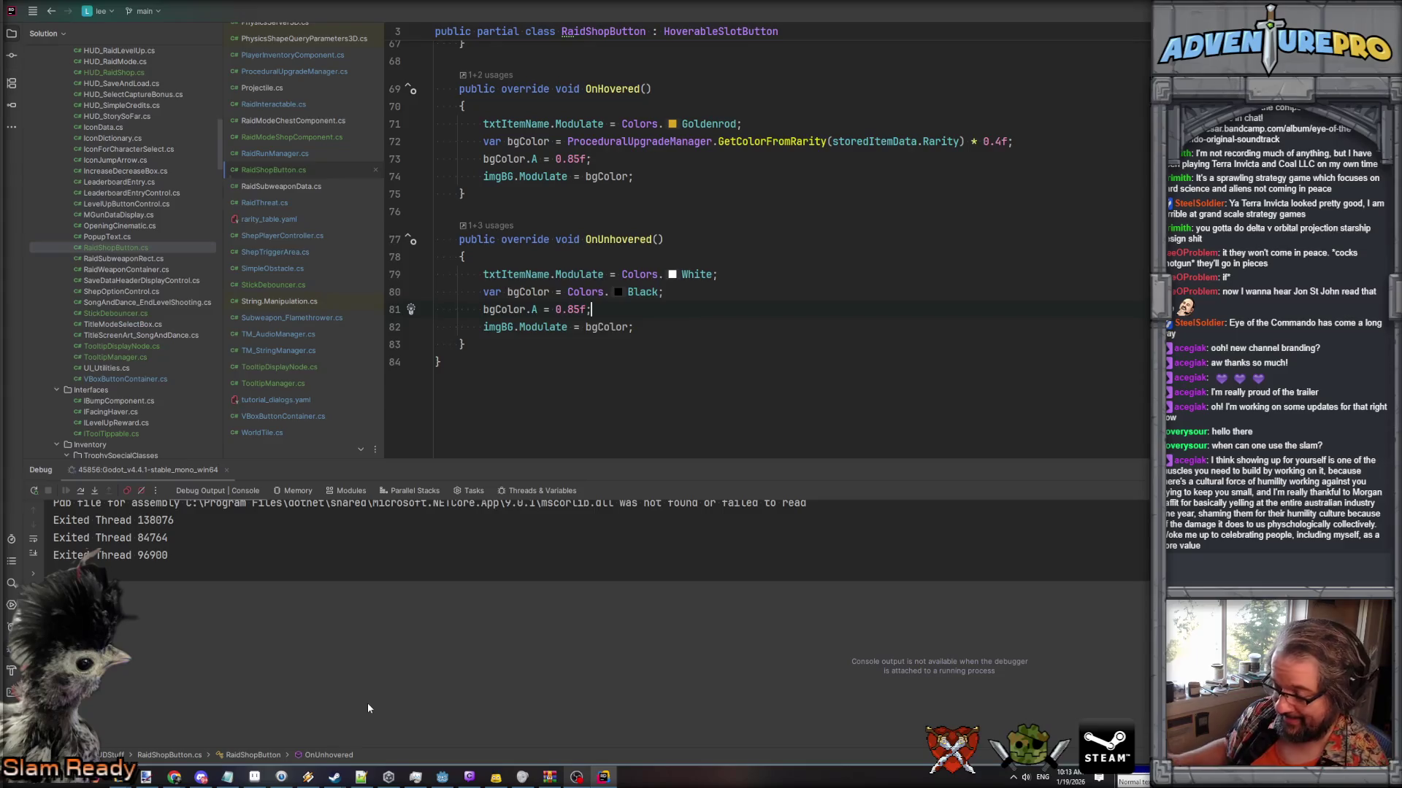
click(443, 777)
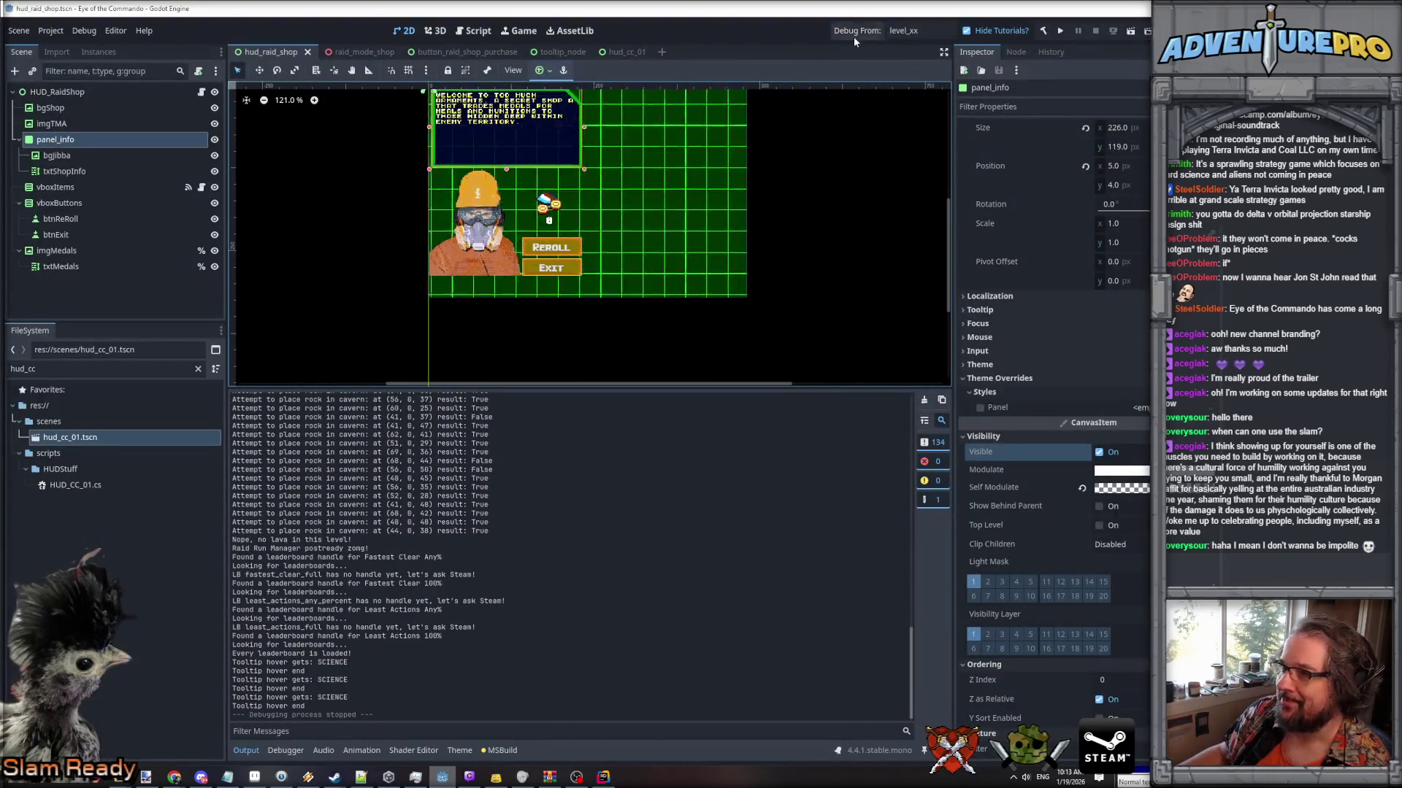
Save the raid shop scene and relaunch the game in debug at Level 1.
key(ctrl+s)
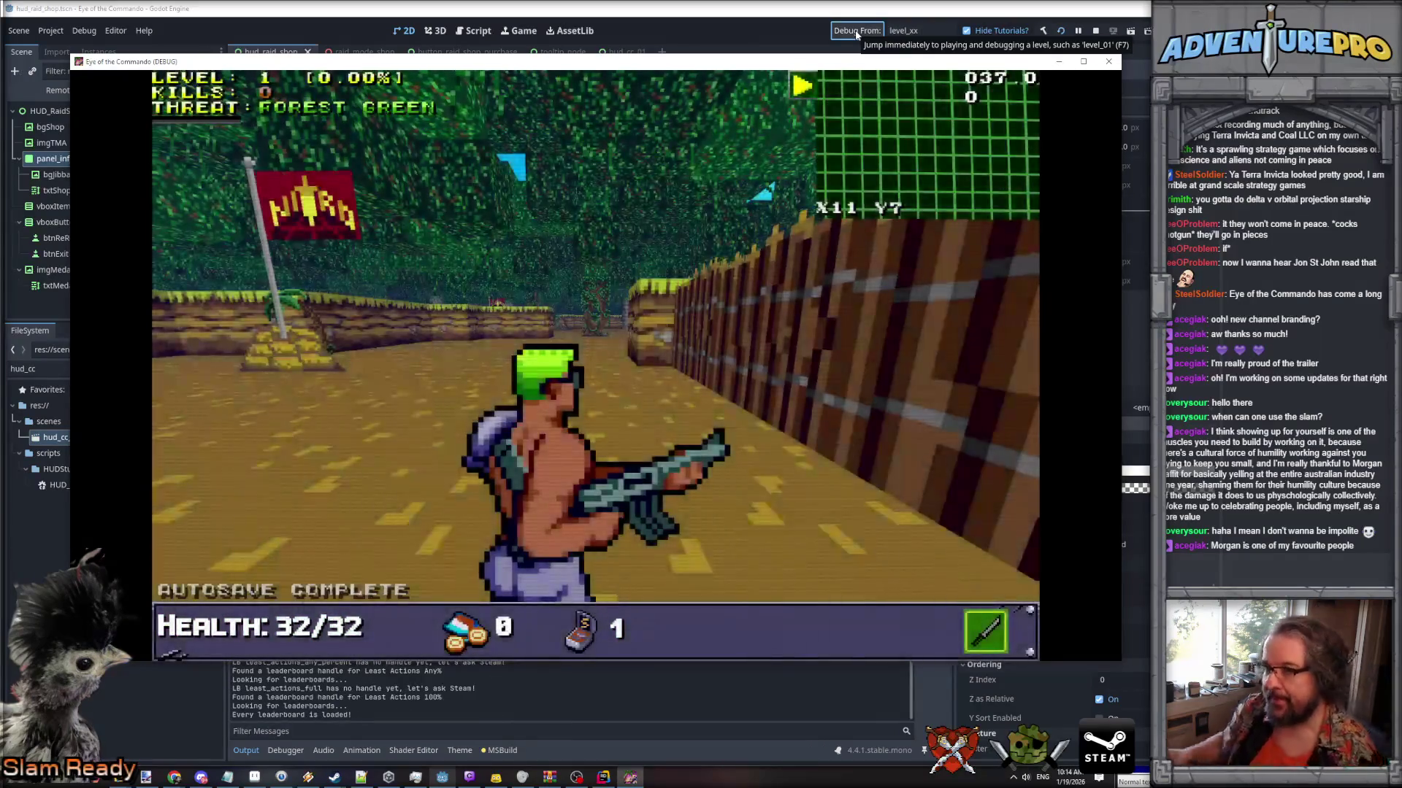
Open the raid shop via the in-game console to check the item buttons' hover colours.
click(453, 288)
key(grave)
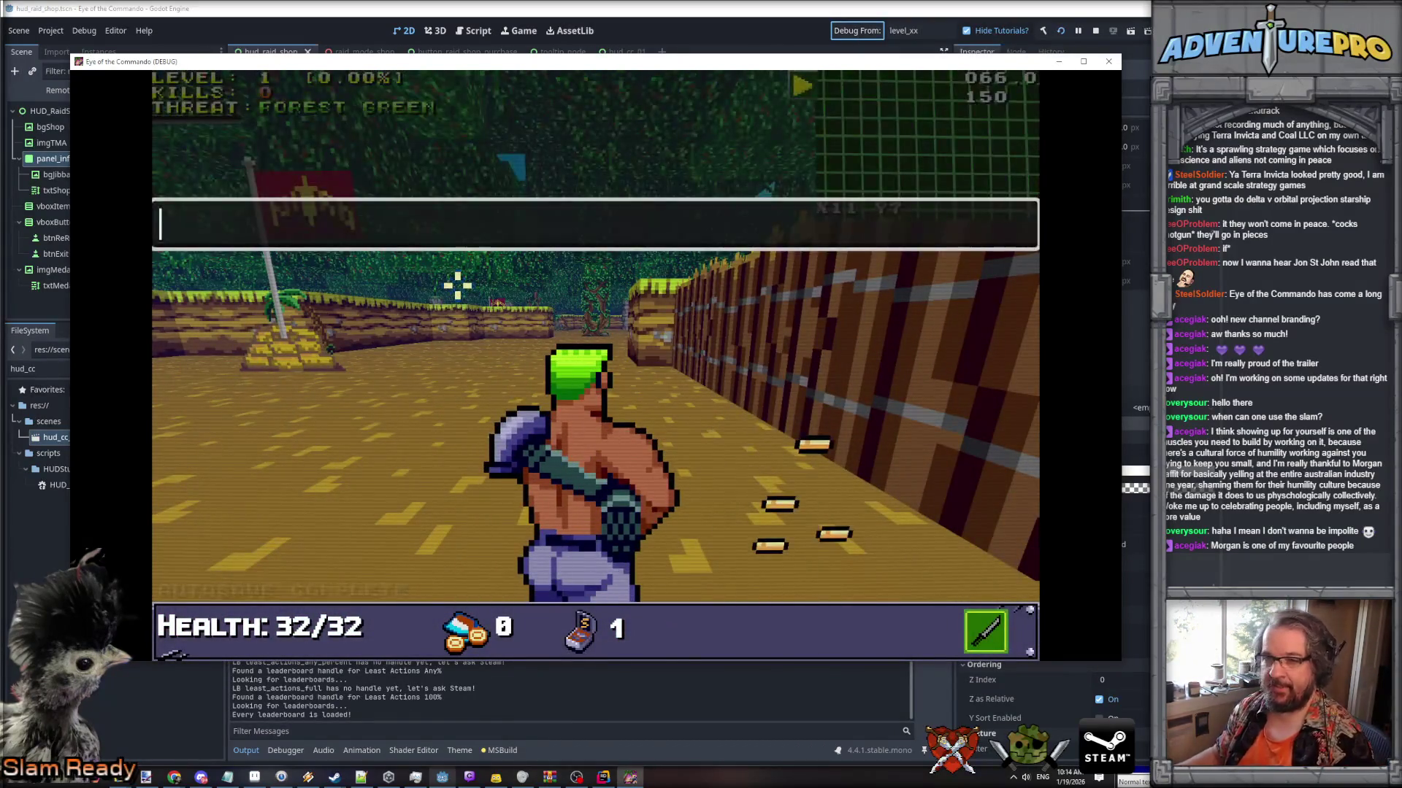
key(Return)
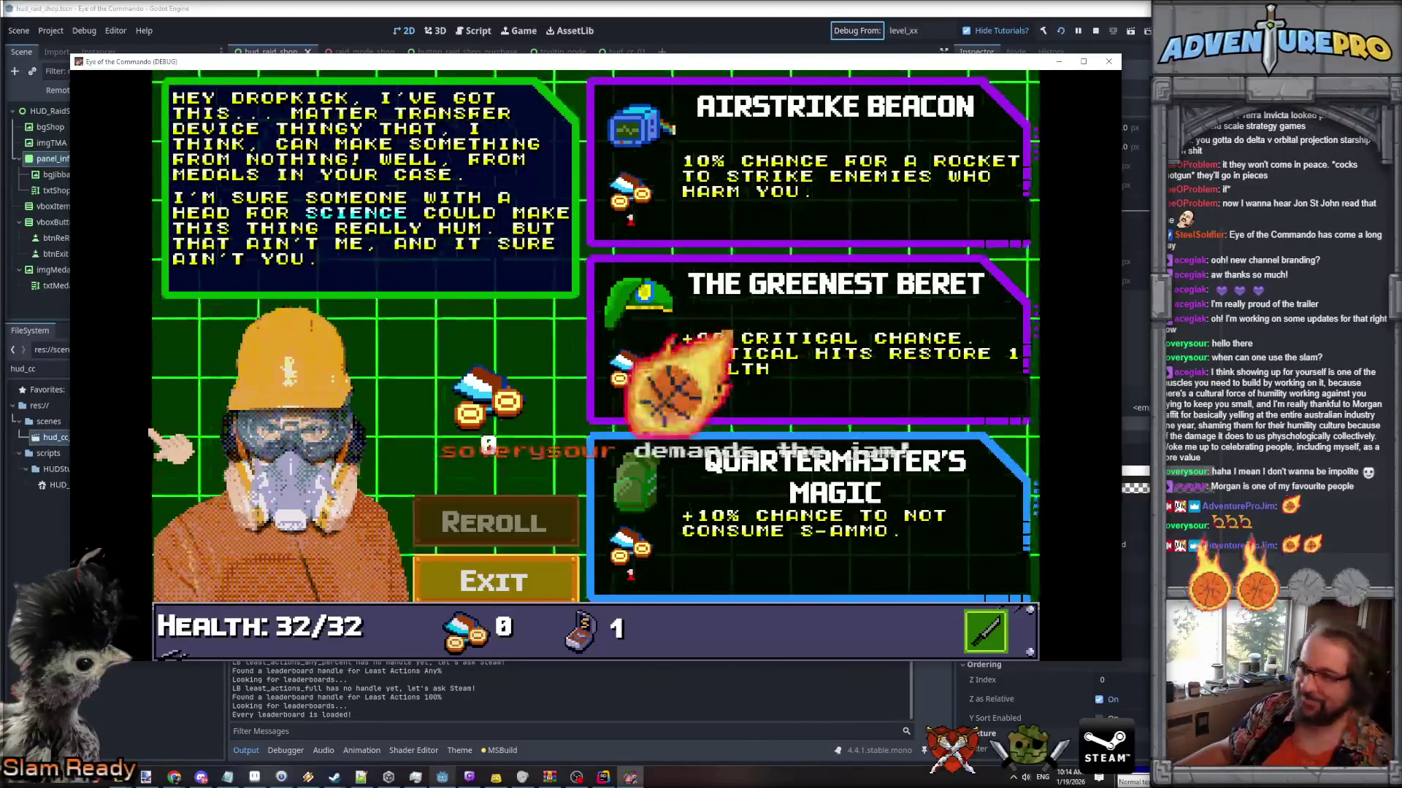
click(577, 777)
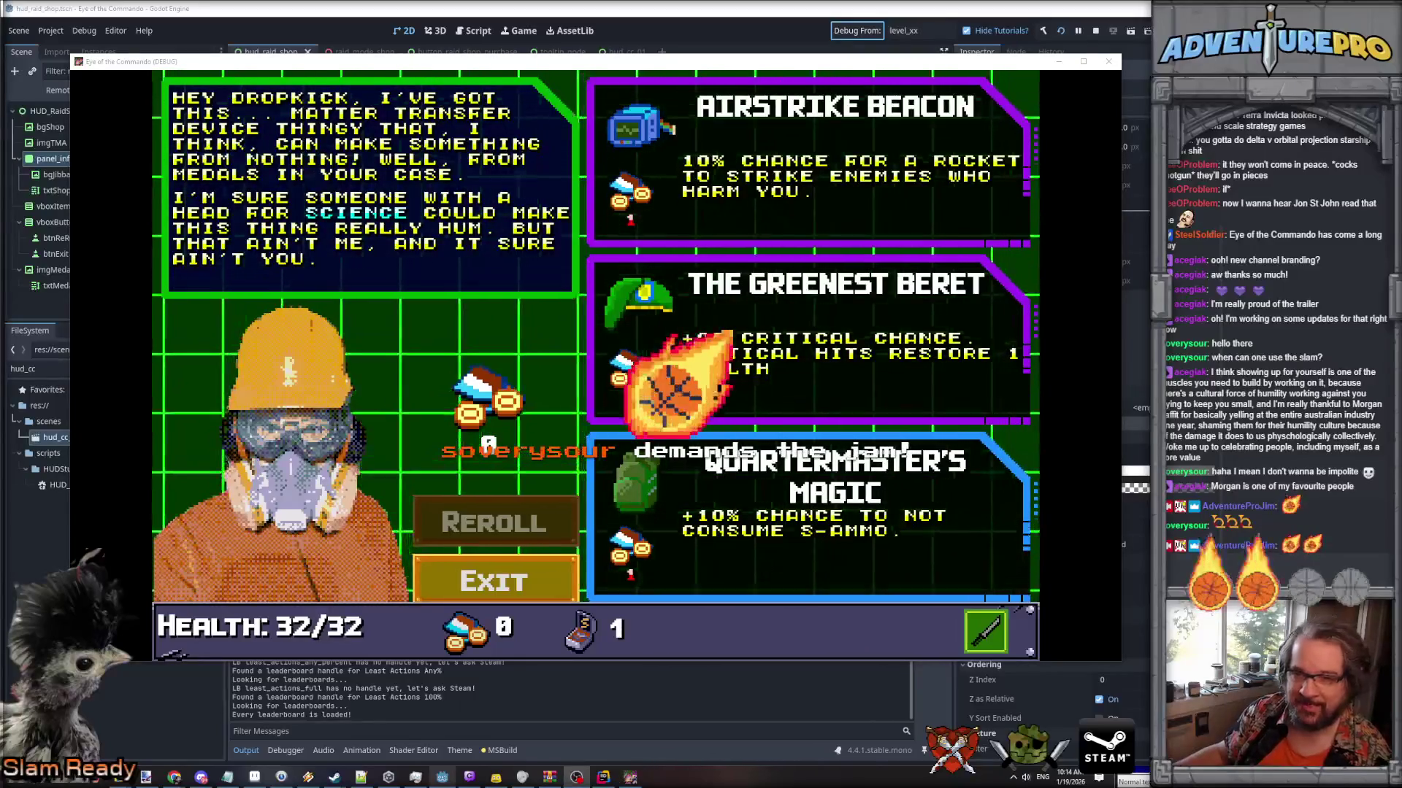
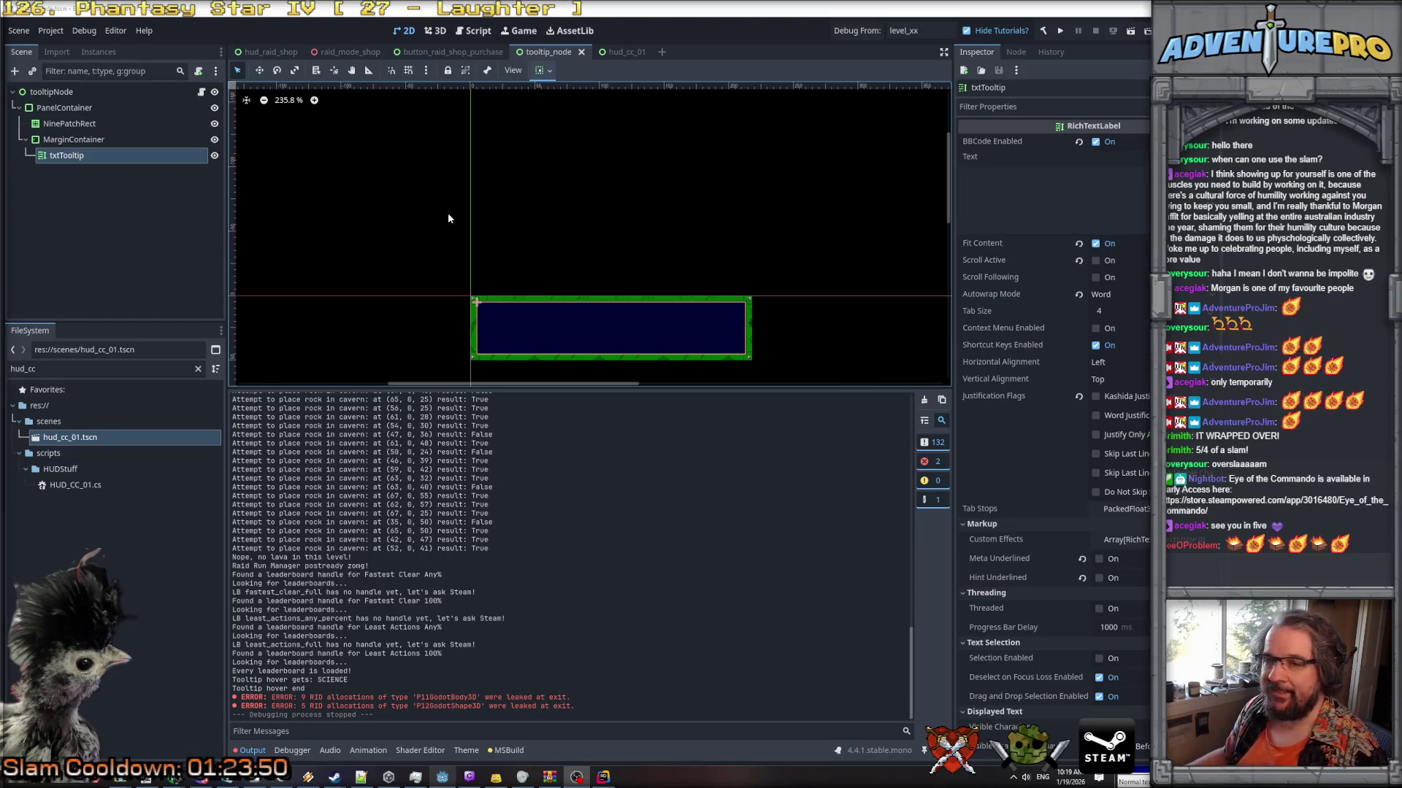
In button_raid_shop_purchase, select imgBG and enter a new hex Modulate colour.
click(449, 53)
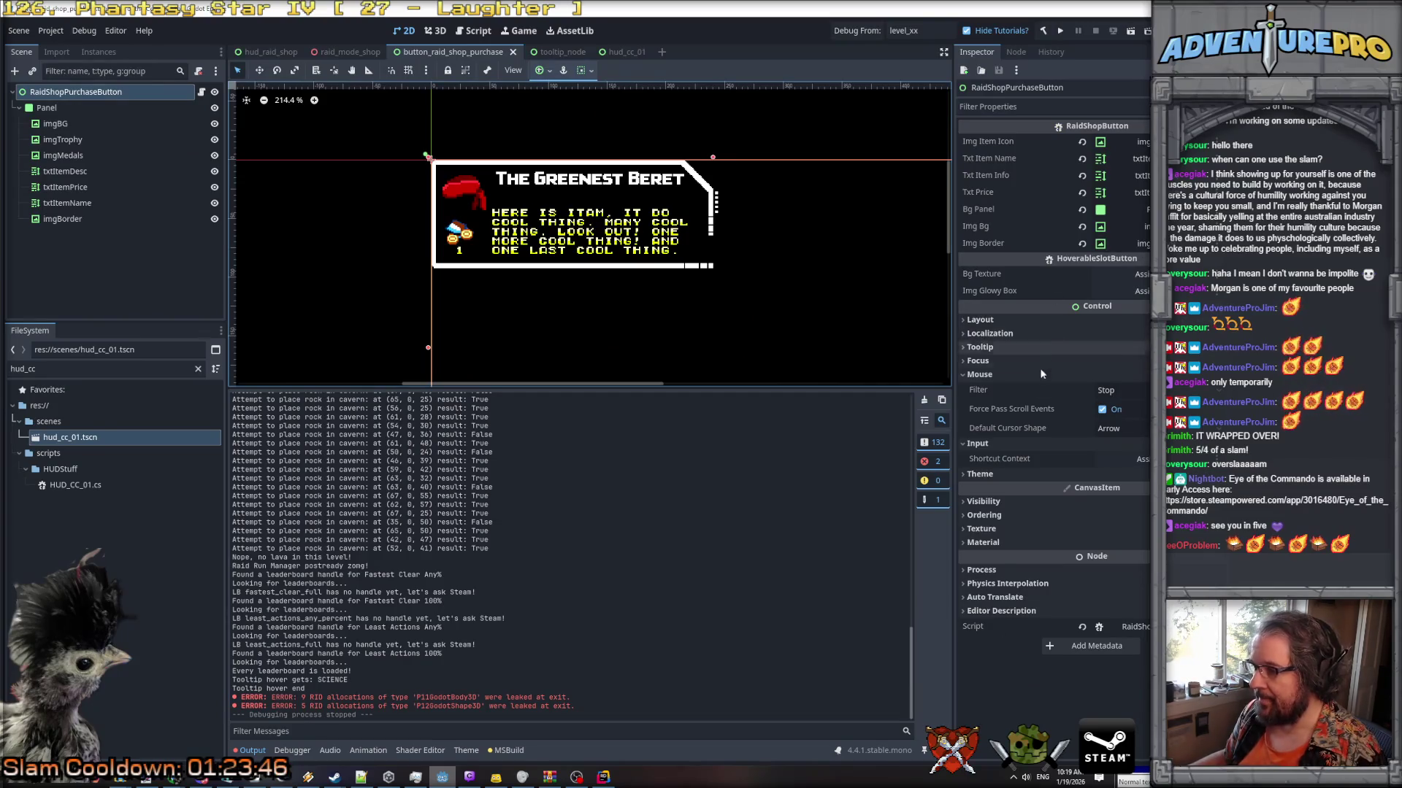
click(80, 124)
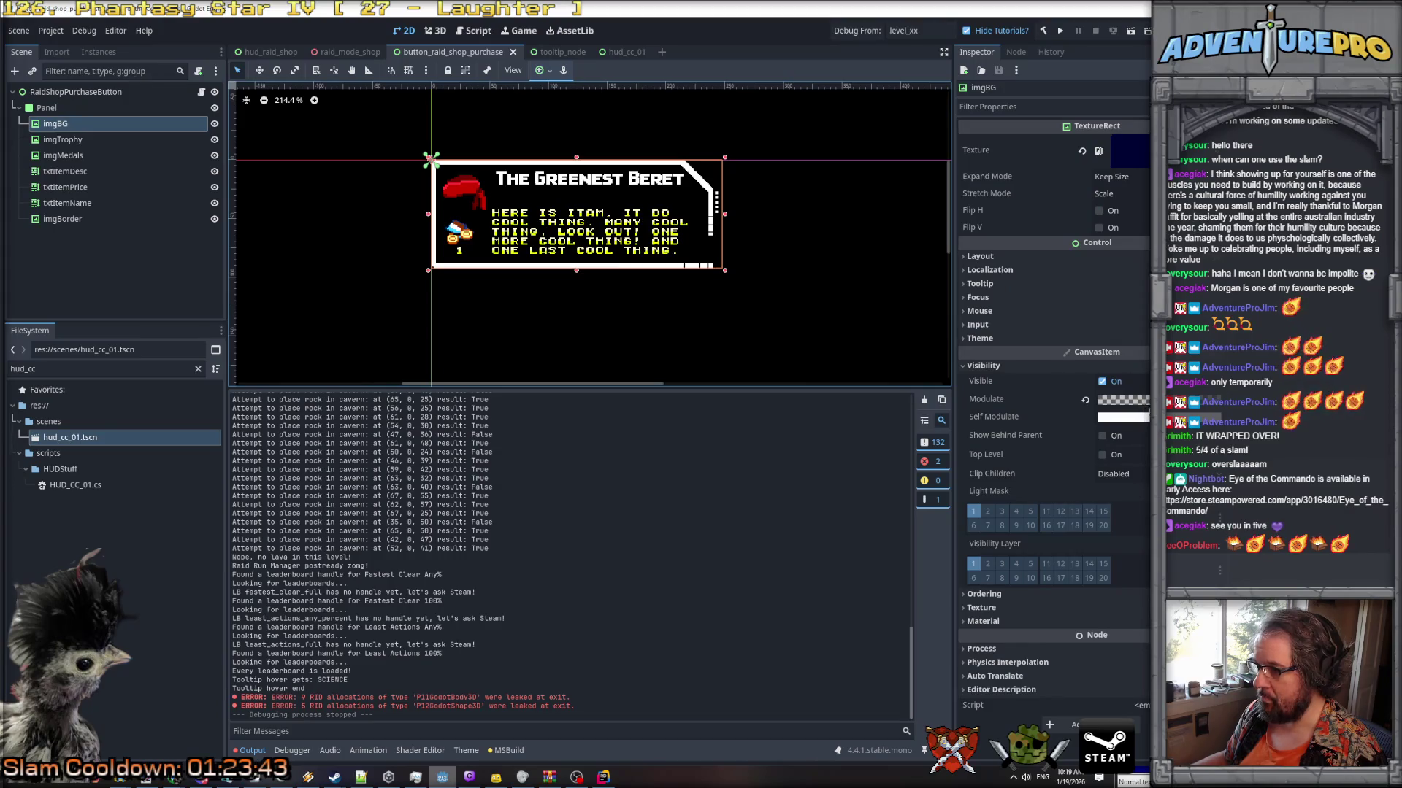
click(1134, 401)
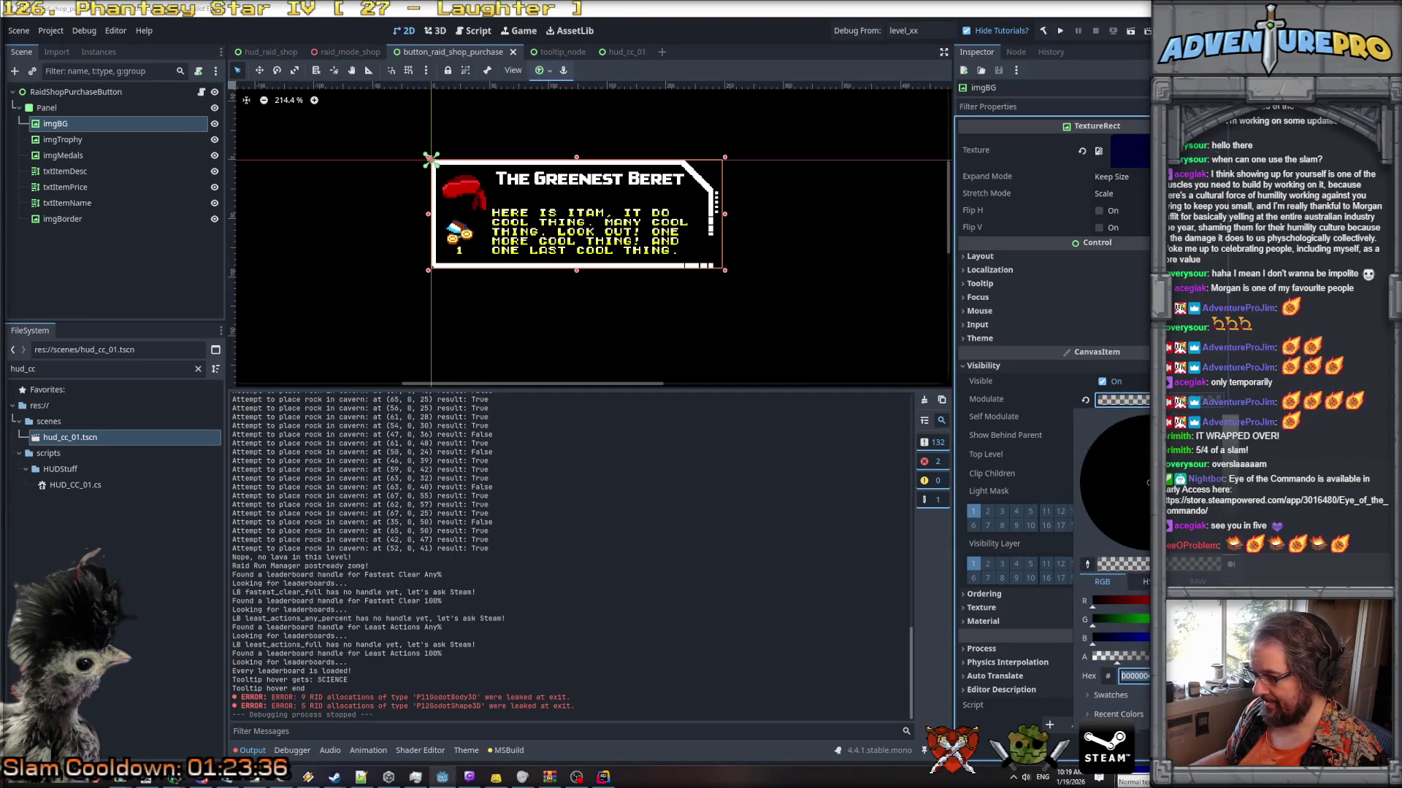
key(Return)
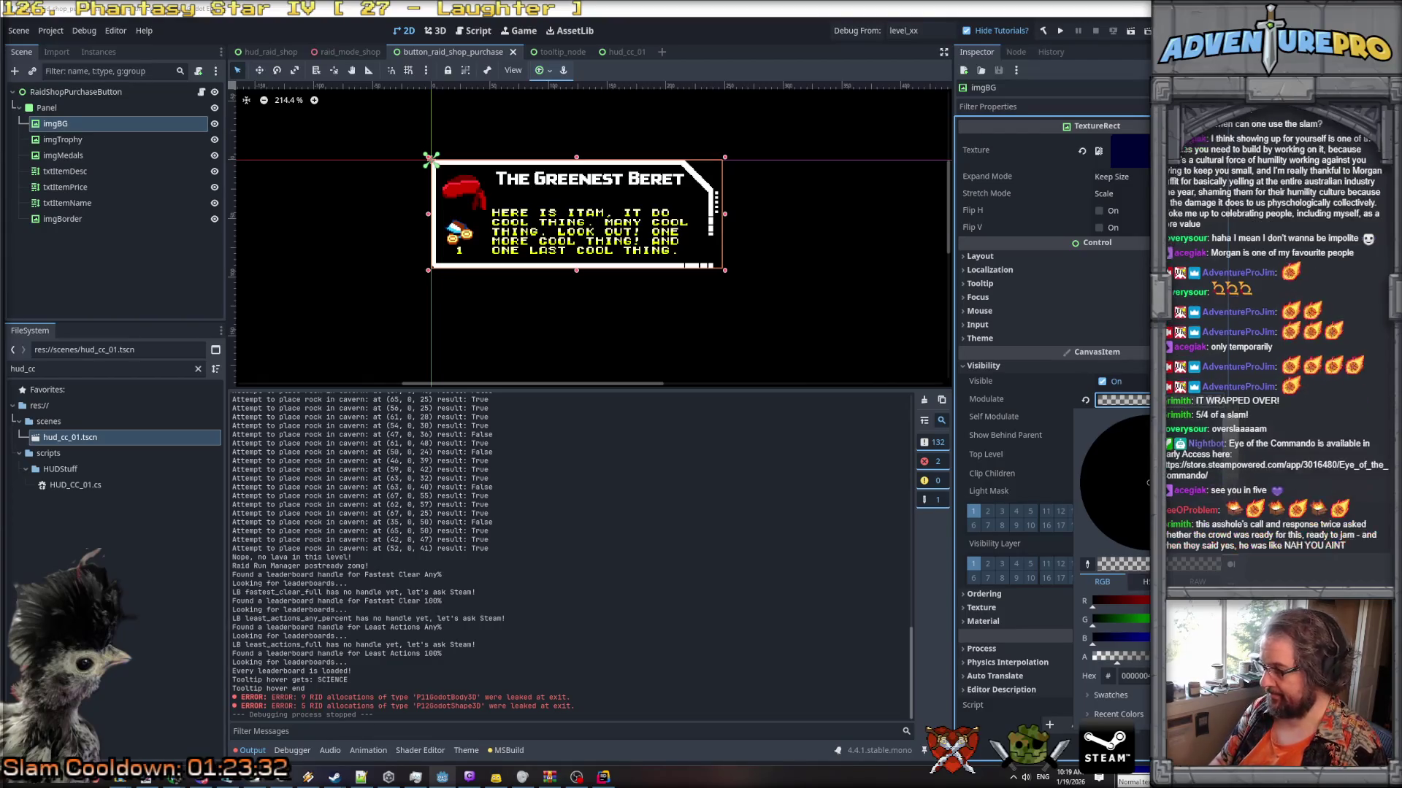
key(Escape)
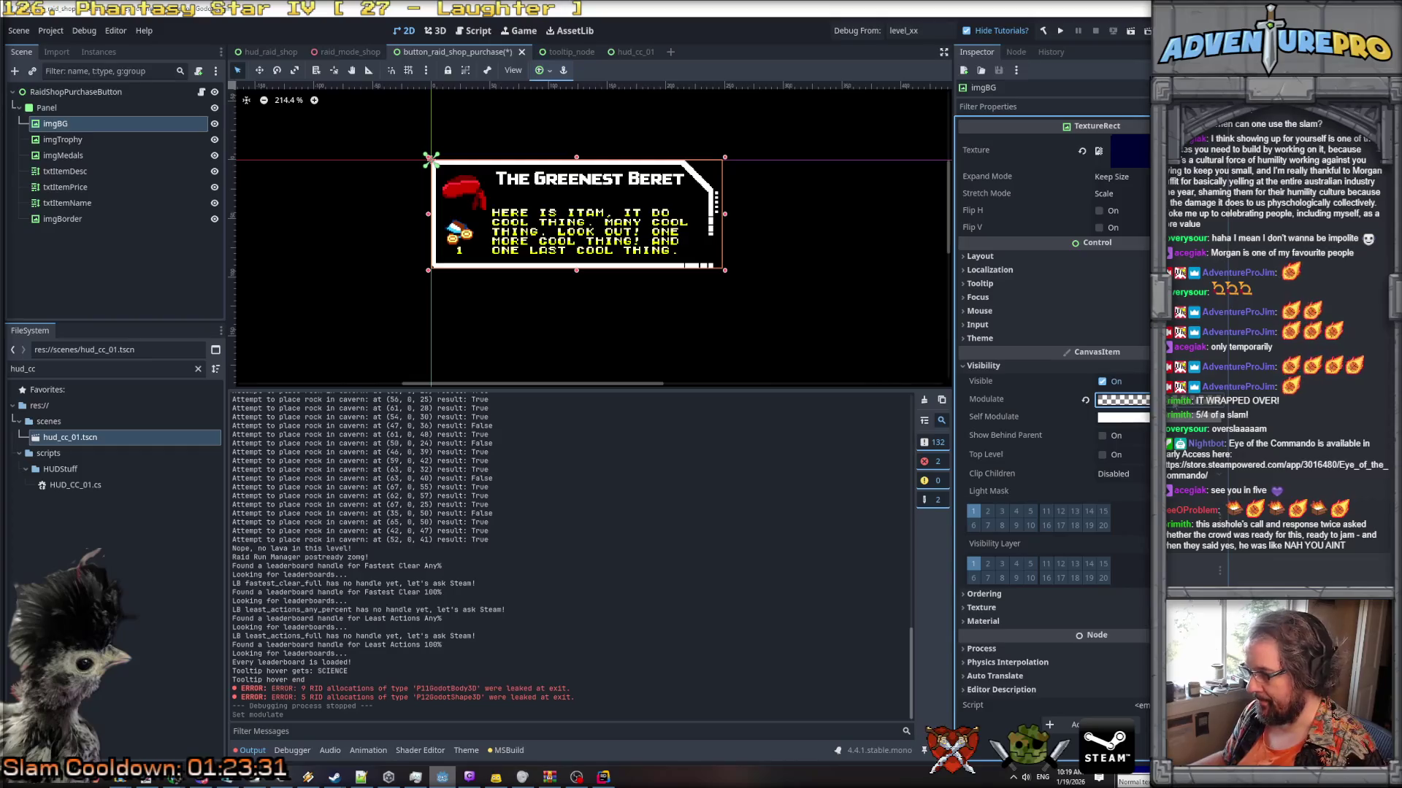
Re-enter imgBG's Modulate hex value, keep the new colour, and select imgBorder.
click(1122, 399)
key(Return)
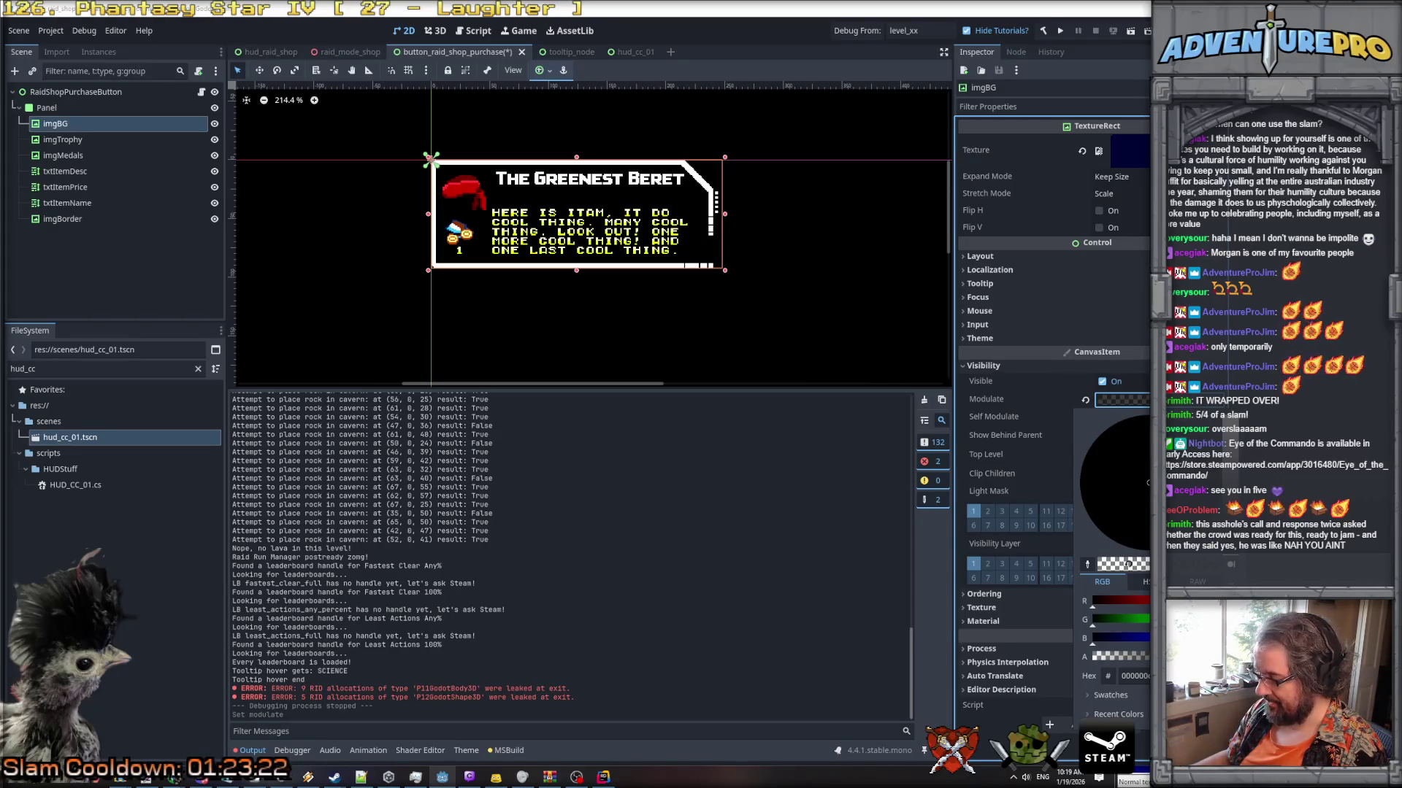
click(747, 237)
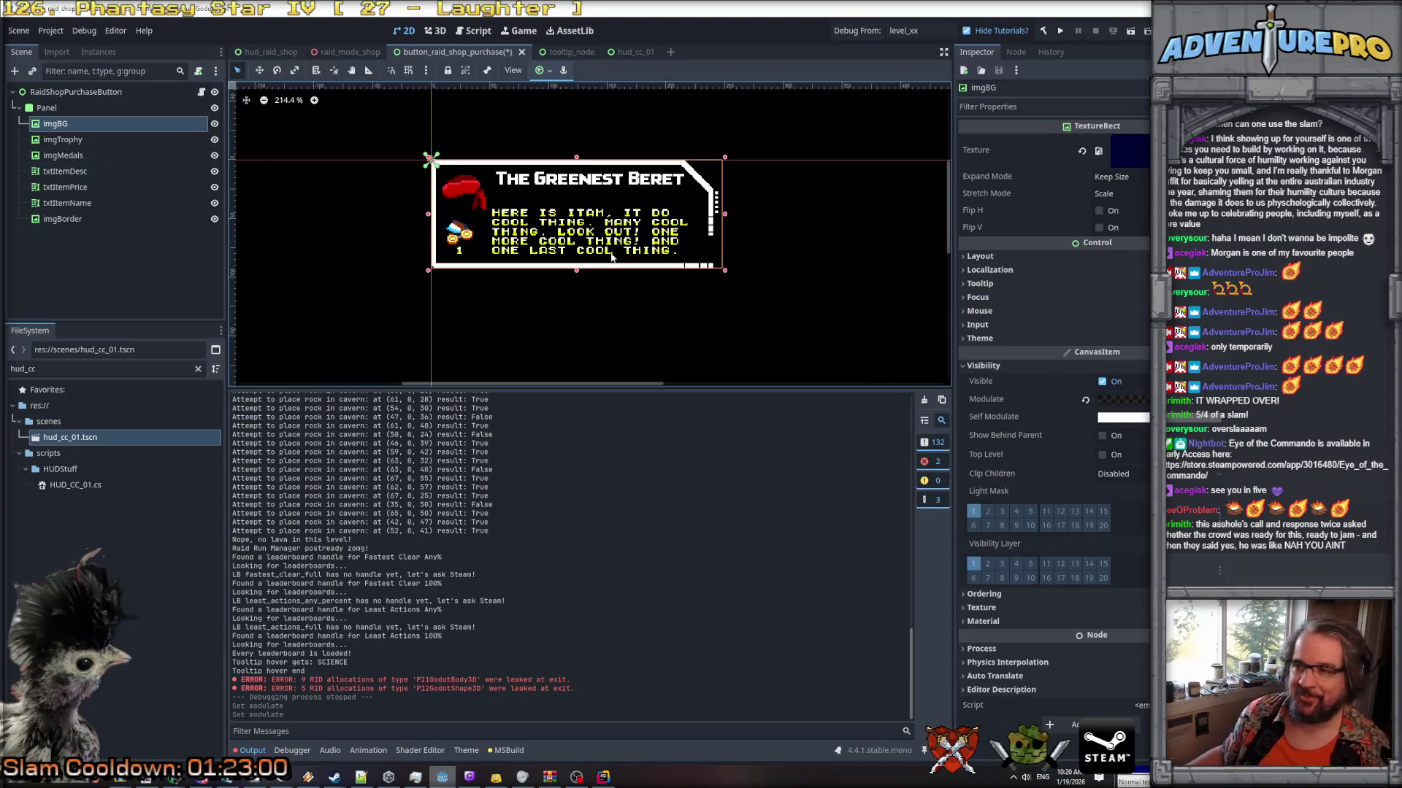
key(Down)
key(Down)
key(Down)
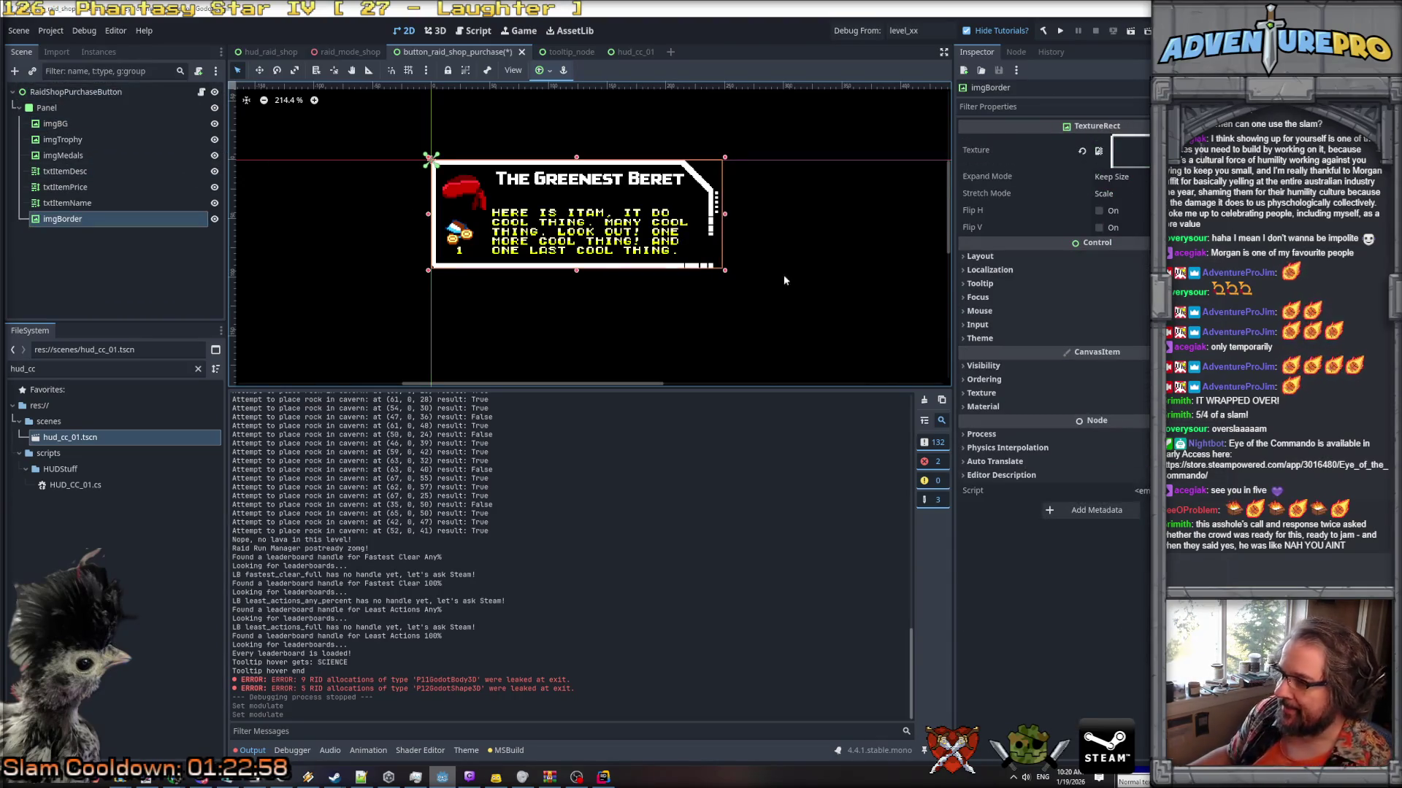
Inspect imgBorder's Texture, reselect imgBG and the root node, then go to RaidShopButton.cs in Rider.
click(1098, 151)
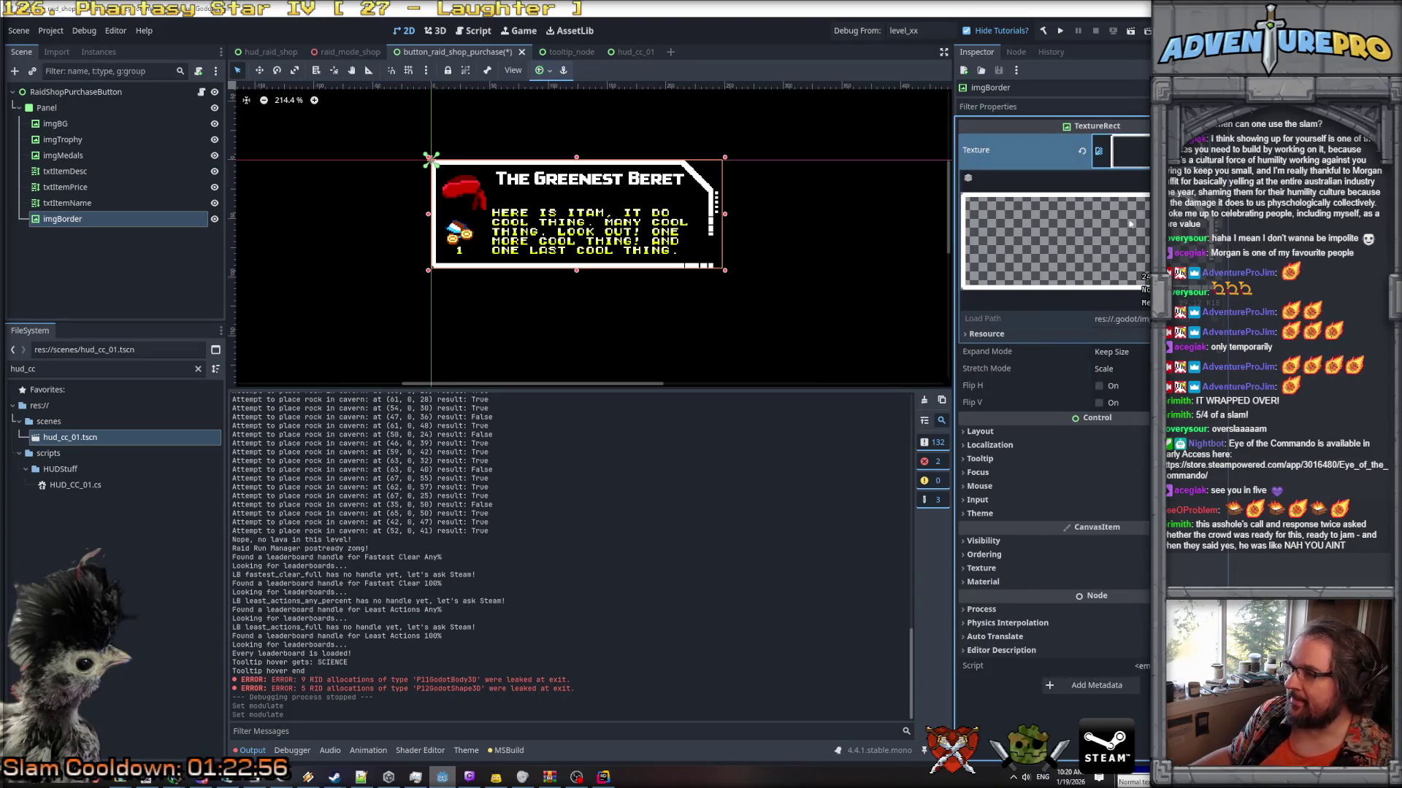
click(1128, 157)
click(1128, 159)
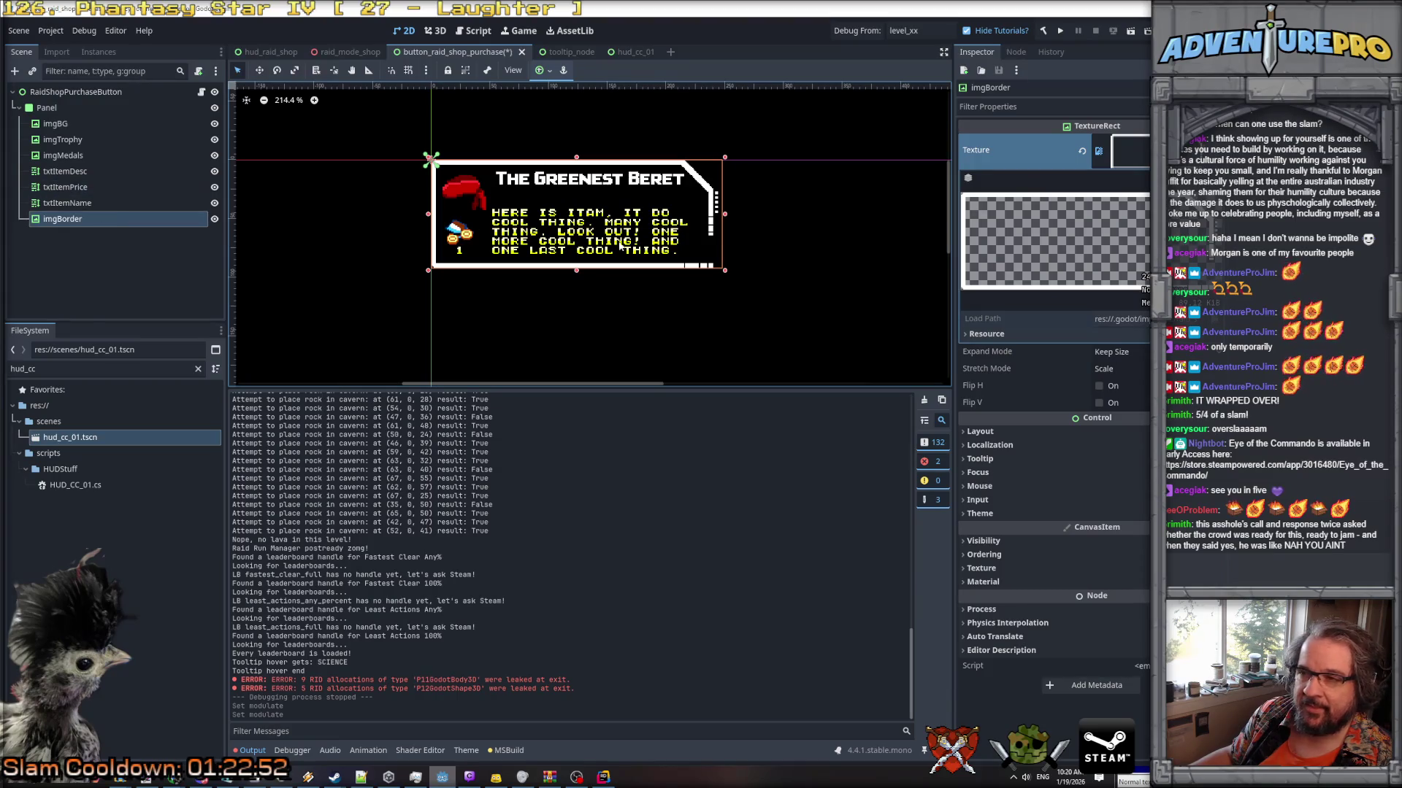
click(562, 207)
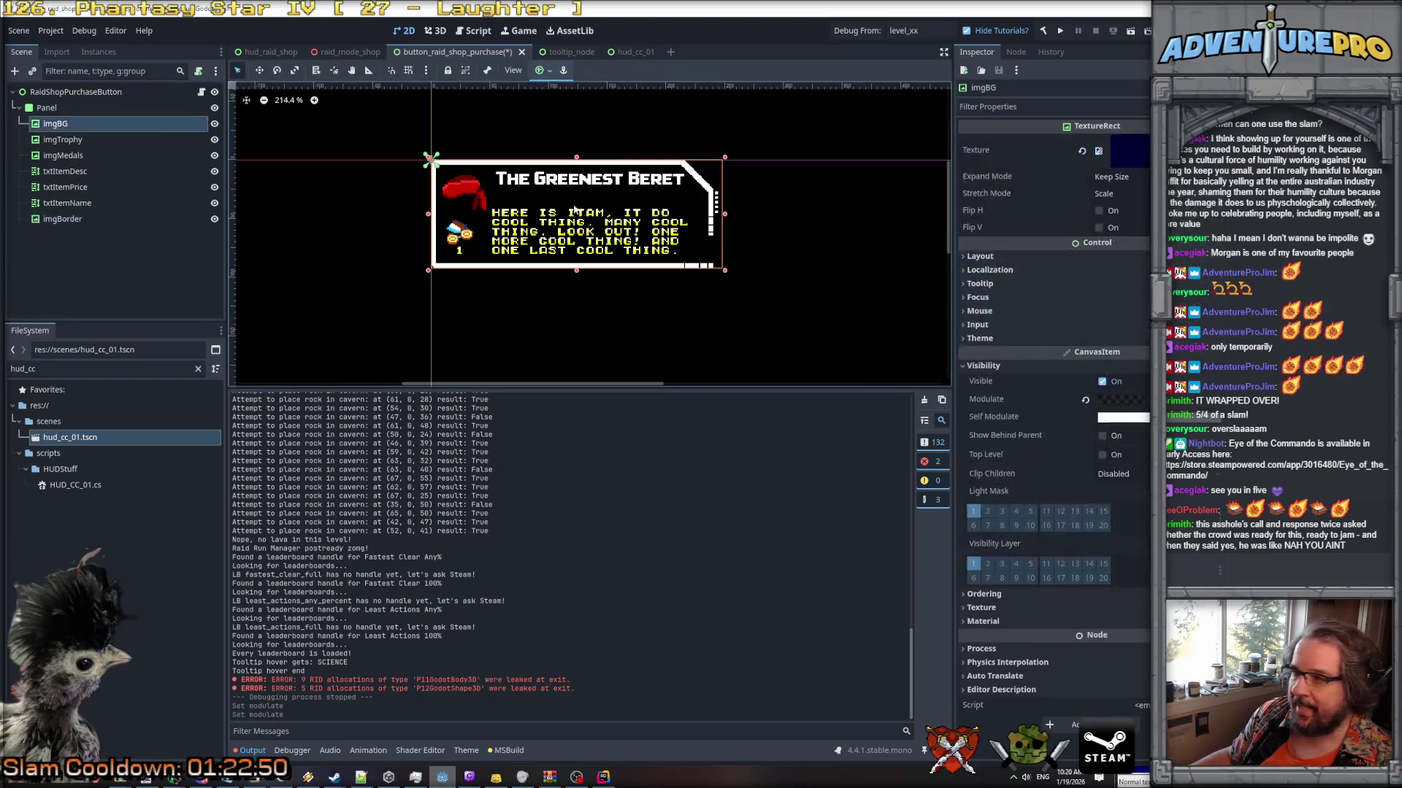
click(746, 287)
key(alt+Tab)
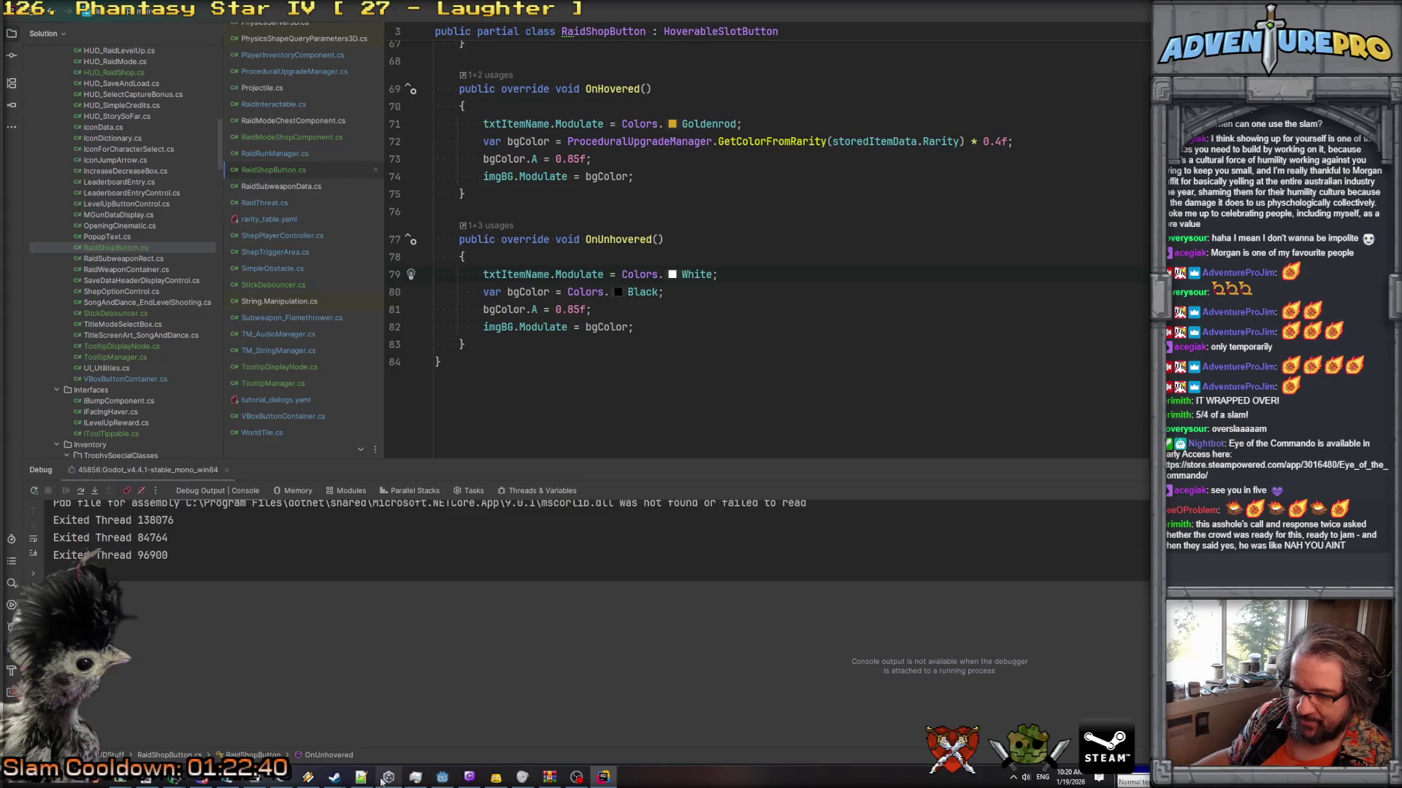
Bucket-fill the sprite's dark-blue area with black, save as border.png, and return to Godot.
click(256, 780)
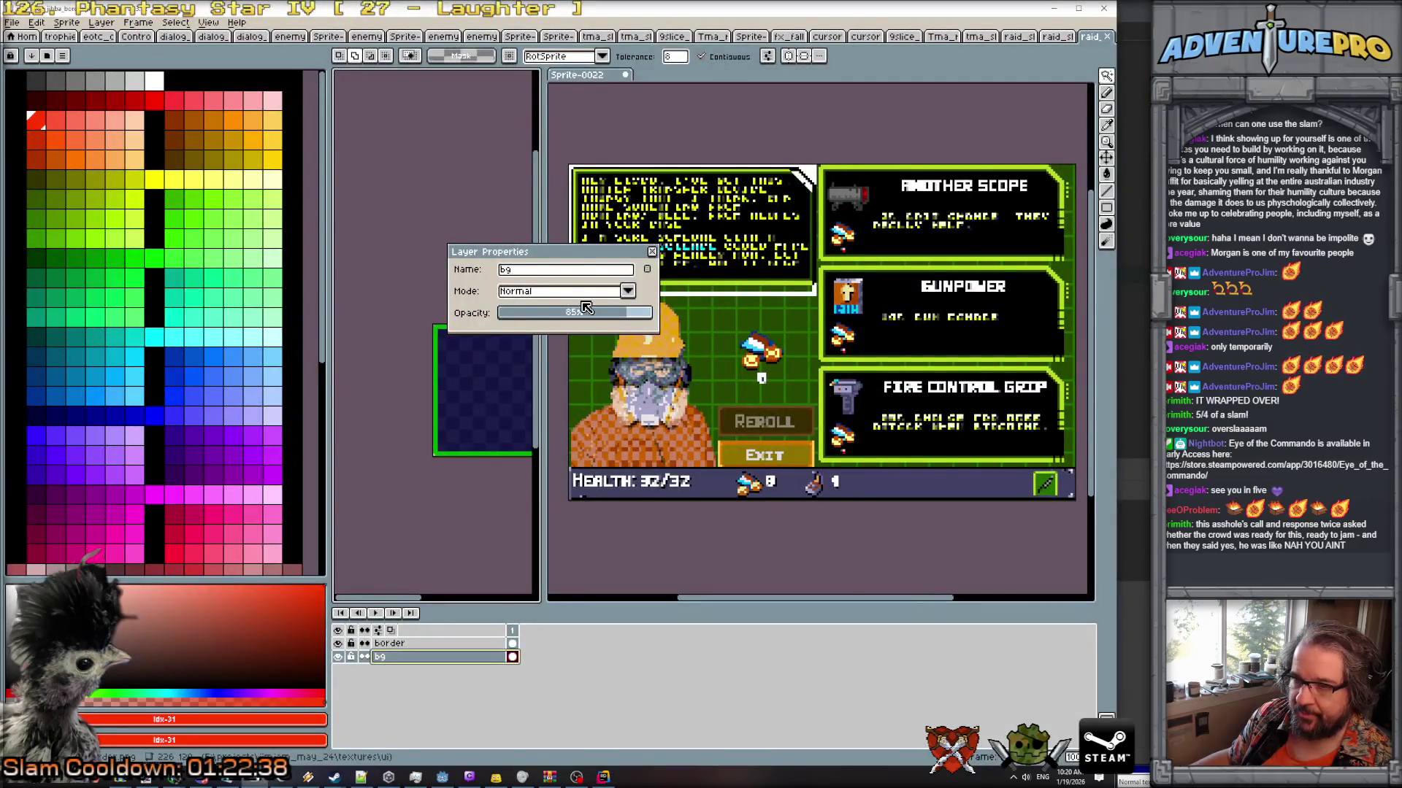
click(173, 77)
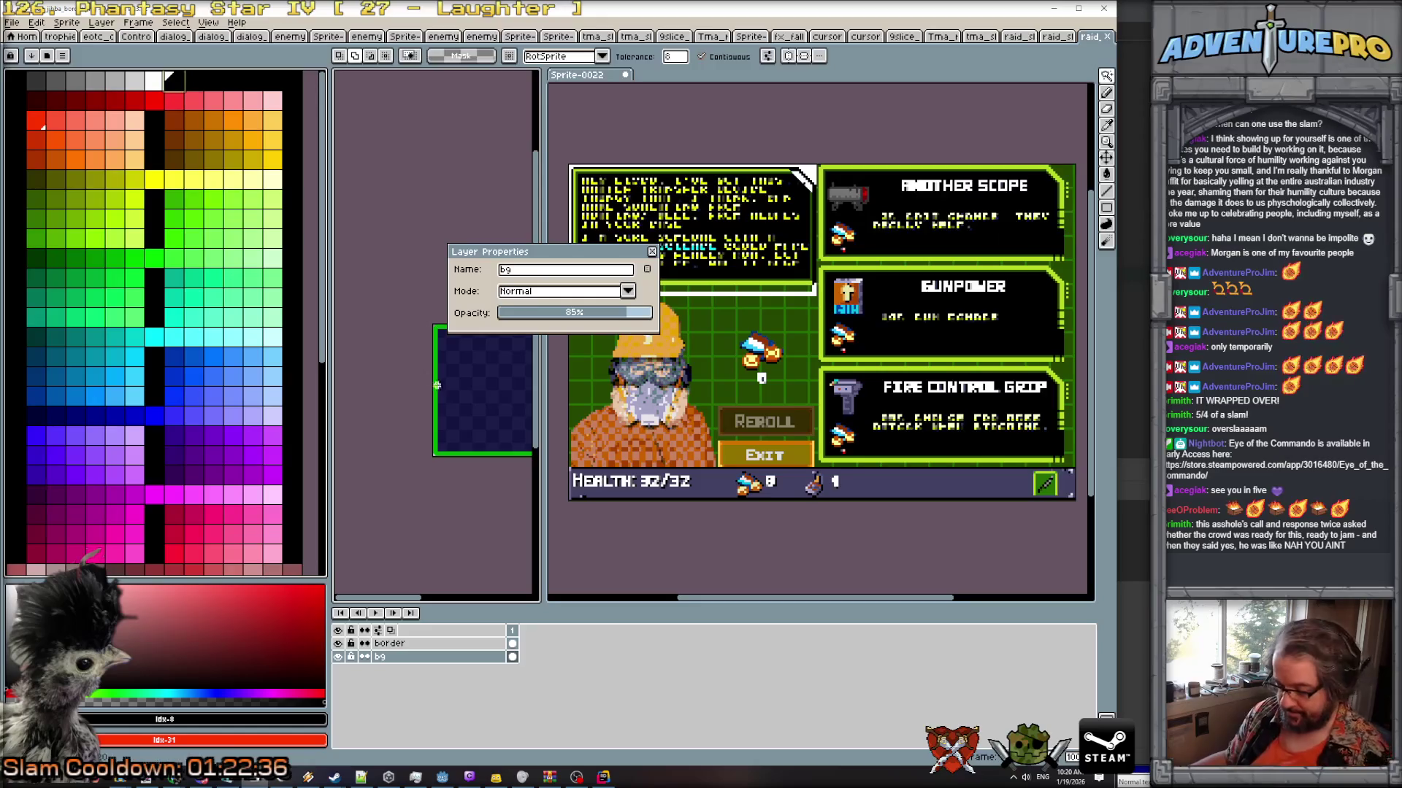
key(g)
click(480, 400)
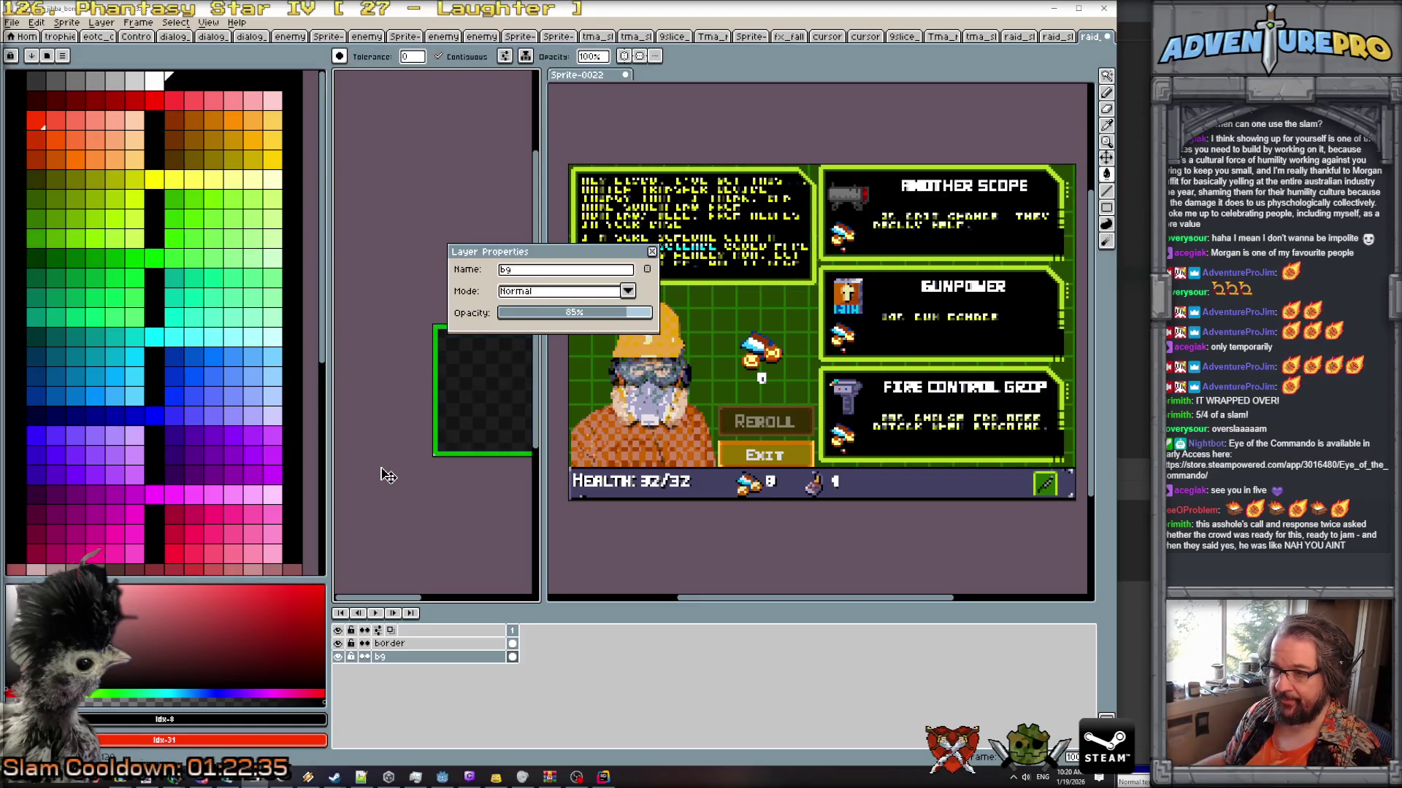
key(ctrl+s)
click(543, 466)
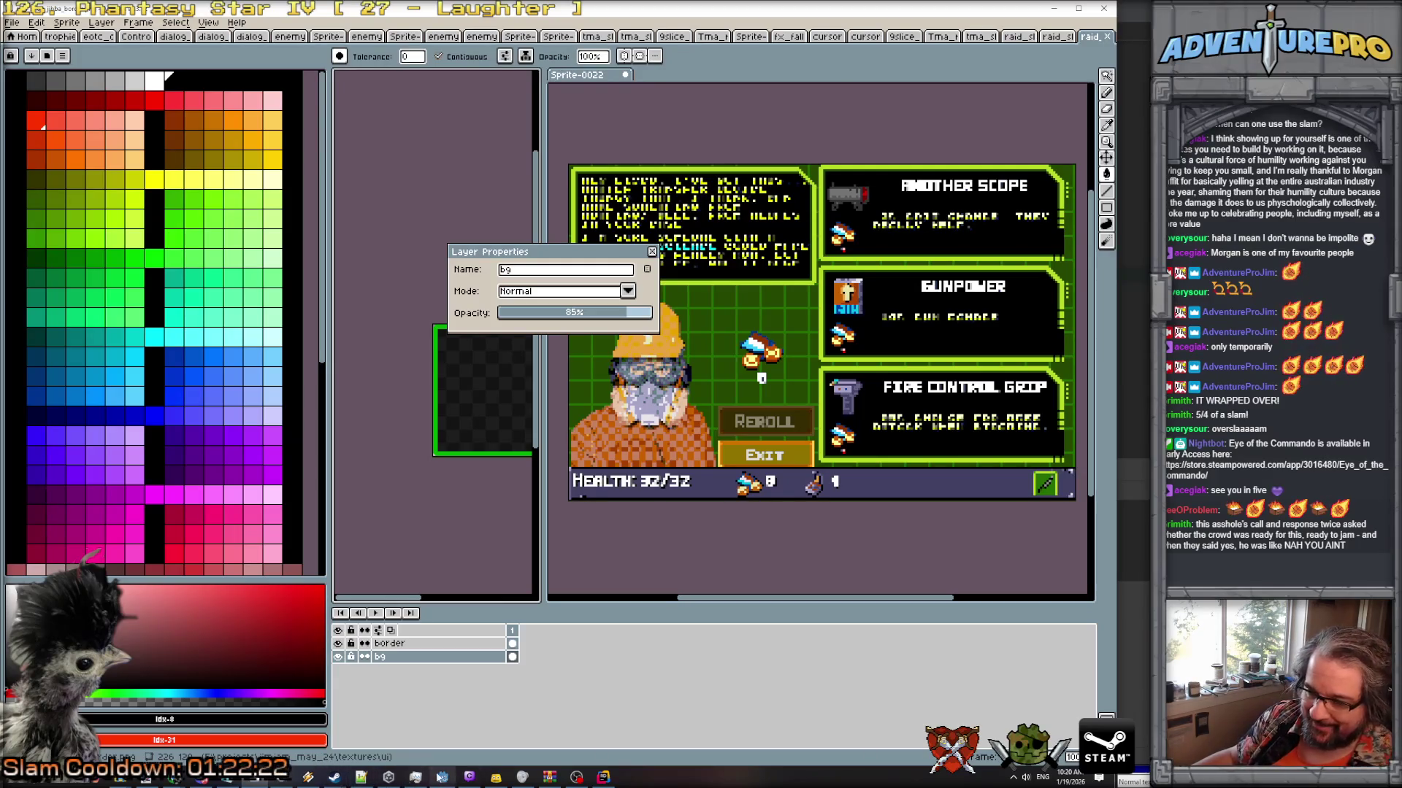
click(441, 777)
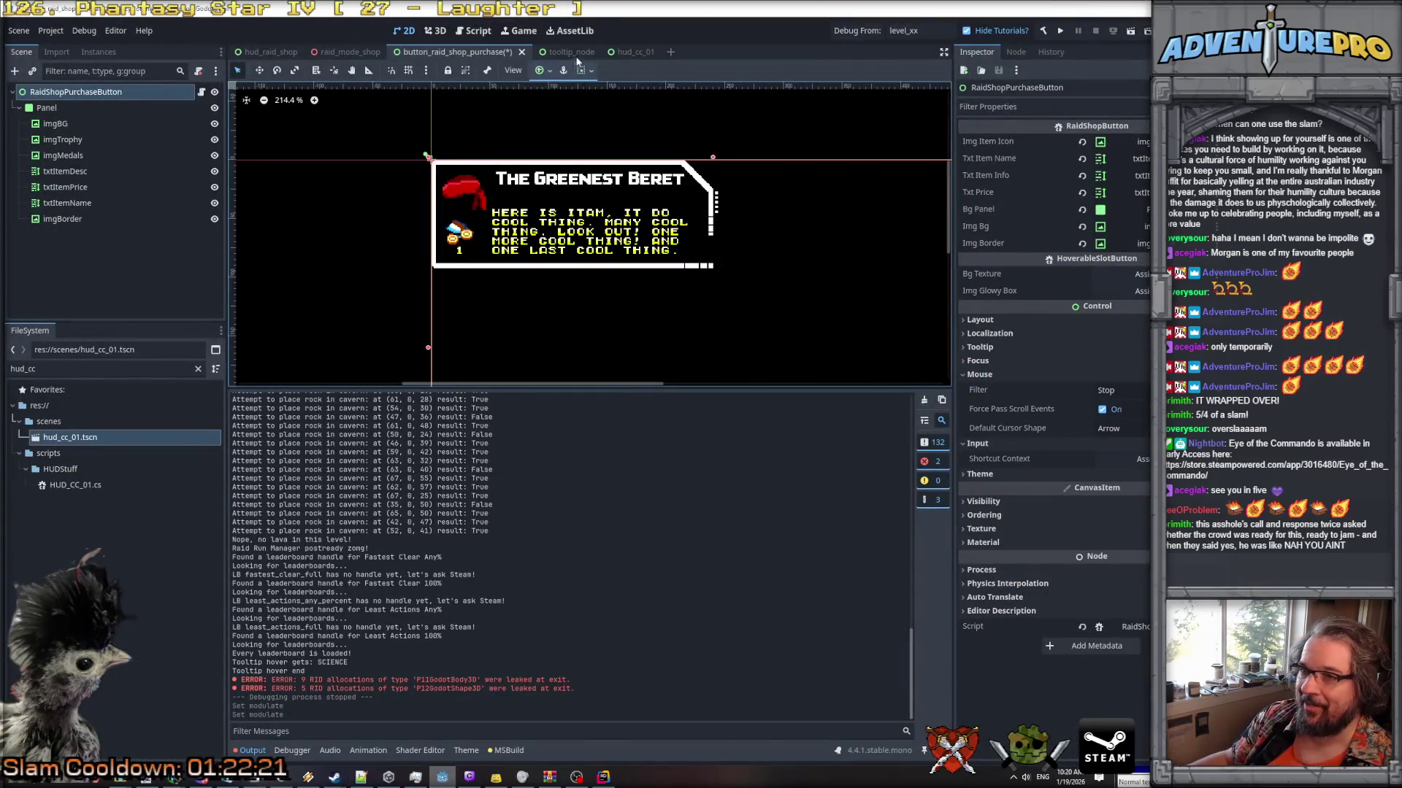
Switch to the hud_raid_shop scene and launch a Debug From run into Level 1.
click(272, 52)
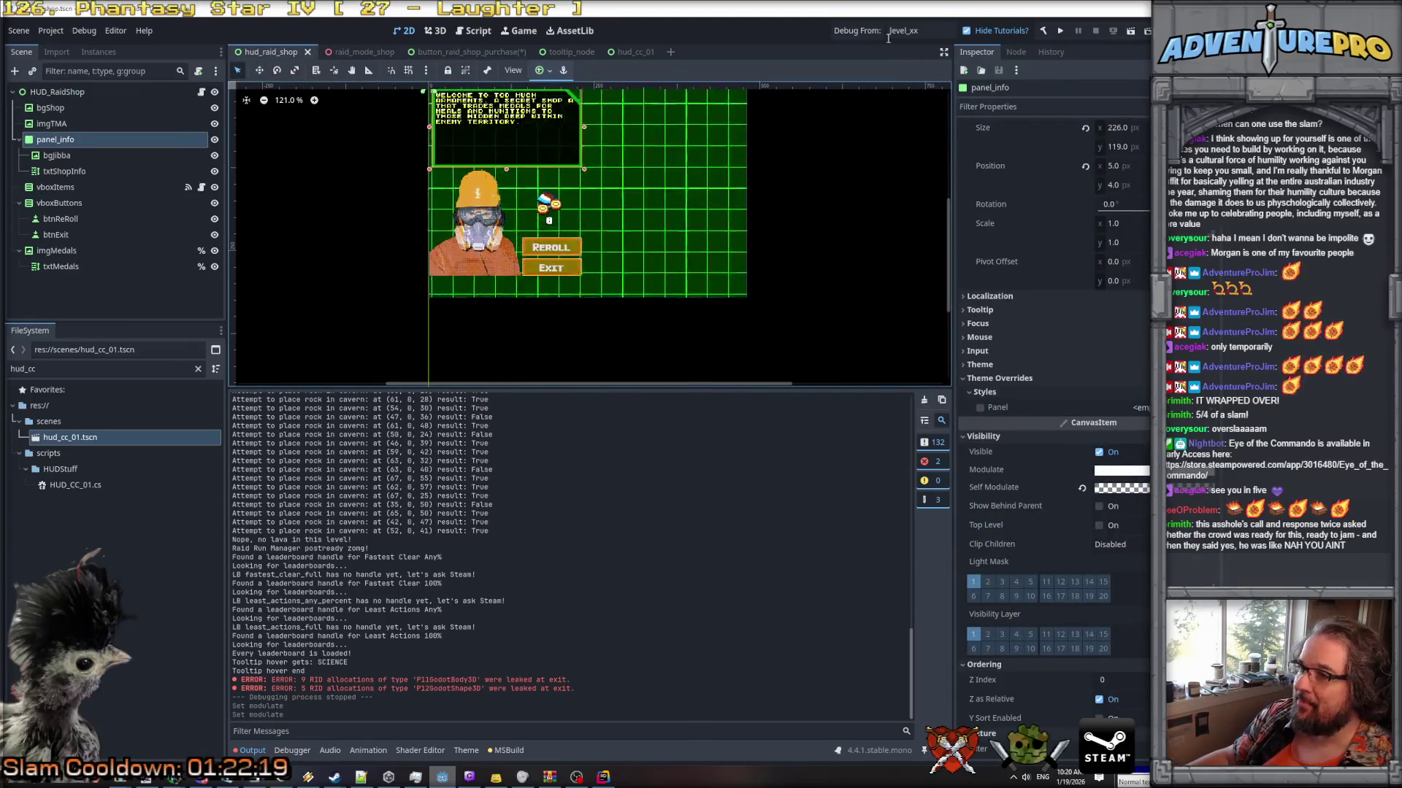
click(866, 33)
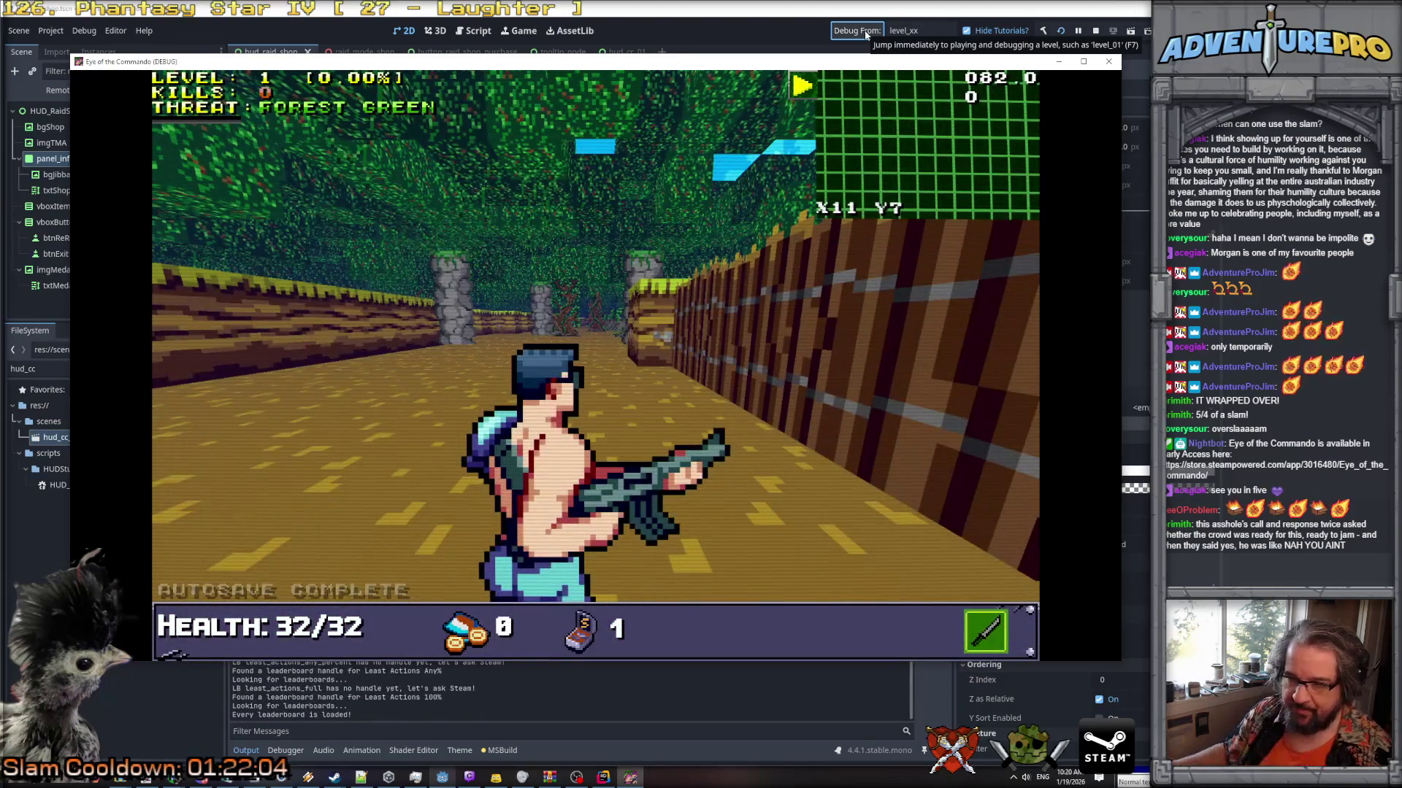
Open the raid shop with the console command 'rs' and hover the SCIENCE tooltip.
scroll(469, 141, down, 1)
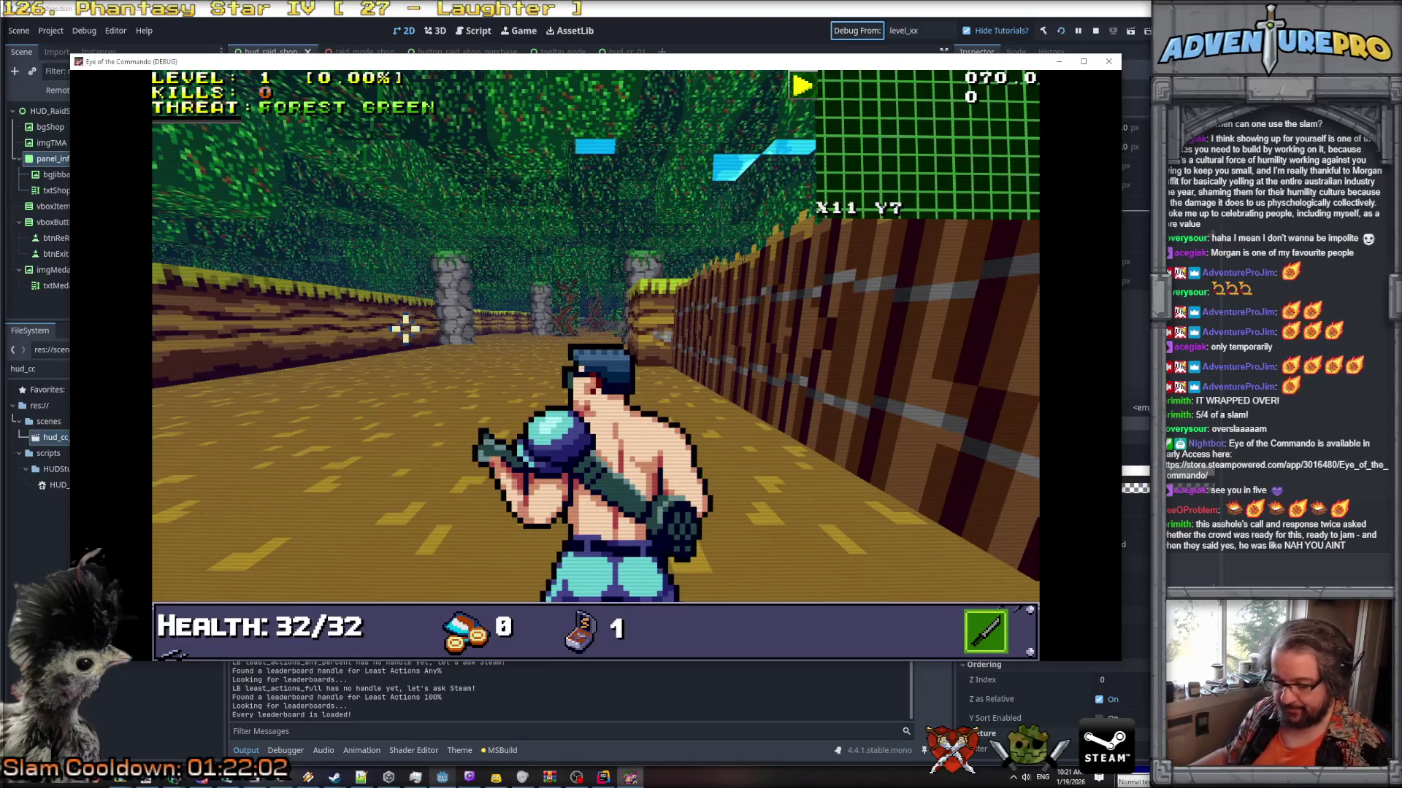
key(grave)
text(rs)
key(Return)
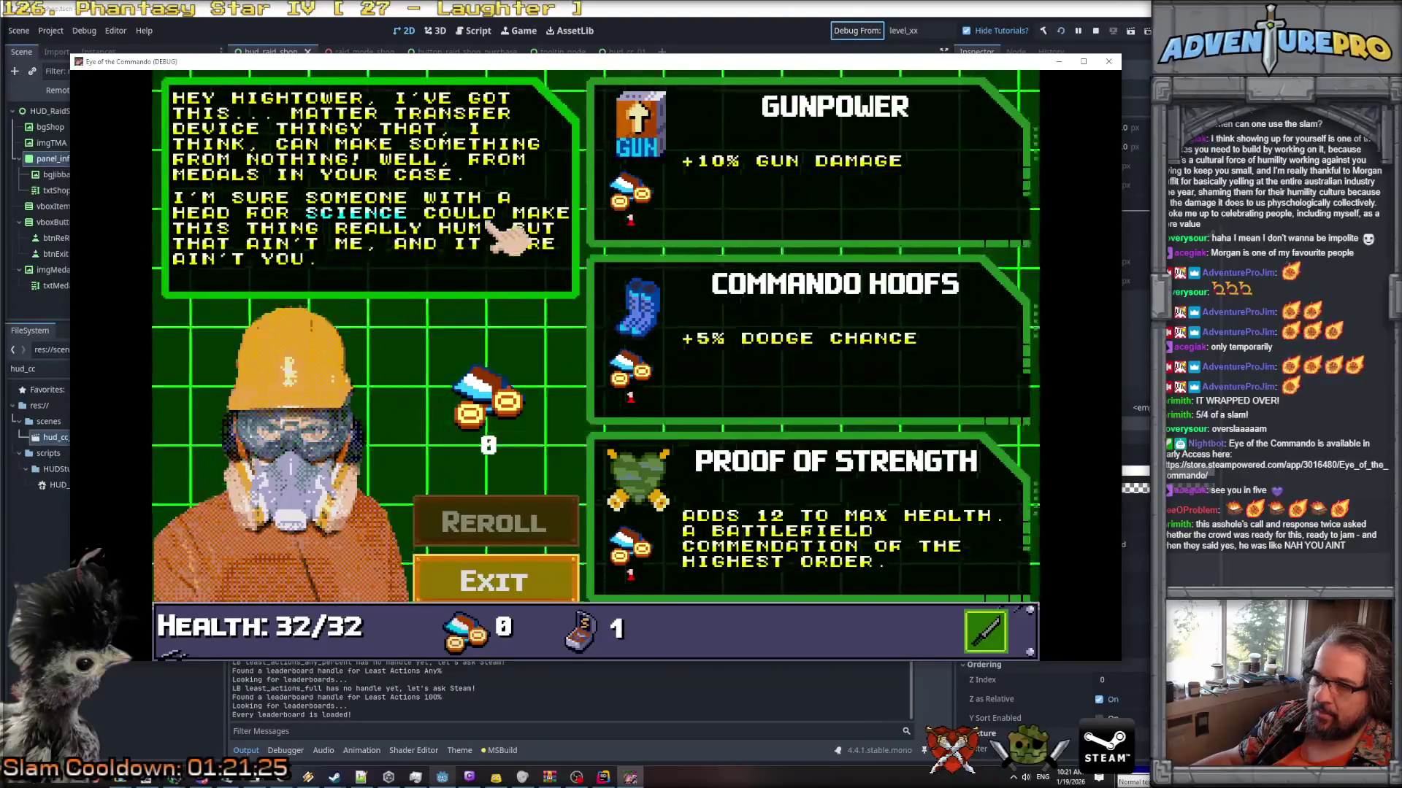
mouse_move(387, 222)
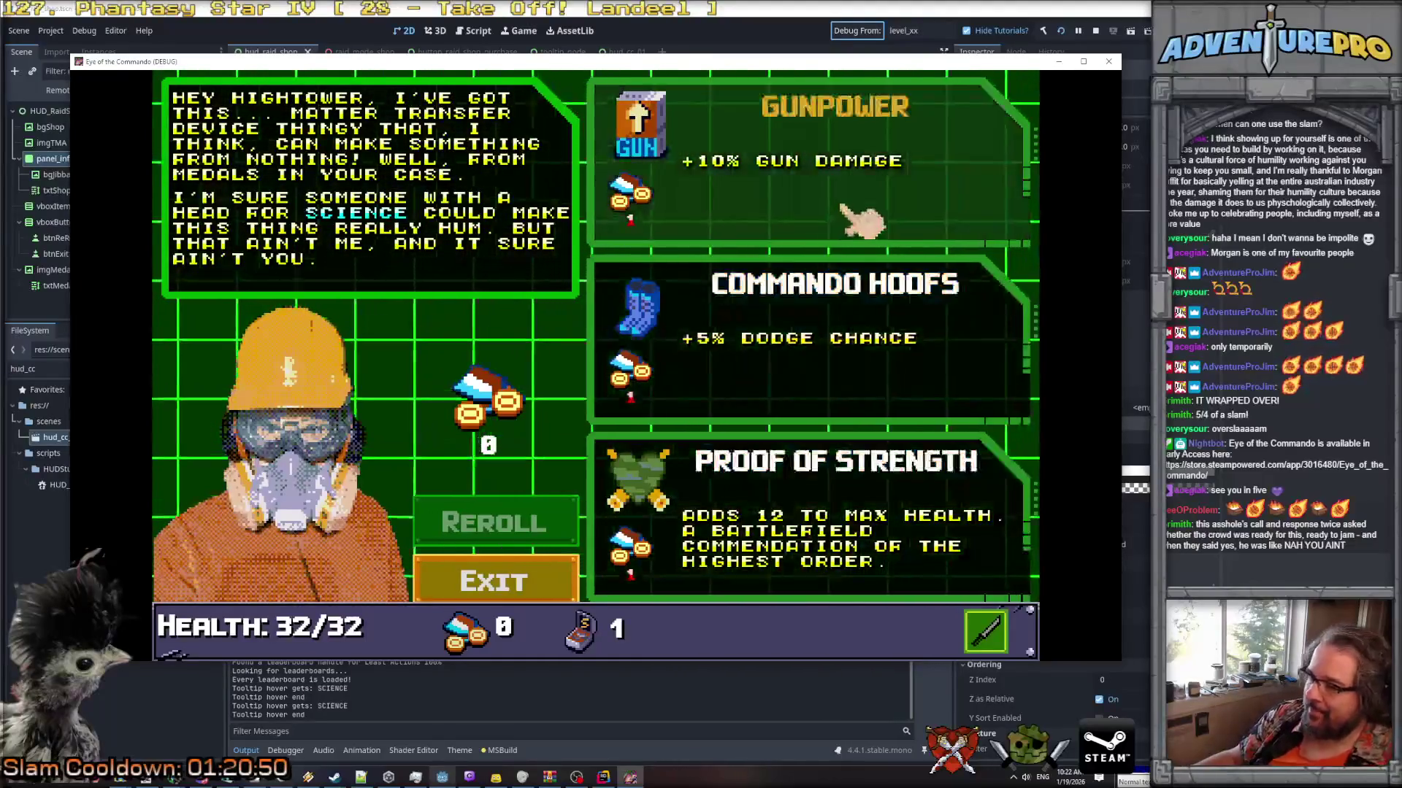
Find usages of OnHovered and open its call site in VBoxButtonContainer.cs.
key(alt+Tab)
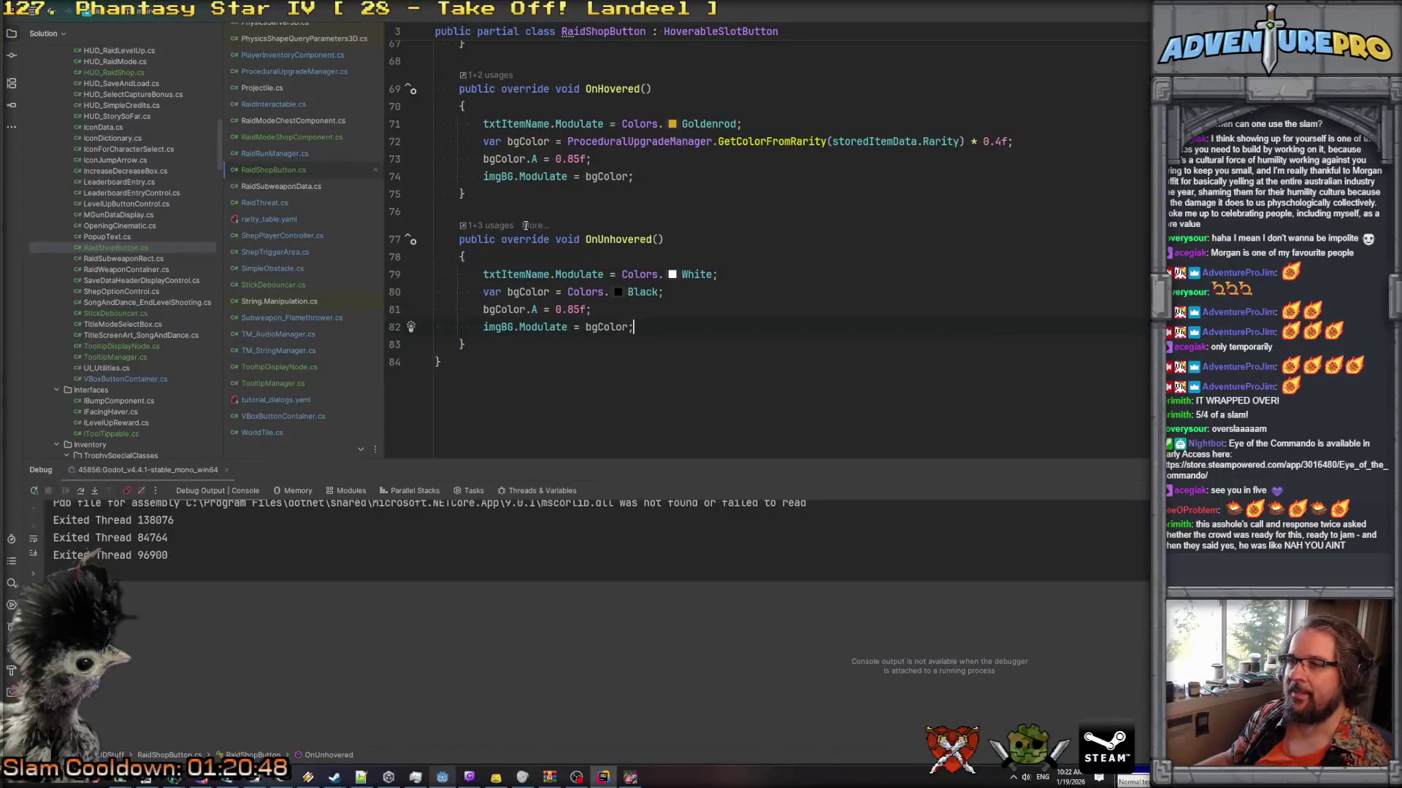
scroll(621, 242, up, 4)
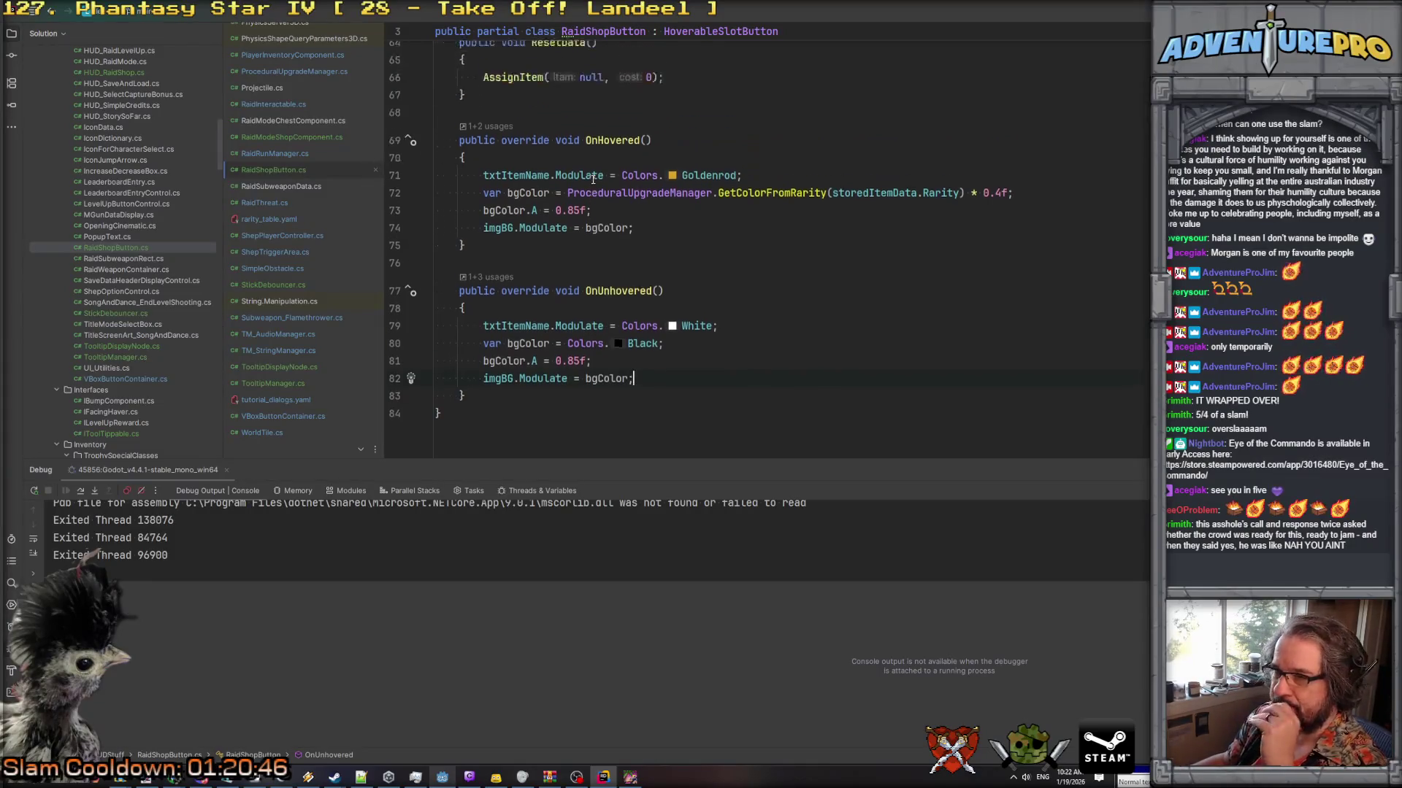
scroll(622, 243, up, 12)
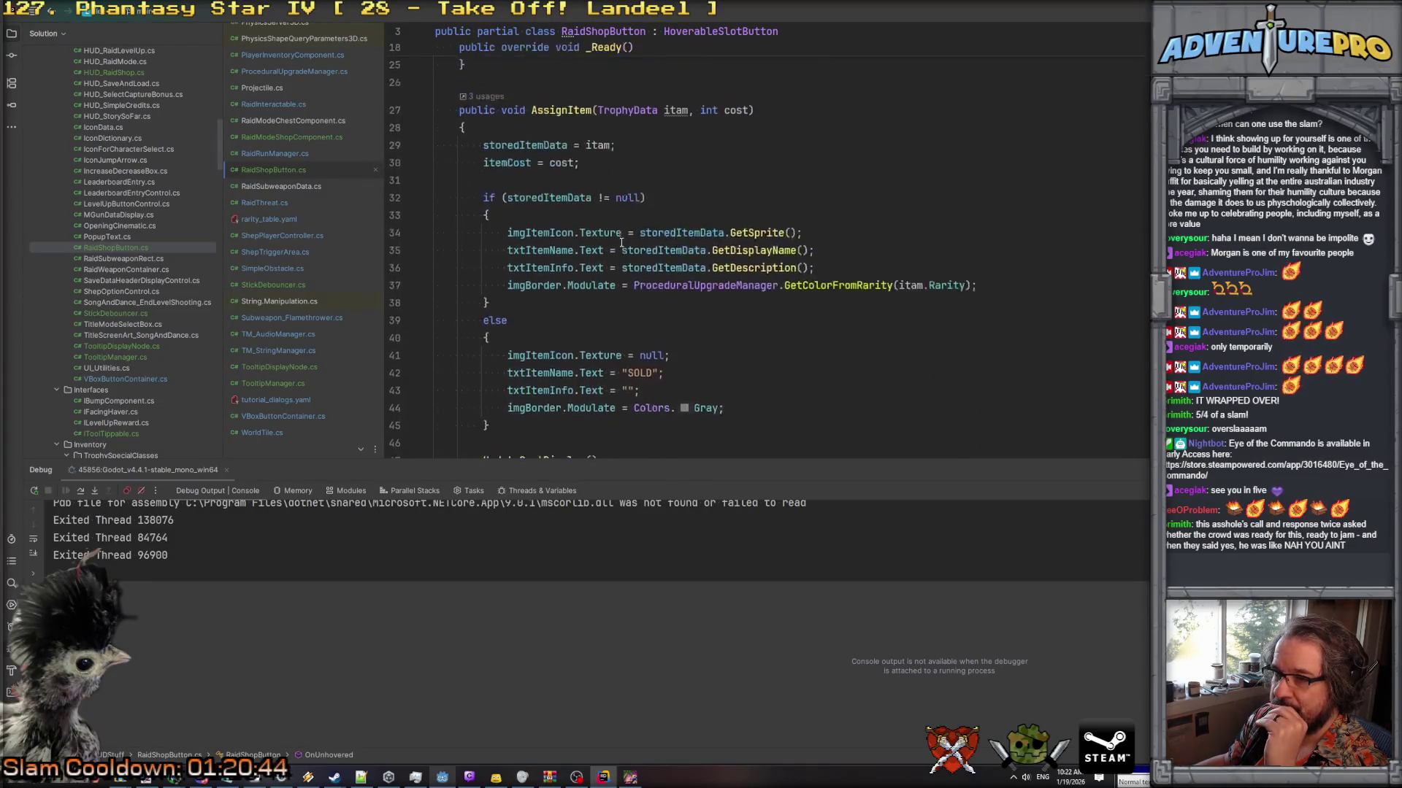
scroll(621, 242, down, 5)
scroll(621, 243, down, 15)
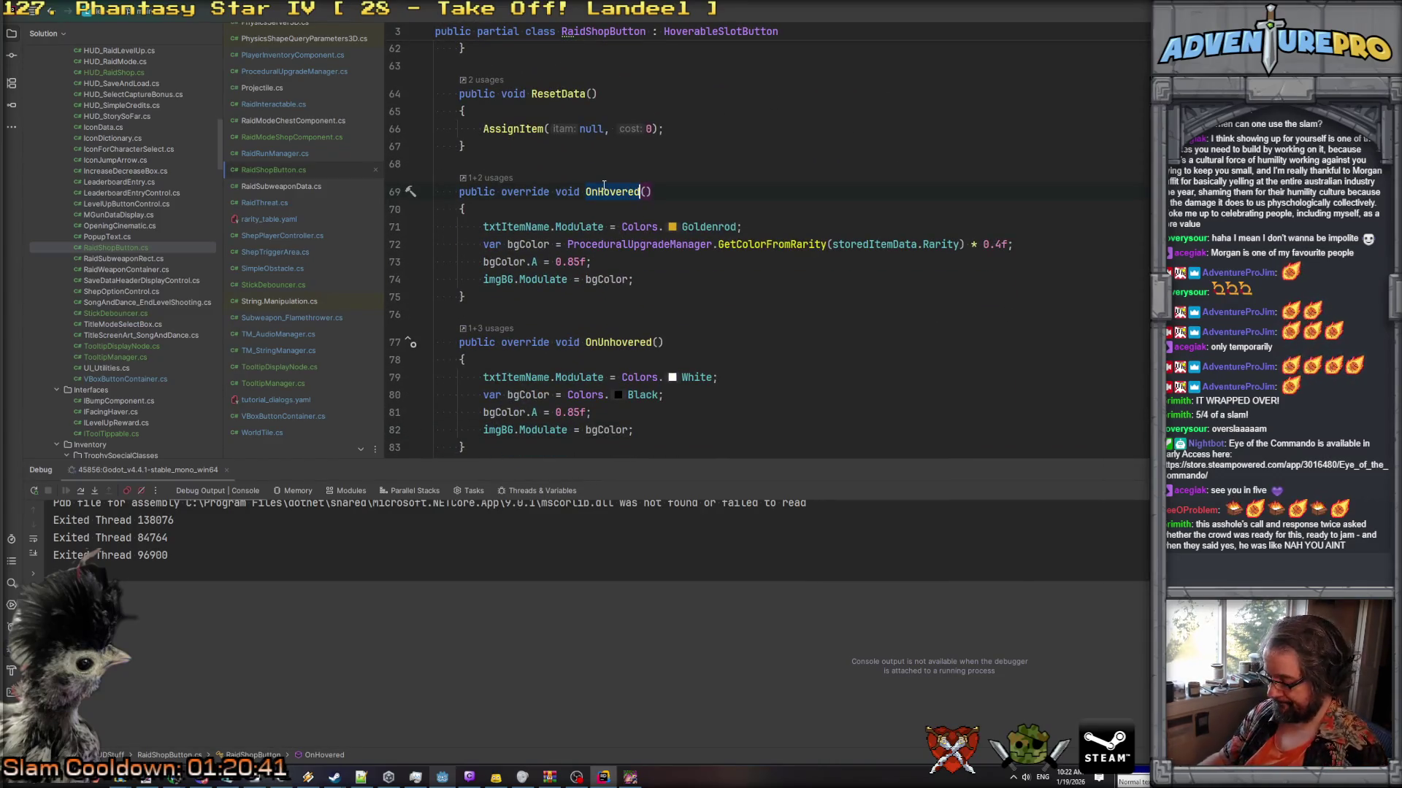
key(alt+F7)
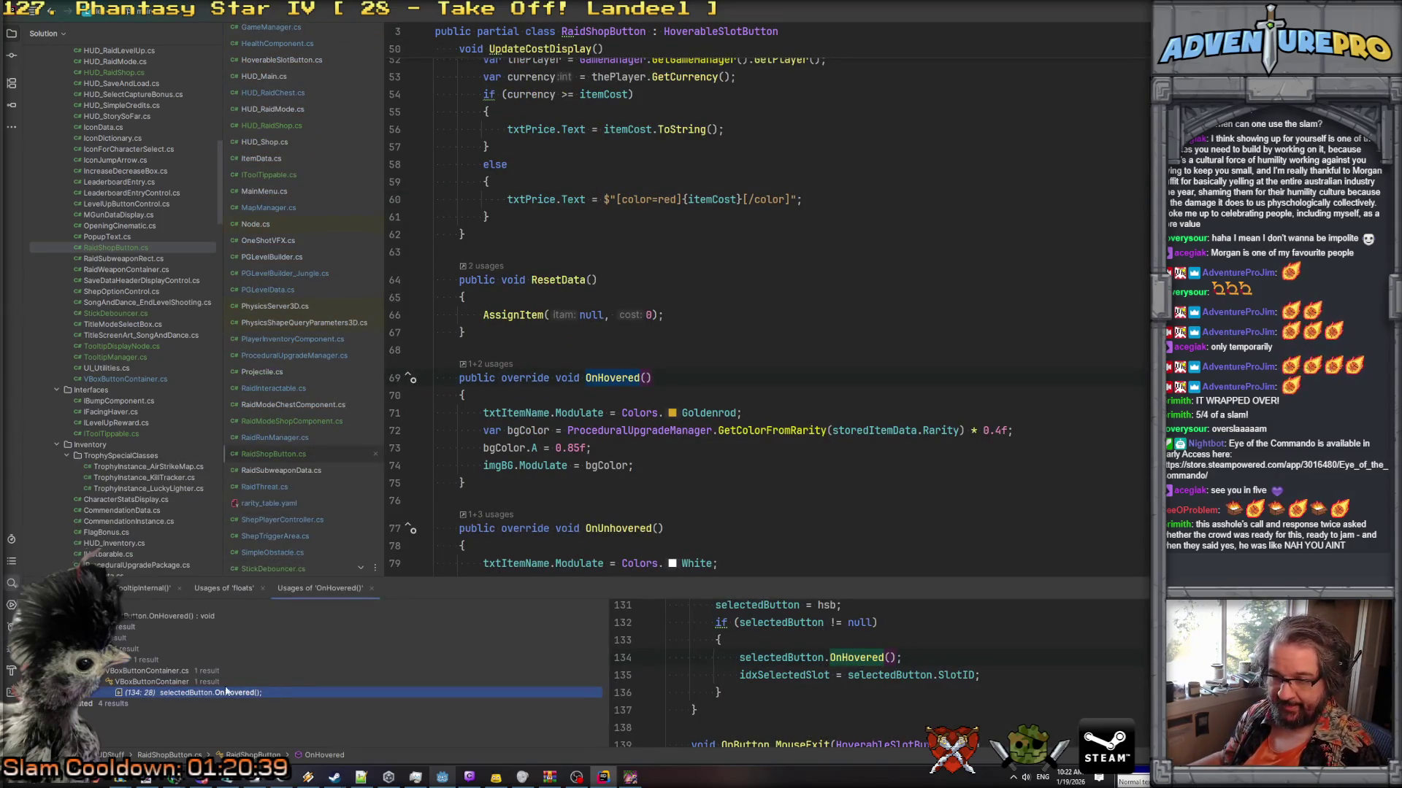
double_click(167, 682)
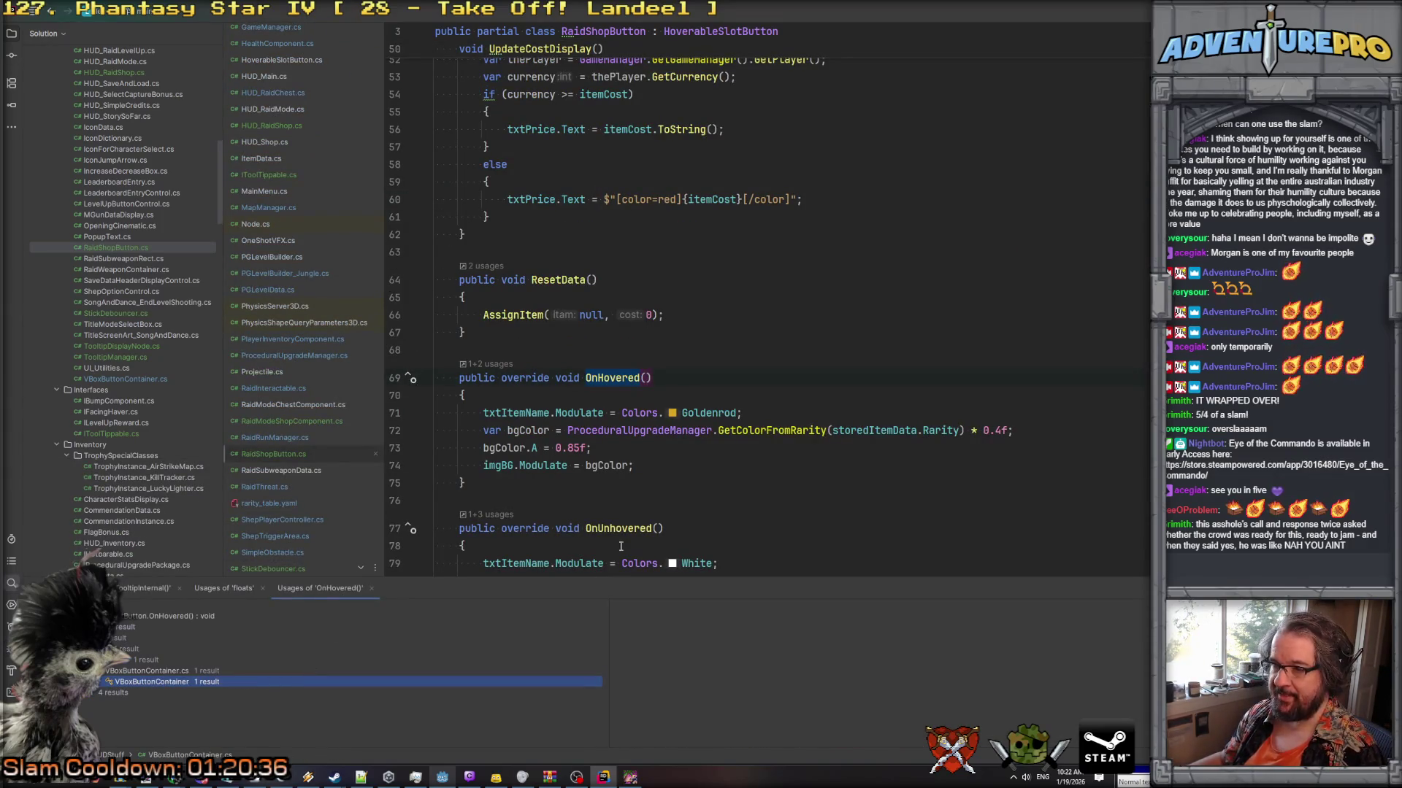
double_click(162, 684)
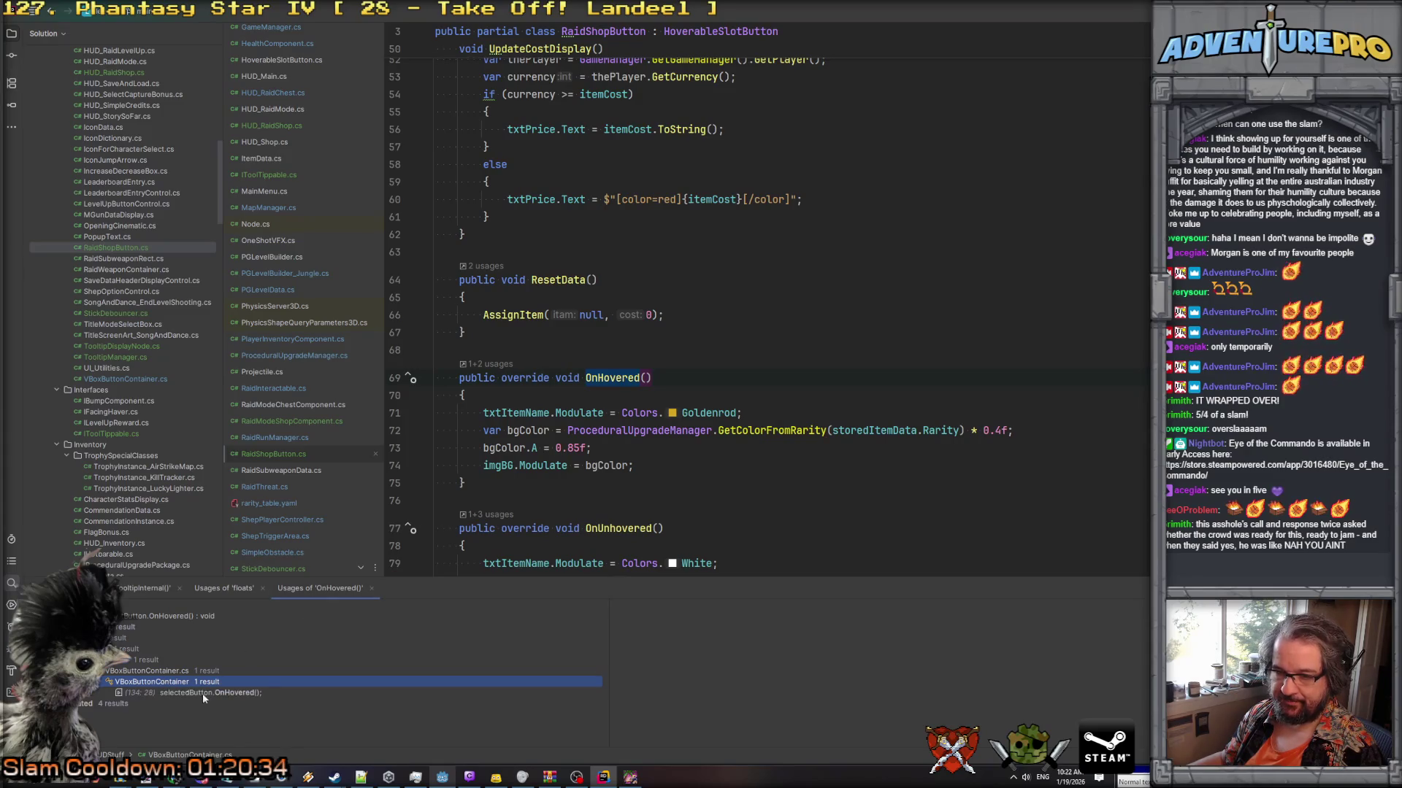
double_click(279, 693)
Add 'GrabFocus();' after the idxSelectedSlot line in OnButton_MouseEnter.
scroll(741, 315, up, 3)
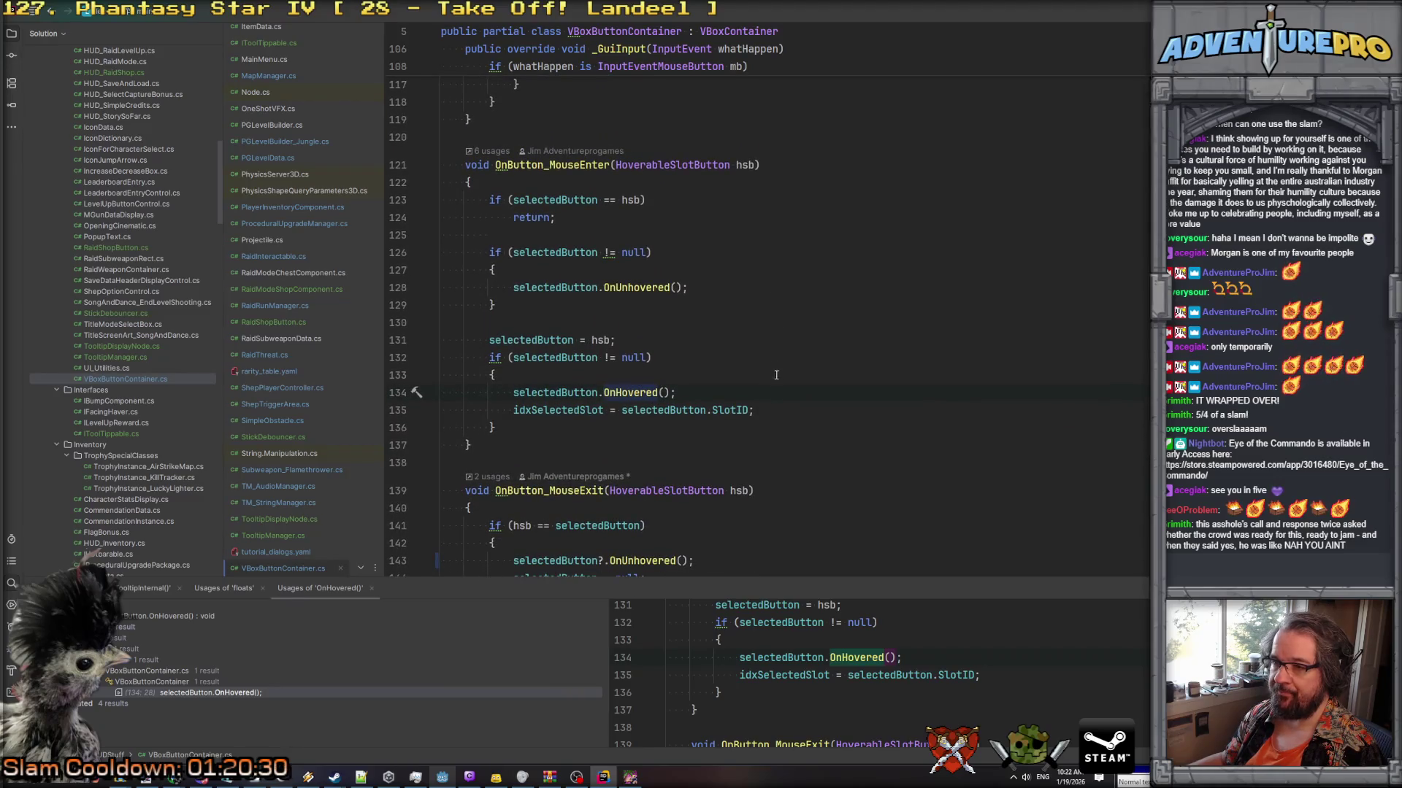
click(776, 410)
key(Return)
text(GrabFocus();)
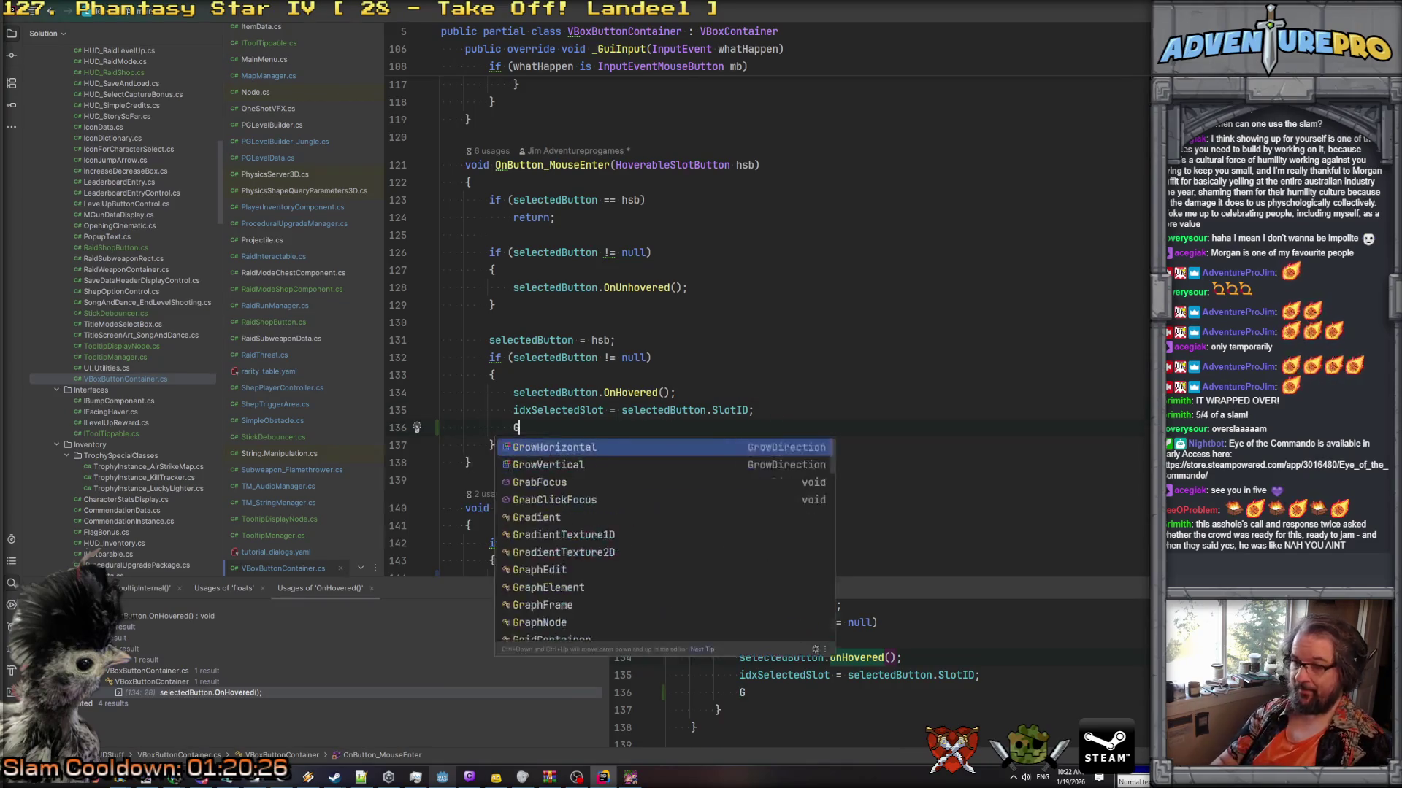
key(Home)
key(shift+Down)
scroll(673, 414, down, 5)
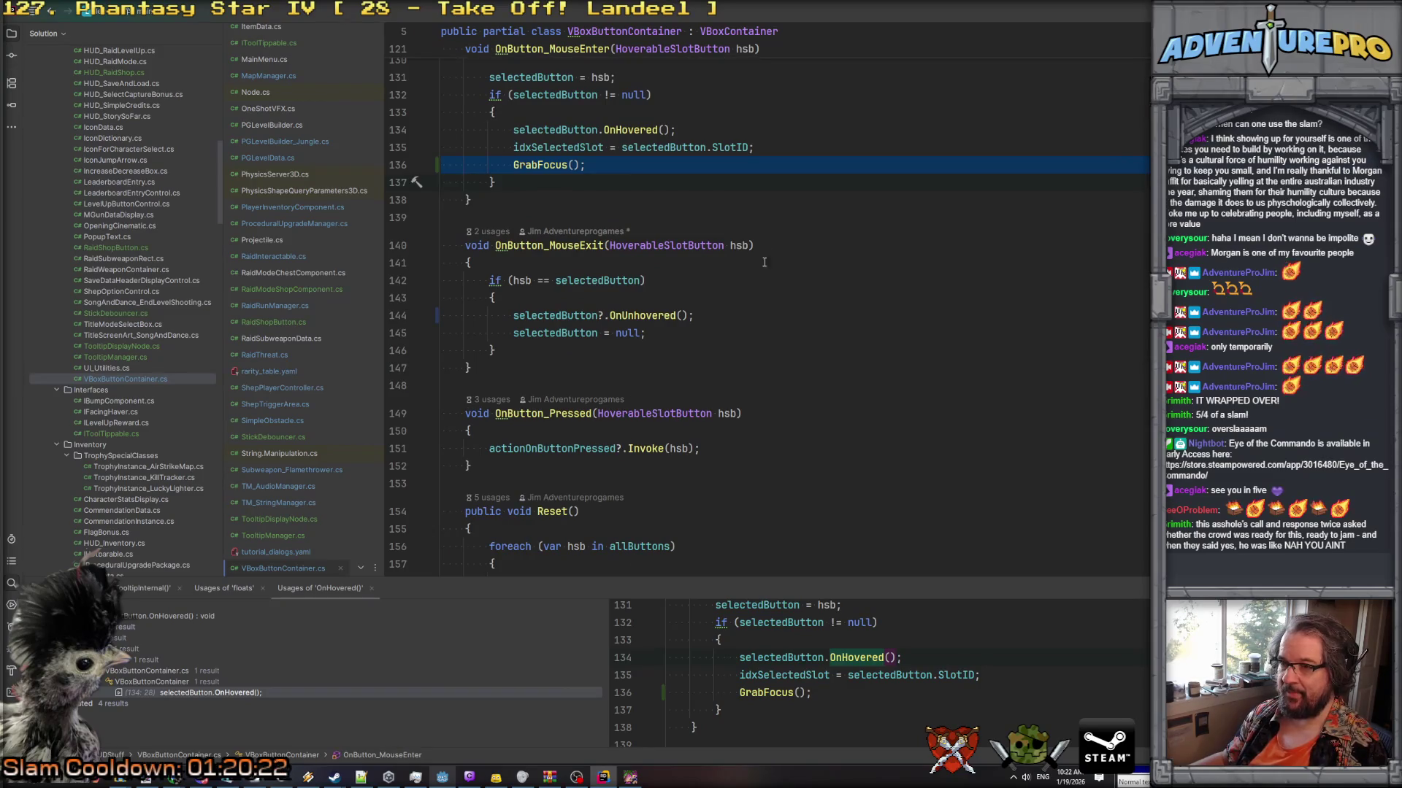
scroll(791, 207, up, 2)
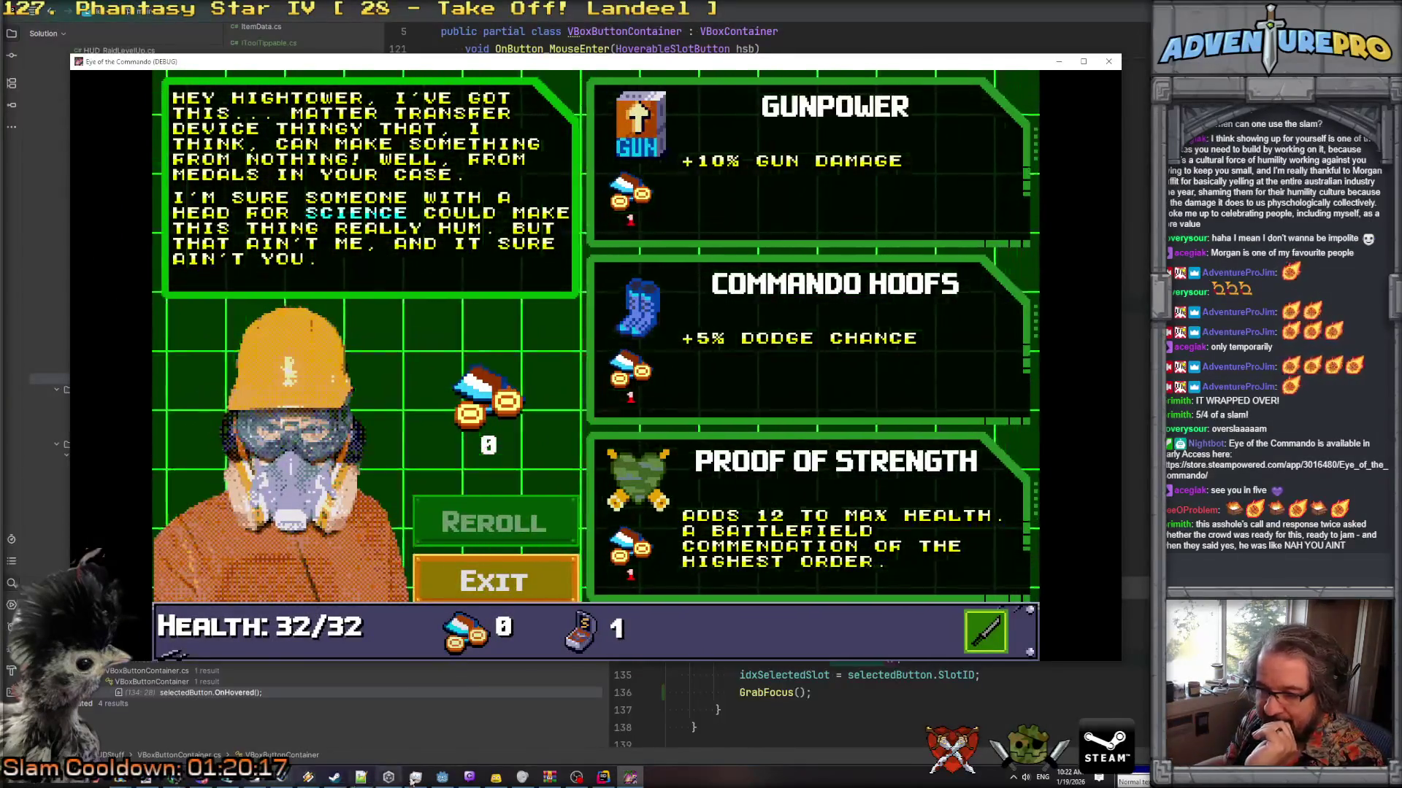
Check the Aseprite mockup, move its Layer Properties dialog aside, and stop the debug game with F8.
key(alt+Tab)
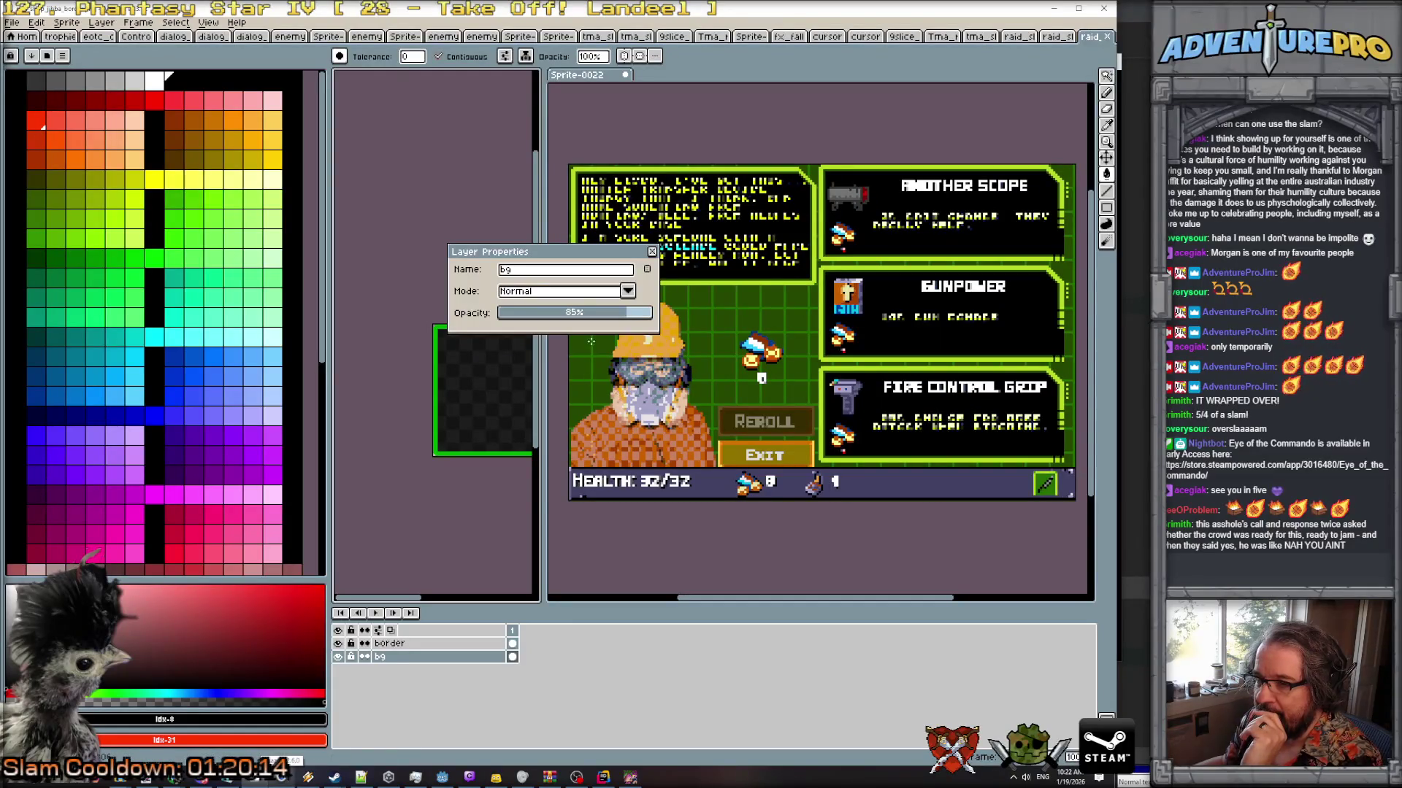
drag(620, 257, 495, 229)
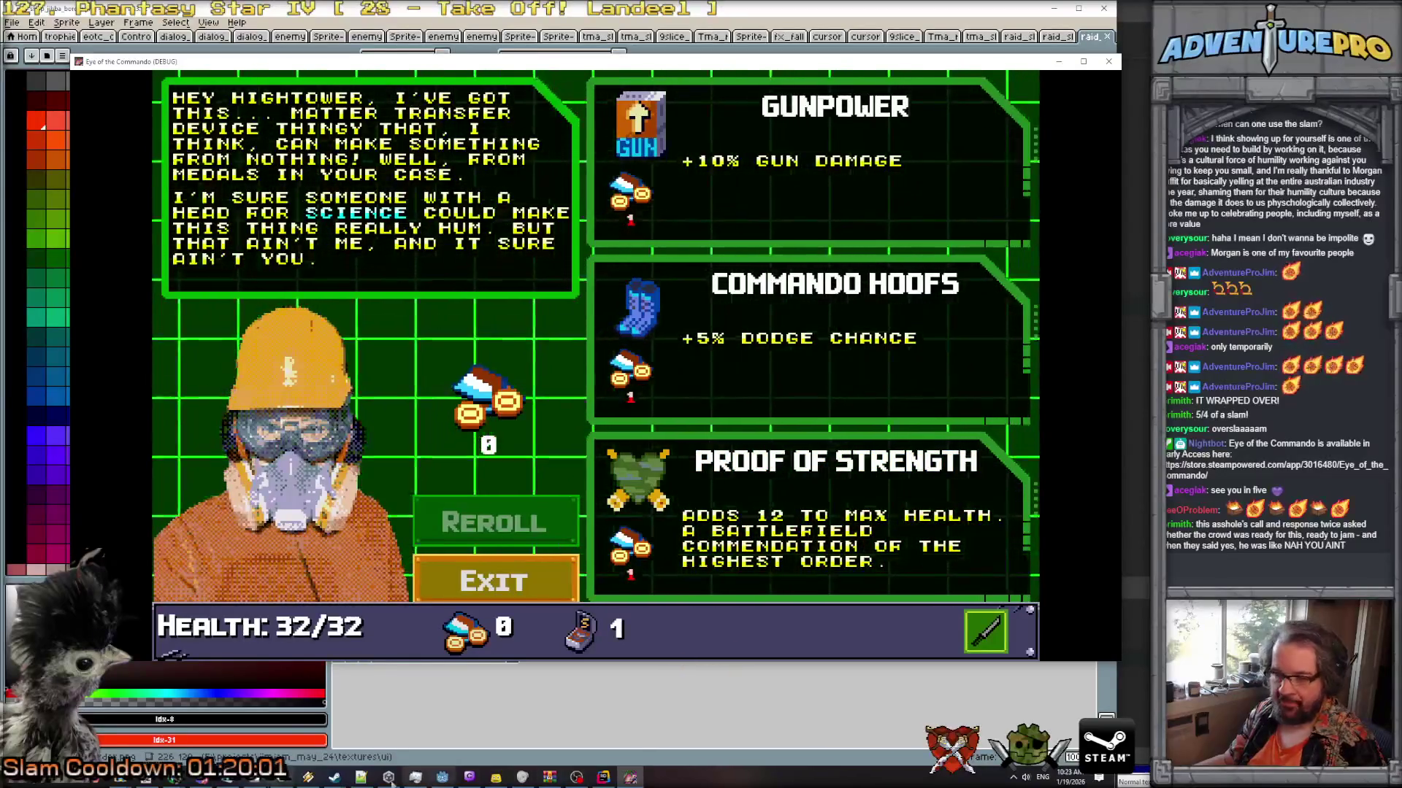
key(F8)
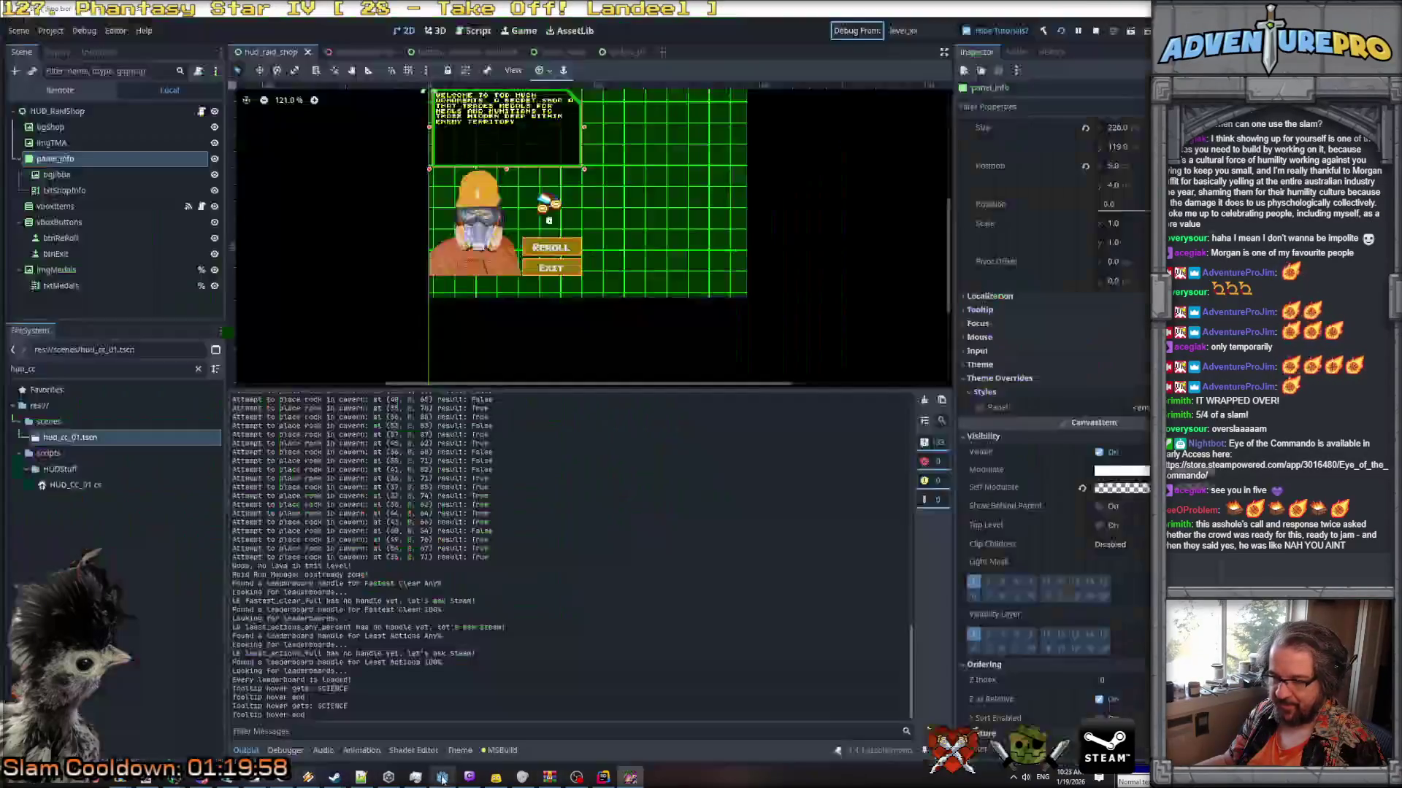
Set bgShop's shader Remap Size to 32 and Px Size to 24.
click(57, 111)
click(51, 127)
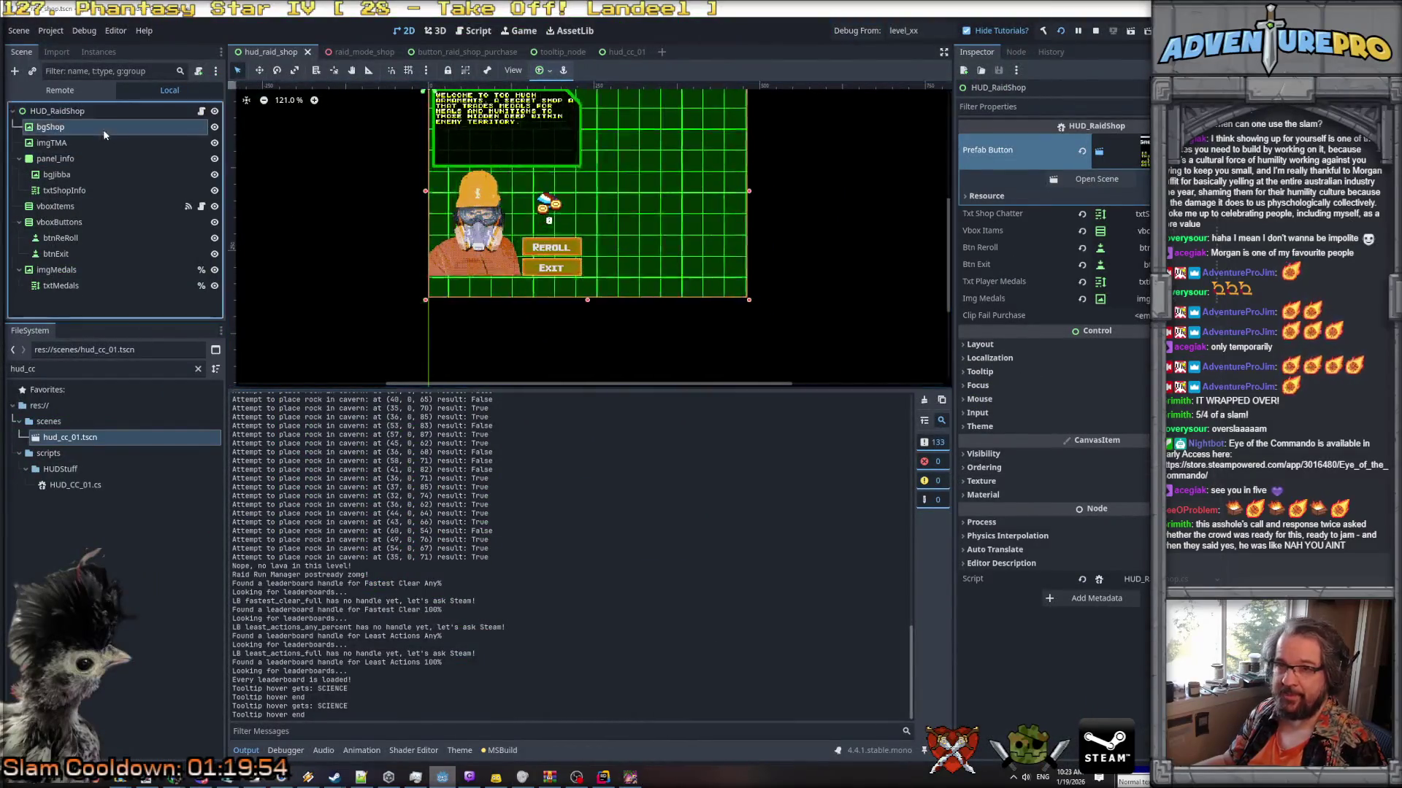
click(1121, 678)
text(24)
key(Return)
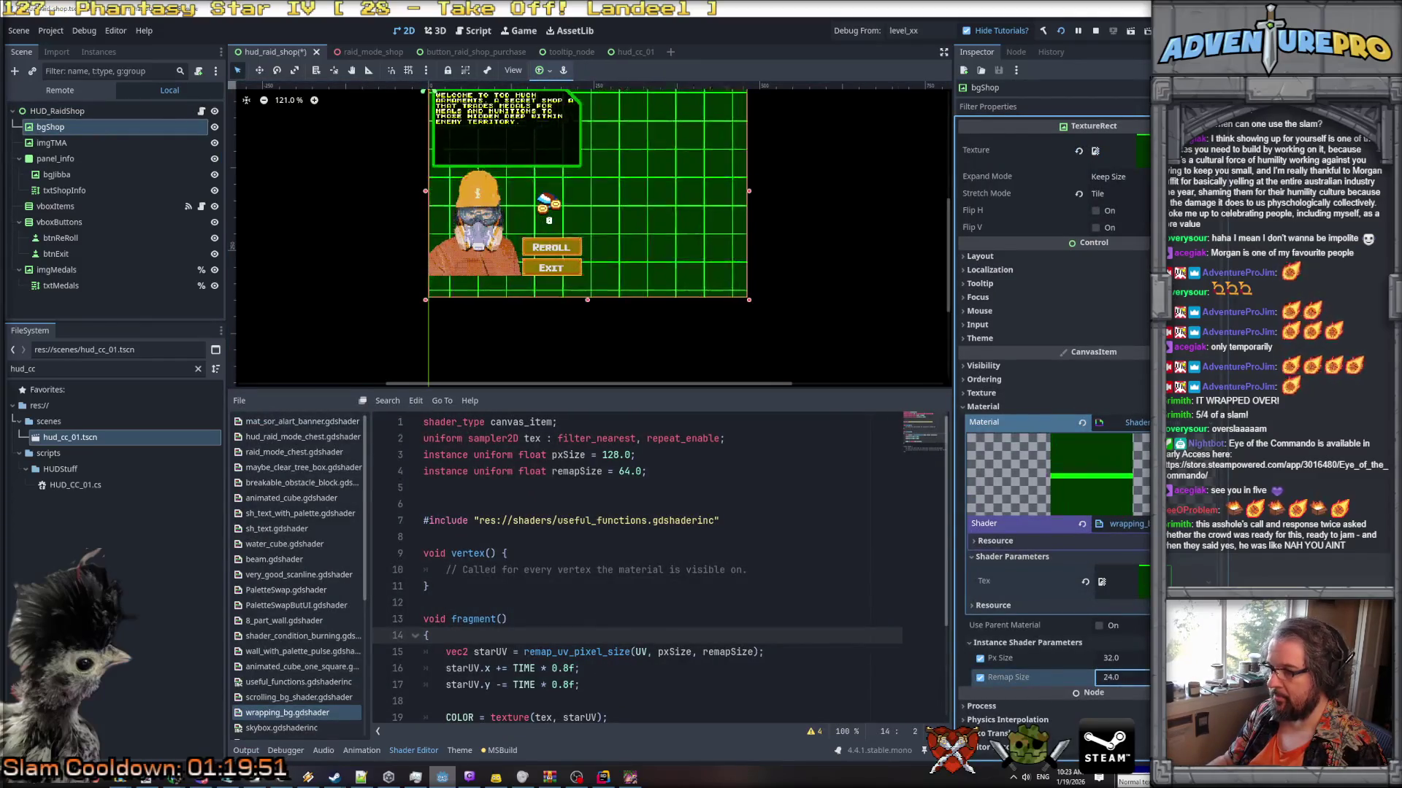
text(16)
key(Return)
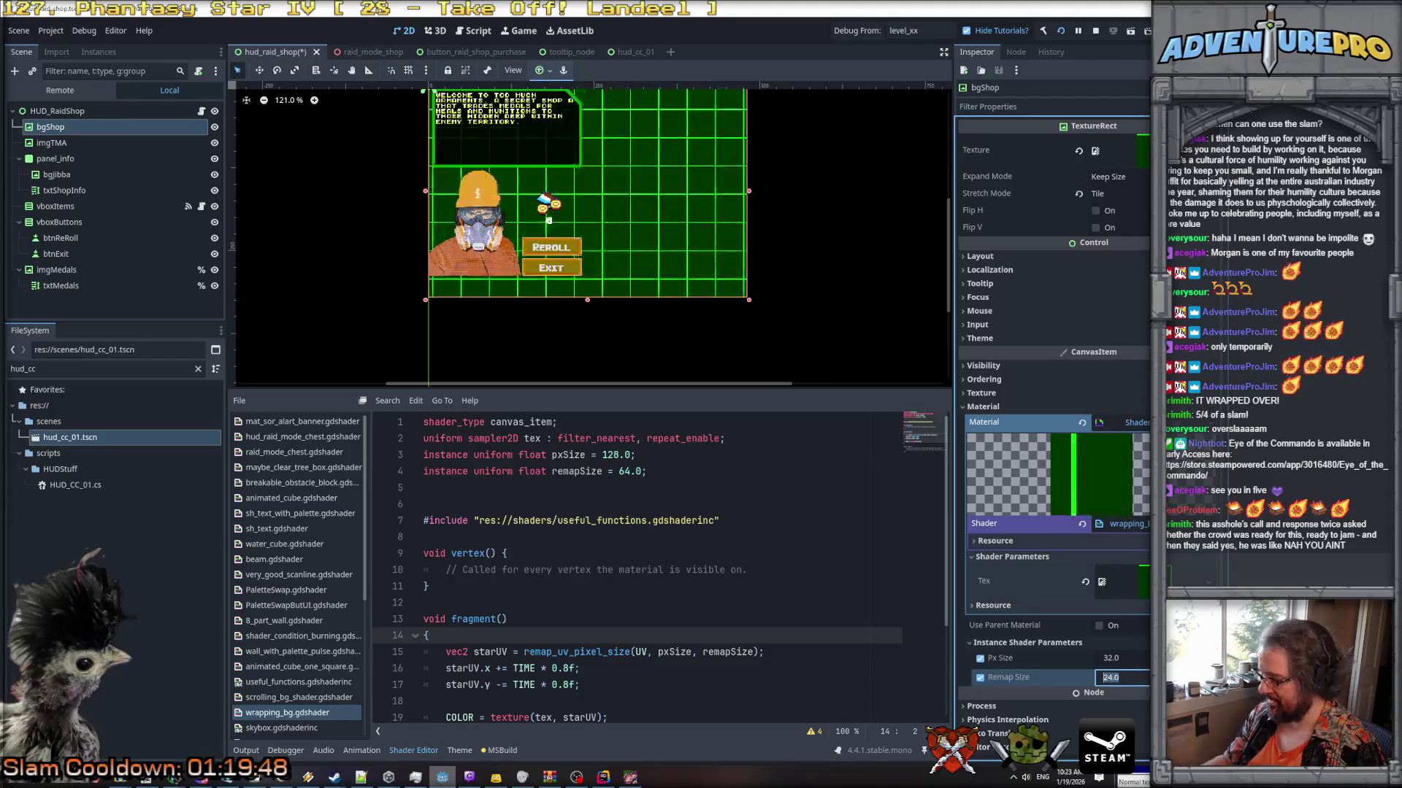
text(32)
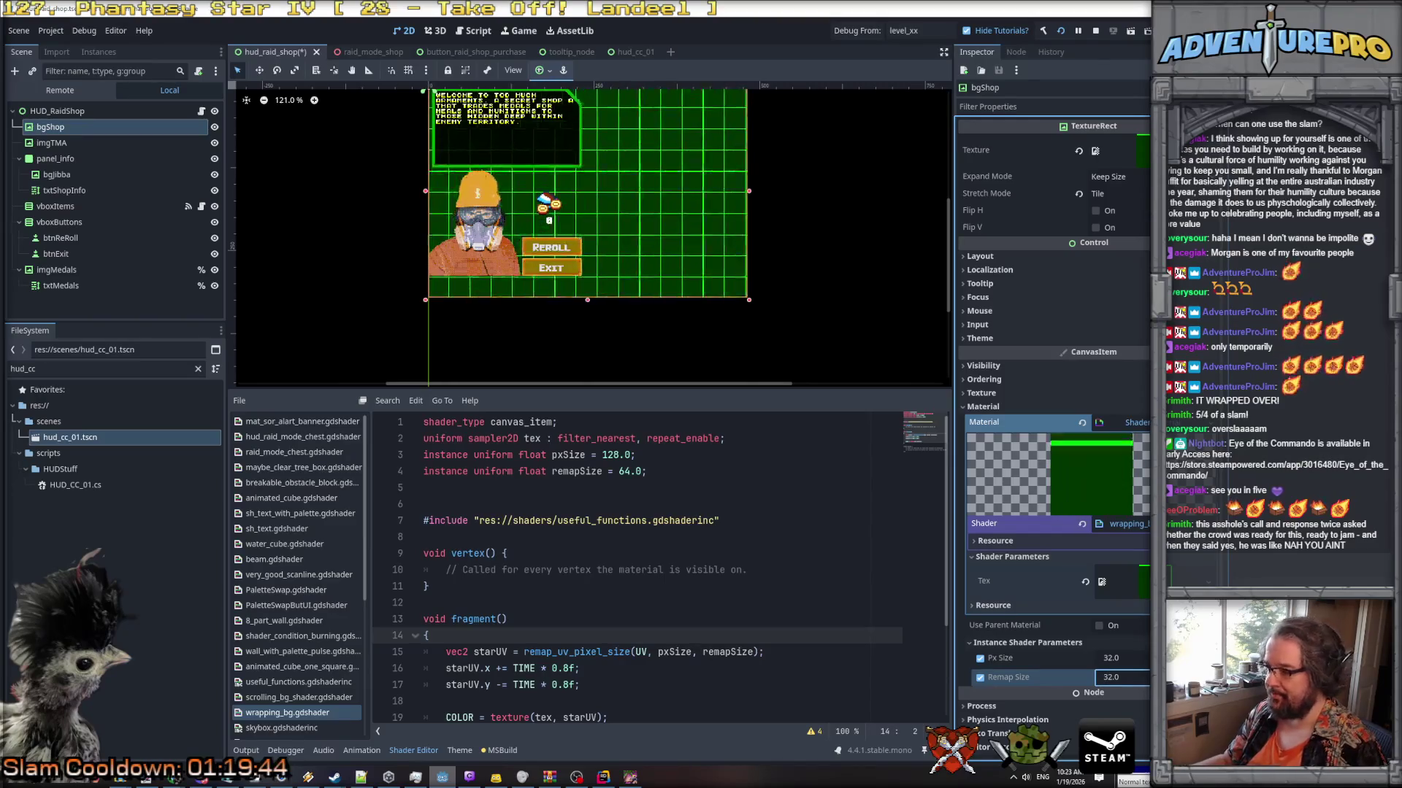
key(Return)
click(1121, 658)
text(24)
key(Return)
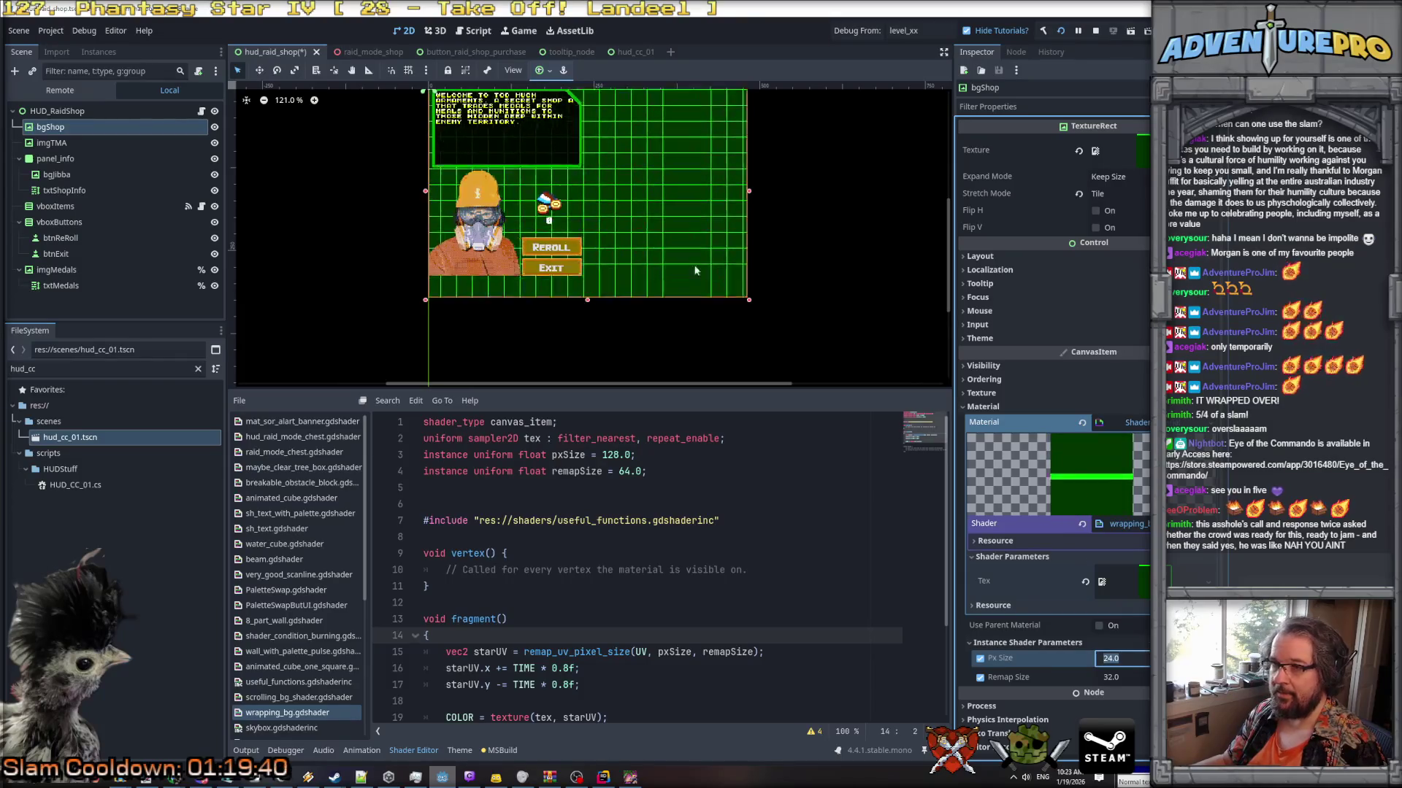
Save the hud_raid_shop scene and bring the running game forward.
scroll(652, 250, up, 3)
scroll(653, 251, down, 3)
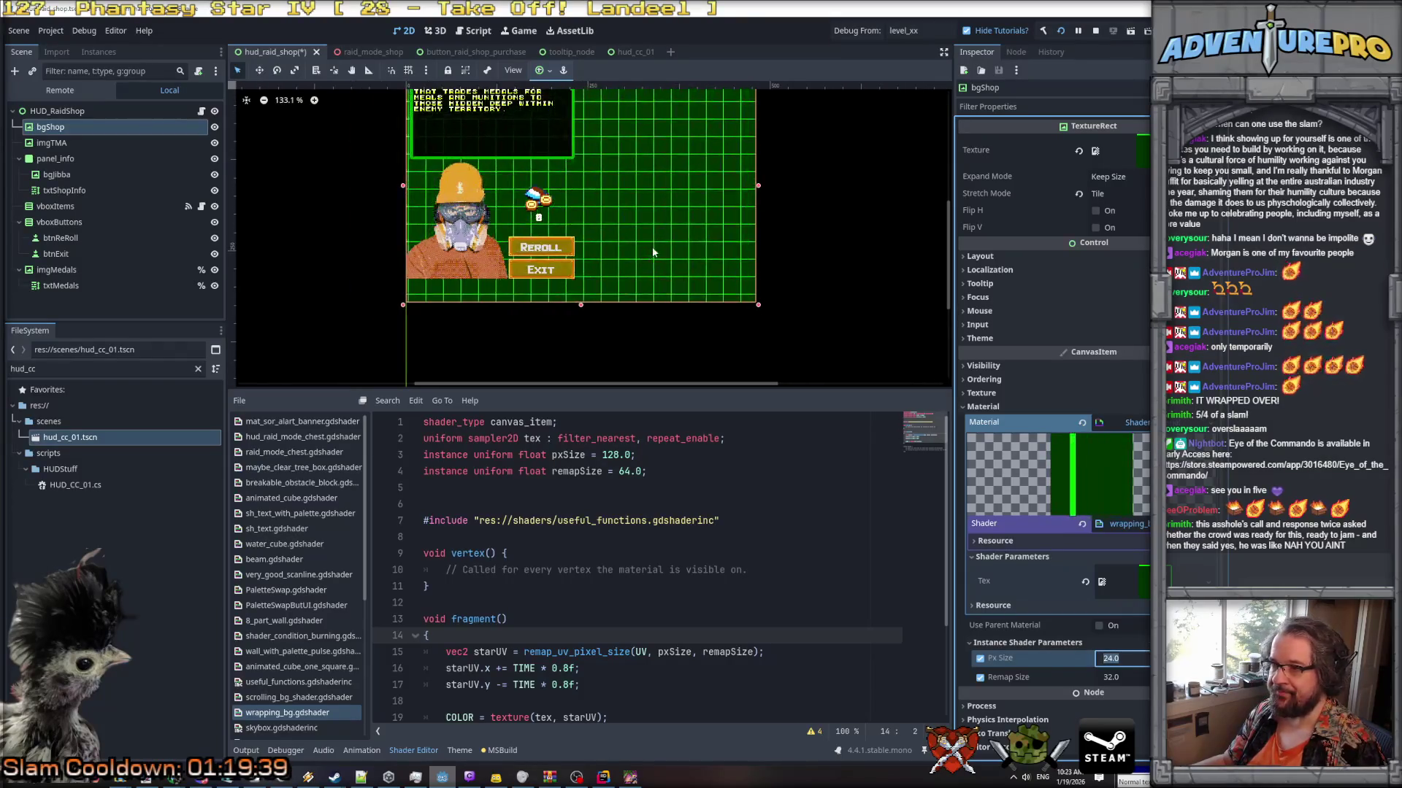
scroll(652, 252, down, 1)
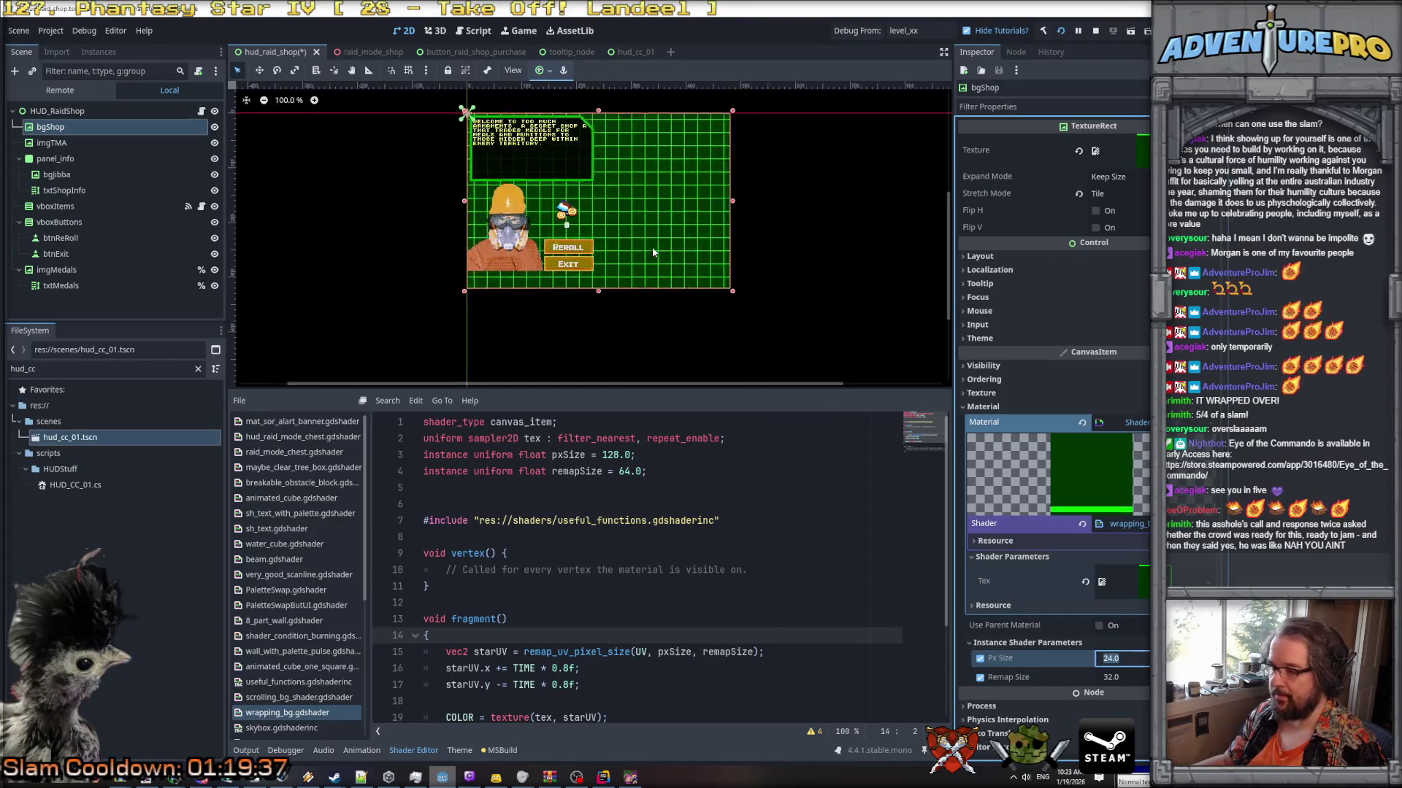
key(ctrl+s)
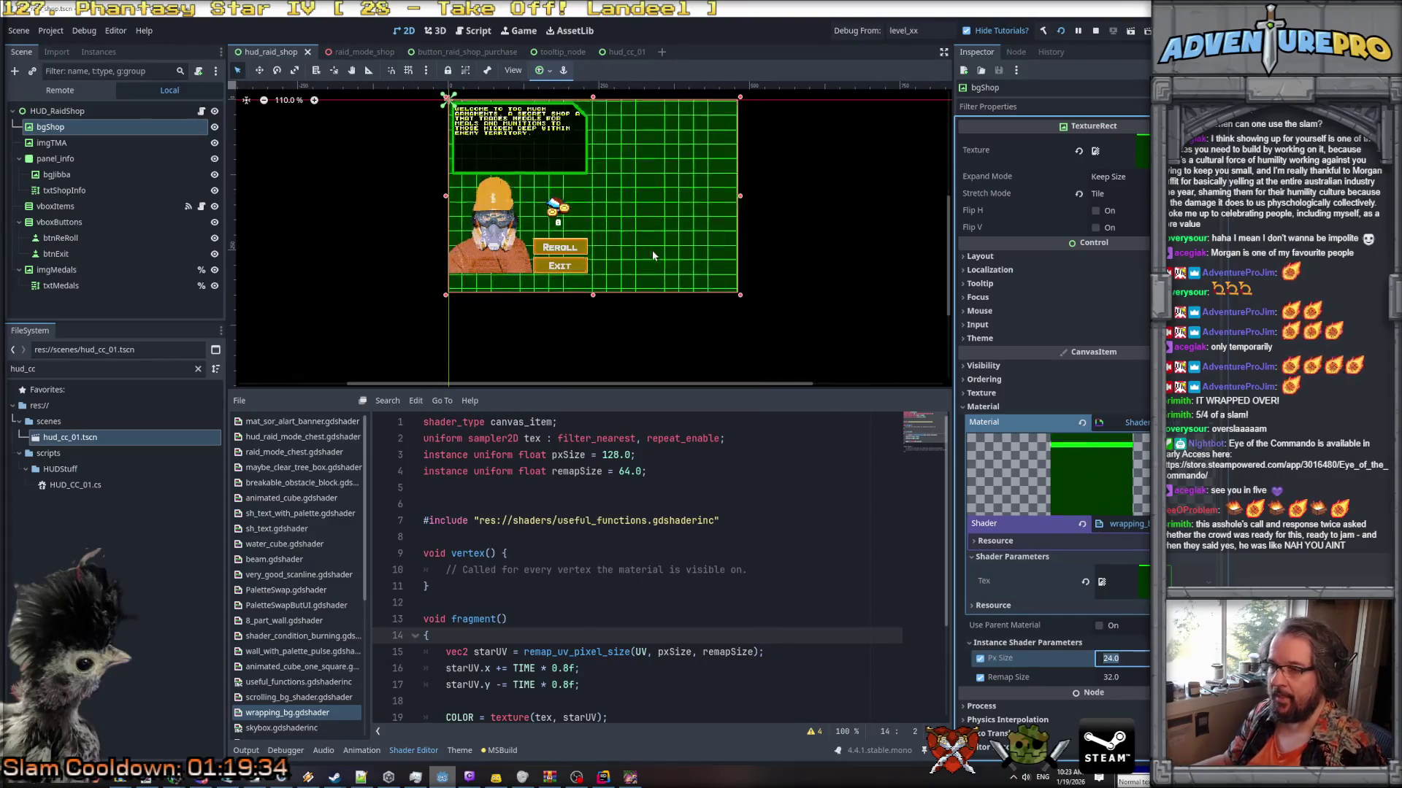
click(630, 779)
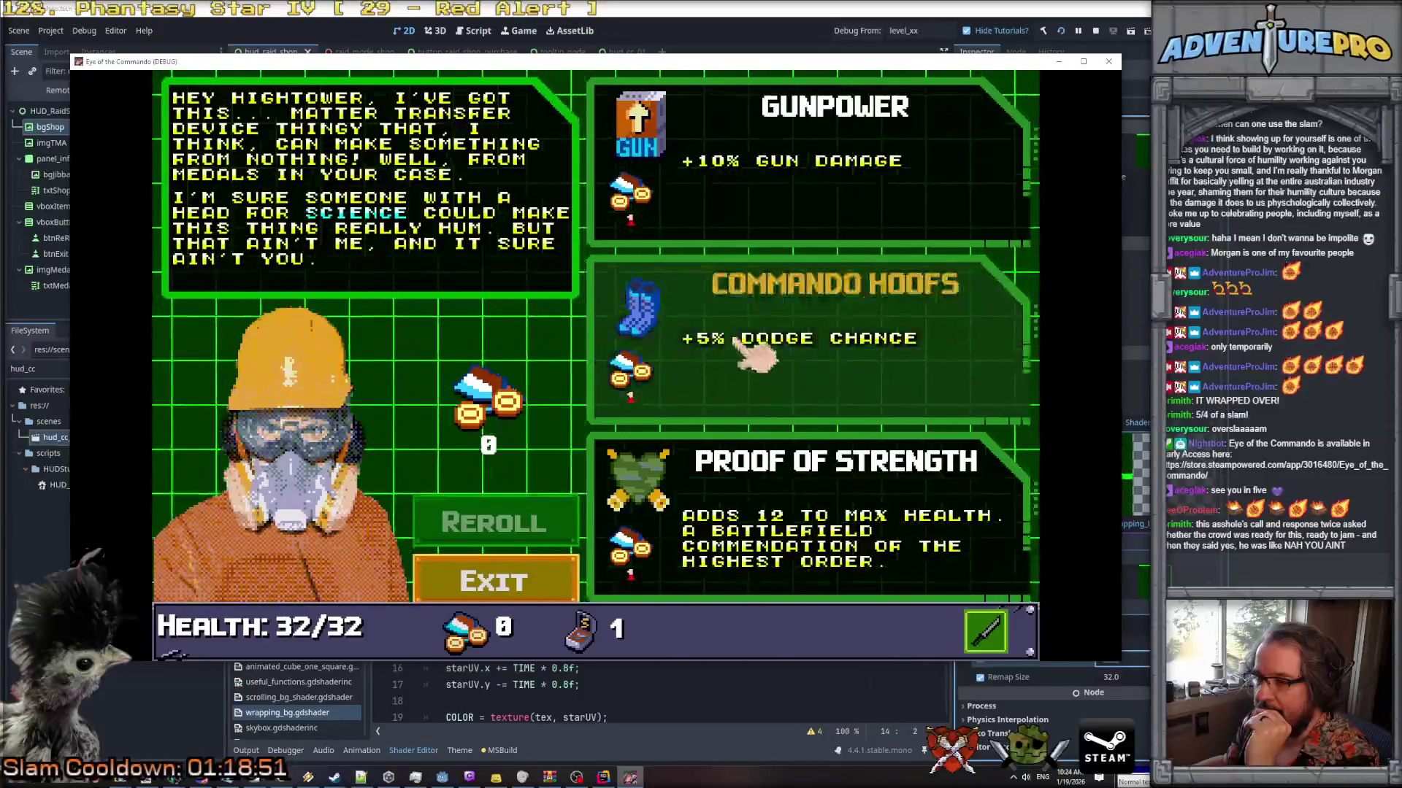
After confirming the Commando Hoofs title turns gold on hover, switch back to Rider.
key(alt+Tab)
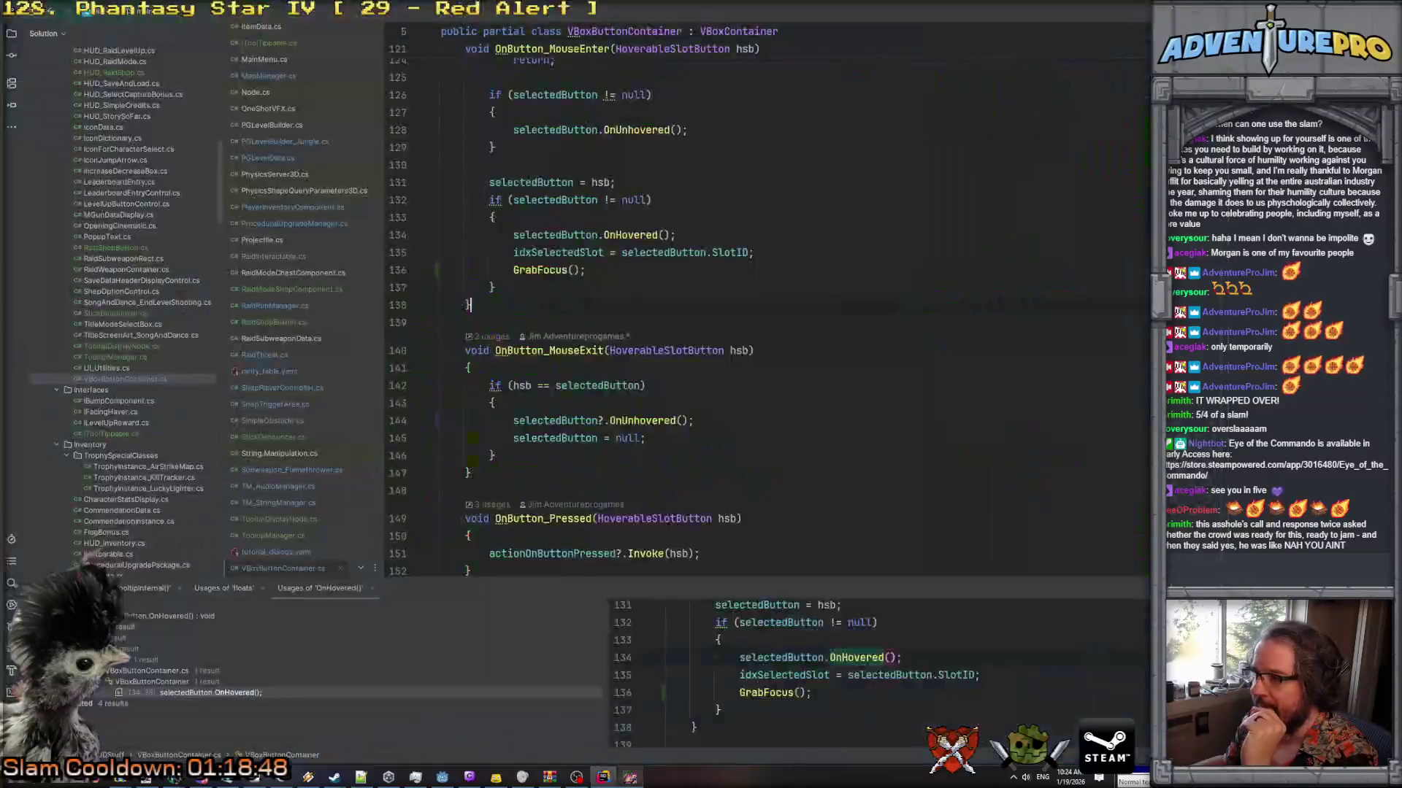
Browse the file list past RaidModeShopComponent.cs and open RaidShopButton.cs.
scroll(925, 361, down, 11)
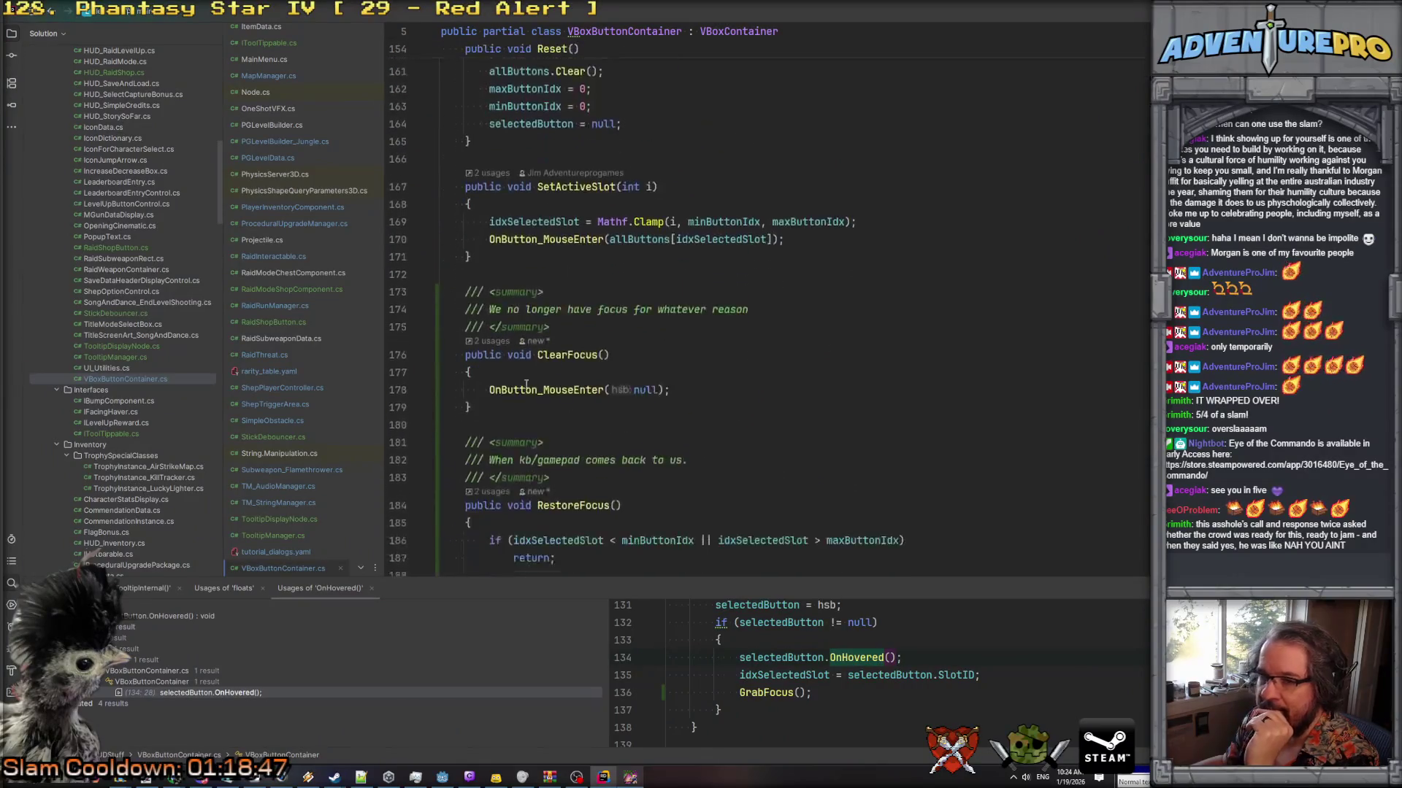
scroll(339, 388, down, 1)
scroll(339, 388, down, 1)
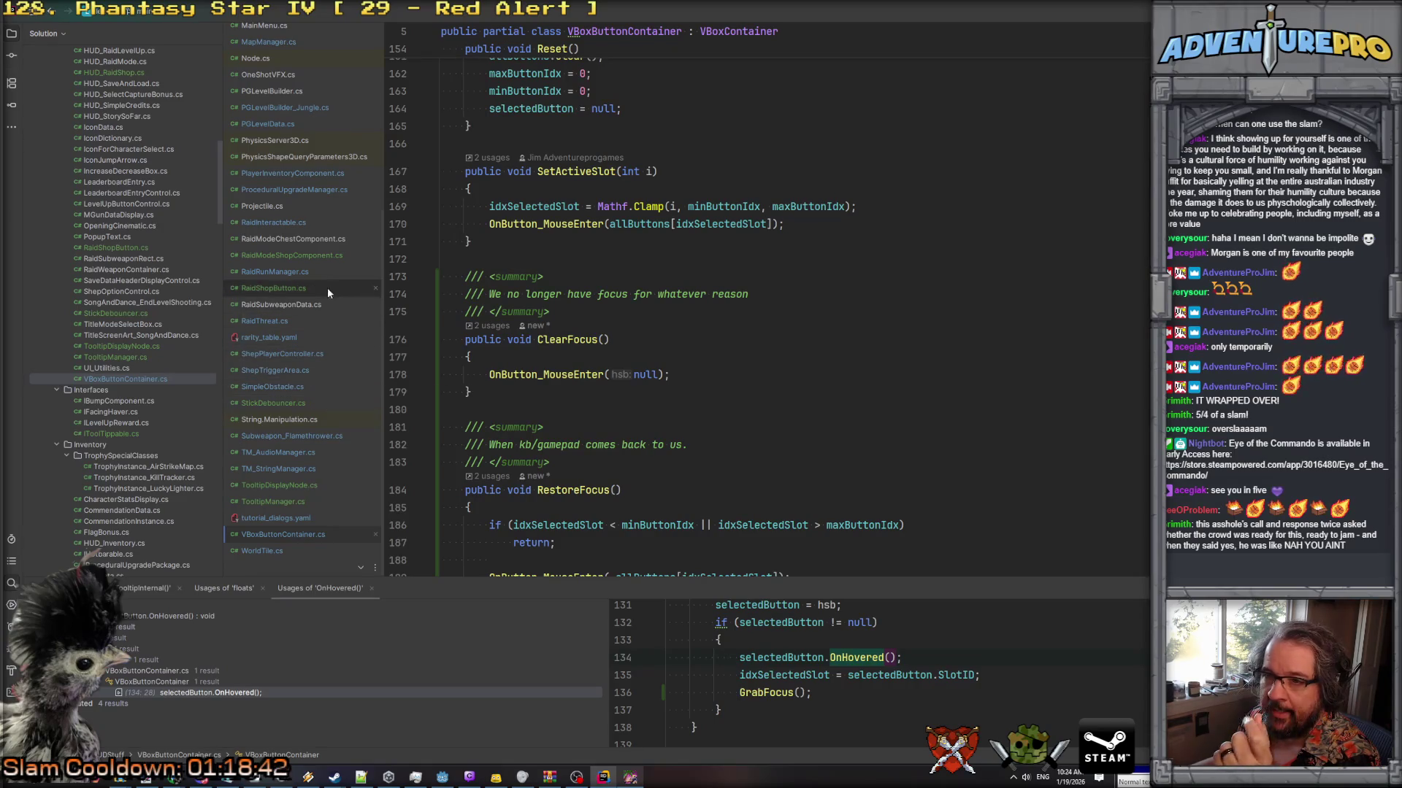
click(314, 255)
scroll(664, 375, down, 7)
scroll(779, 465, up, 11)
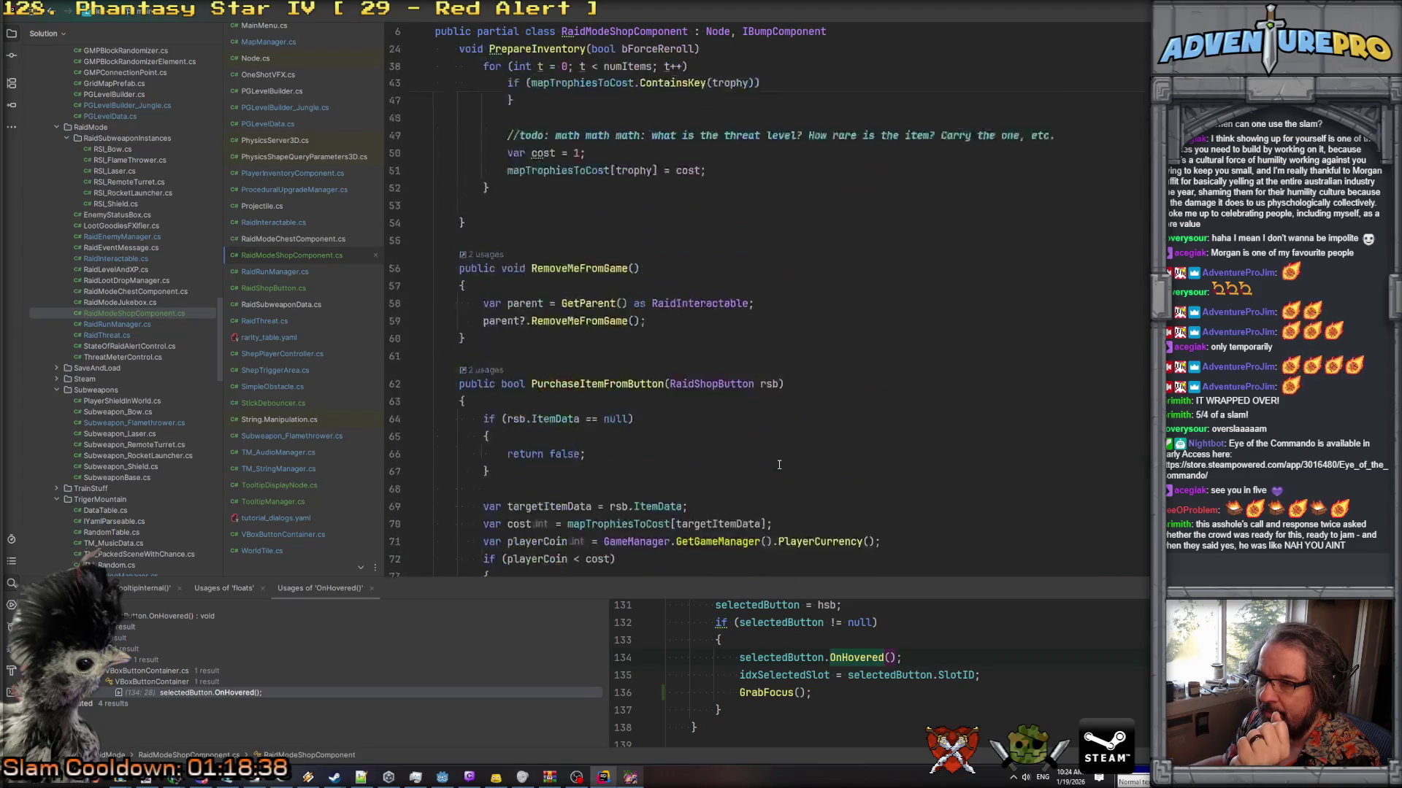
scroll(778, 465, up, 5)
click(307, 287)
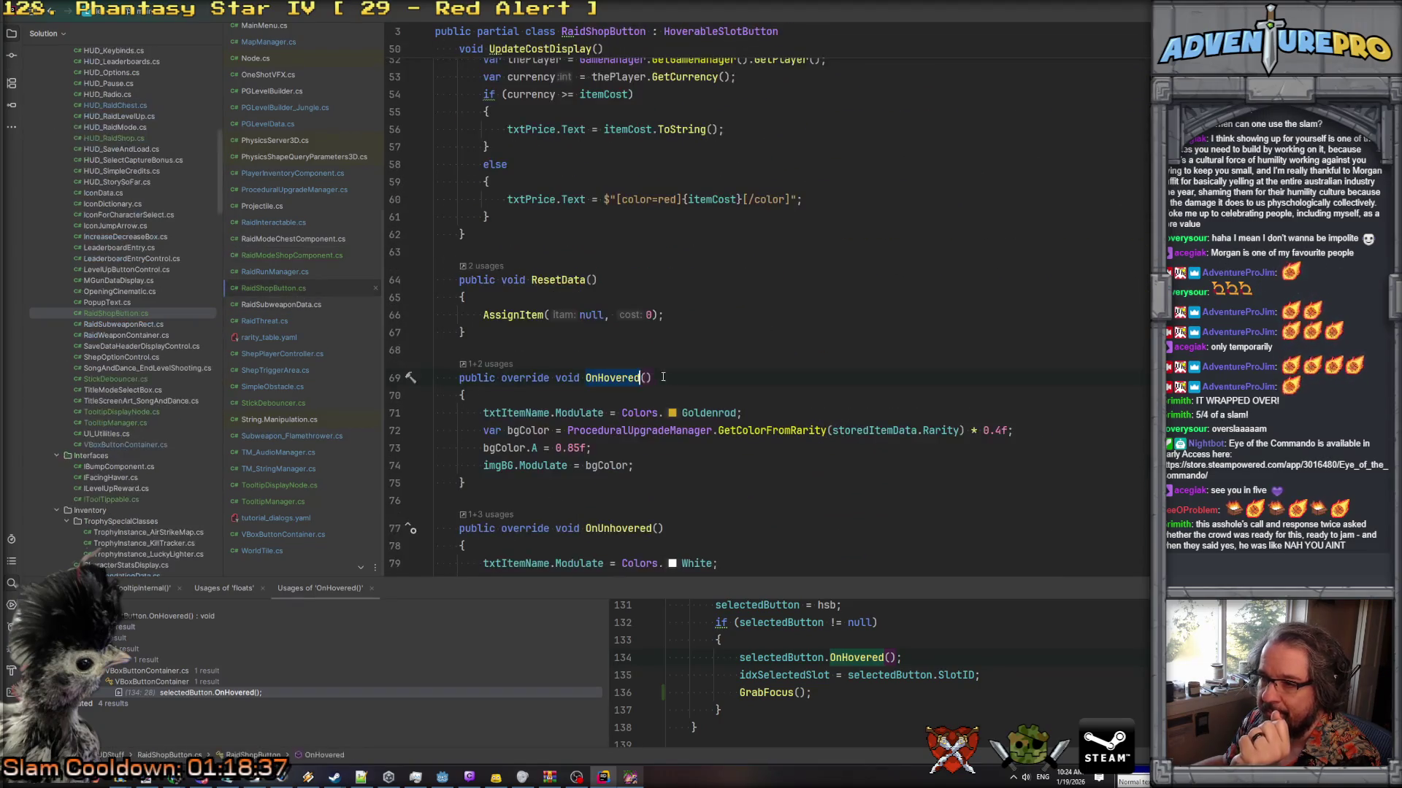
In OnHovered, type 'var borderColor = pro' on a new line and cut the GetColorFromRarity call.
key(Down)
key(Down)
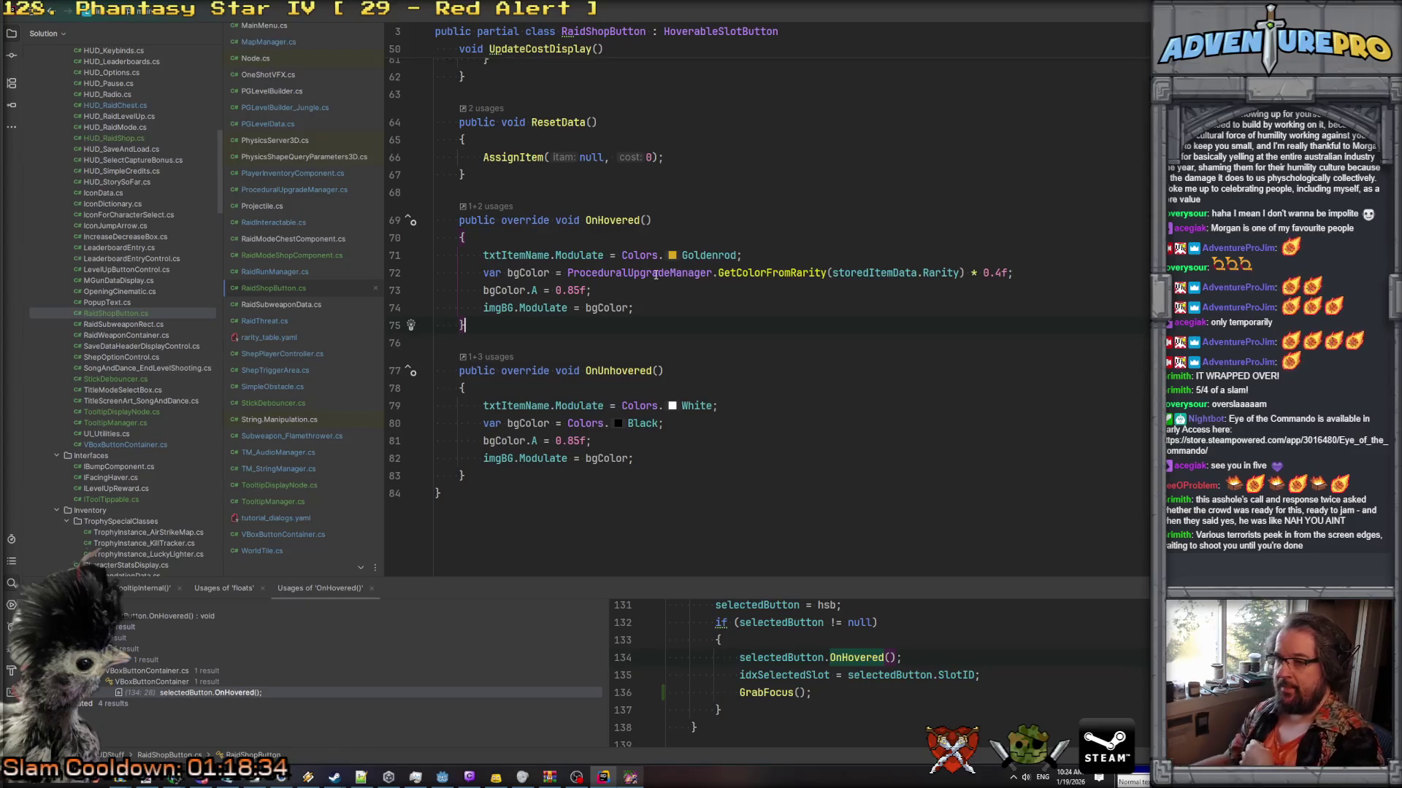
click(650, 290)
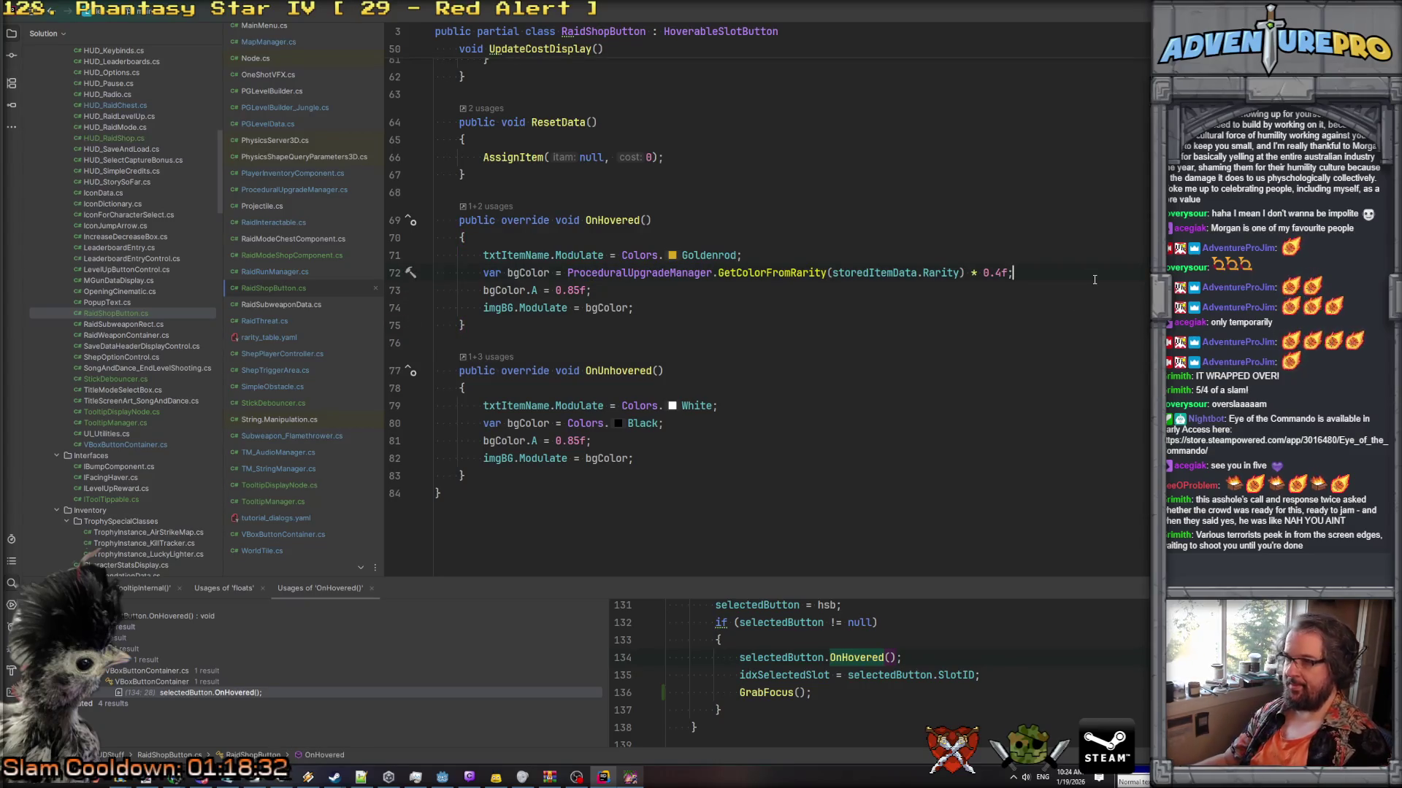
key(Down)
key(End)
key(Return)
key(Return)
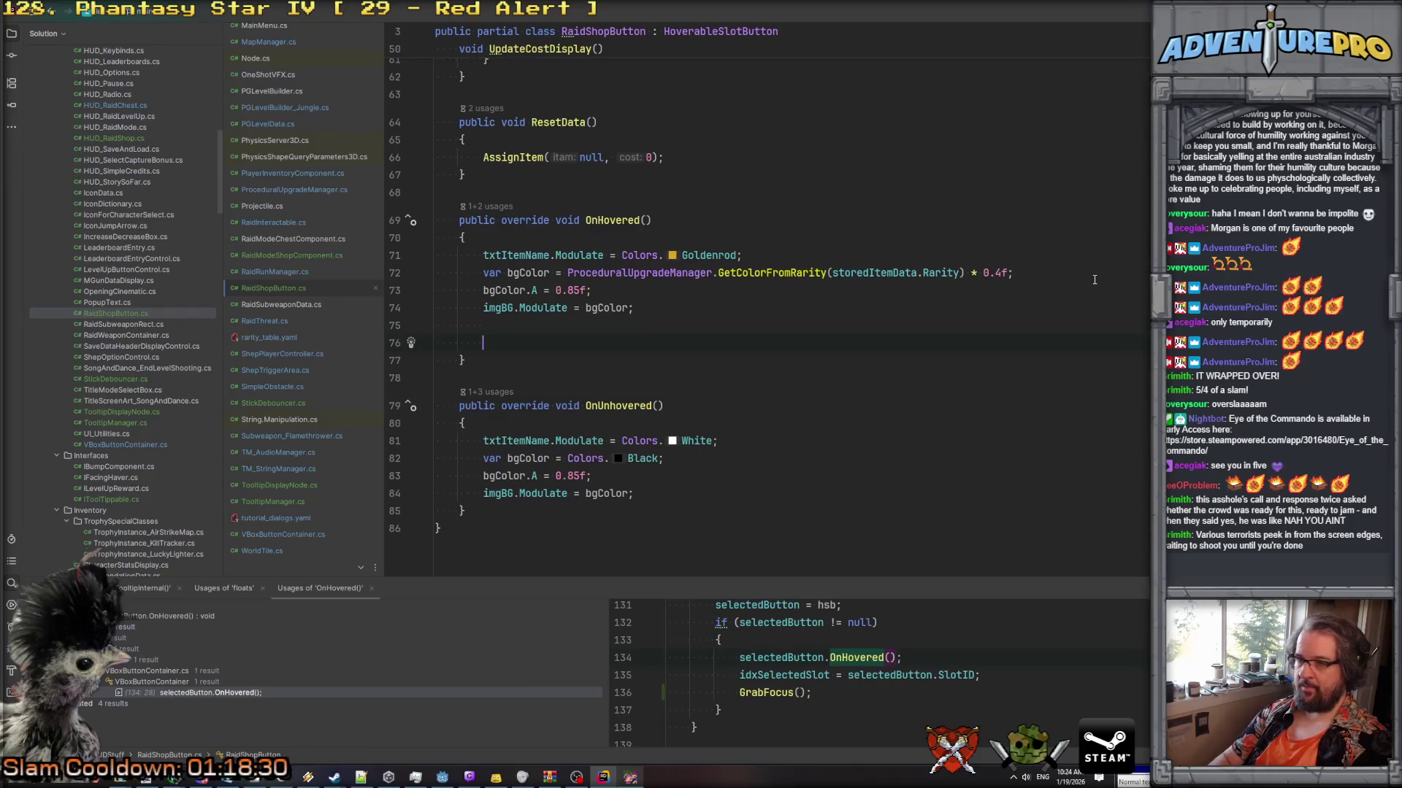
text(v)
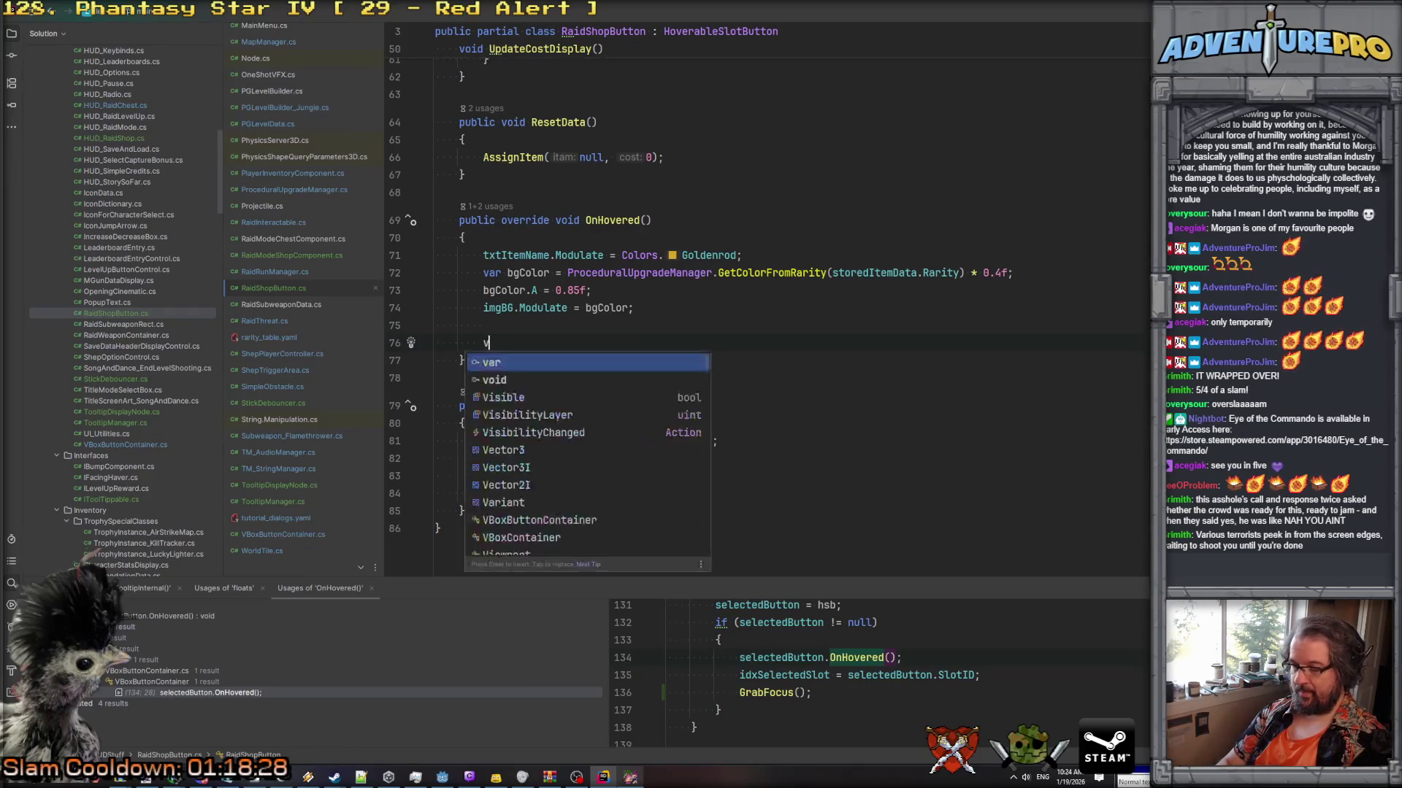
text(ar borderColor = p)
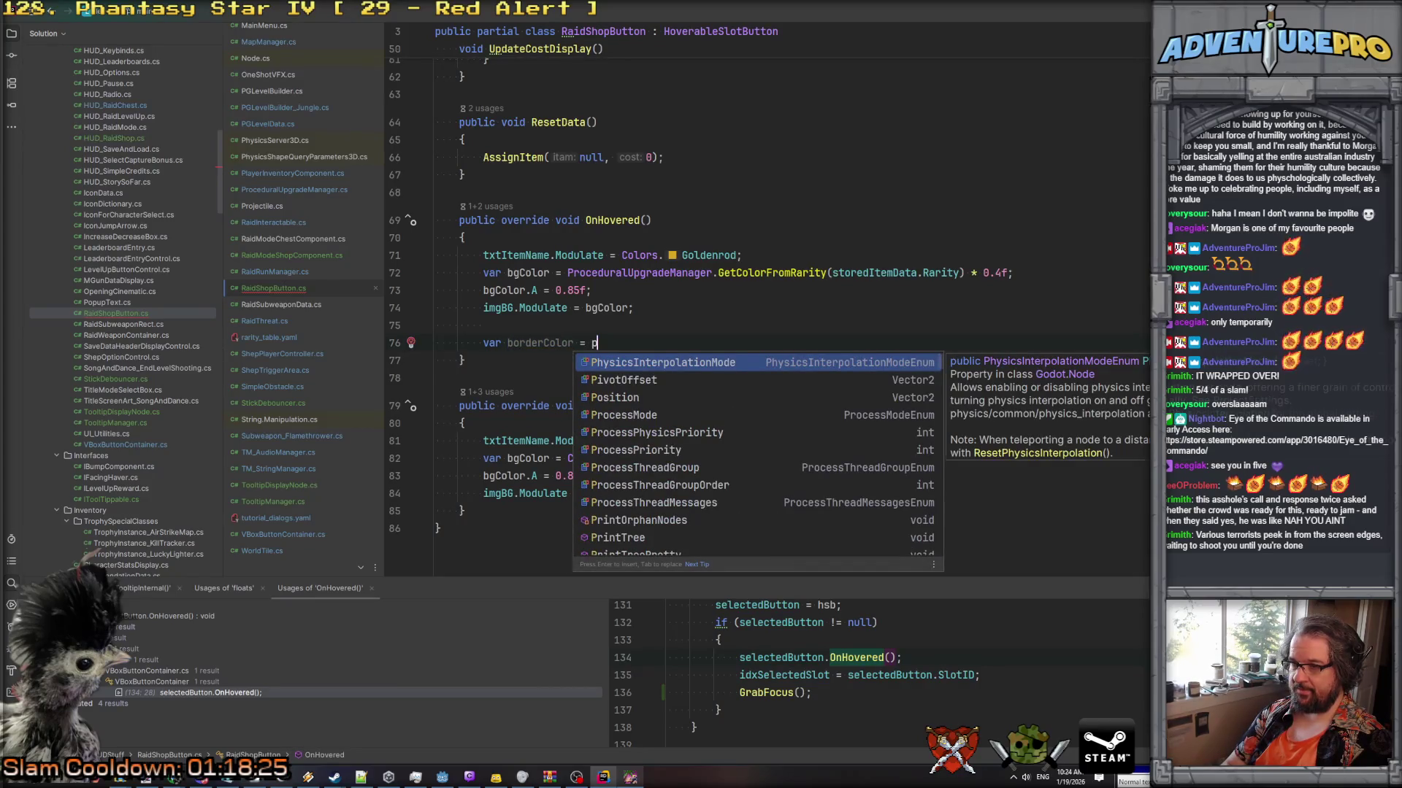
text(ro)
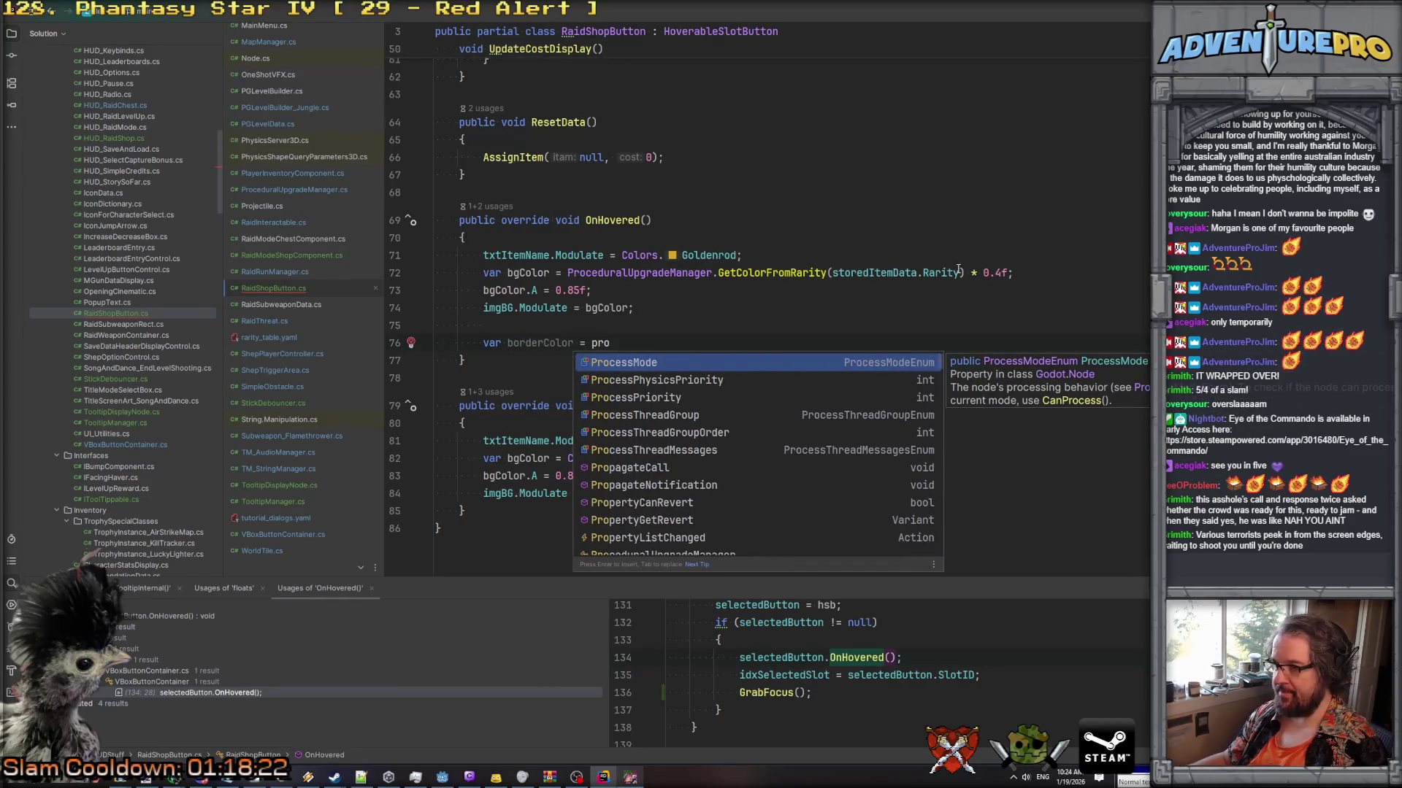
key(Escape)
click(568, 273)
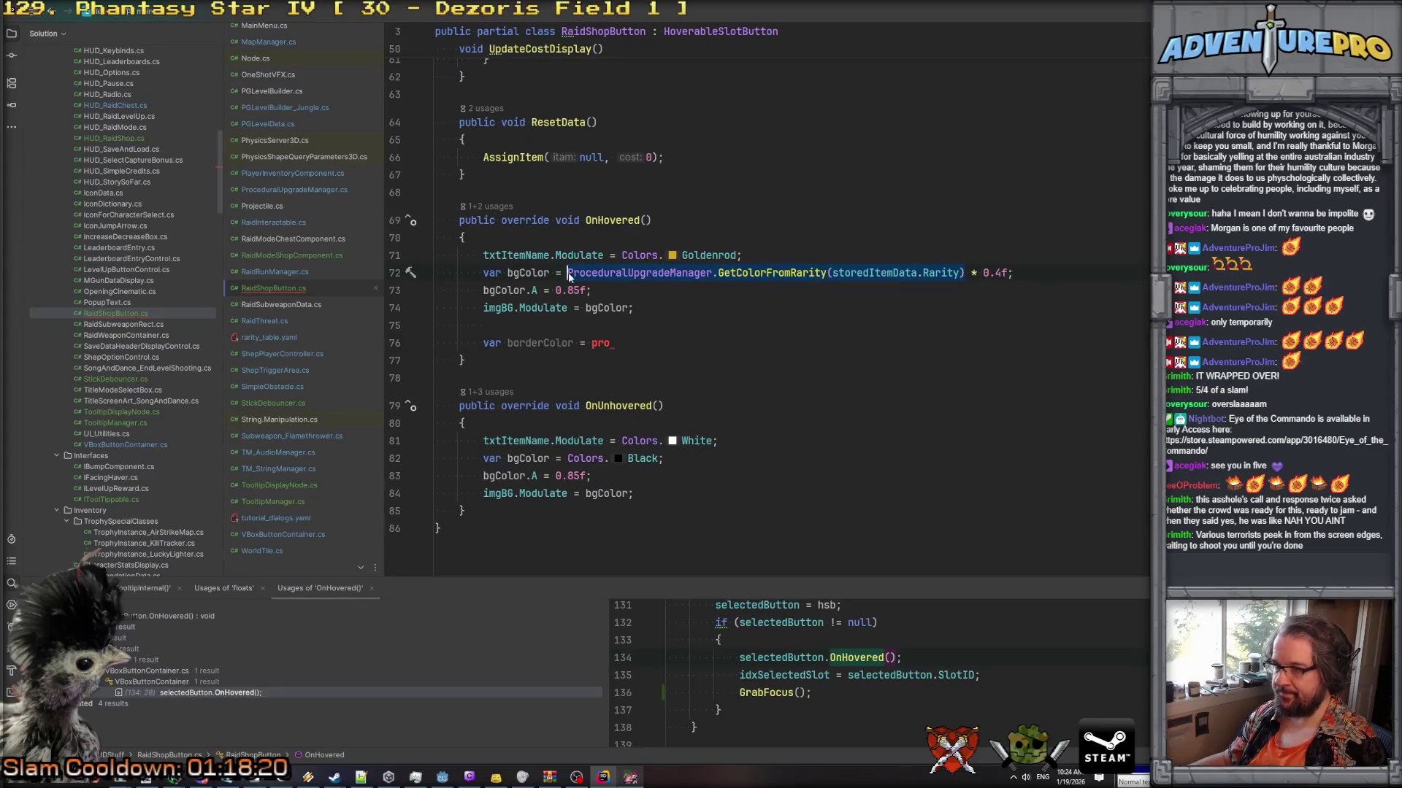
key(Delete)
click(772, 257)
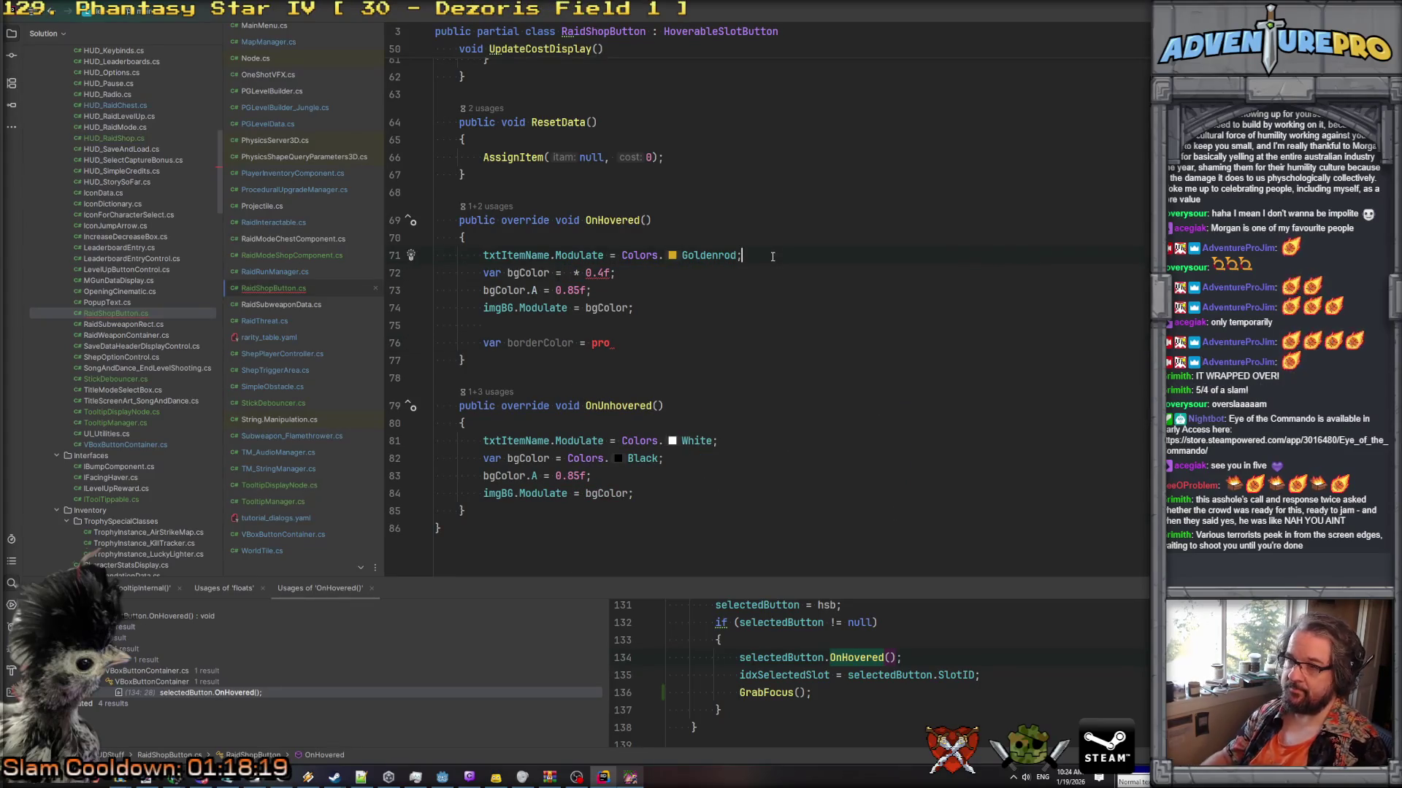
In OnHovered, store the rarity colour lookup in rarityColor and derive bgColor as rarityColor * 0.4f.
key(Return)
text(Color =)
key(Tab)
text(l)
key(BackSpace)
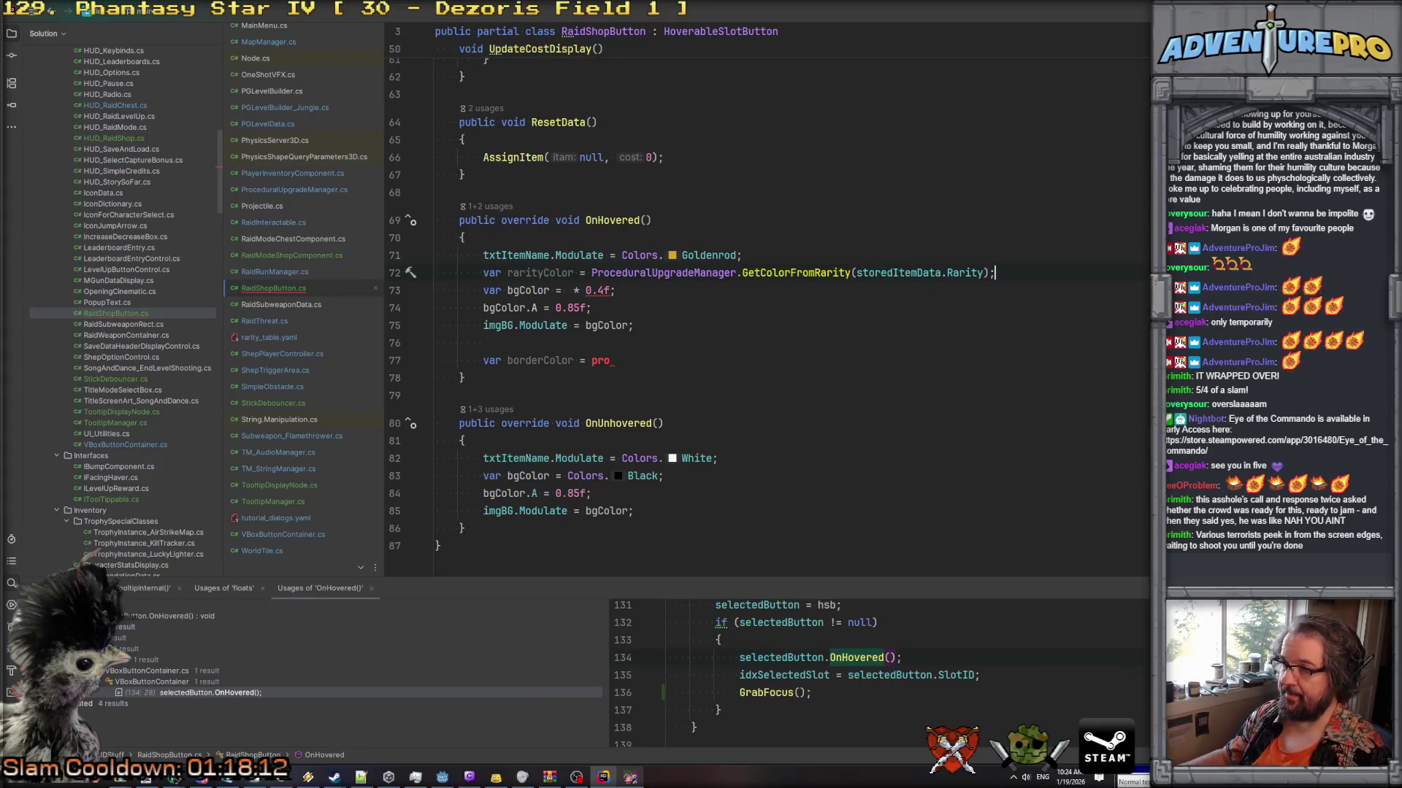
double_click(516, 272)
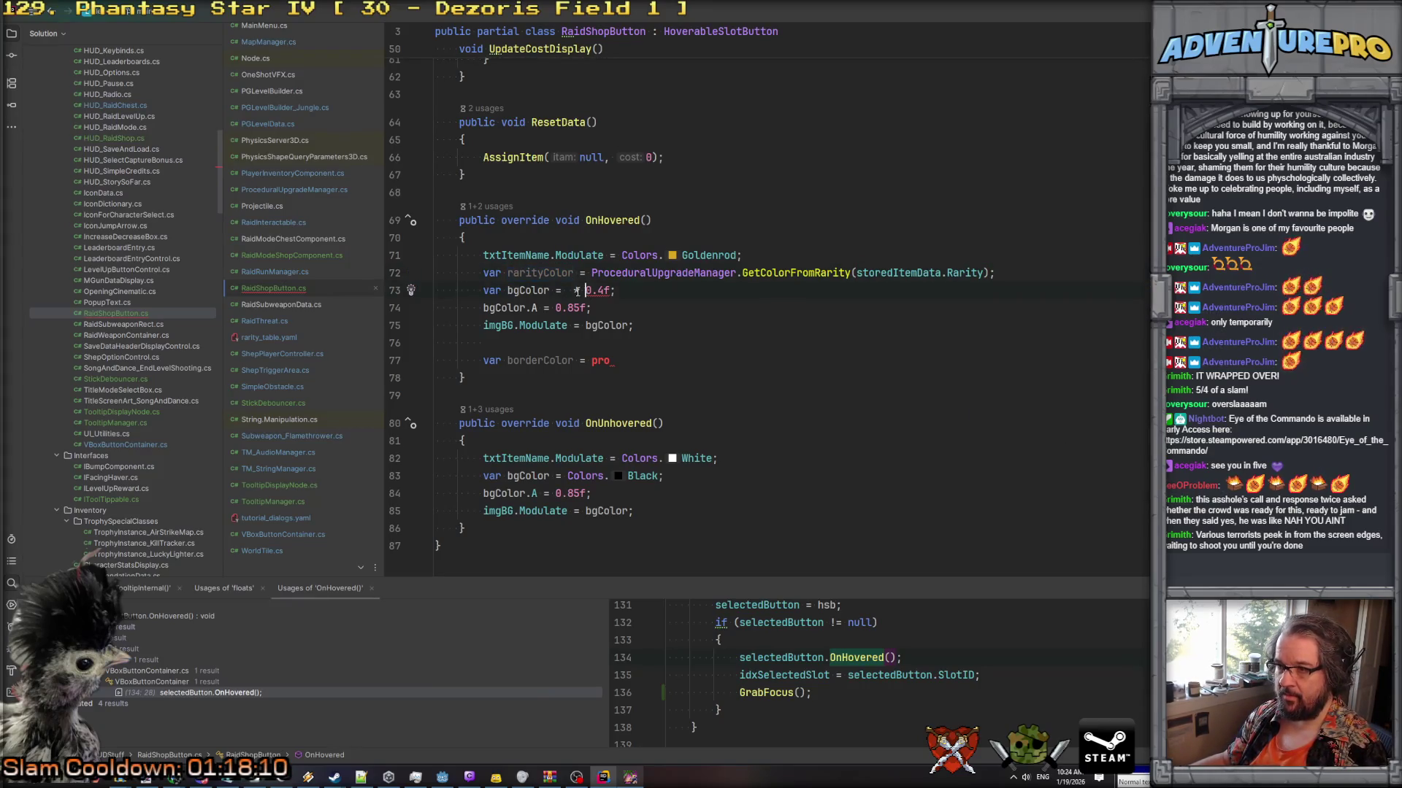
text(rarityColor)
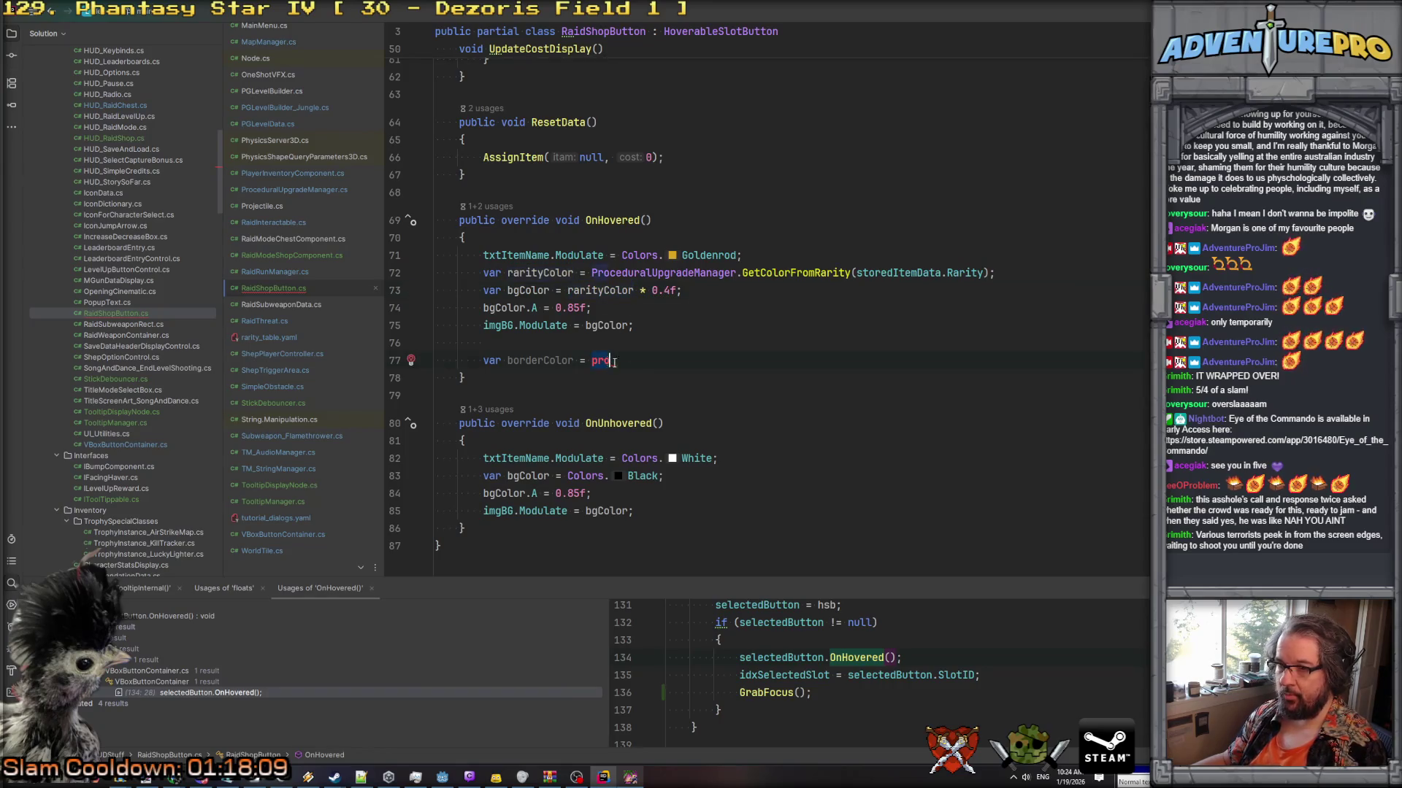
Set borderColor to rarityColor * 1.25f and apply it to imgBorder.Modulate.
key(BackSpace)
key(BackSpace)
key(BackSpace)
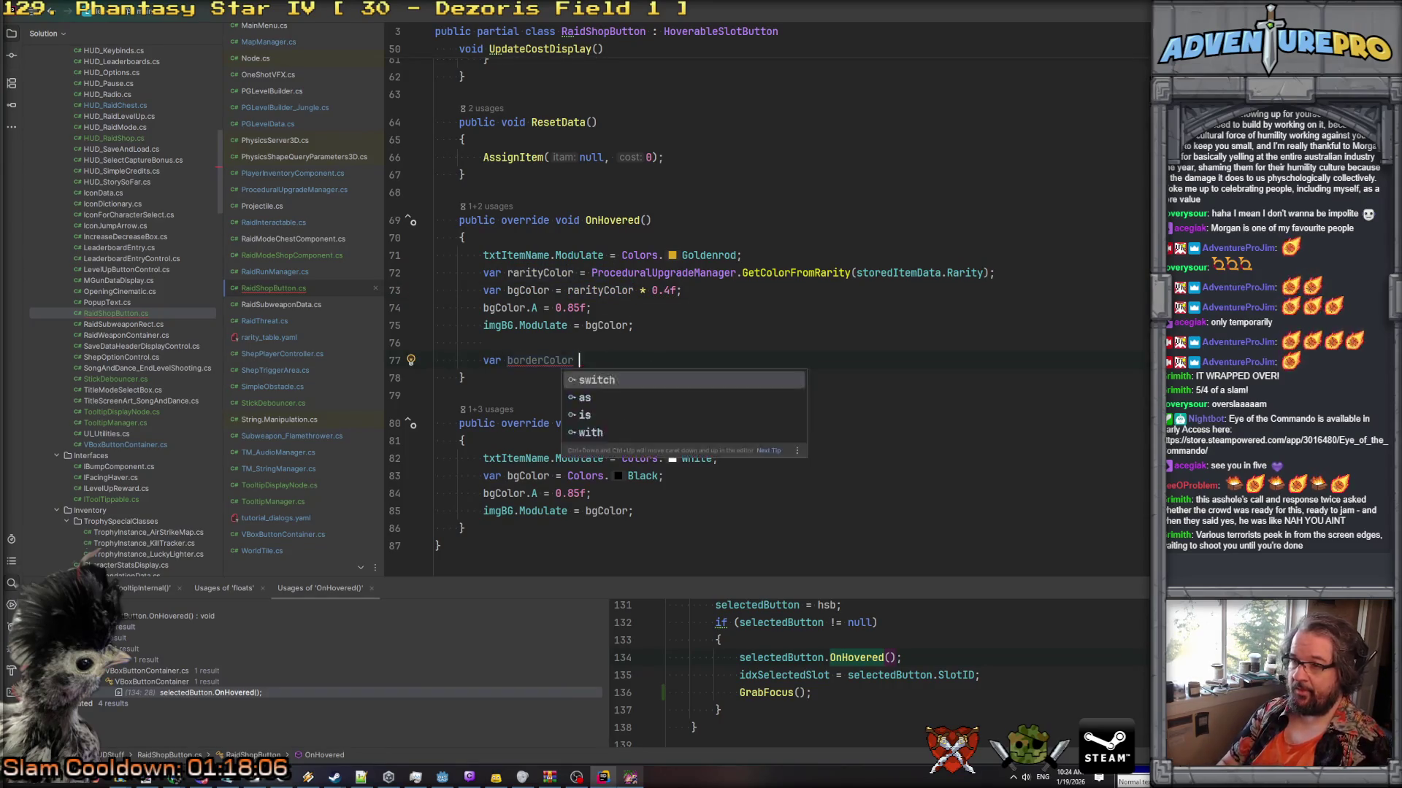
text(=rarityColor * 1.25f;)
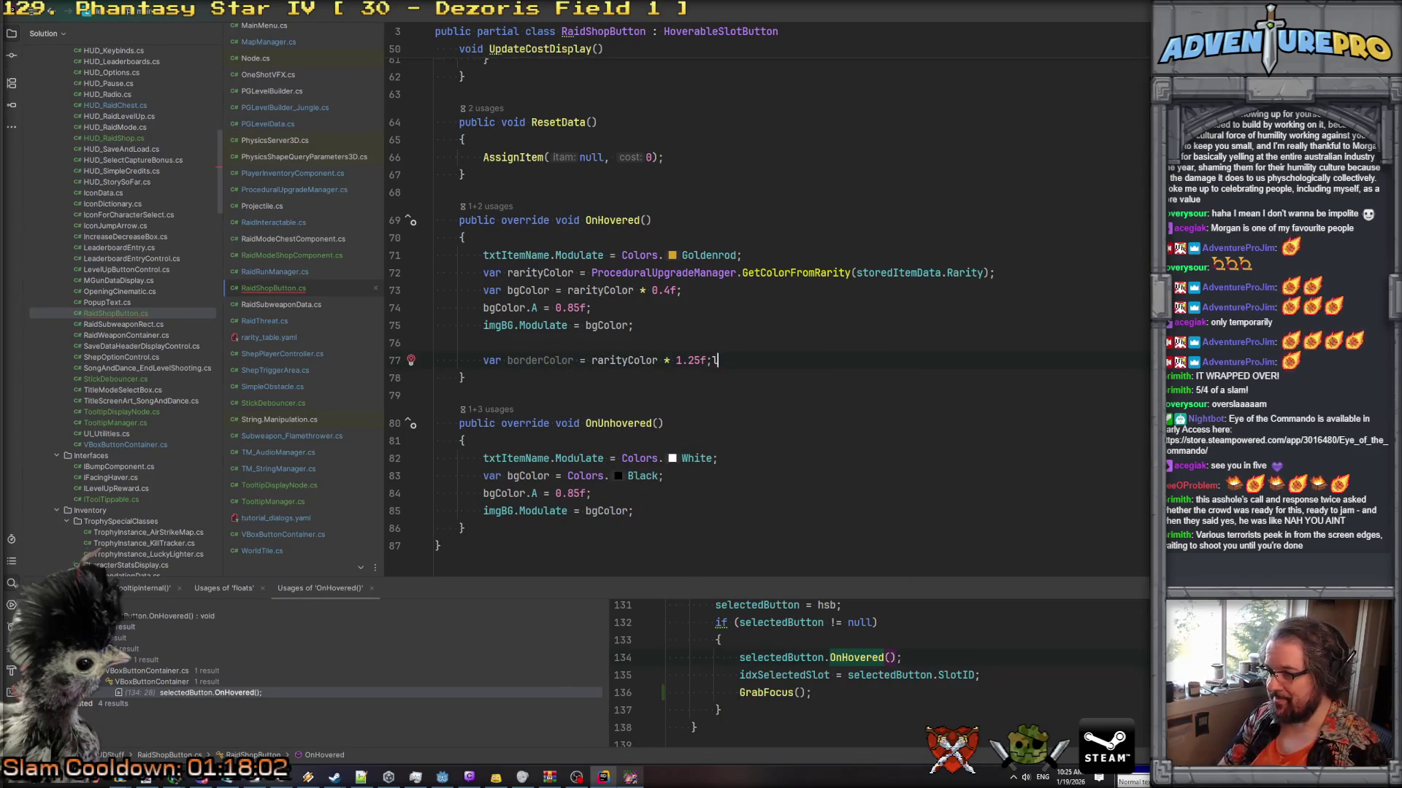
key(Return)
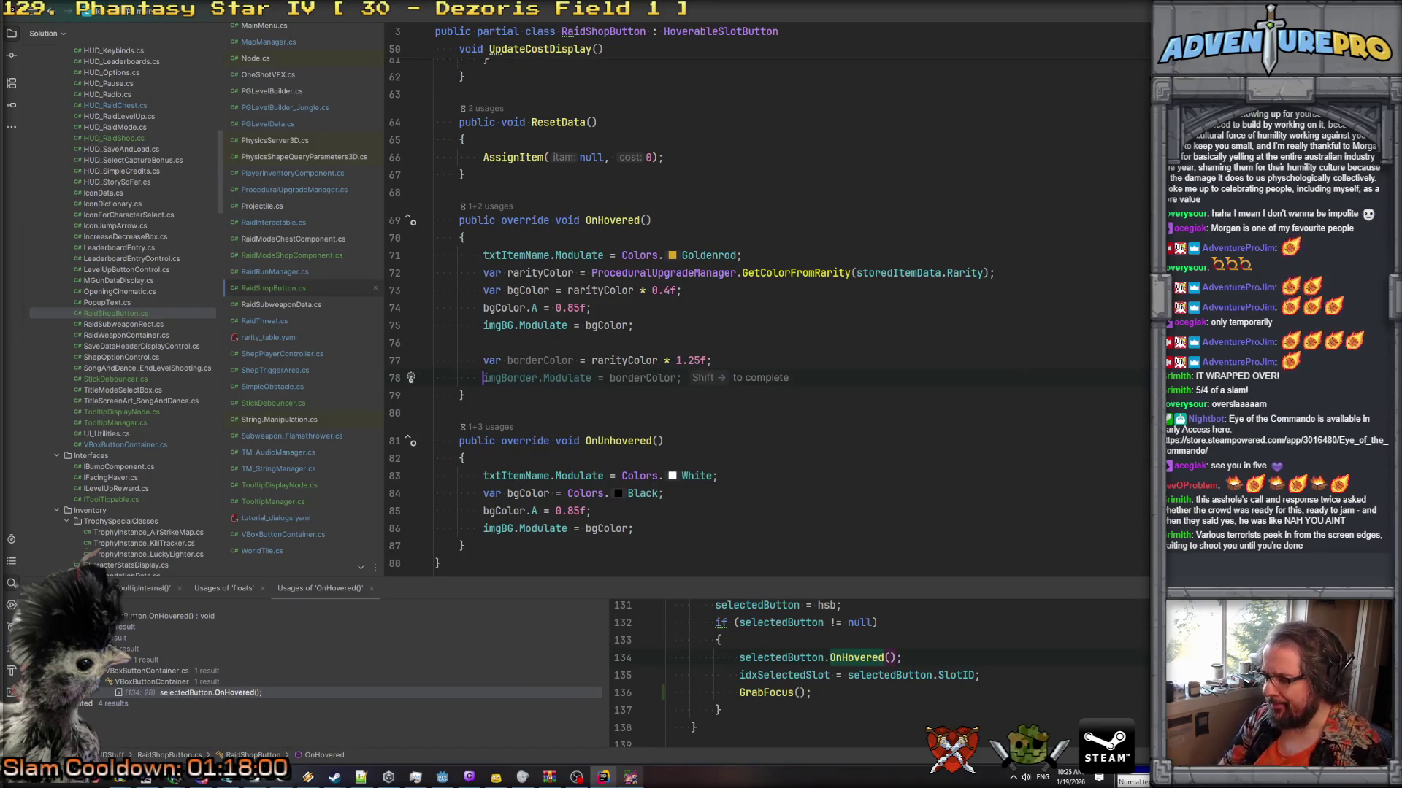
key(shift+Right)
key(shift+Down)
key(shift+Down)
scroll(767, 307, up, 9)
scroll(684, 389, up, 5)
scroll(684, 389, down, 14)
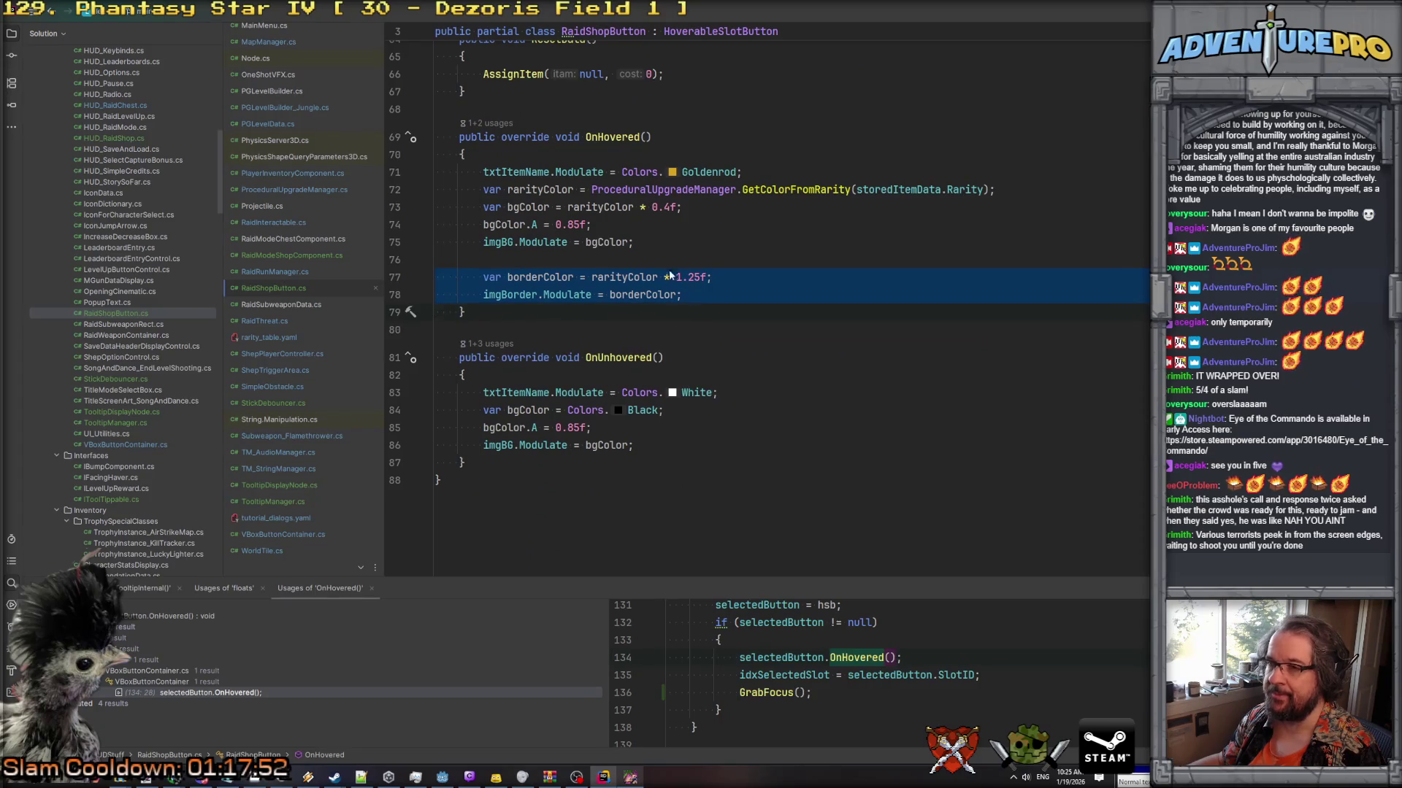
drag(484, 189, 941, 189)
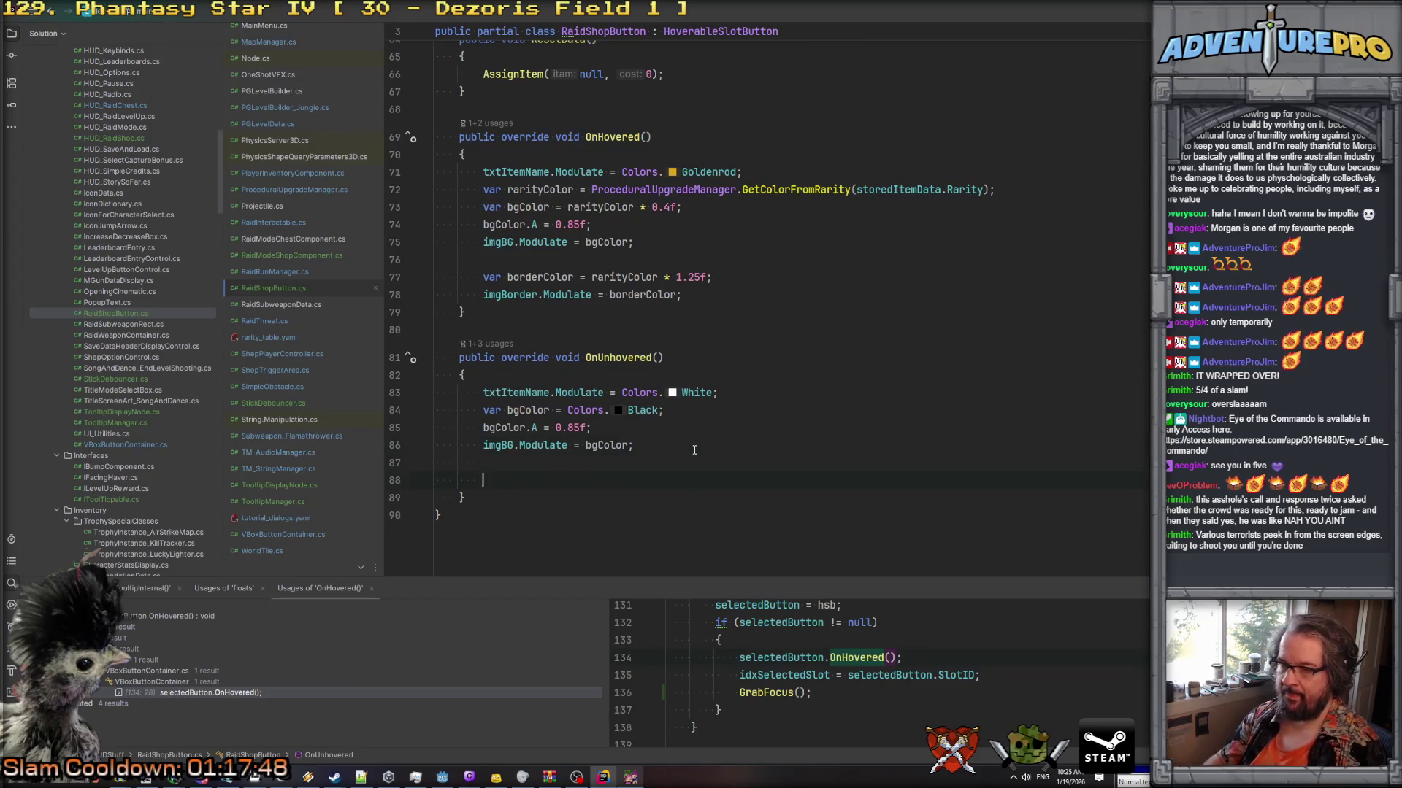
In OnUnhovered, set imgBorder.Modulate back to the plain GetColorFromRarity colour.
text(var rarityColor = ProceduralUpgradeManager.GetColorFromRarity(storedItemData.Rarity);)
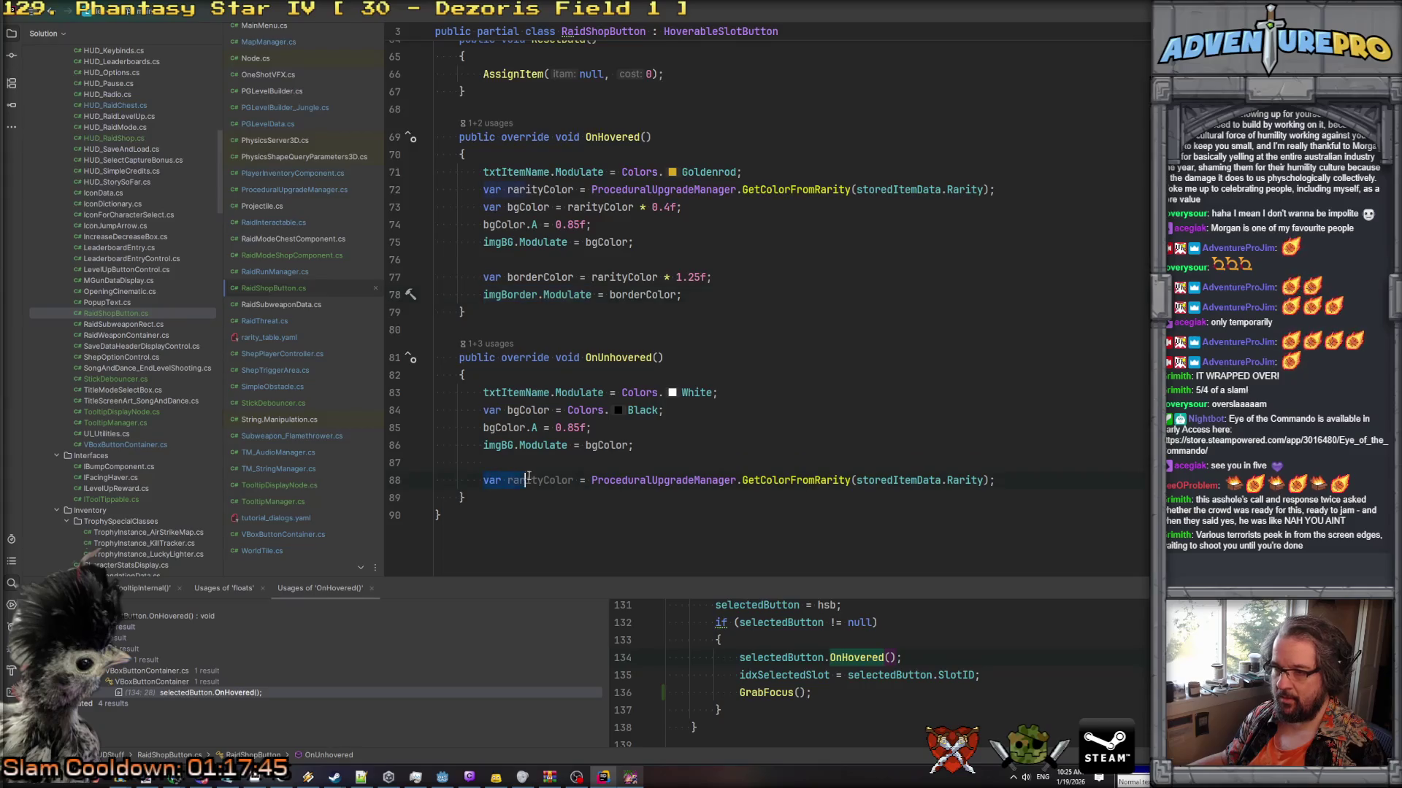
text(imgBorder.Modulate)
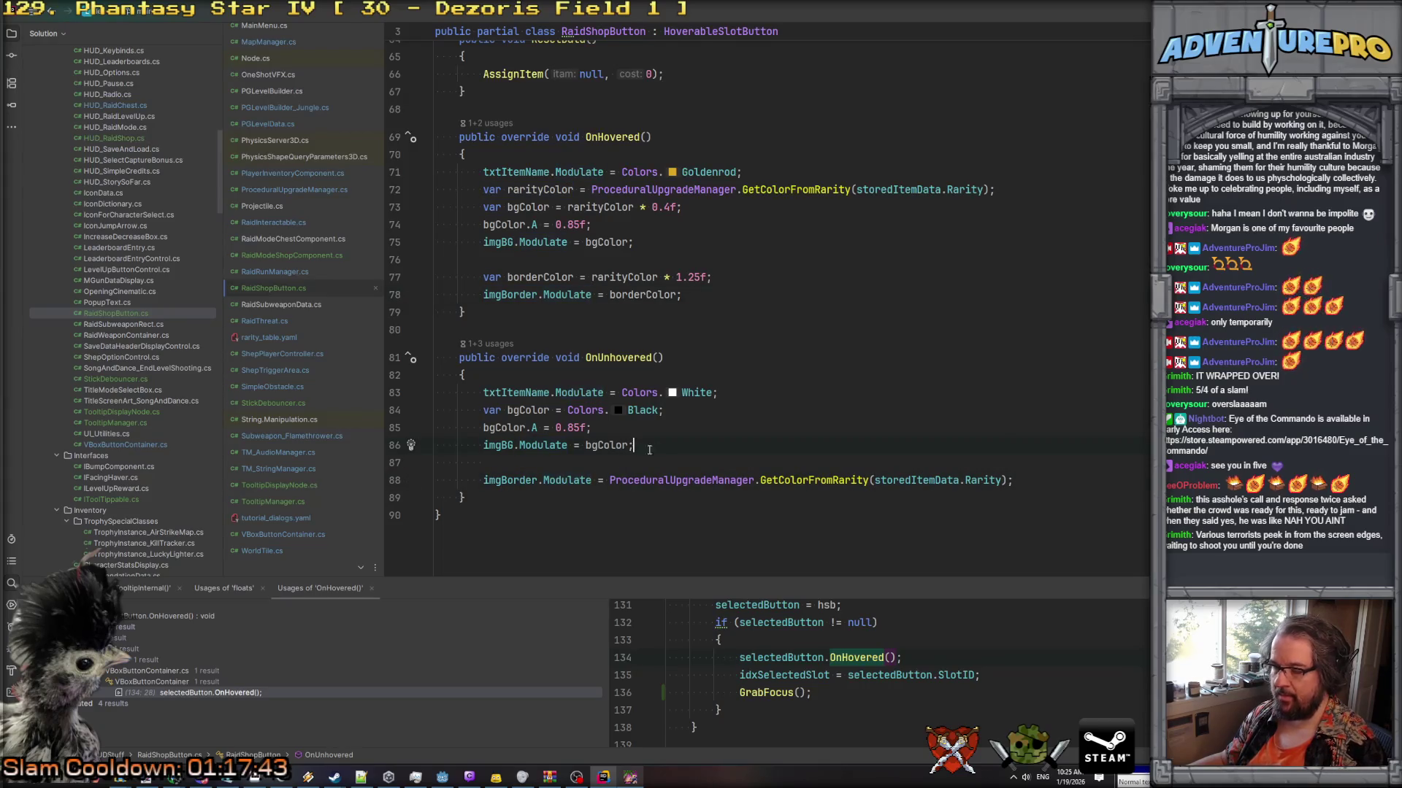
scroll(687, 452, up, 2)
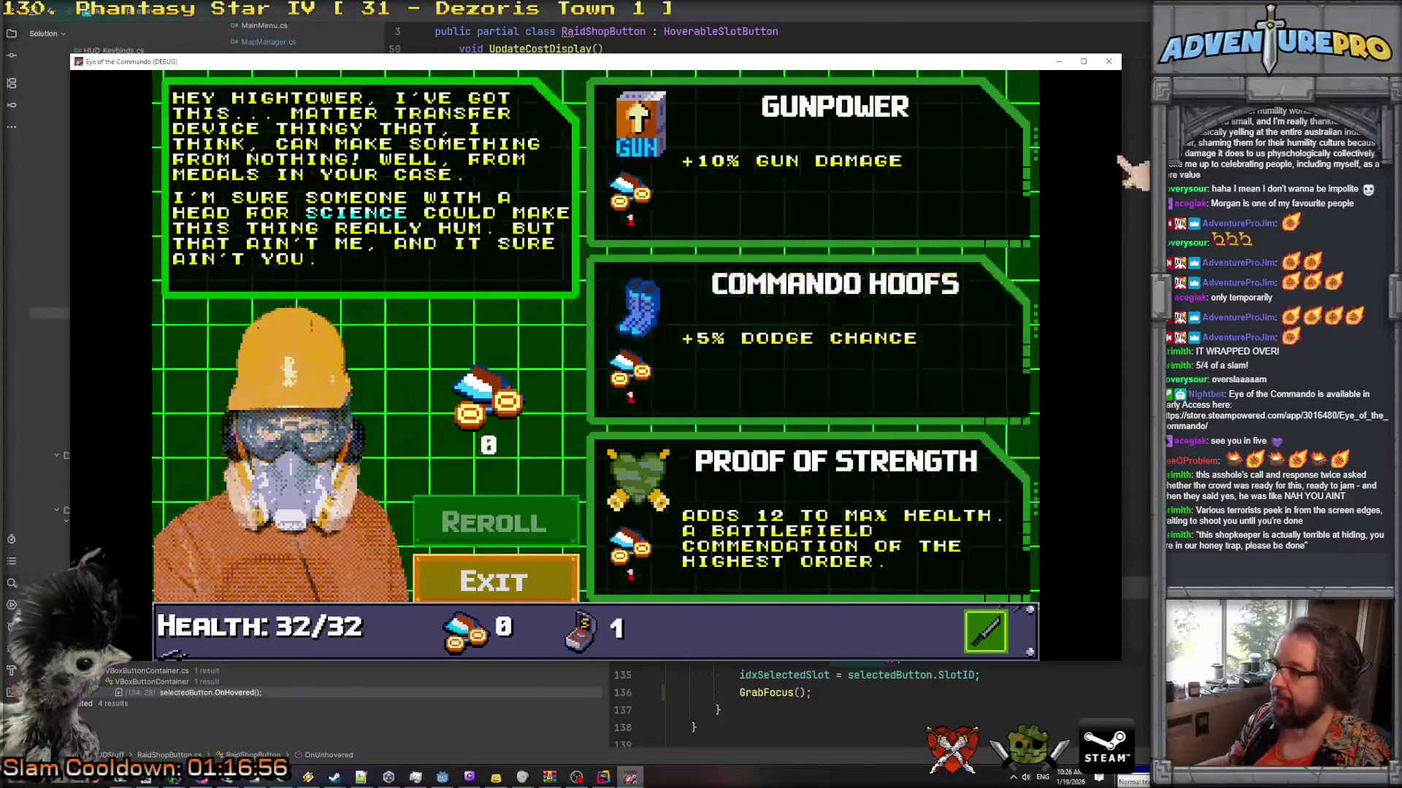
Close the game, relaunch it from Godot with F5, and run RS in the debug console to open the shop.
click(1108, 63)
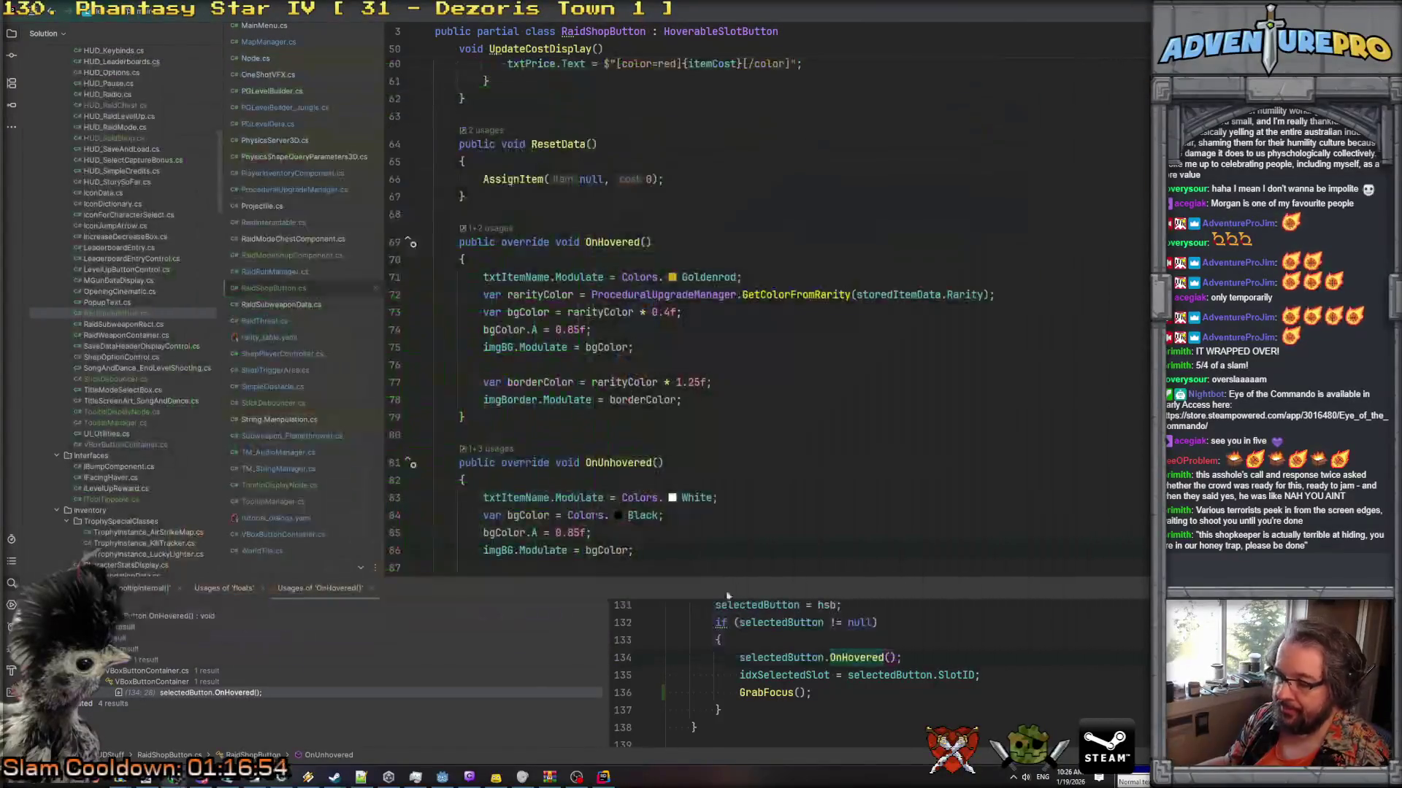
click(443, 778)
key(F5)
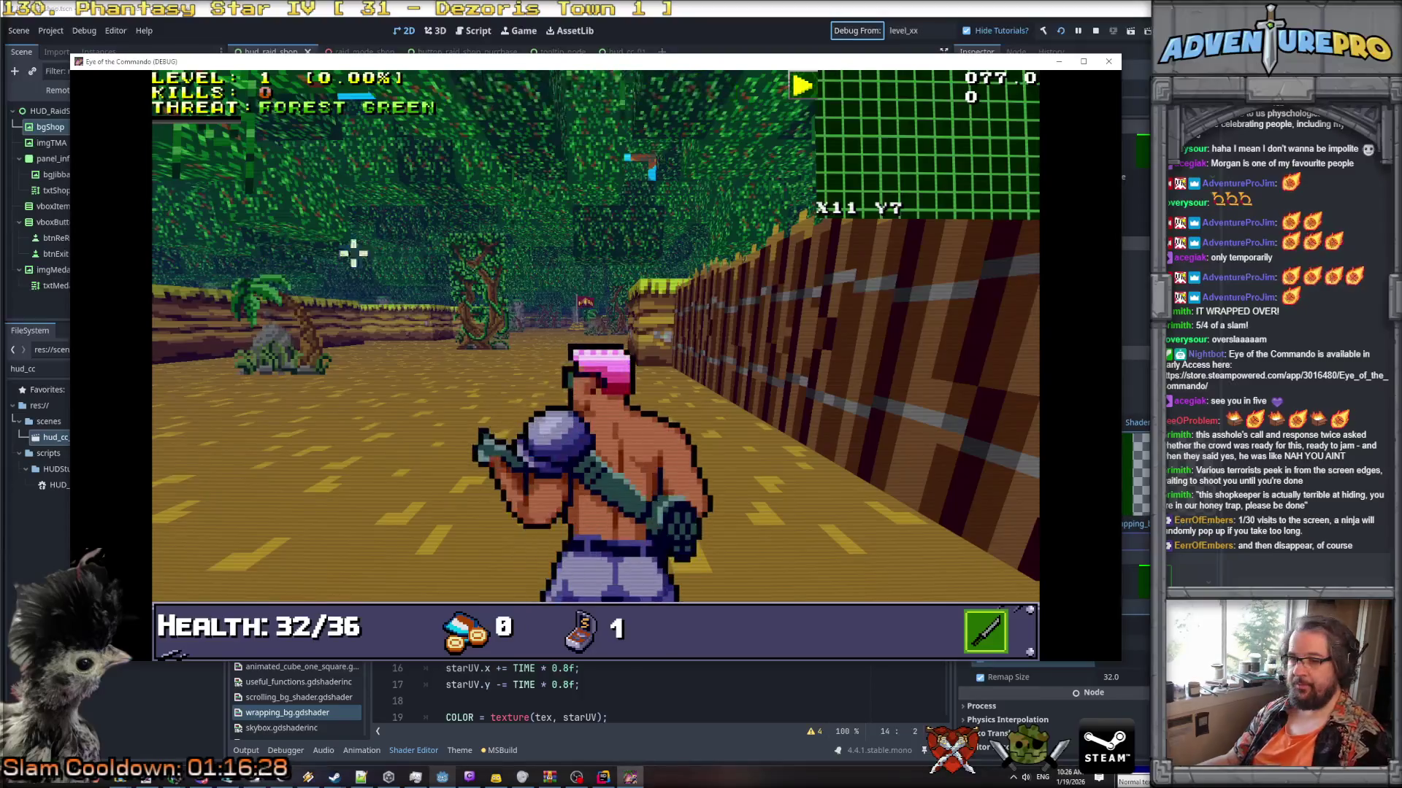
key(grave)
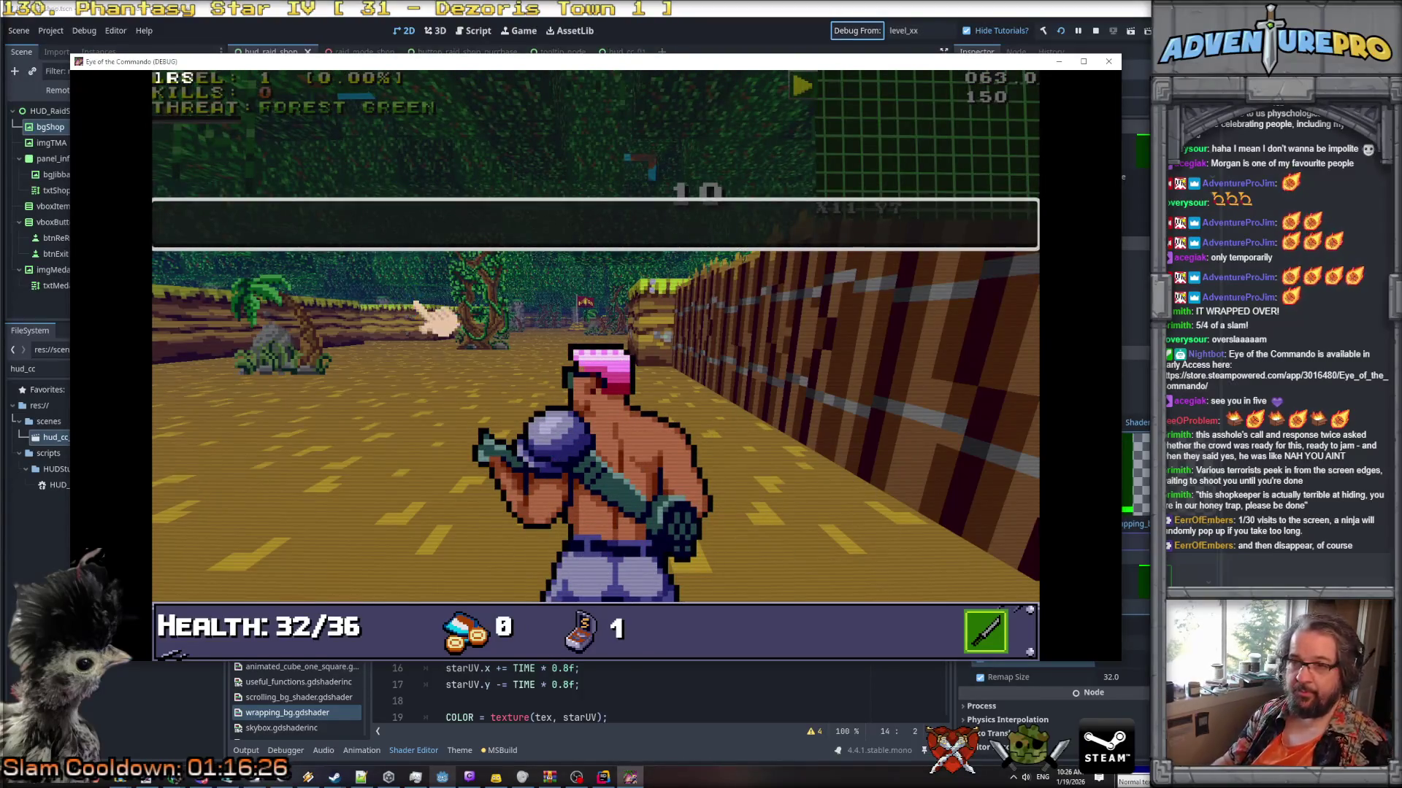
key(Return)
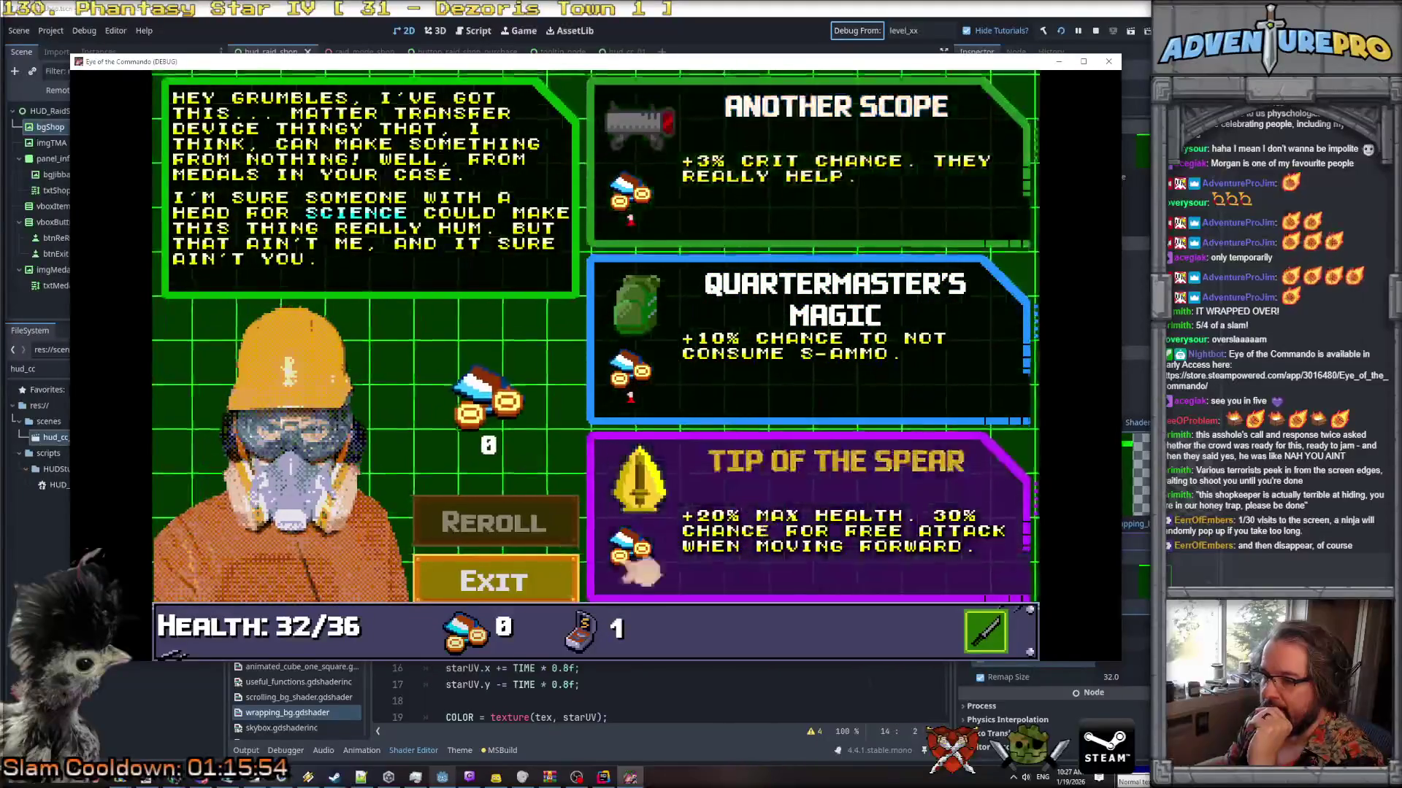
Exit the shop, run REVEALALL in the debug console, and view the fully revealed map.
click(516, 588)
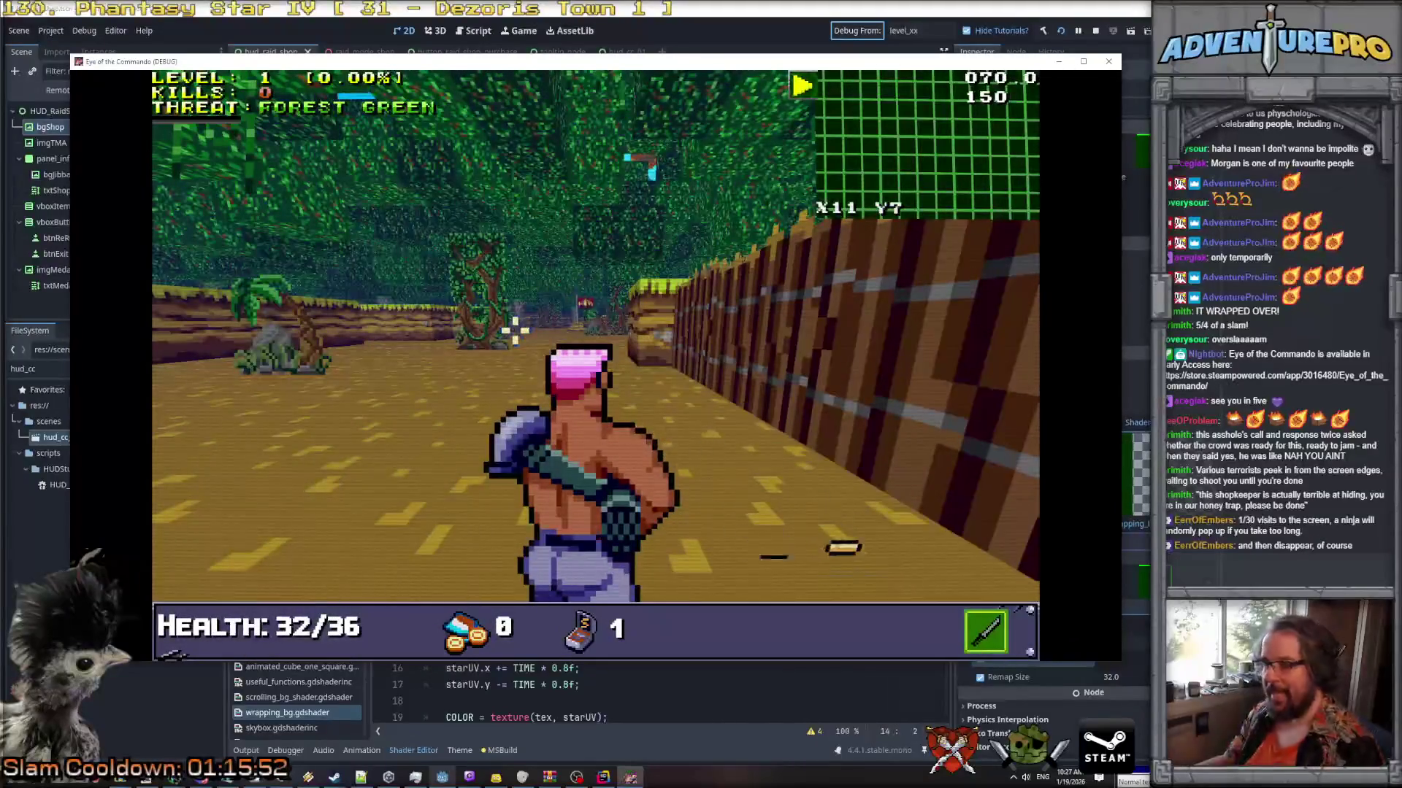
key(grave)
text(REVEALA)
key(grave)
key(m)
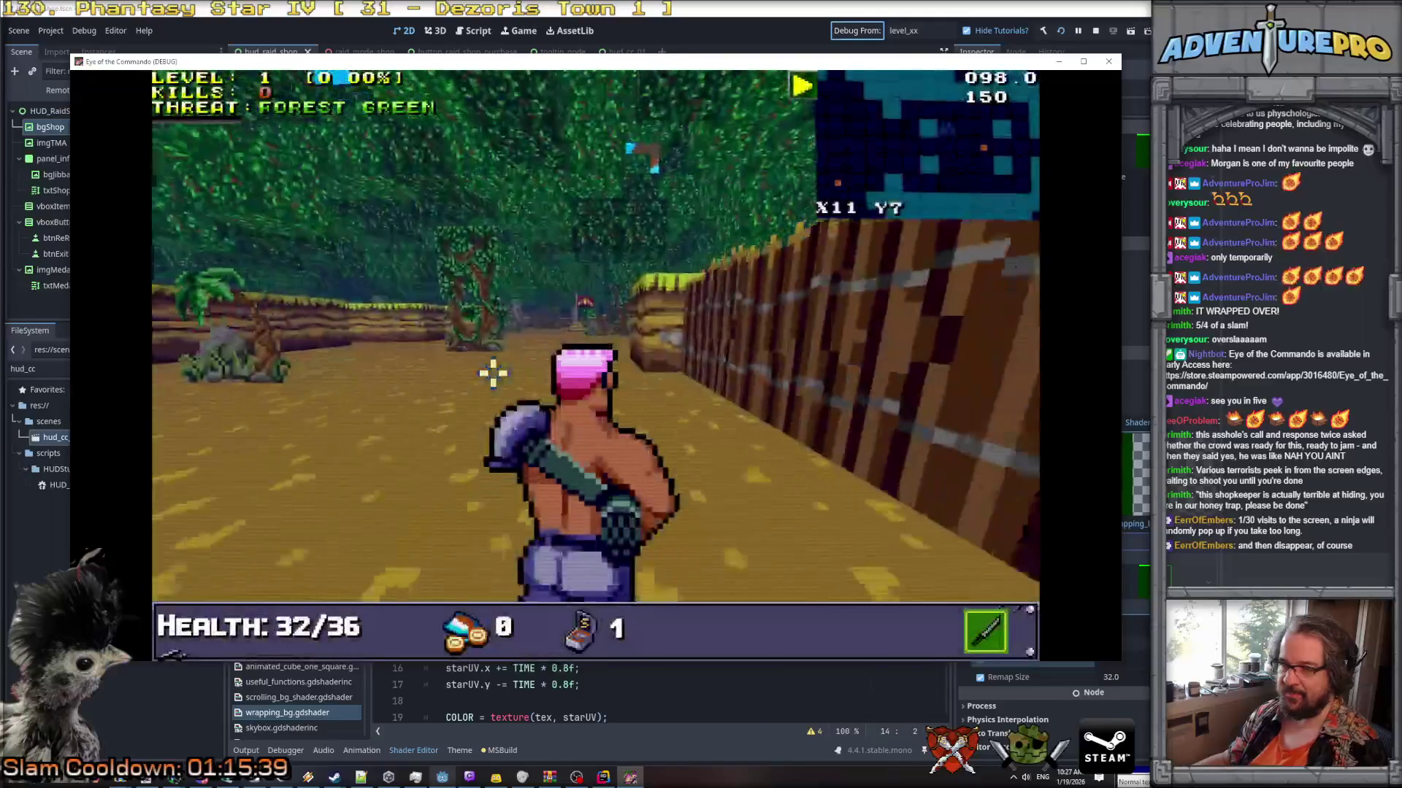
key(grave)
Teleport to X50 Y50, shoot open the supply crate, and walk down the corridor to the shopkeeper.
text(50 50)
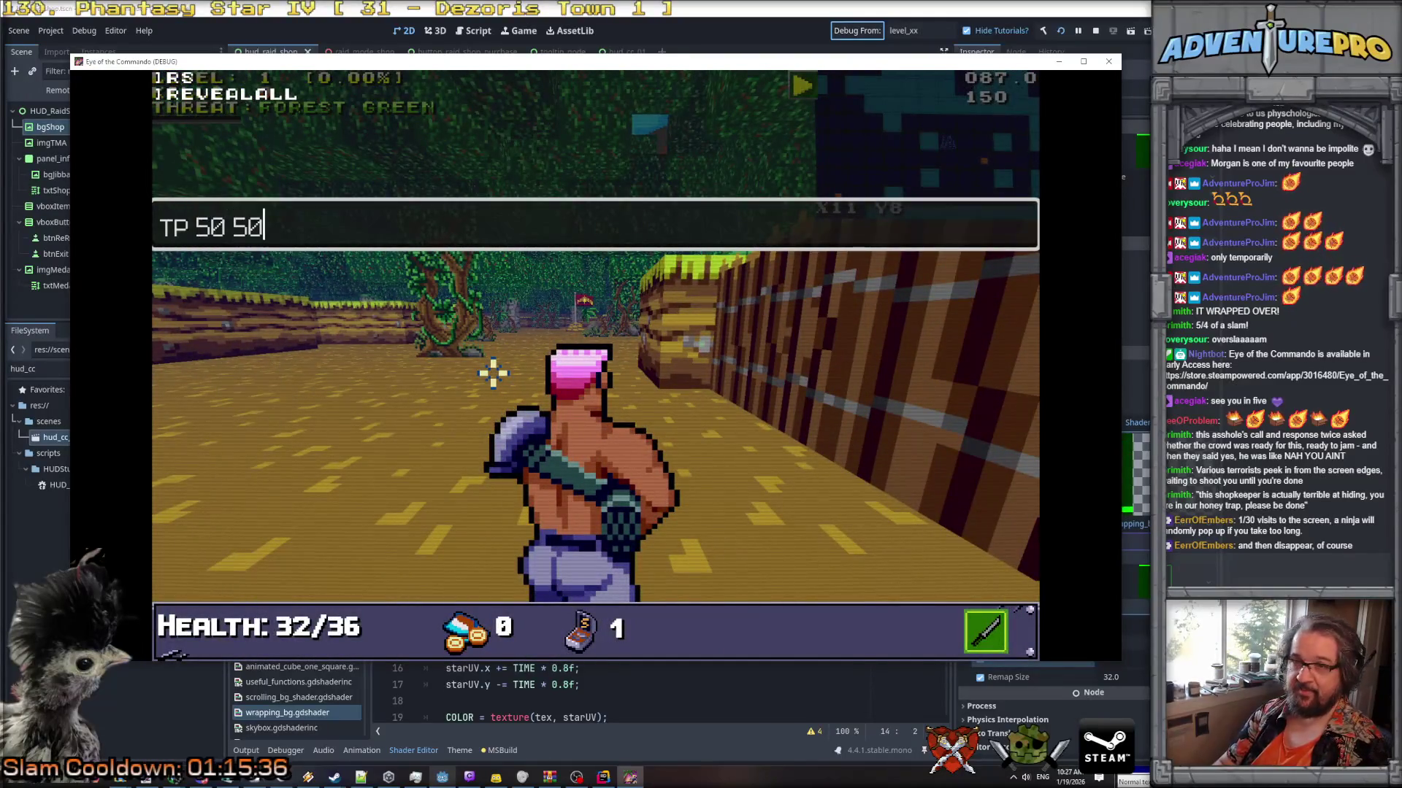
key(Return)
key(grave)
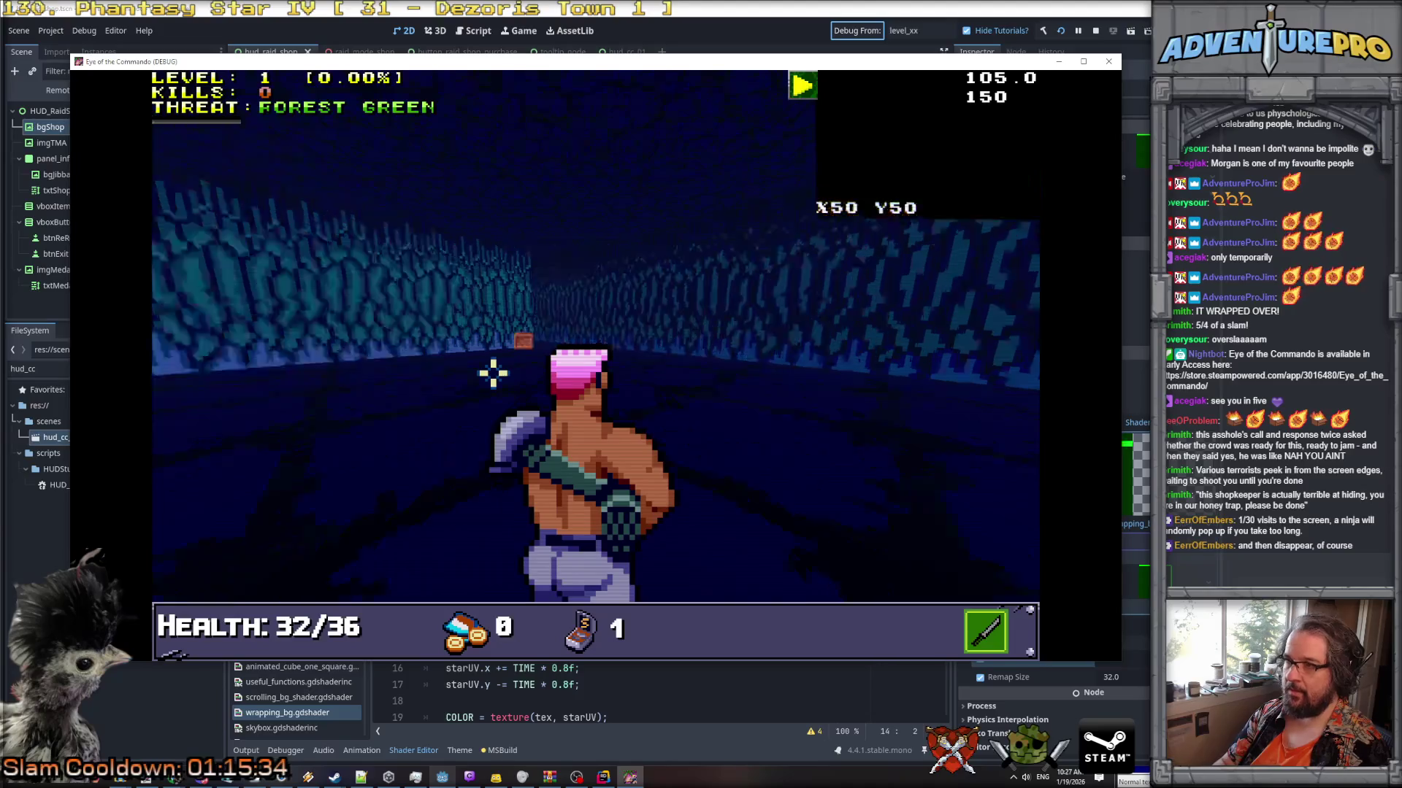
key(w)
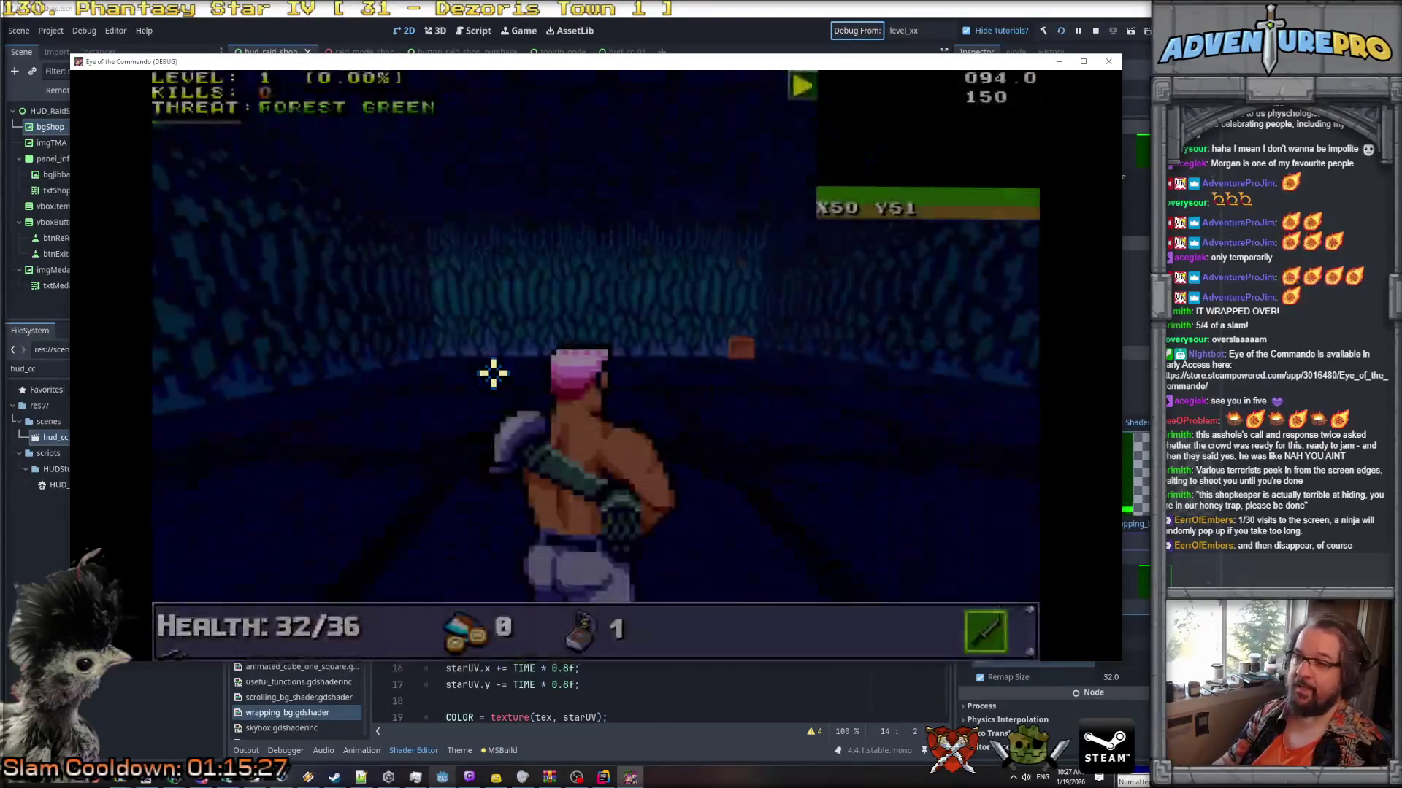
key(Up)
key(Up)
key(Left)
click(425, 376)
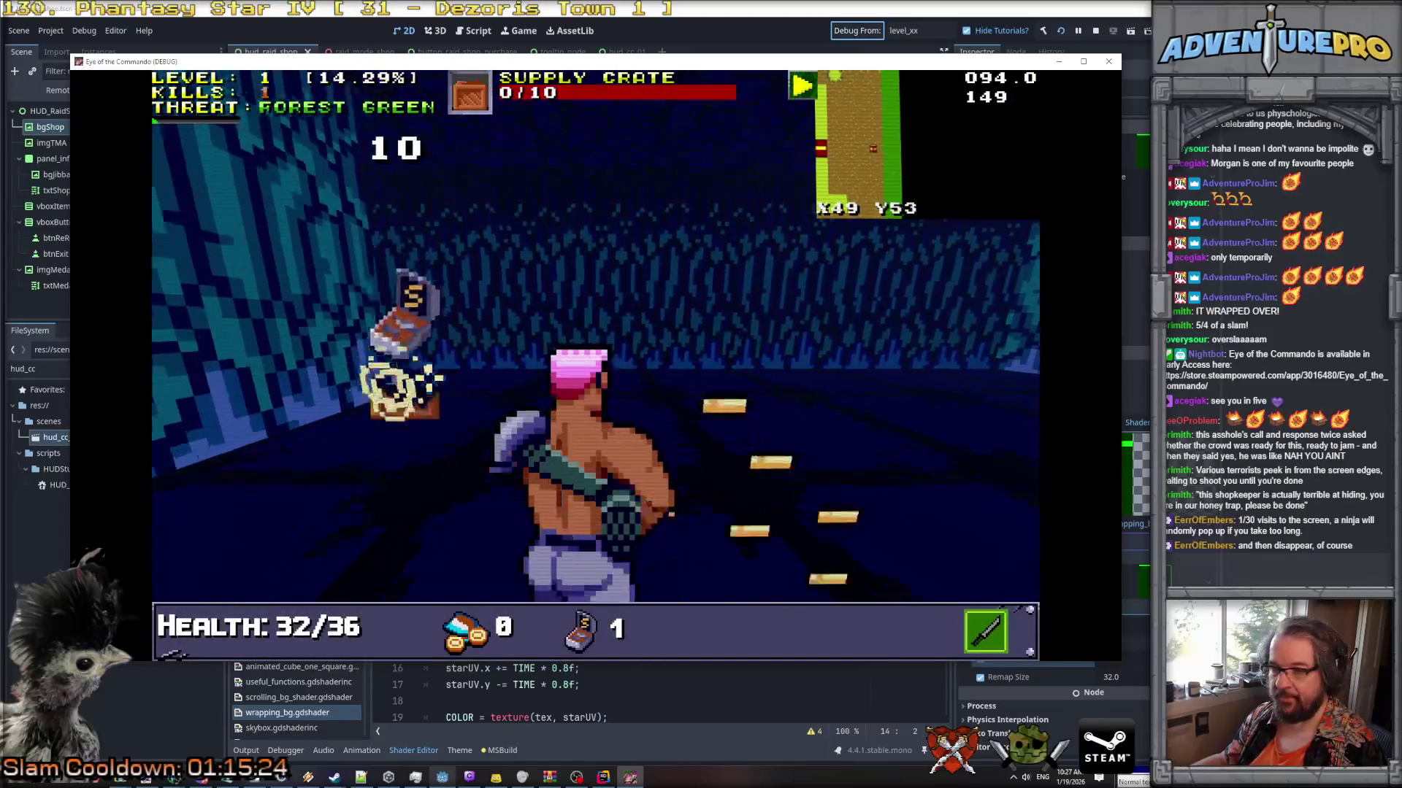
click(435, 300)
key(Left)
key(Up)
key(Up)
key(Up)
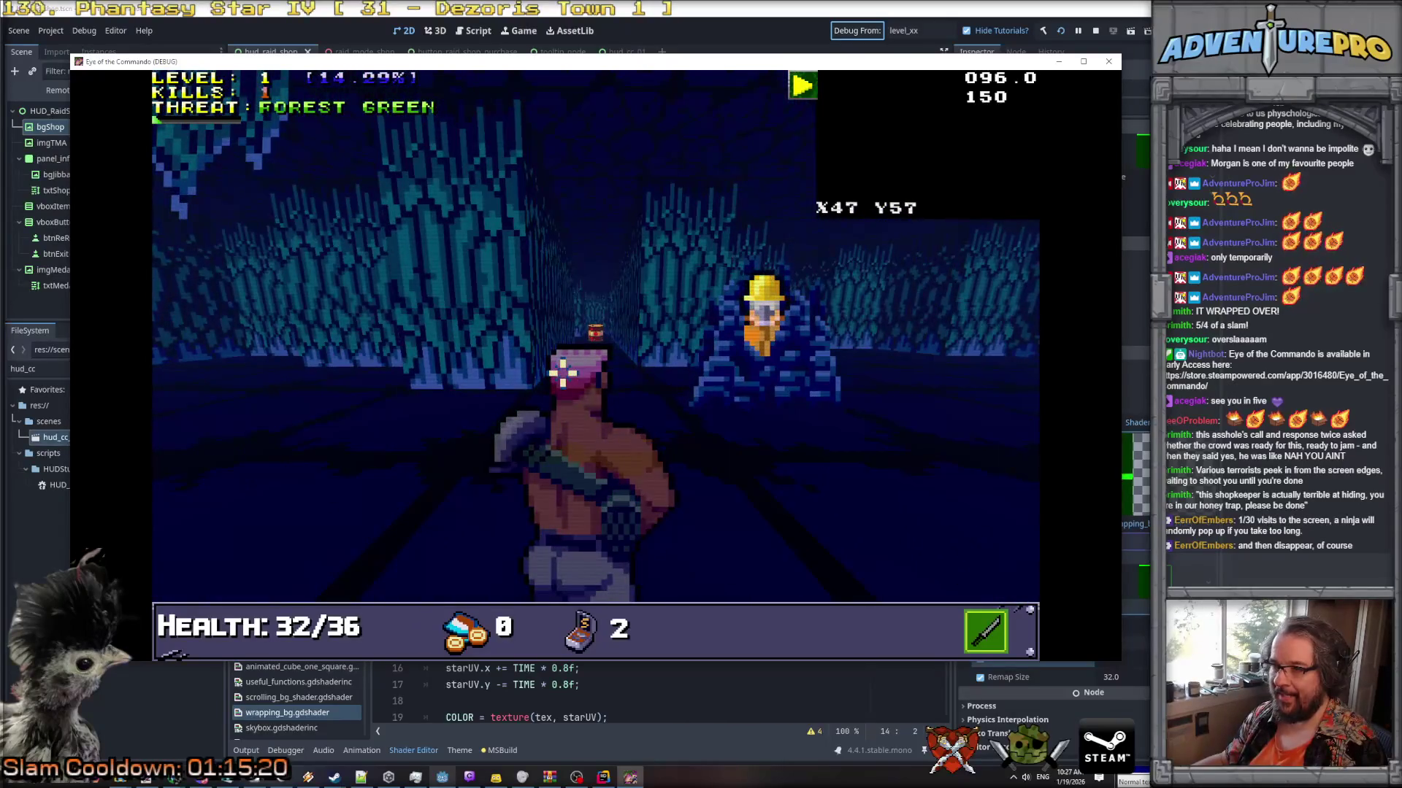
key(Up)
key(Up)
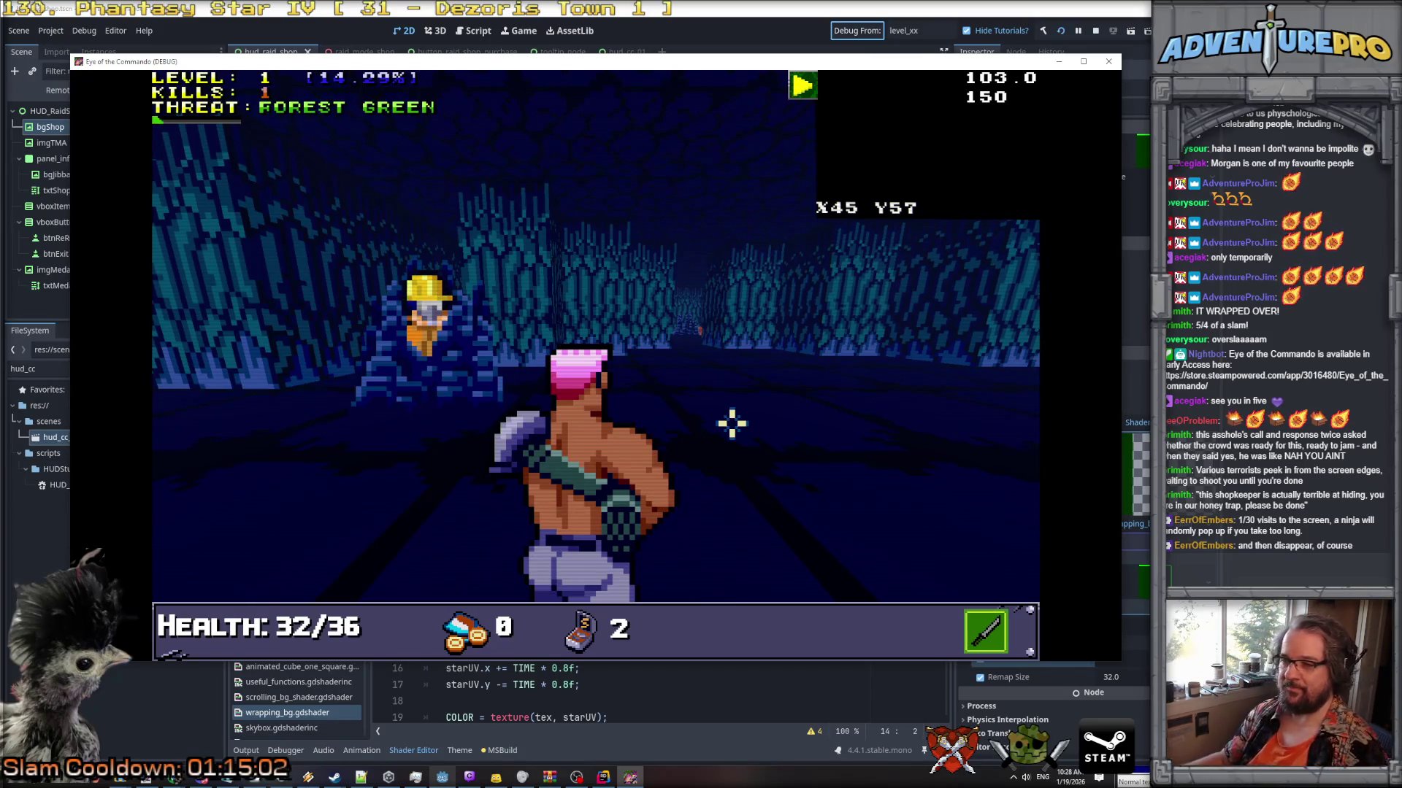
key(w)
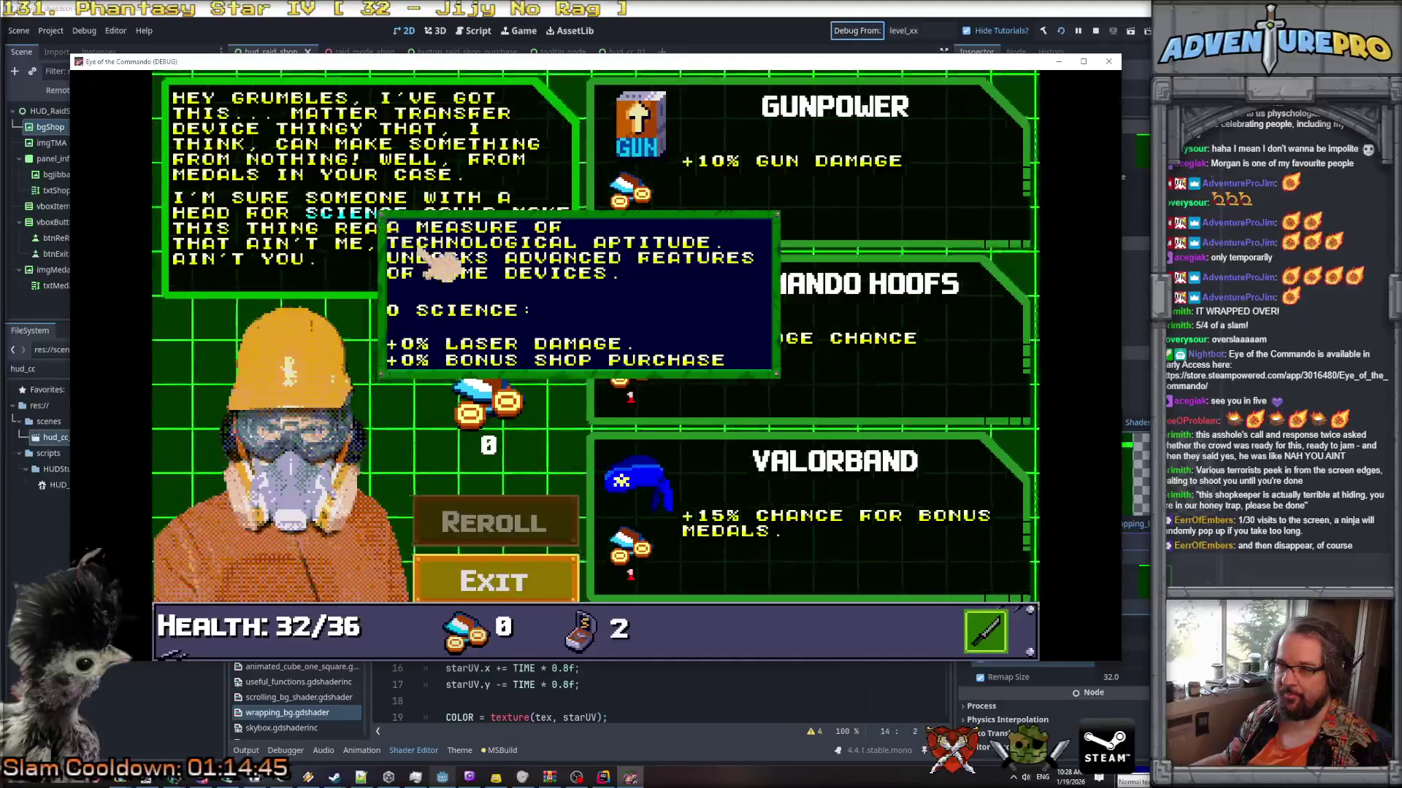
Grant 1000 medals with GIVEMEDALS, reopen the shop, and buy Commando Hoofs.
click(544, 588)
key(w)
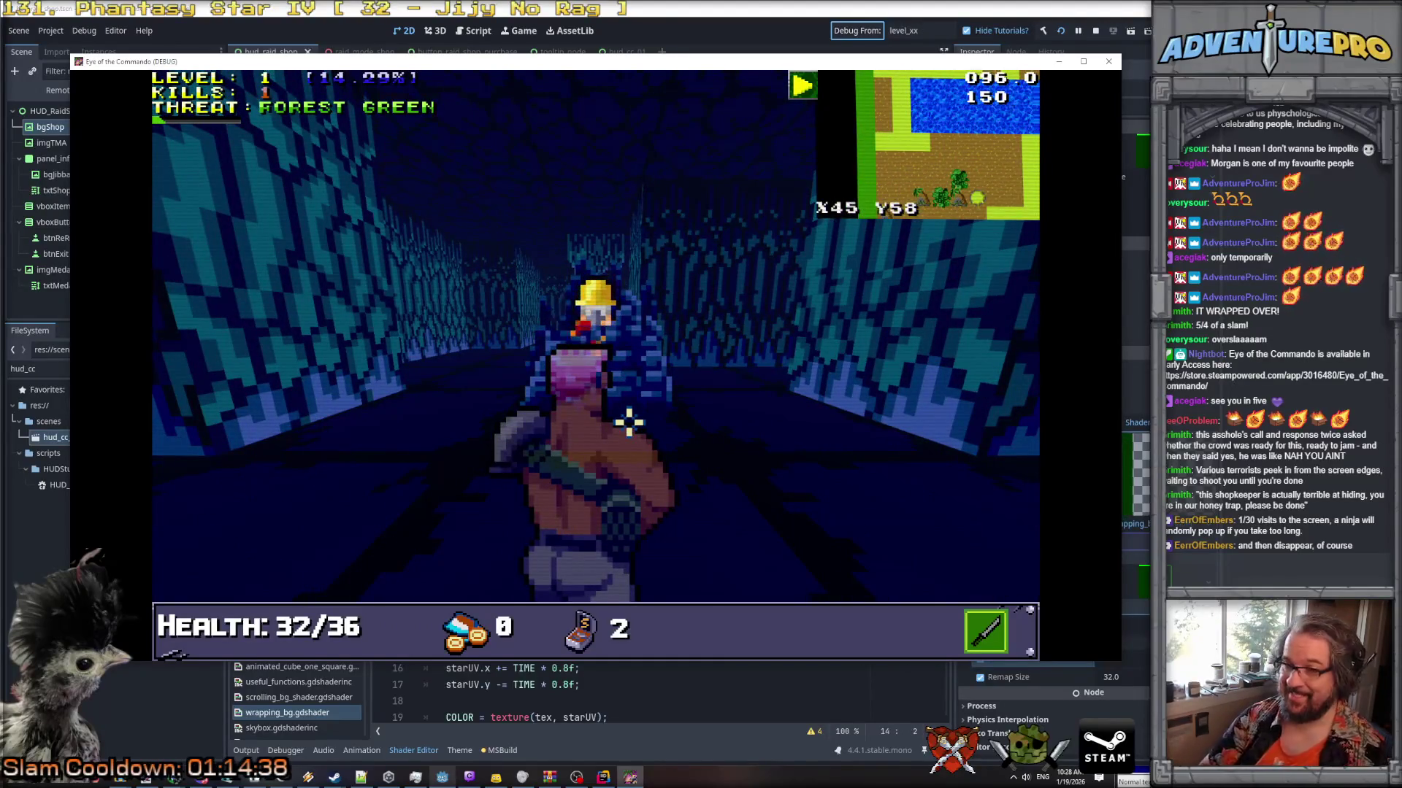
key(grave)
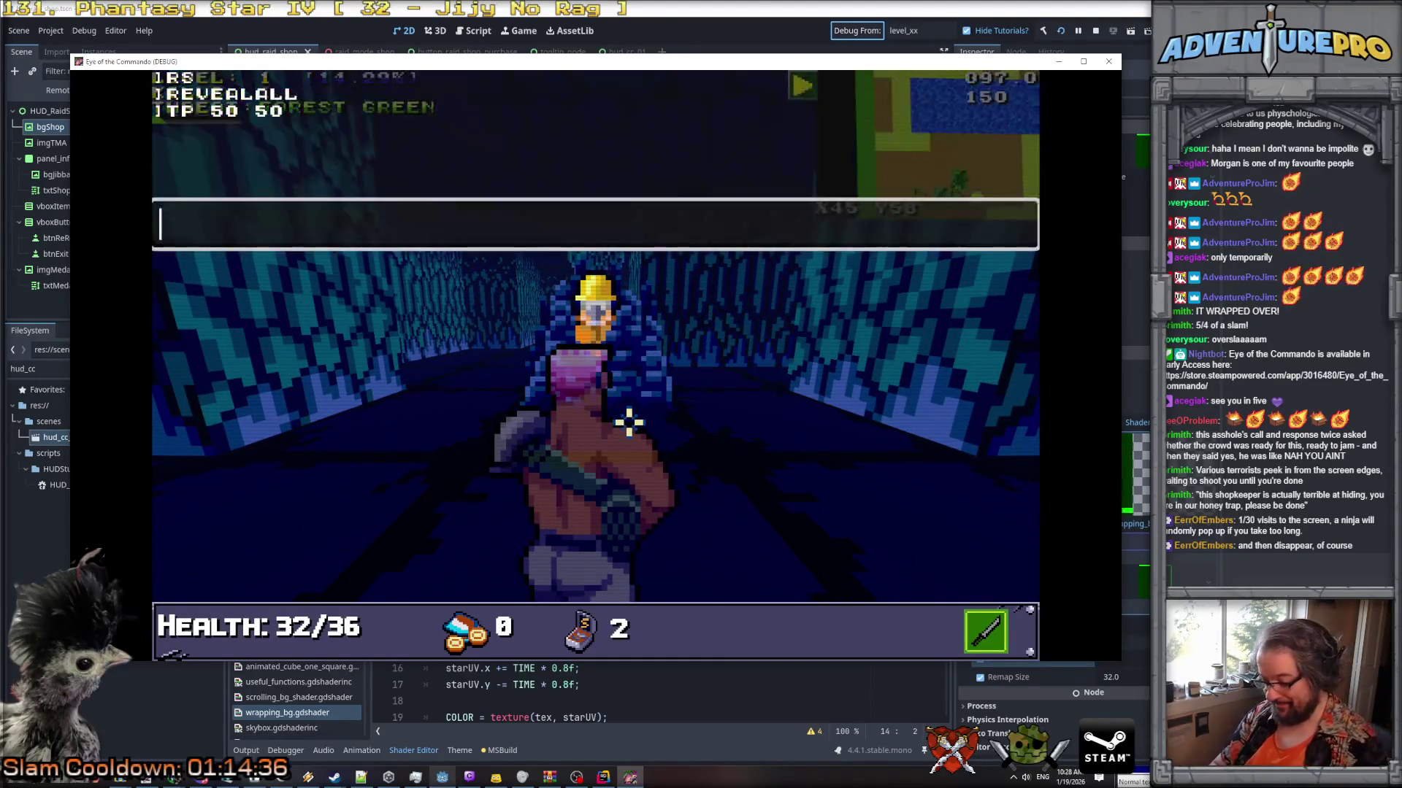
text(GIVEMEDAL)
key(Return)
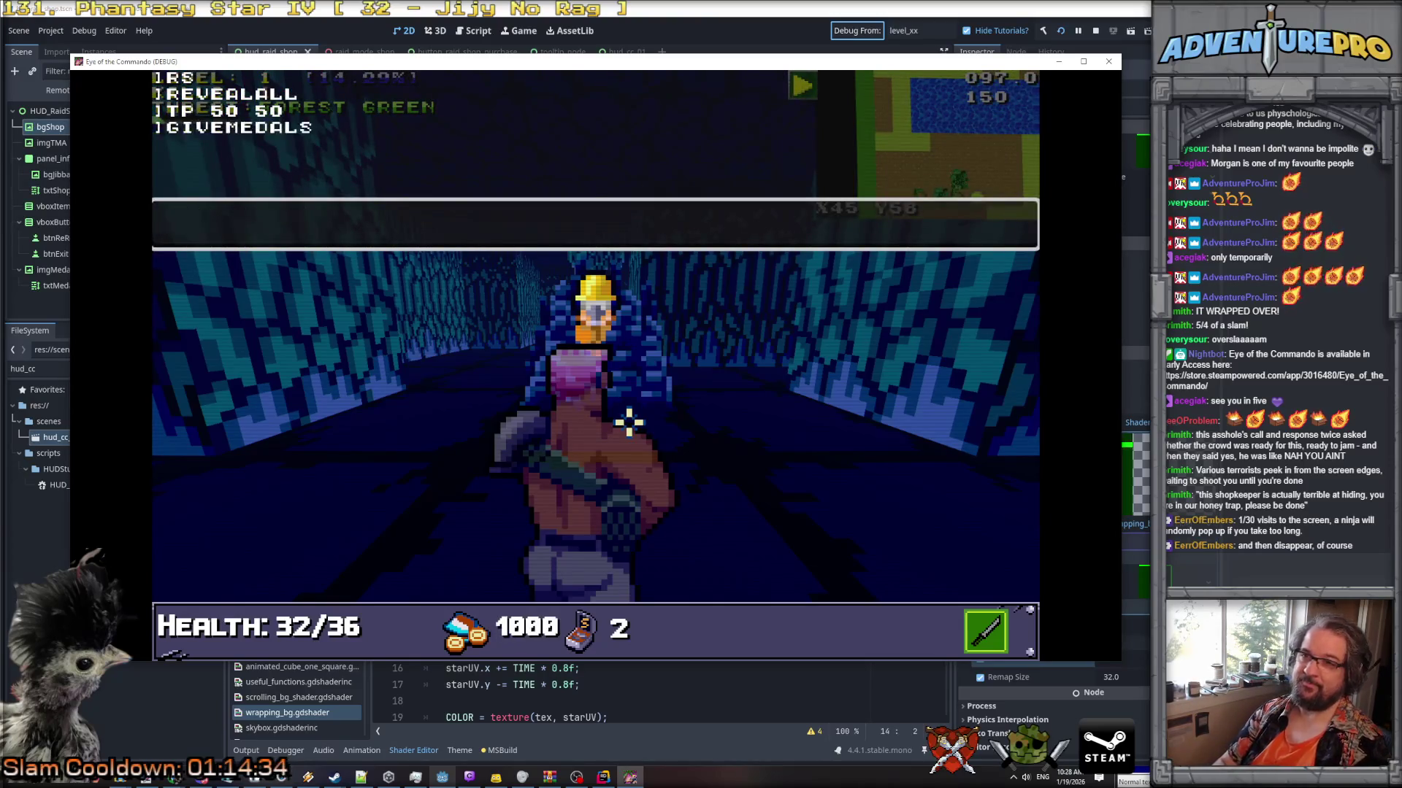
key(grave)
click(628, 420)
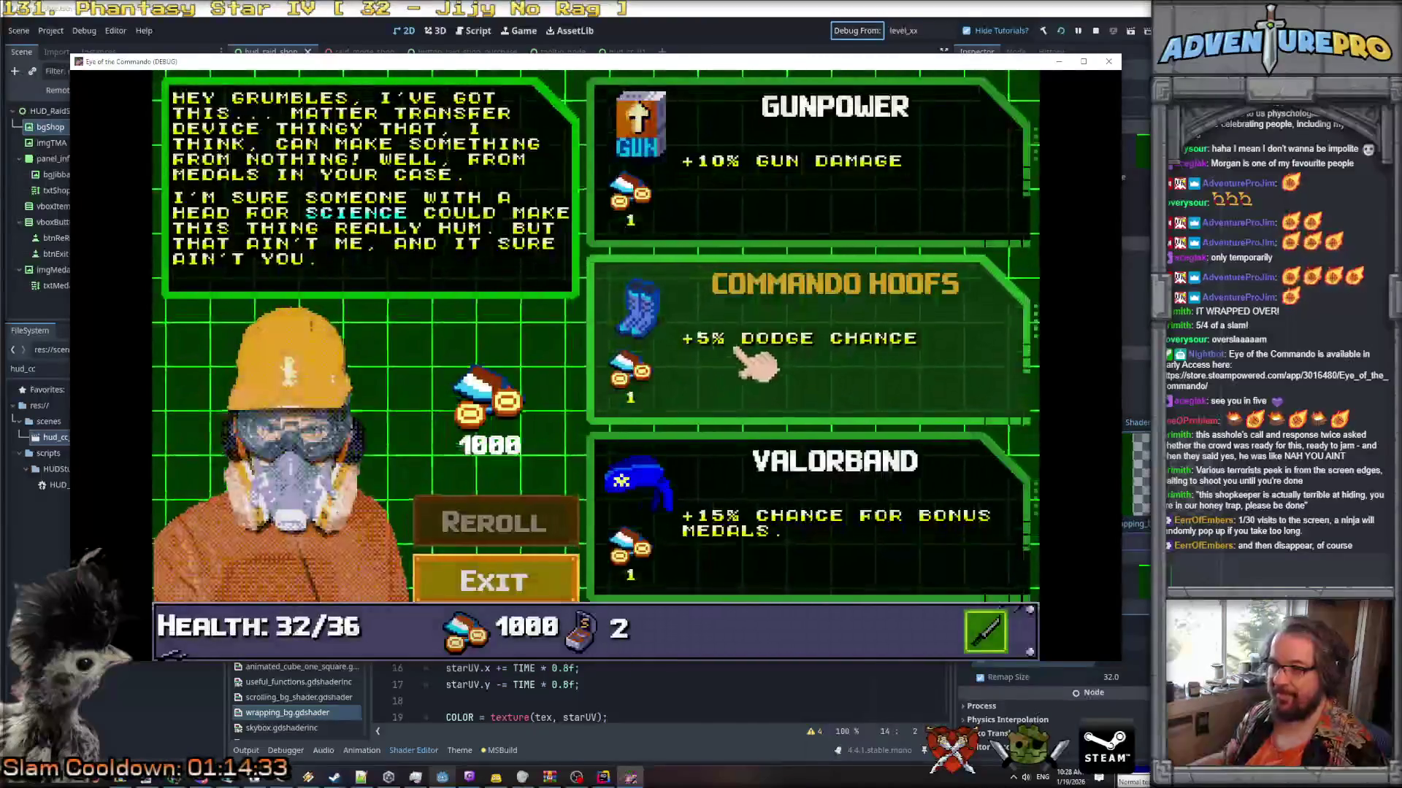
click(756, 349)
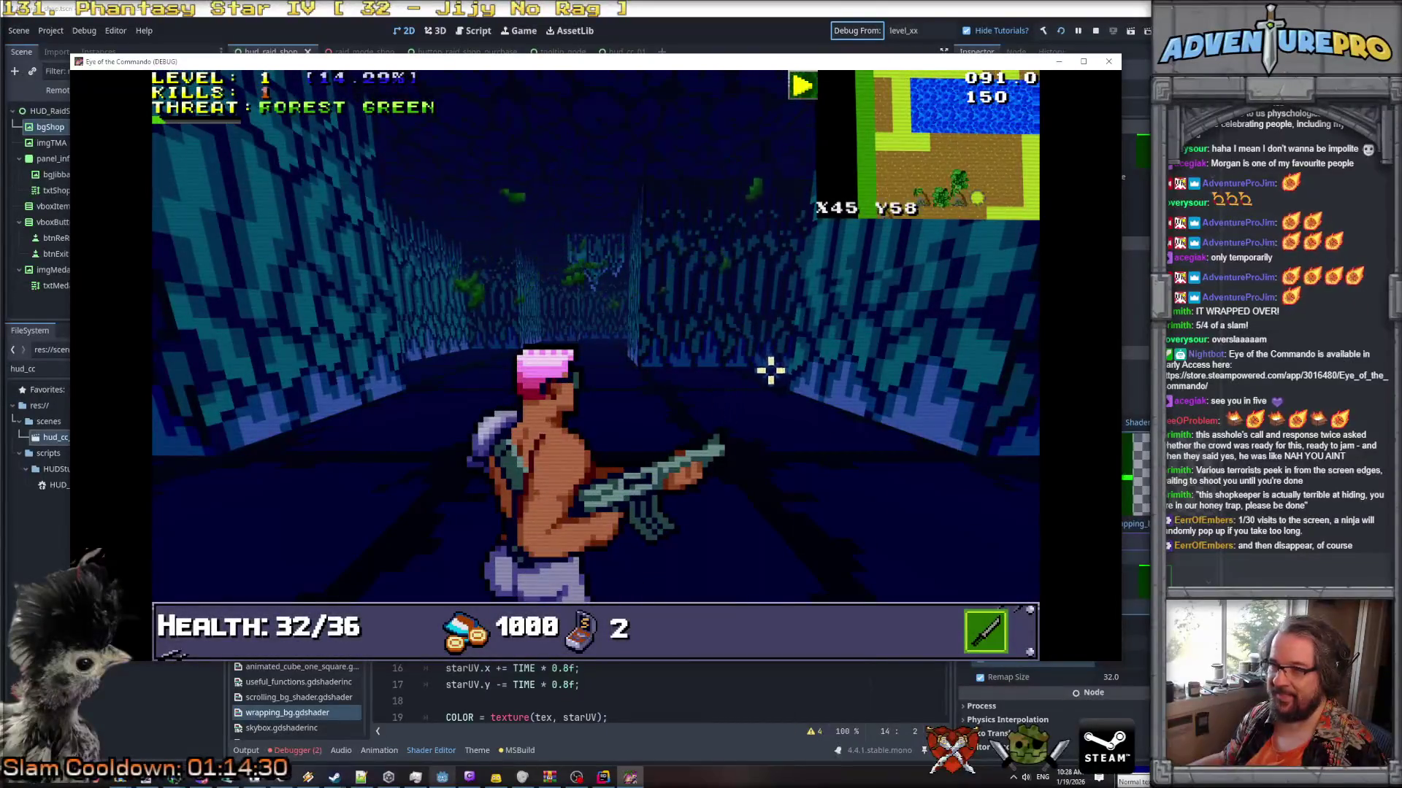
Break the supply crate for the Battle Chicken, then shoot the terrorist and the first Nitro Mook.
key(Left)
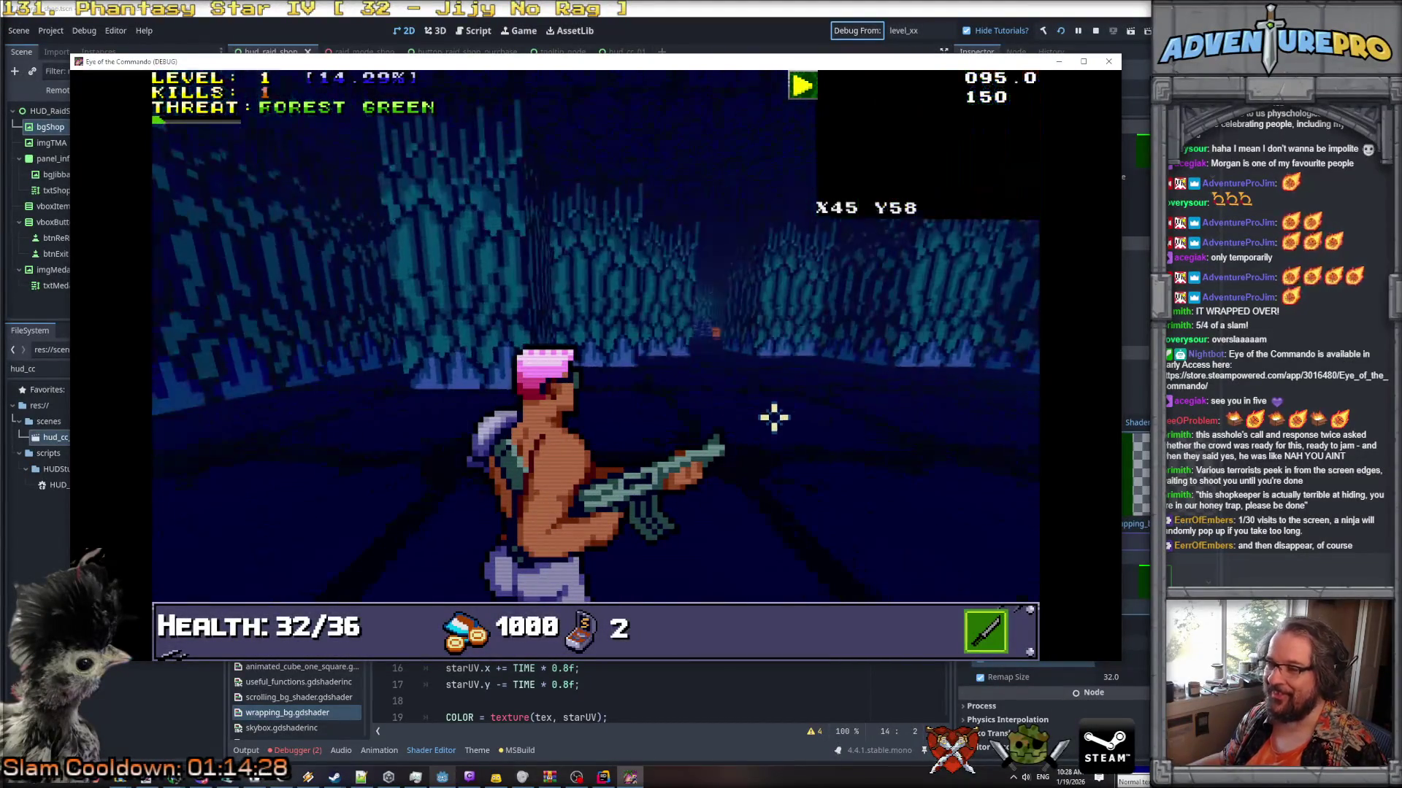
key(Right)
key(Up)
key(Up)
key(Up)
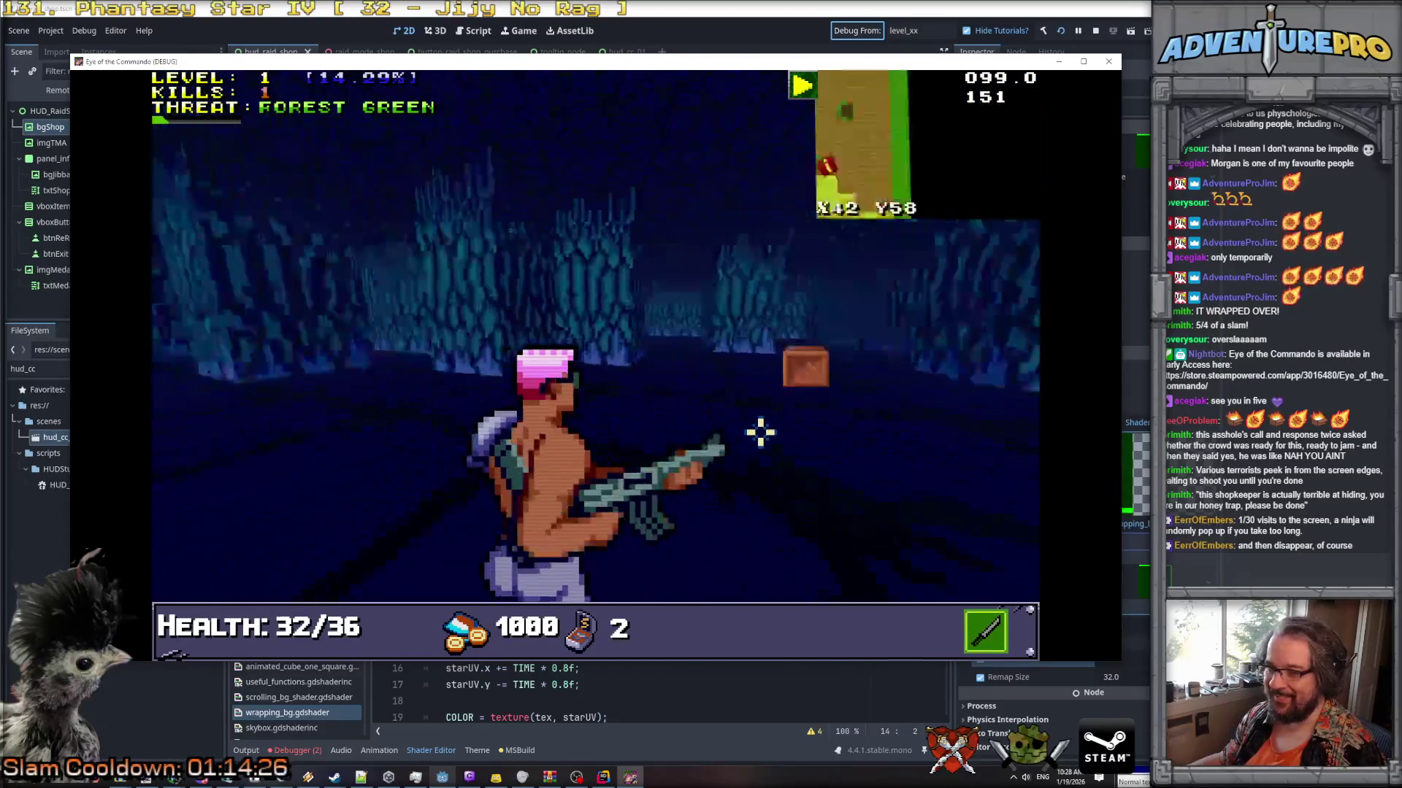
click(761, 418)
key(Up)
key(Up)
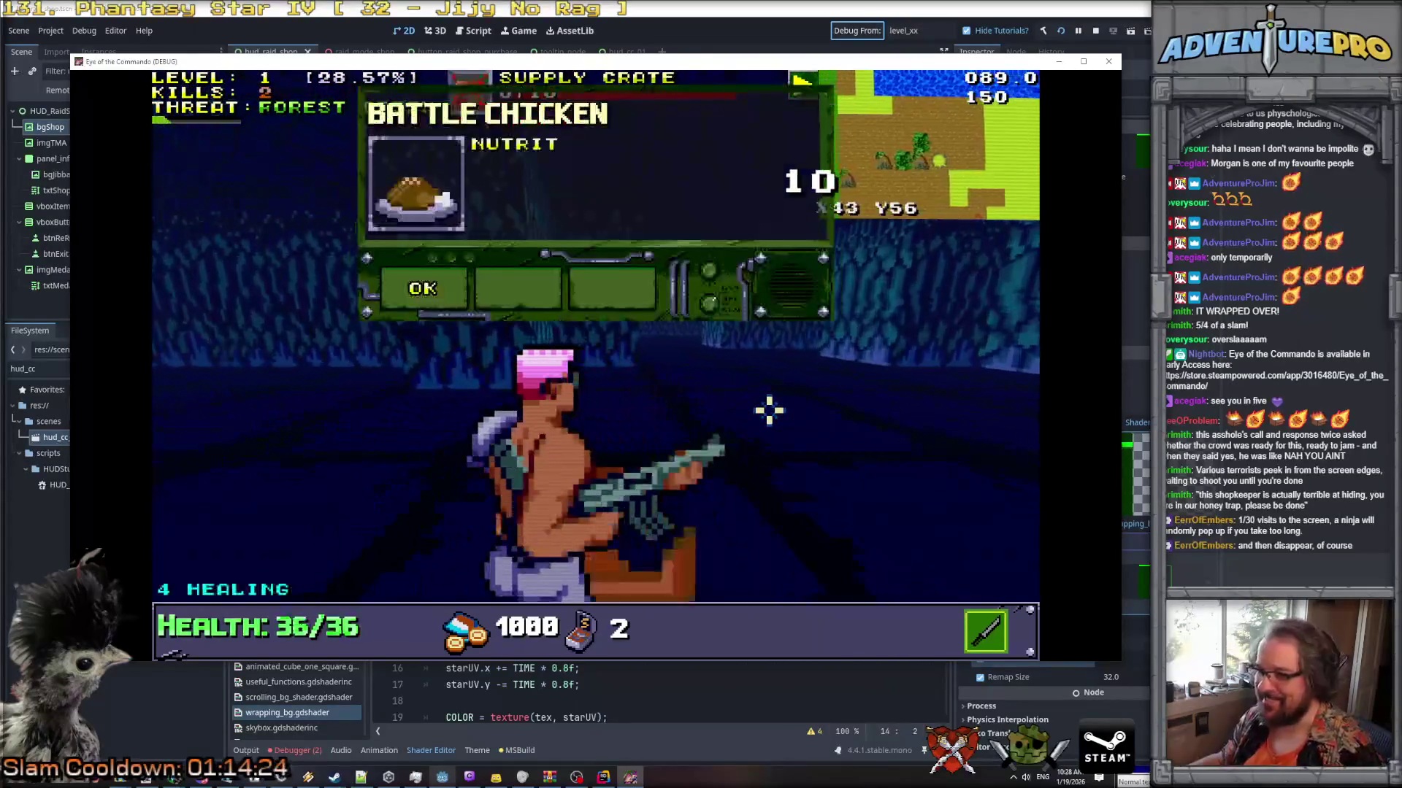
click(438, 291)
key(Up)
key(Up)
key(Up)
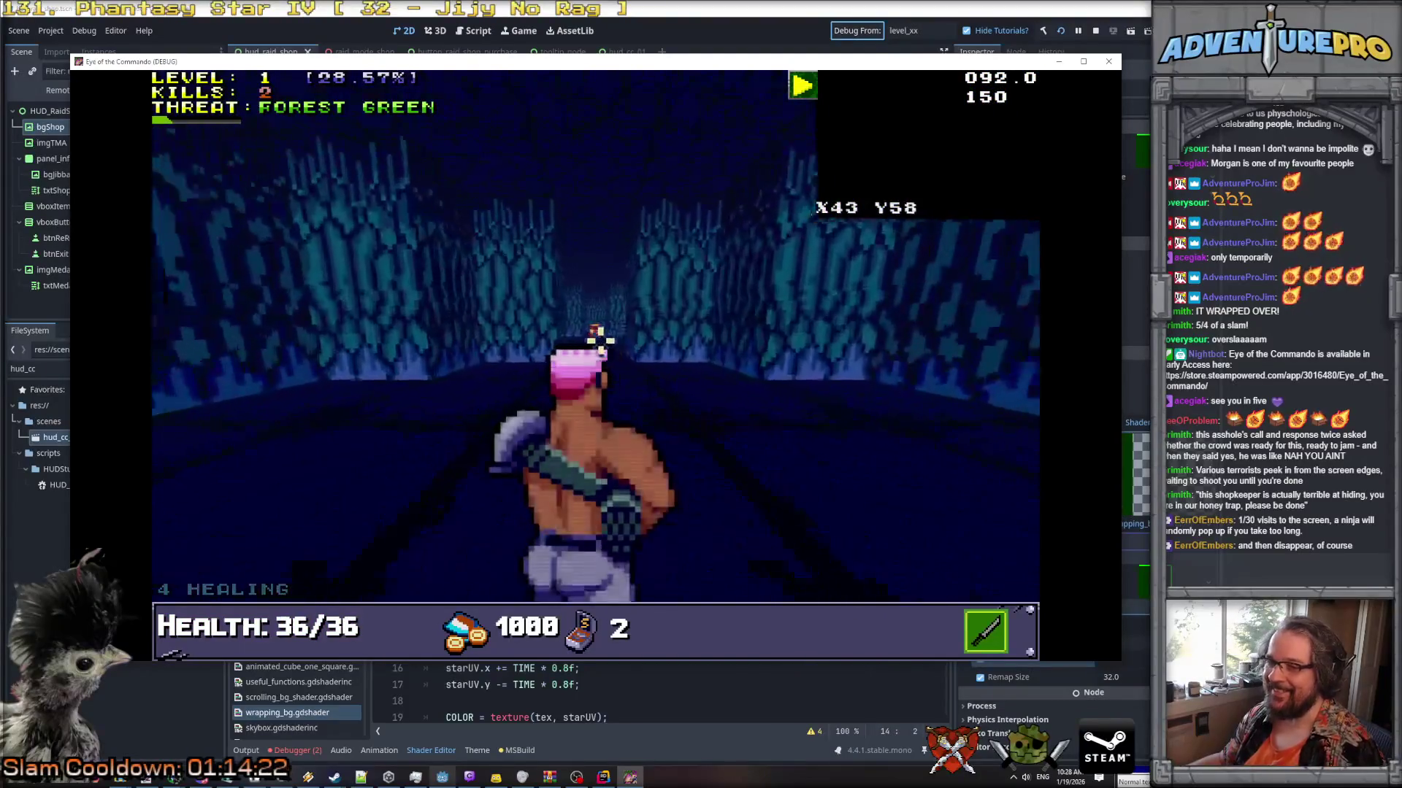
click(596, 330)
key(Up)
key(Up)
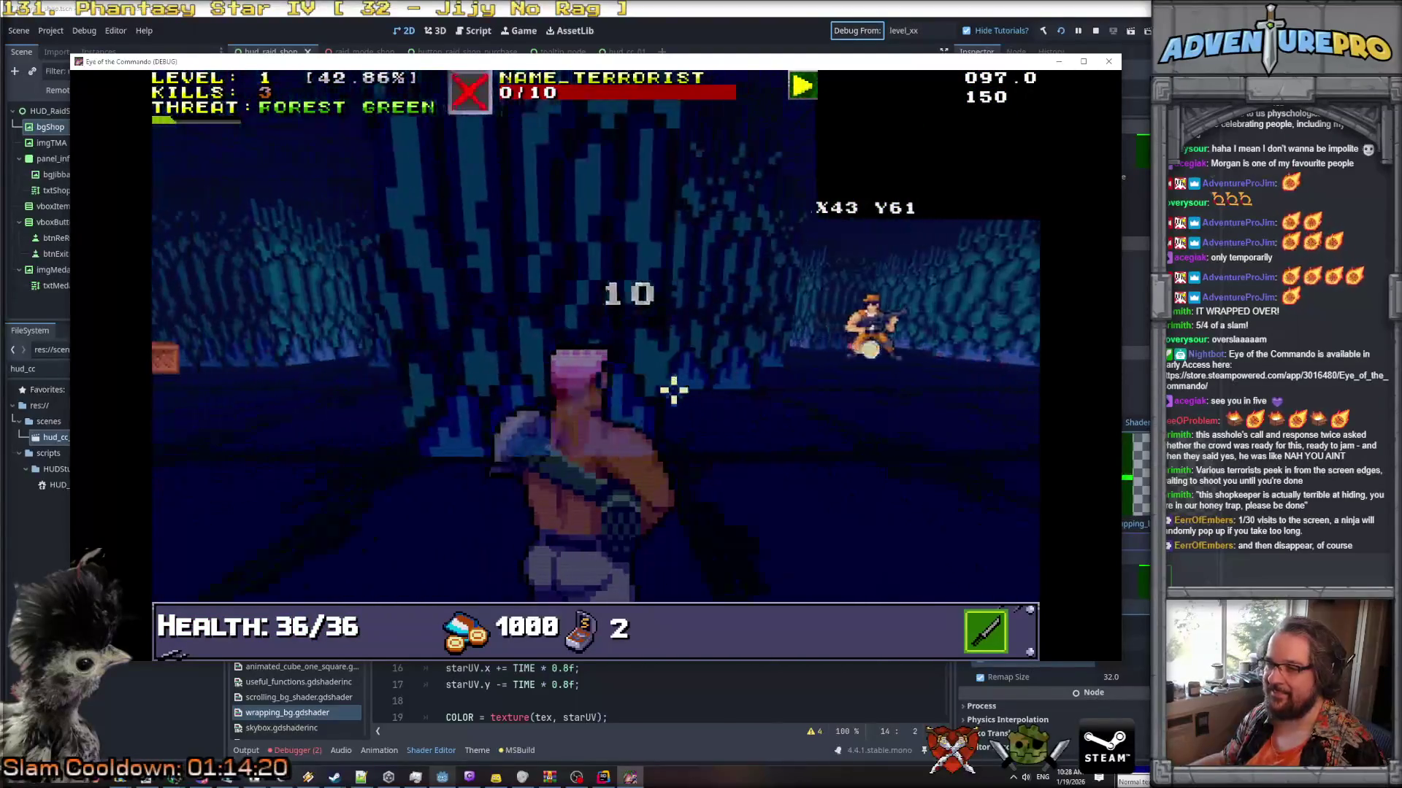
key(Up)
click(907, 313)
click(908, 310)
click(908, 314)
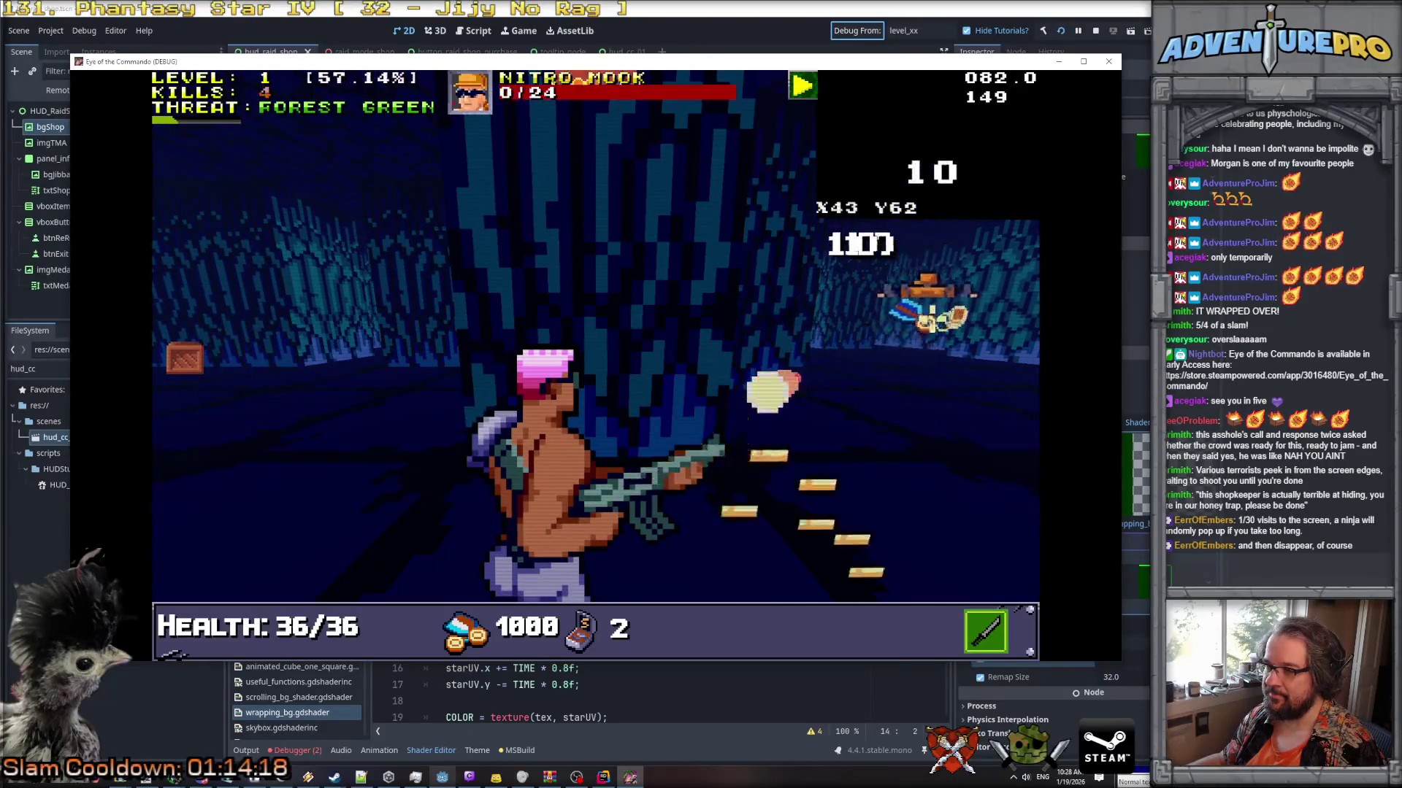
Kill the second Nitro Mook and collect its dropped Freedom Medal.
key(Down)
key(Down)
key(Down)
key(Left)
click(798, 322)
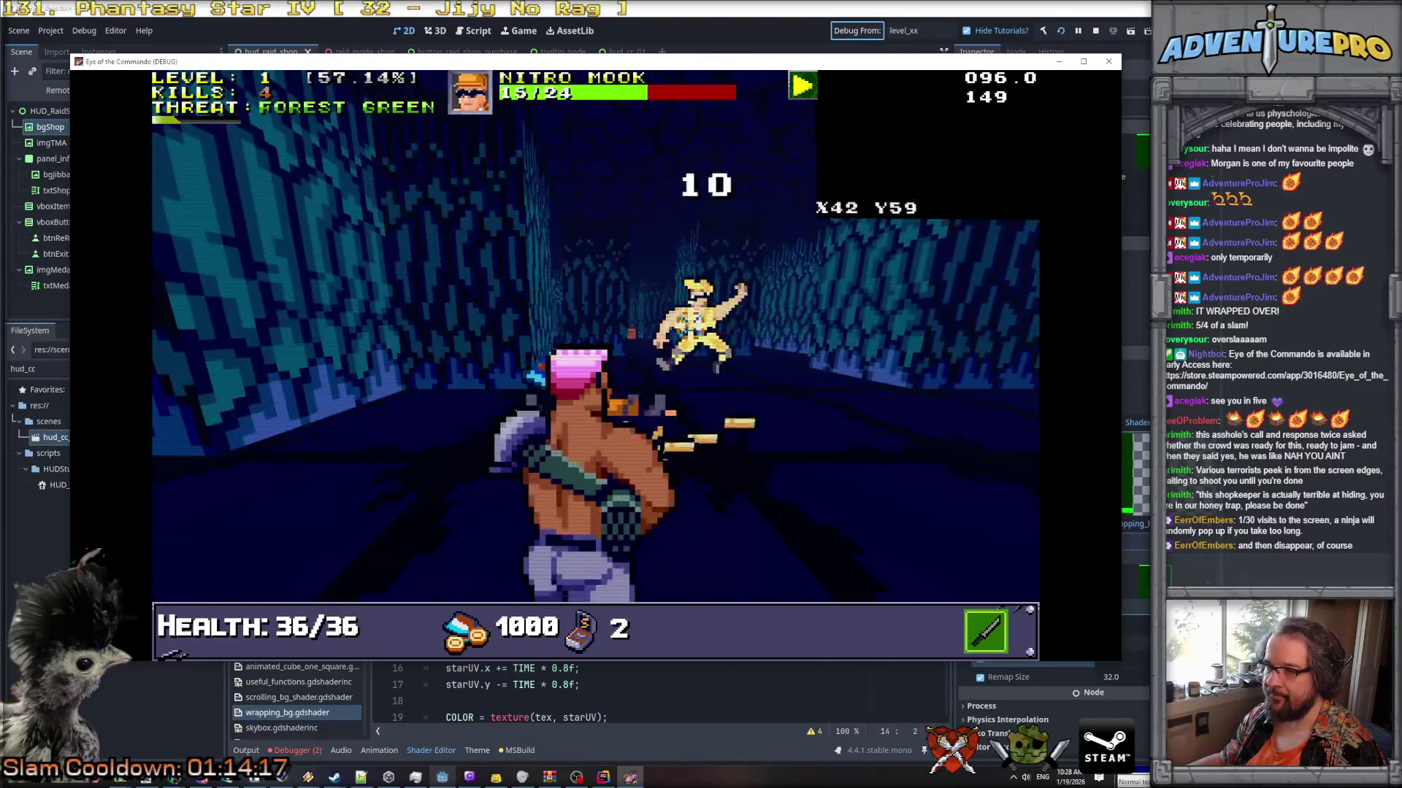
click(767, 332)
click(767, 332)
key(Right)
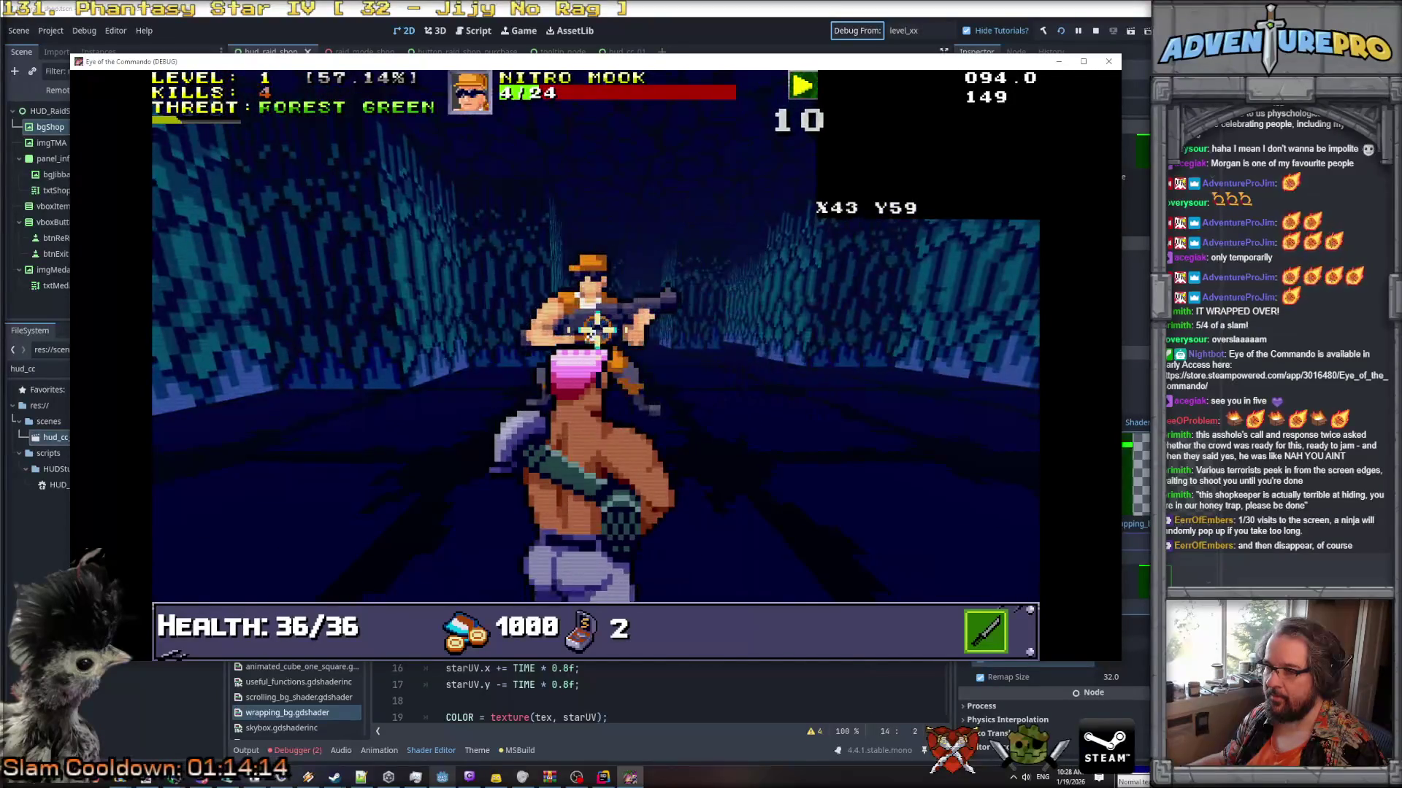
click(597, 330)
key(Left)
click(757, 333)
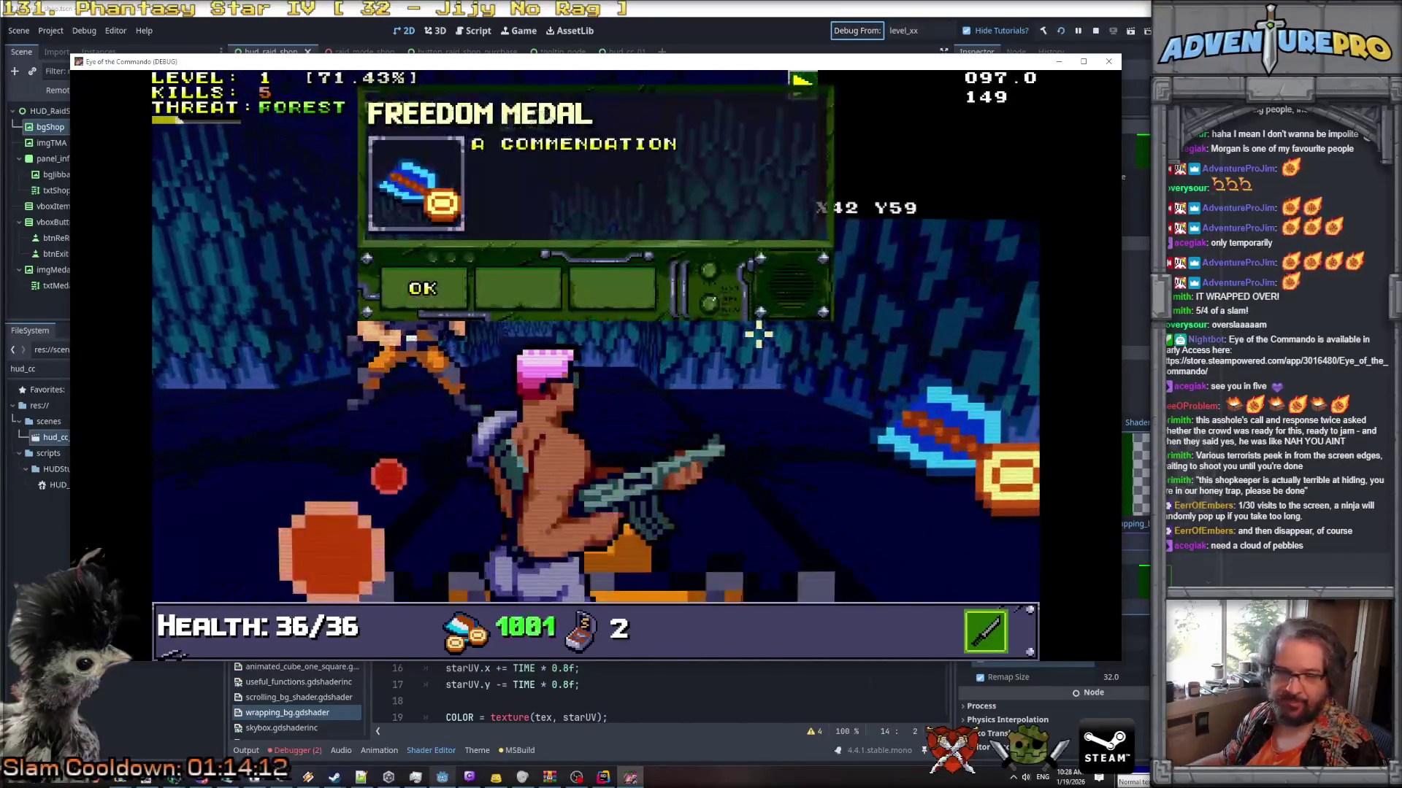
click(423, 289)
Push down the corridor, shooting the remaining Nitro Mooks until the Level 2 reward screen appears.
key(Left)
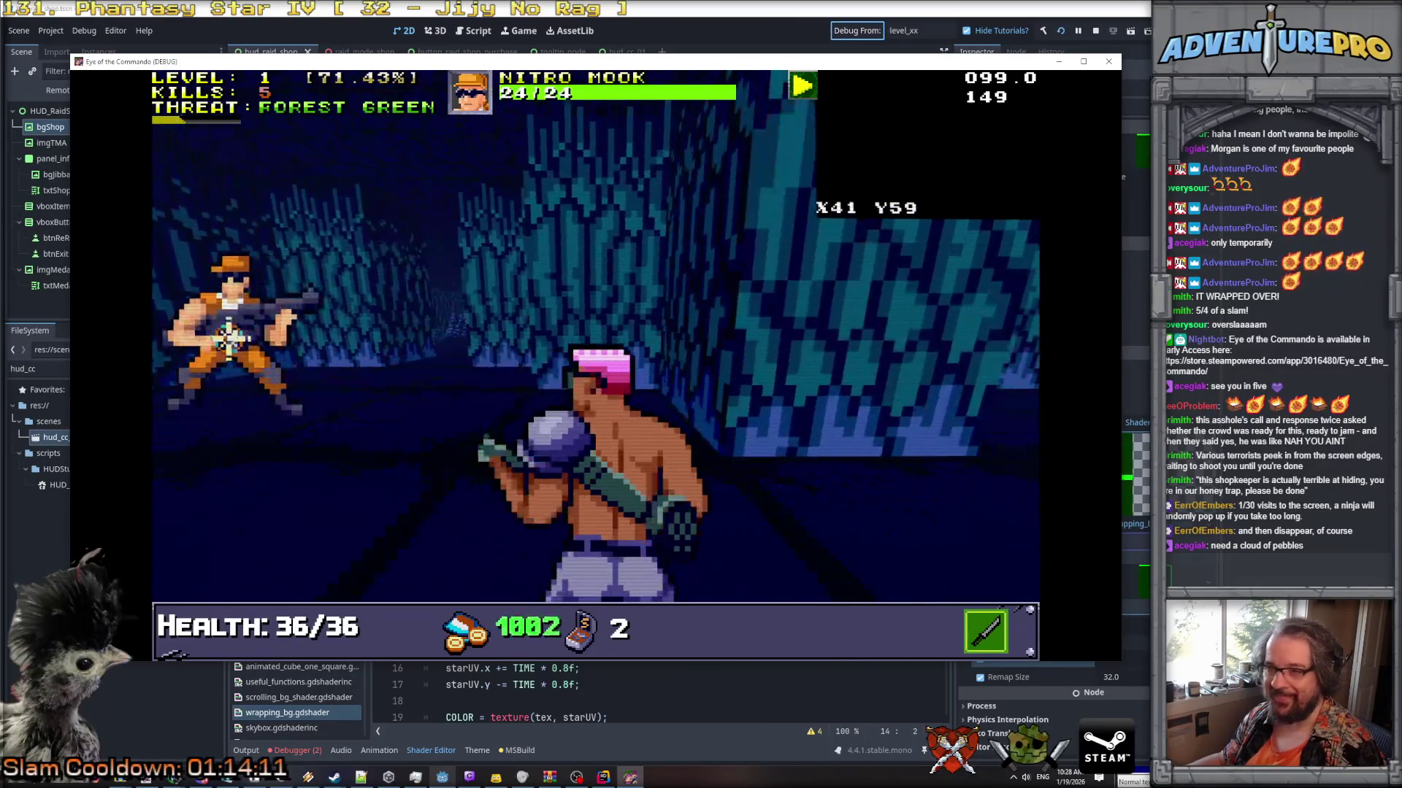
key(Up)
click(241, 292)
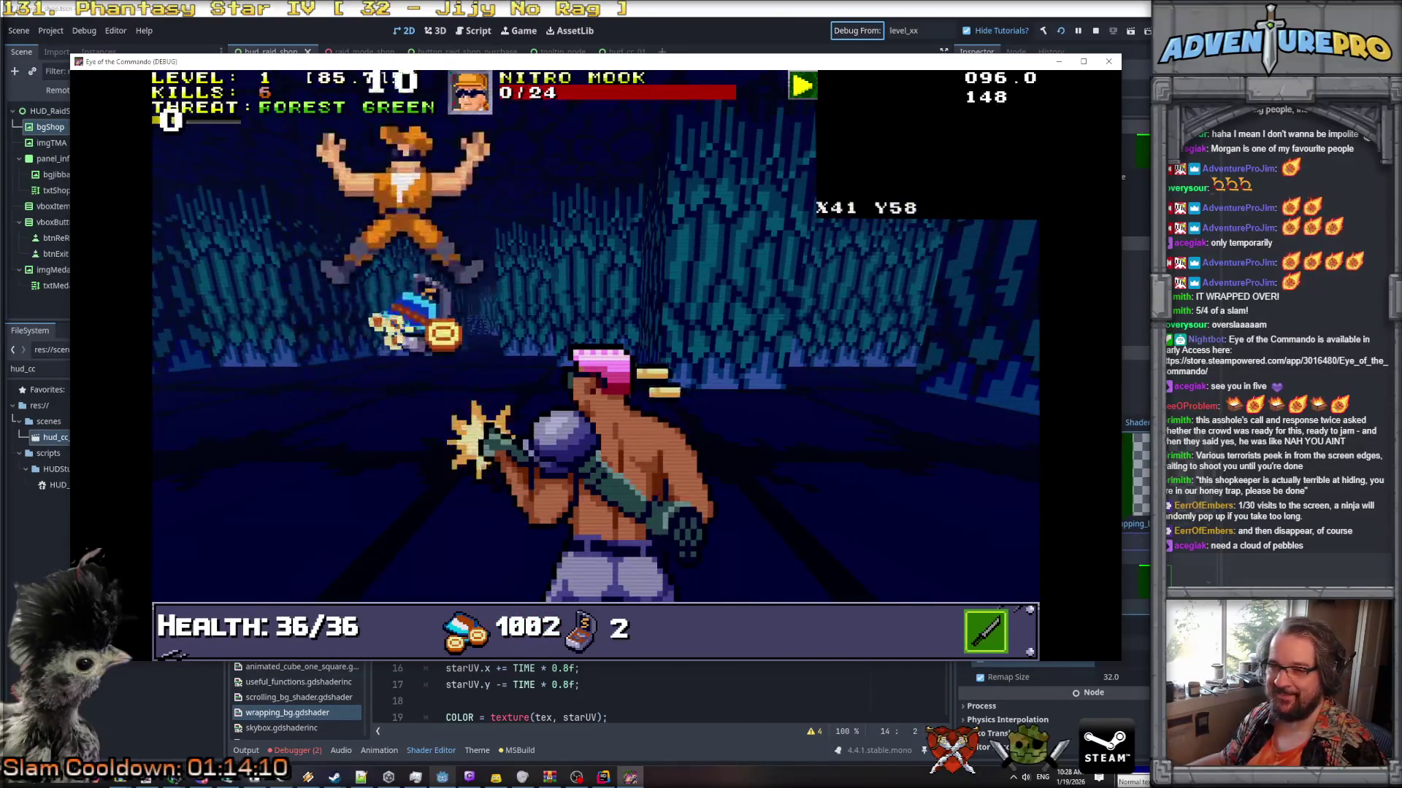
key(Right)
key(Down)
key(Right)
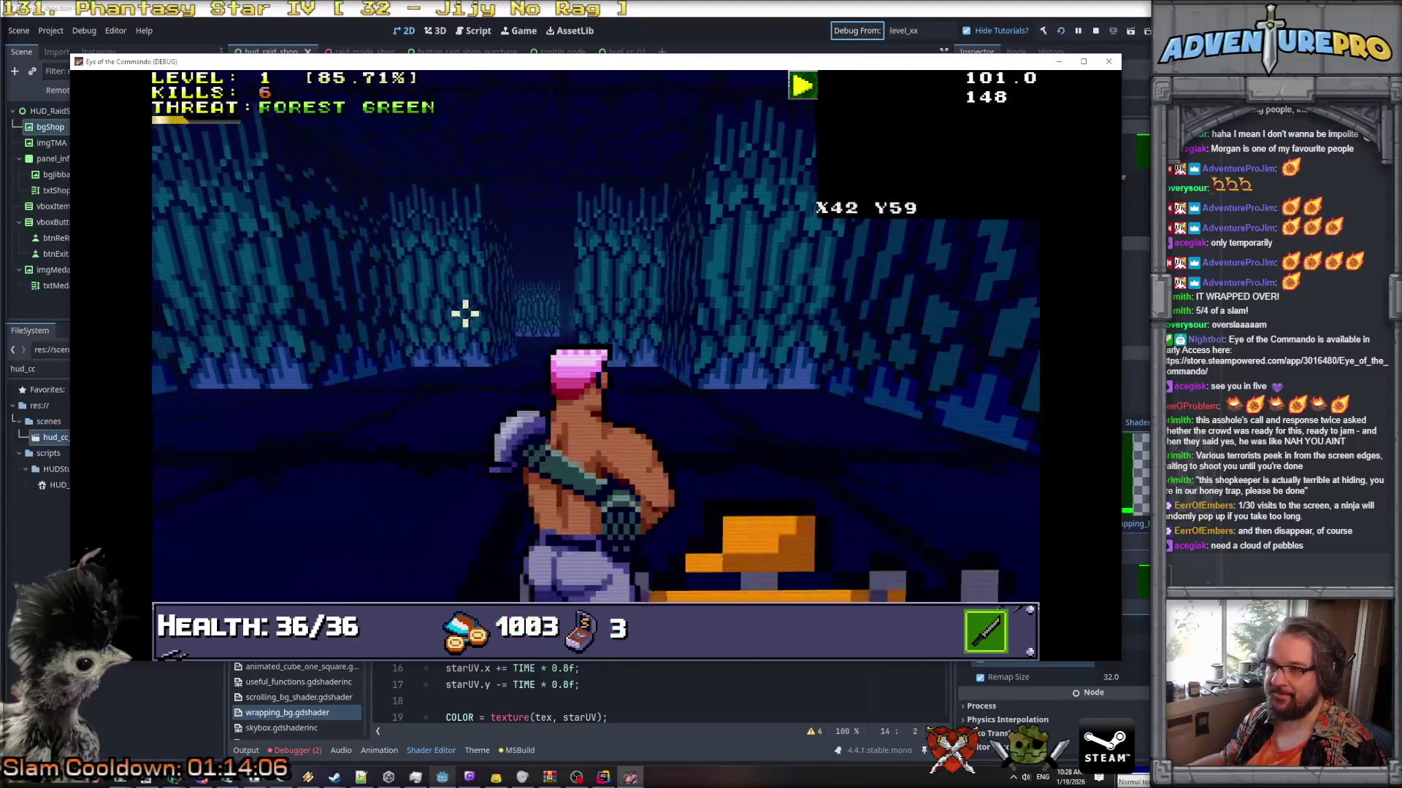
key(Up)
key(Up)
key(Up)
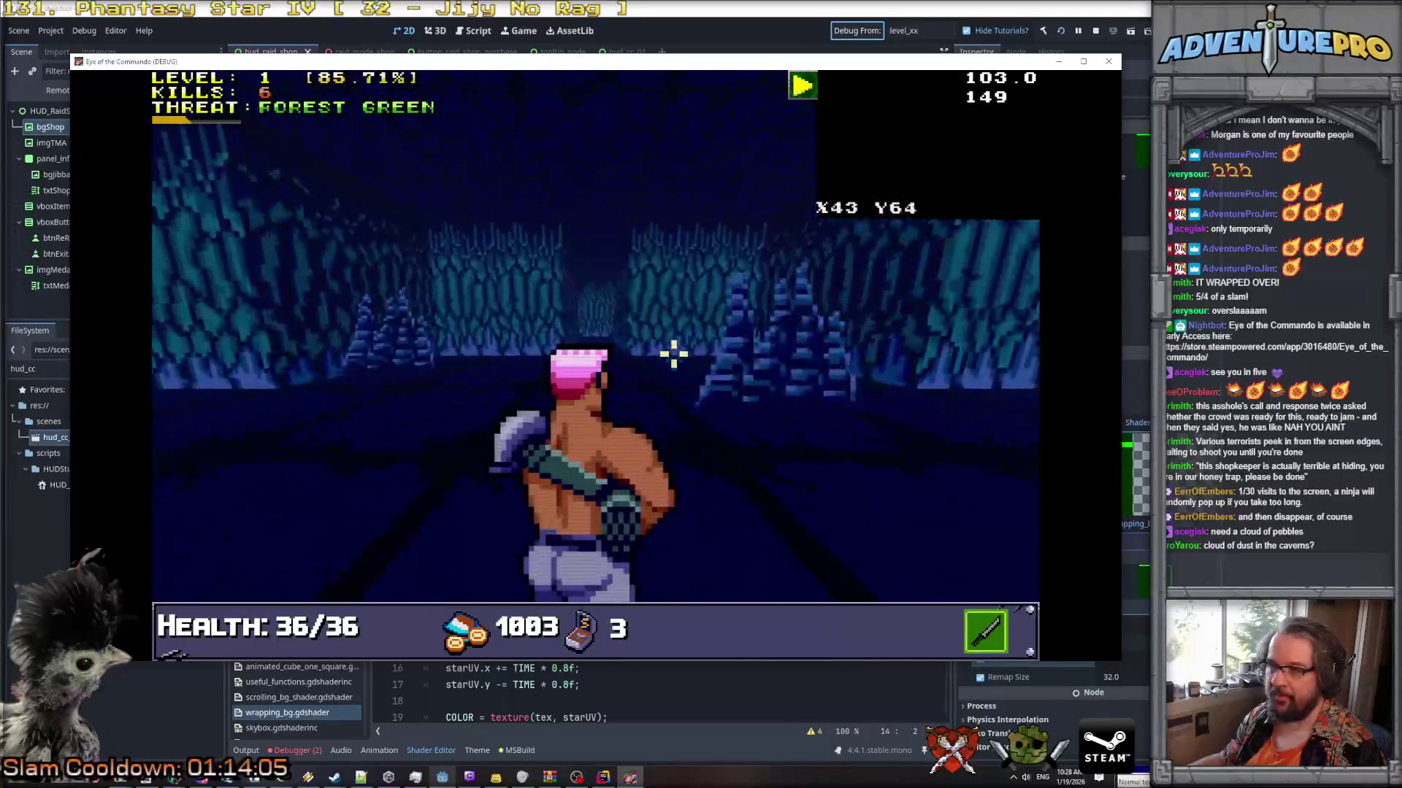
key(Right)
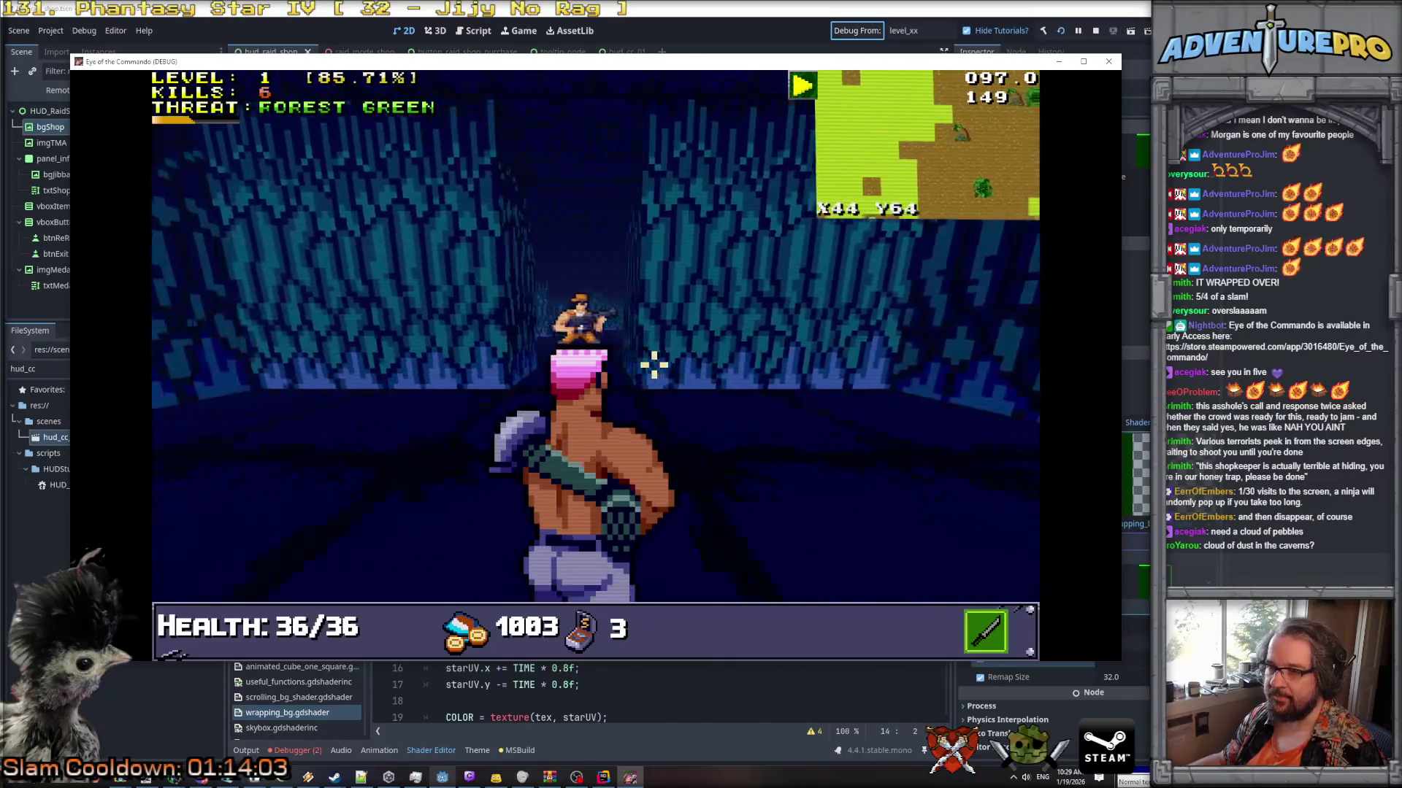
key(space)
key(Up)
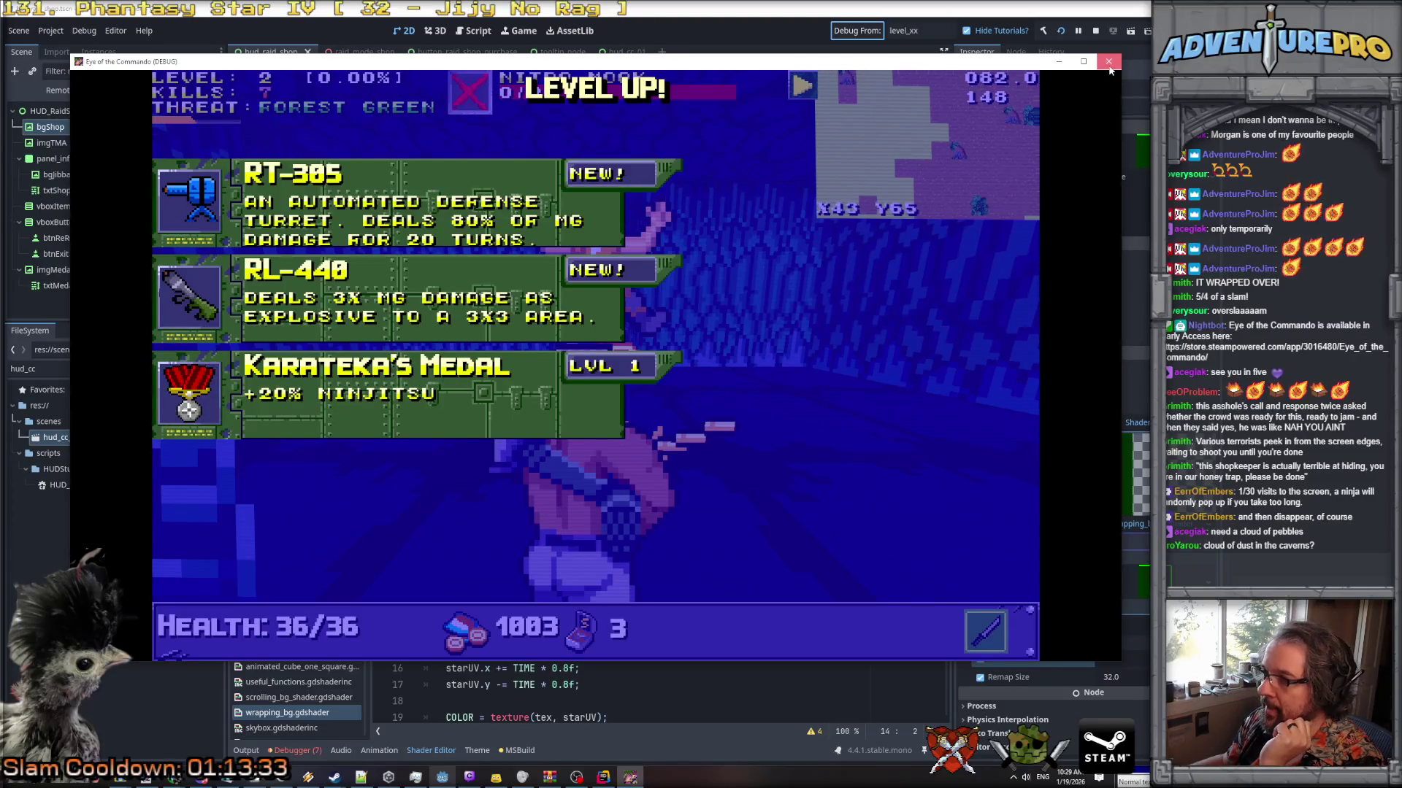
Close the game and open button_level_up_select_box.tscn by filtering FileSystem for 'level'.
click(1108, 61)
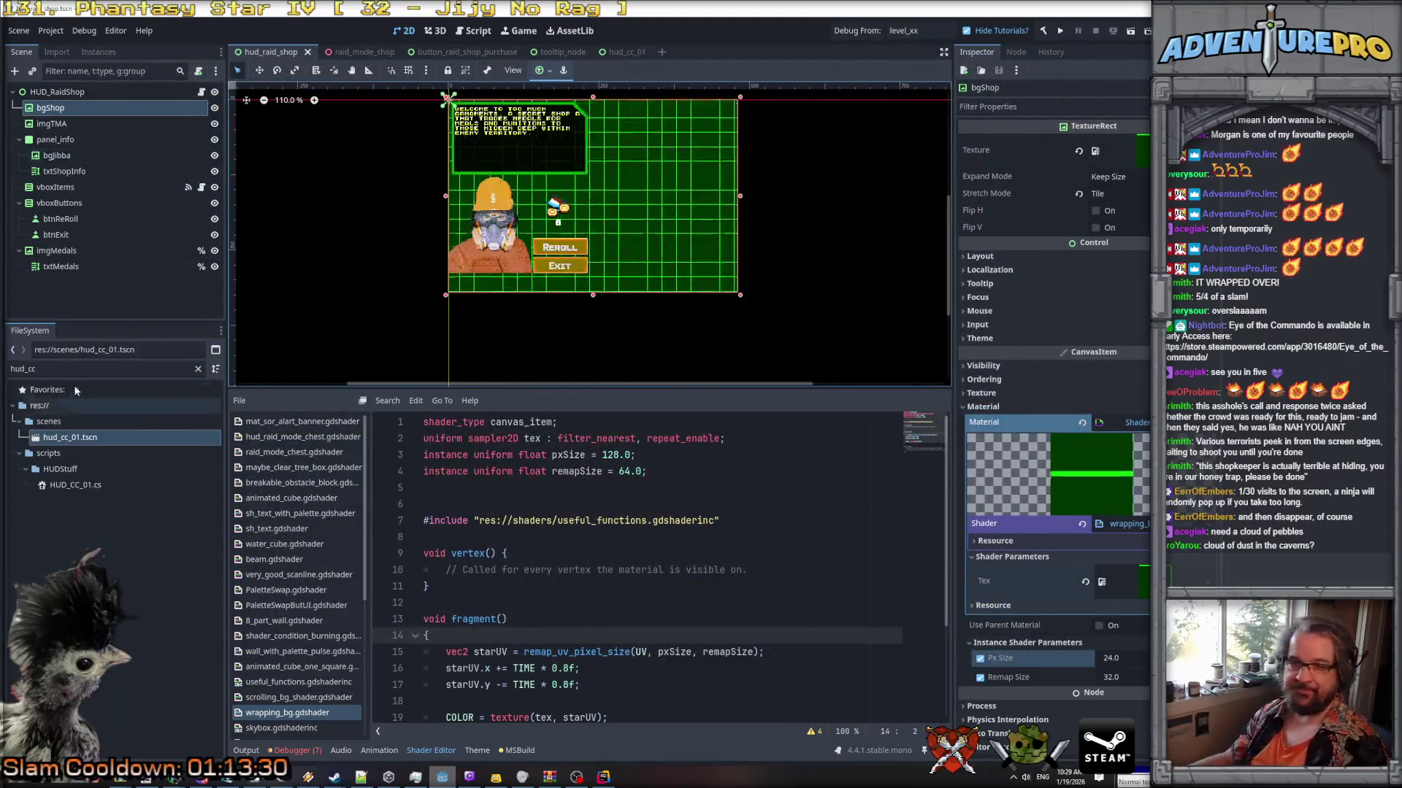
double_click(102, 368)
text(level)
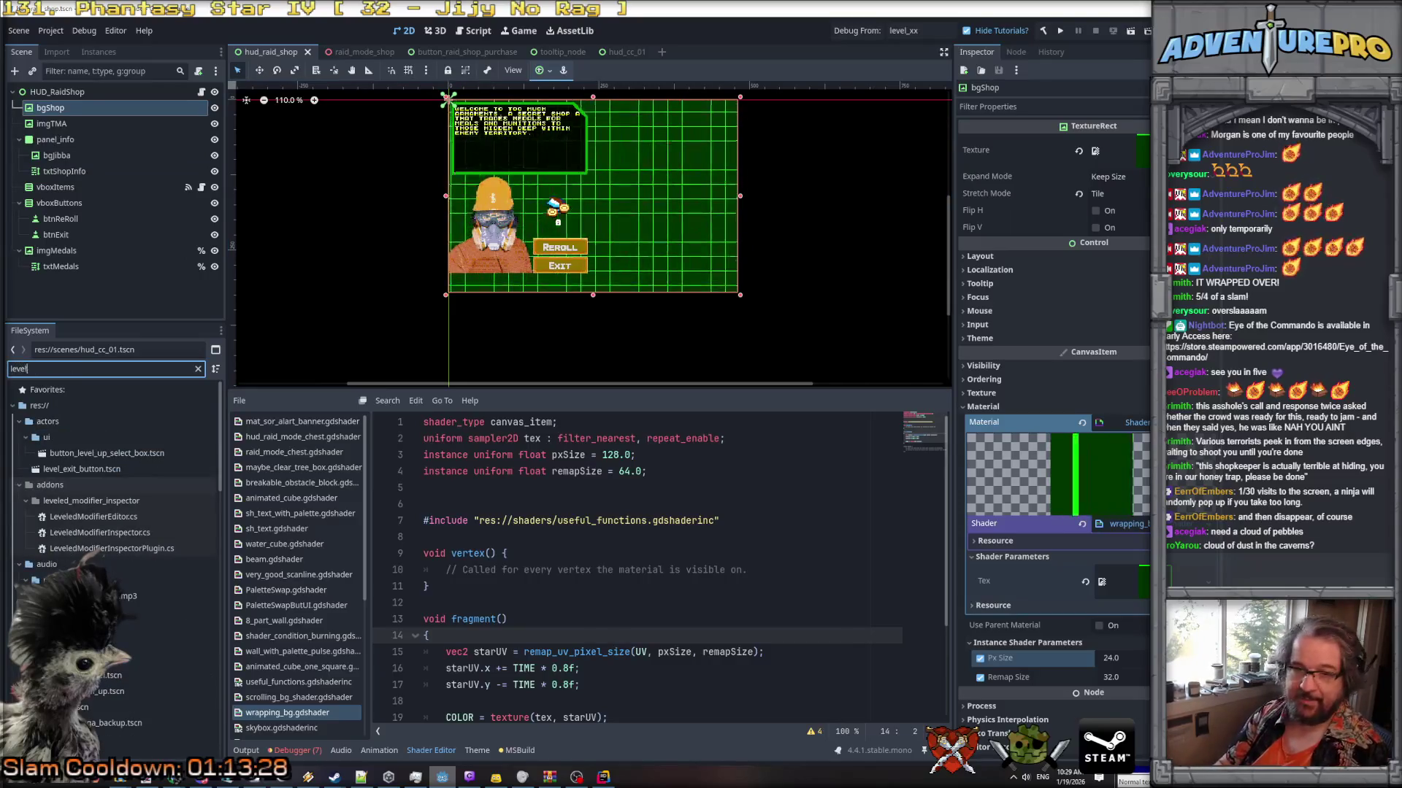
double_click(106, 453)
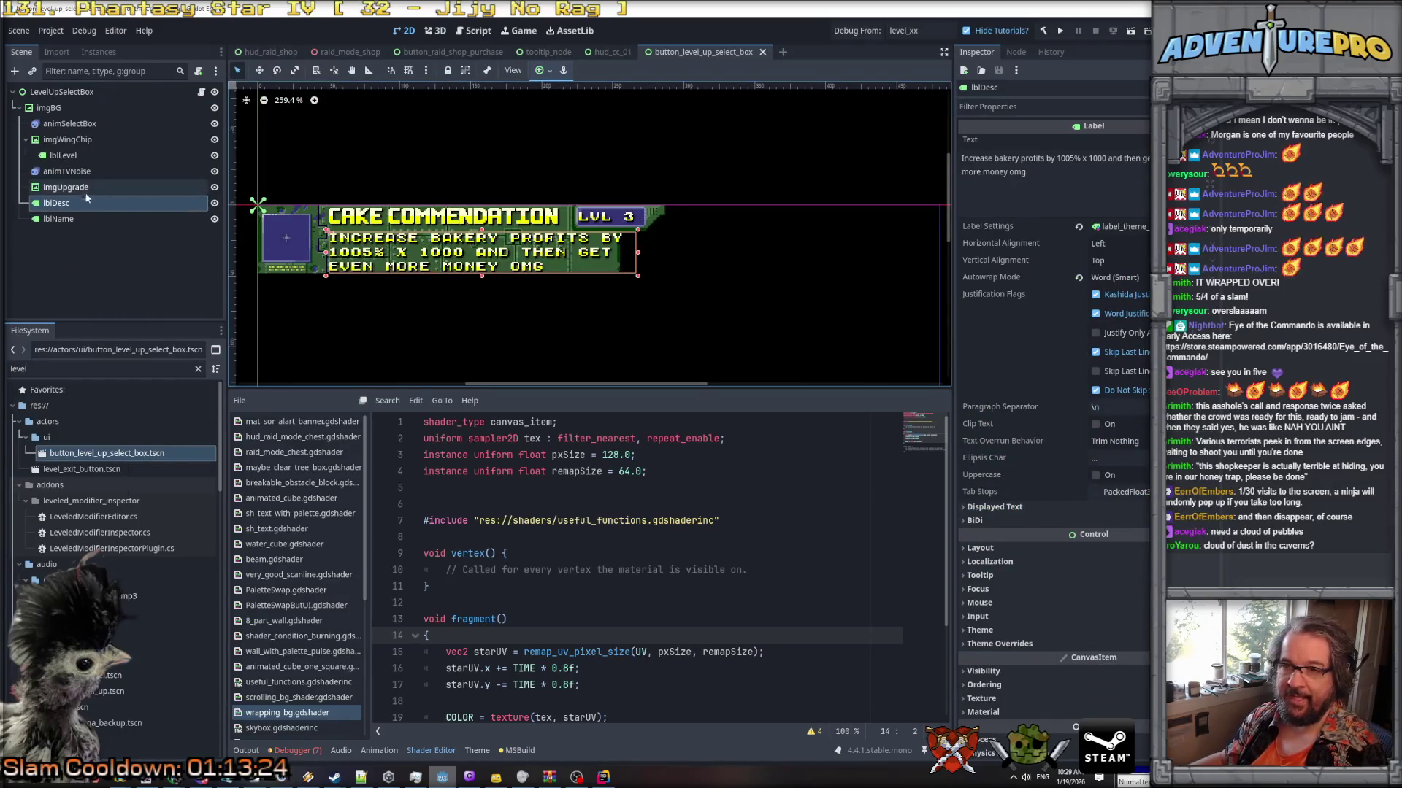
Inspect the lblName and lblDesc labels, then open the root LevelUpSelectBox node's script.
click(63, 156)
click(59, 203)
click(69, 217)
click(63, 204)
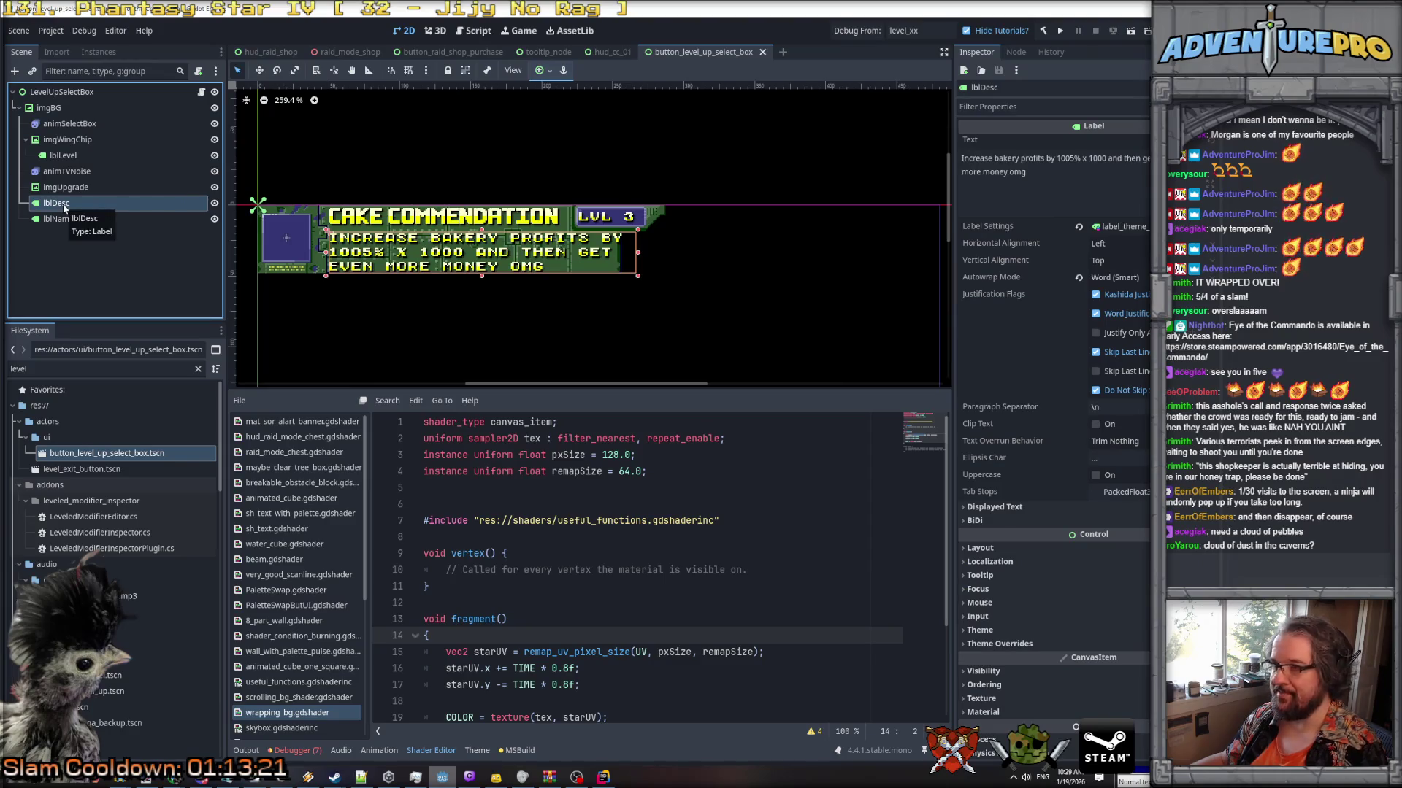
click(62, 92)
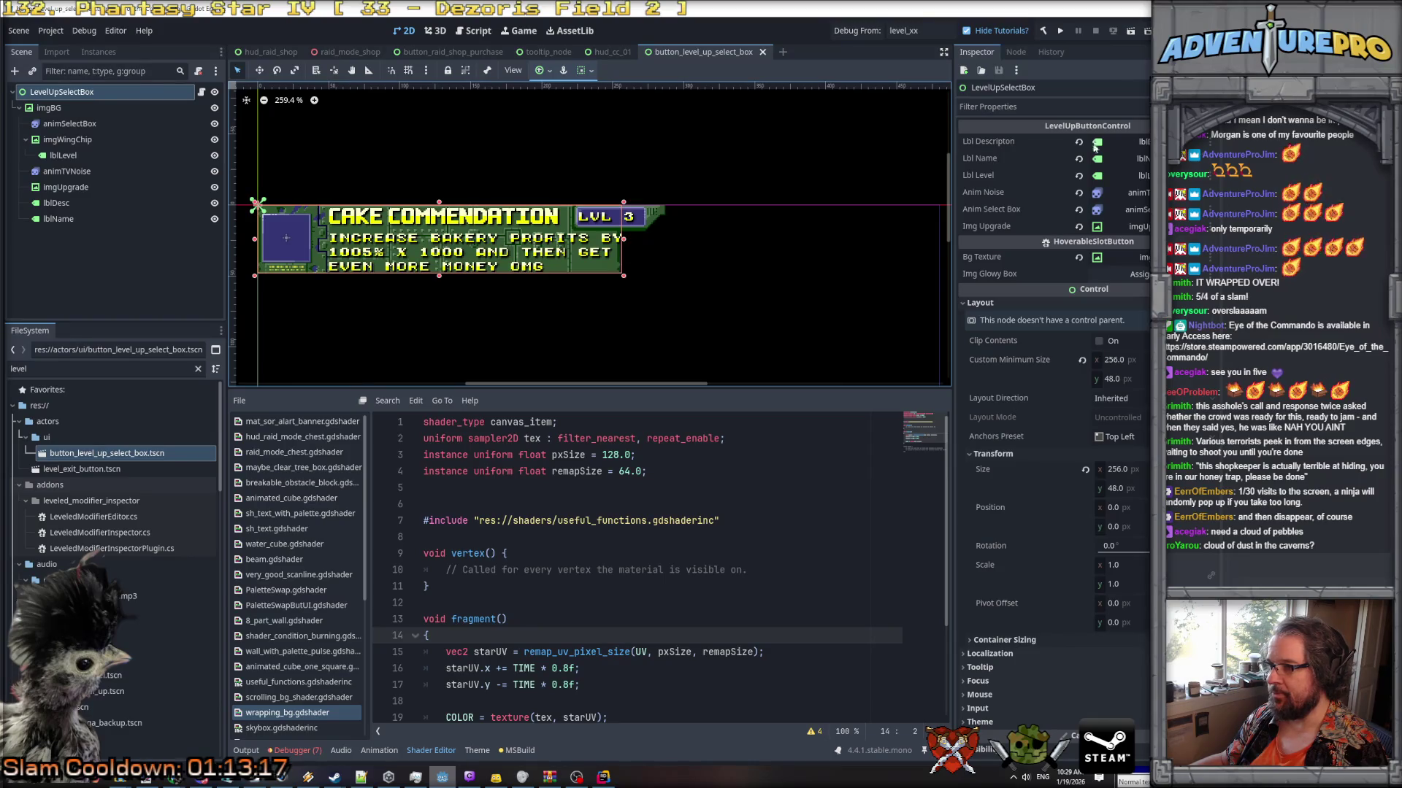
click(201, 92)
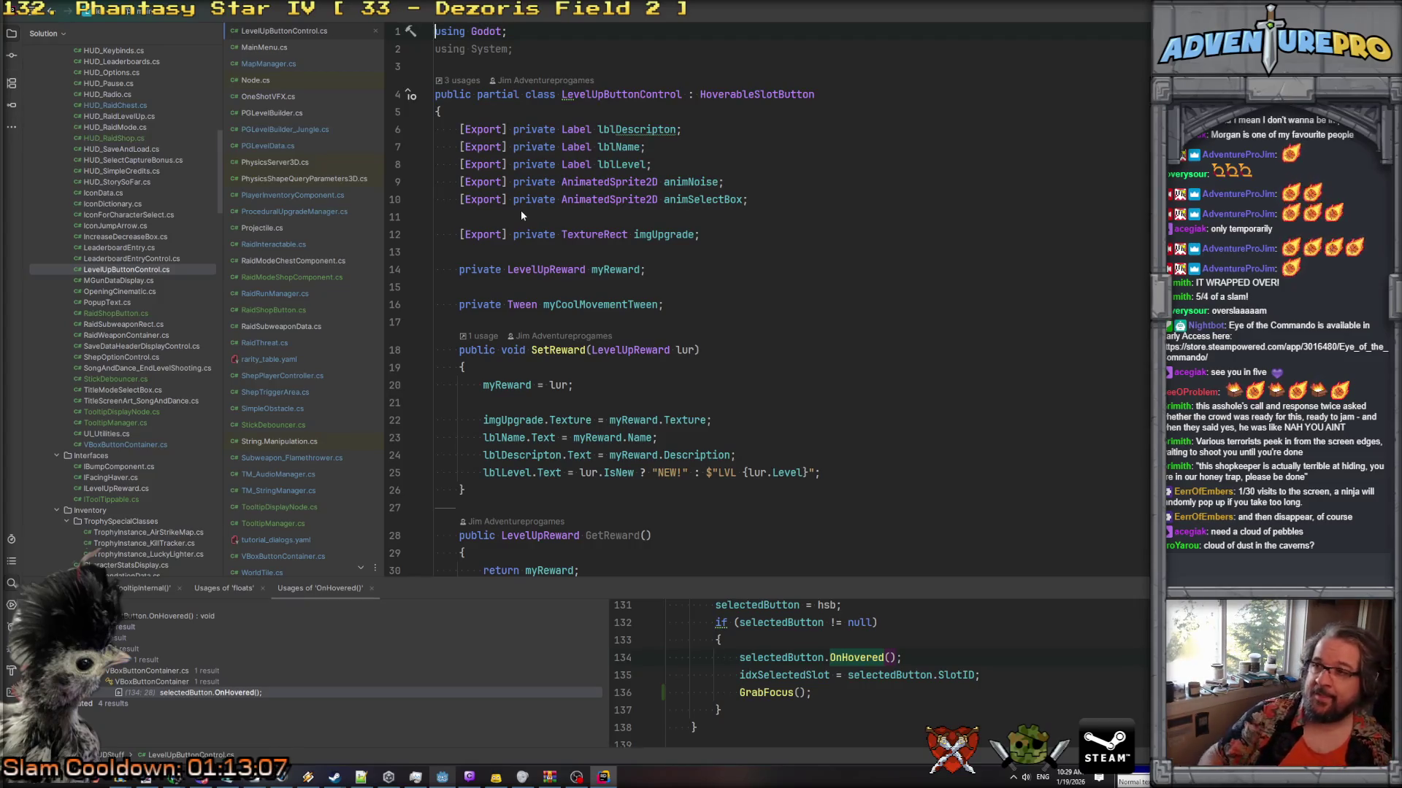
Change lblDescripton's field type from Label to RichTextLabel.
click(590, 130)
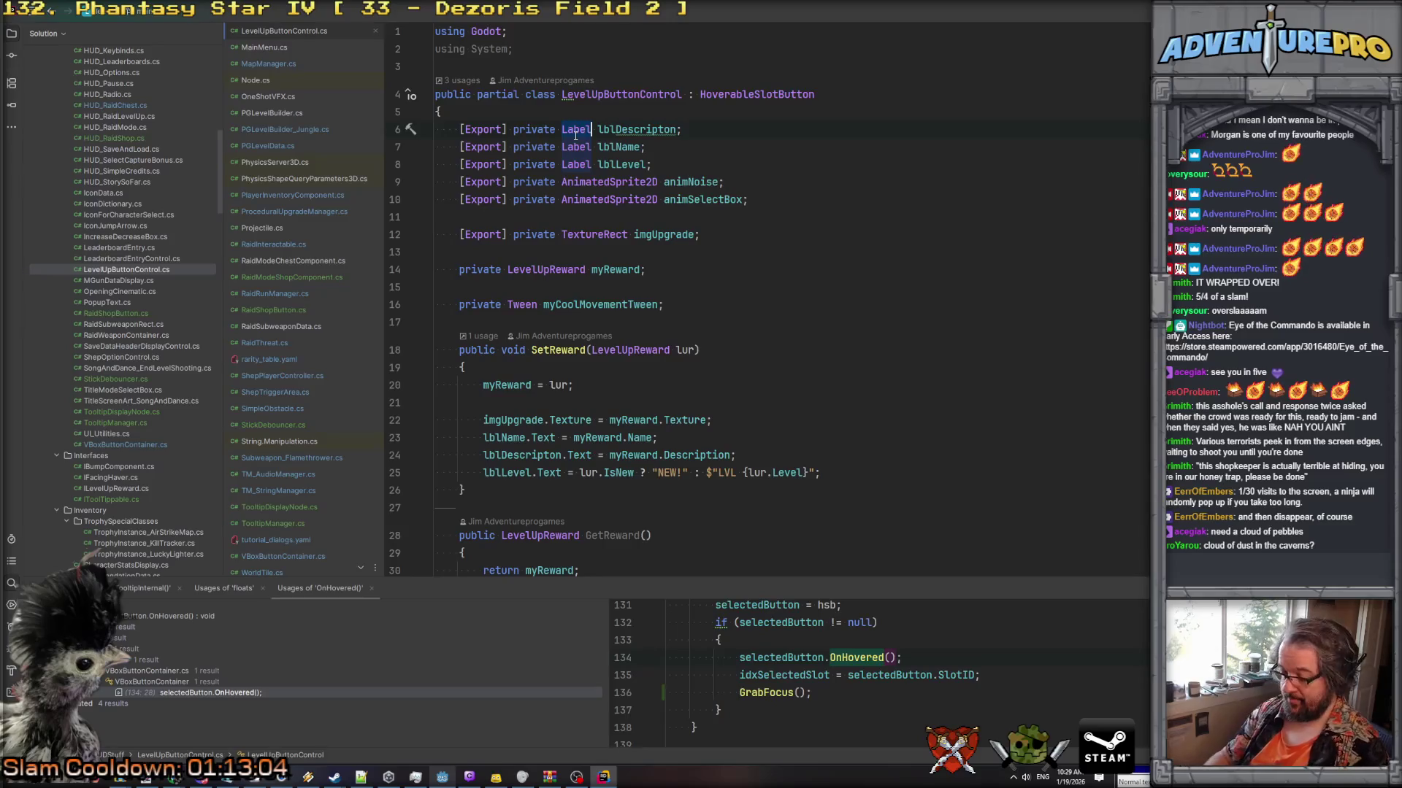
text(Rich)
key(Return)
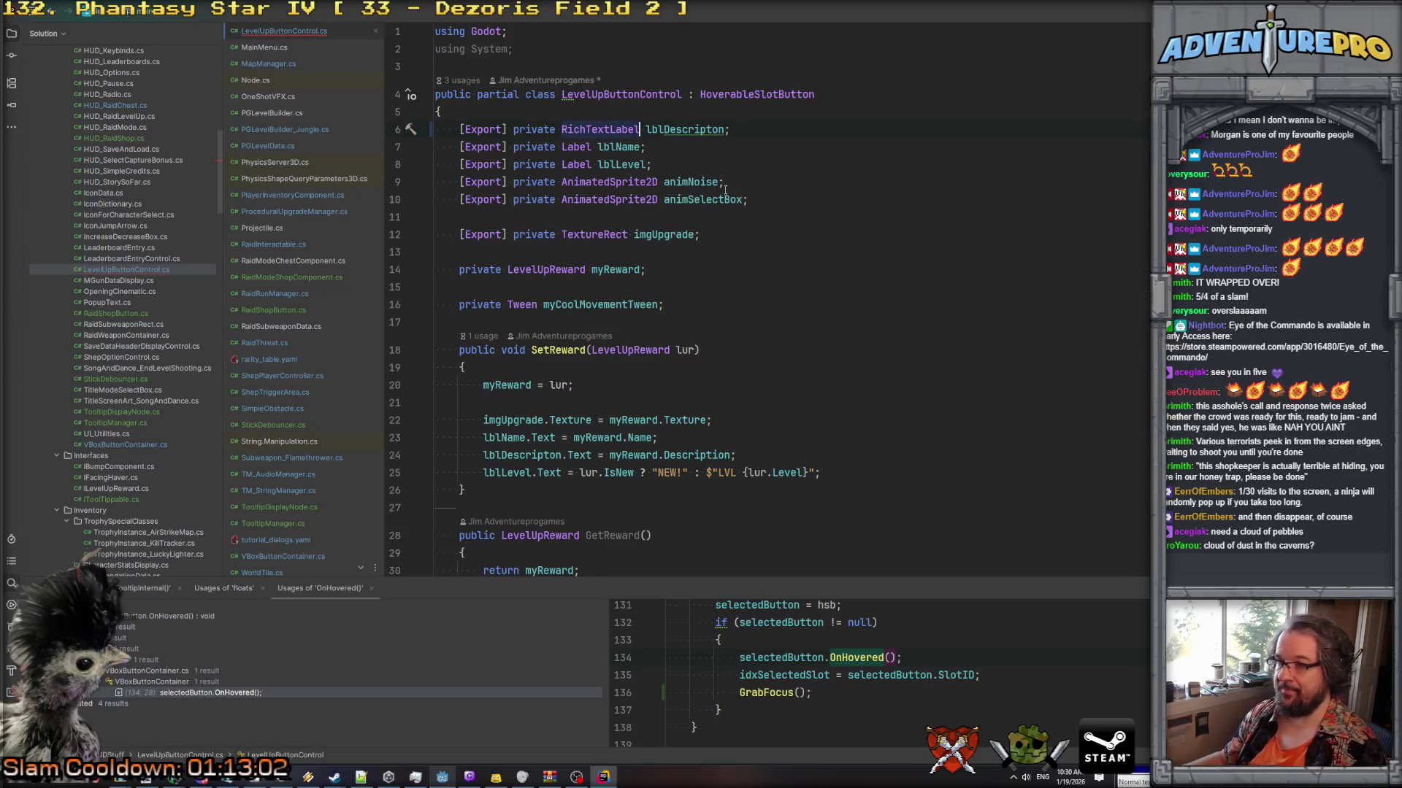
scroll(710, 176, down, 9)
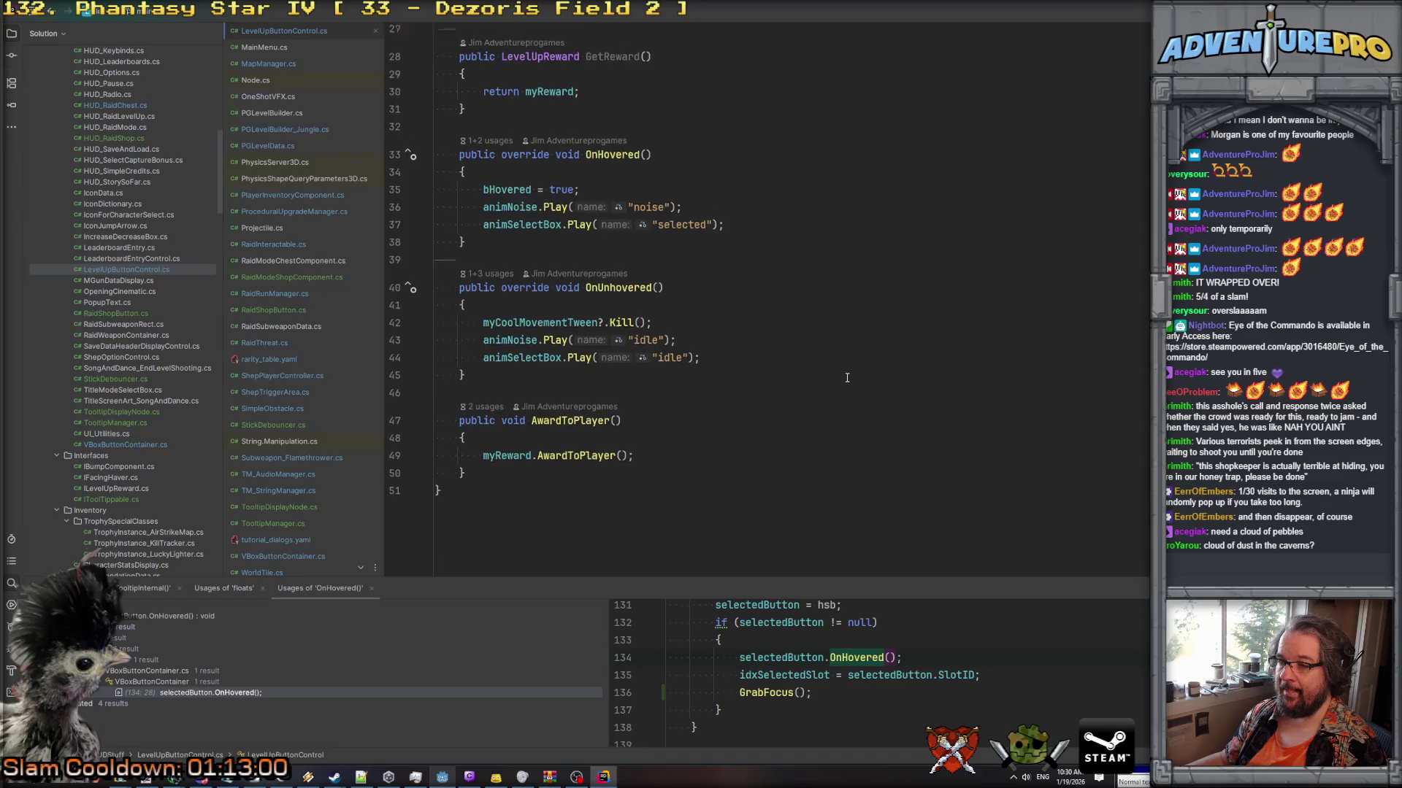
scroll(847, 378, up, 7)
Add a _Ready override below the tween field.
click(678, 183)
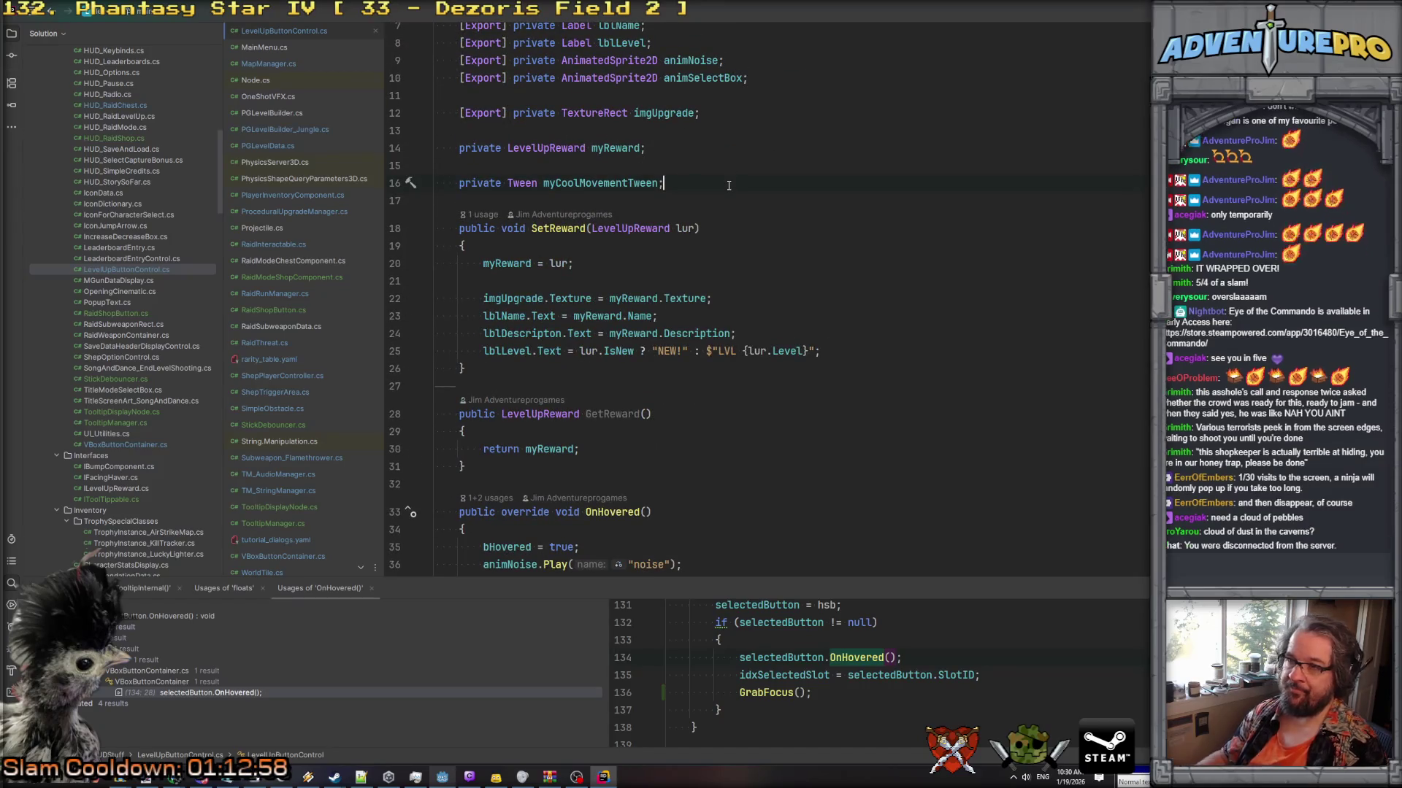
key(Return)
key(Return)
text(r)
key(Escape)
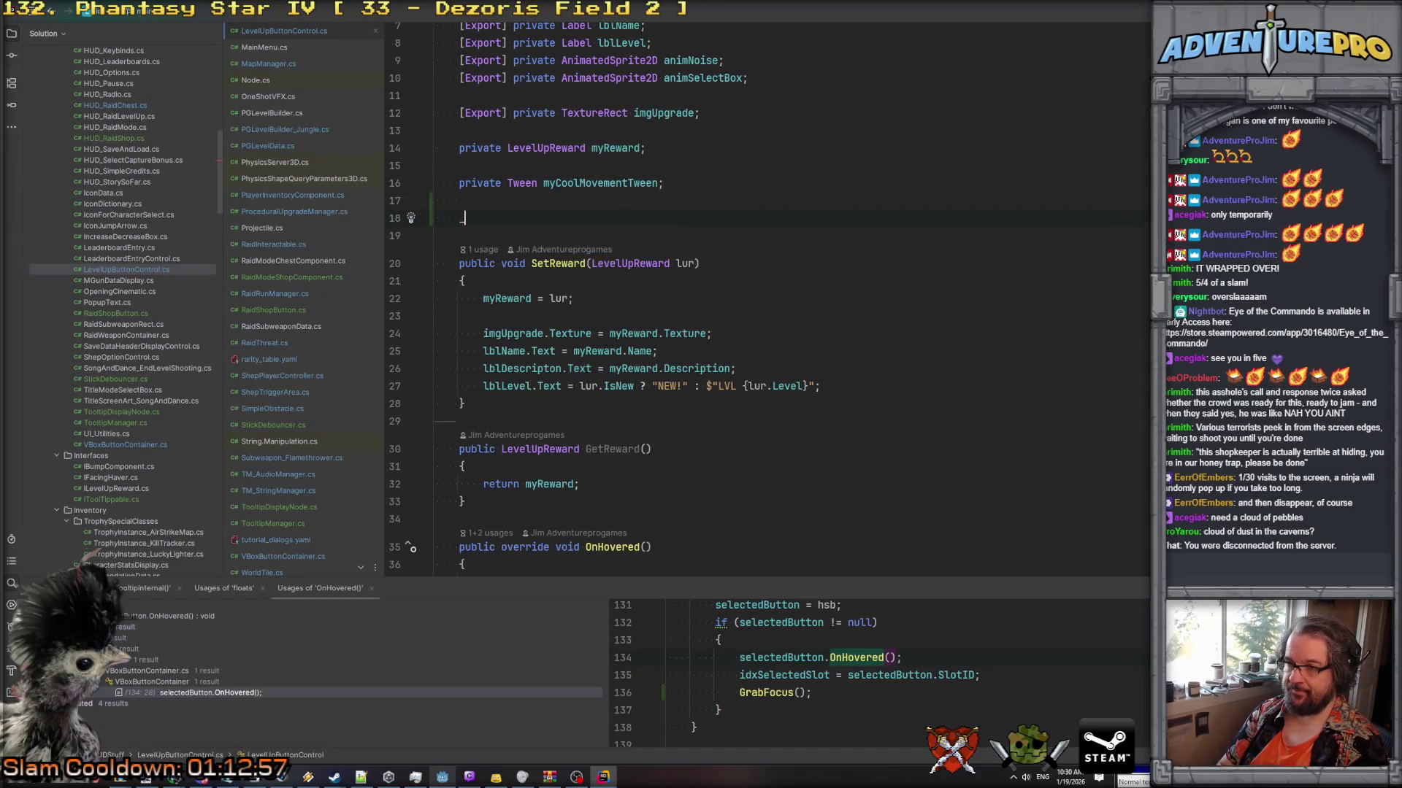
text(Re)
key(Return)
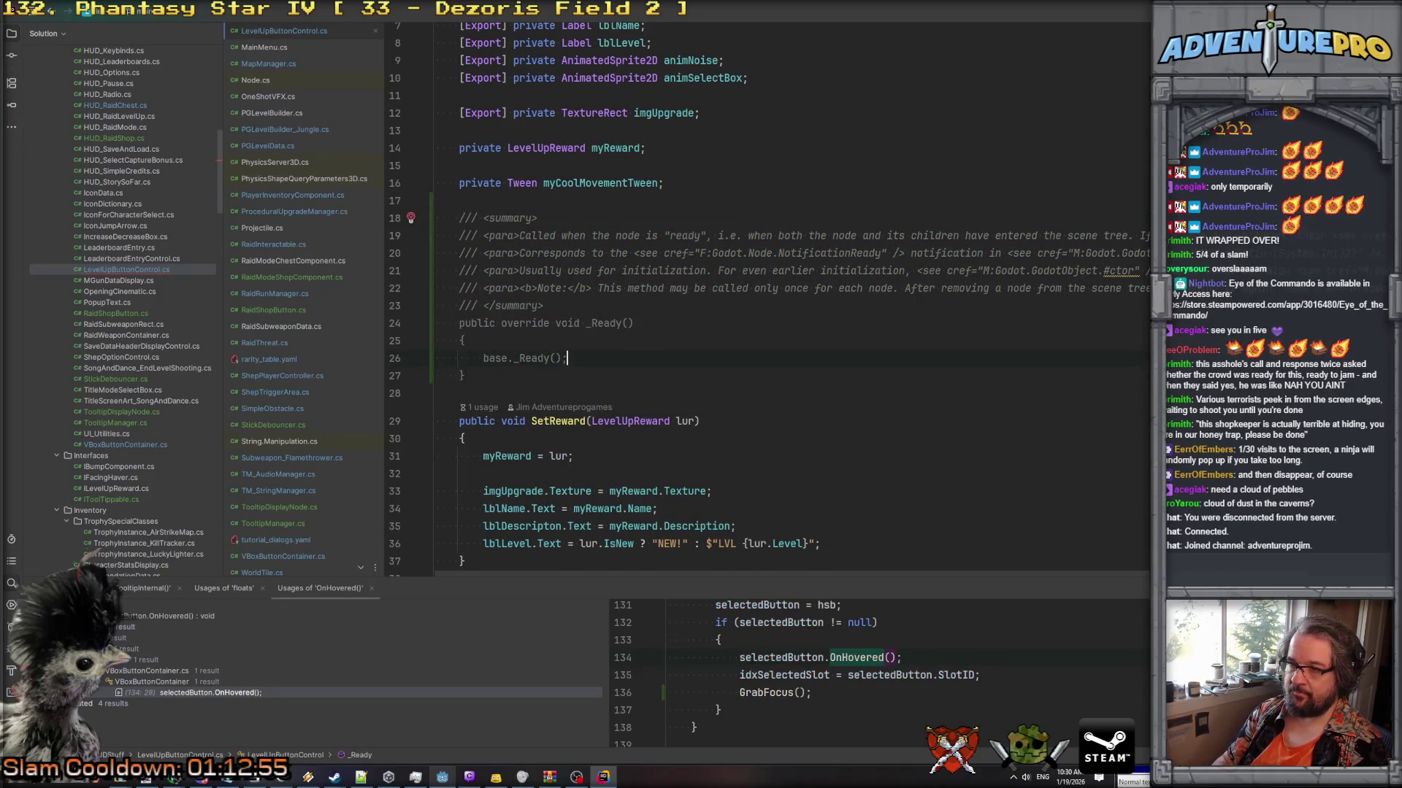
In _Ready, subscribe lblDescripton.MetaHoverStarted to TooltipManager.OnHoverBegin.
key(Return)
text(l)
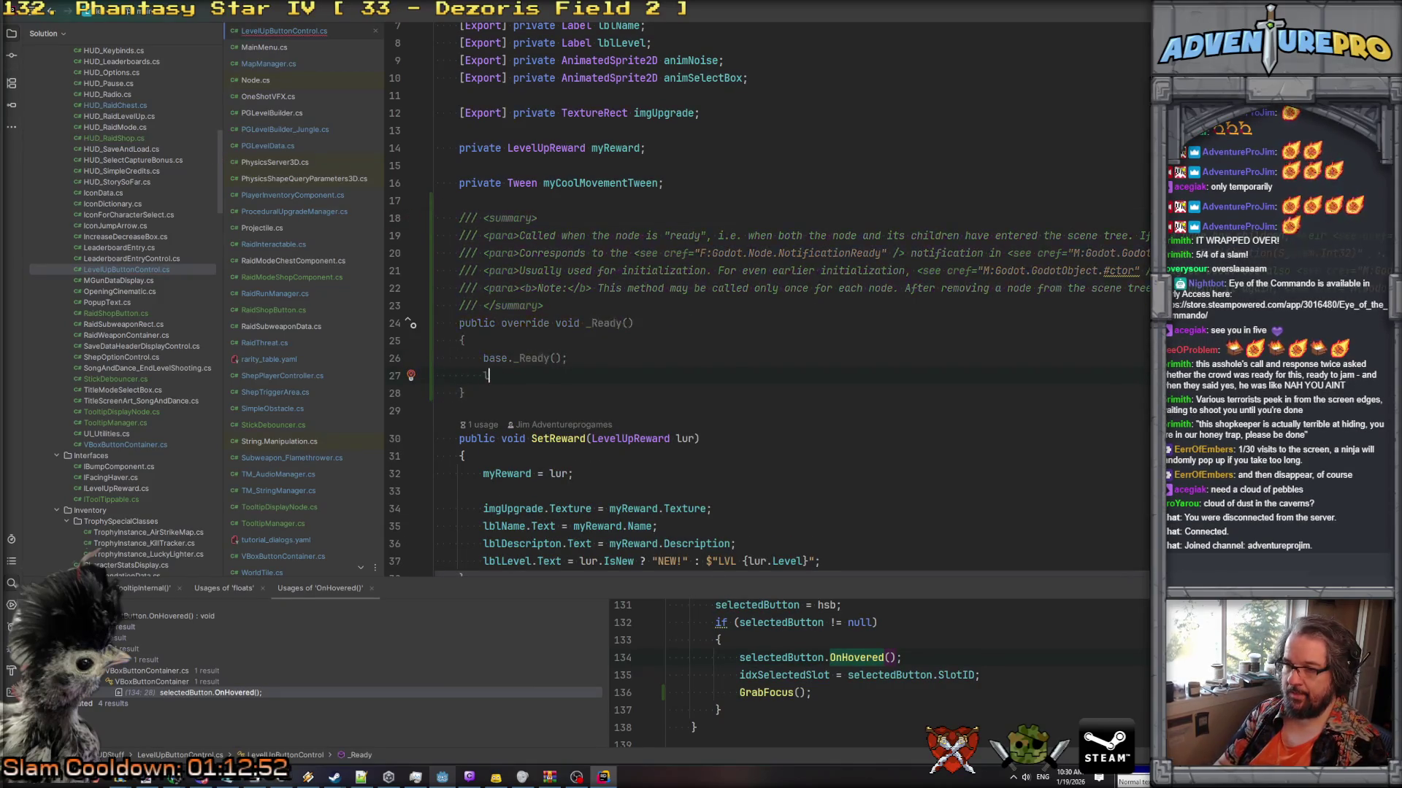
text(blDescripton.me)
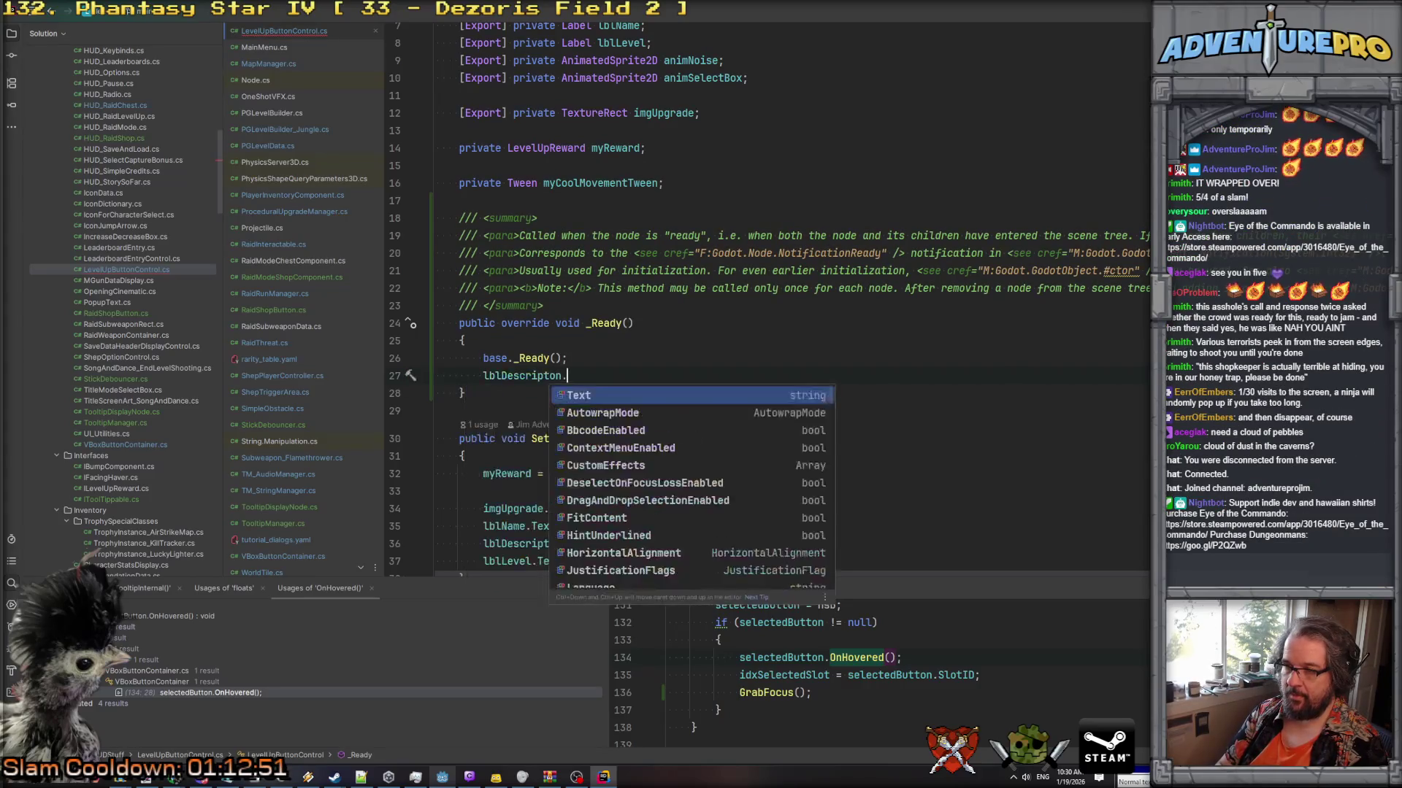
key(Down)
key(Down)
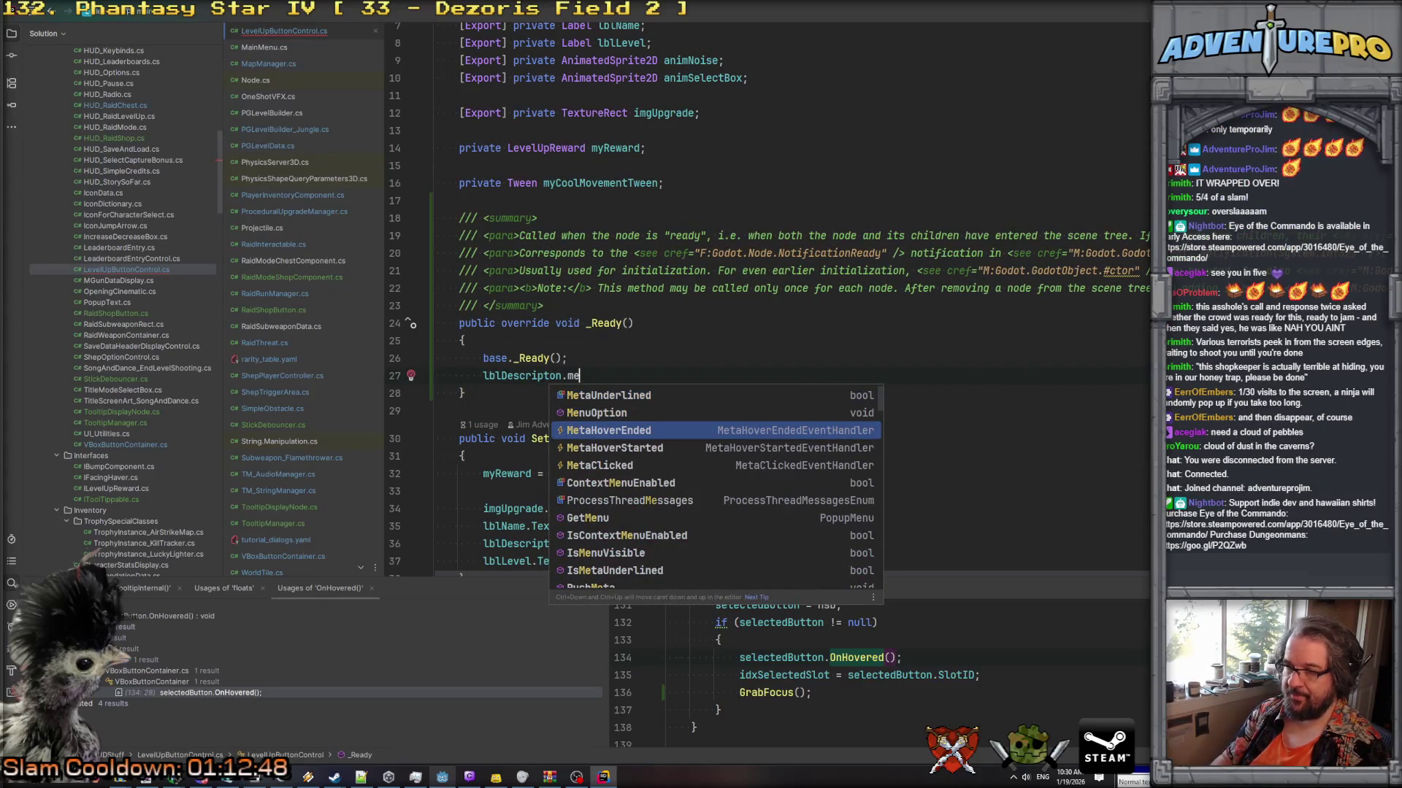
key(Down)
key(Return)
text(+= T)
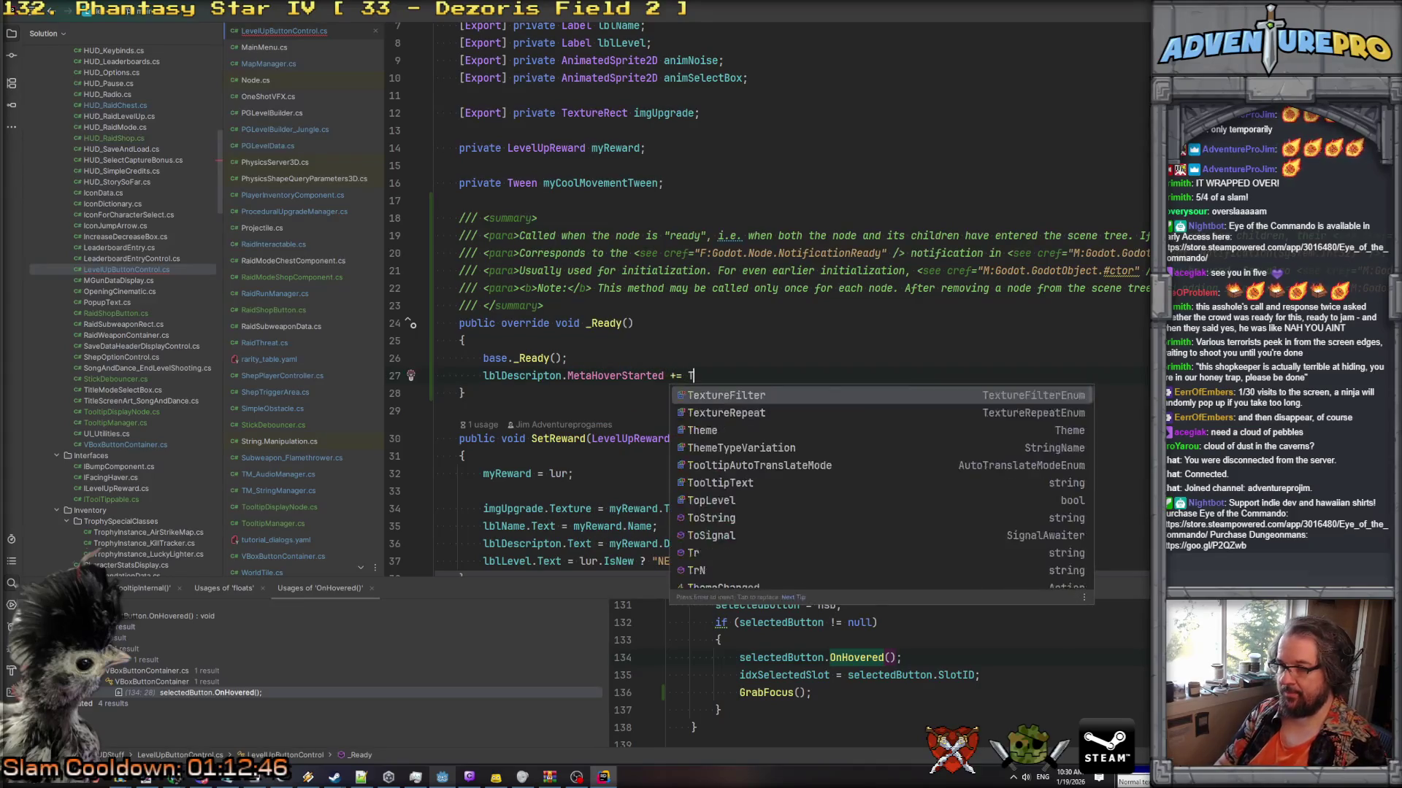
text(oio)
text(ltip)
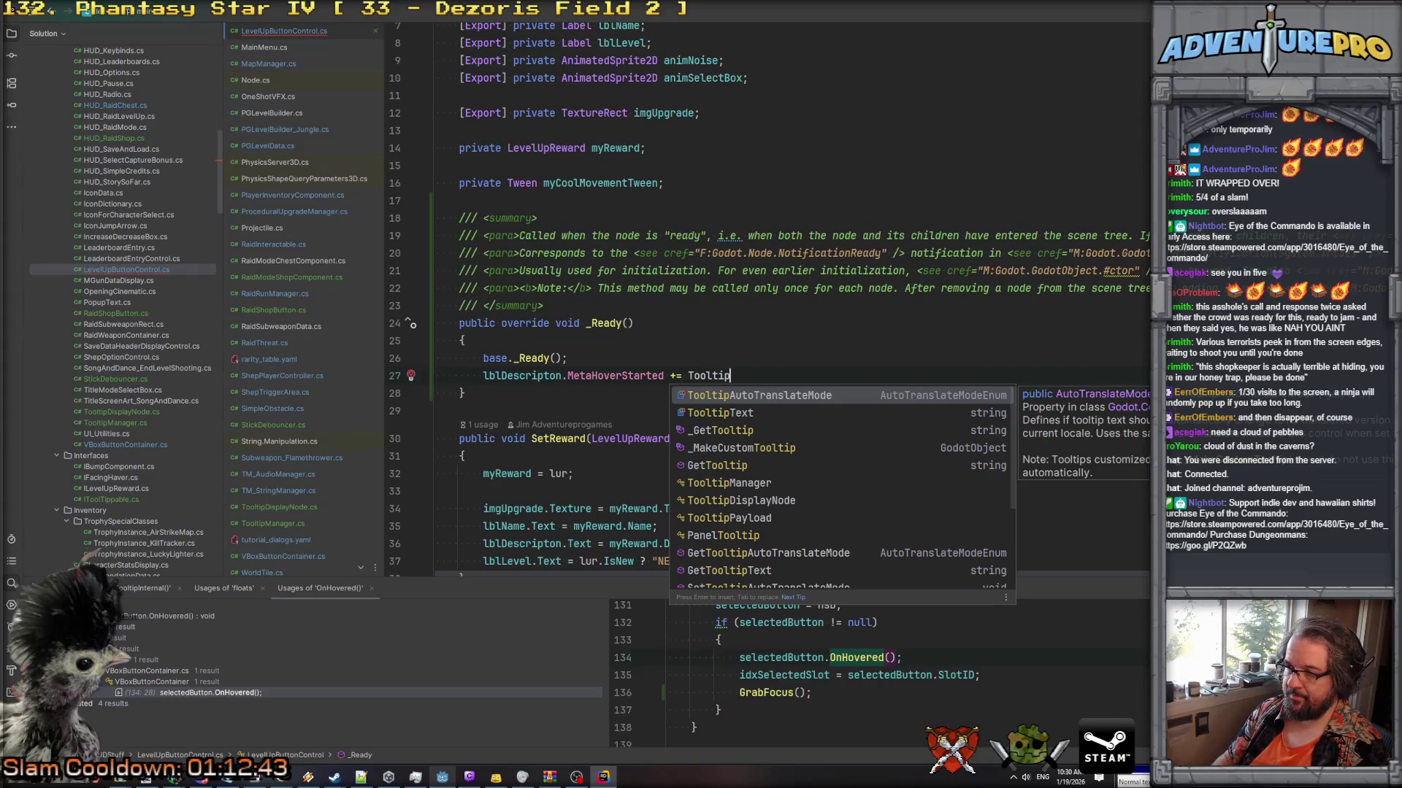
key(Down)
key(Down)
key(Down)
key(Return)
text(.)
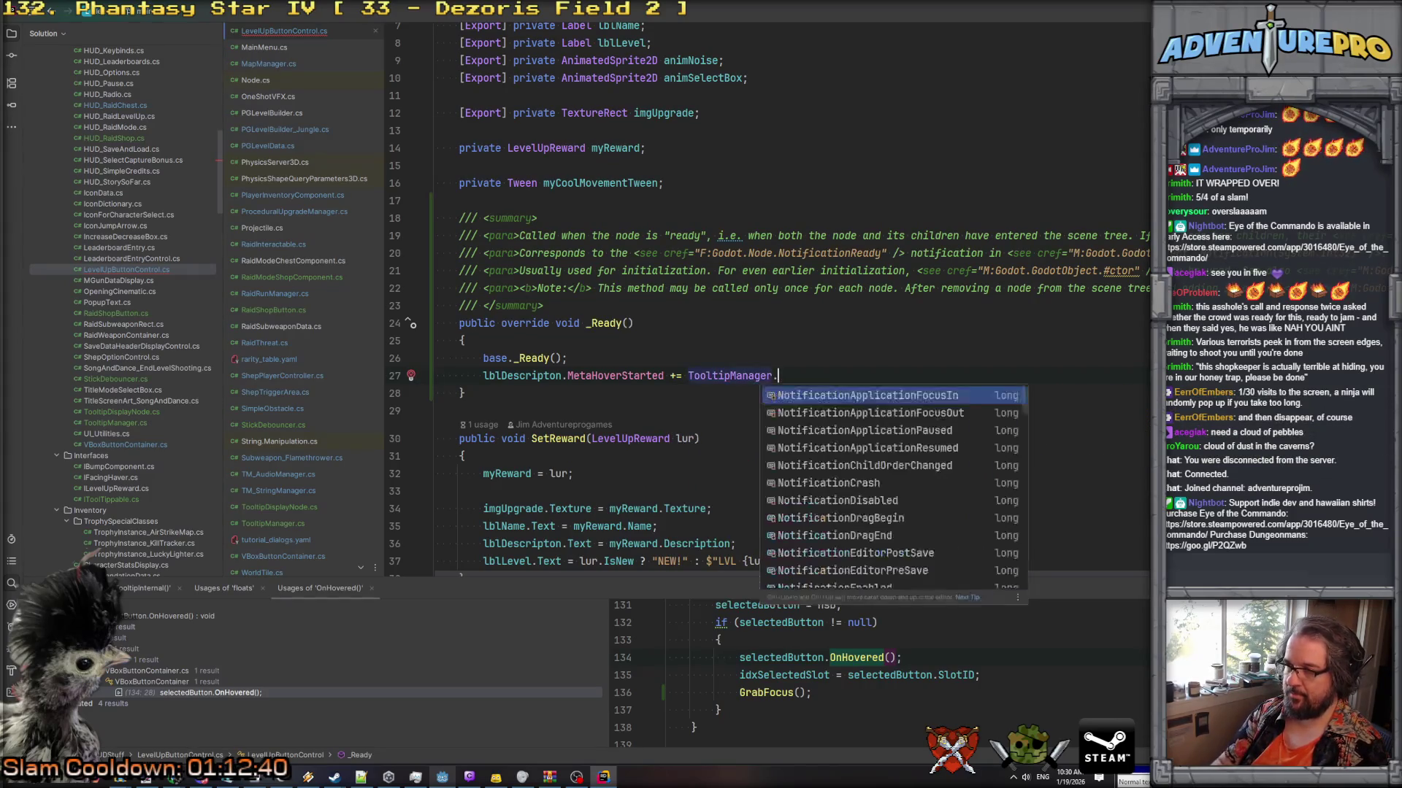
text(hov)
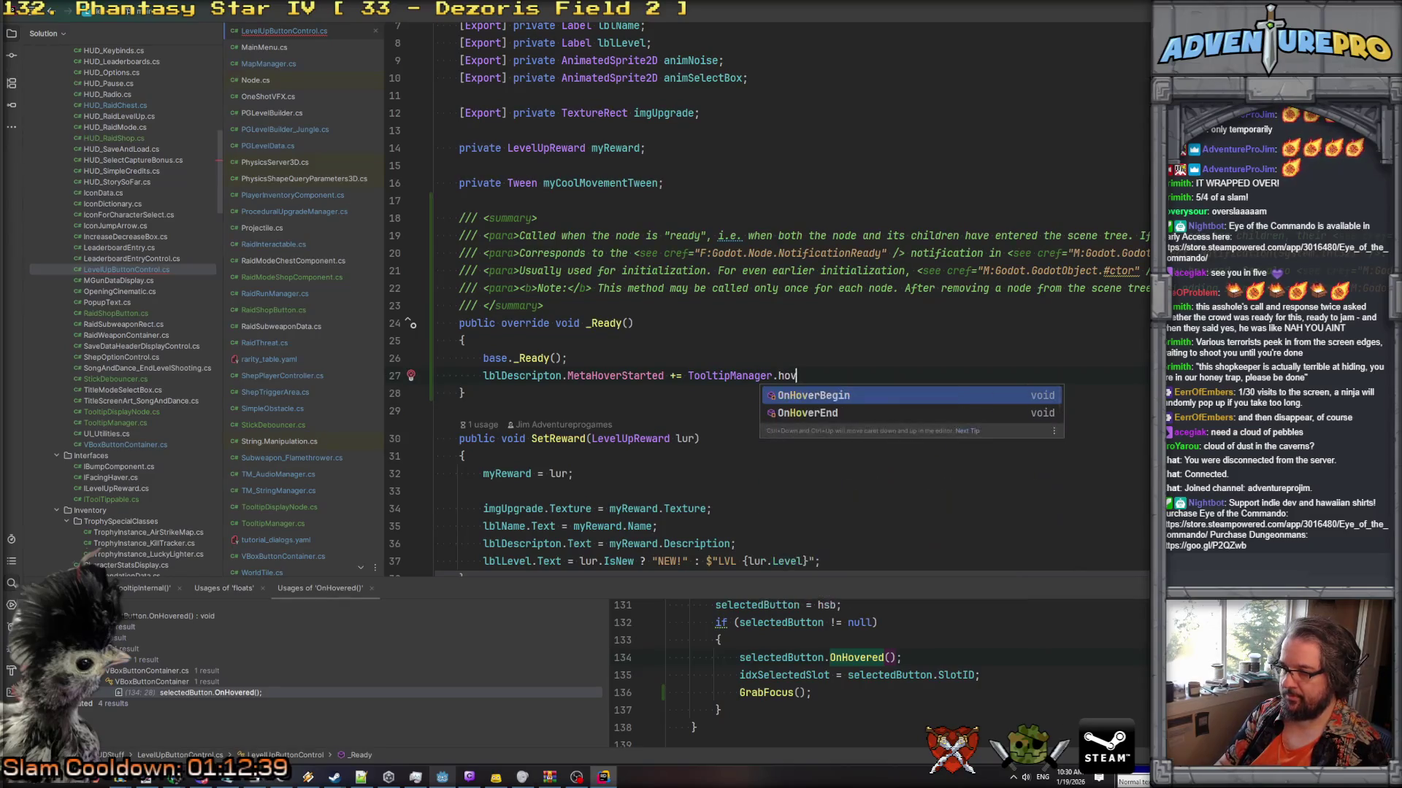
key(Return)
text(;)
key(Return)
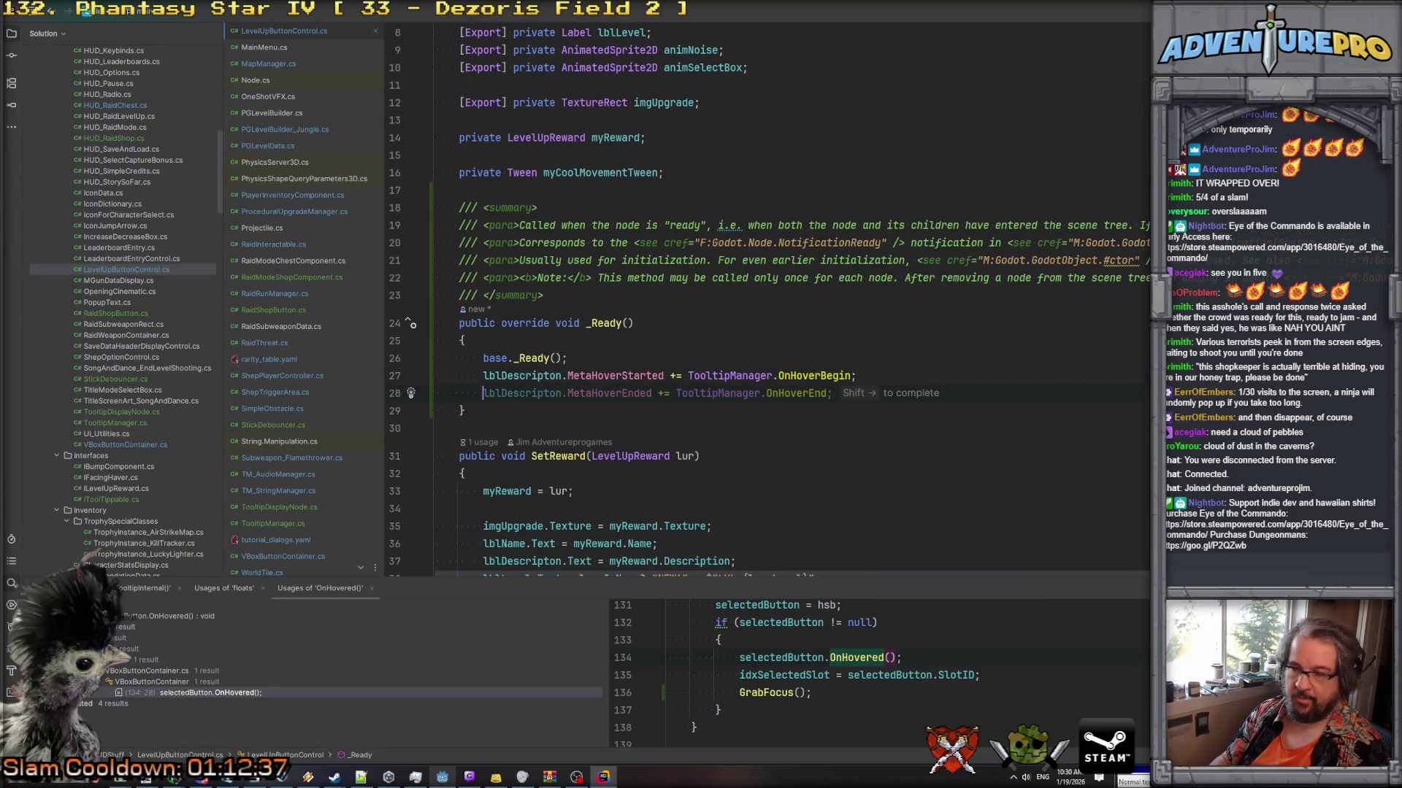
Add MetaHoverEnded += TooltipManager.OnHoverEnd and delete the summary comment above _Ready.
key(shift+Right)
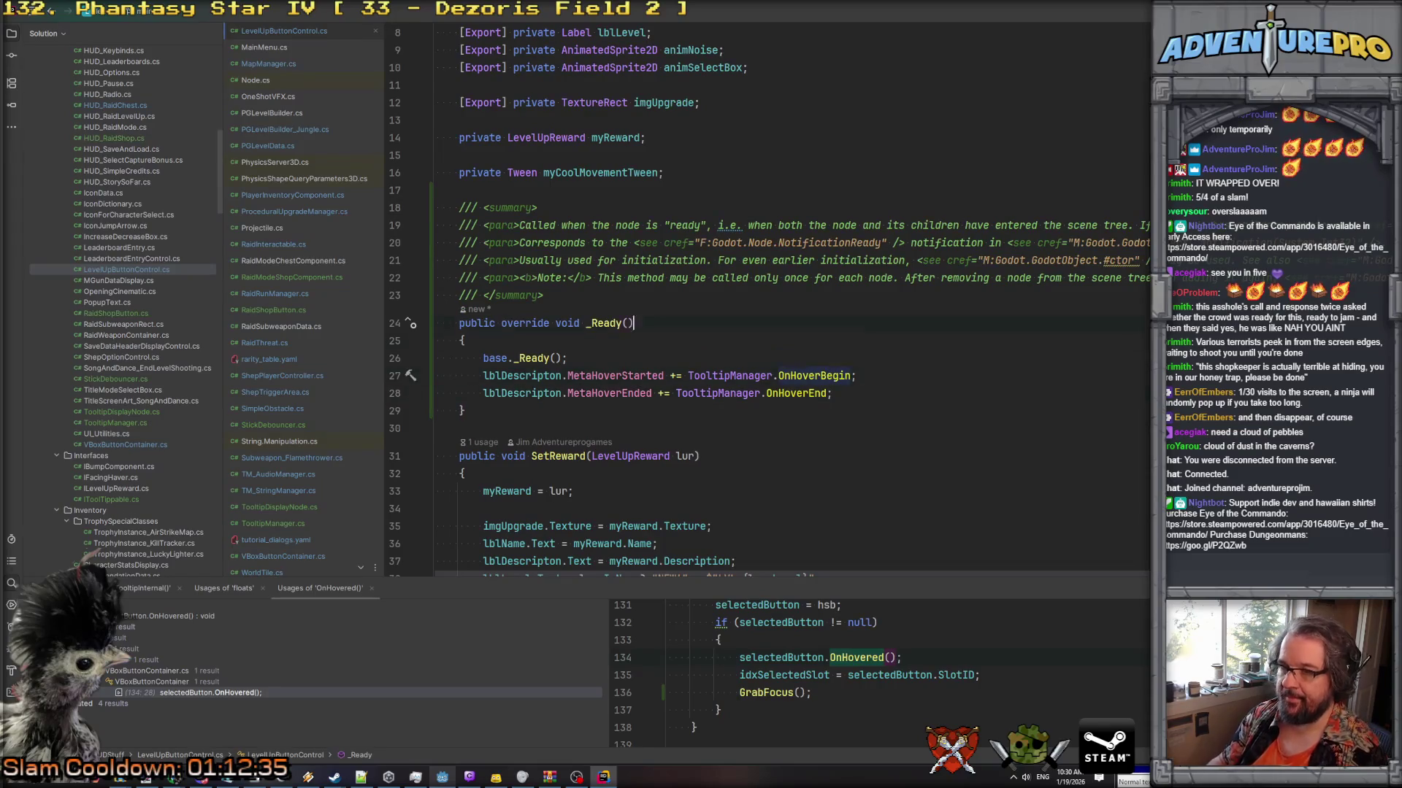
key(shift+Up)
key(shift+Up)
key(shift+Up)
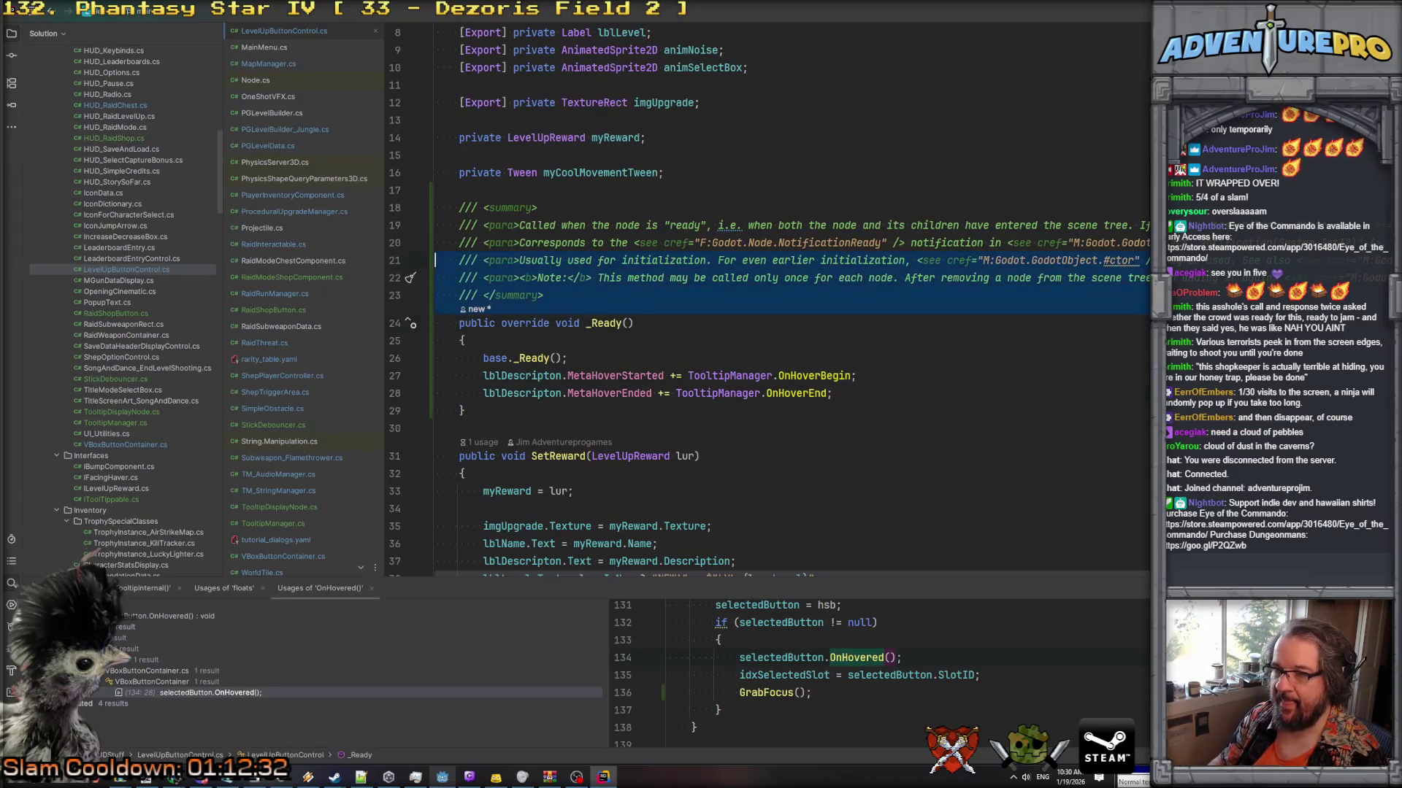
key(BackSpace)
scroll(618, 300, up, 3)
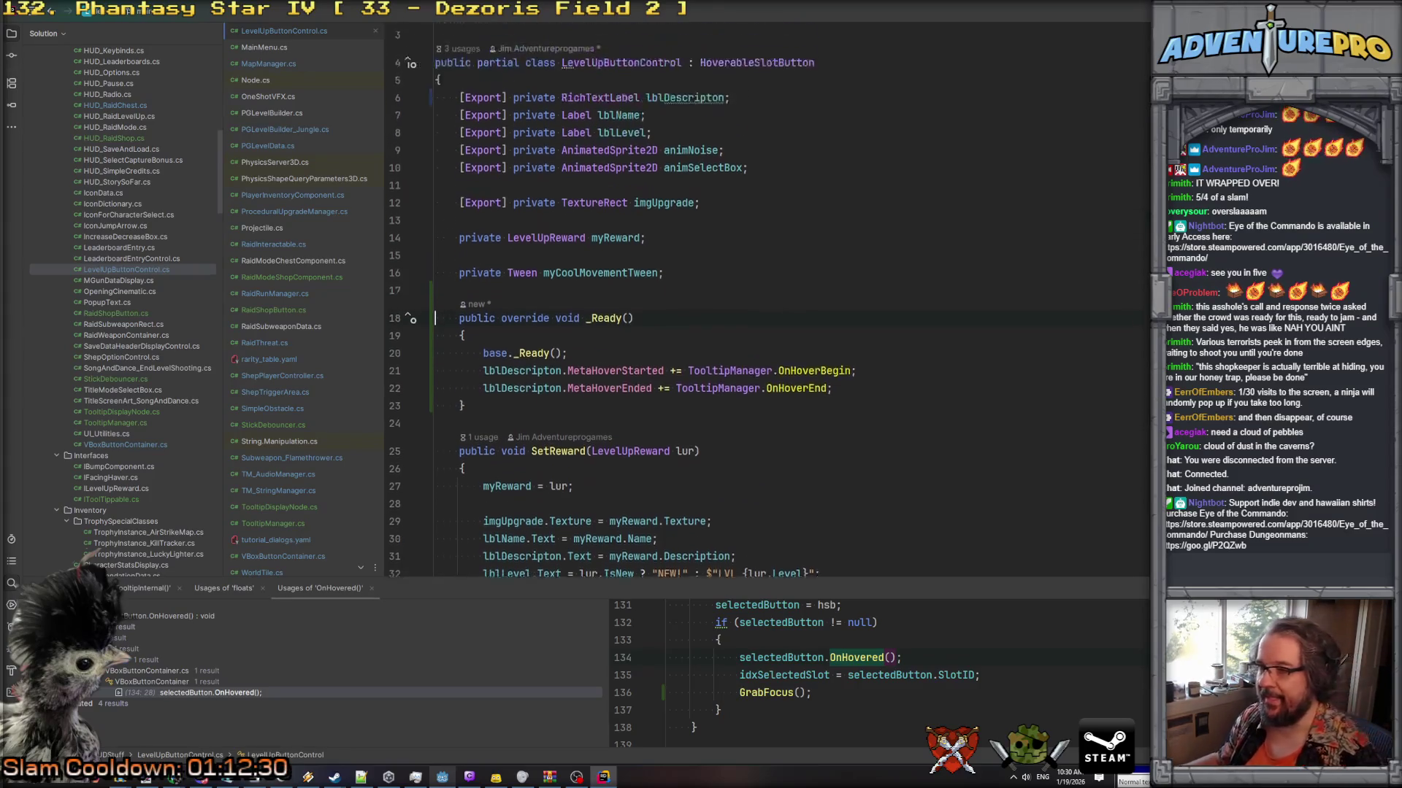
scroll(673, 168, down, 7)
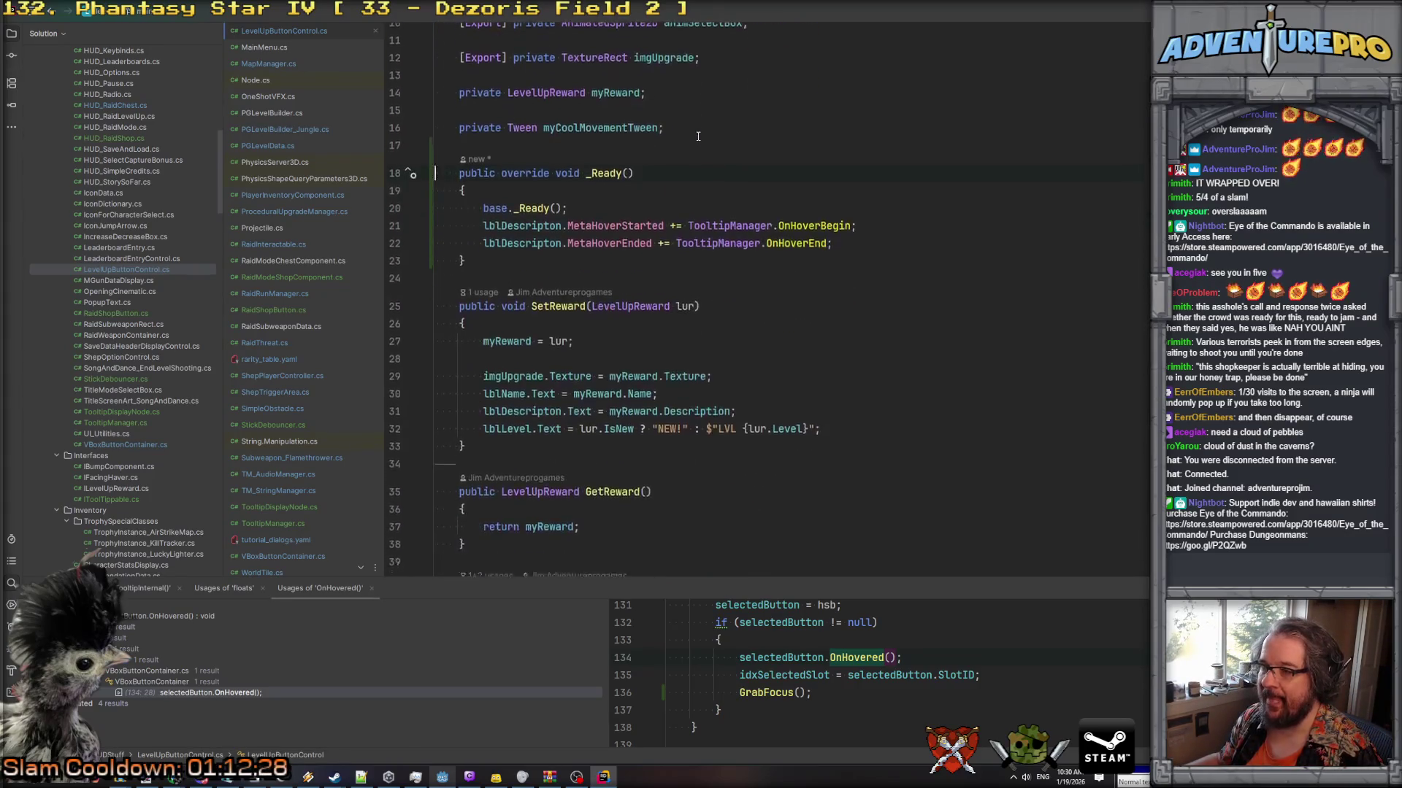
scroll(705, 179, down, 3)
scroll(745, 197, up, 8)
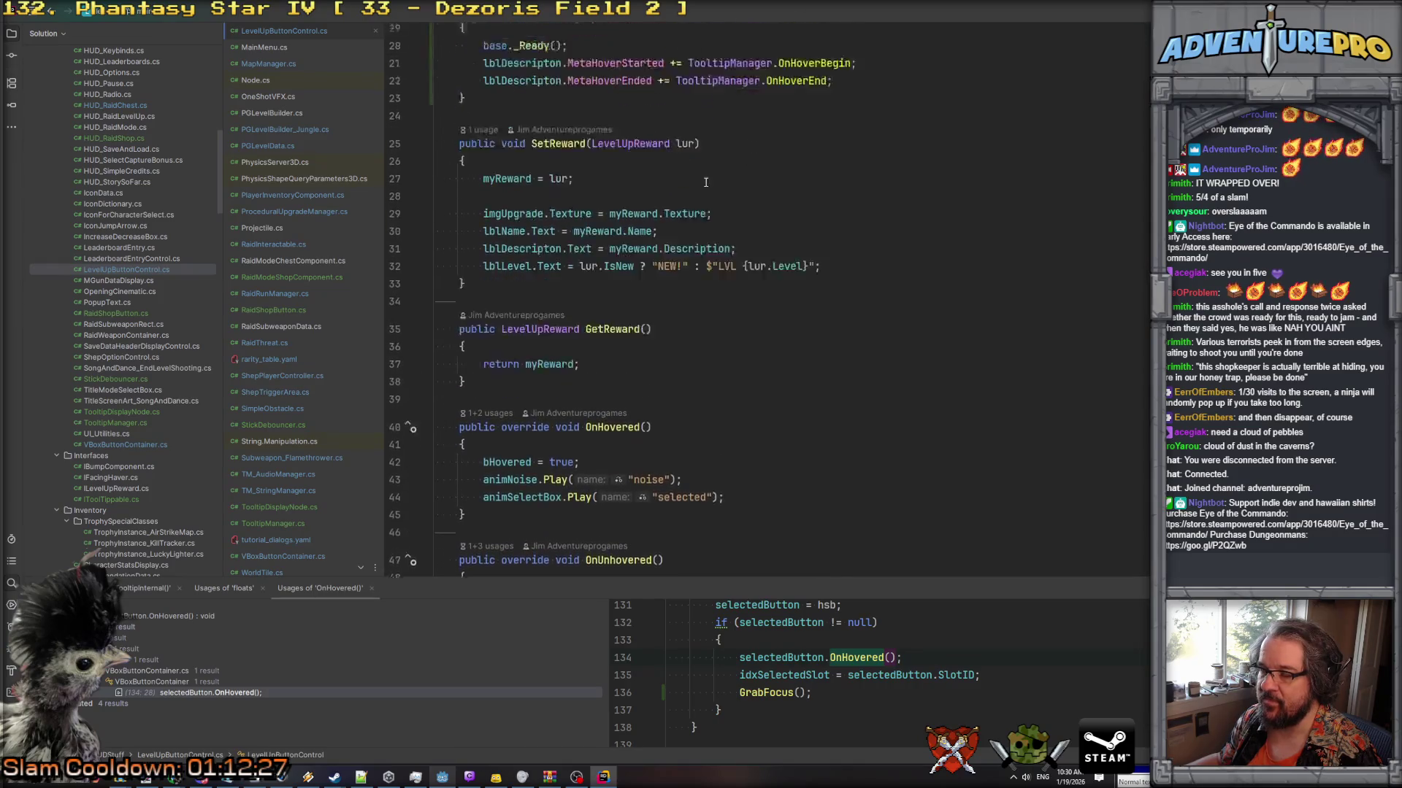
scroll(783, 214, up, 2)
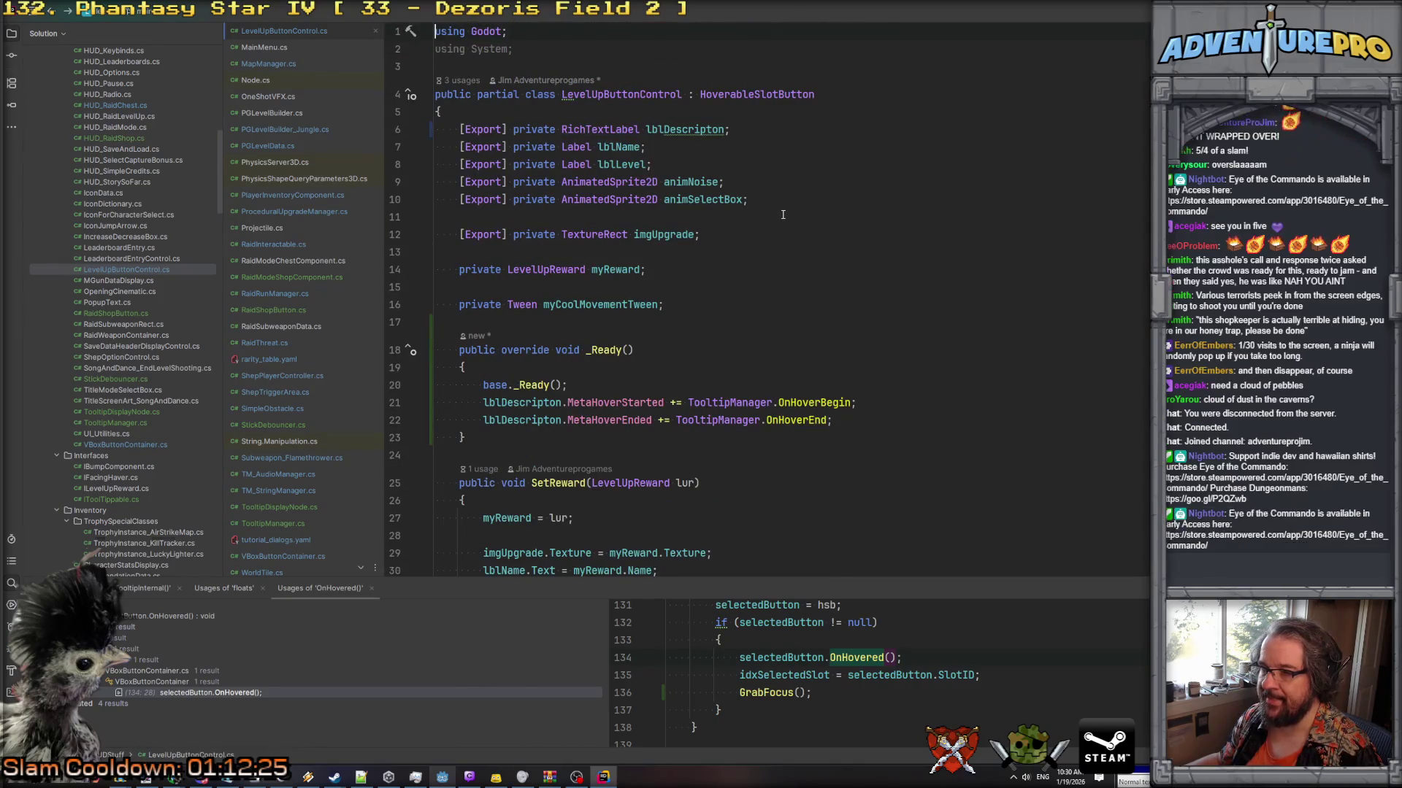
key(alt+Tab)
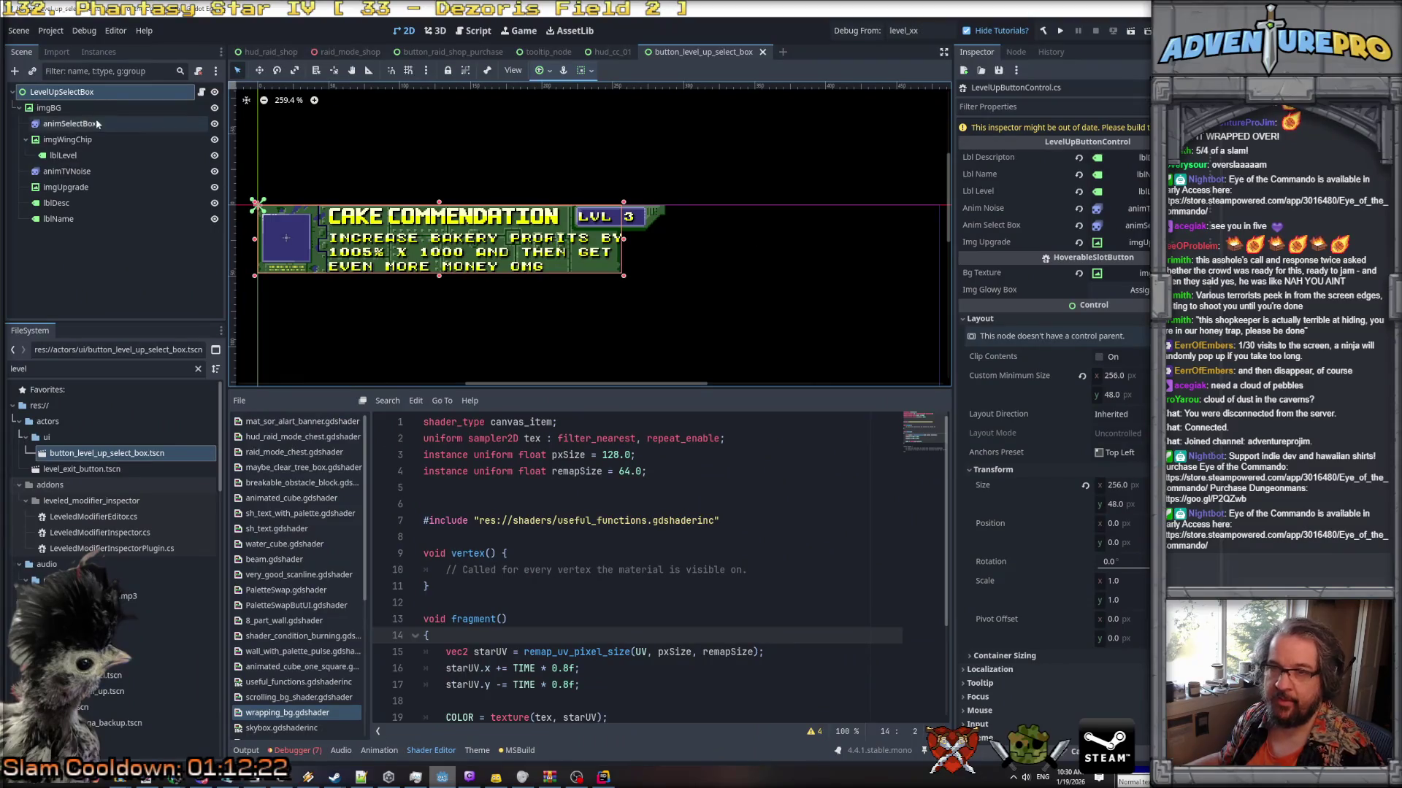
Change the lblDesc node's type to RichTextLabel.
click(65, 205)
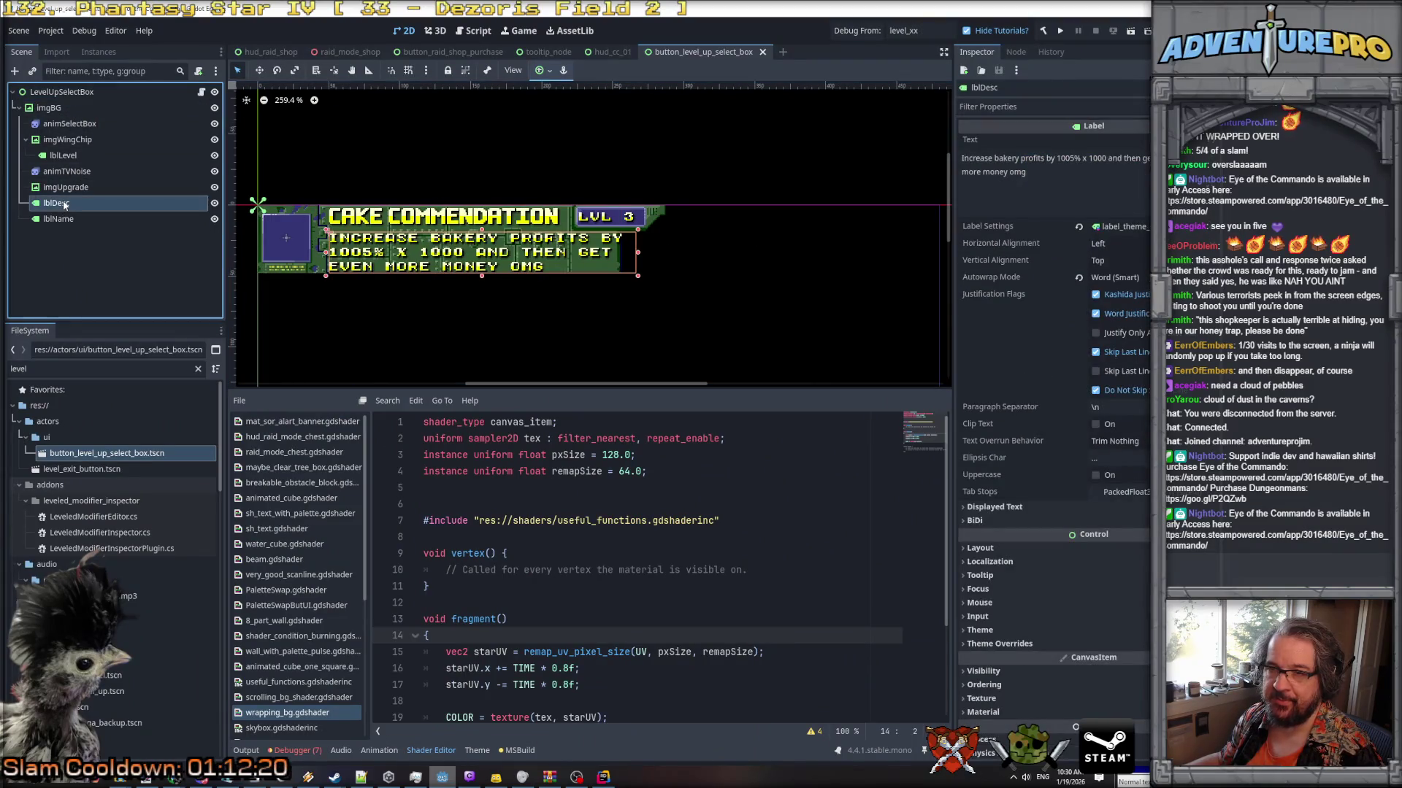
right_click(64, 205)
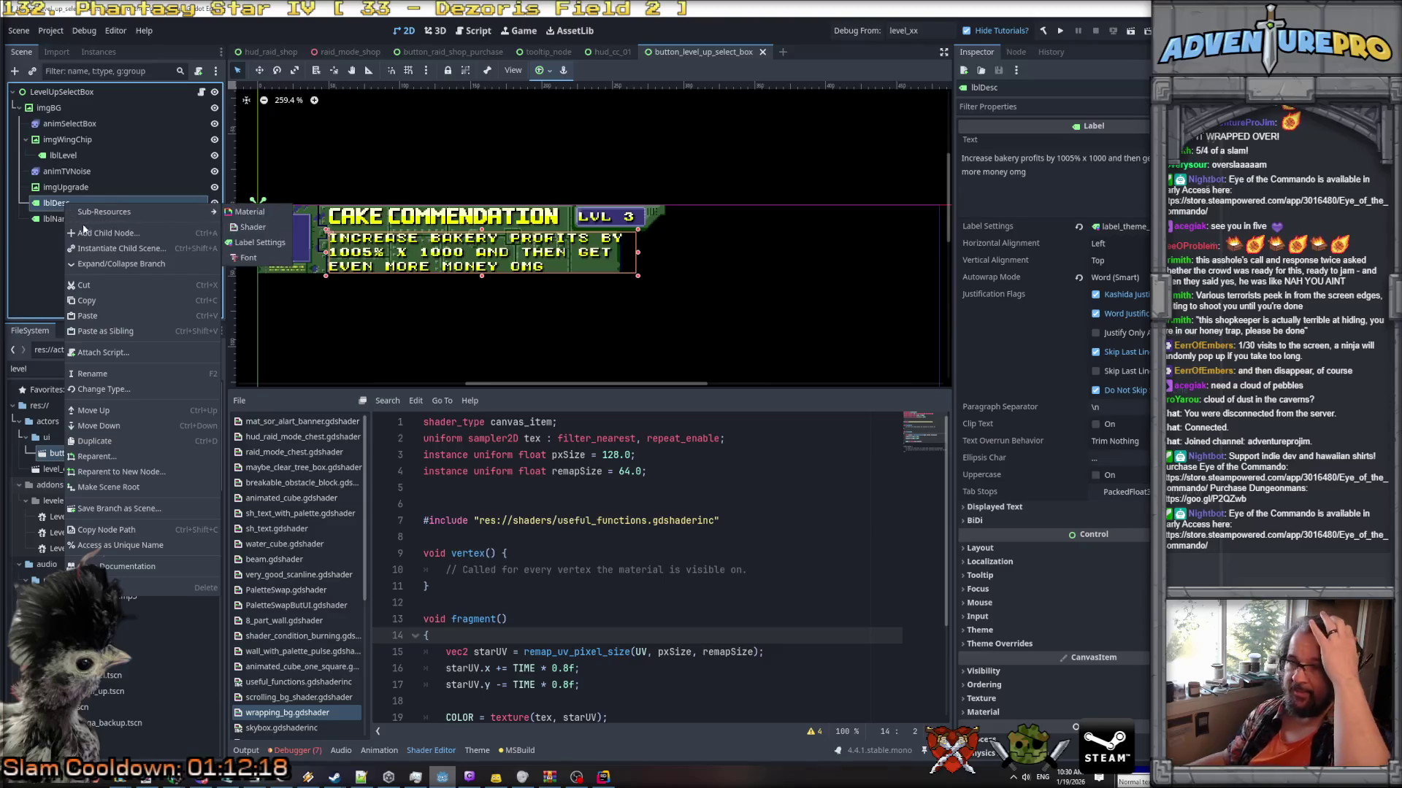
click(125, 389)
click(926, 300)
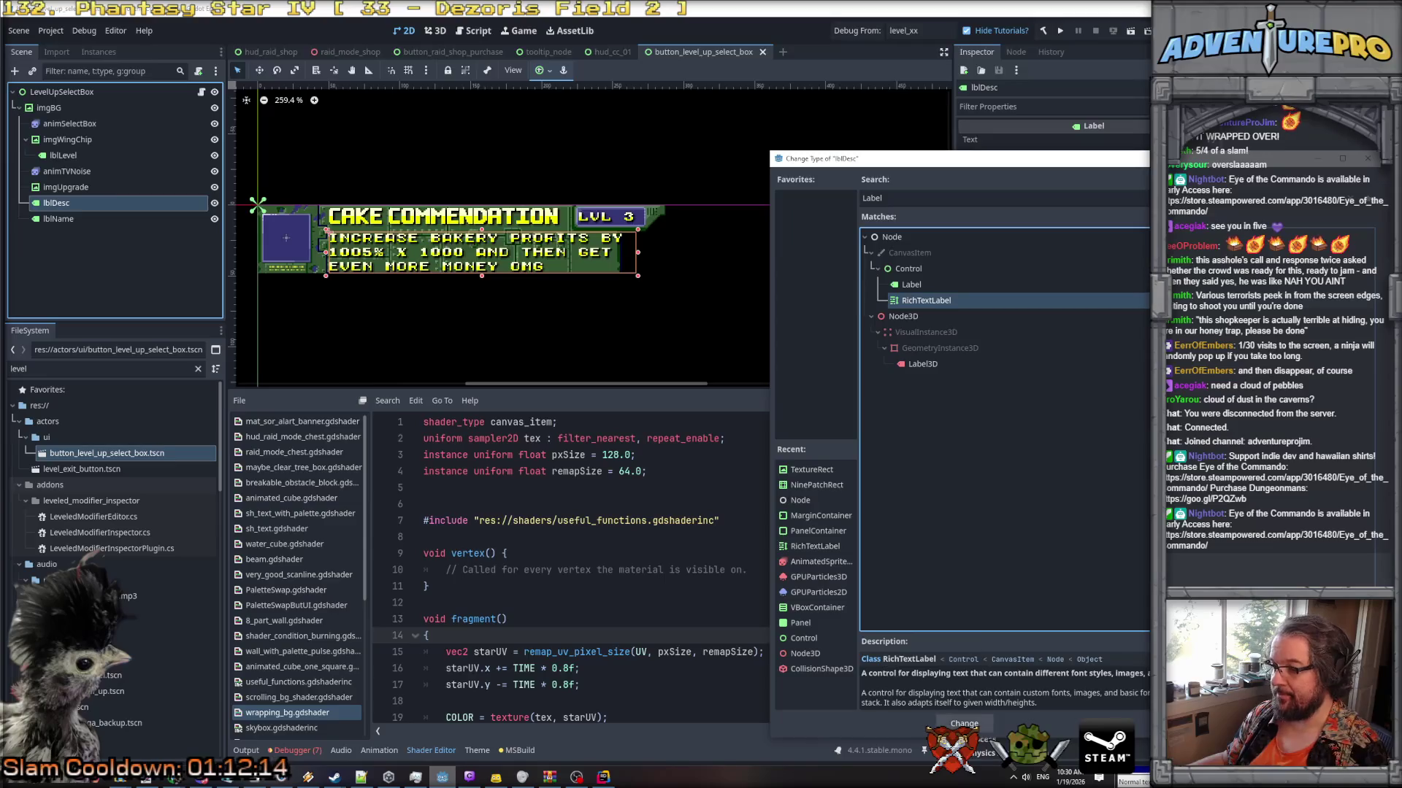
click(963, 724)
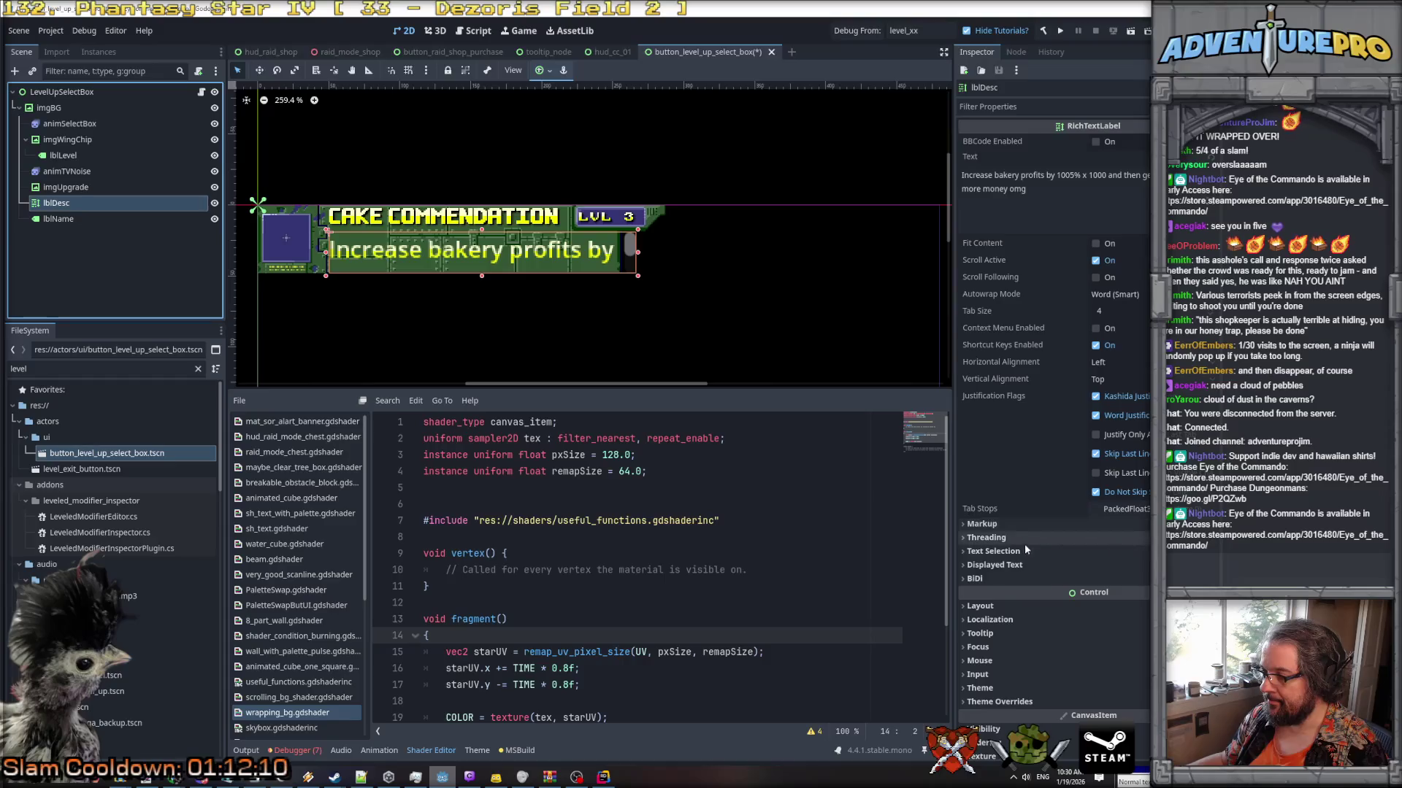
Load theme_sh_white.tres as lblDesc's theme in the Inspector.
scroll(1044, 525, down, 3)
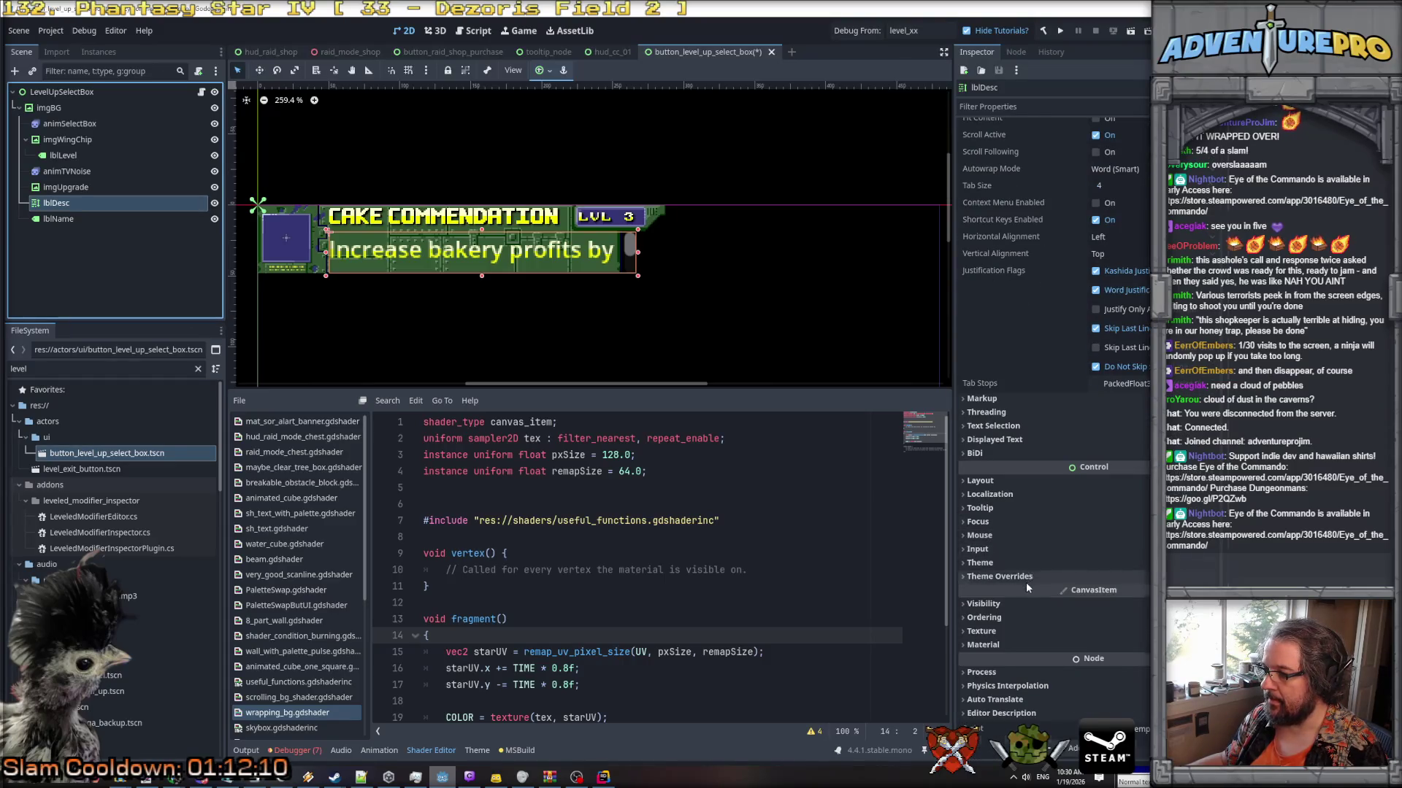
click(1026, 578)
click(978, 563)
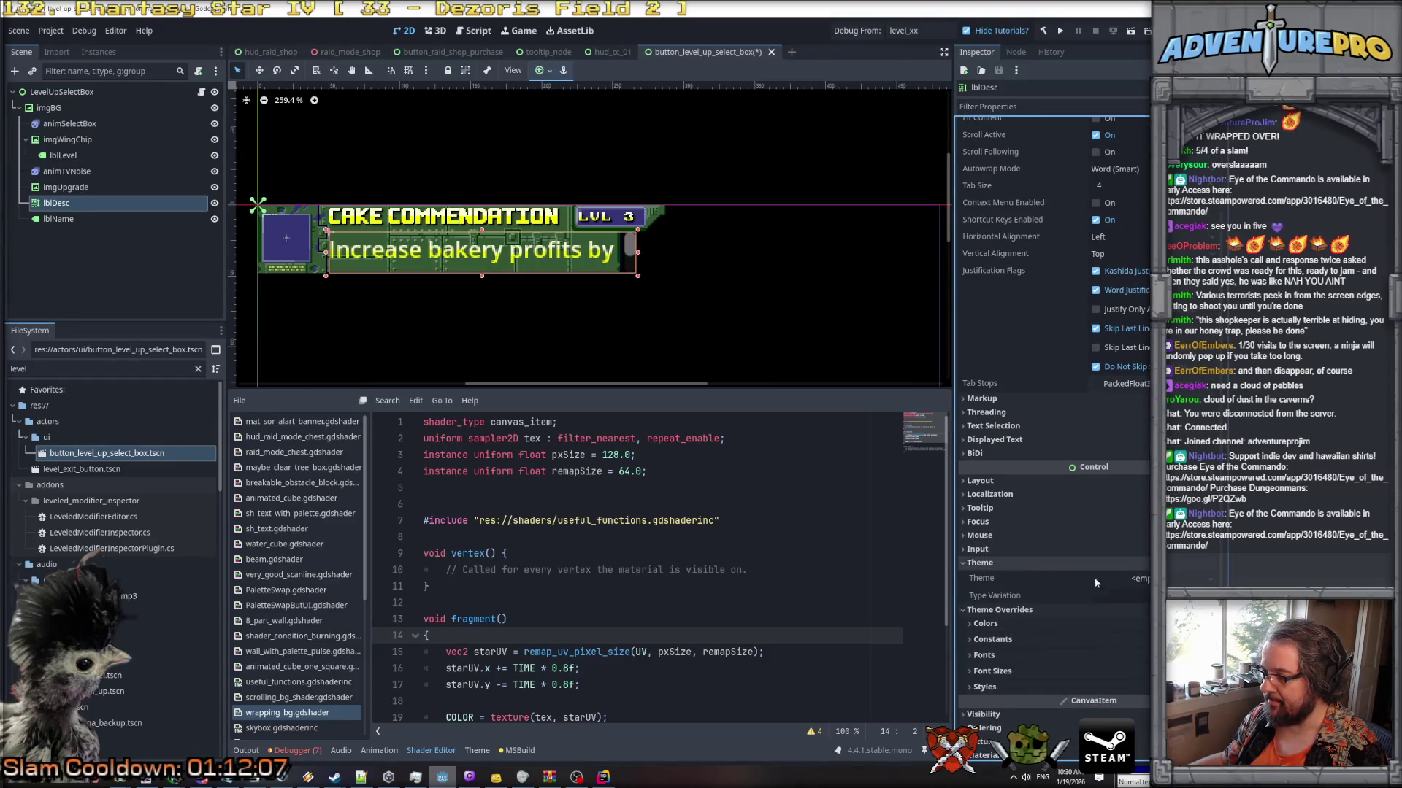
click(1121, 578)
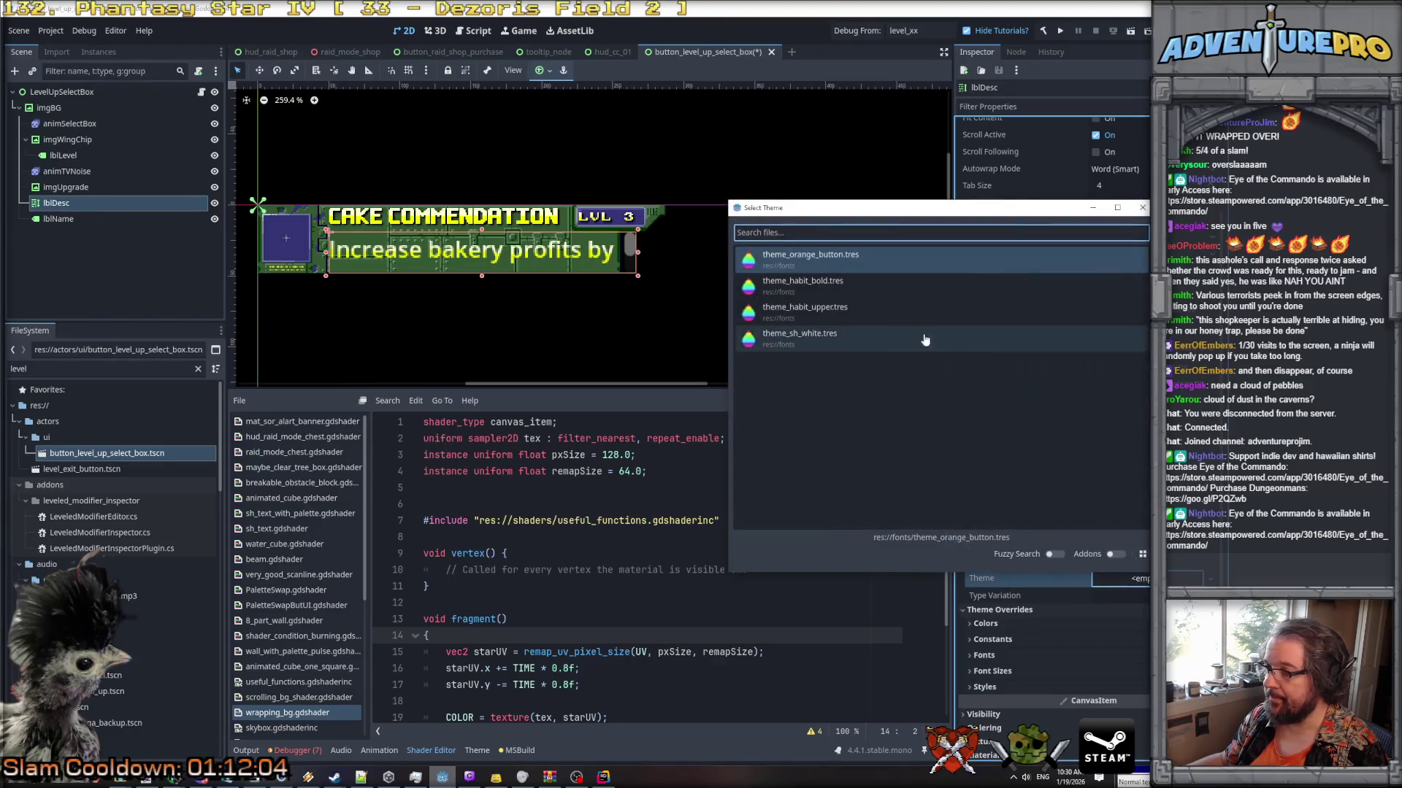
double_click(820, 334)
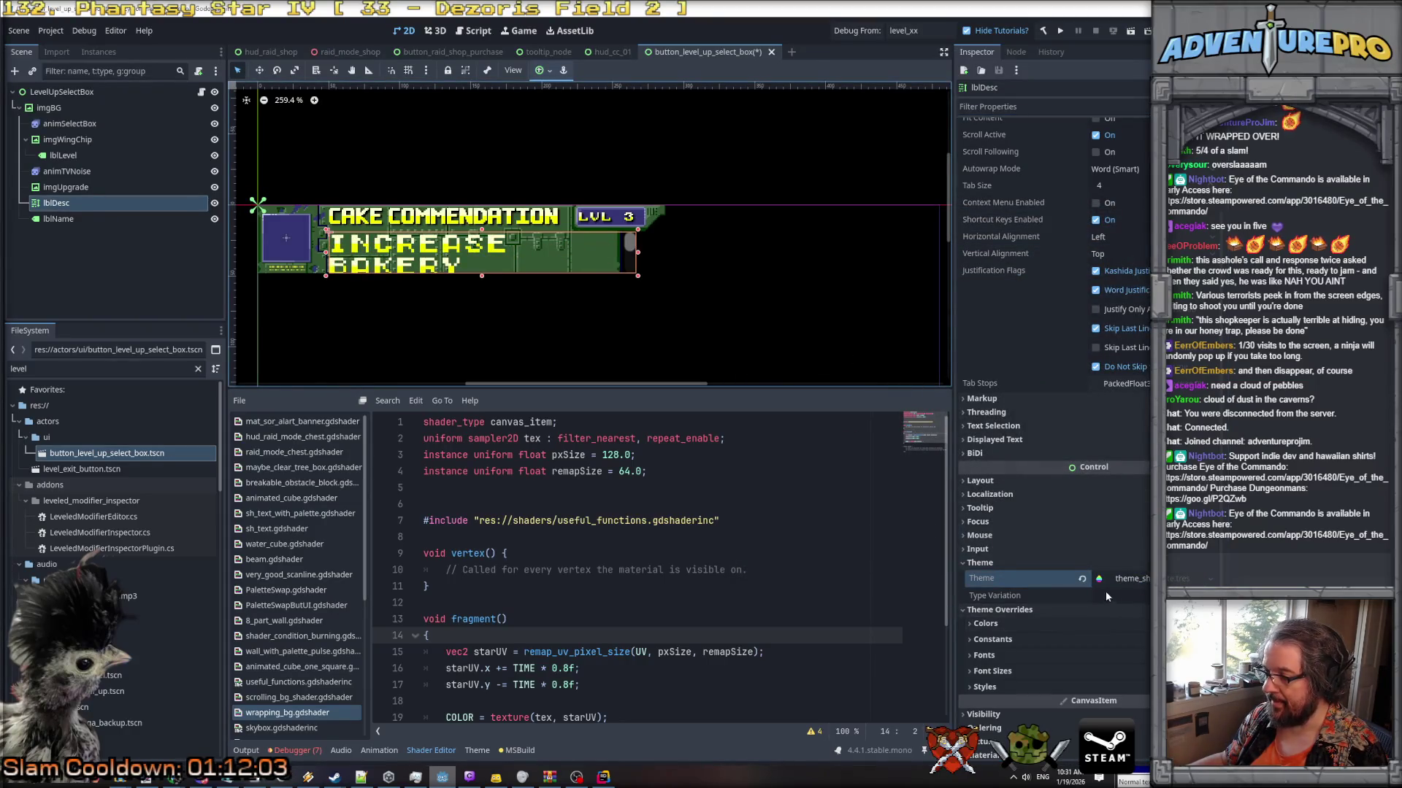
click(1030, 655)
Set the description label's Normal Font Size override to 8 px.
scroll(1031, 664, down, 4)
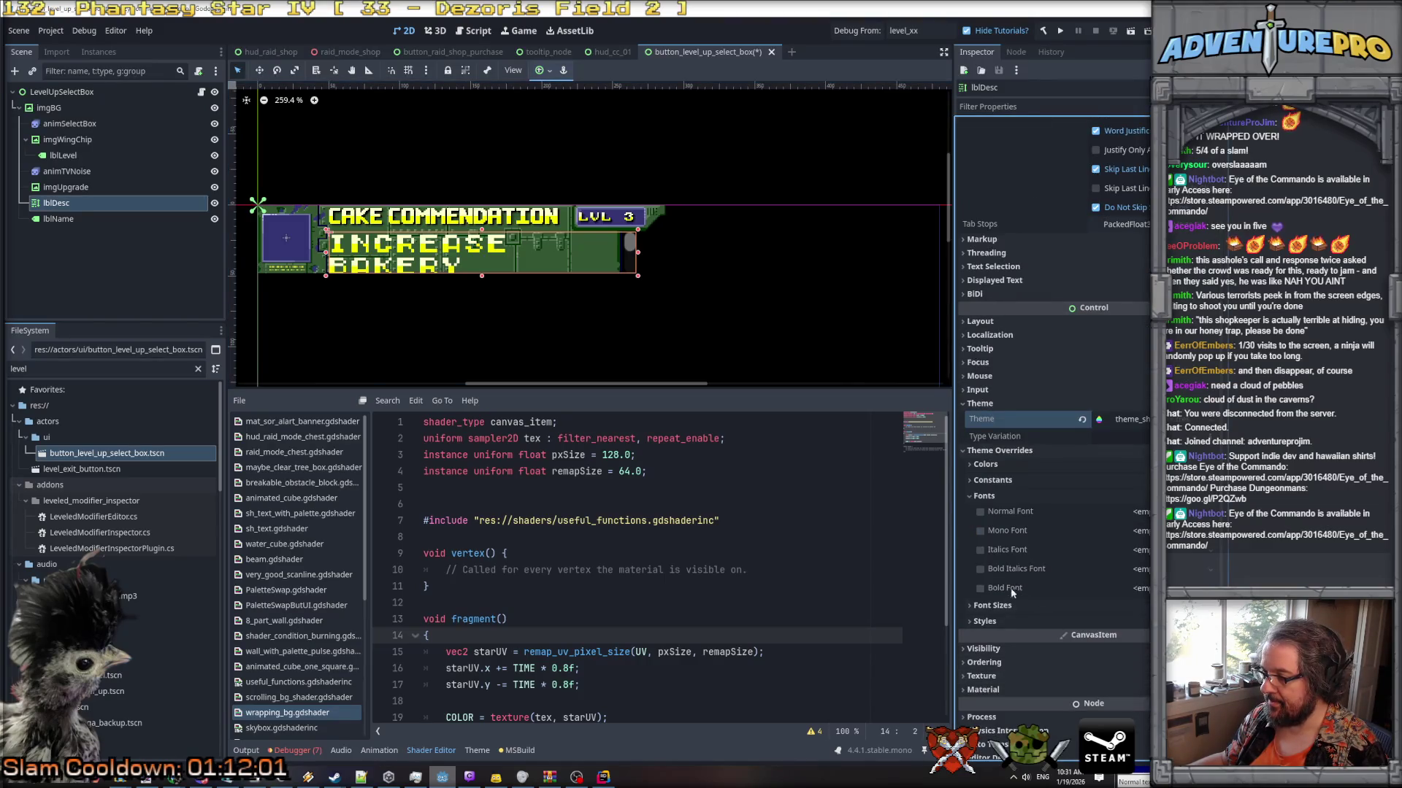
click(994, 608)
click(1137, 658)
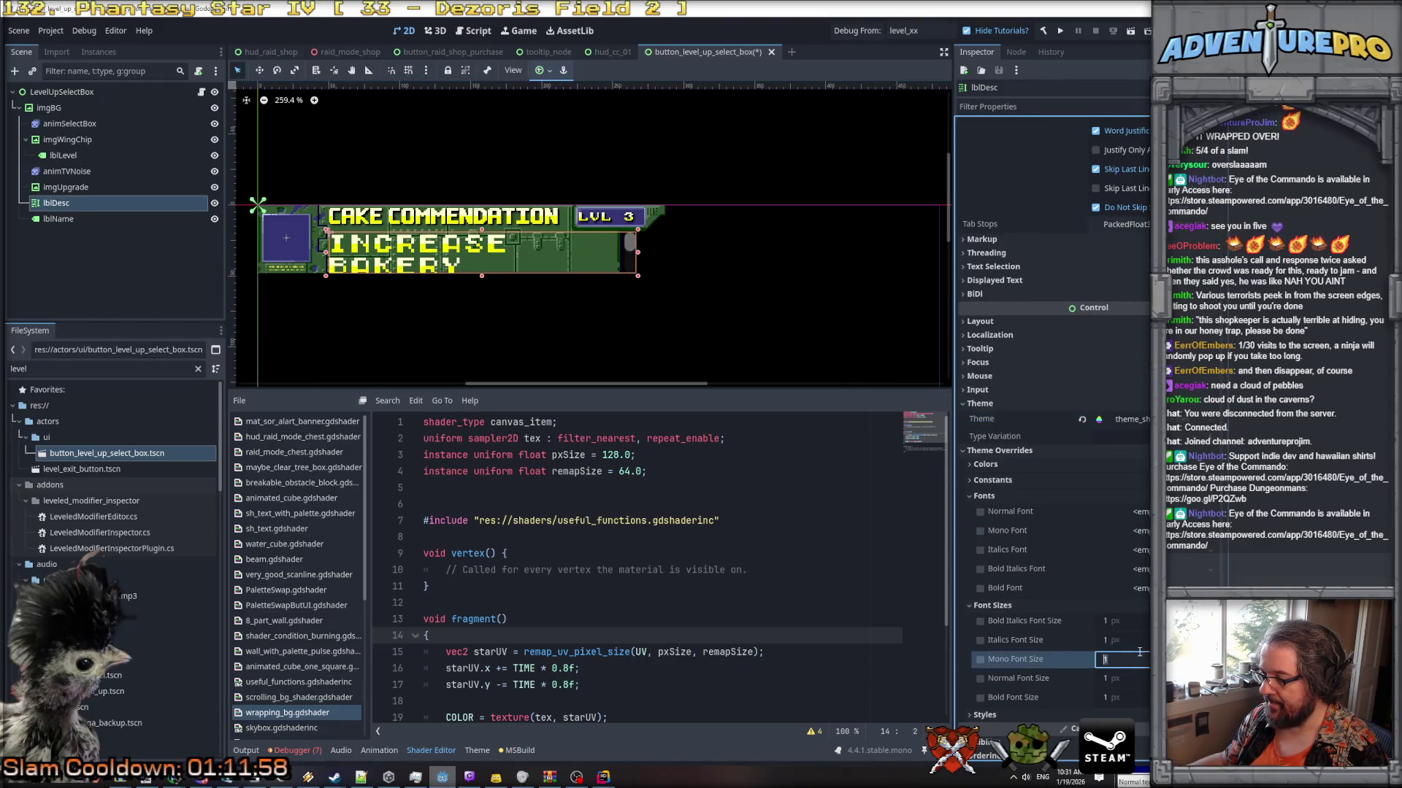
click(1130, 678)
key(BackSpace)
text(8)
key(Return)
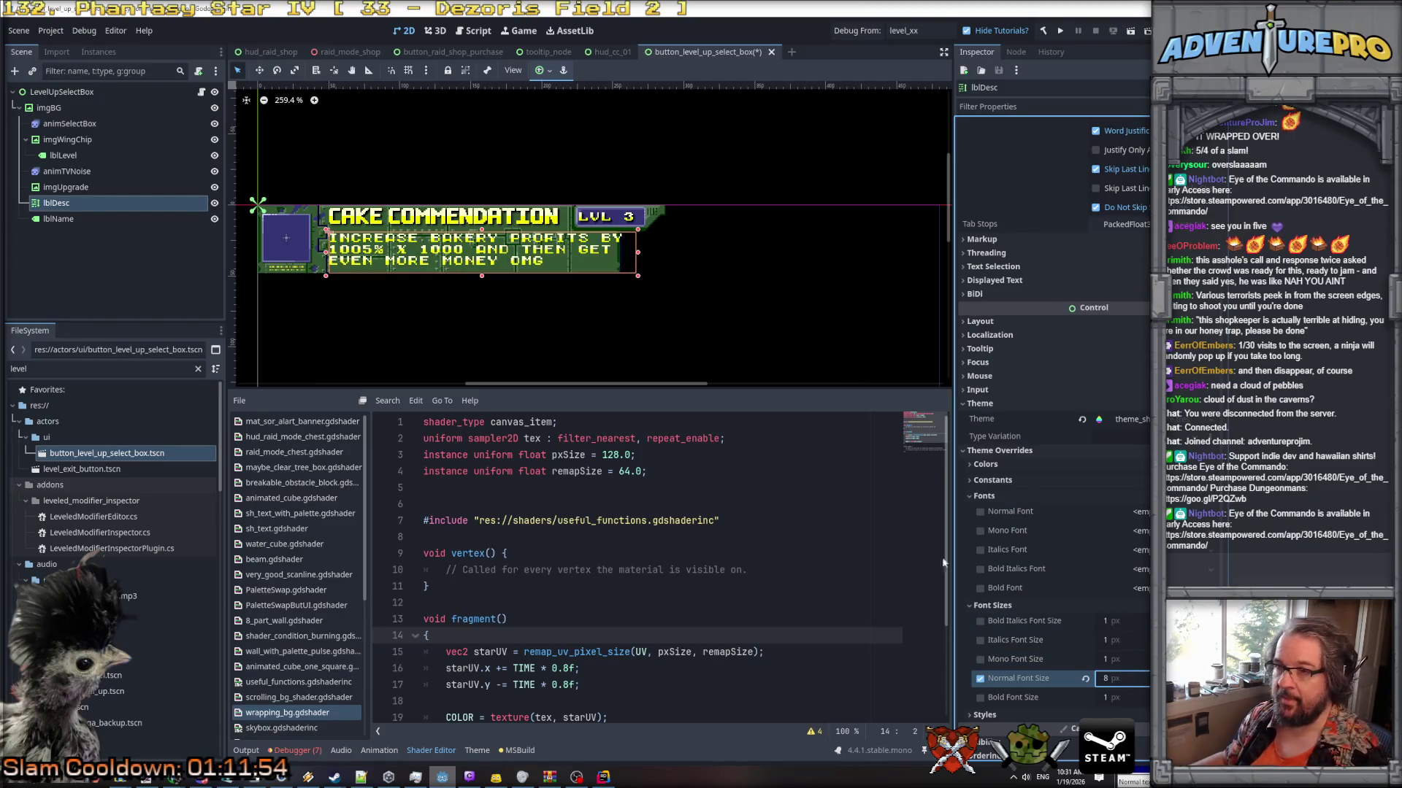
Set the Shadow Offset Y and Shadow Offset X constant overrides to 1.
scroll(1002, 602, down, 2)
scroll(1002, 607, down, 2)
click(1051, 576)
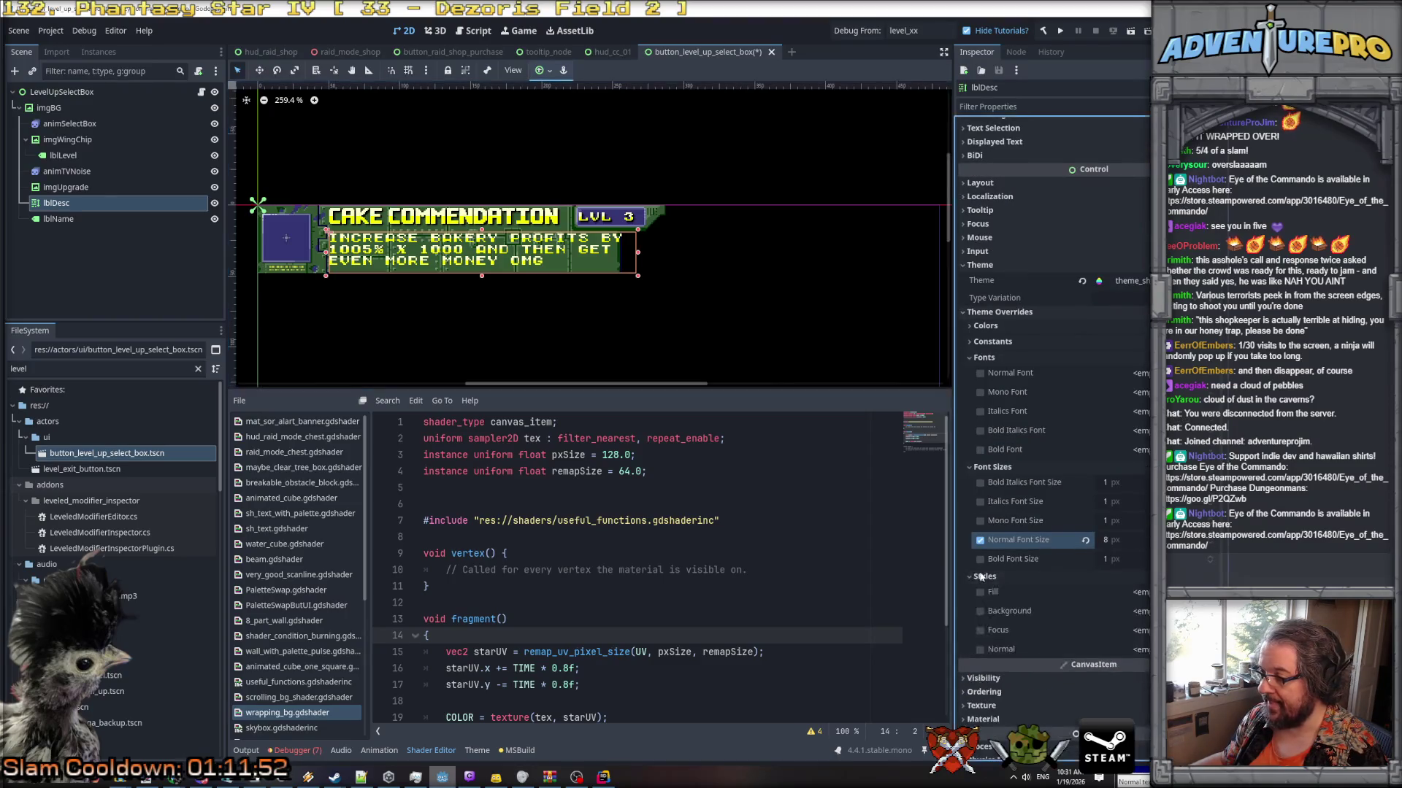
scroll(1053, 597, down, 2)
scroll(983, 507, up, 2)
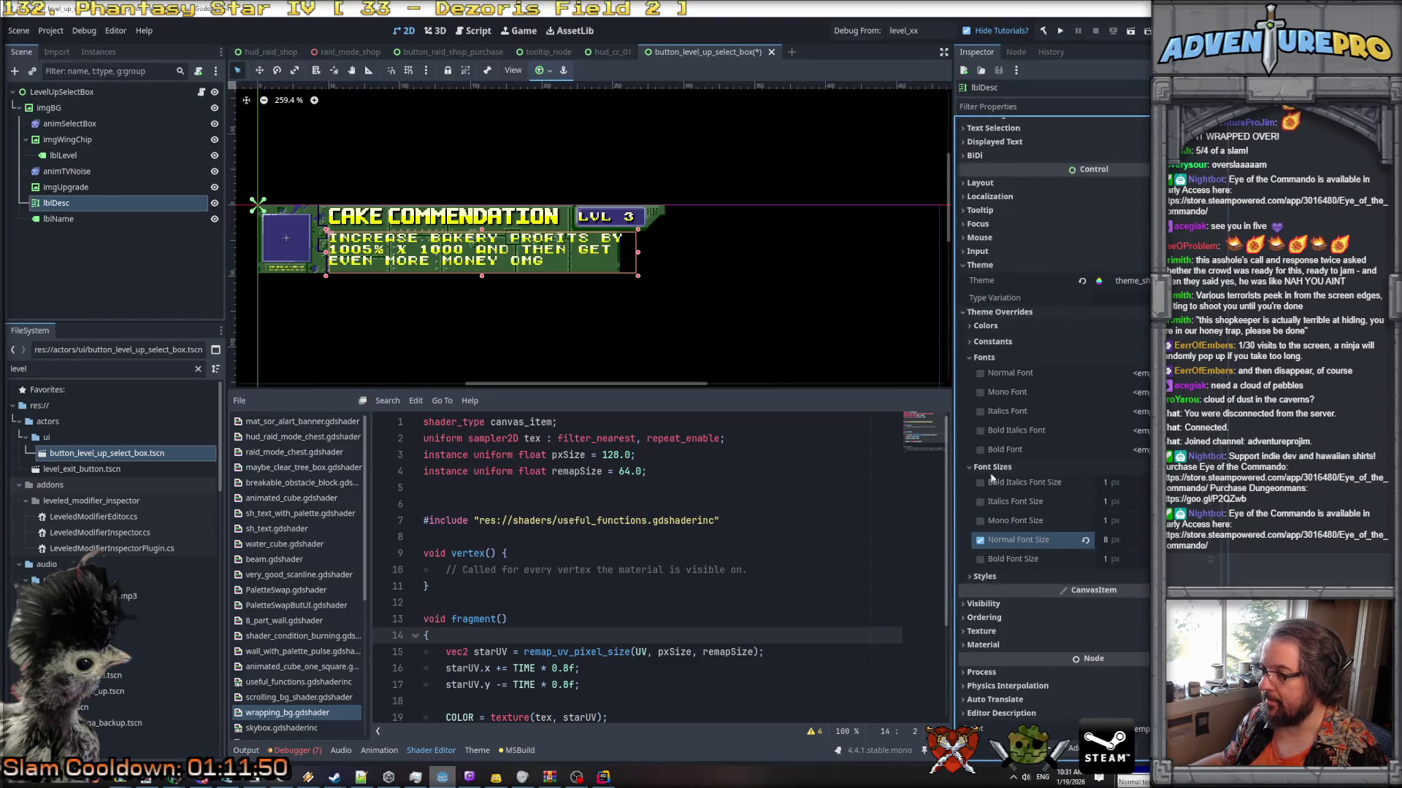
click(992, 343)
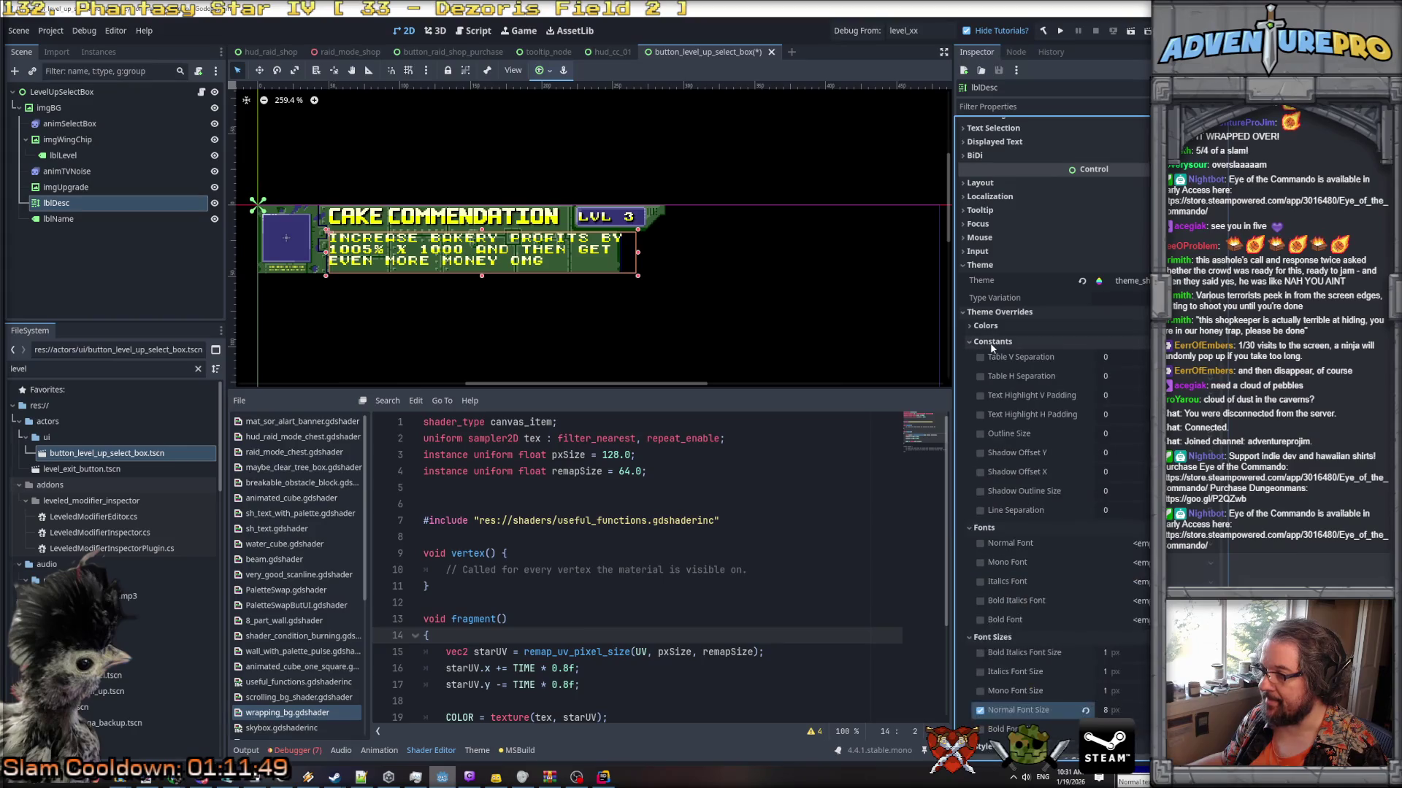
click(979, 452)
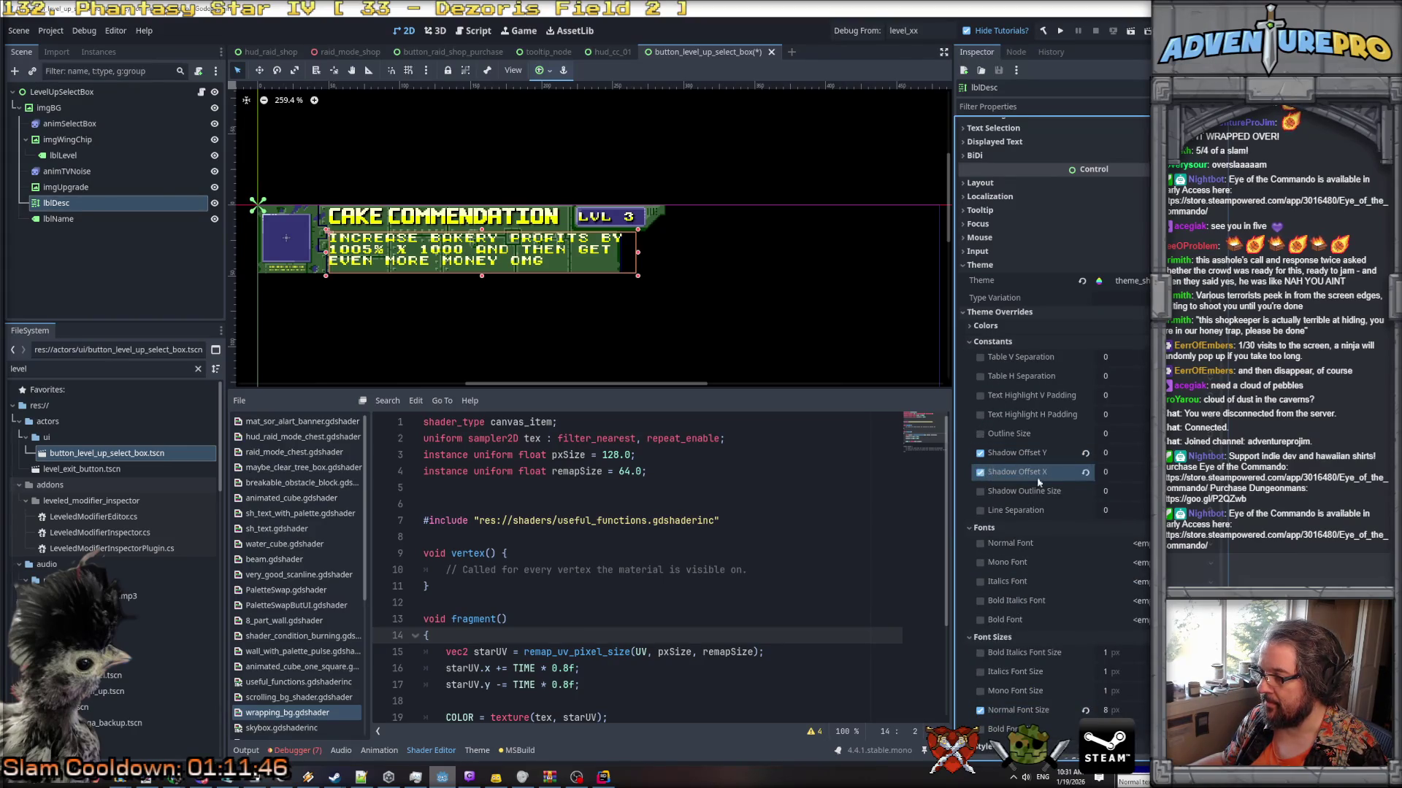
click(1116, 453)
click(1129, 473)
text(-95)
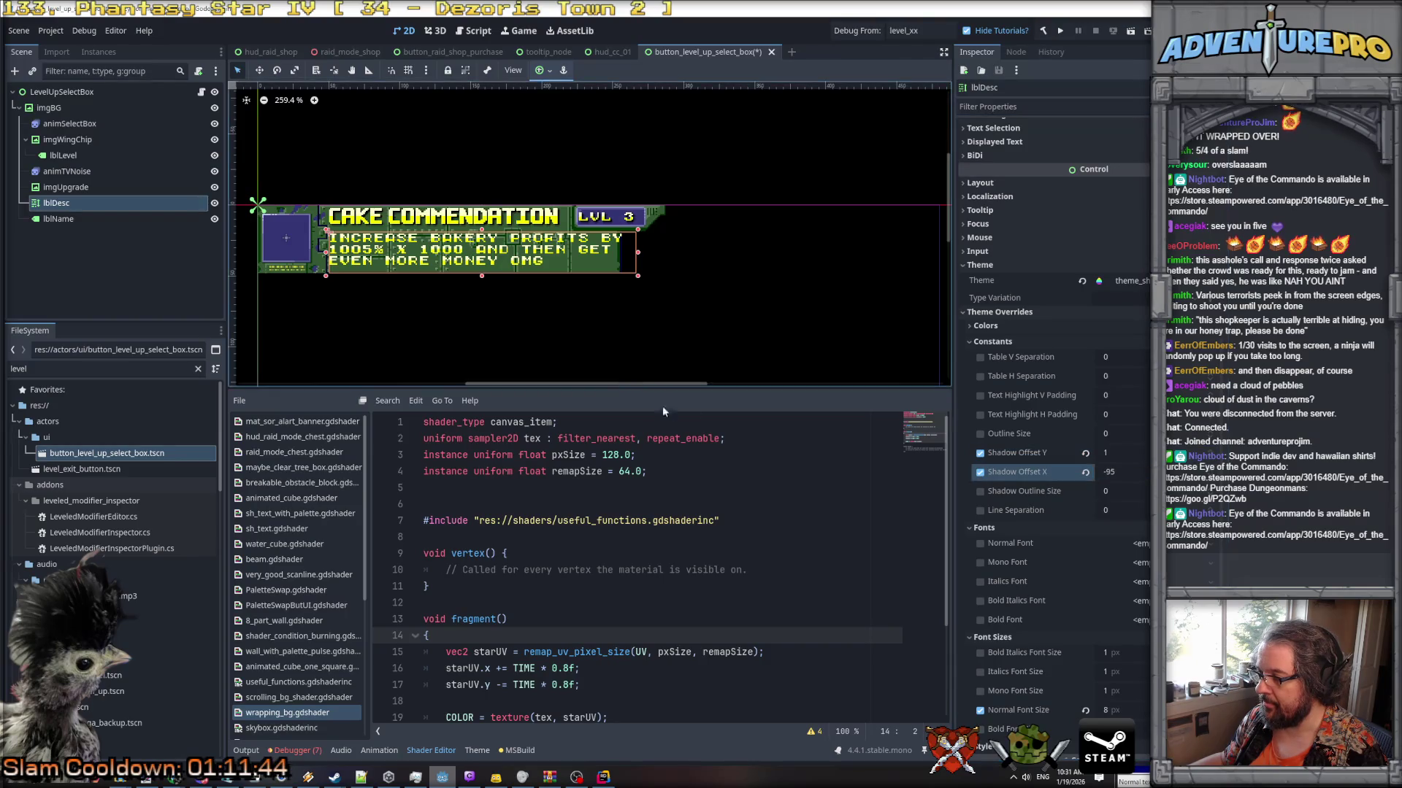
text(1)
key(Return)
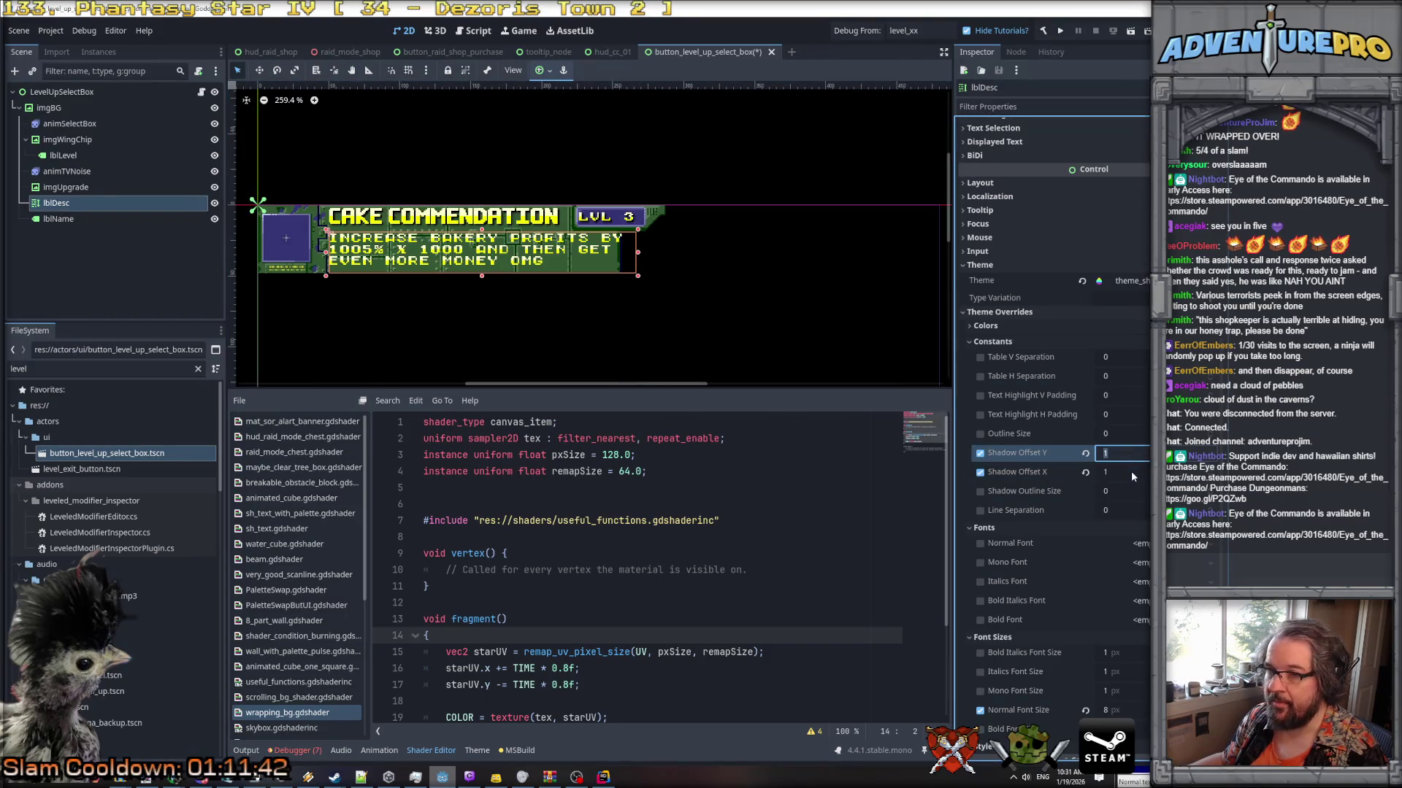
Enable the Font Shadow Color override and save the level-up select box scene.
click(987, 326)
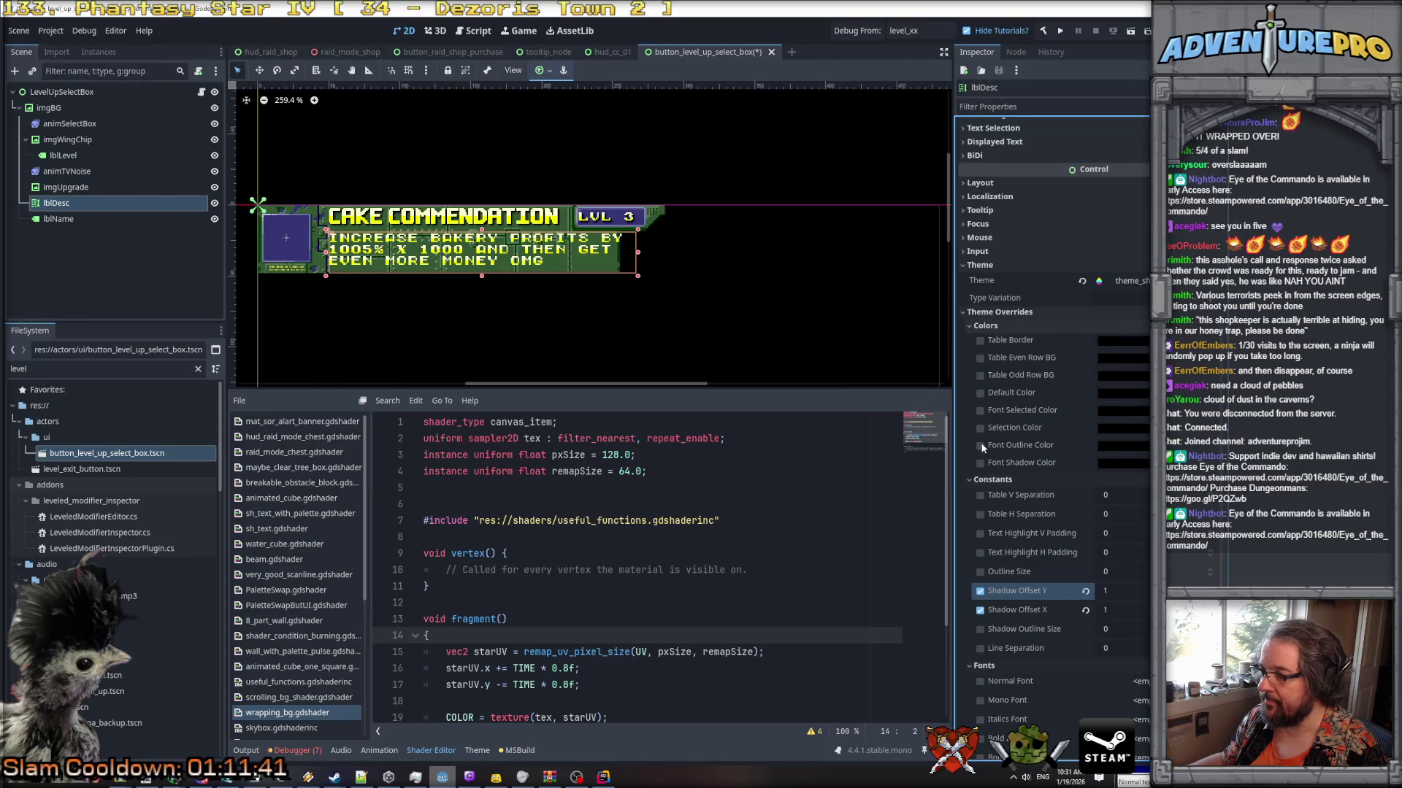
click(981, 464)
scroll(474, 273, up, 3)
key(ctrl+s)
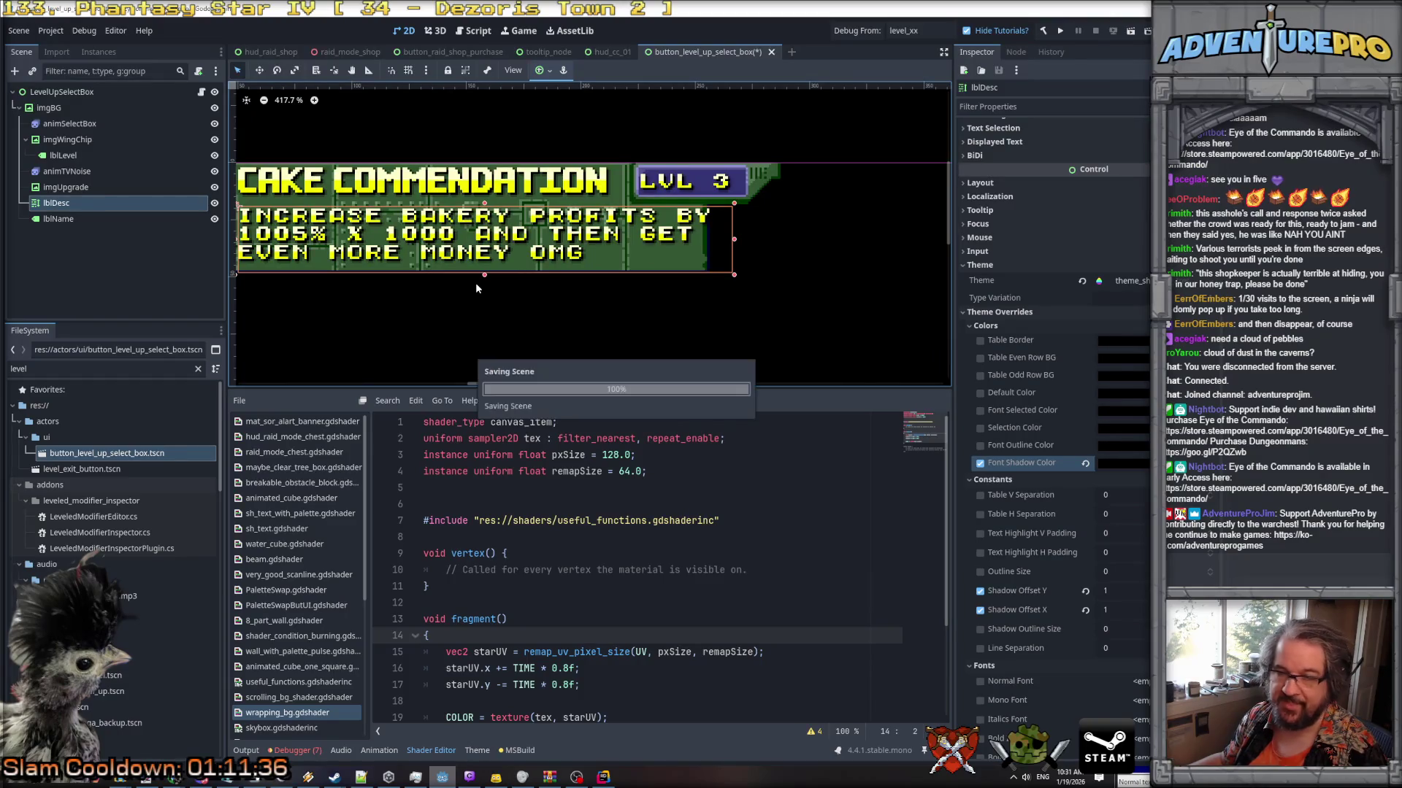
scroll(489, 305, down, 1)
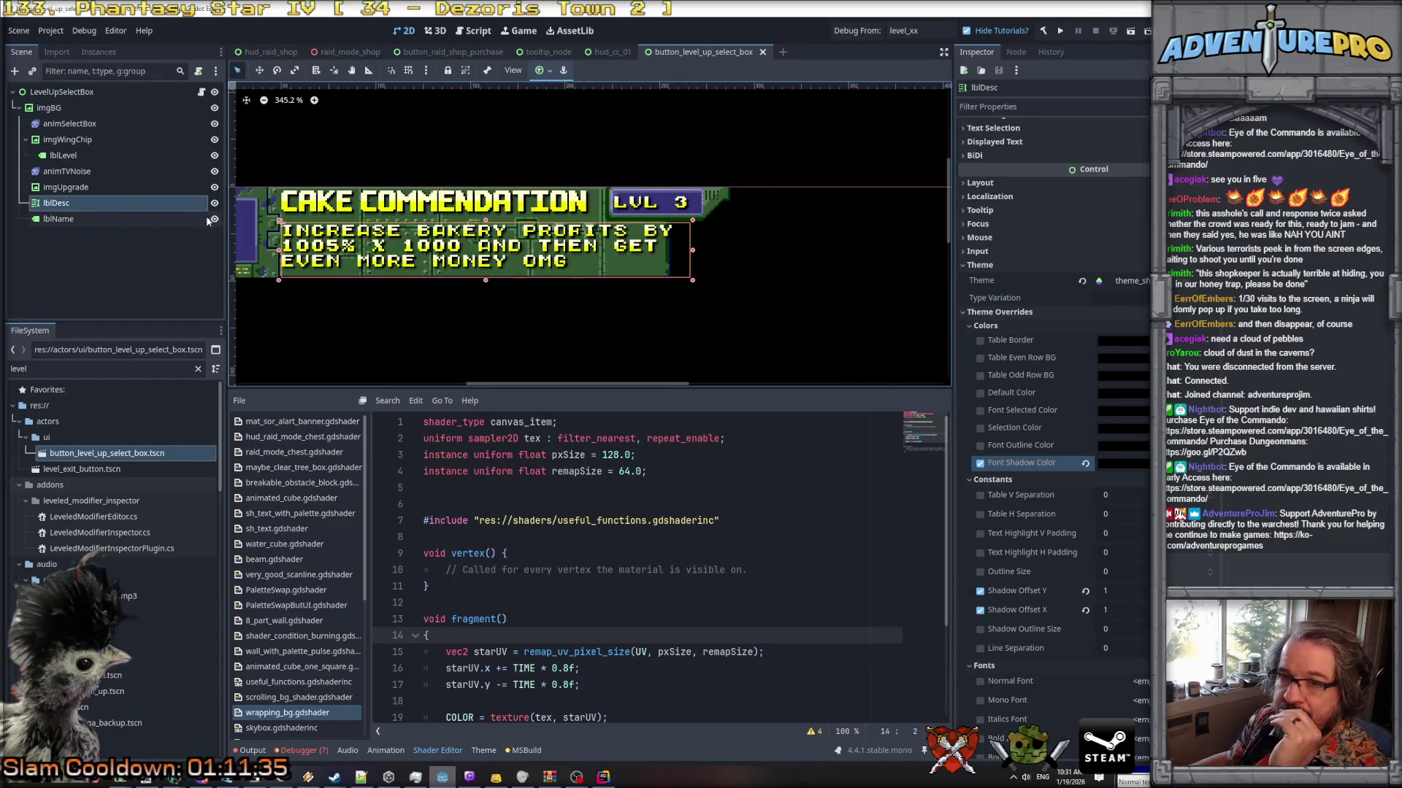
scroll(1068, 166, up, 10)
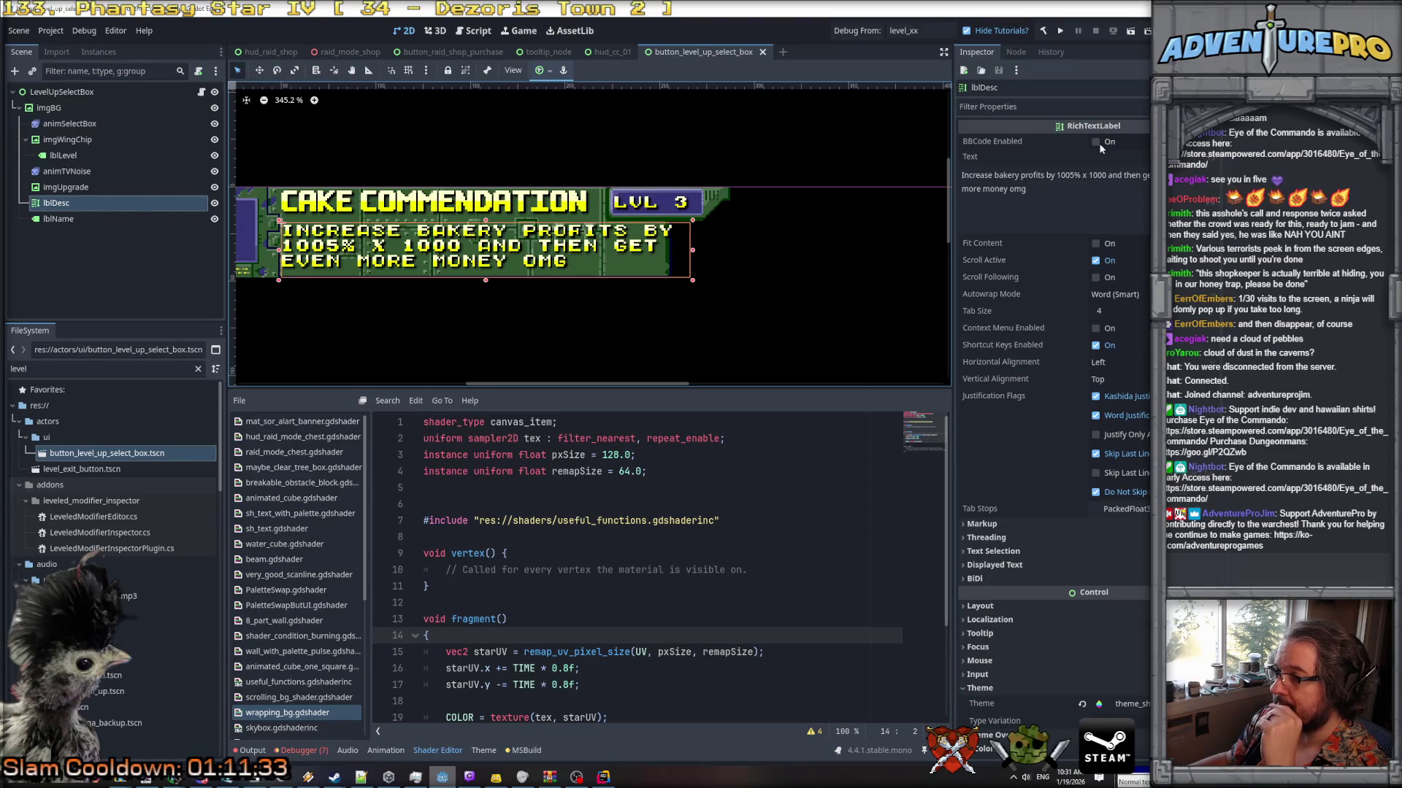
Enable BBCode, disable Scroll Active, Meta Underlined and Hint Underlined, and save the scene.
click(1097, 143)
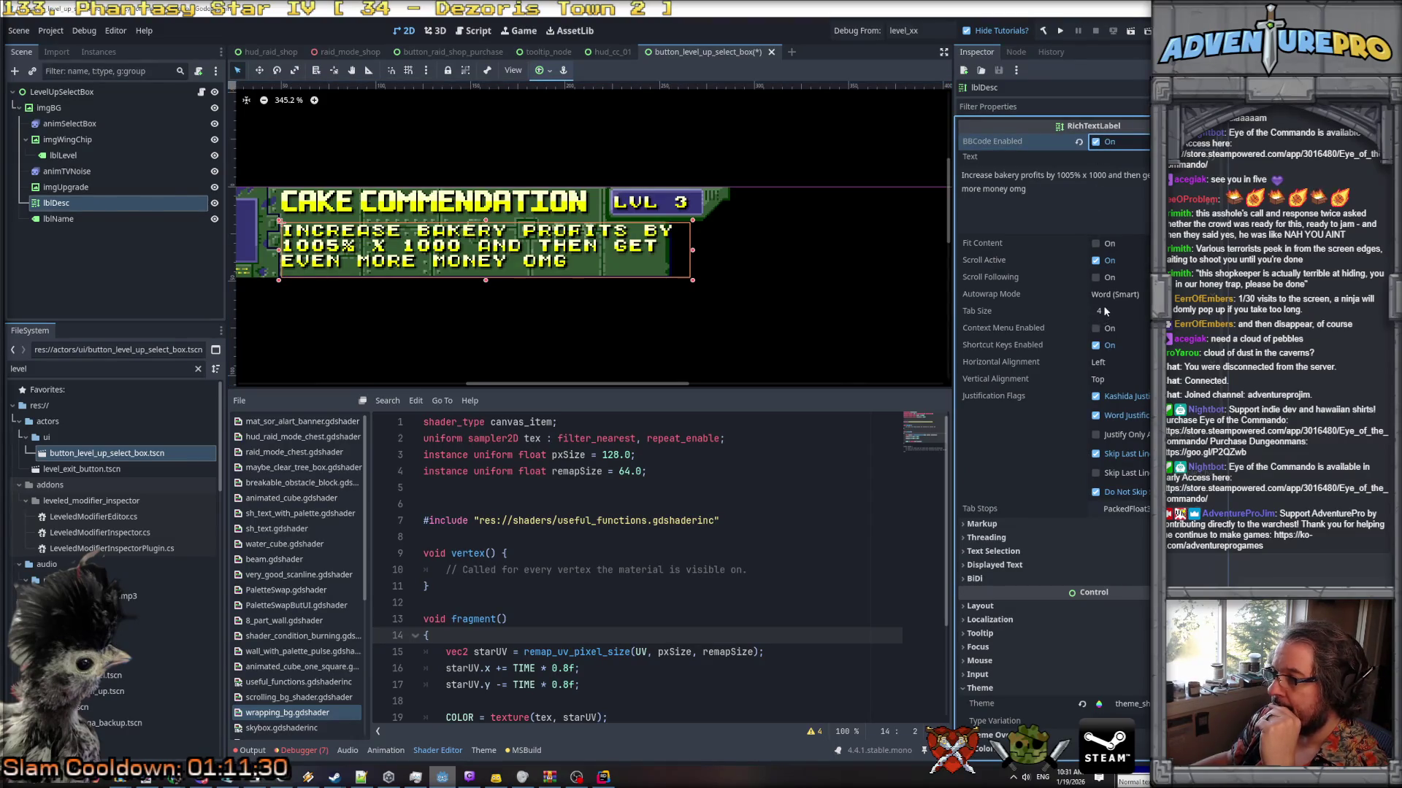
click(1096, 262)
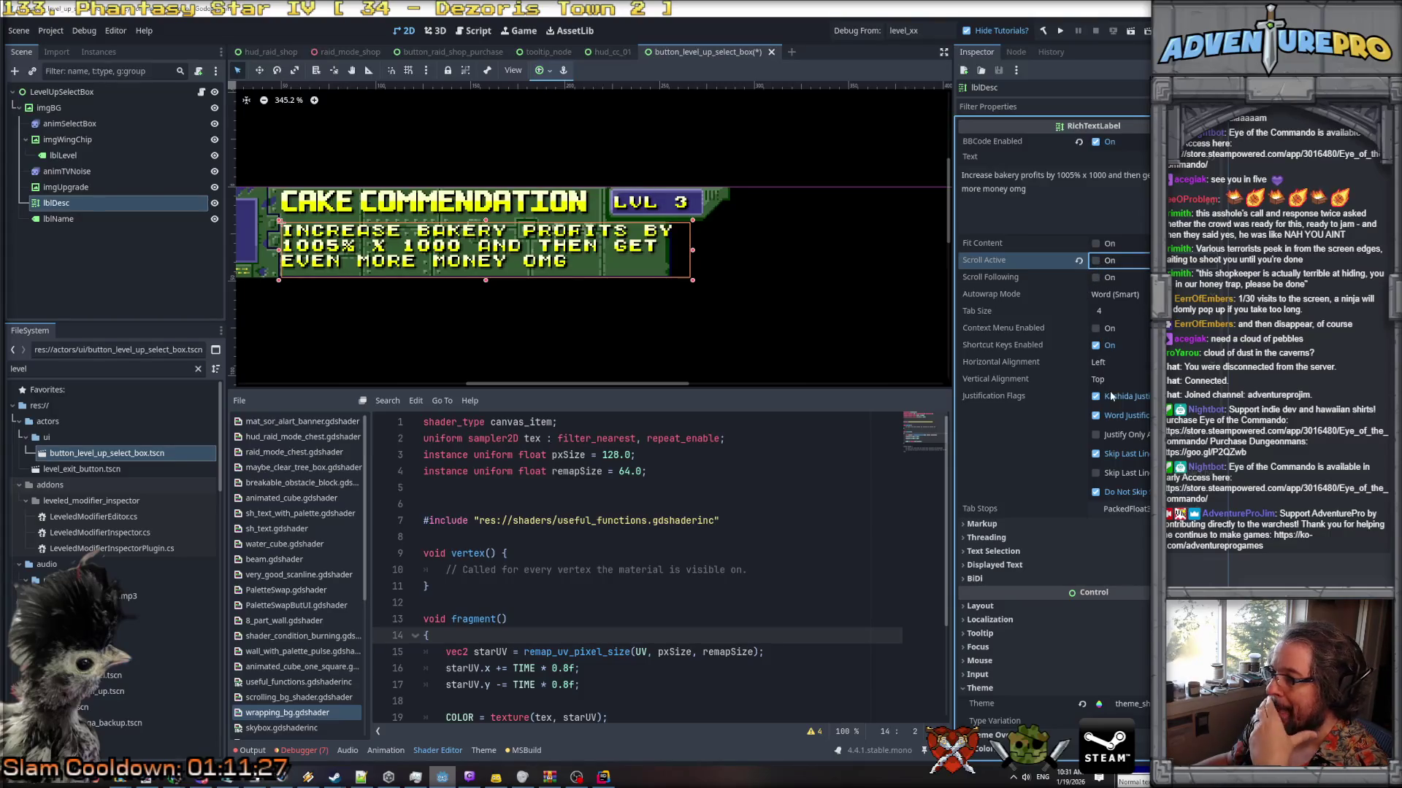
click(1024, 525)
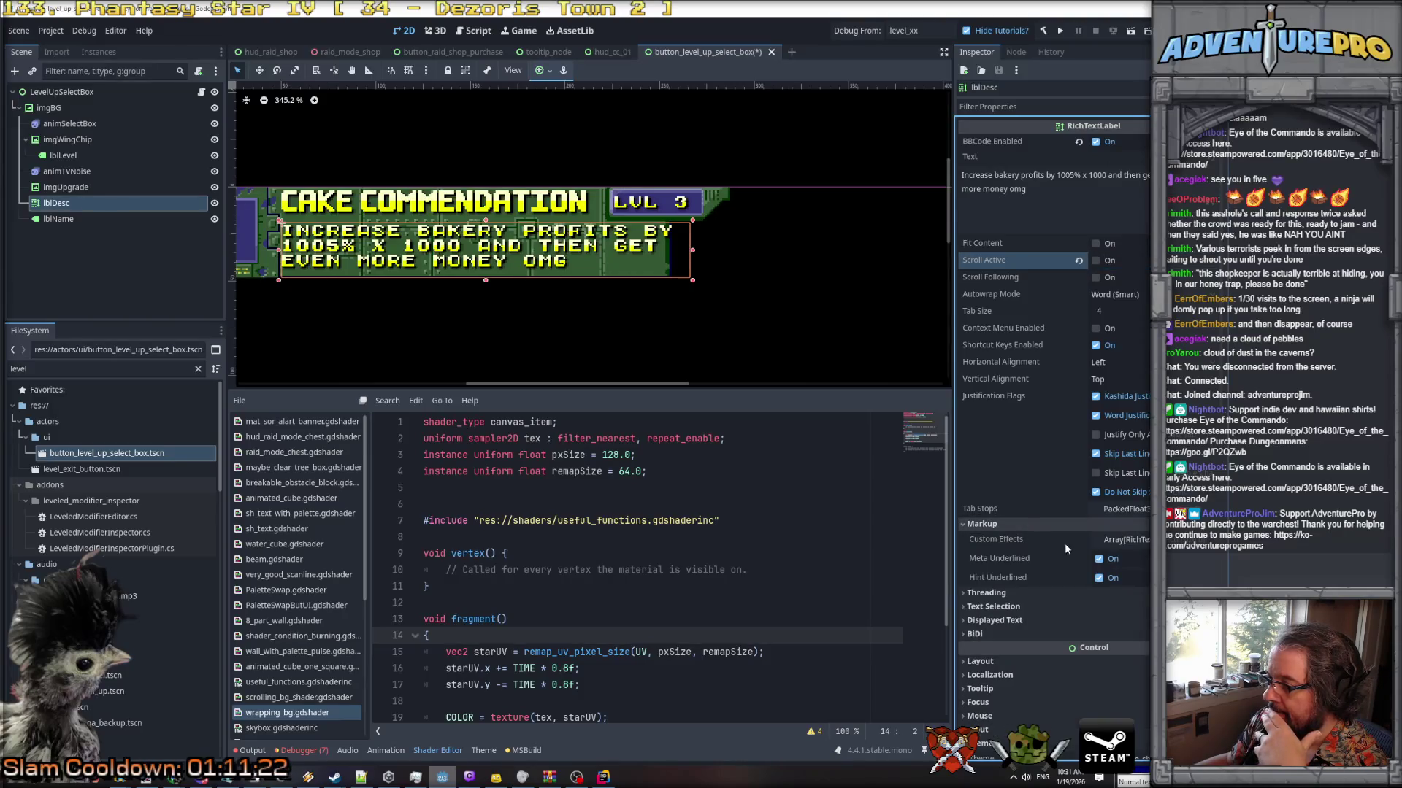
click(1099, 559)
click(1100, 578)
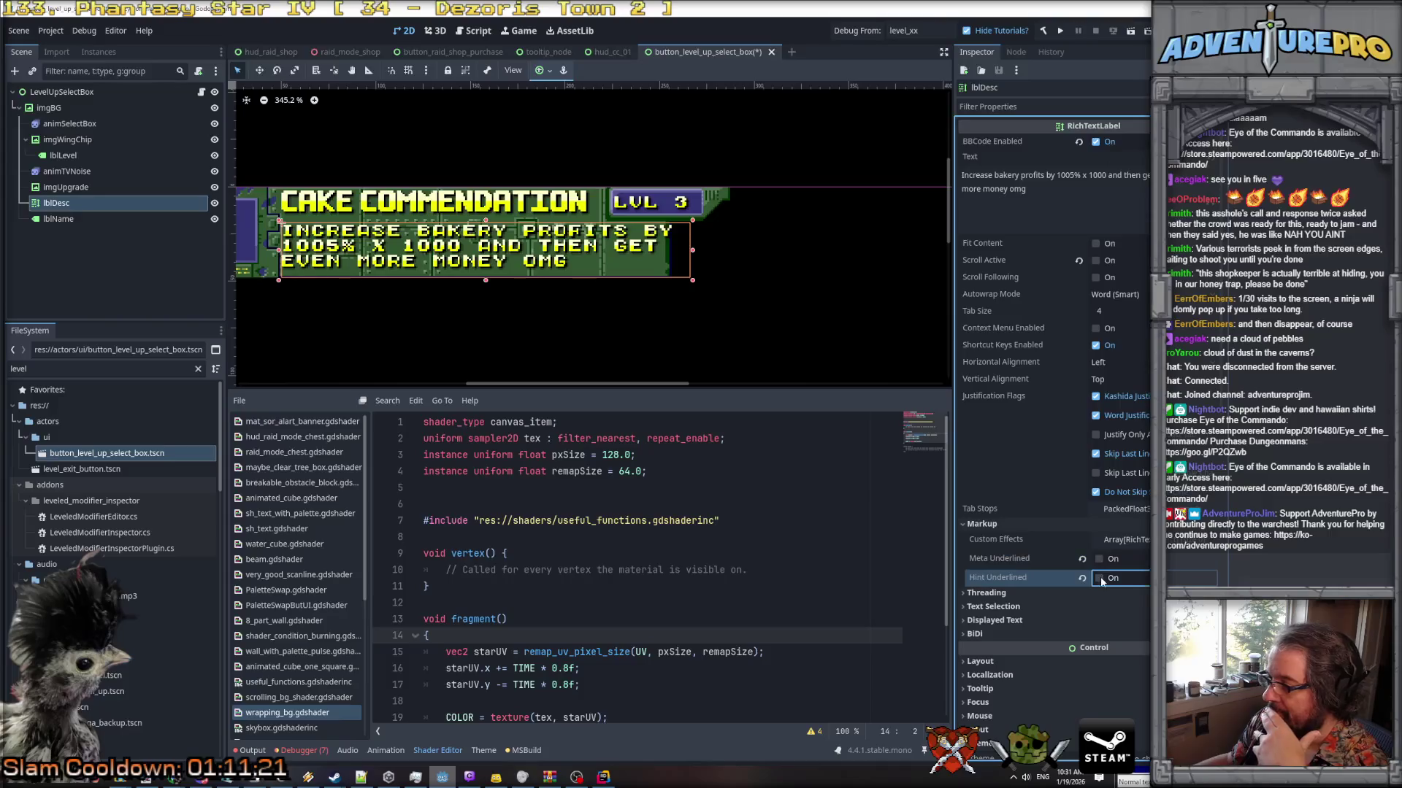
key(ctrl+s)
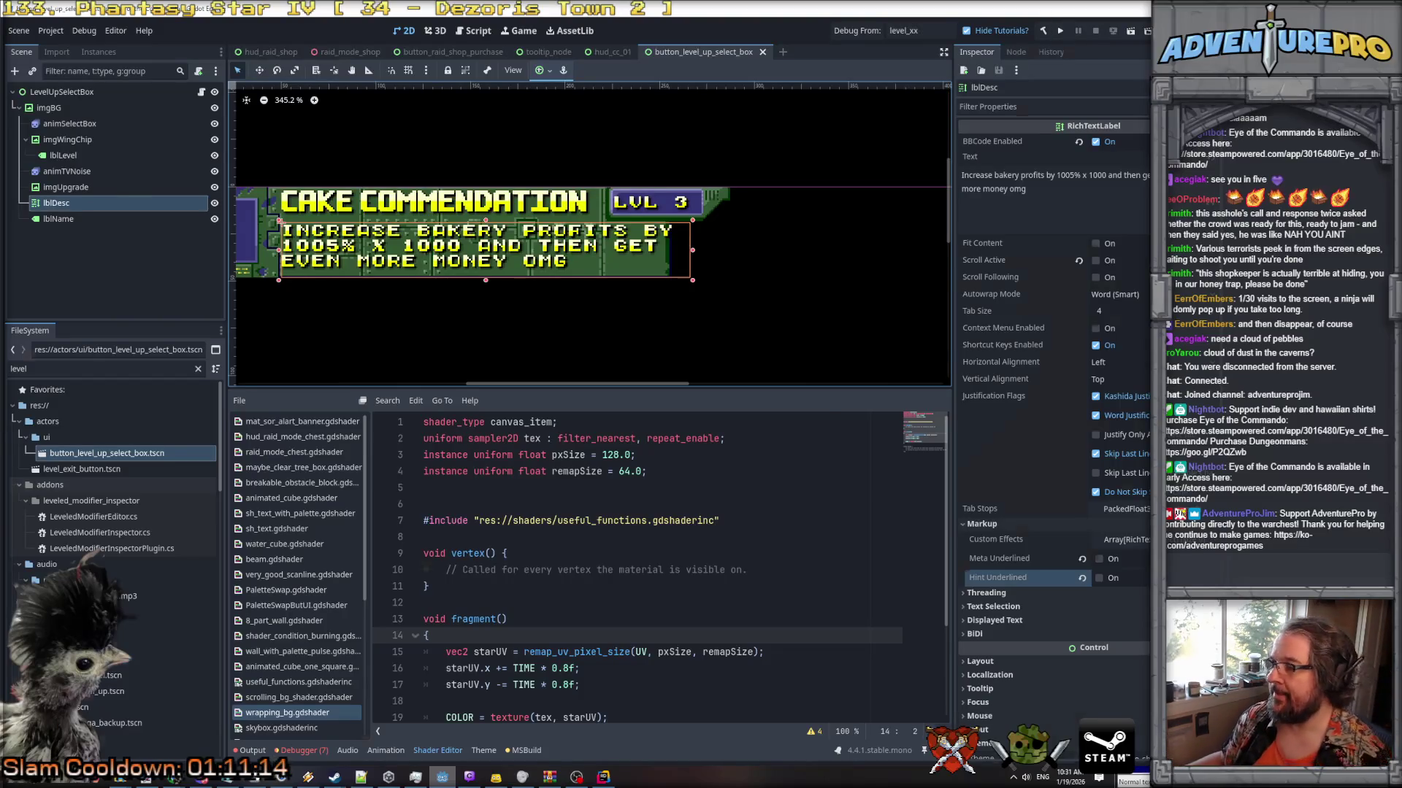
Bring the browser window with the localisation spreadsheet to the front.
key(alt+Tab)
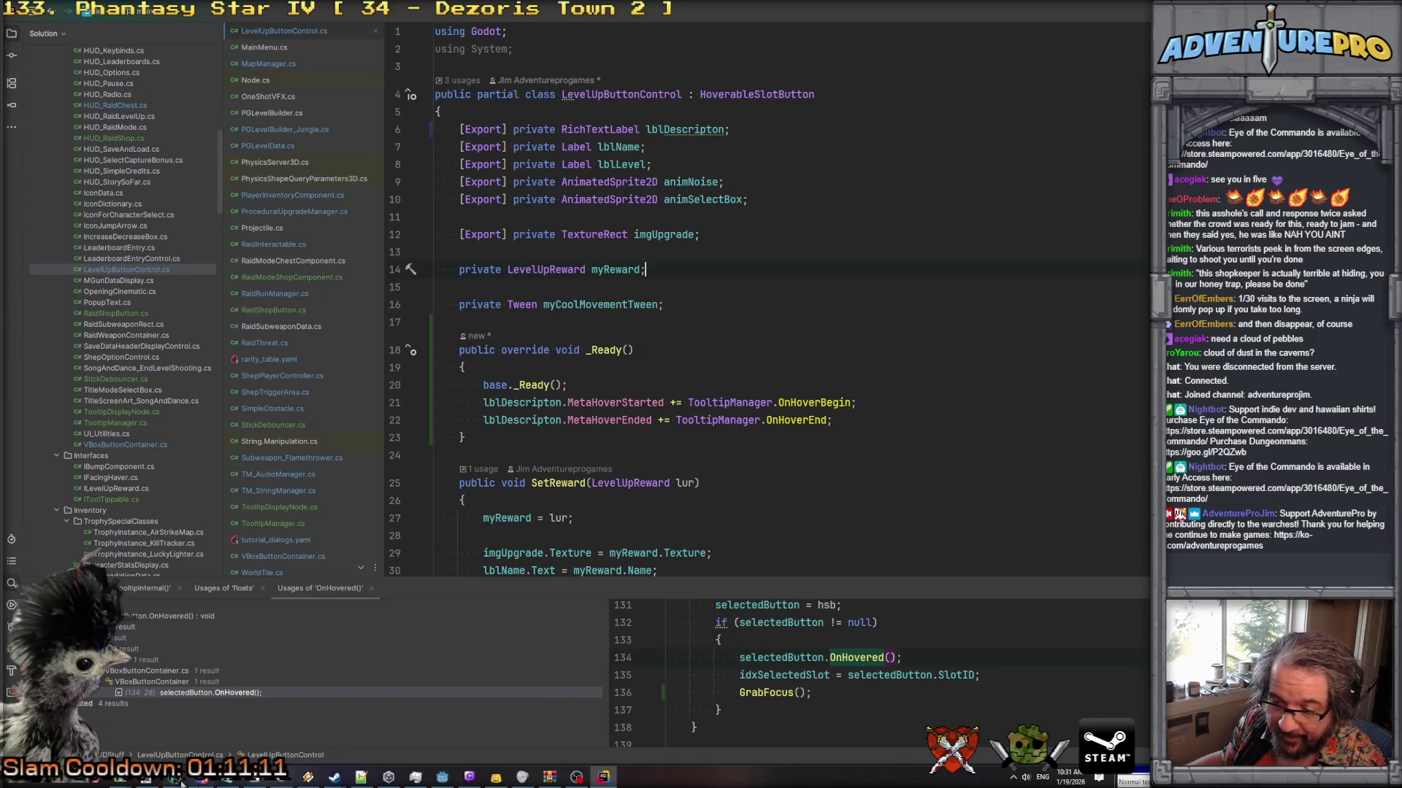
mouse_move(179, 781)
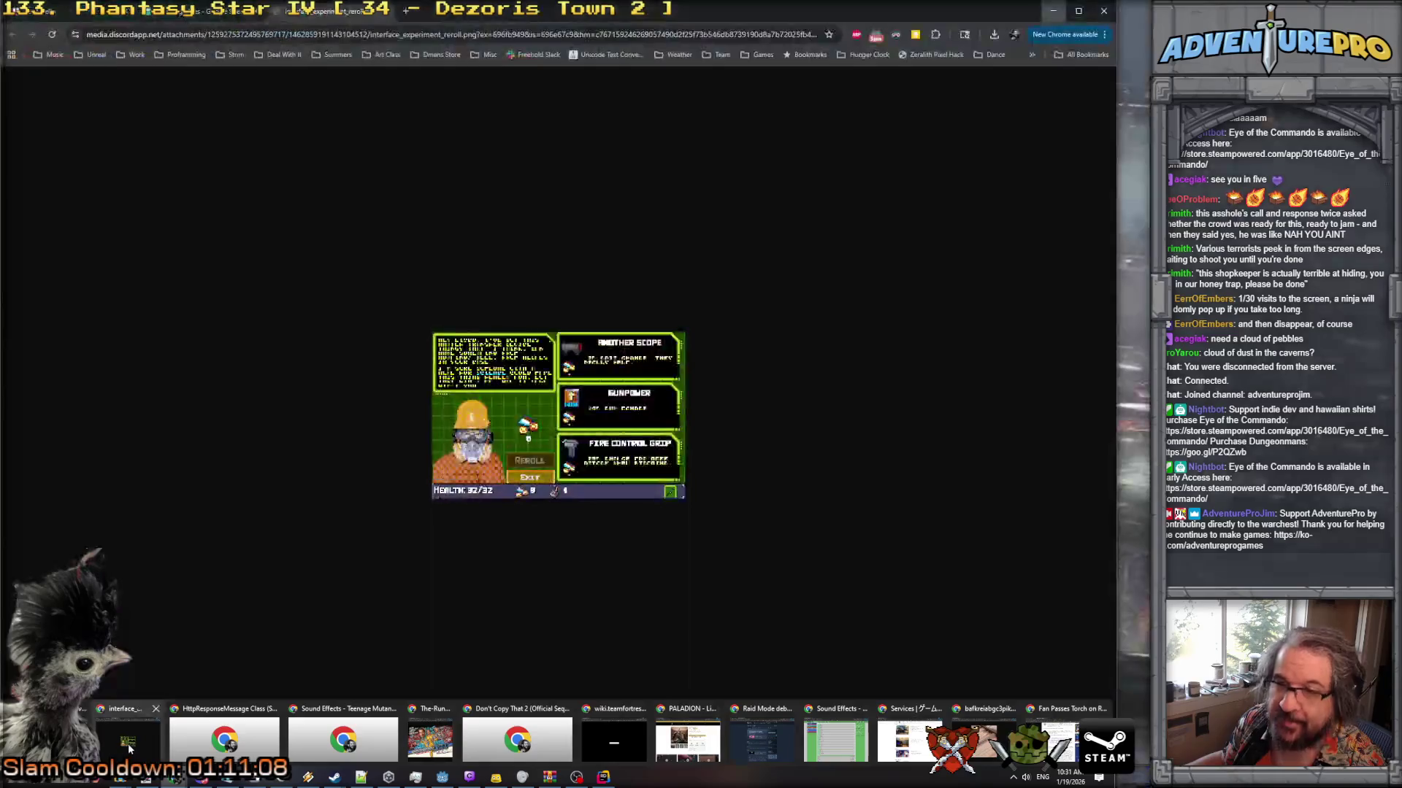
click(128, 743)
Change cell B133 to read +[p0]% [stat=NINJITSU].
click(206, 12)
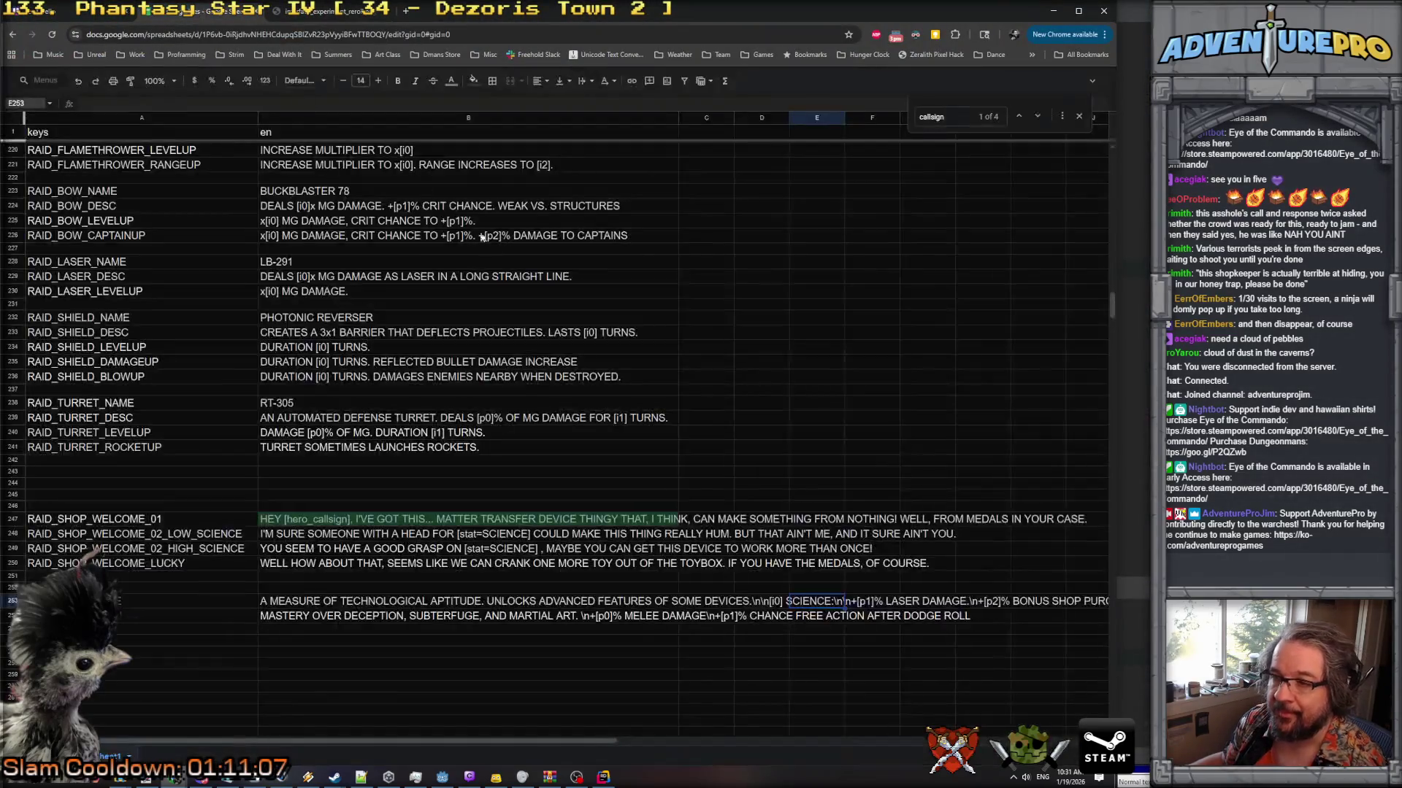
scroll(247, 317, up, 15)
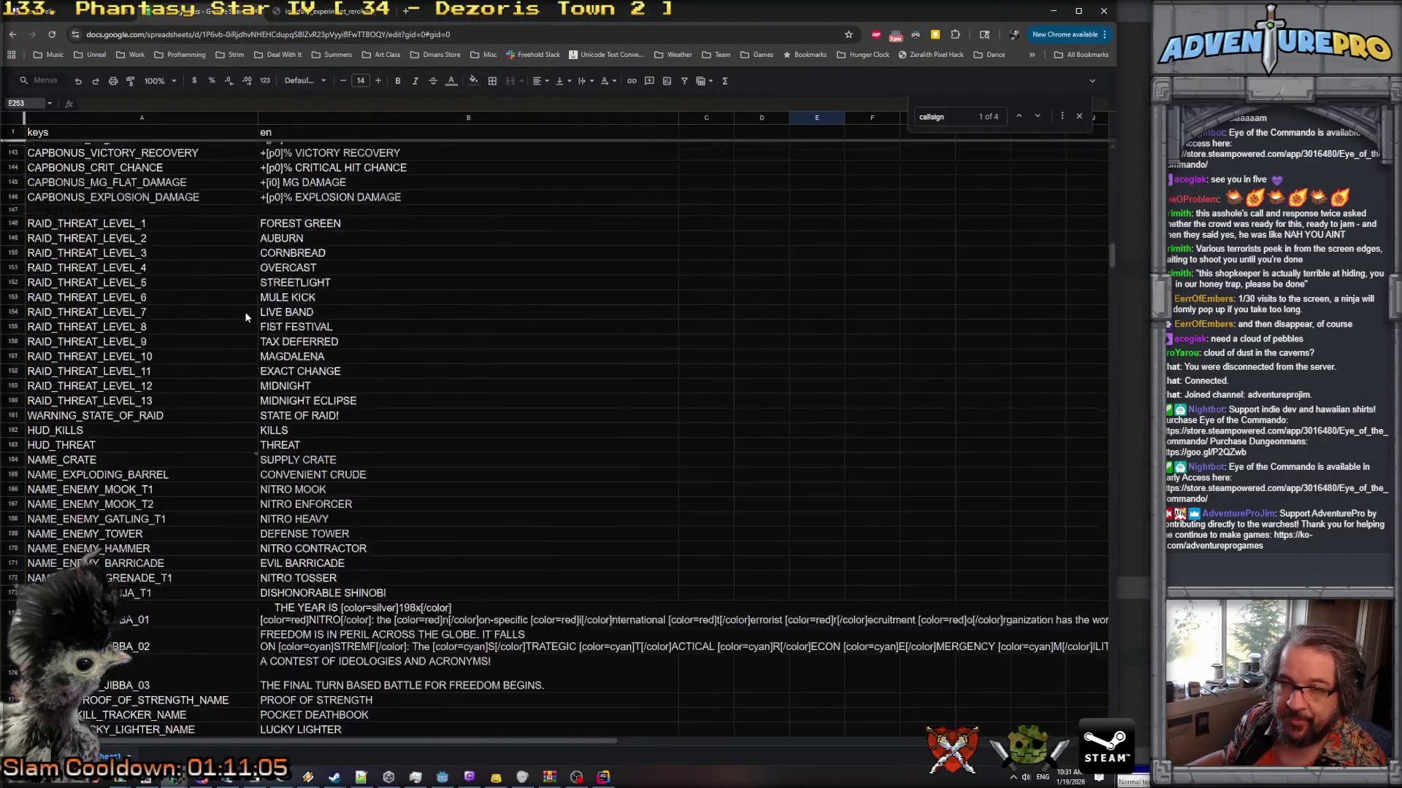
scroll(246, 316, up, 8)
scroll(247, 318, down, 4)
scroll(247, 319, up, 4)
scroll(247, 318, up, 10)
scroll(248, 318, down, 8)
scroll(248, 318, down, 6)
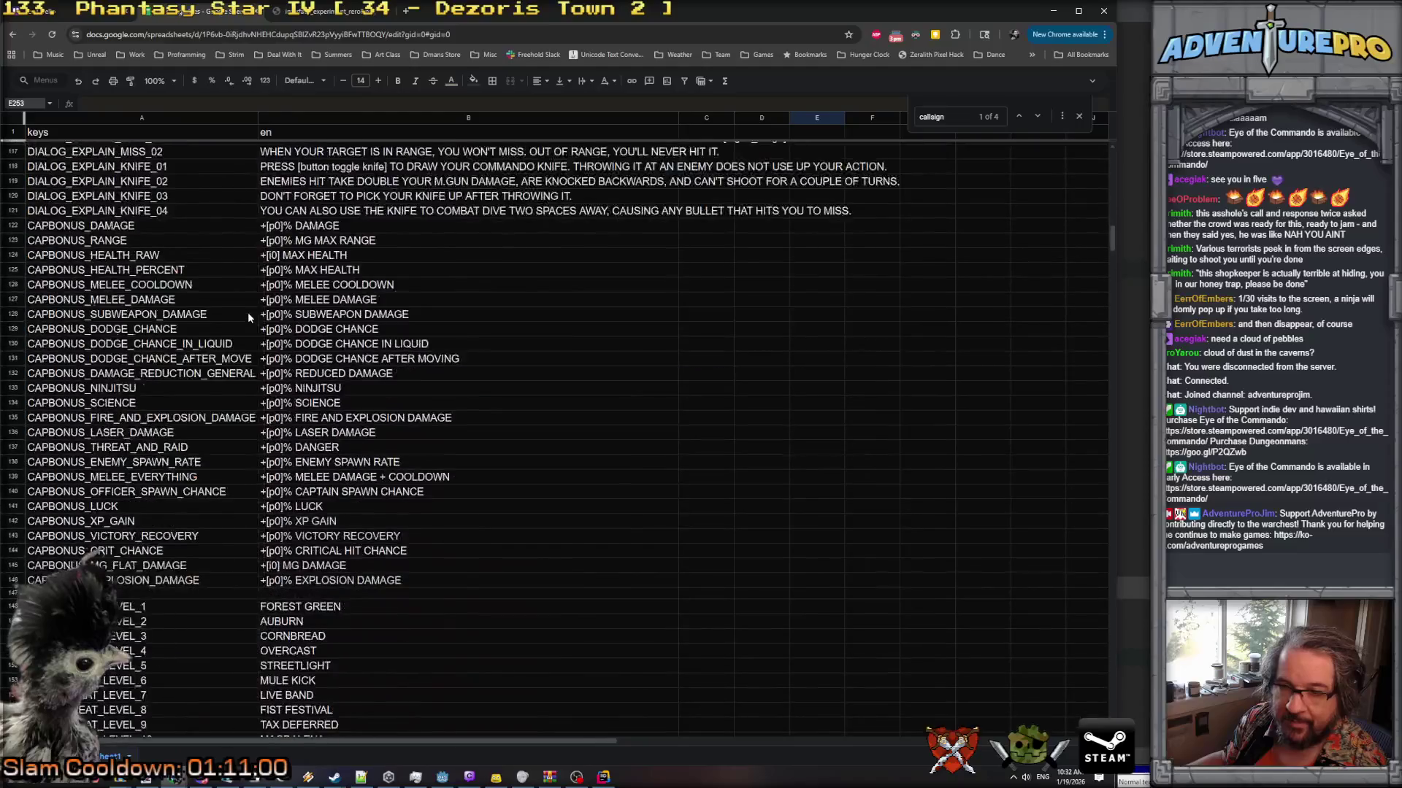
click(322, 388)
double_click(298, 392)
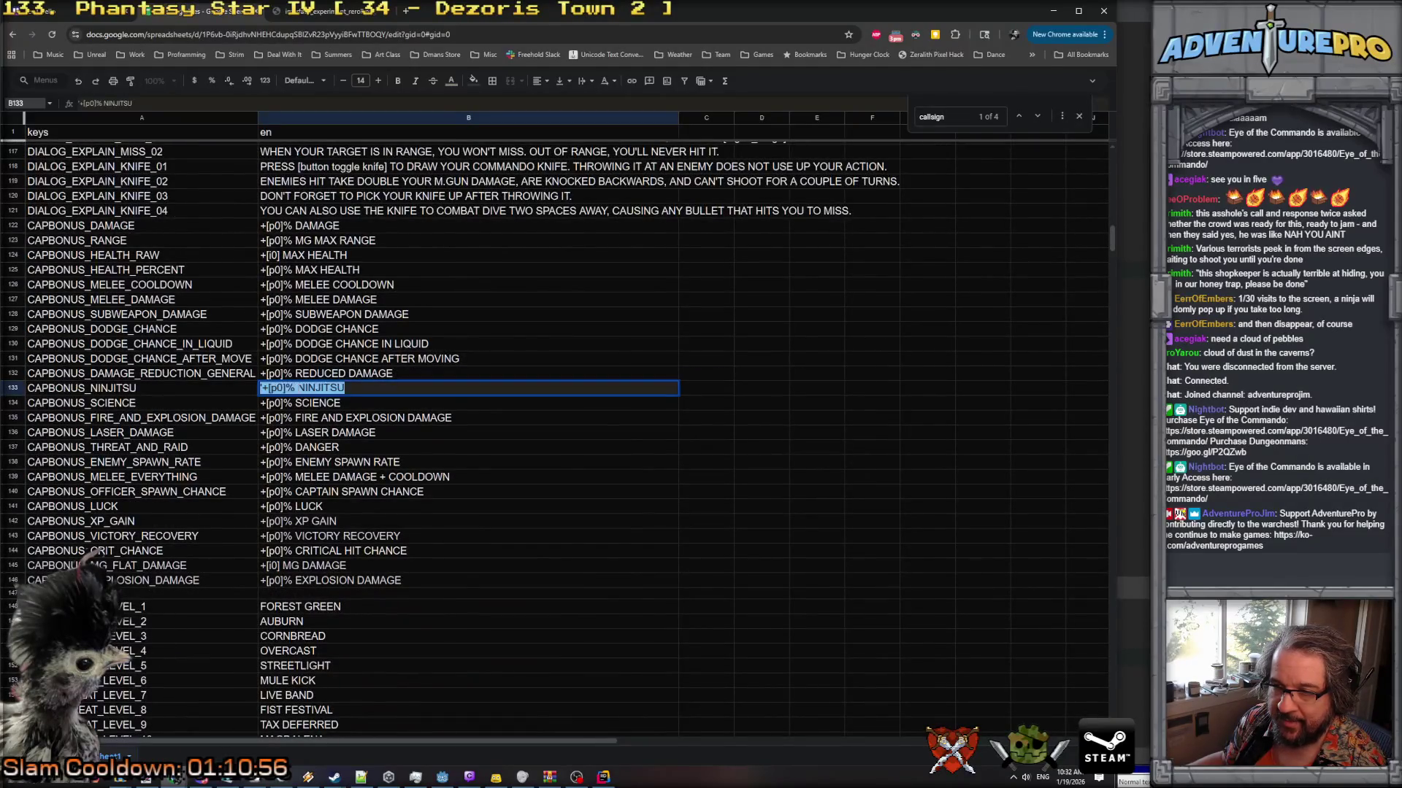
click(298, 390)
text([stat=)
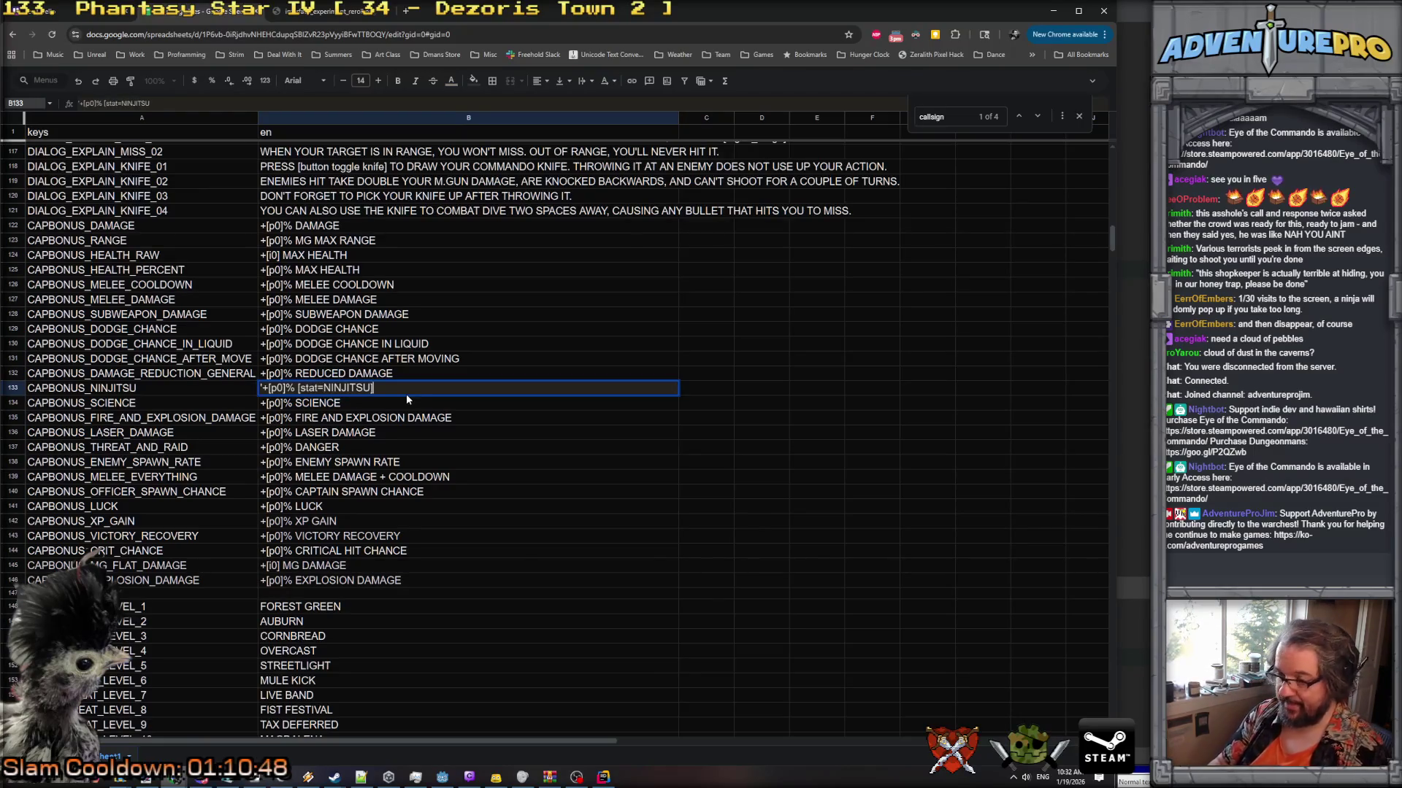
scroll(449, 444, down, 3)
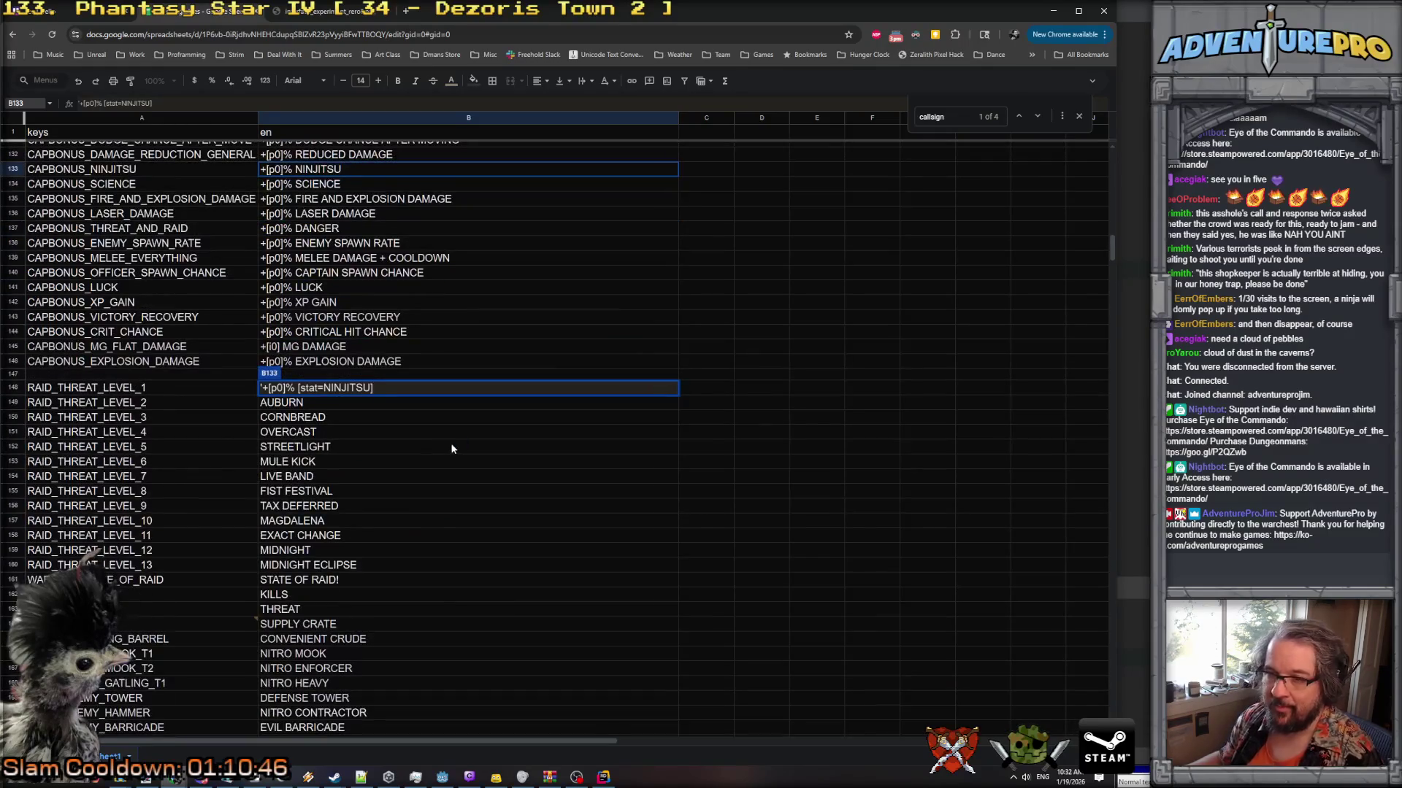
key(Return)
Change cell B134 to read +[p0]% [stat=SCIENCE].
scroll(451, 448, down, 7)
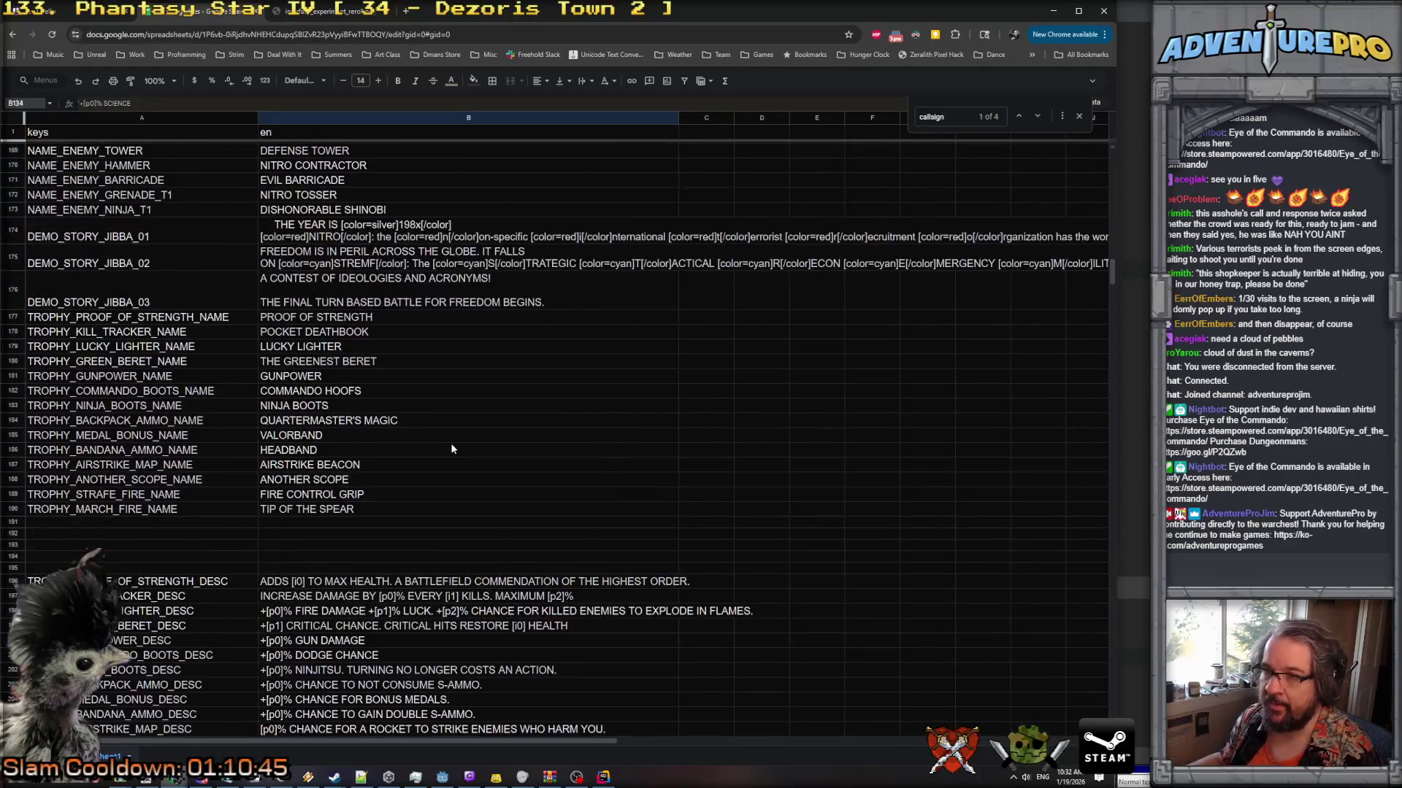
scroll(451, 448, down, 8)
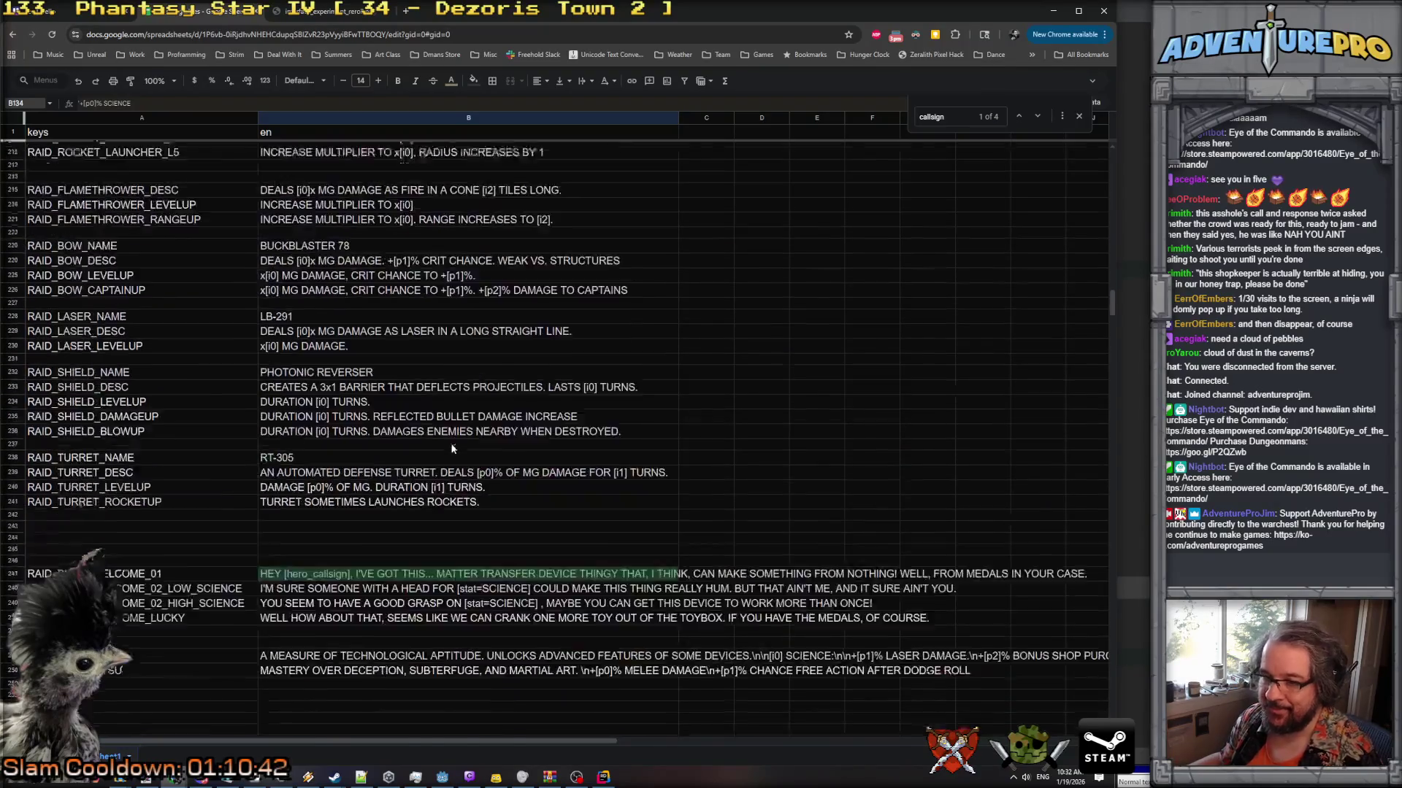
scroll(452, 448, down, 2)
scroll(496, 478, up, 20)
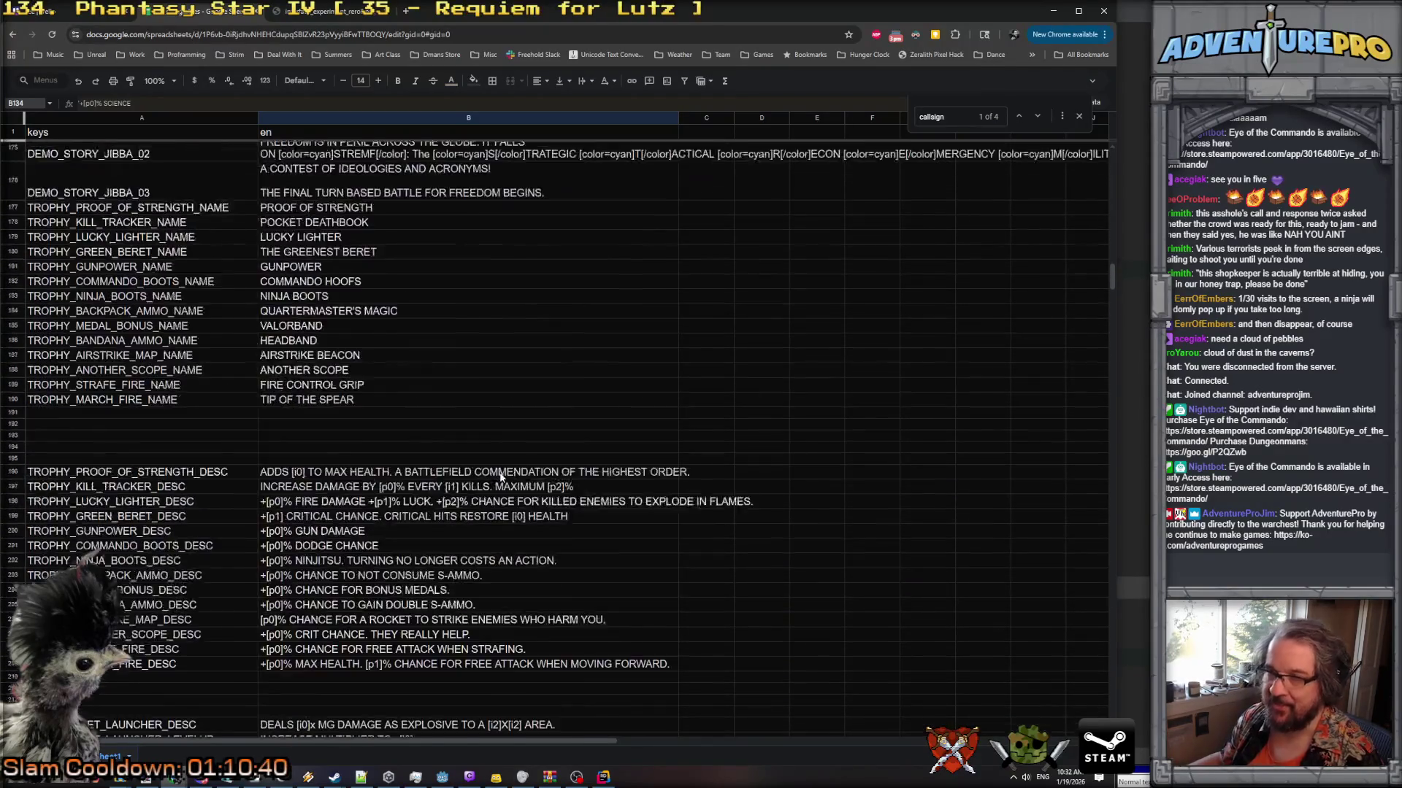
scroll(499, 477, up, 3)
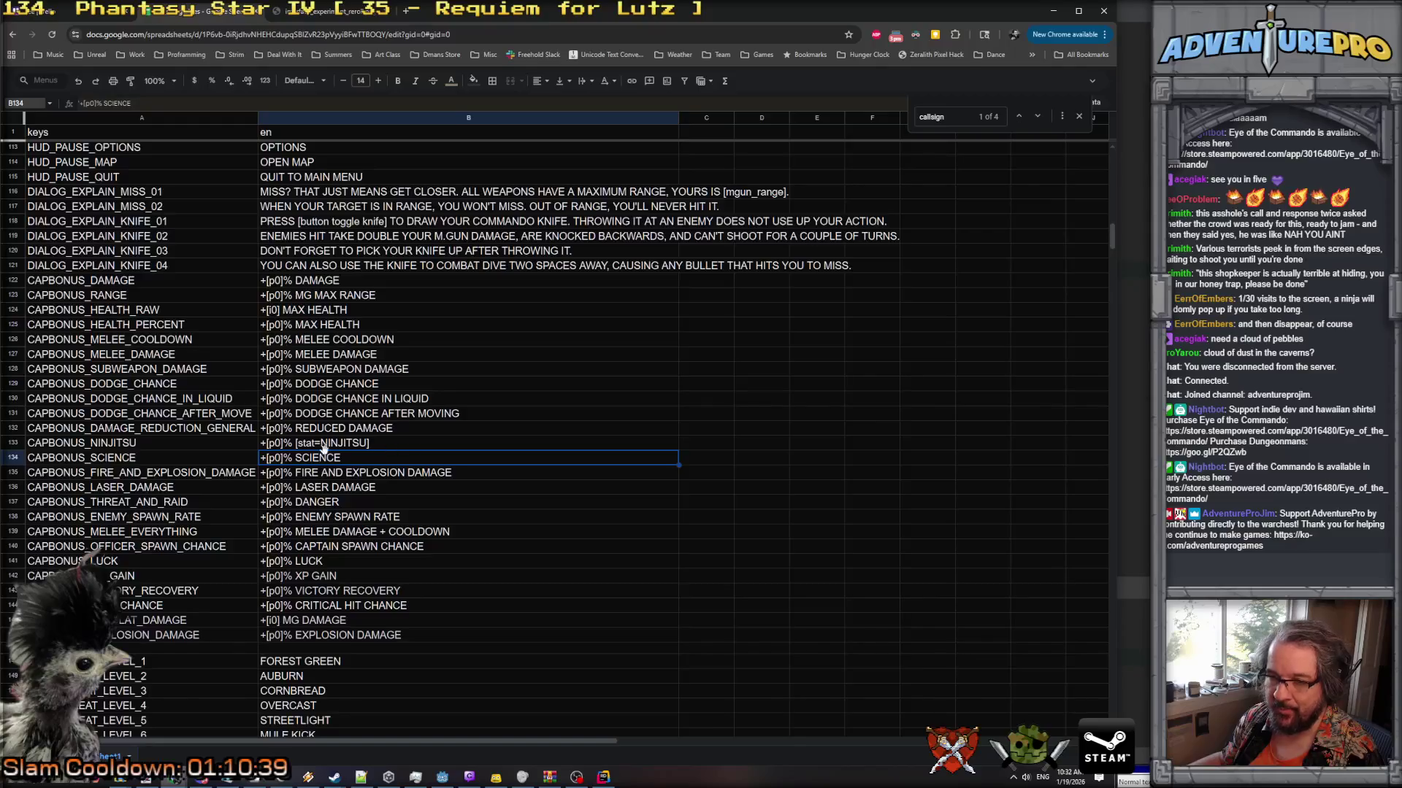
double_click(295, 458)
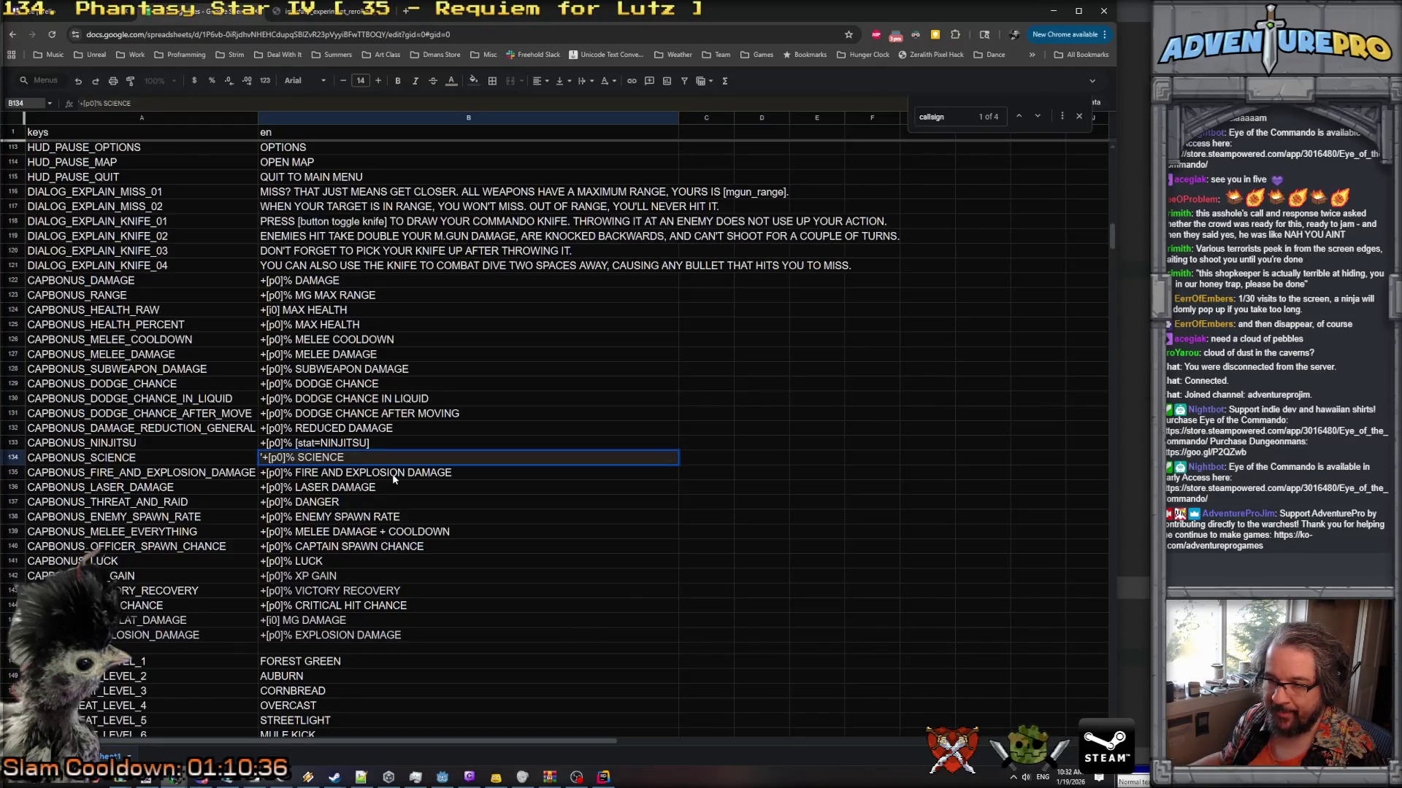
text([stat=)
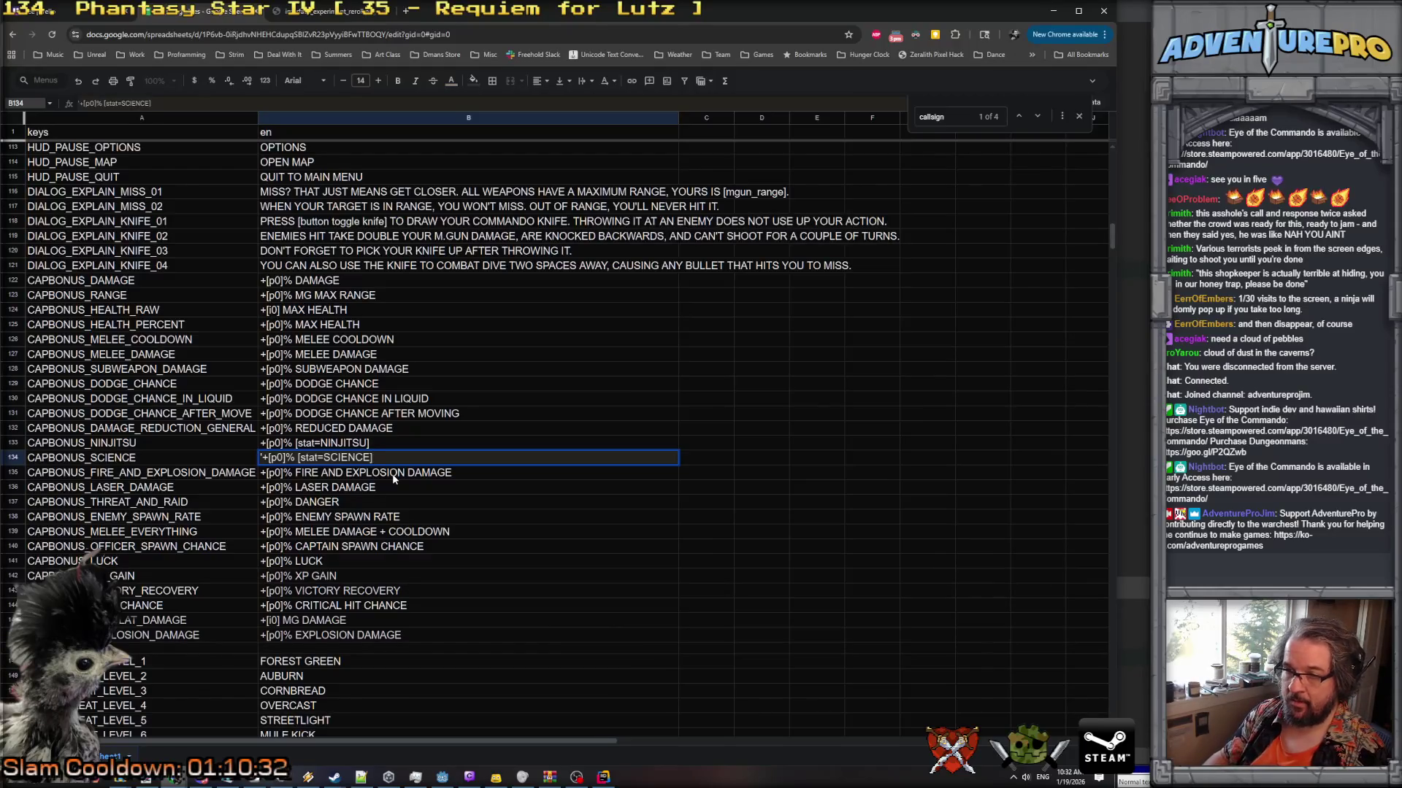
key(Return)
scroll(390, 474, up, 3)
scroll(388, 473, up, 3)
scroll(379, 475, up, 18)
scroll(379, 473, up, 3)
scroll(380, 473, down, 20)
scroll(380, 474, down, 18)
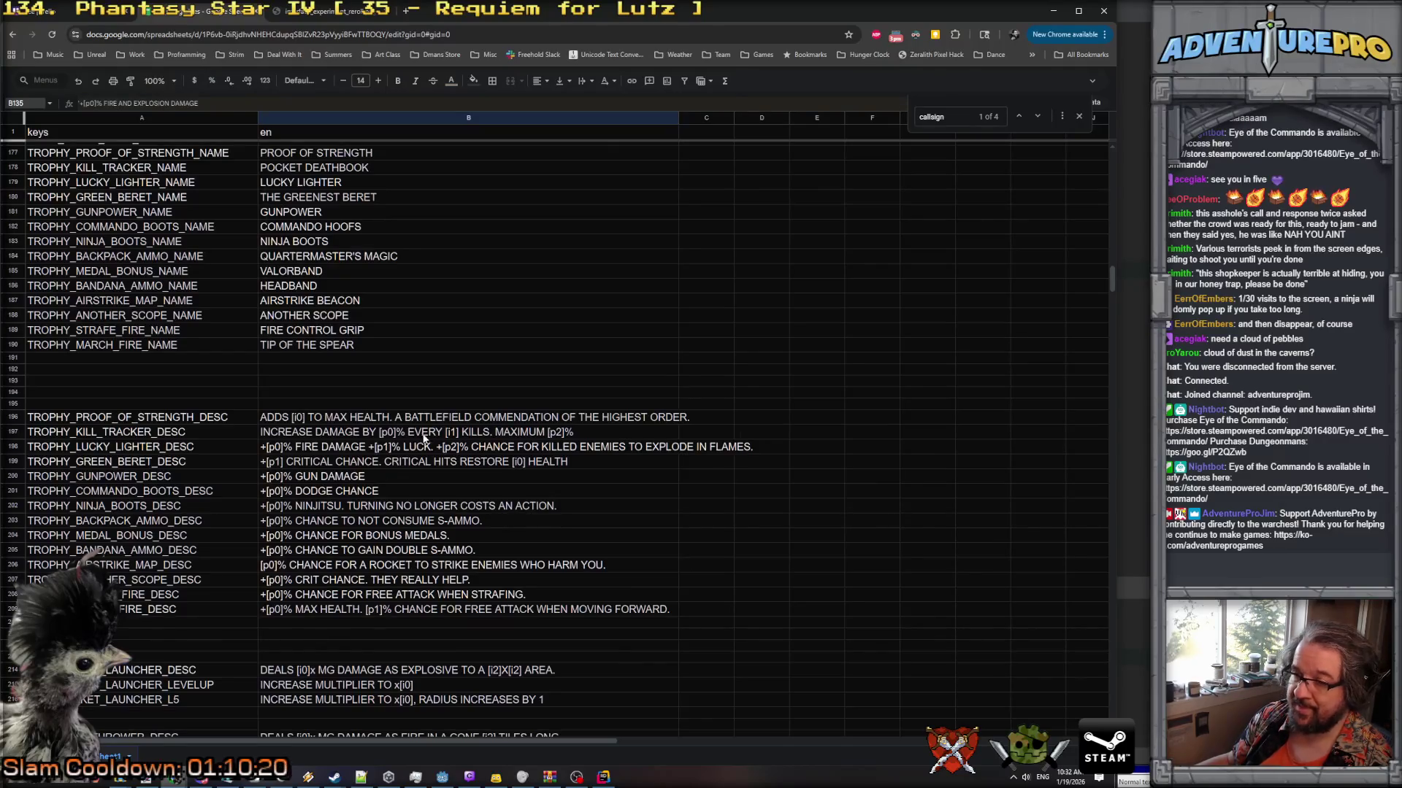
scroll(424, 452, down, 3)
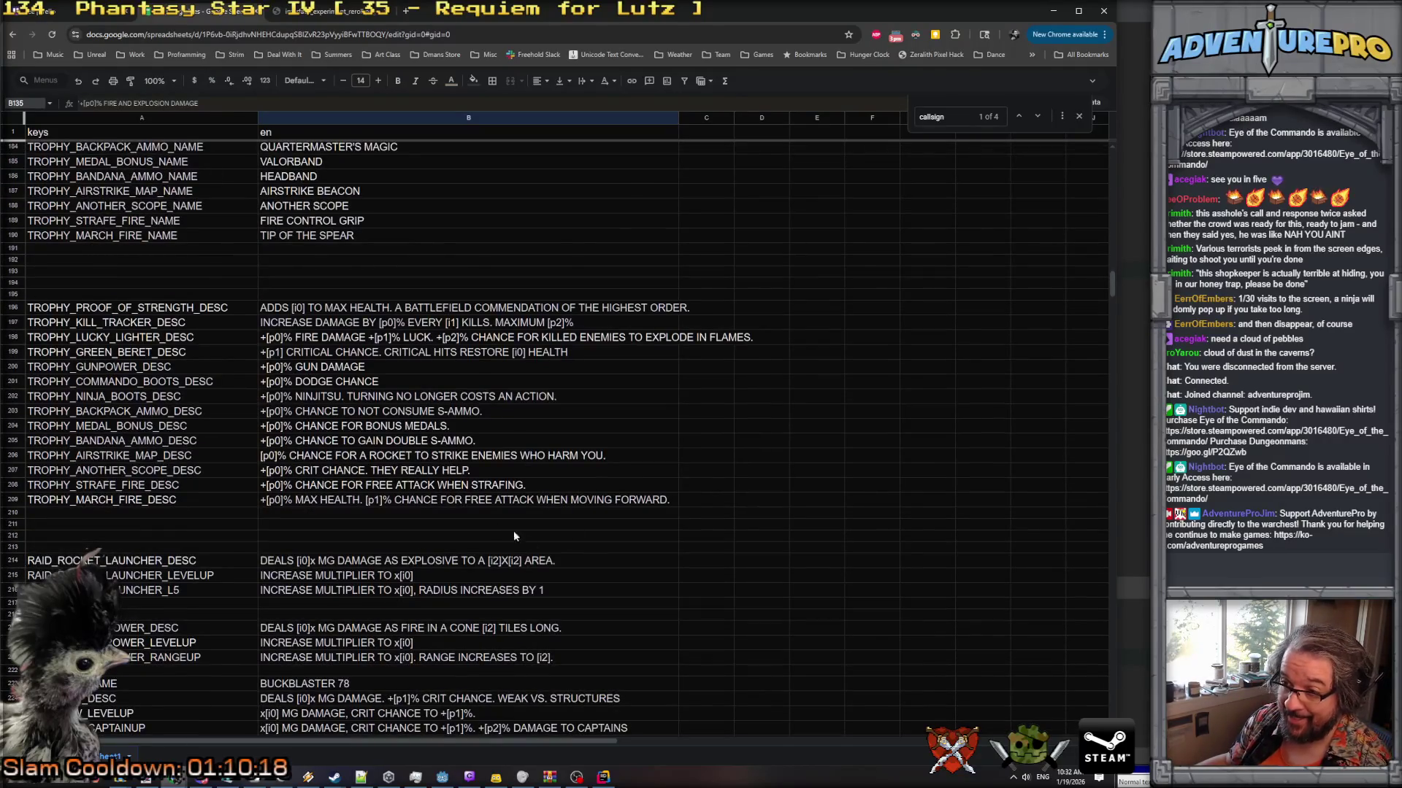
scroll(457, 555, down, 6)
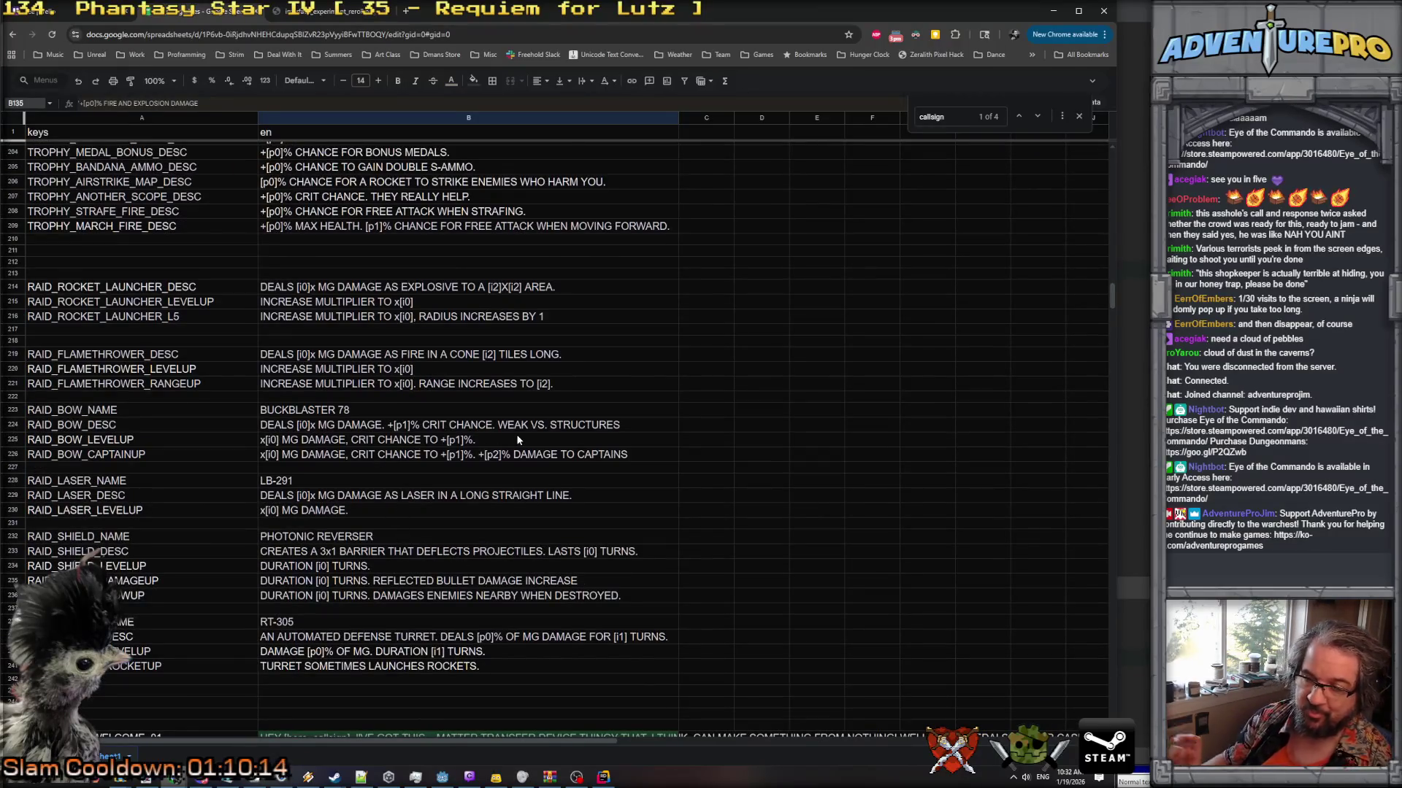
scroll(517, 439, down, 4)
scroll(517, 439, down, 1)
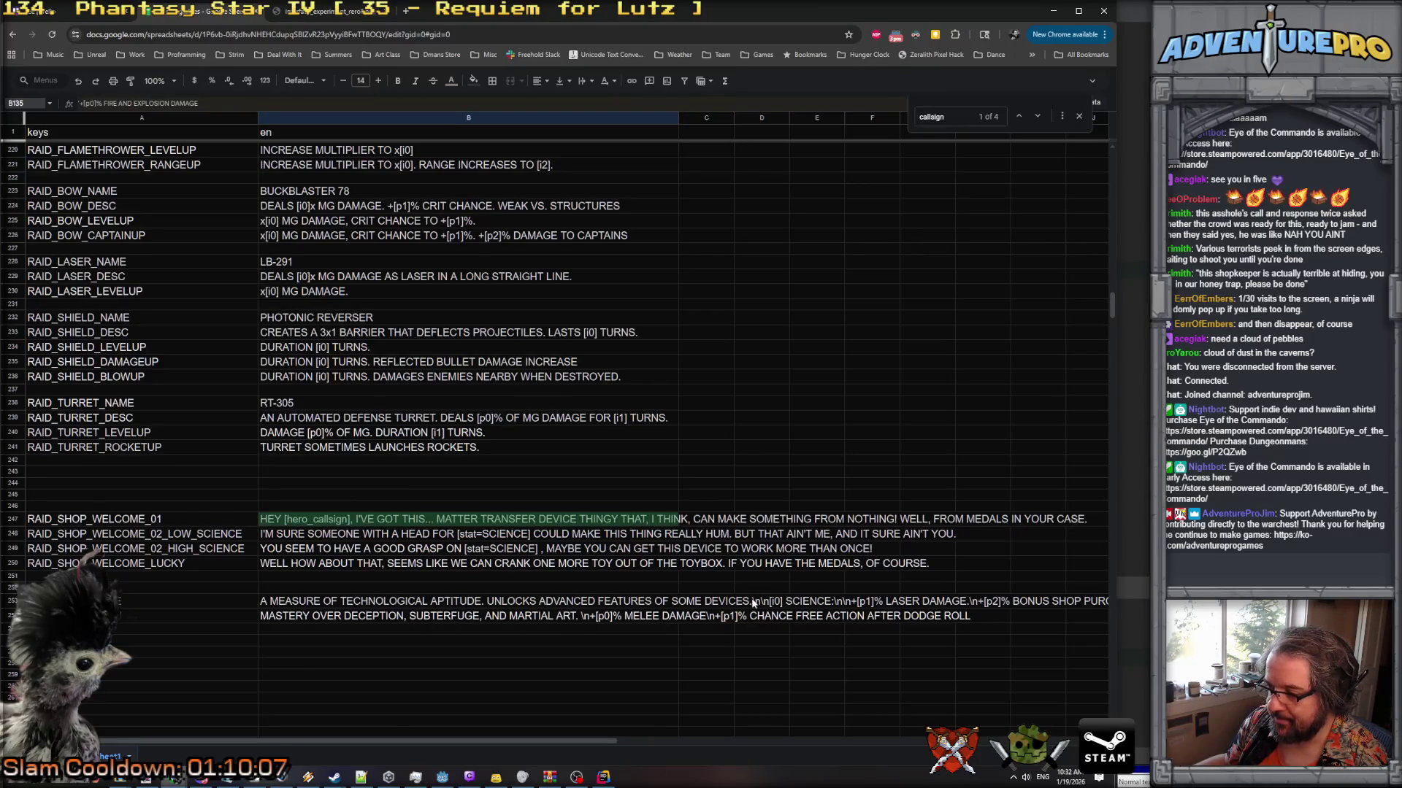
Make cell B254 read '[i0]NINJITSU: +[p1]% MELEE DAMAGE\n+[p2]% CHANCE FREE ACTION AFTER DODGE ROLL'.
click(775, 603)
click(408, 616)
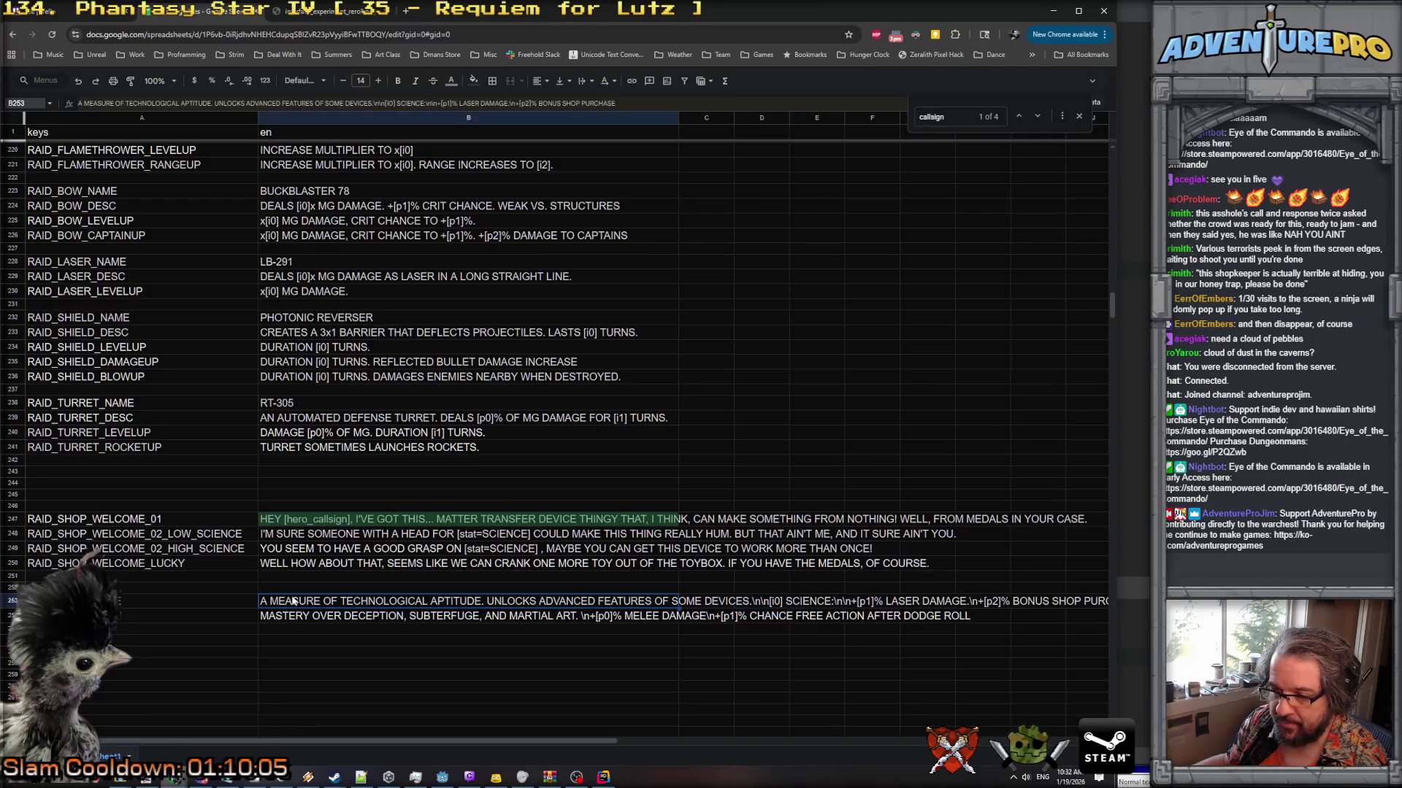
key(Return)
click(588, 617)
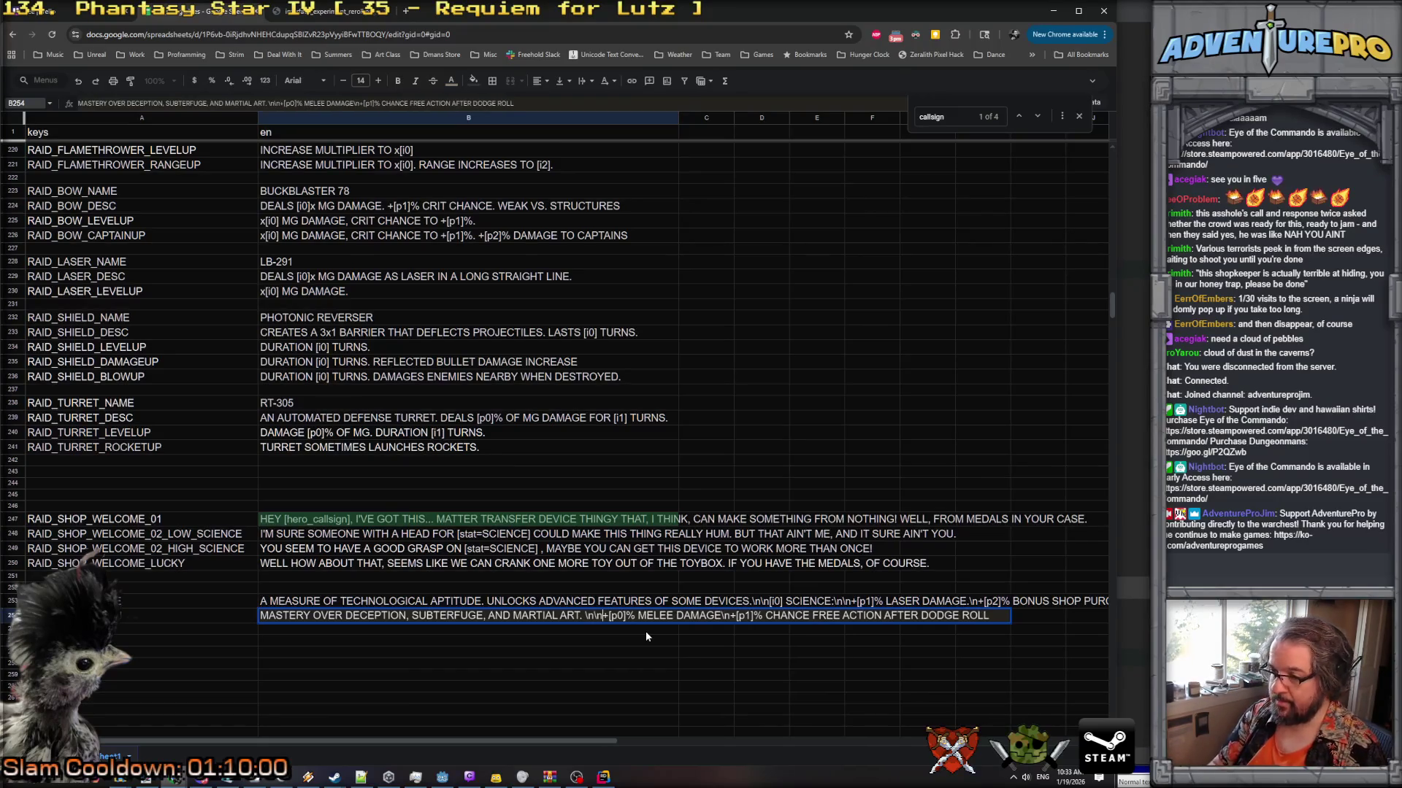
text([i)
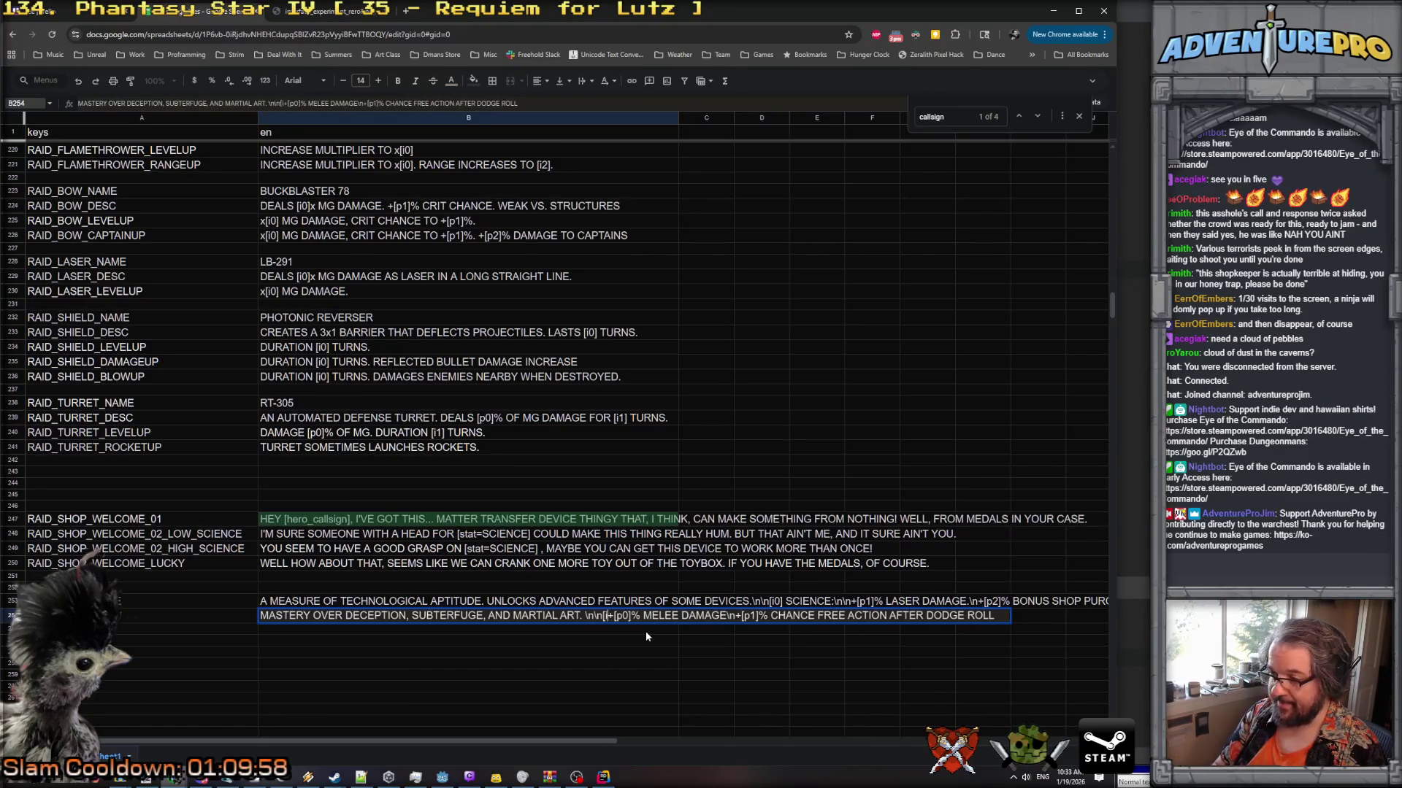
text(0]N)
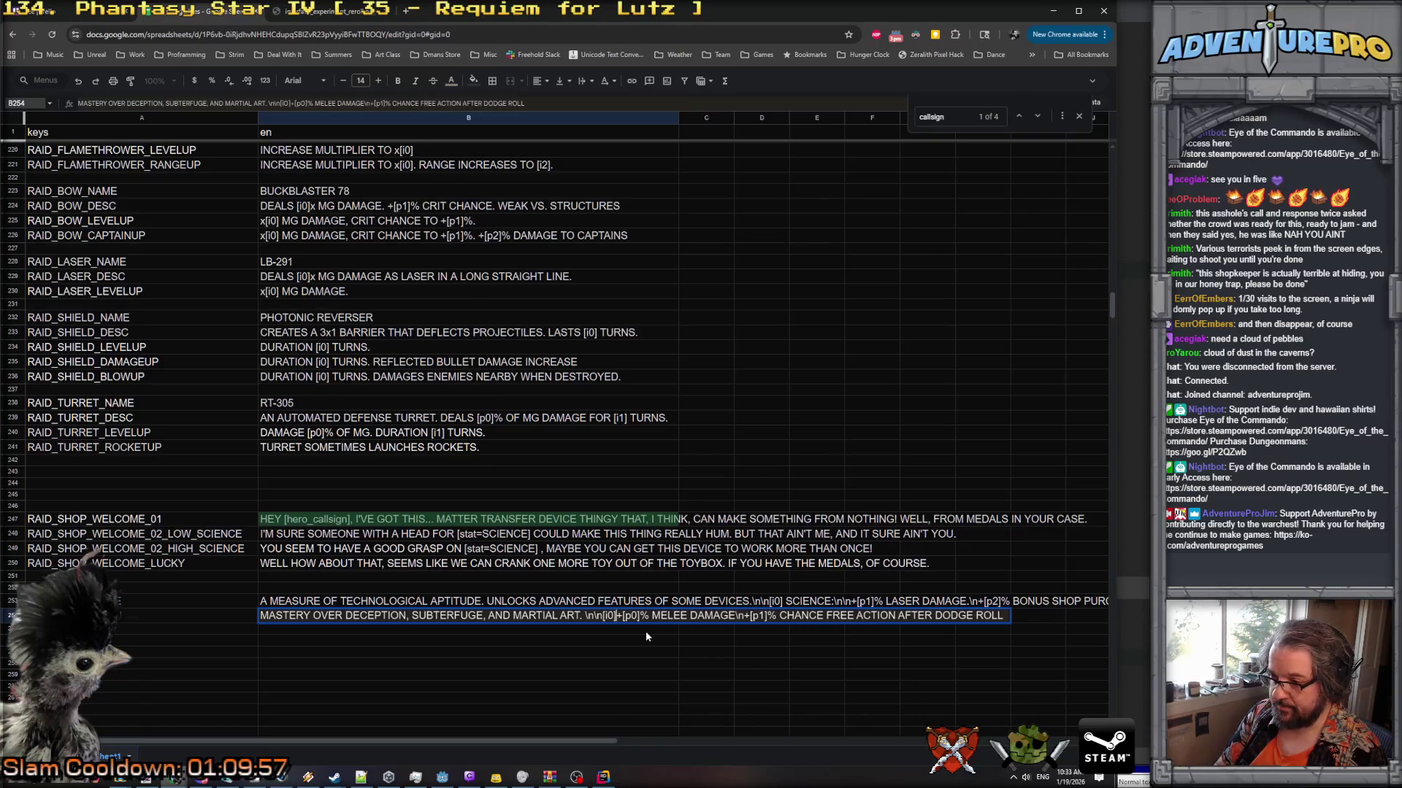
text(INJITS)
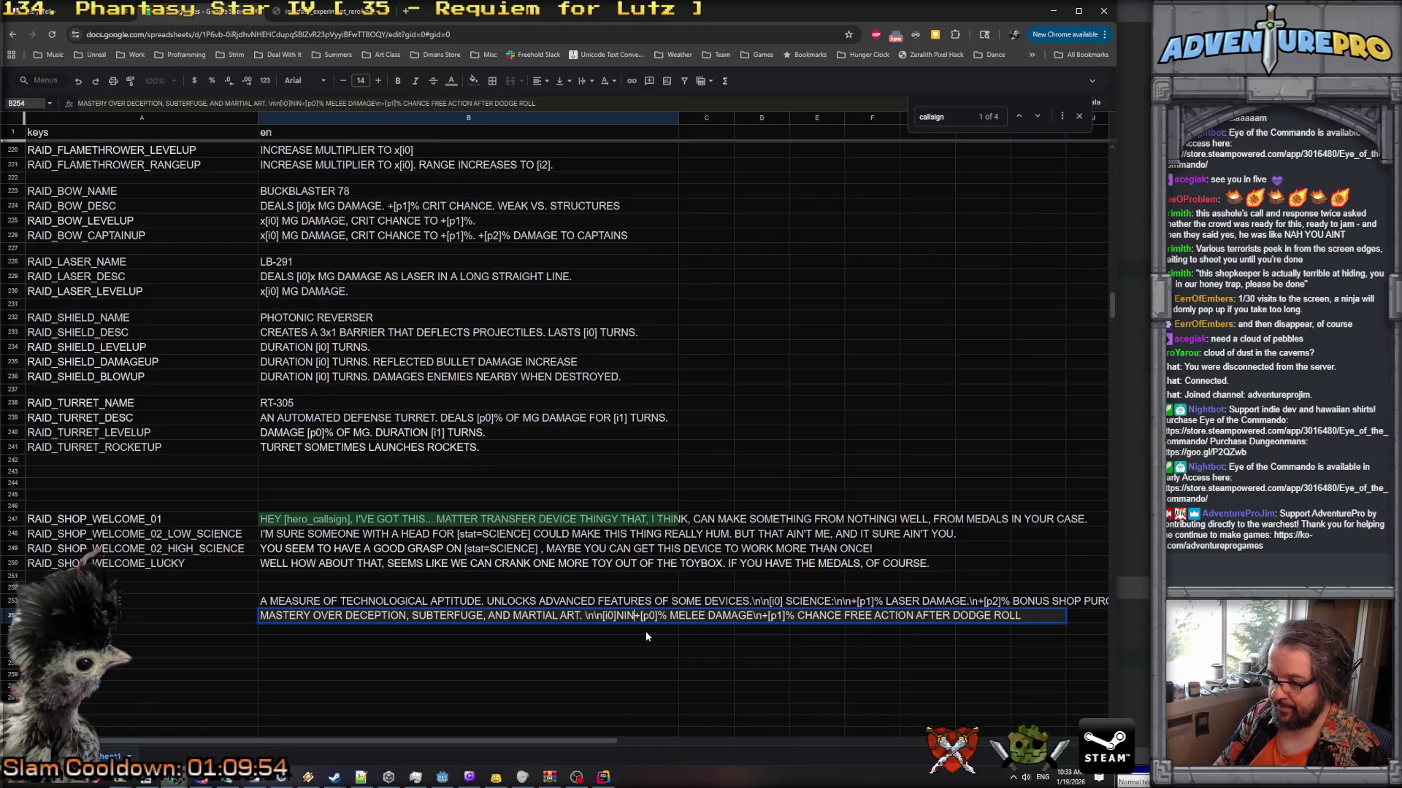
text(U:)
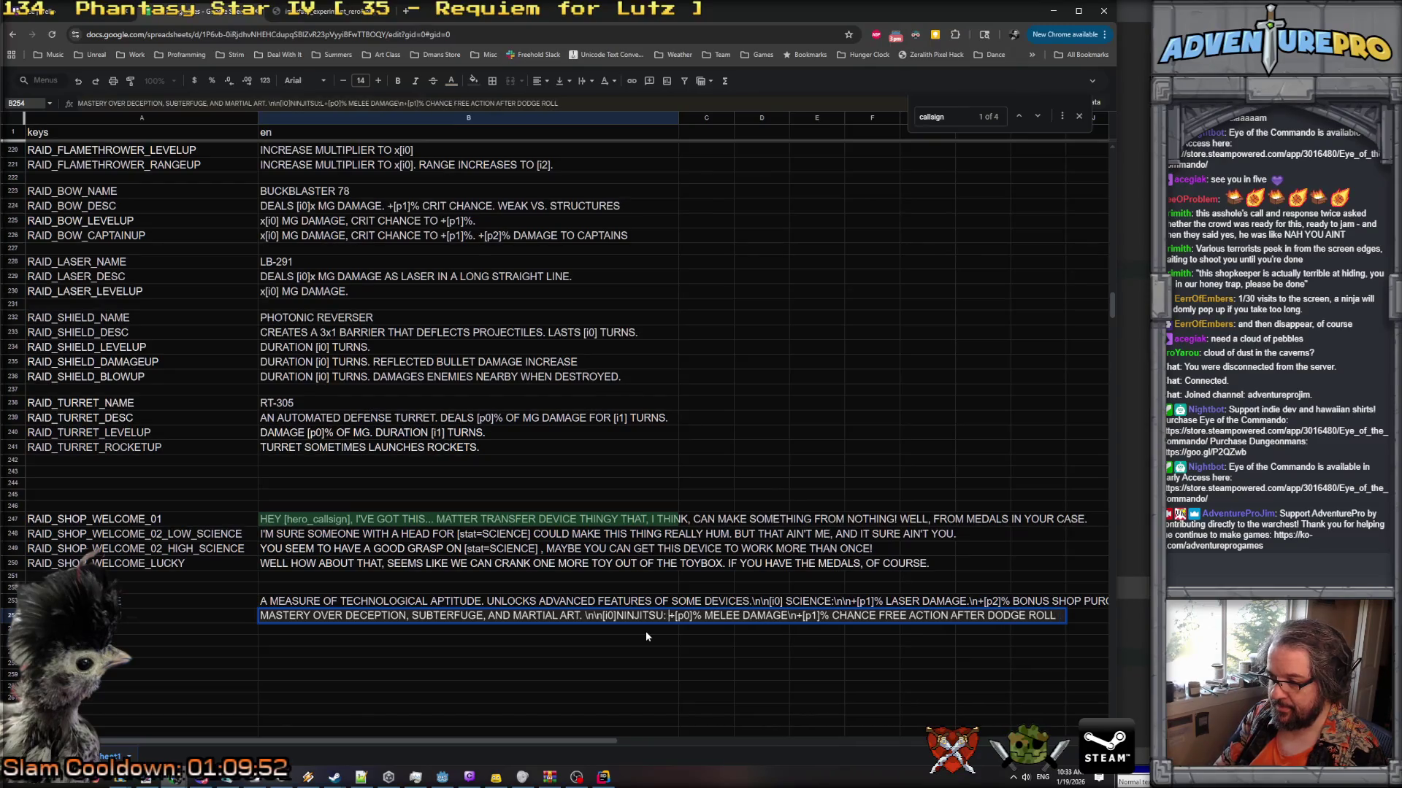
key(Right)
key(Right)
key(Right)
key(Delete)
text(1)
key(Right)
key(Right)
key(Right)
key(Delete)
text(2)
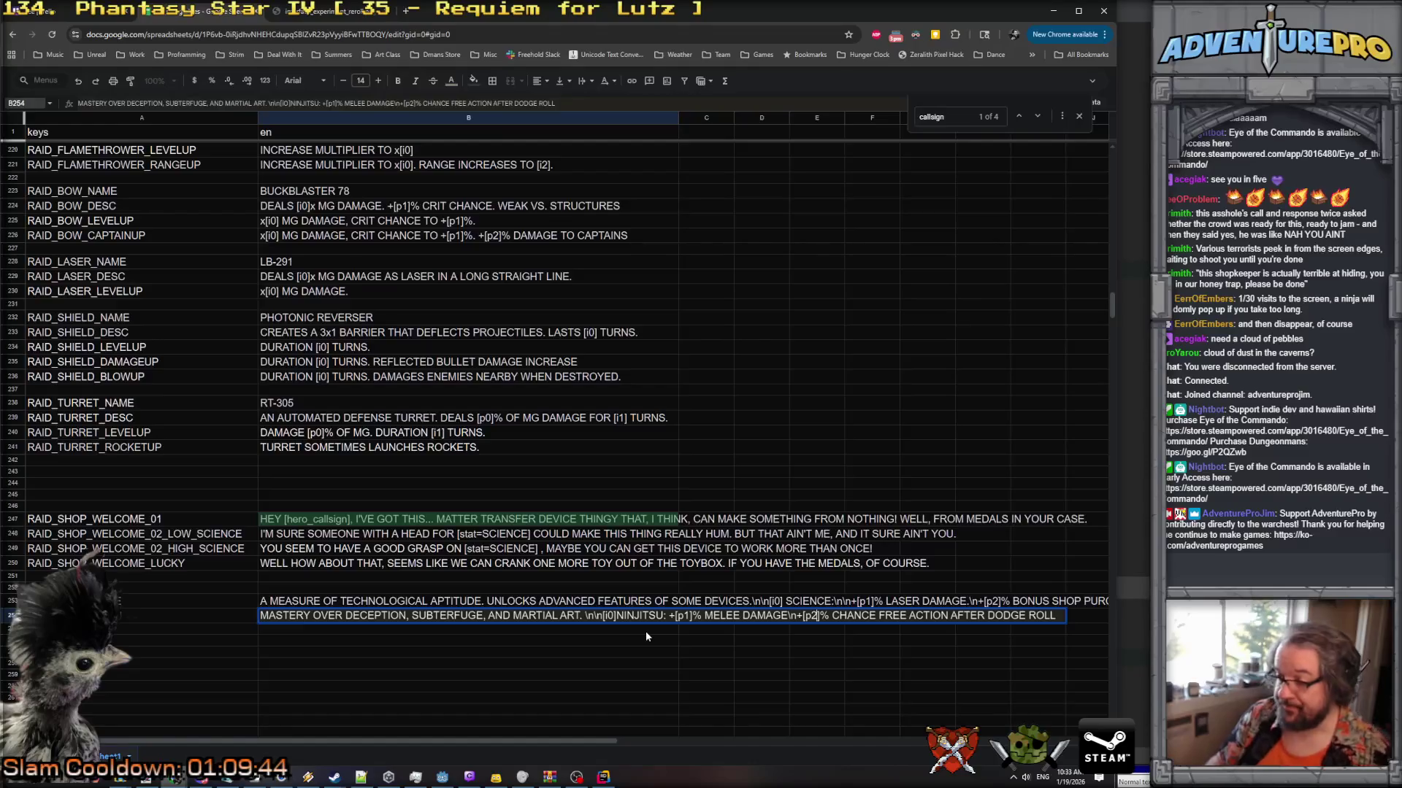
key(Return)
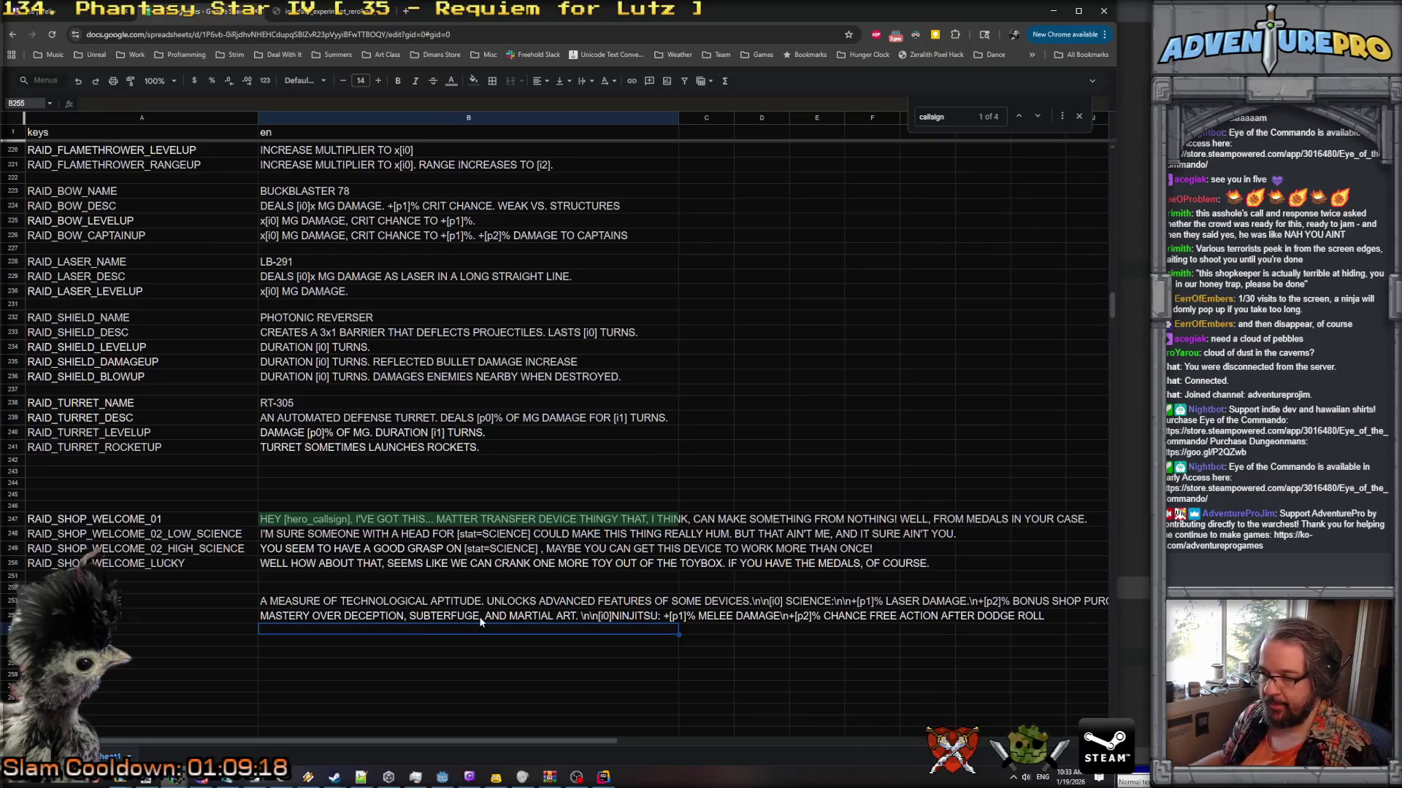
In TooltipManager.cs, paste a copy of the SCIENCE case below the original.
key(alt+Tab)
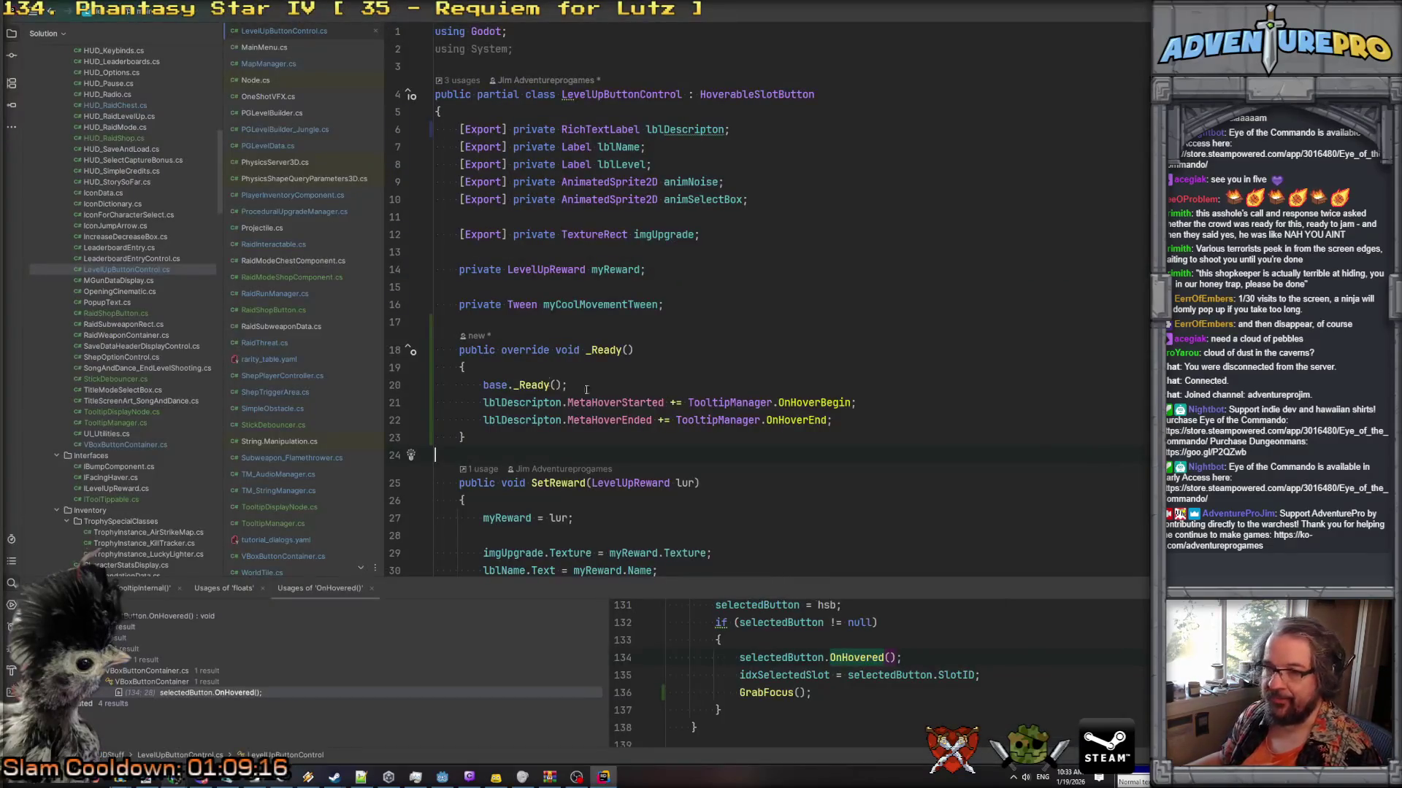
scroll(292, 490, down, 1)
click(291, 501)
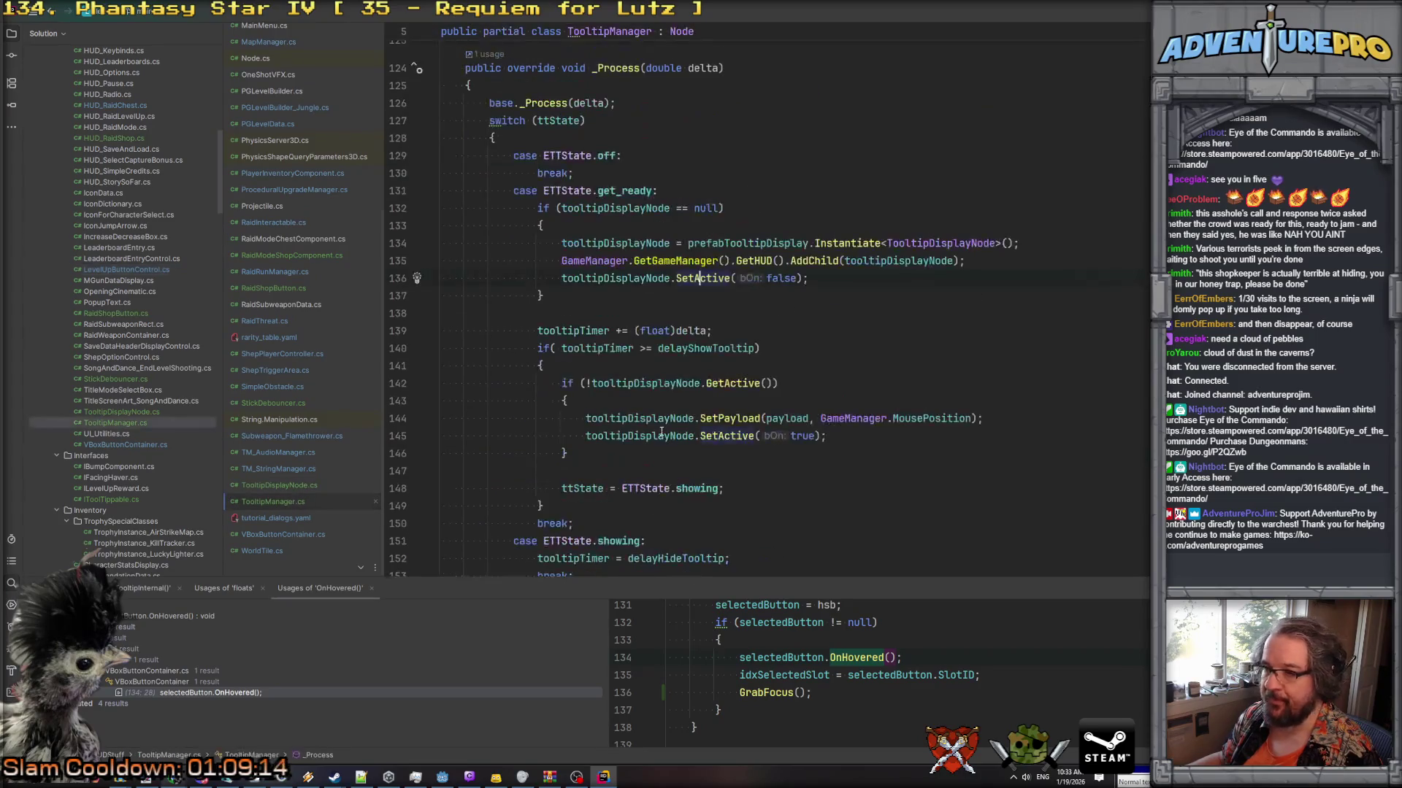
scroll(661, 431, down, 10)
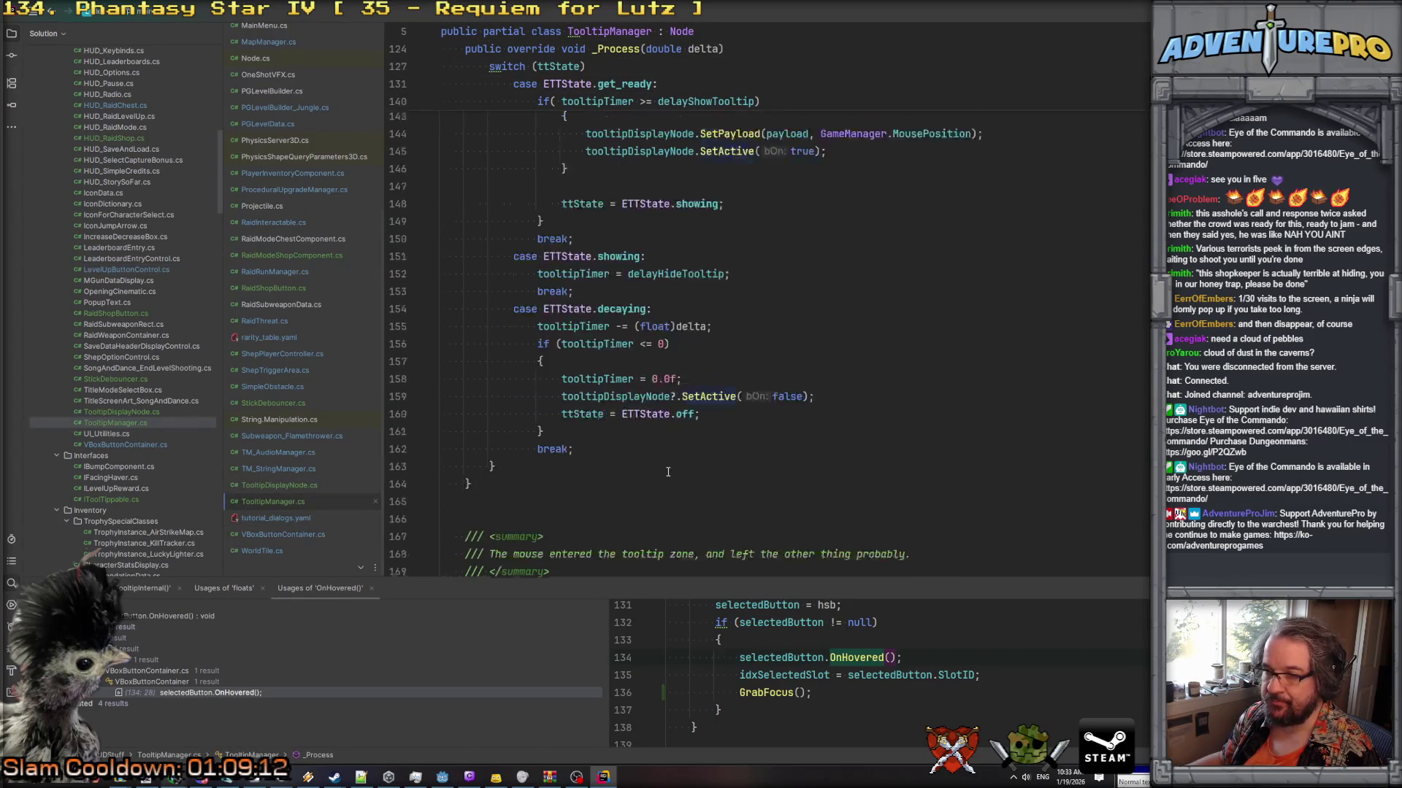
scroll(670, 473, down, 10)
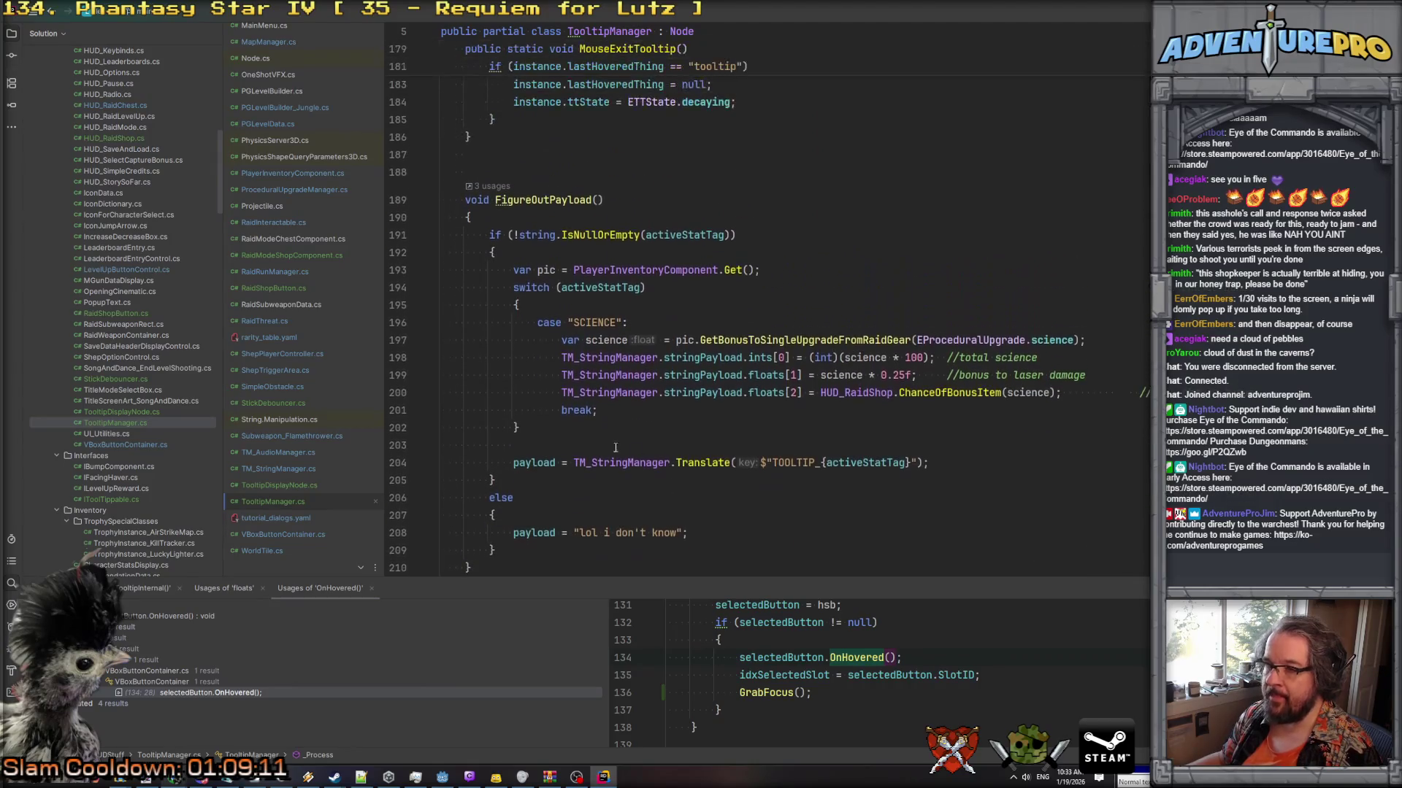
click(617, 411)
key(Return)
key(ctrl+v)
Rename the pasted case to NINJITSU and its variable and enum value to ninjitsu.
double_click(606, 428)
text(NINJ)
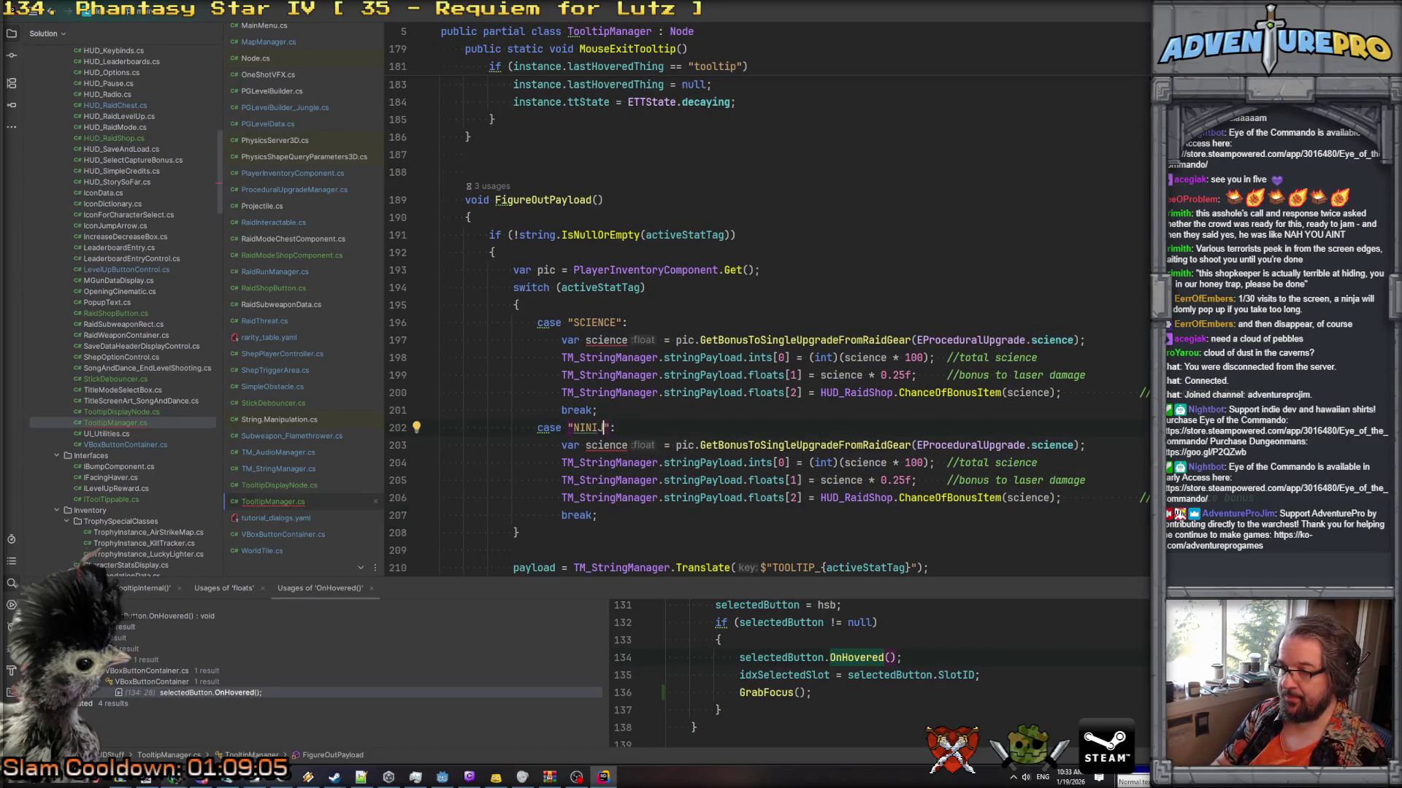
text(ITSU)
double_click(610, 447)
text(ninitsu)
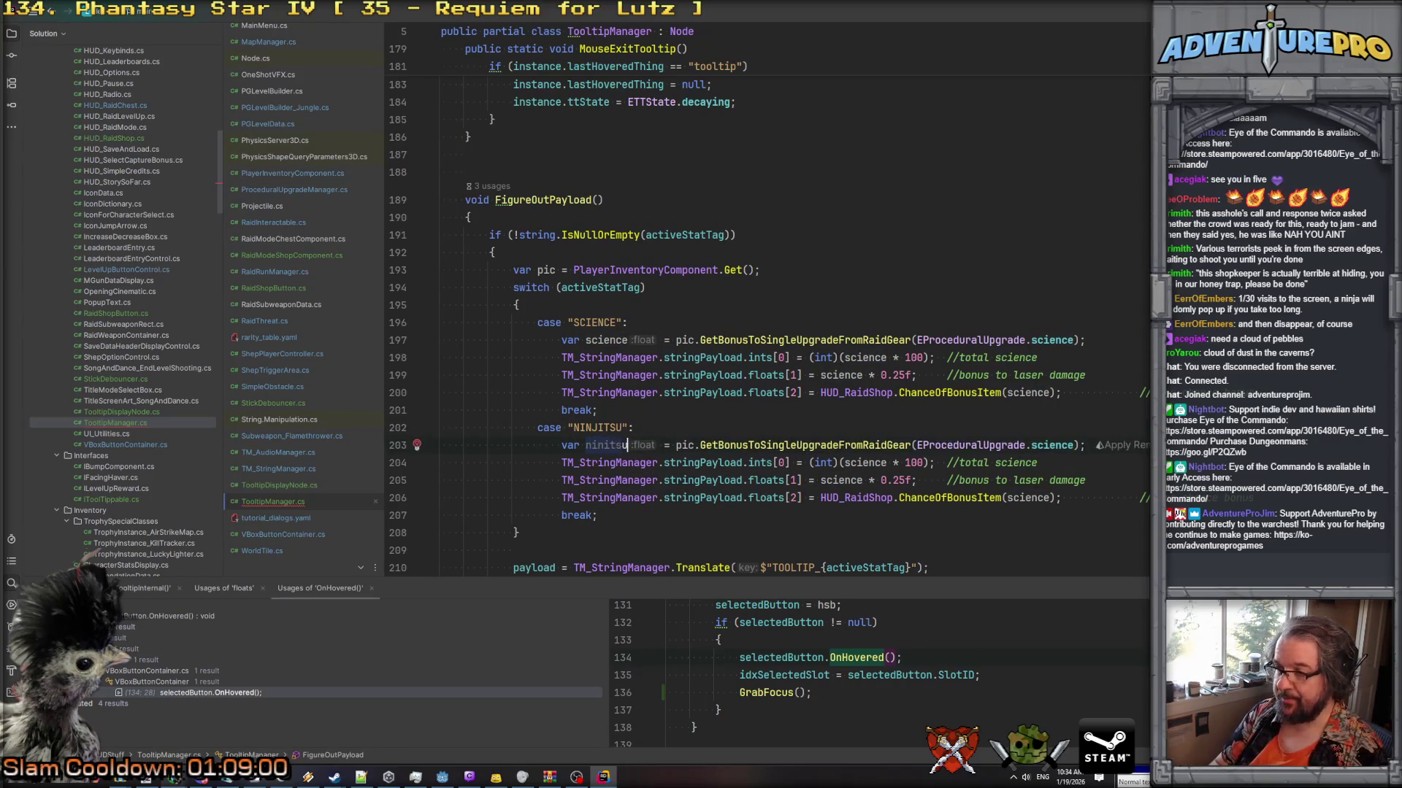
double_click(1056, 446)
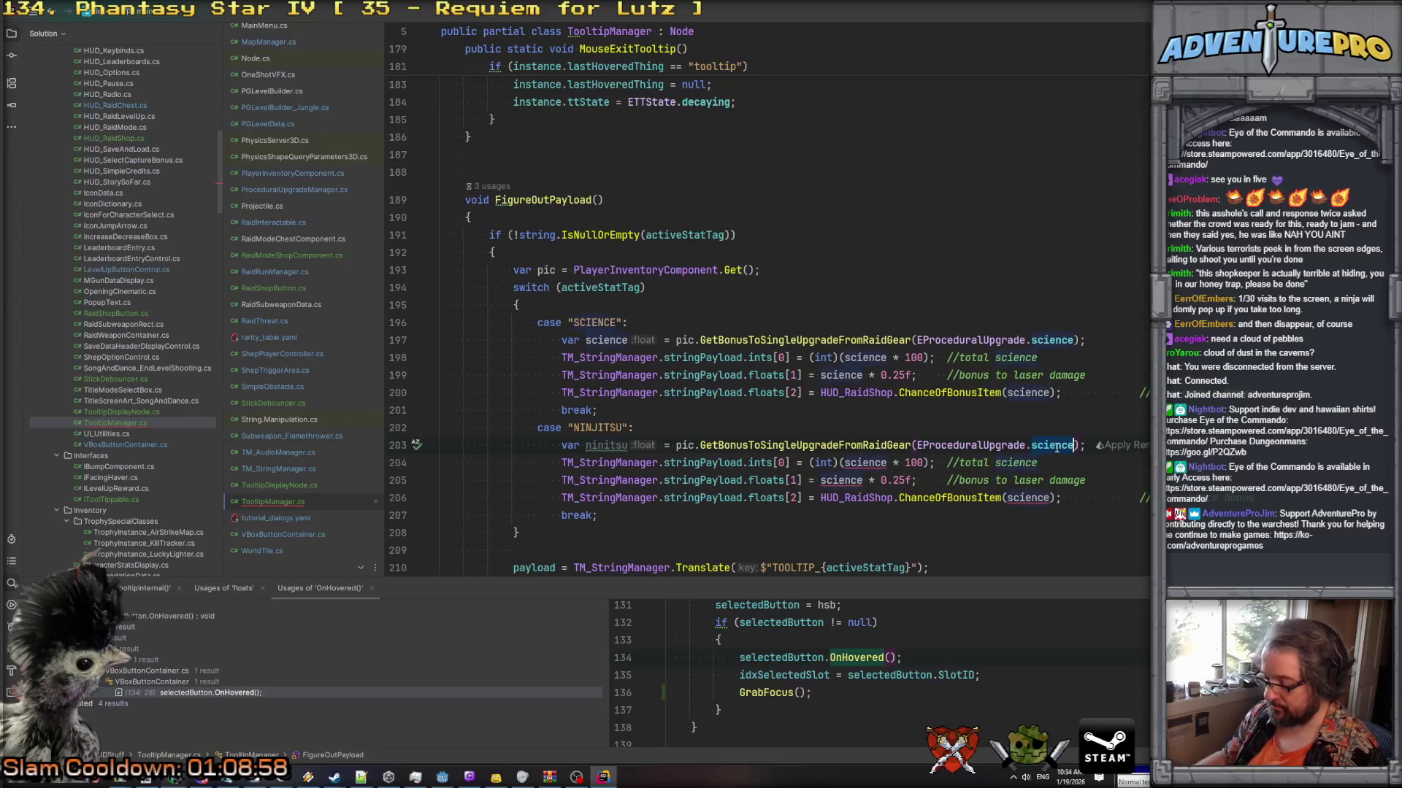
text(nin)
text(j)
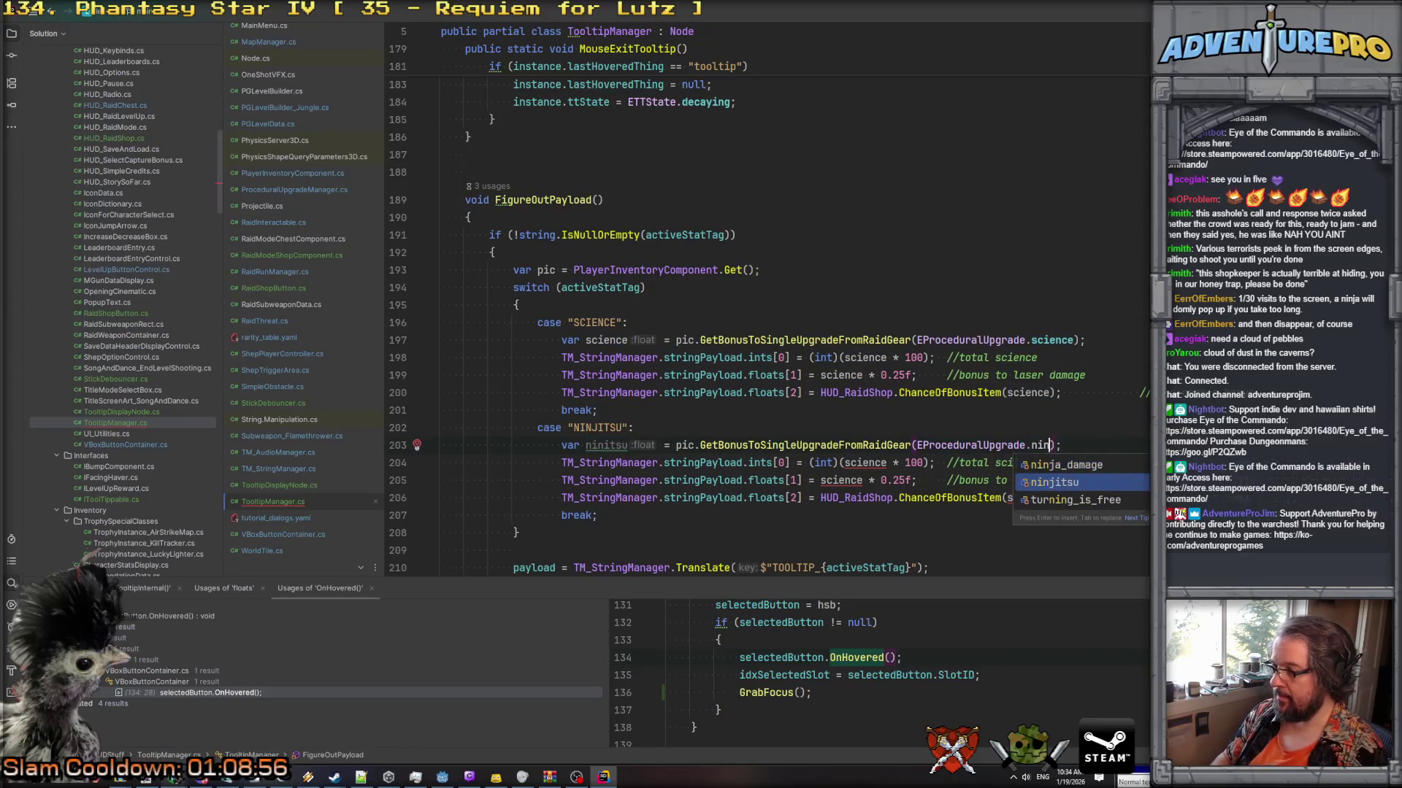
key(Return)
double_click(870, 463)
text(ni)
key(Return)
key(F2)
text(ninjitsu)
key(Return)
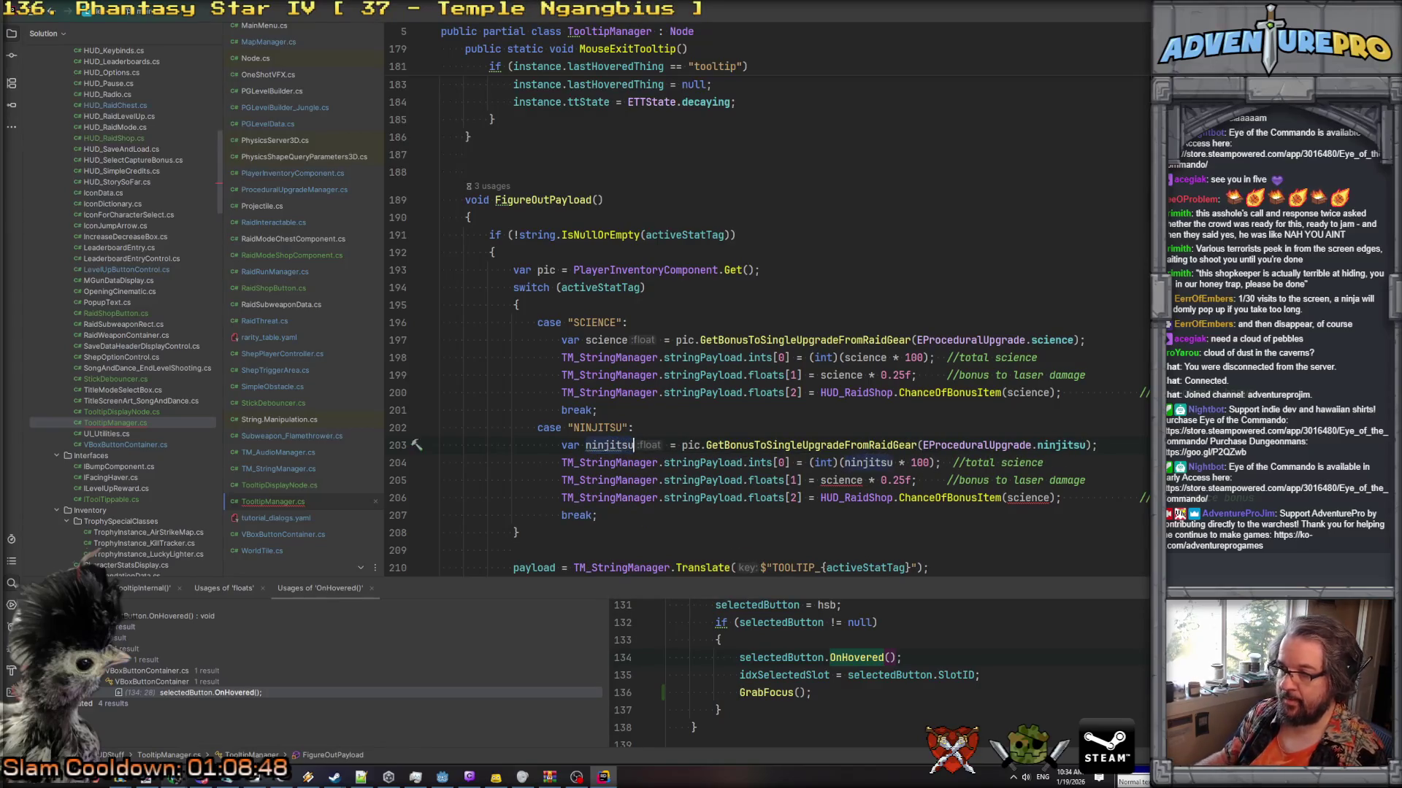
Replace the remaining science references in the new case with ninjitsu.
double_click(609, 446)
key(ctrl+c)
double_click(841, 481)
key(ctrl+v)
double_click(1026, 498)
key(ctrl+v)
Reword the new case's comments to describe ninja bonuses instead of science and laser.
click(1078, 456)
key(ctrl+BackSpace)
text(ninja)
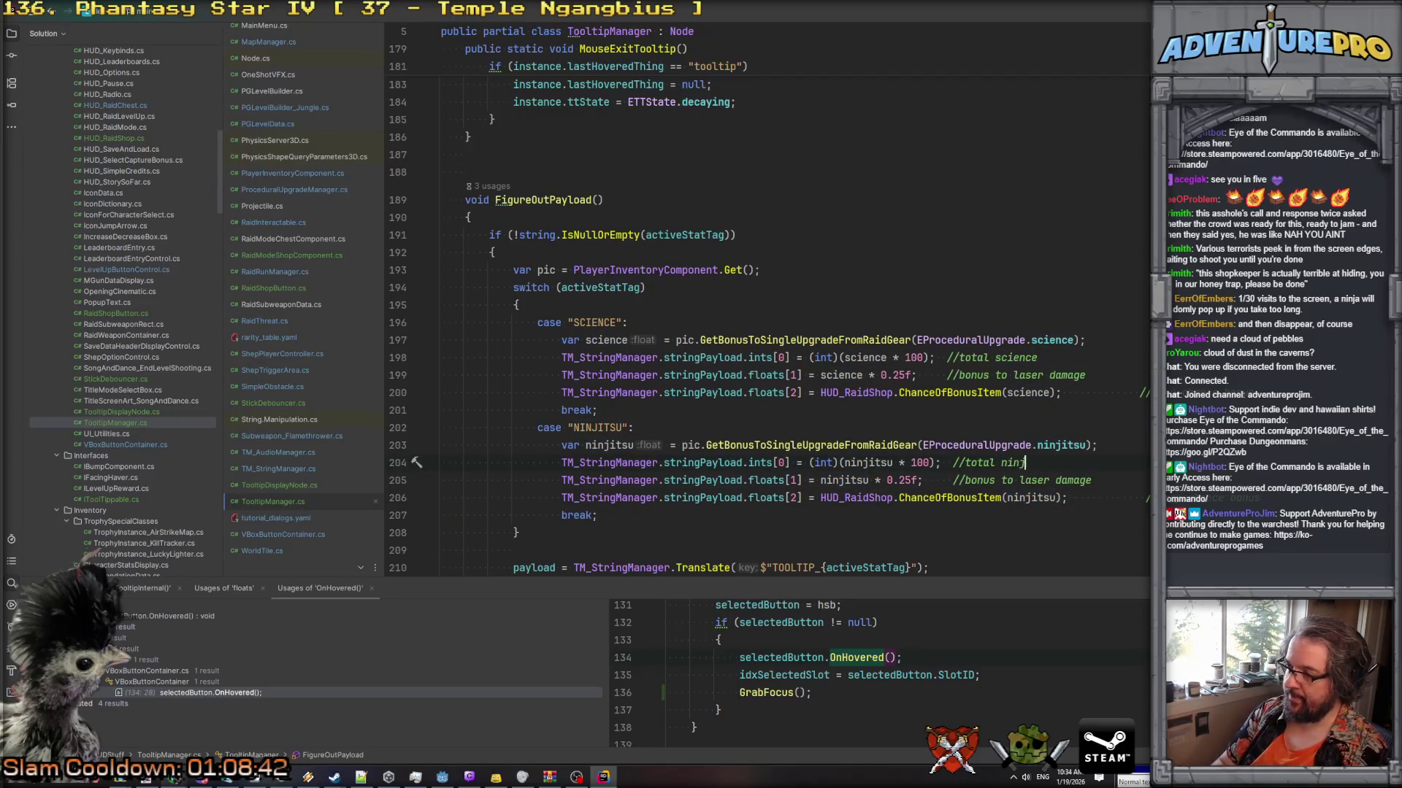
click(1022, 480)
key(Left)
key(shift+Right)
key(shift+Right)
key(shift+Right)
text(ninja)
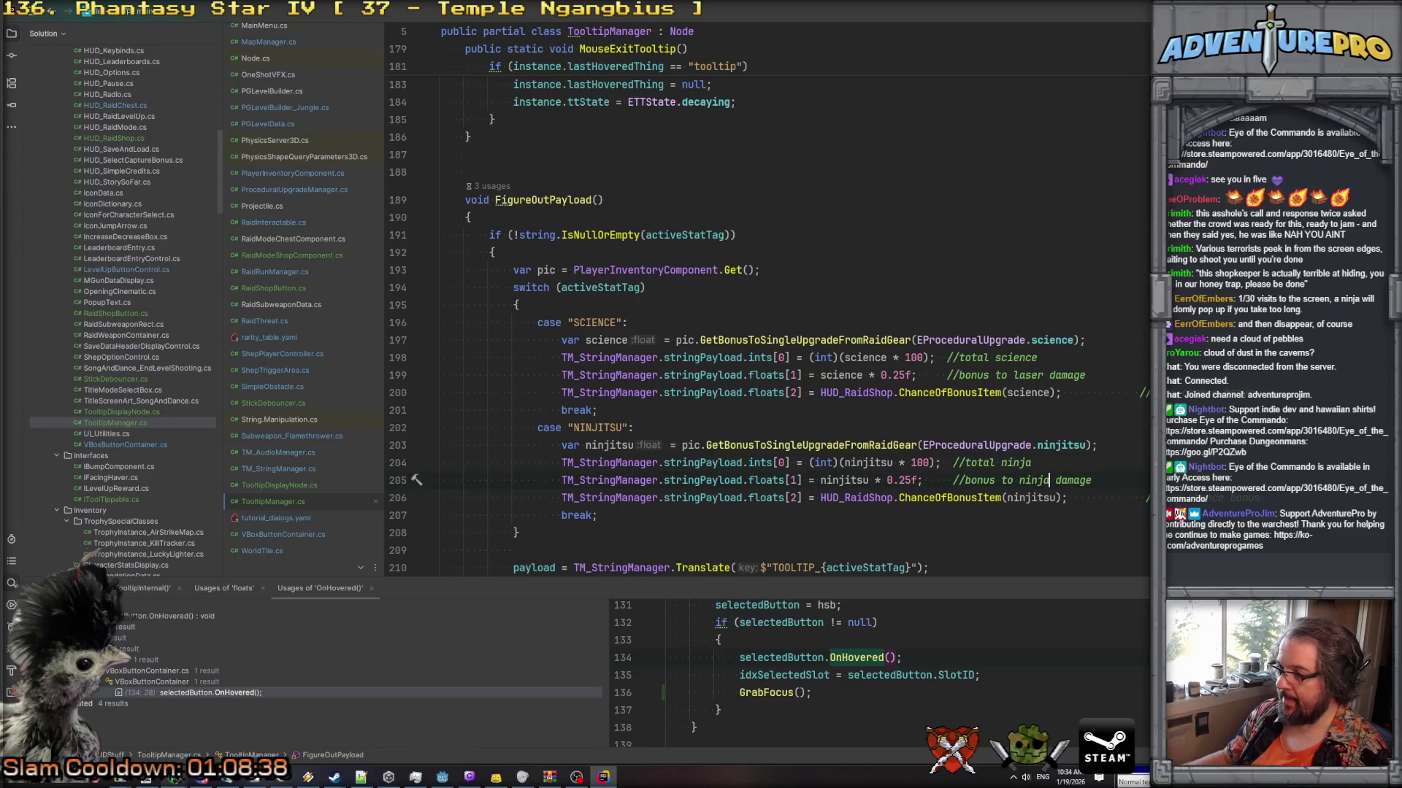
click(931, 498)
drag(820, 498, 1086, 498)
key(Escape)
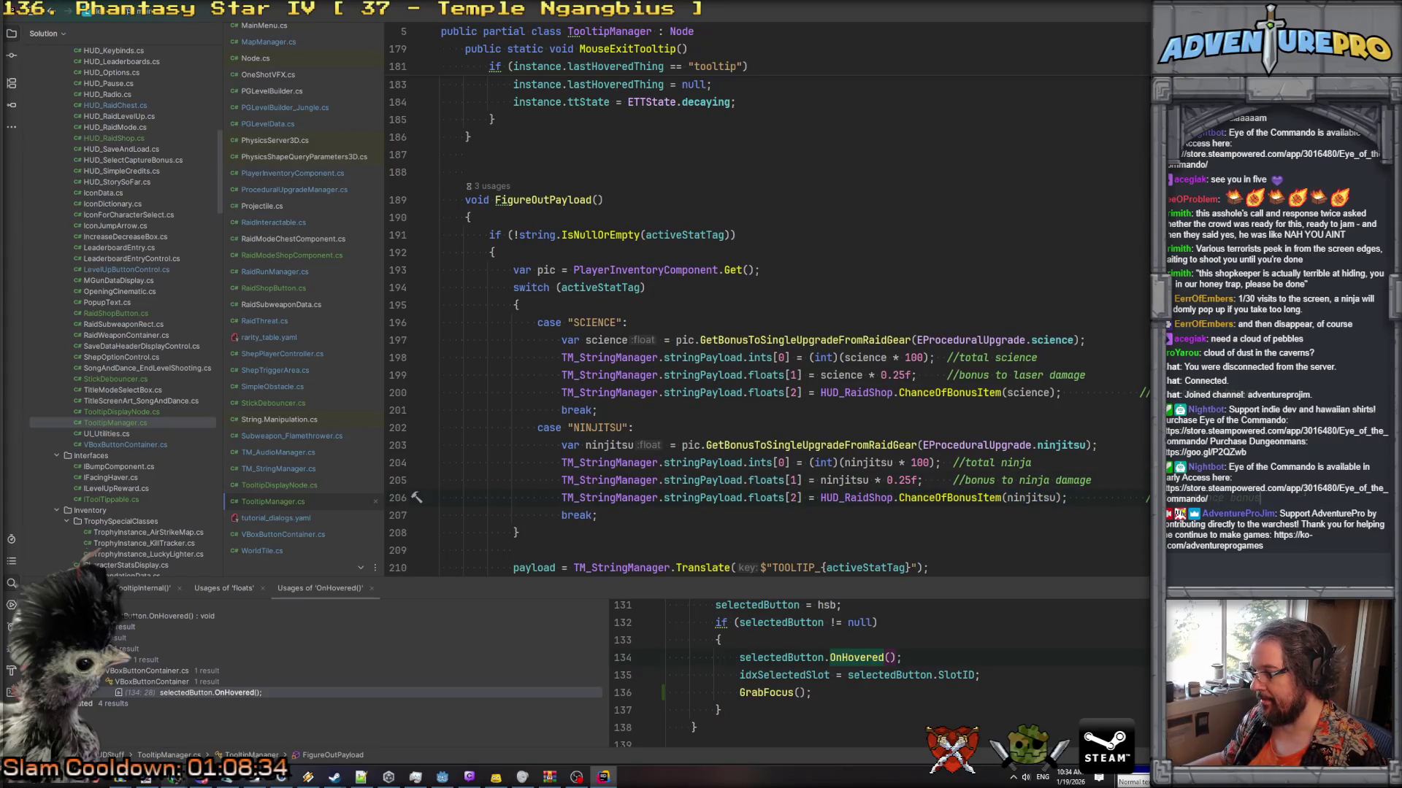
key(ctrl+BackSpace)
key(ctrl+BackSpace)
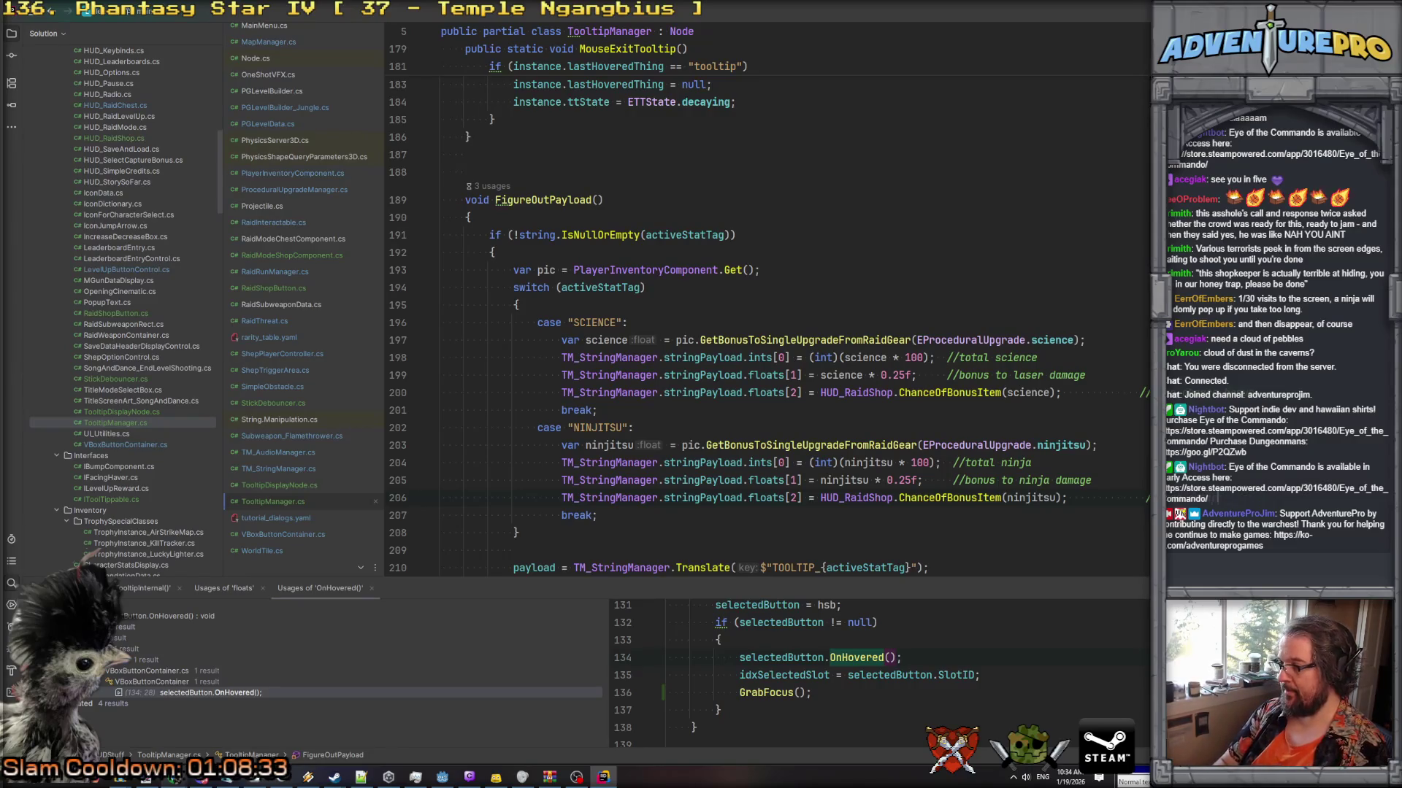
text(fter roll ninja)
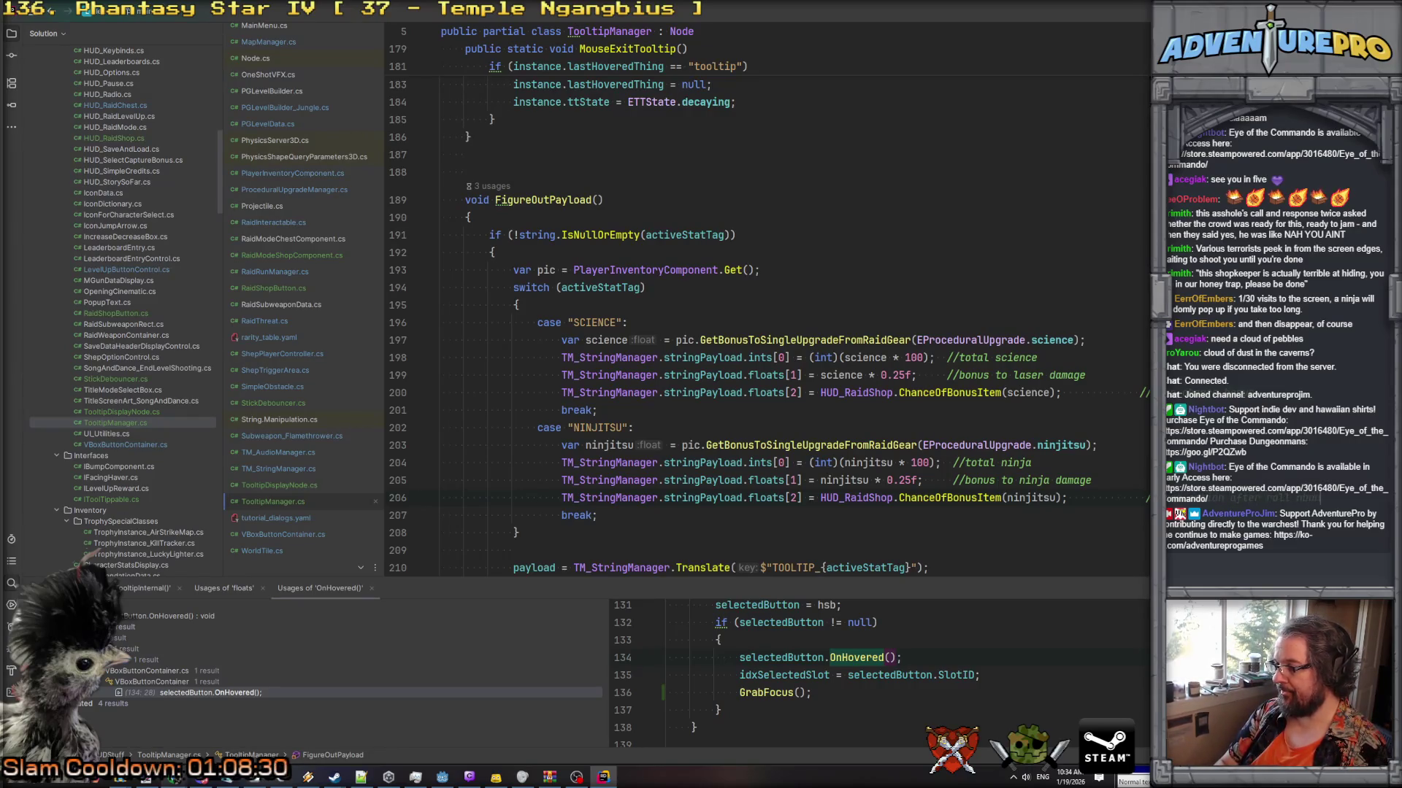
key(BackSpace)
text(bonus)
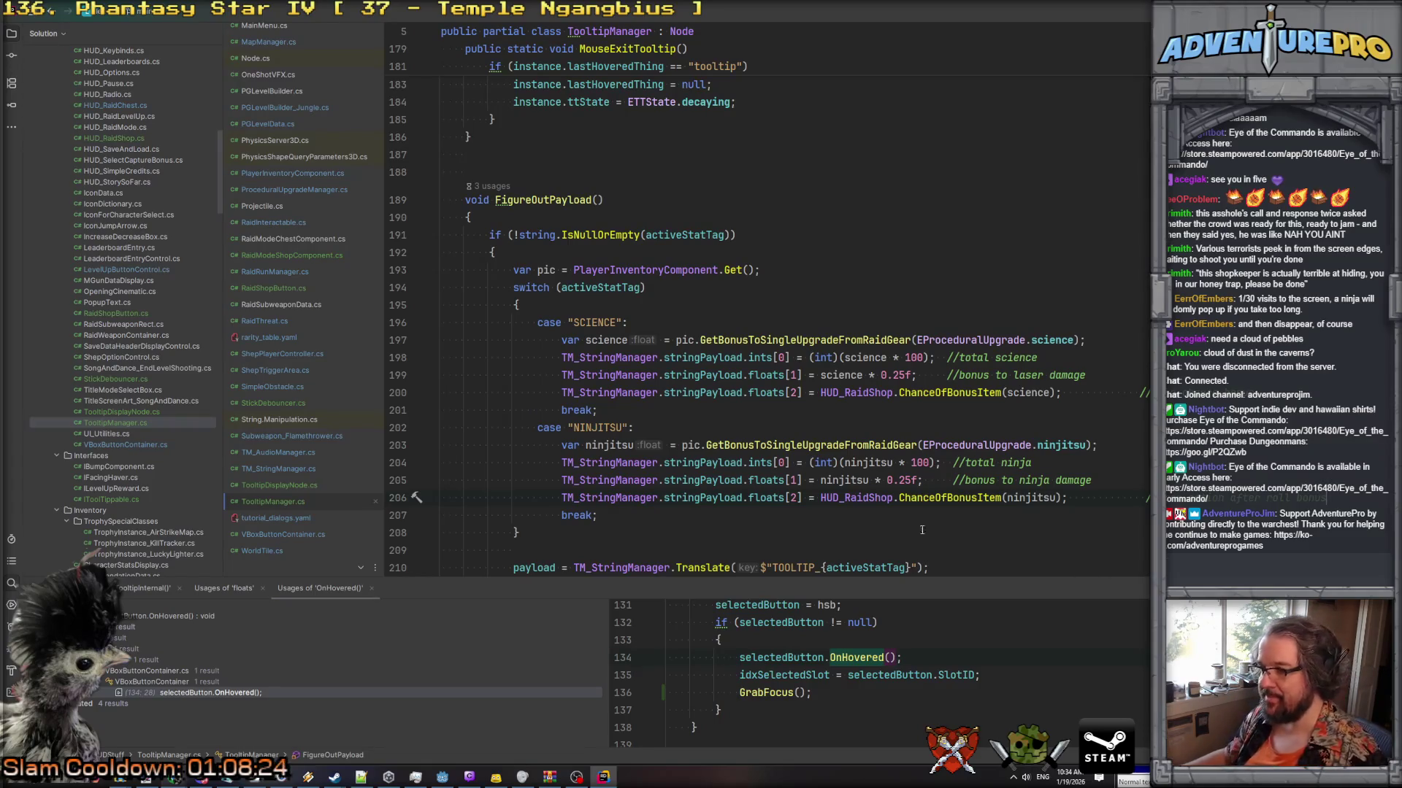
Fix the bonus-item chance at 0.0f by commenting out the bonus item call.
click(822, 499)
text(0.0f; /)
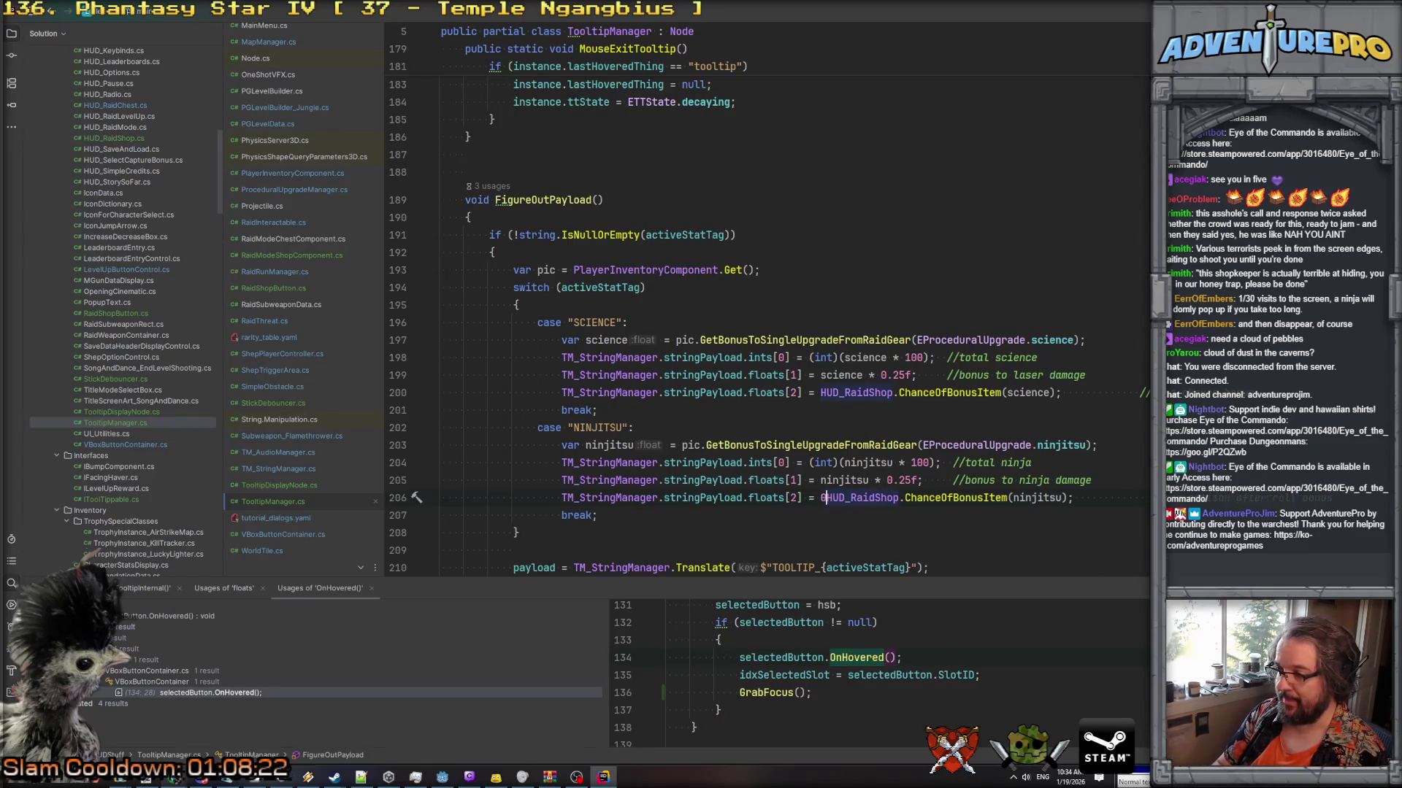
text(/)
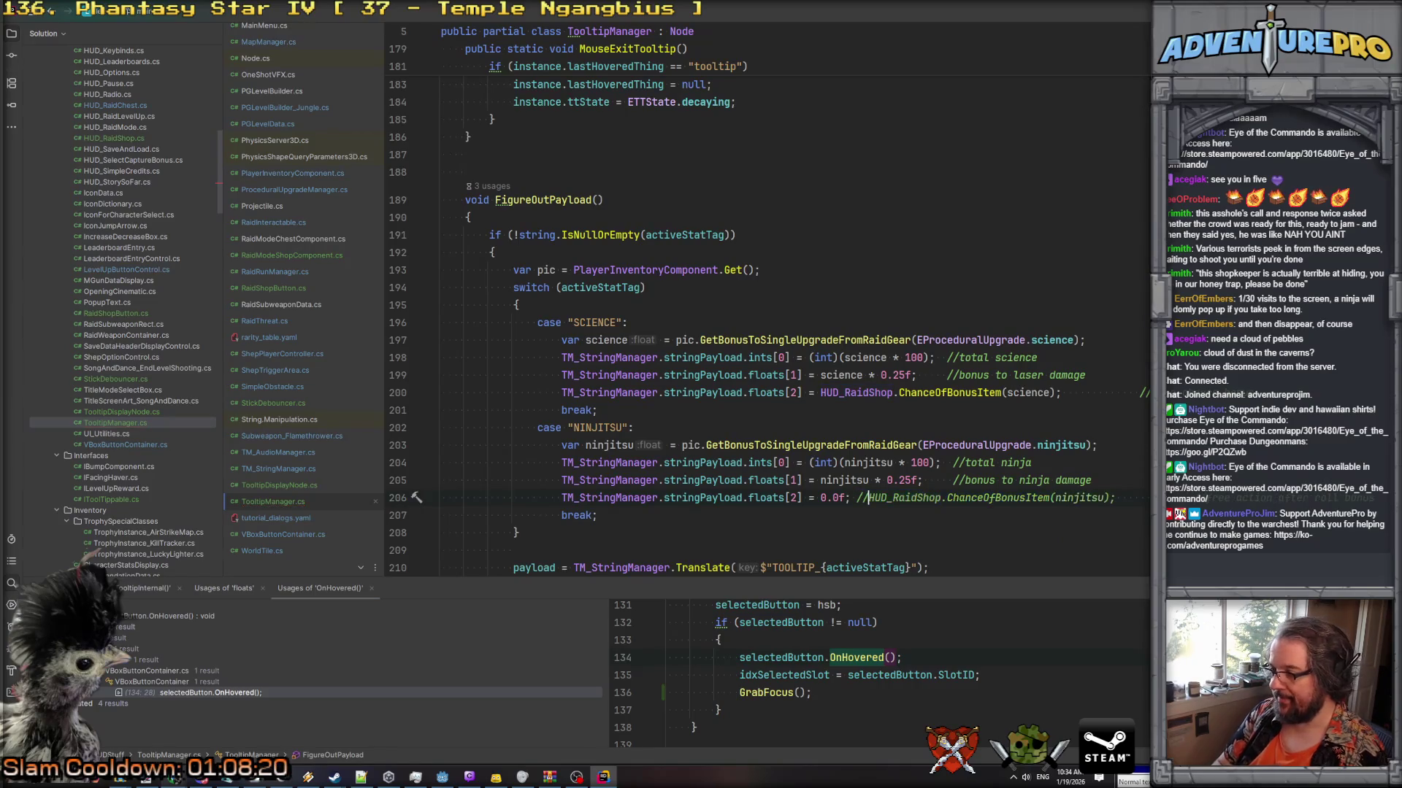
scroll(928, 391, down, 3)
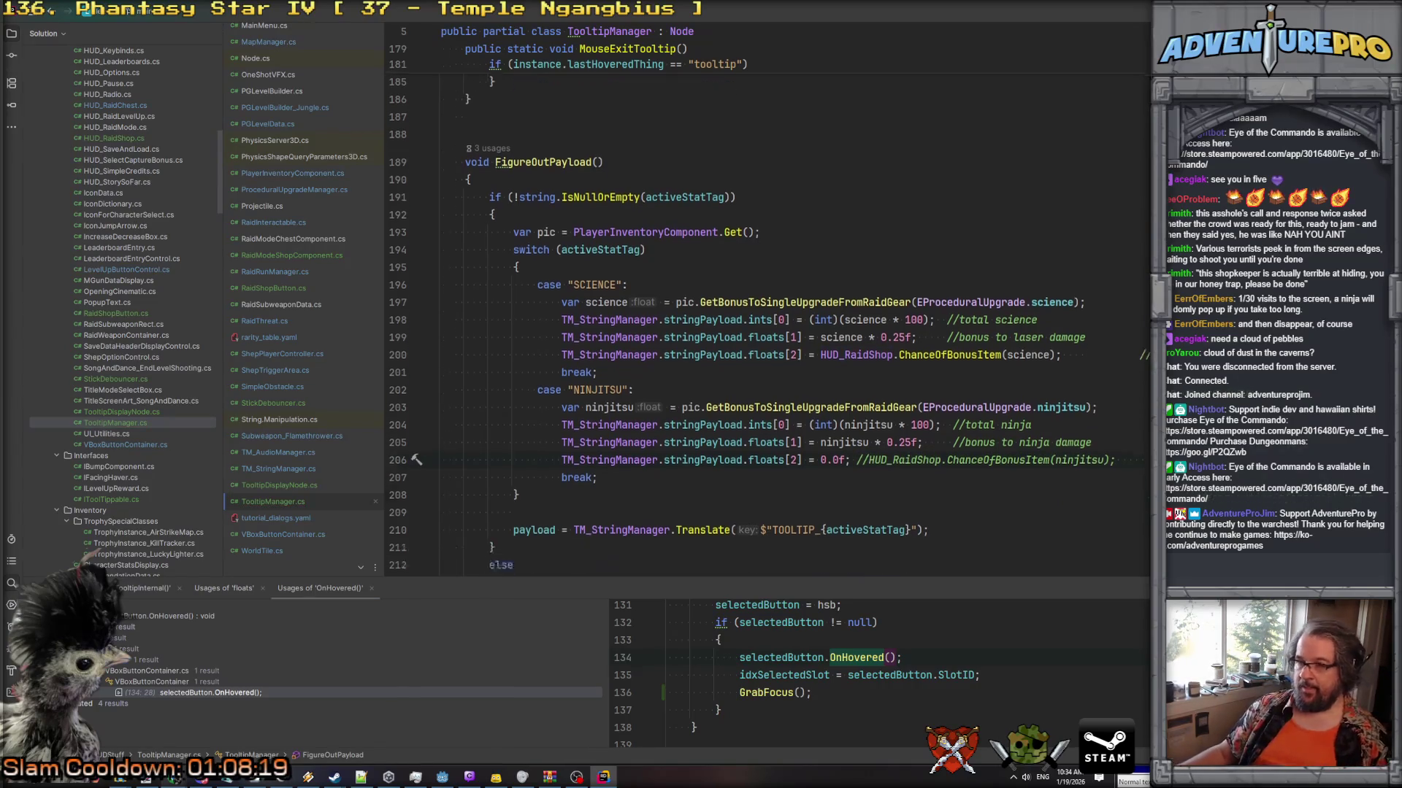
click(928, 391)
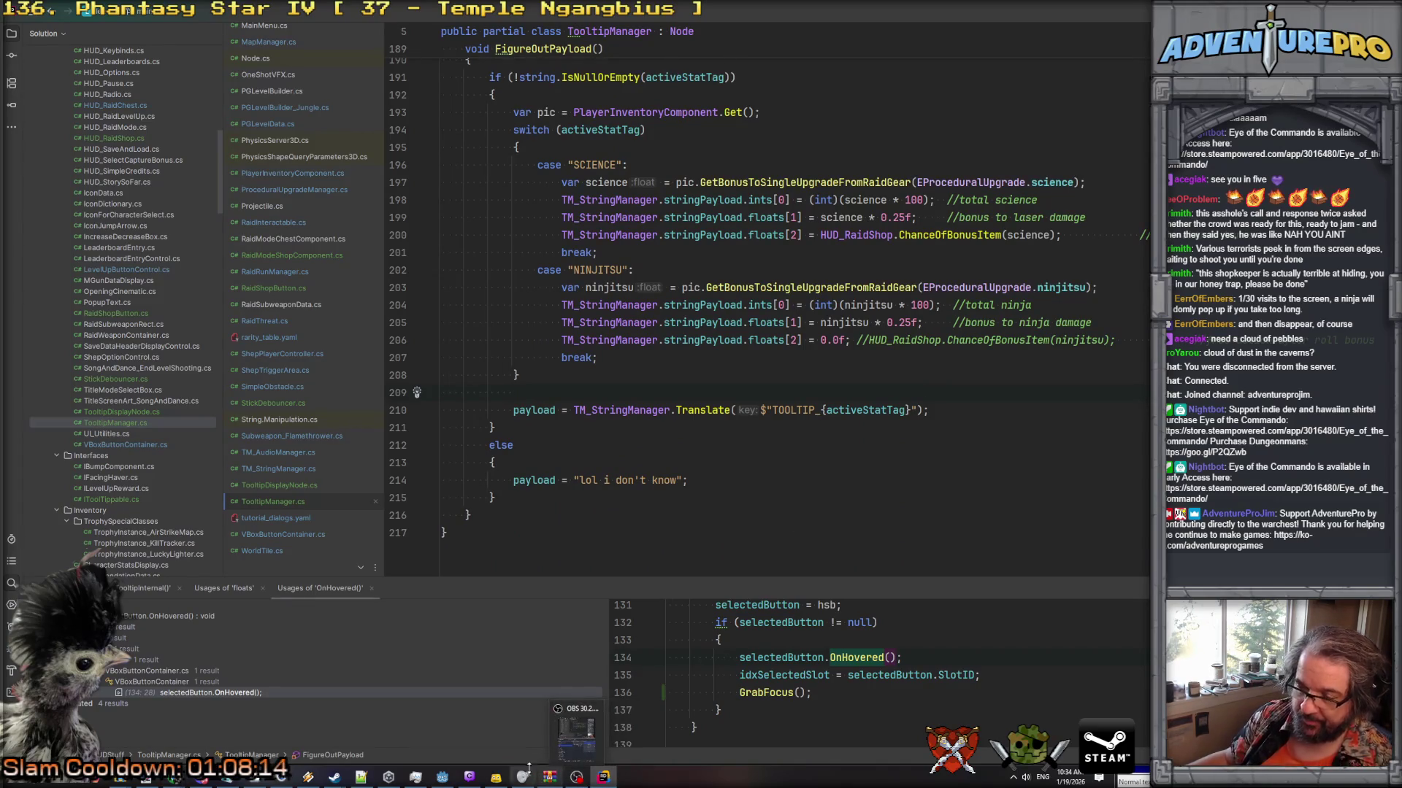
mouse_move(511, 768)
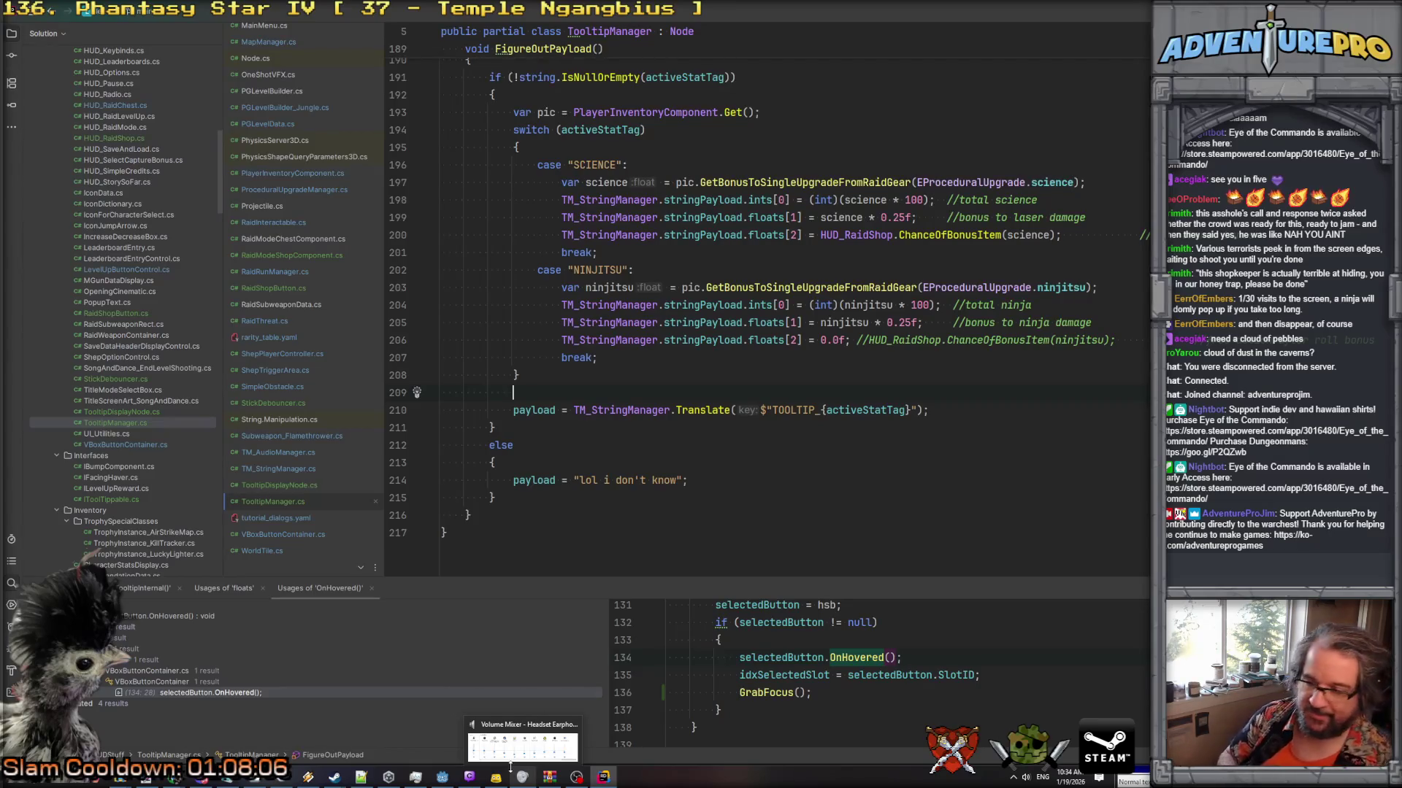
mouse_move(442, 776)
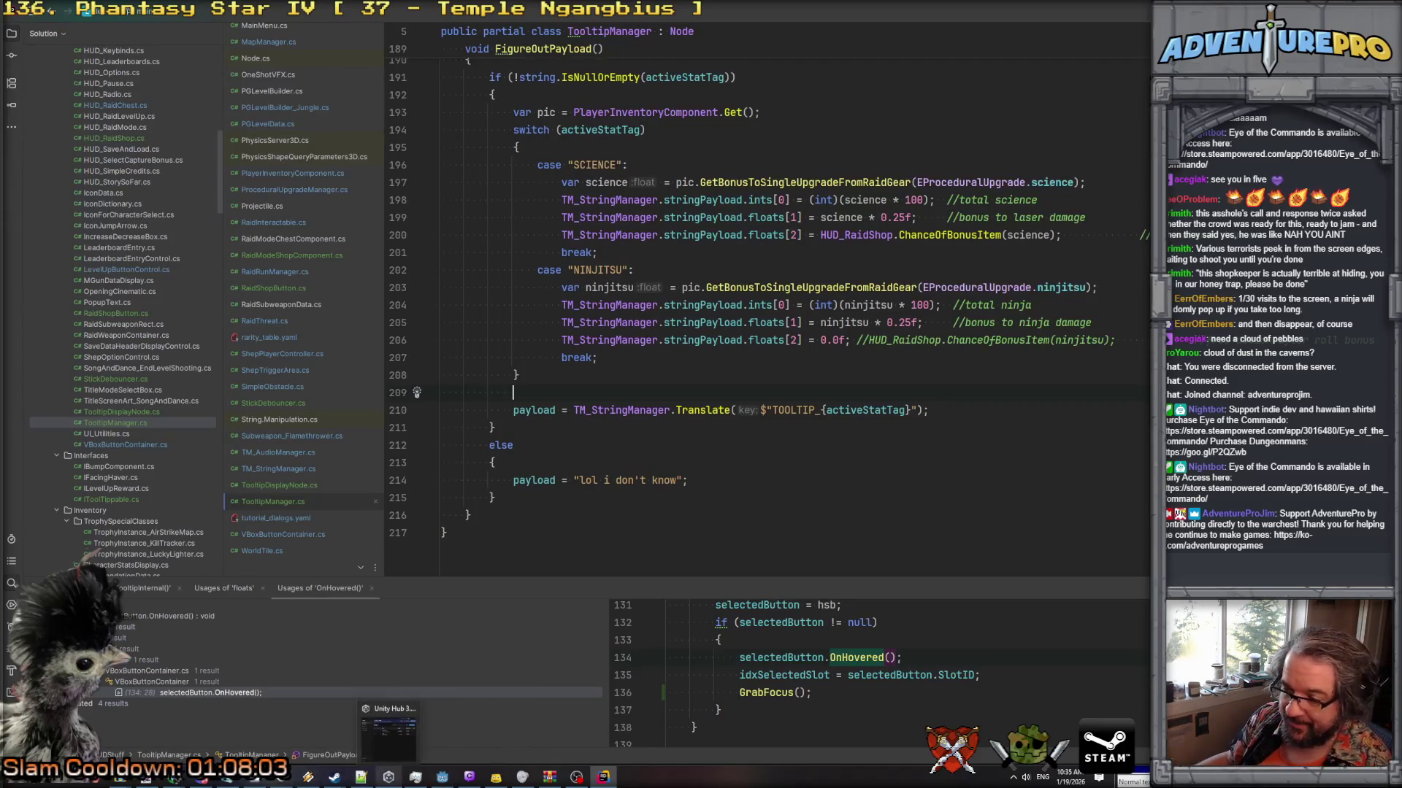
click(440, 780)
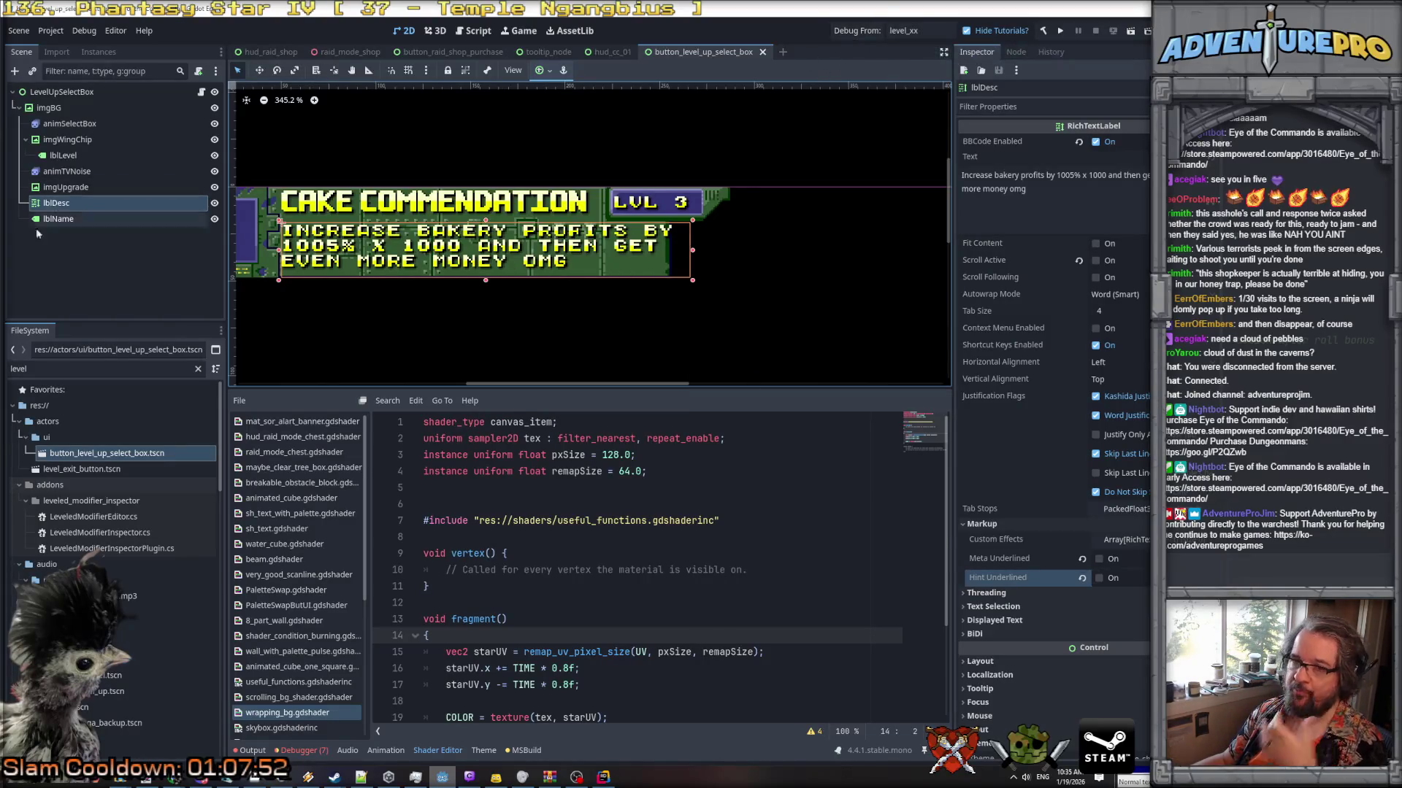
Filter the FileSystem for 'cap' and open hud_capture_bonus_select.tscn.
click(19, 369)
text(flag)
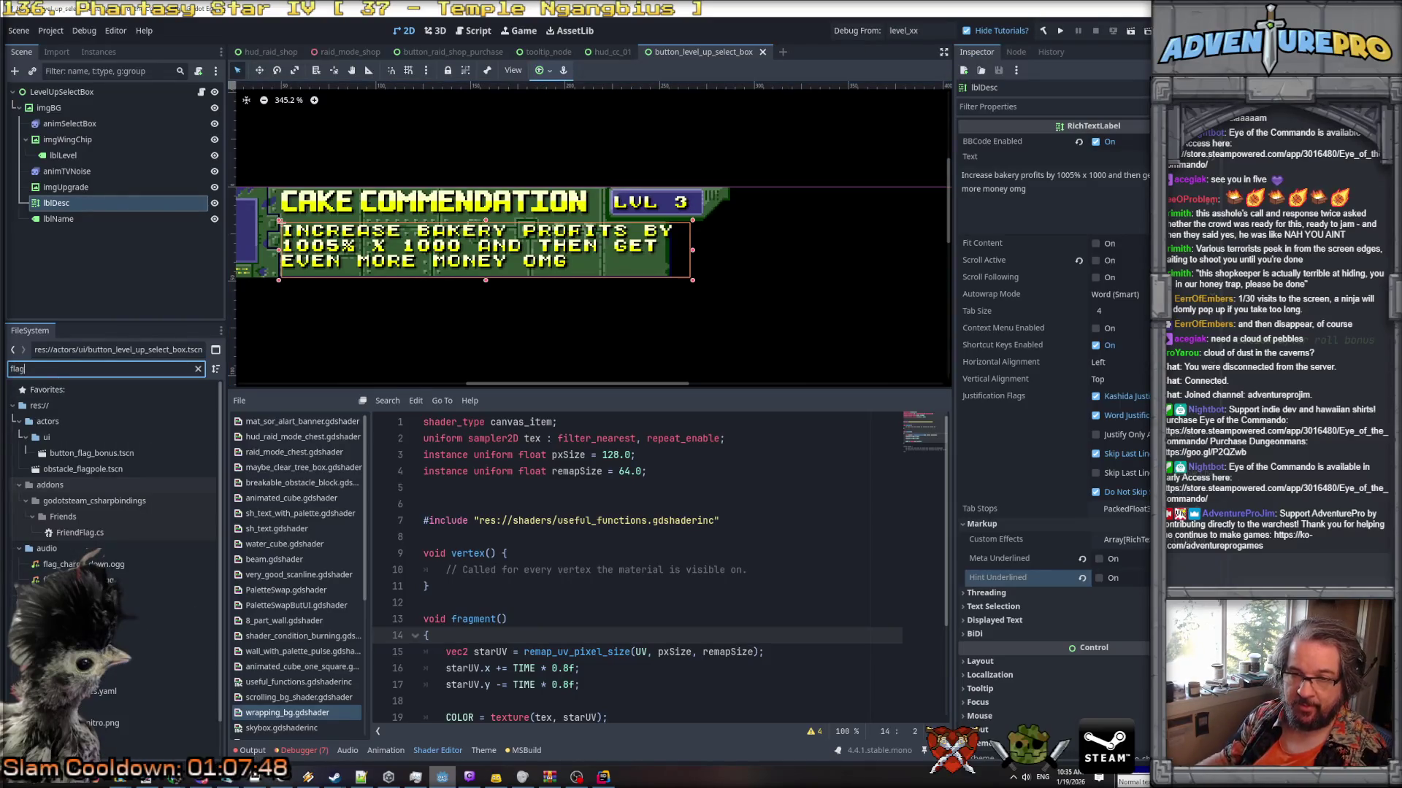
click(14, 368)
text(capbon)
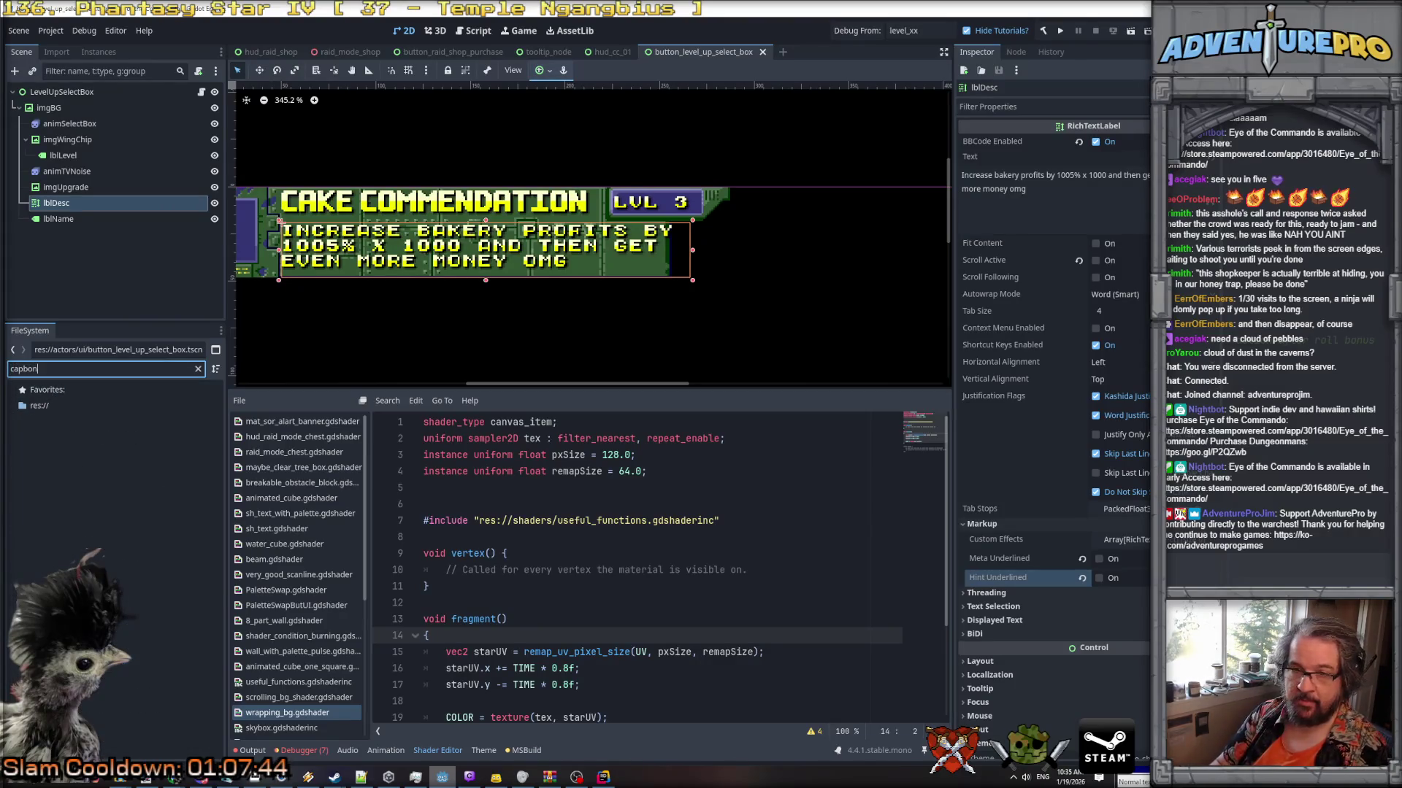
key(BackSpace)
key(BackSpace)
key(BackSpace)
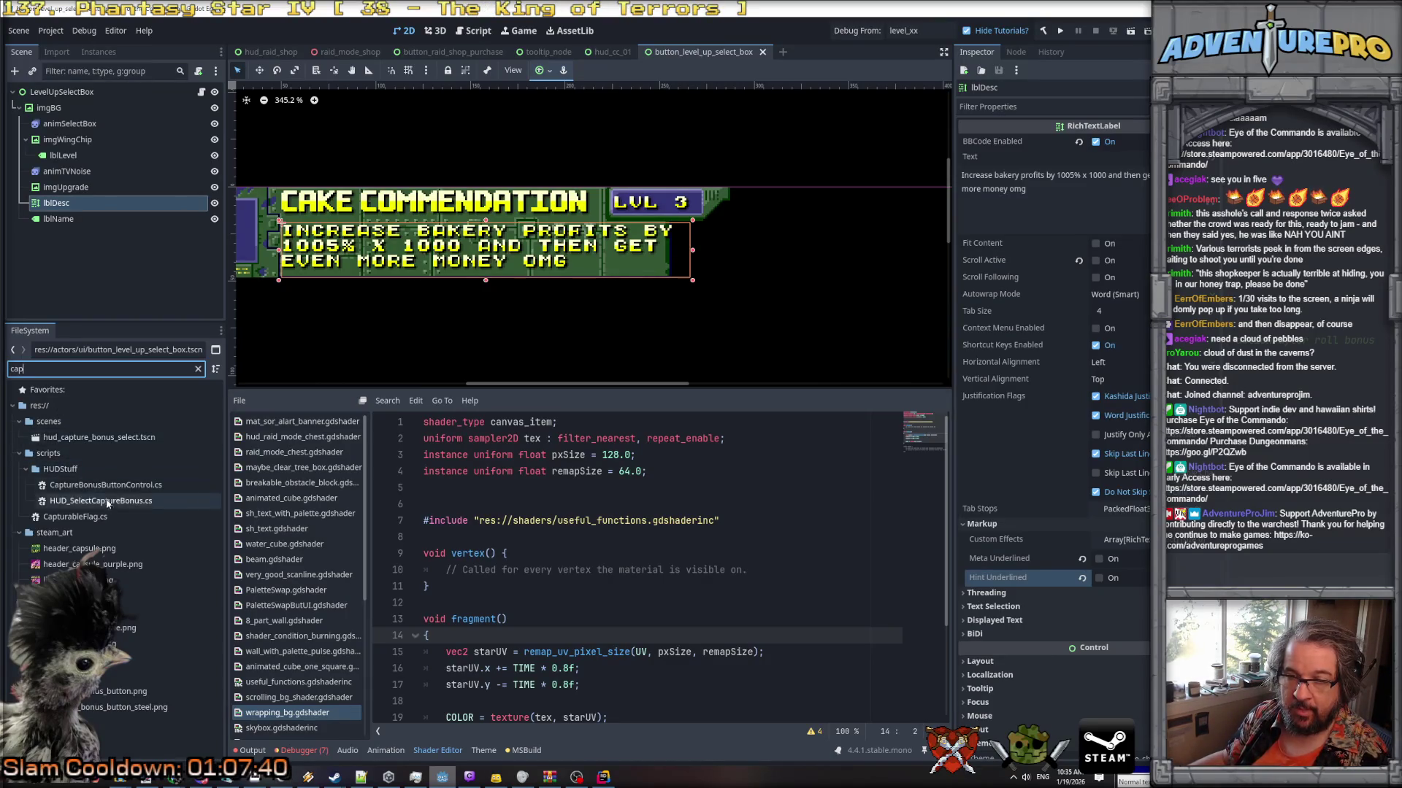
double_click(97, 437)
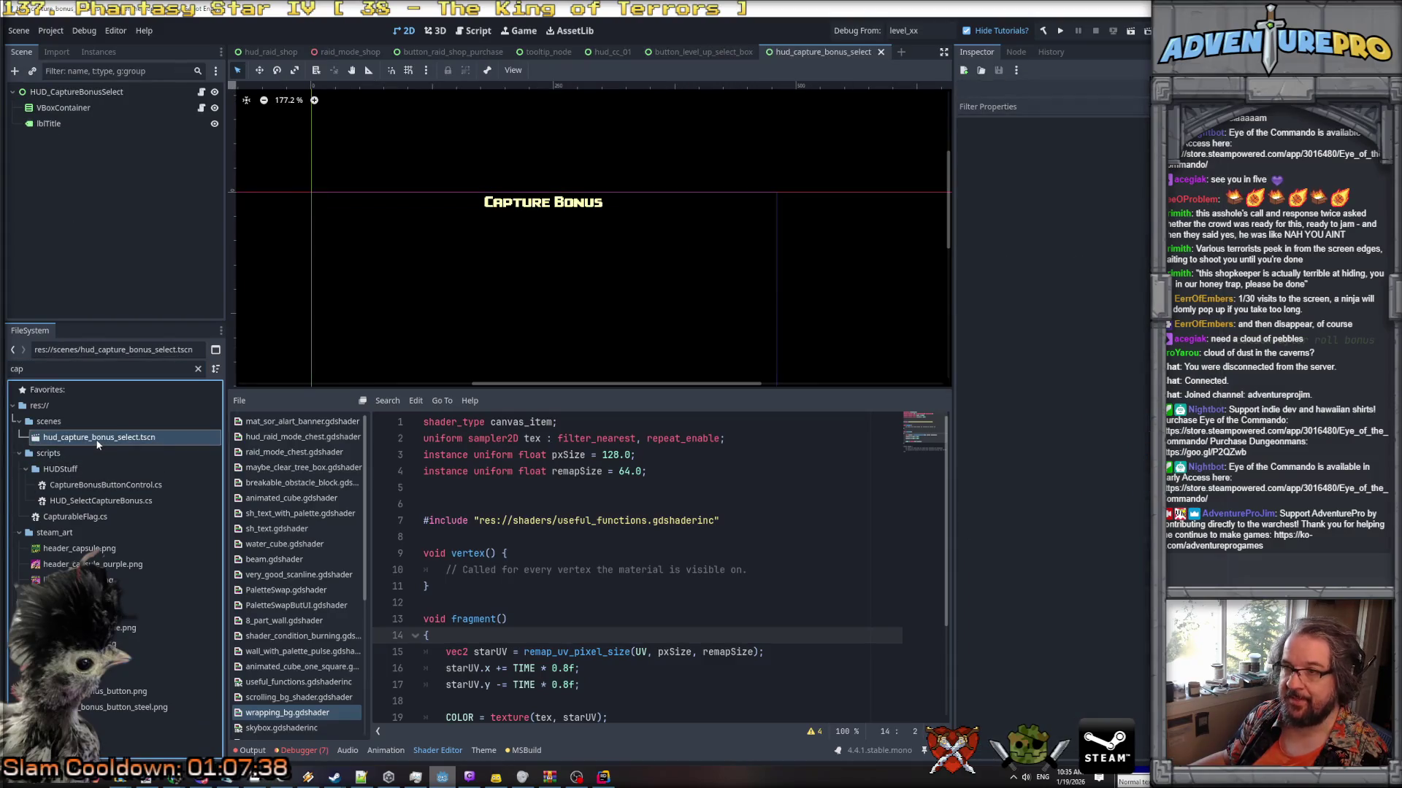
Check that the HUD_CaptureBonusSelect root's Box Capture Buttons points to VBoxContainer.
click(96, 95)
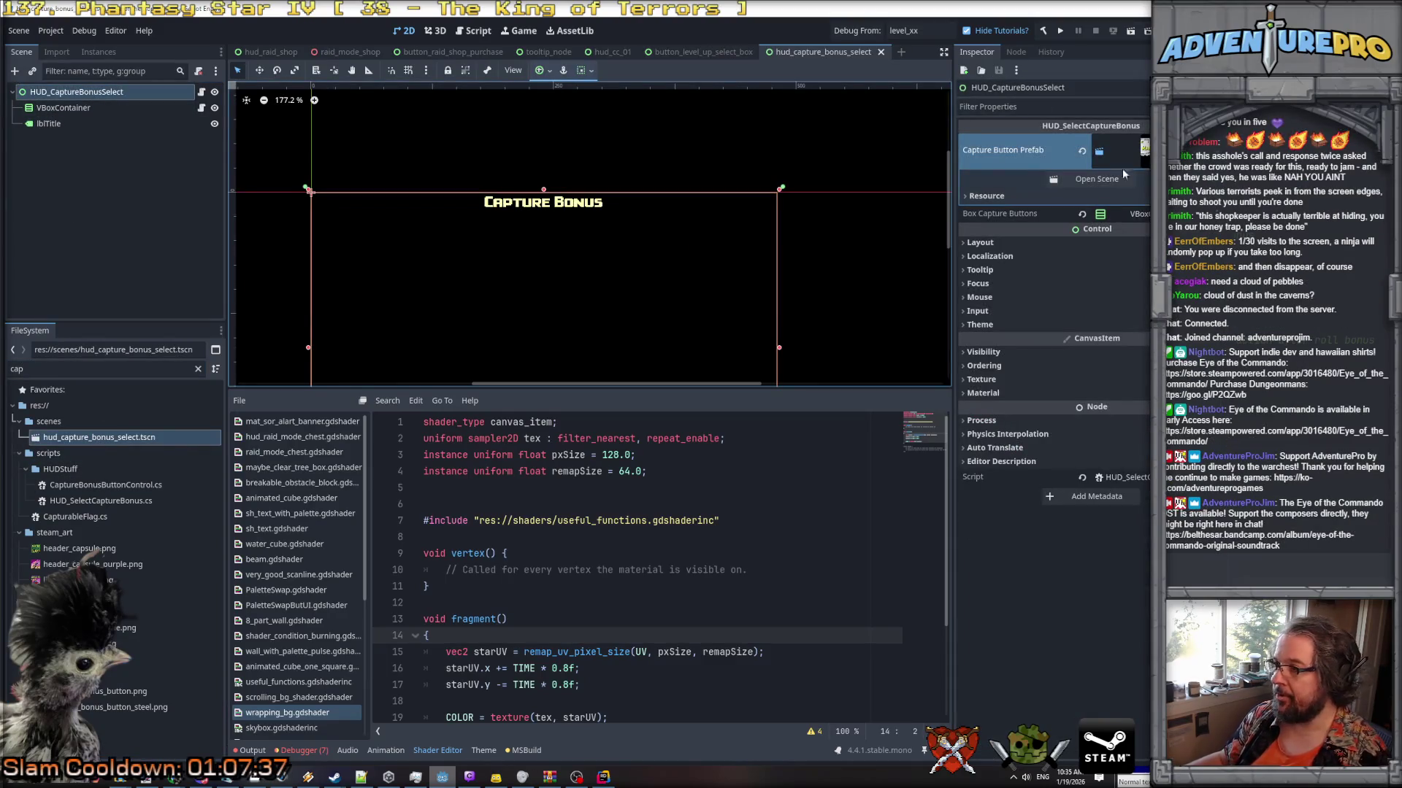
click(1121, 177)
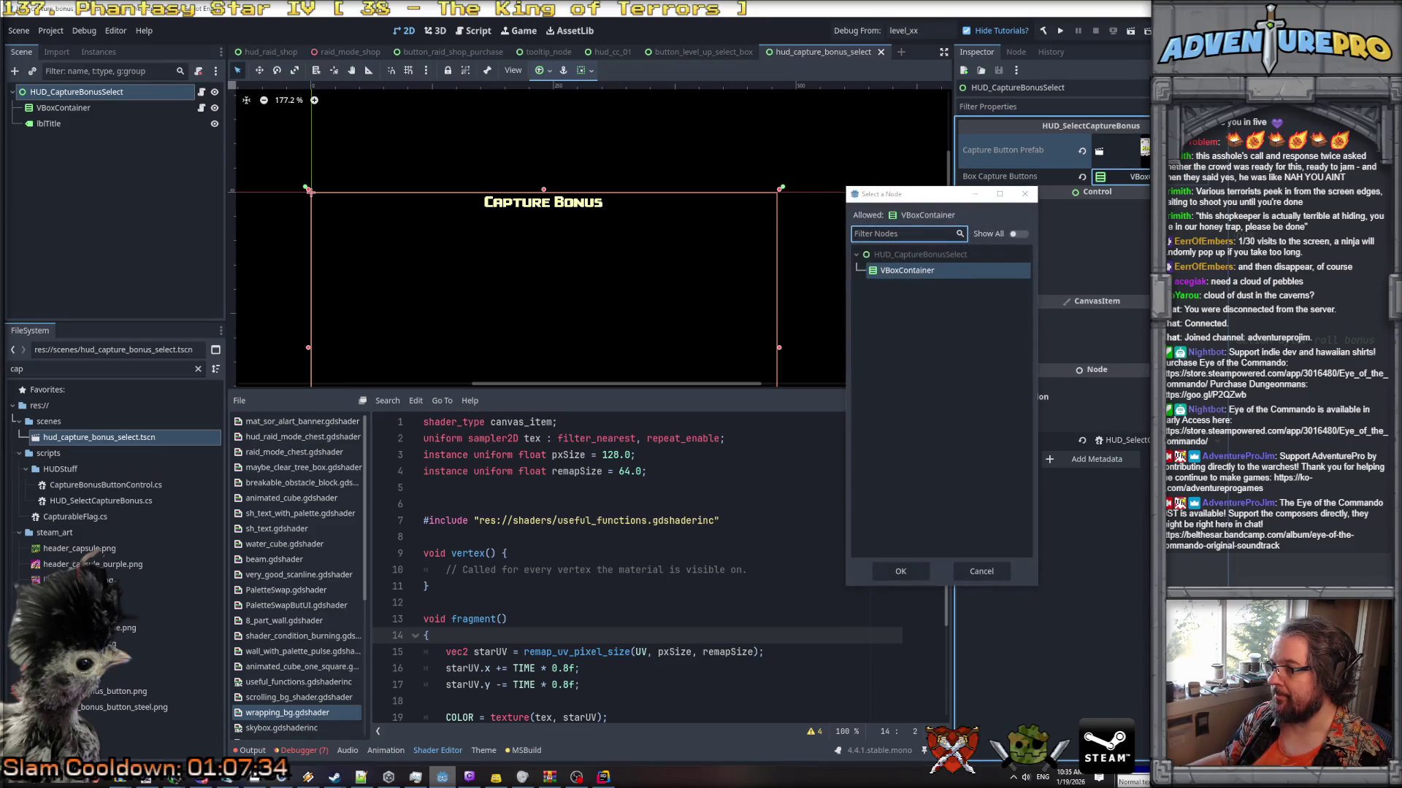
click(971, 573)
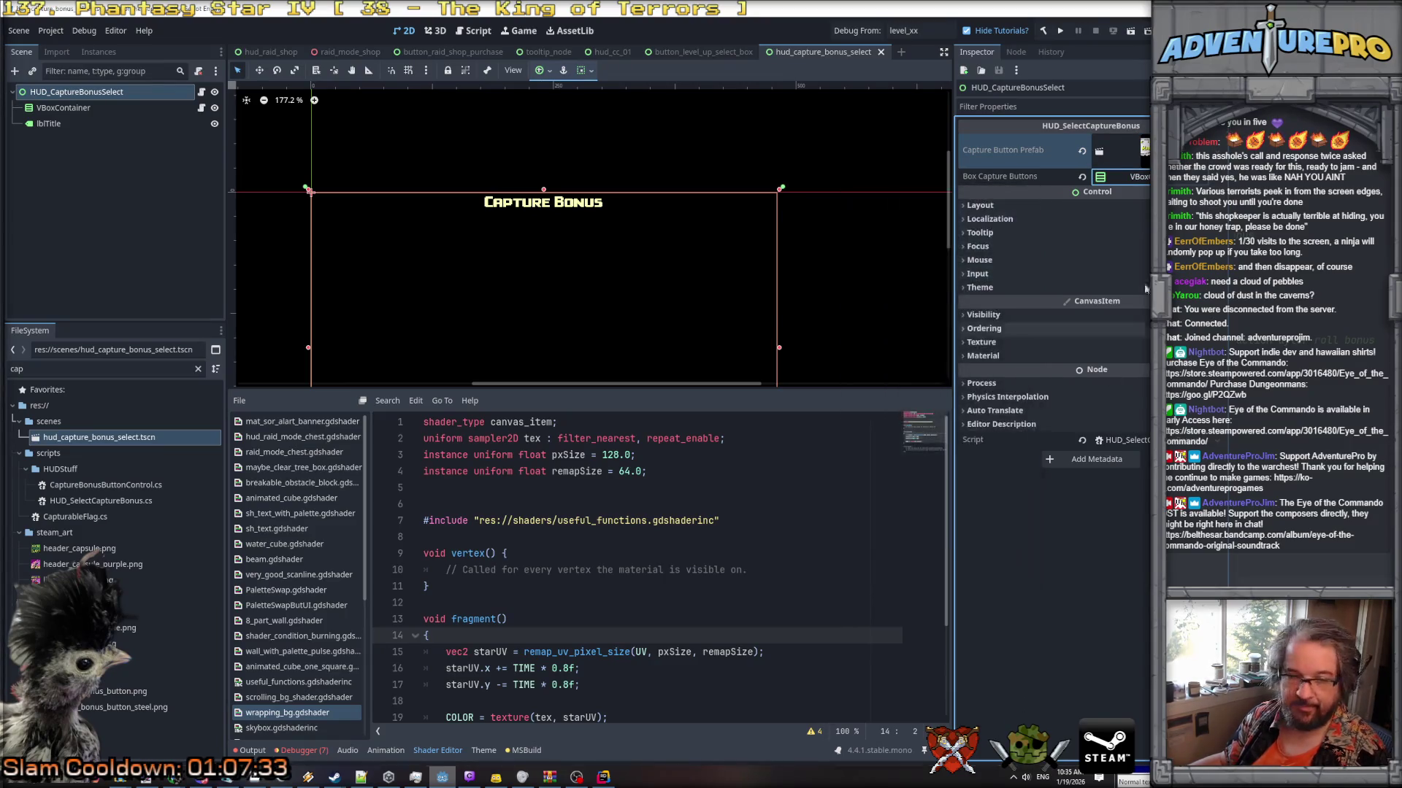
Open the Capture Button Prefab scene and look over its bgButton and imgGlowyBox nodes.
click(1099, 151)
click(1103, 181)
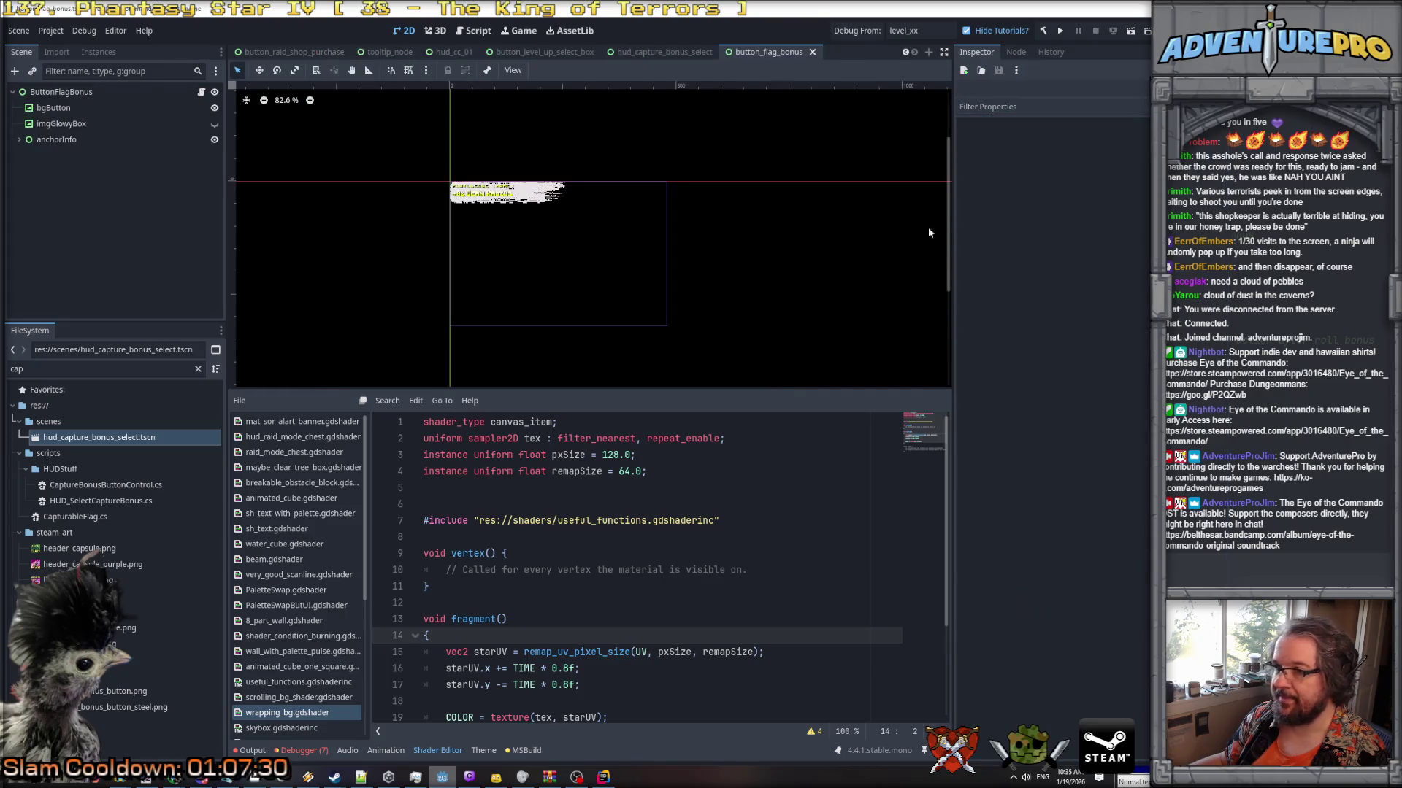
click(62, 92)
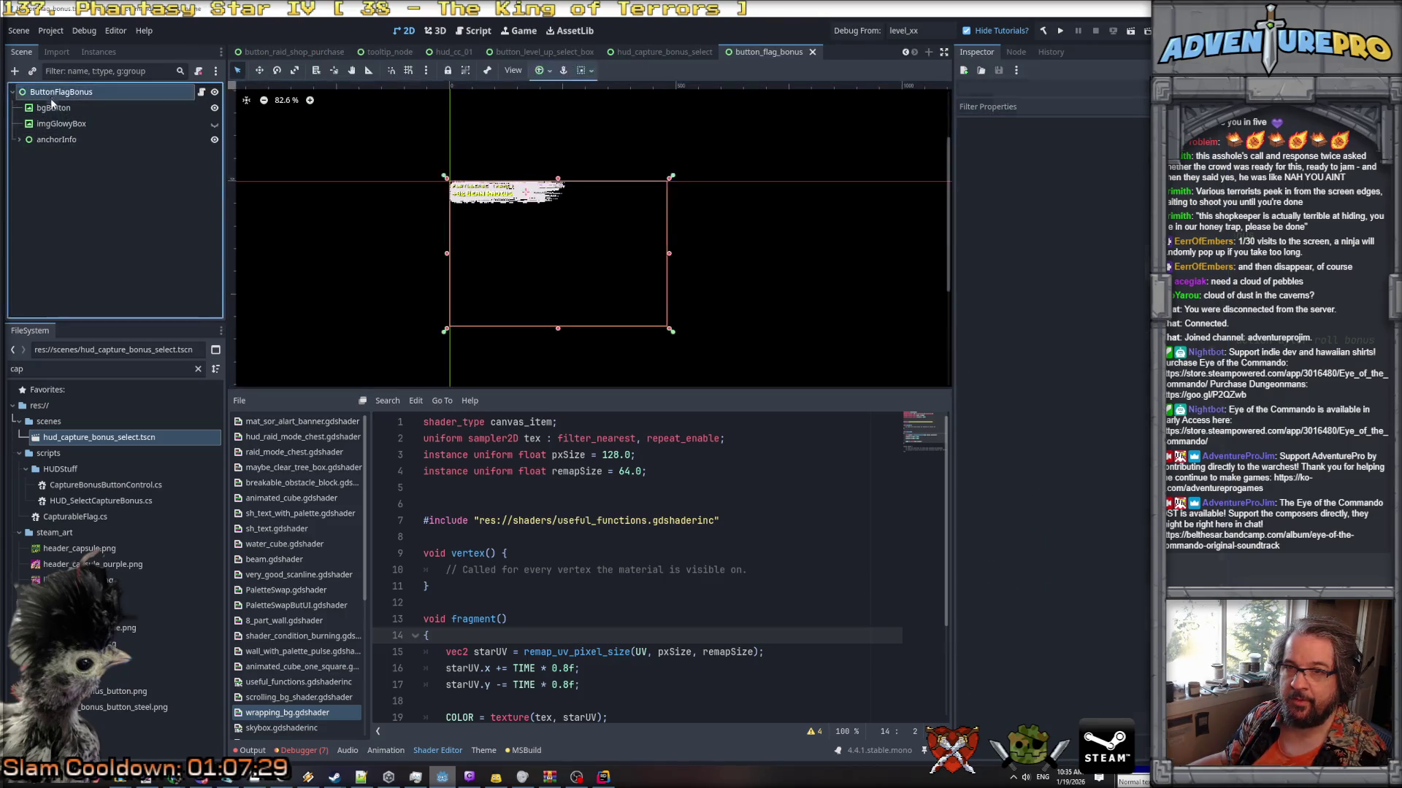
click(54, 124)
Expand anchorInfo to reveal its lblUpgradeType and lblUpgradeInfo labels.
click(43, 142)
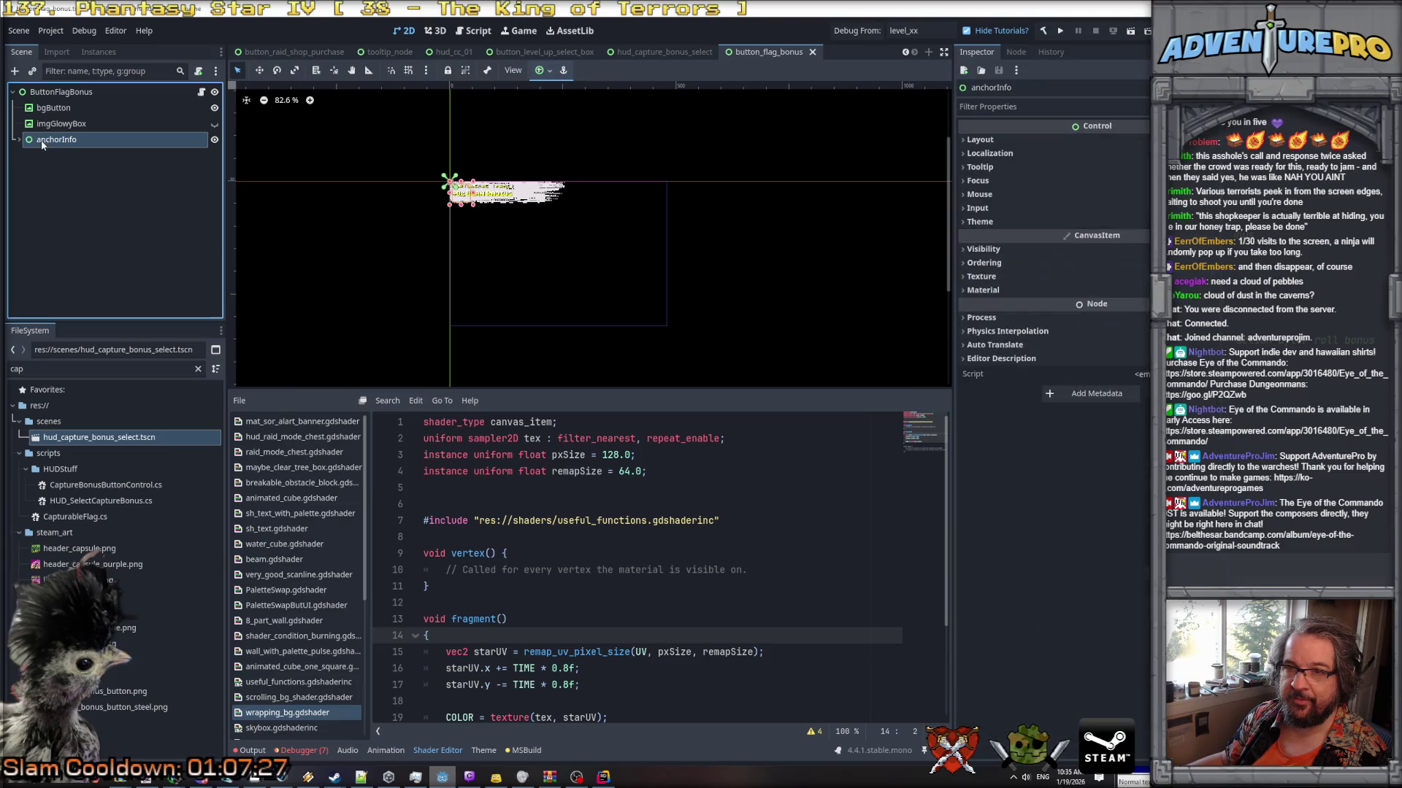
click(51, 92)
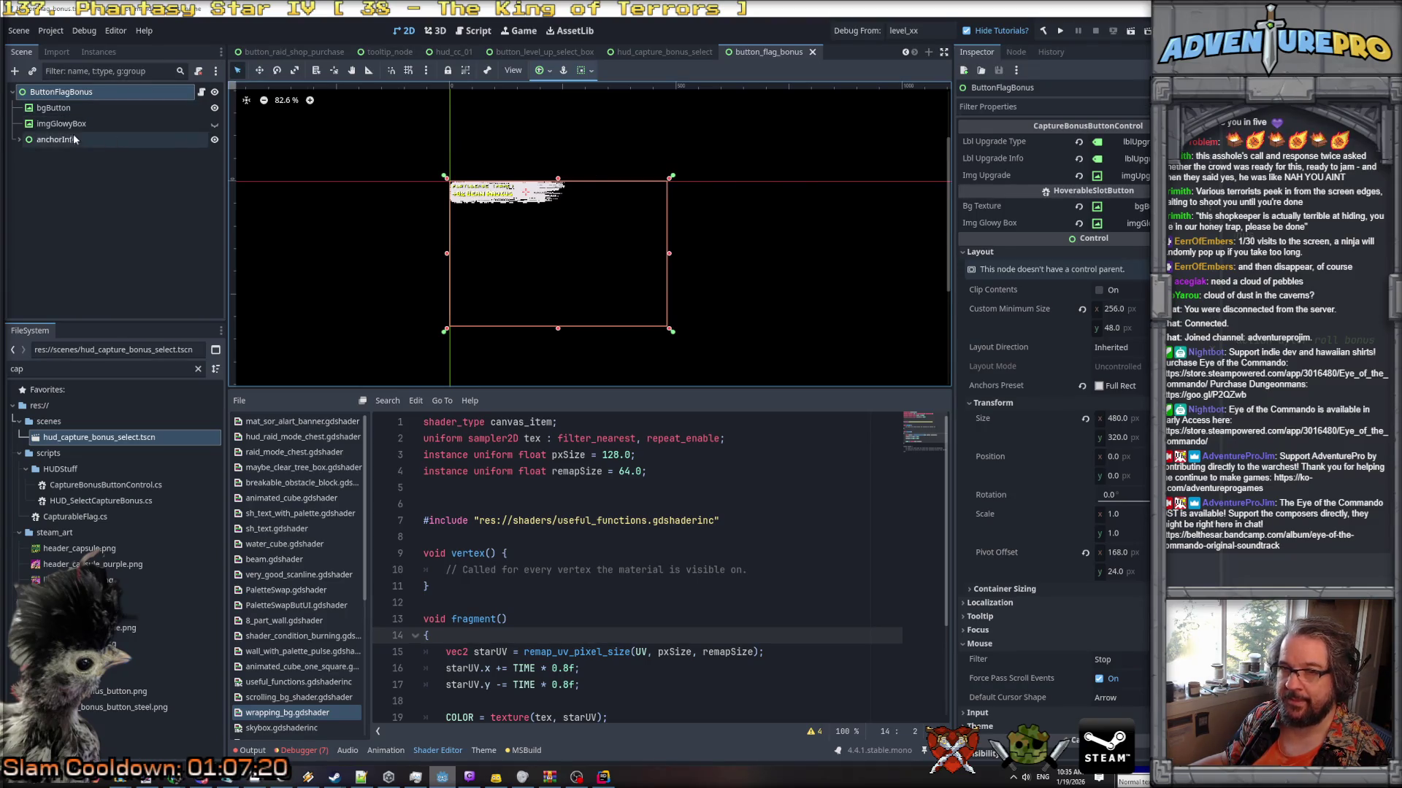
click(18, 140)
click(66, 156)
click(70, 171)
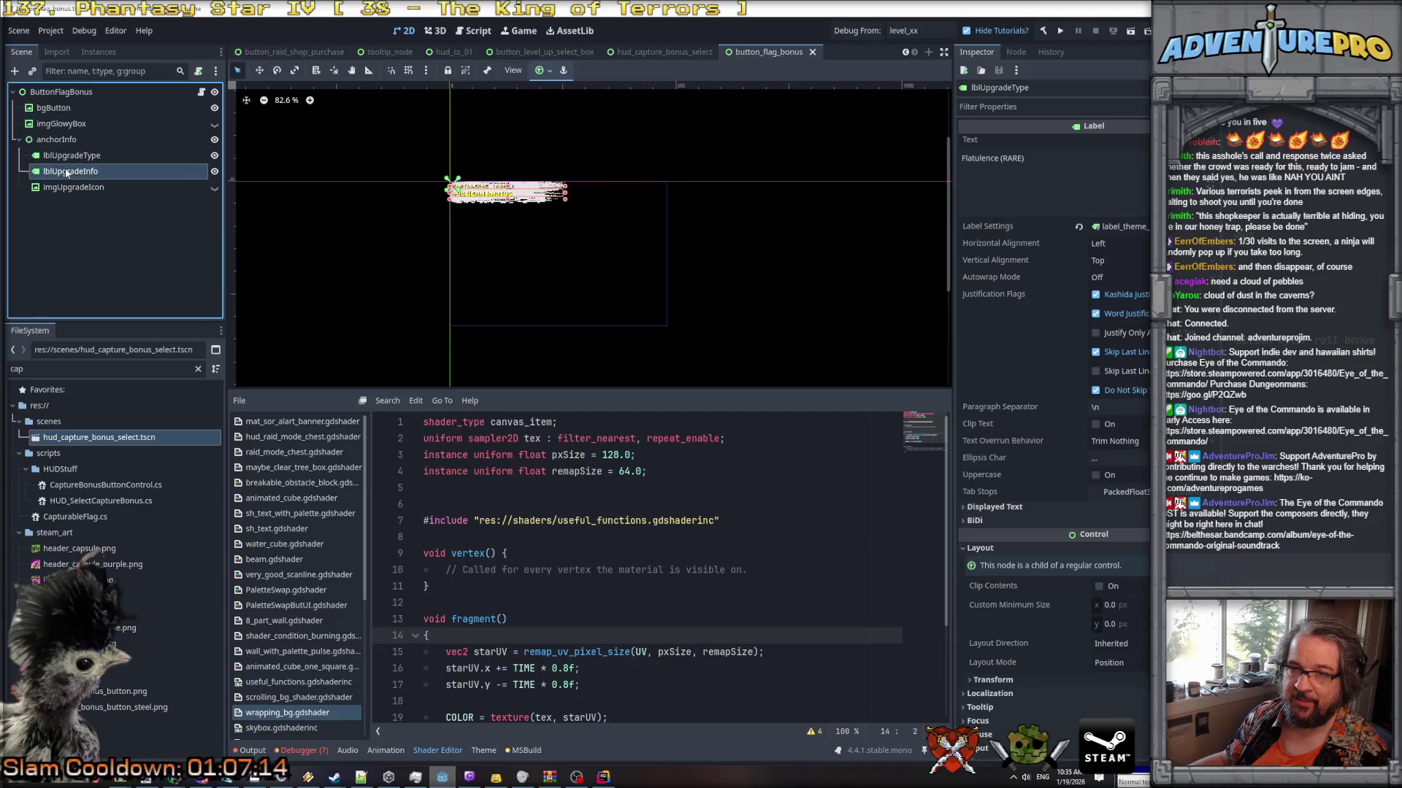
Convert lblUpgradeInfo from a Label to a RichTextLabel and zoom the canvas onto the button.
right_click(66, 173)
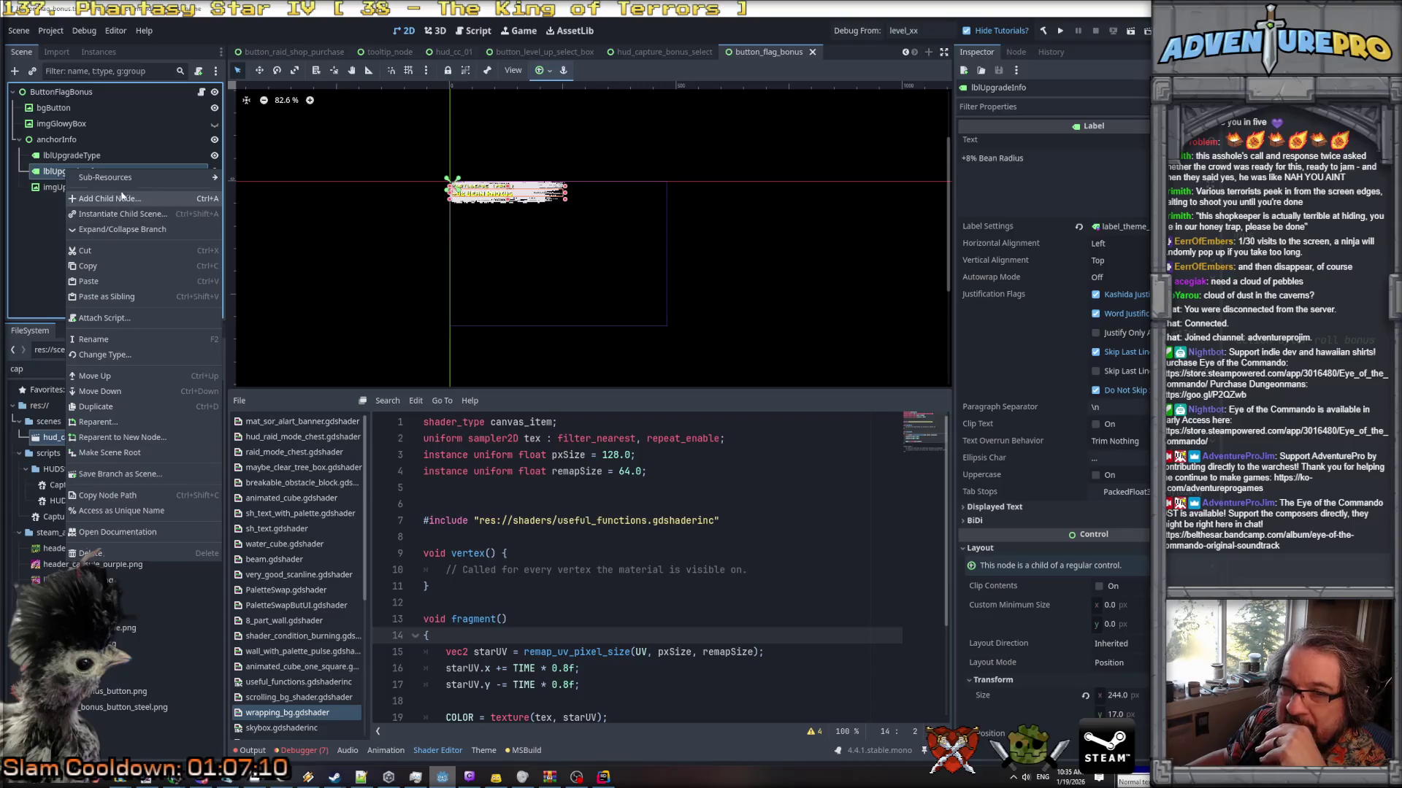
click(111, 355)
click(982, 300)
click(964, 724)
scroll(509, 208, up, 2)
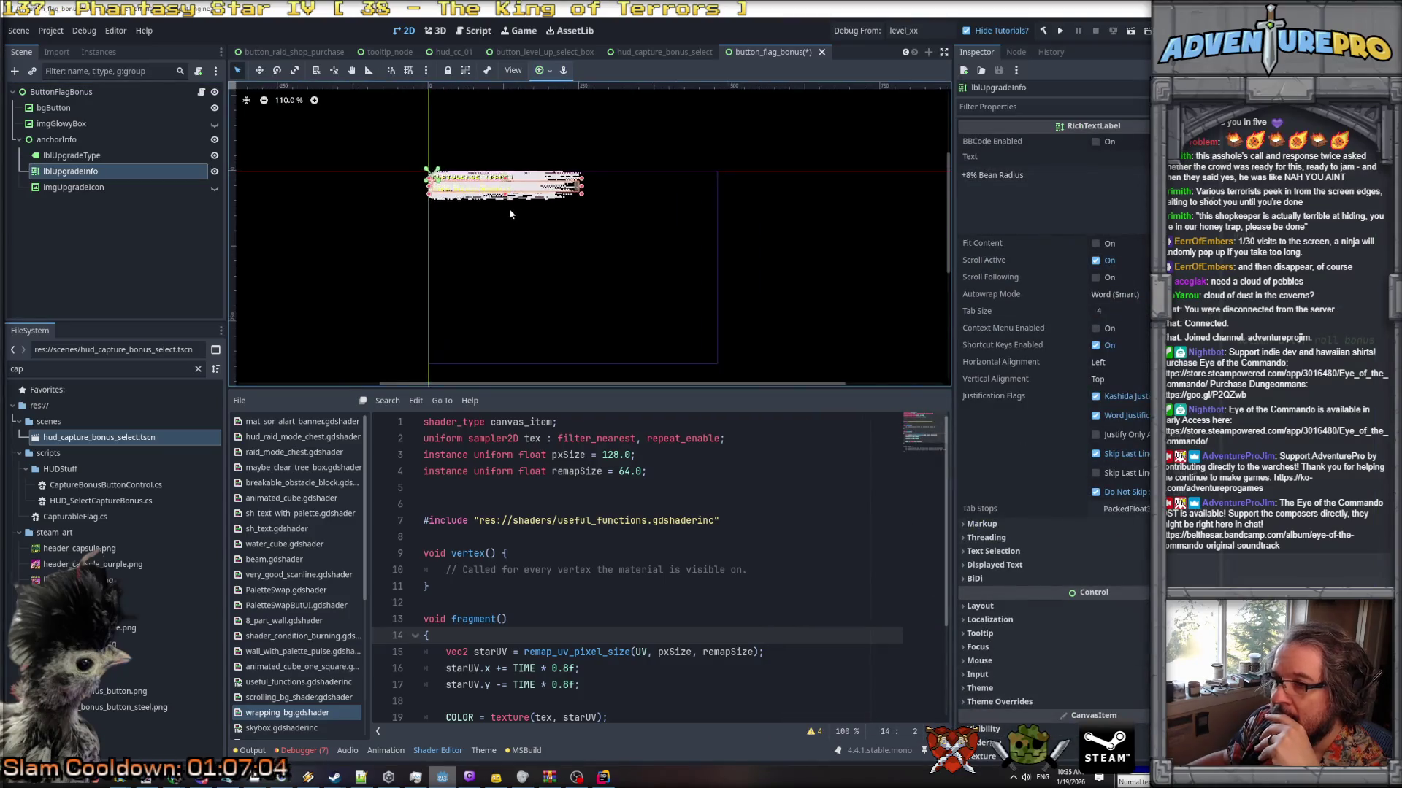
scroll(509, 213, up, 6)
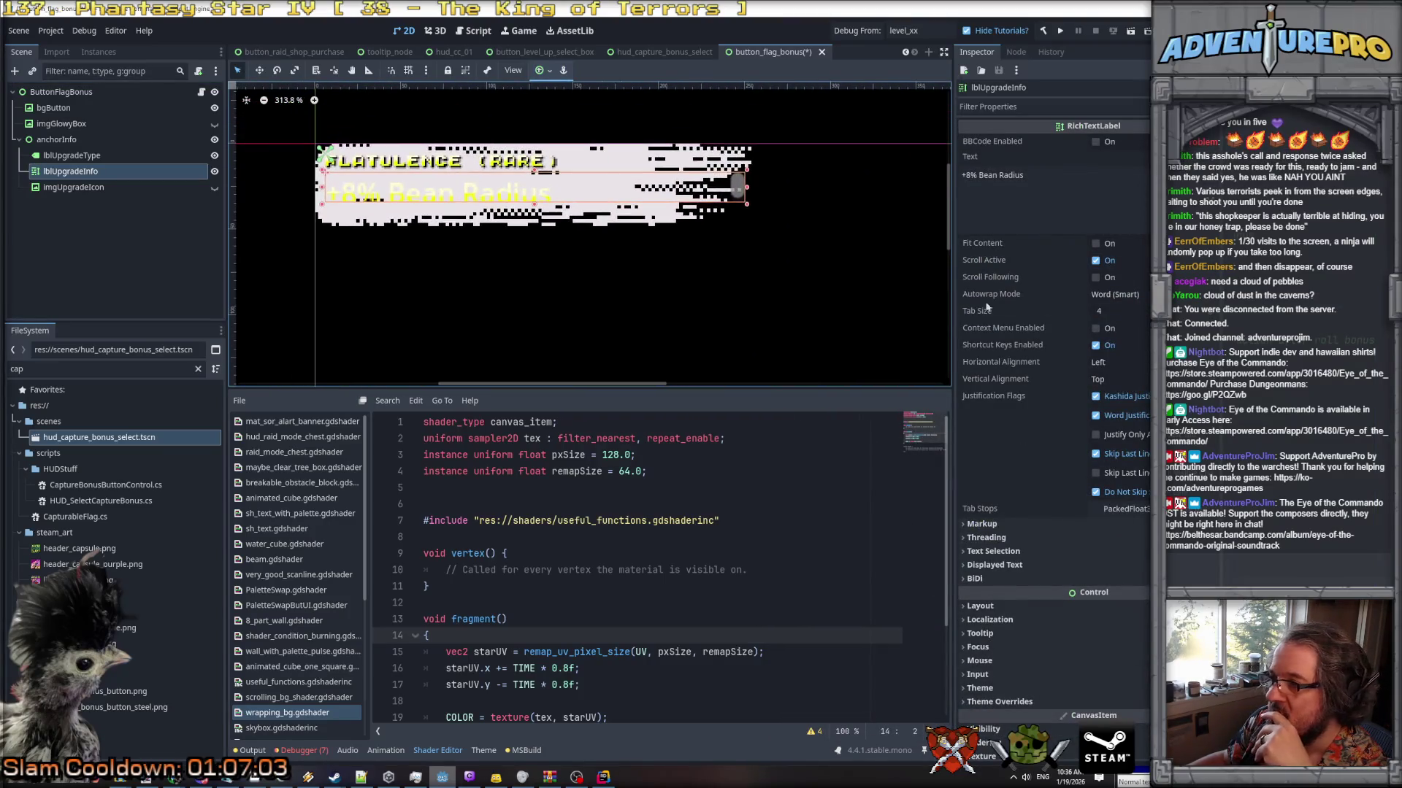
scroll(1020, 544, down, 2)
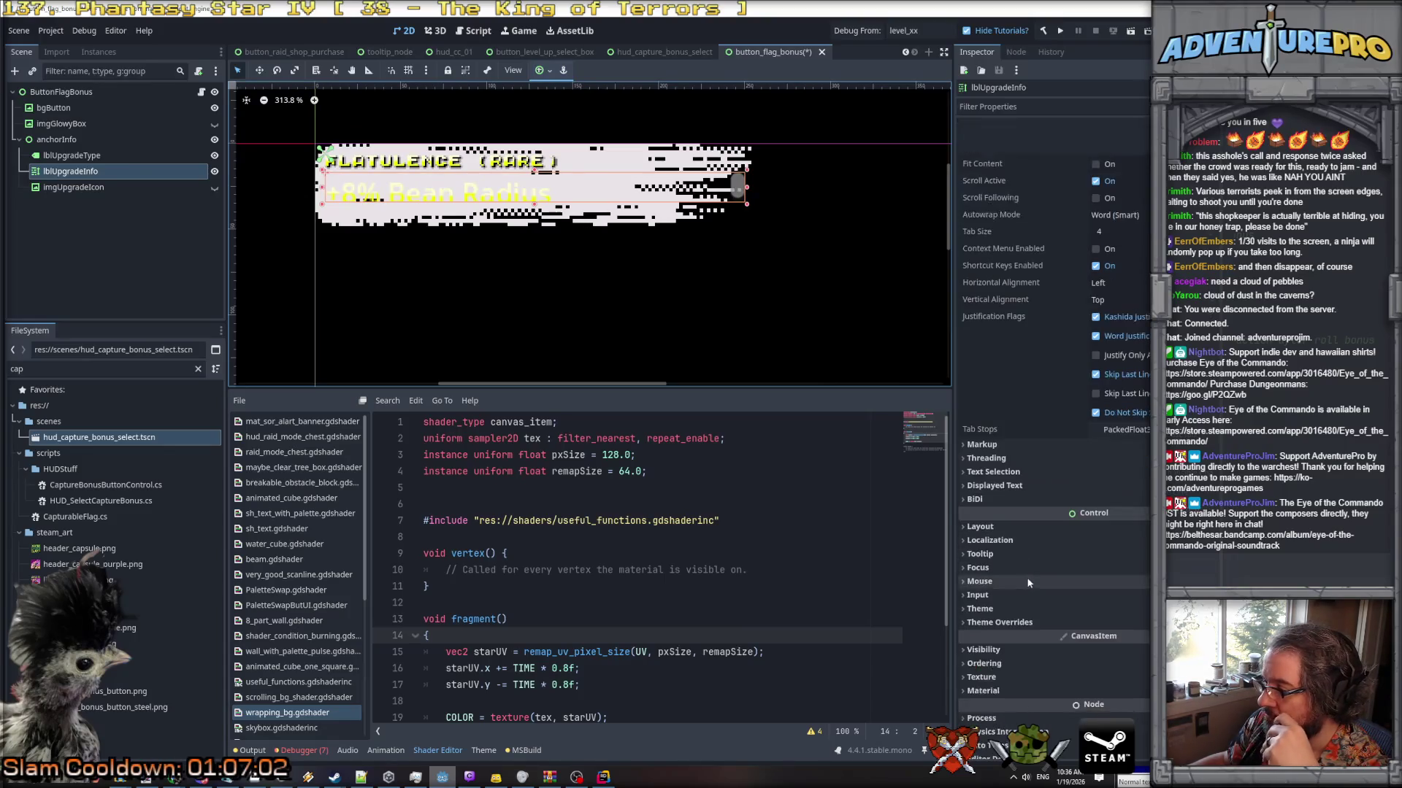
click(1017, 612)
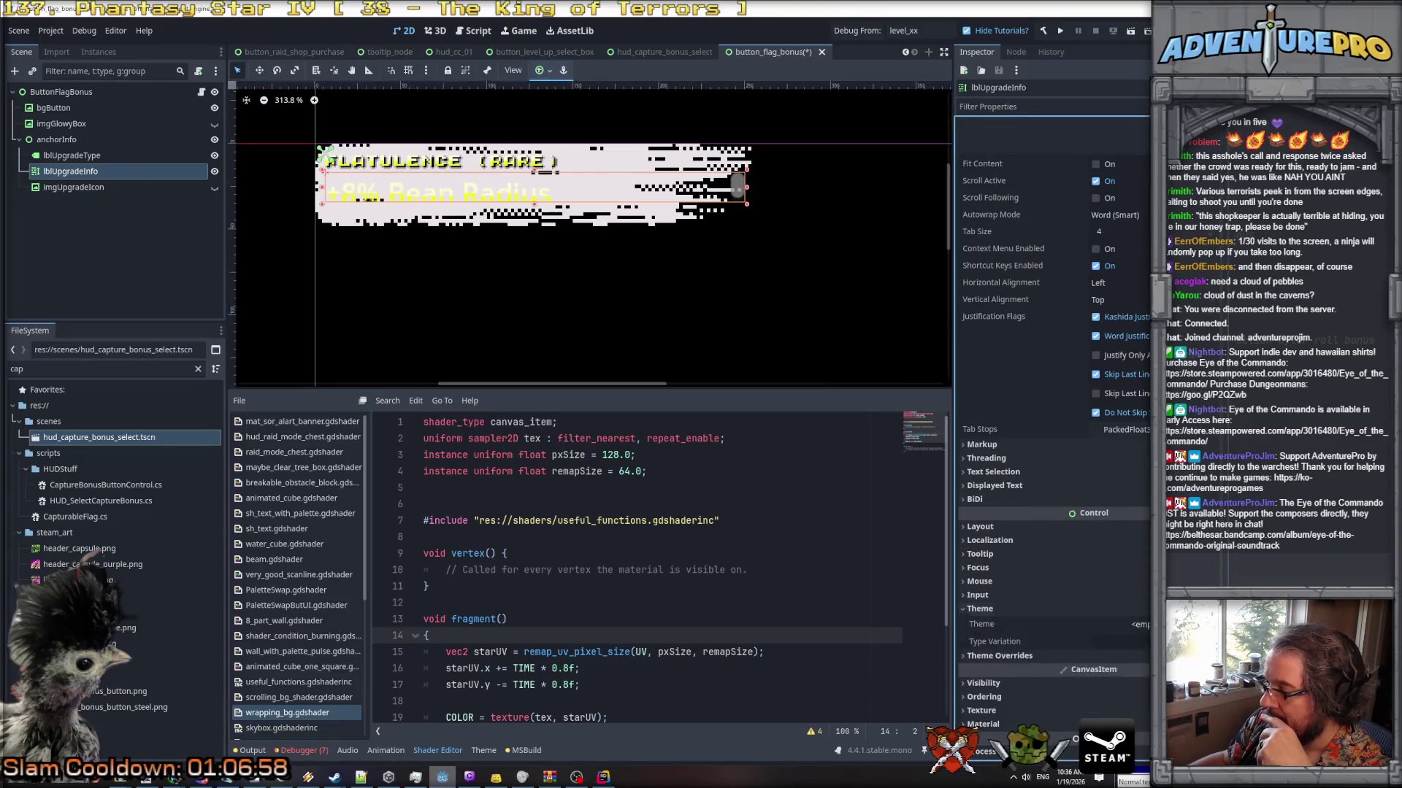
Apply theme_habit_bold.tres as lblUpgradeInfo's theme.
click(1121, 624)
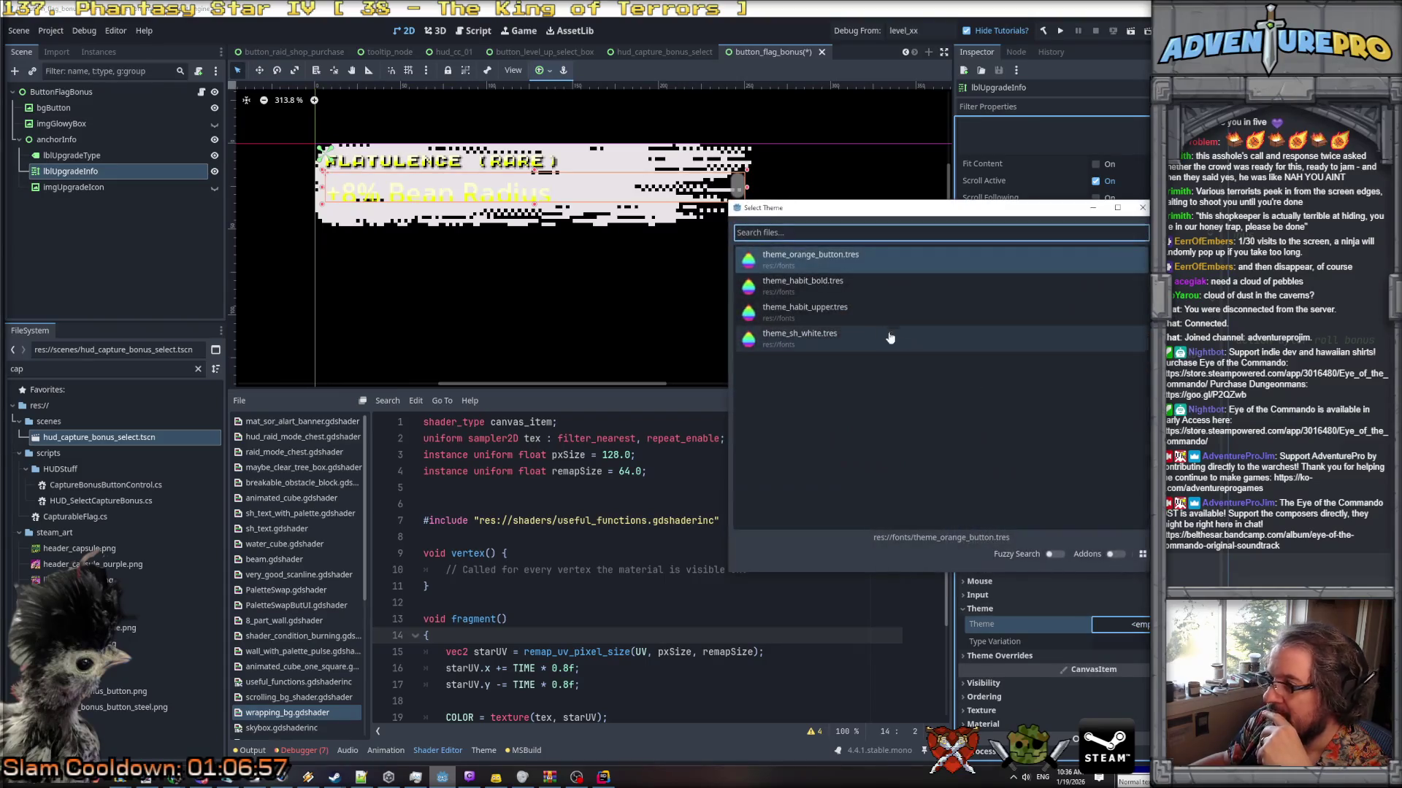
double_click(838, 312)
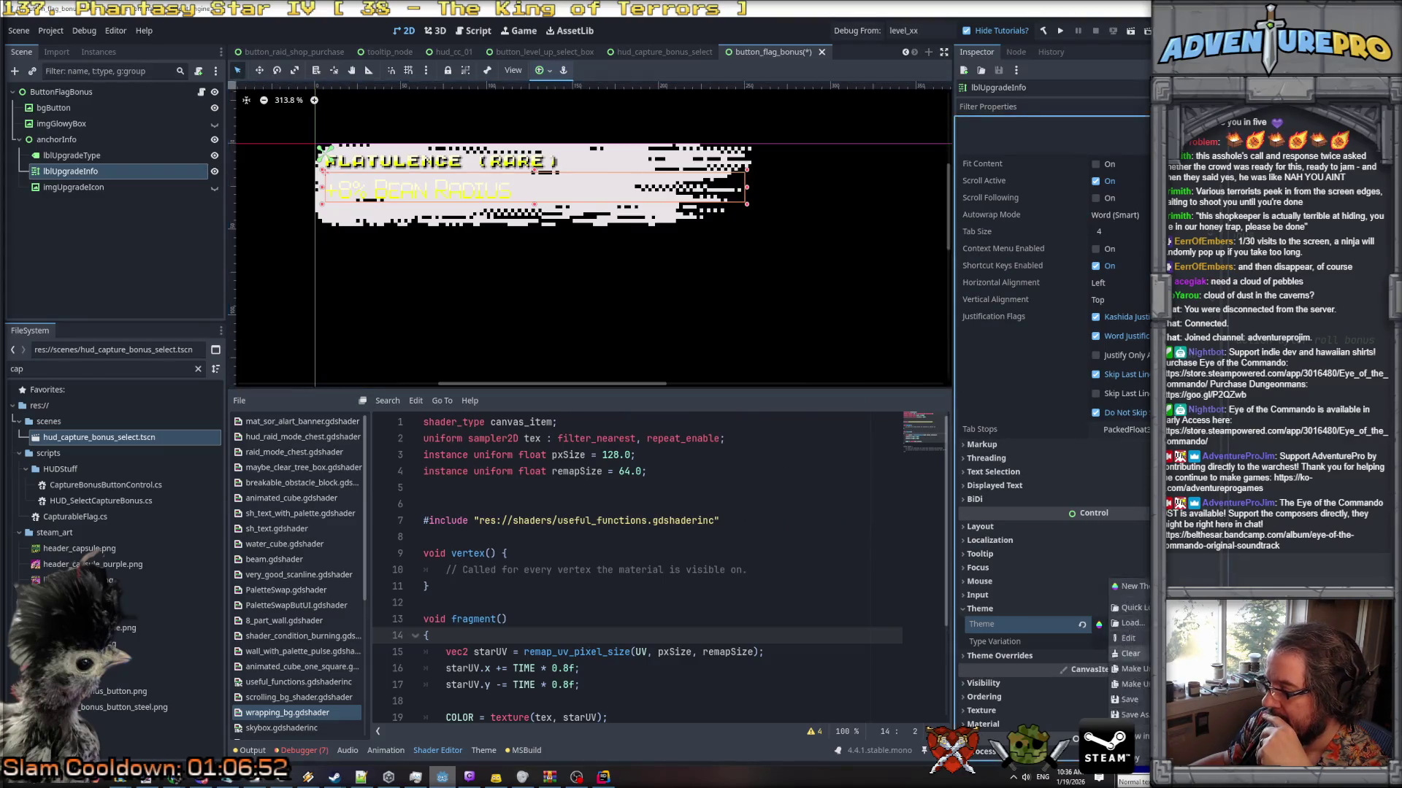
click(1128, 624)
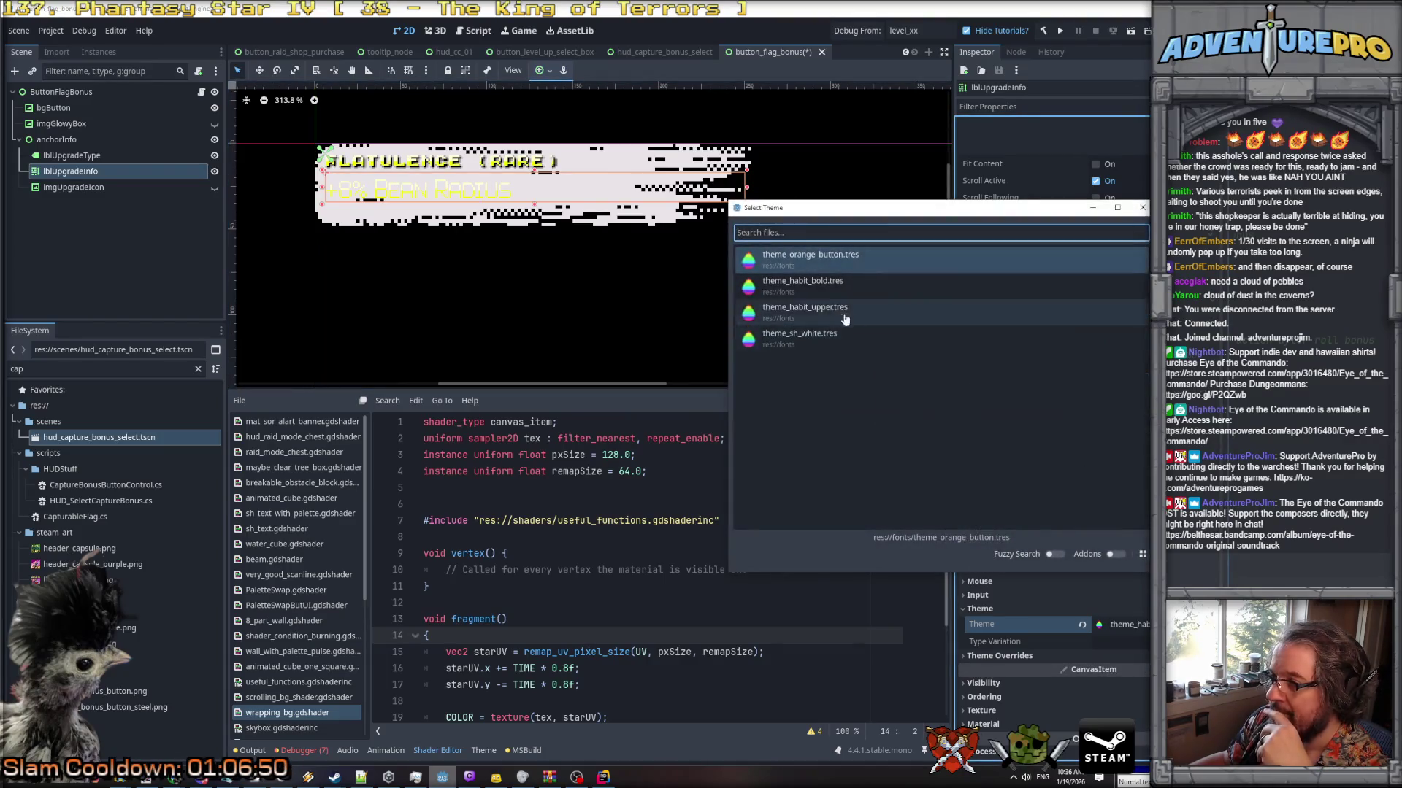
double_click(811, 283)
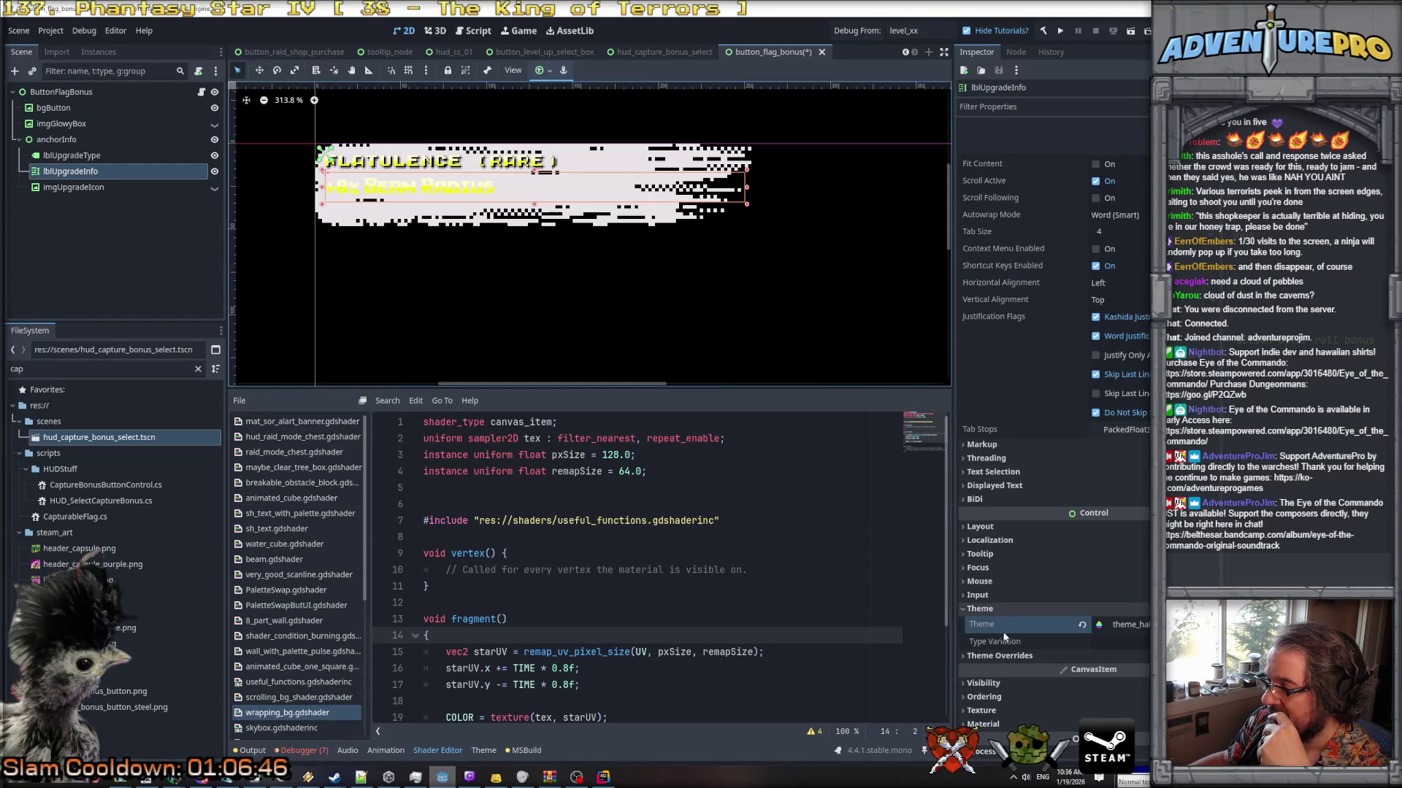
Override lblUpgradeInfo's normal font size to 16.
click(1006, 656)
click(1019, 701)
scroll(1038, 690, down, 3)
click(997, 654)
click(981, 724)
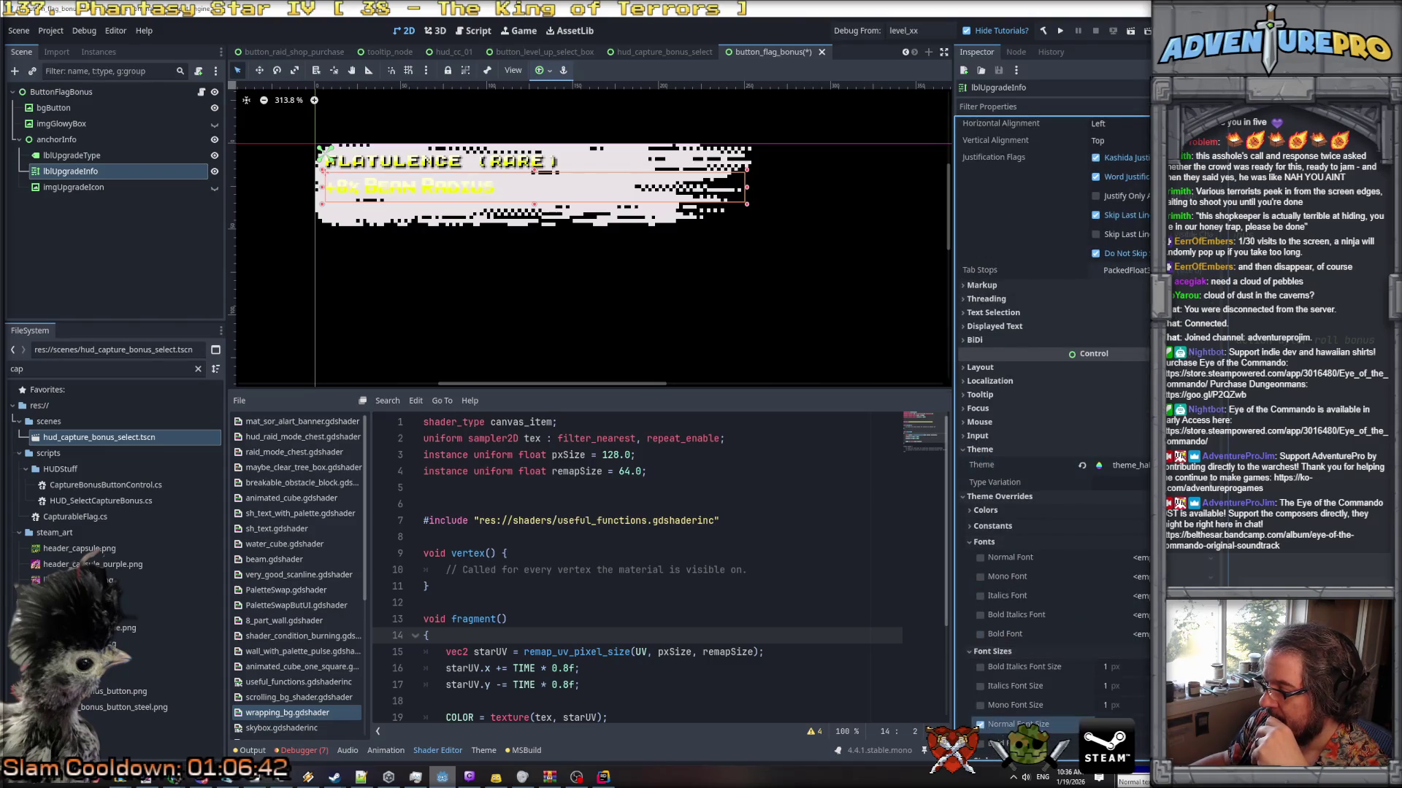
scroll(1115, 719, up, 1)
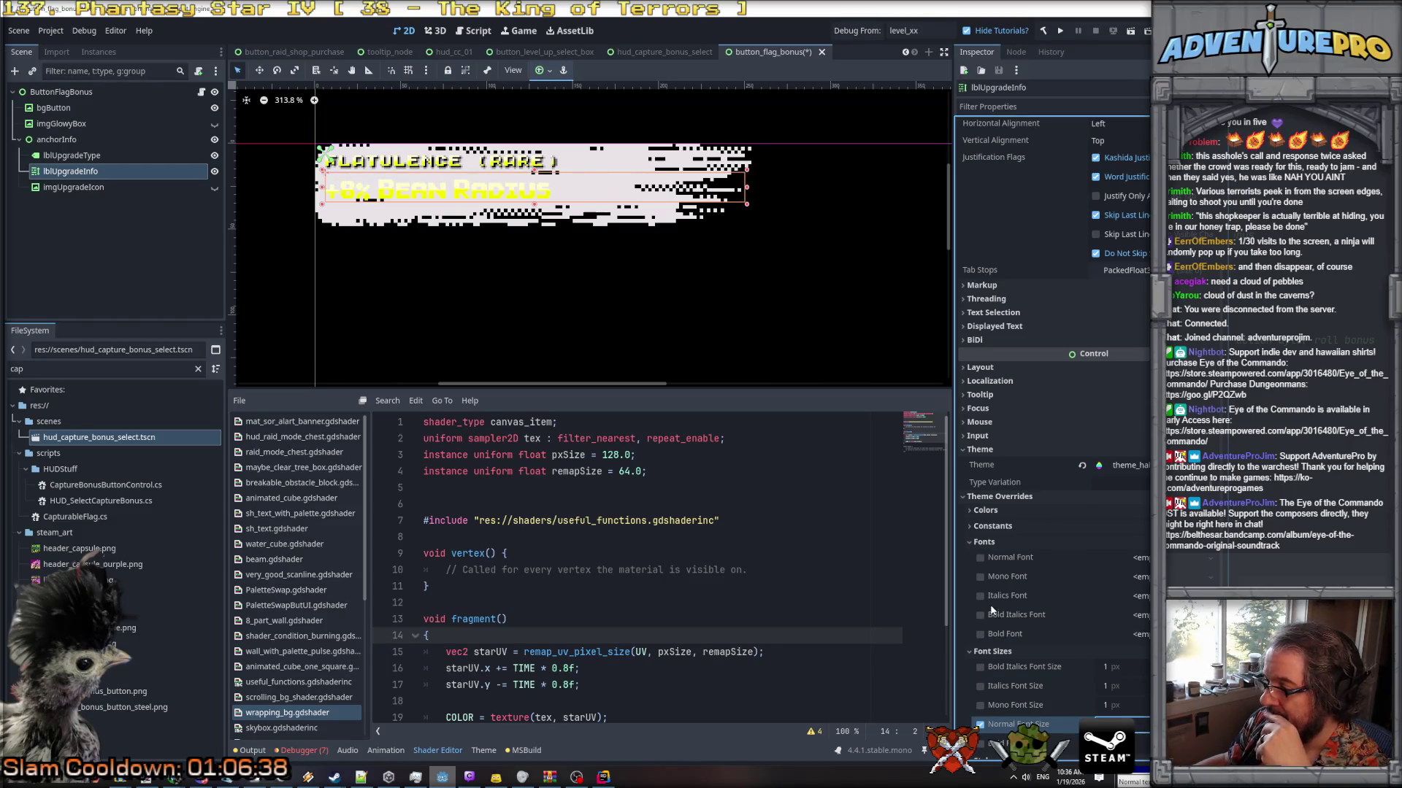
scroll(990, 610, down, 2)
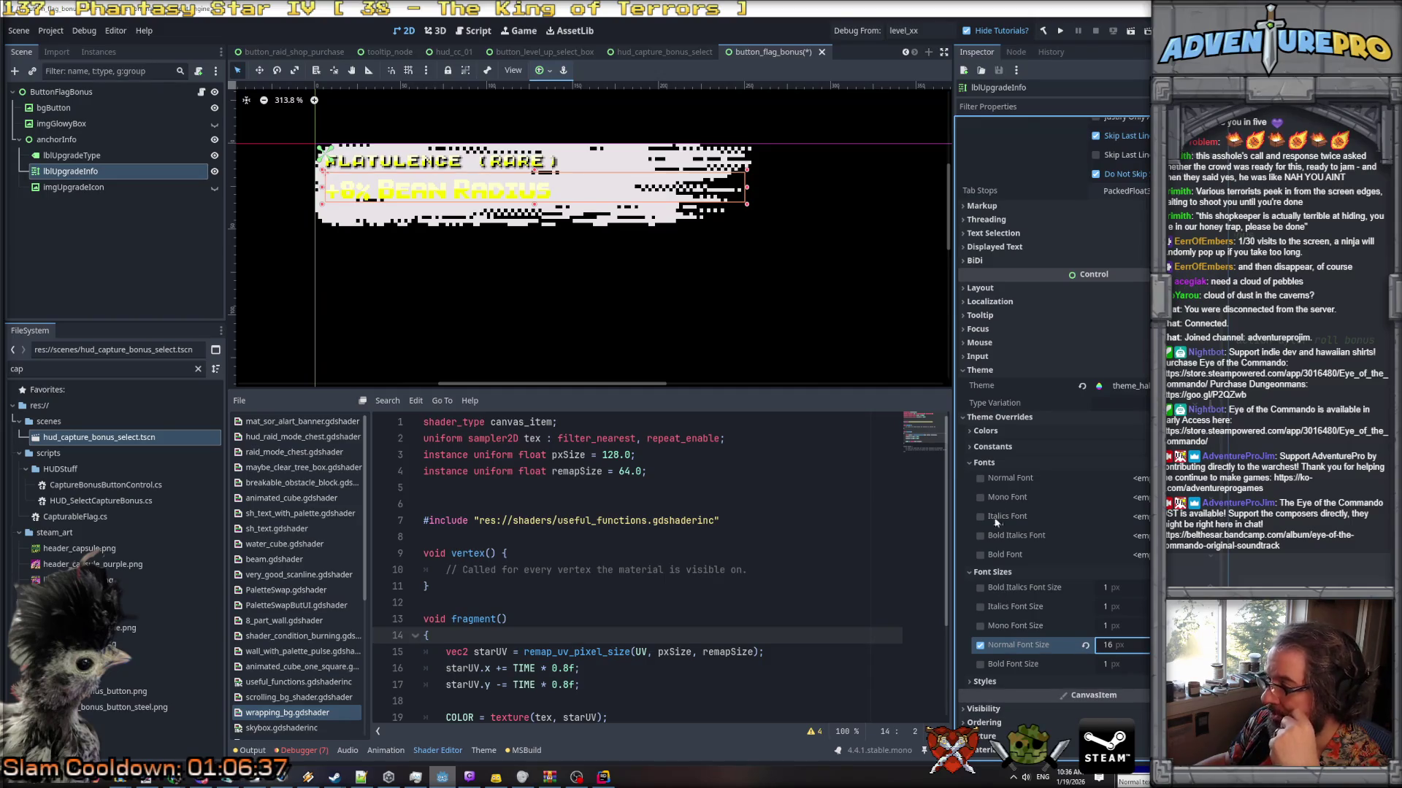
Override the font shadow offset to 2 on both X and Y.
click(992, 446)
click(980, 559)
click(979, 577)
click(1132, 560)
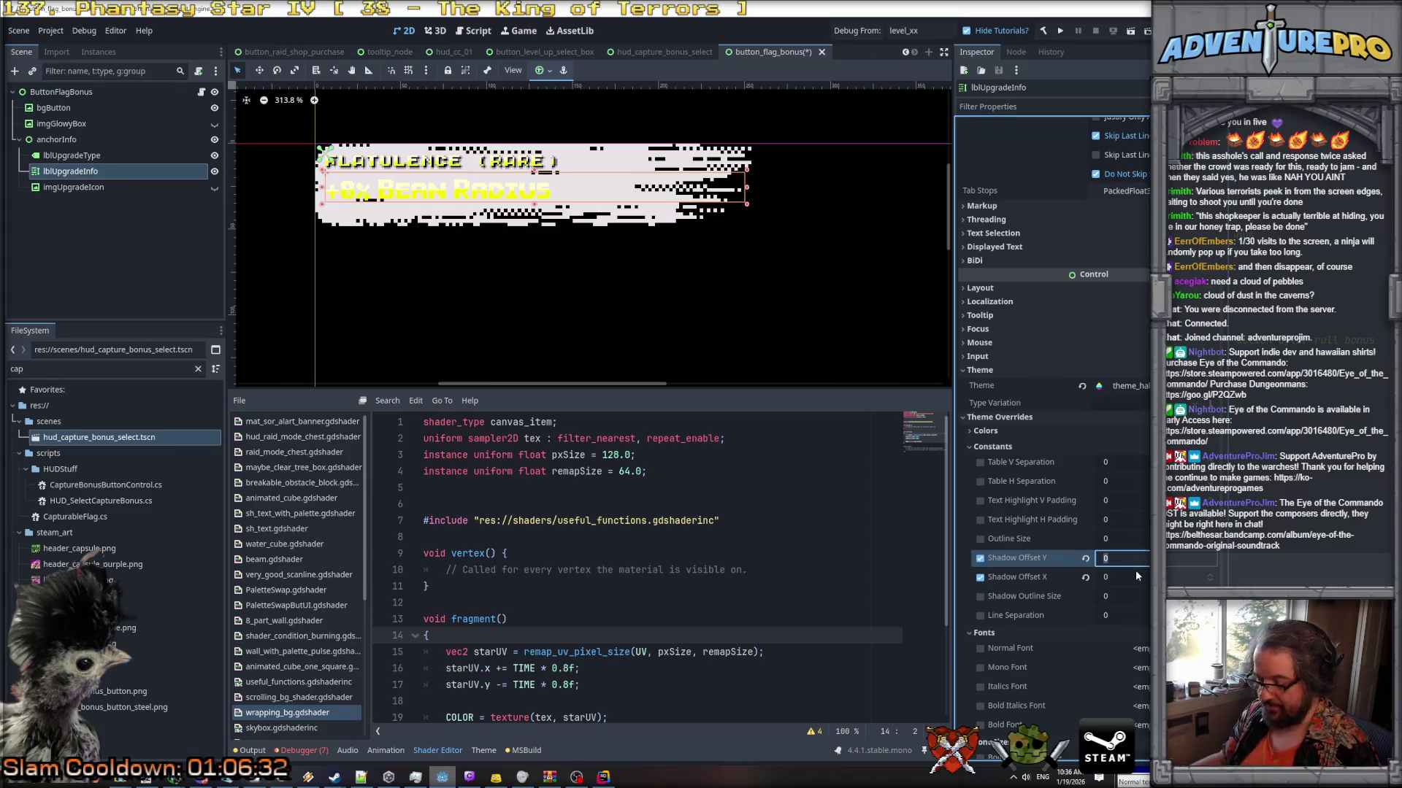
text(2)
key(Tab)
text(2)
Enable a font shadow colour override and save the button_flag_bonus scene.
click(985, 431)
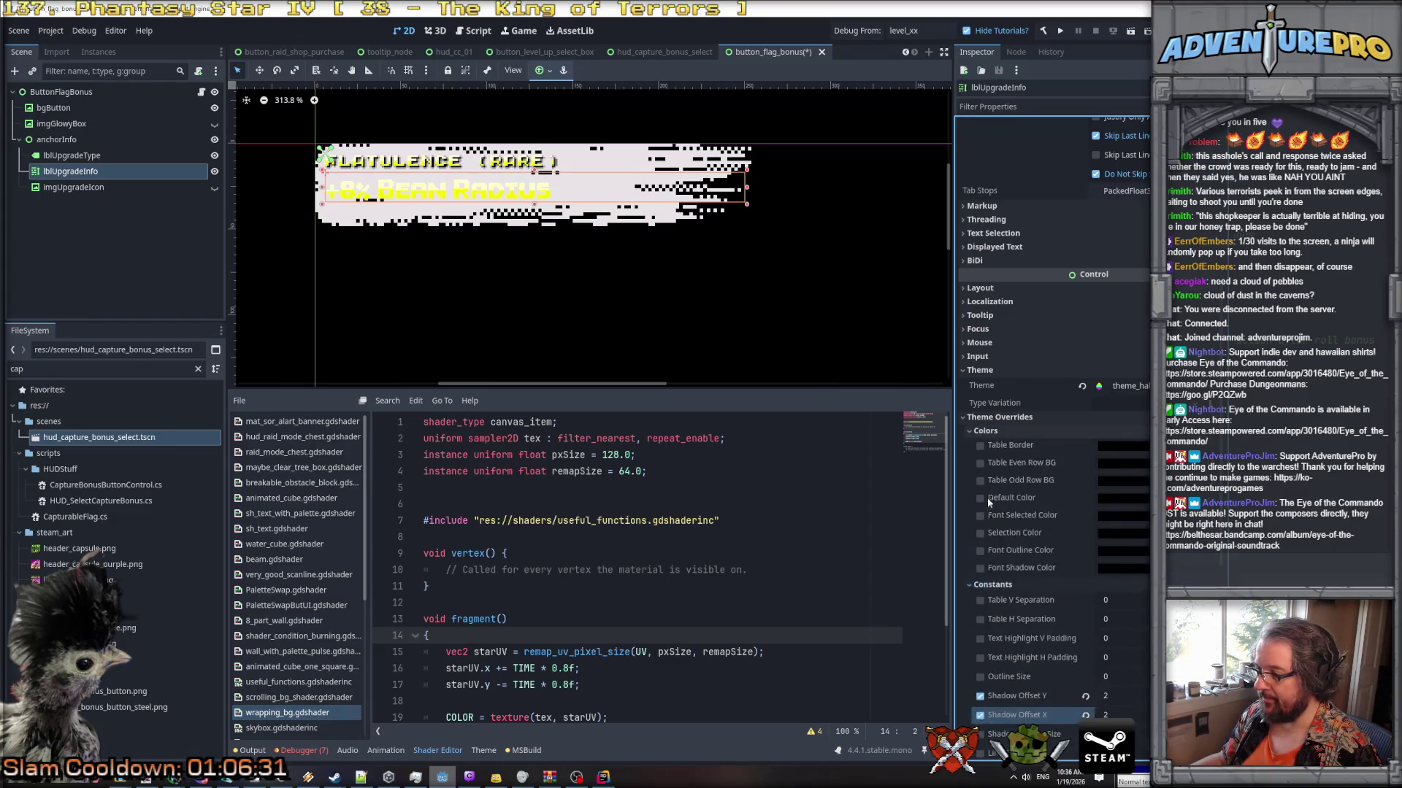
click(980, 568)
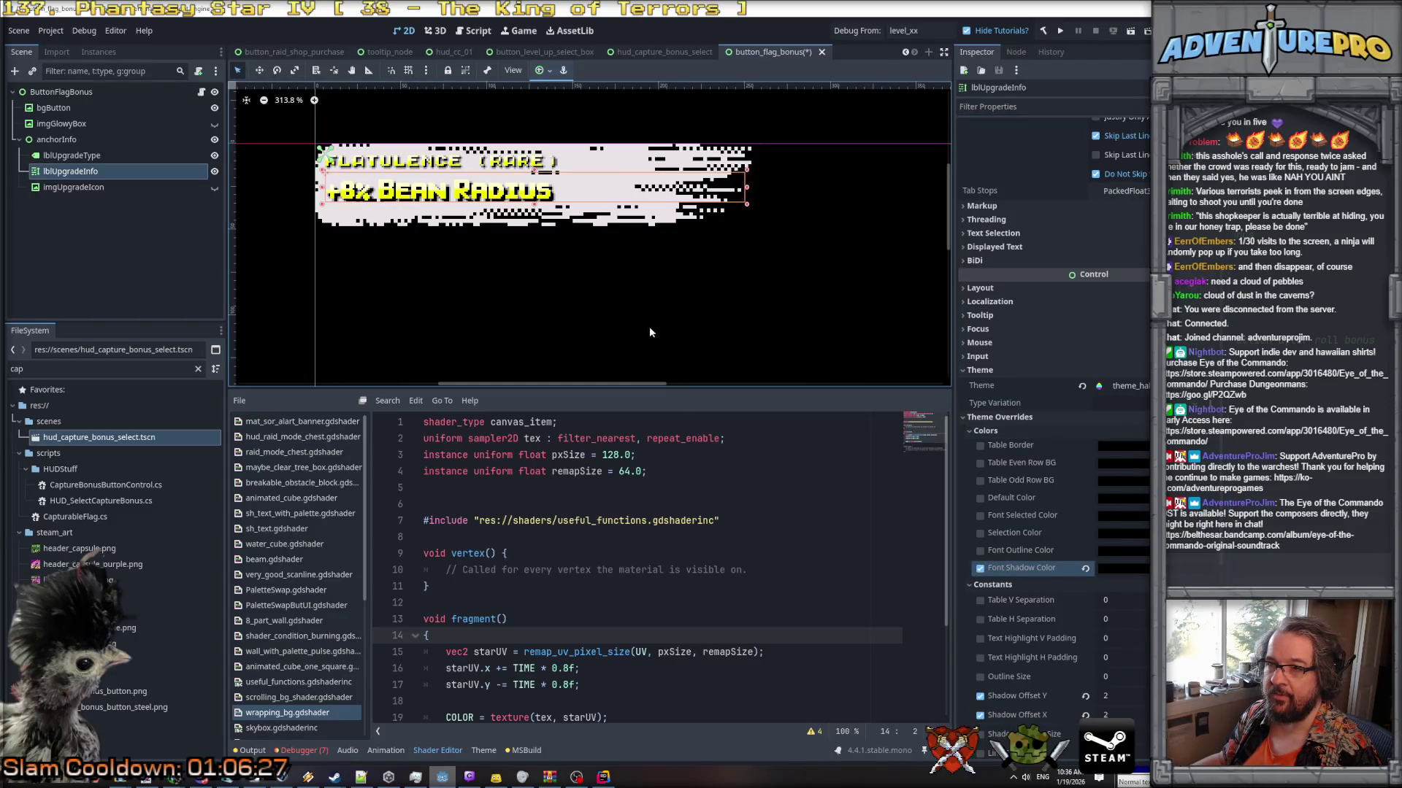
key(ctrl+s)
scroll(1086, 178, up, 5)
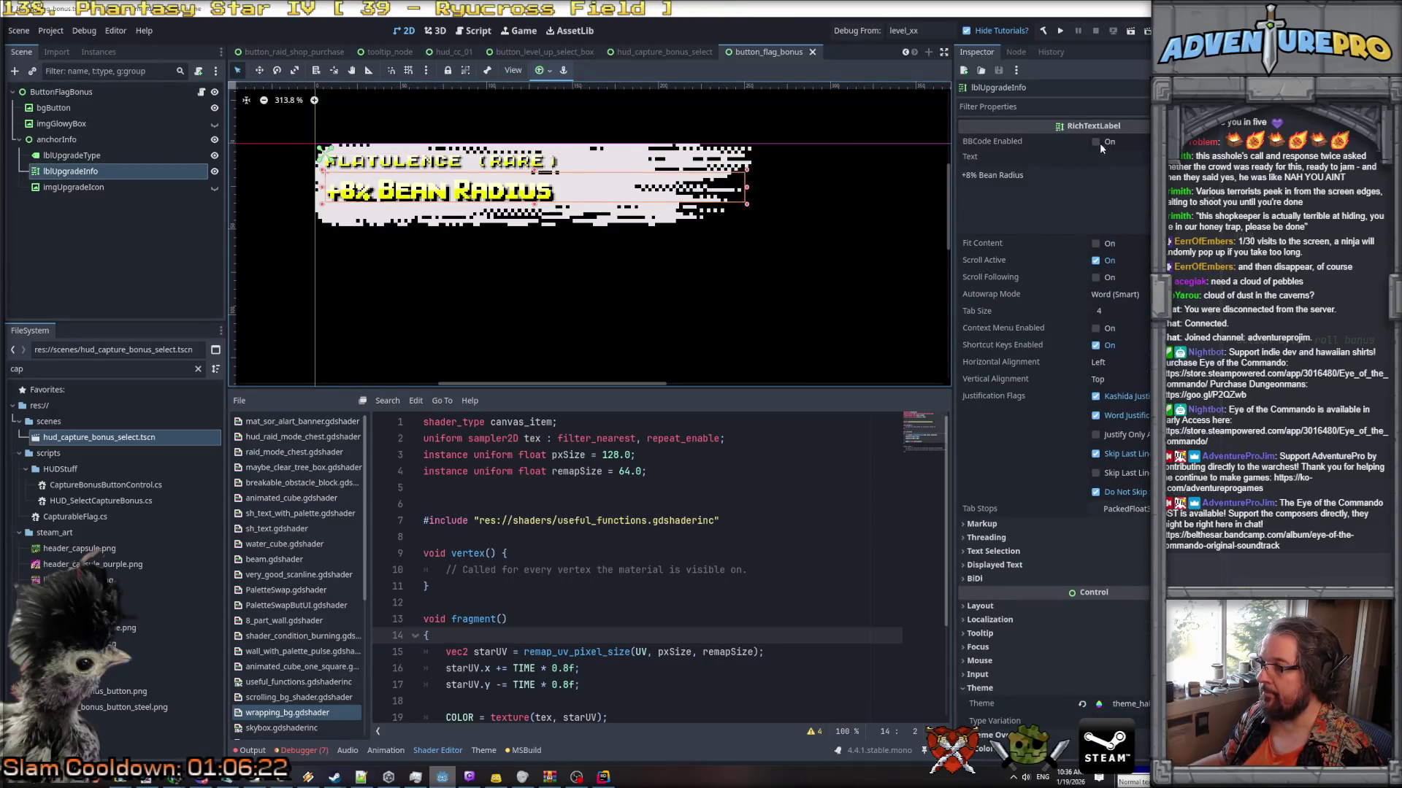
Enable BBCode, turn off scrolling, and make lblUpgradeInfo slightly taller.
click(1096, 141)
click(1096, 263)
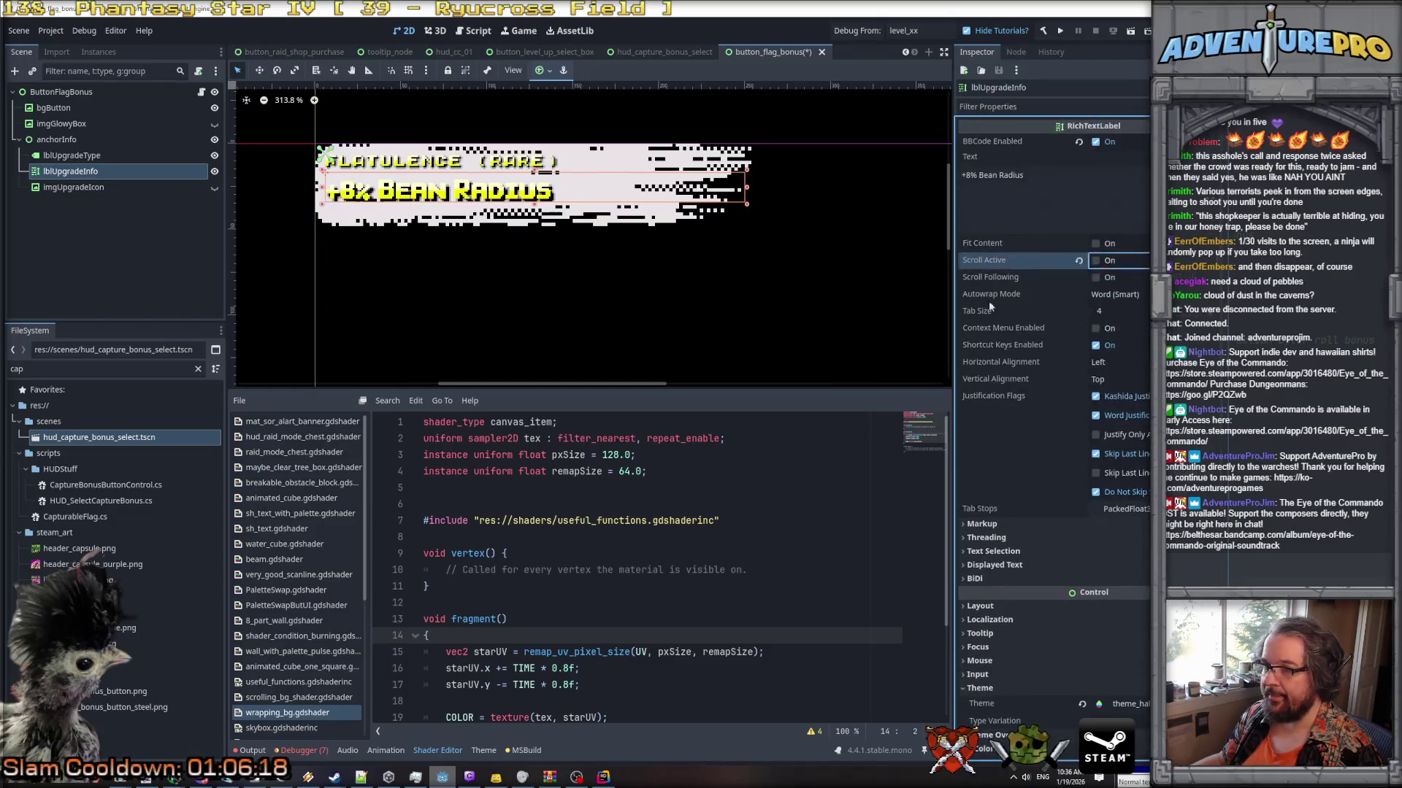
drag(536, 206, 533, 210)
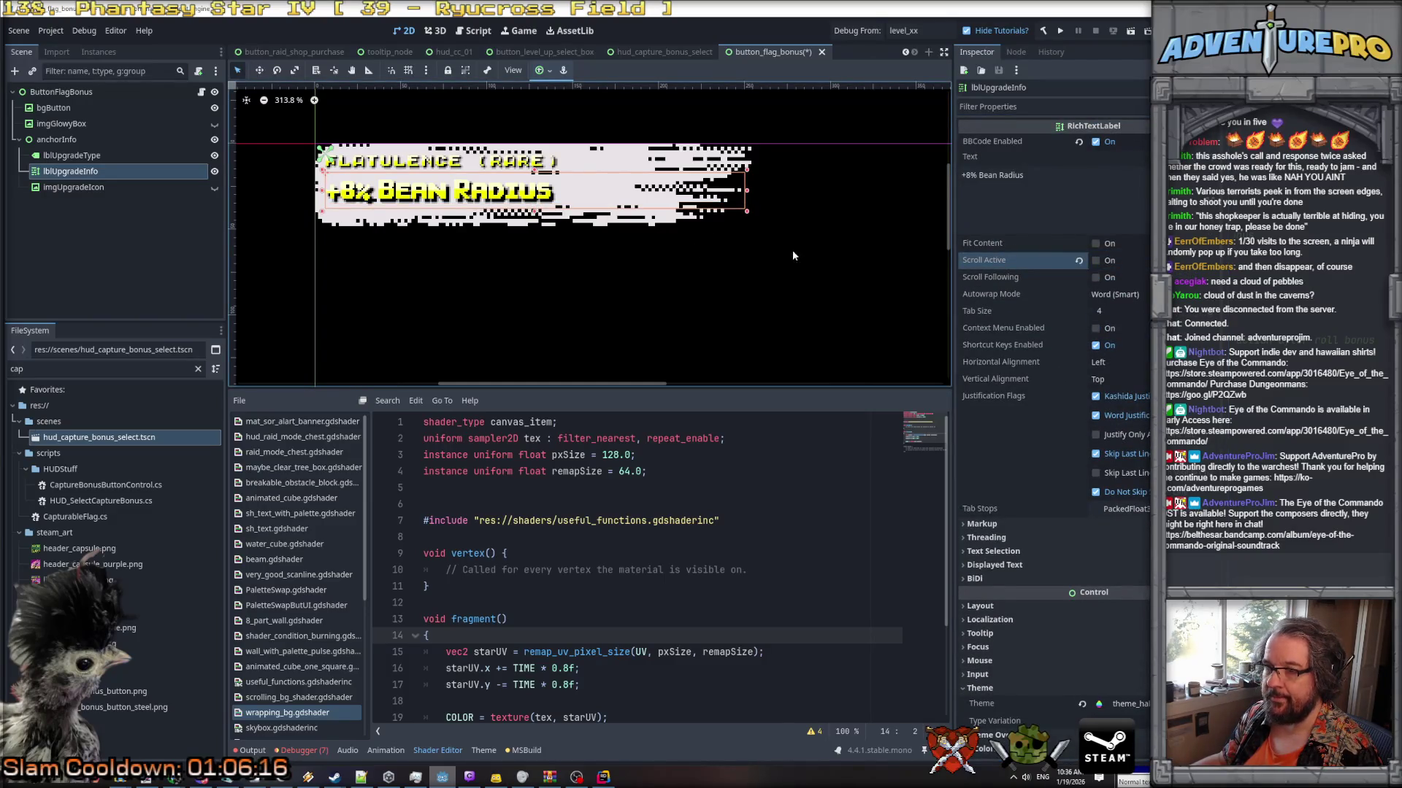
Turn off meta and hint underlining, save the scene, and open the button's script.
scroll(1051, 365, down, 2)
click(982, 444)
click(1098, 482)
click(1100, 499)
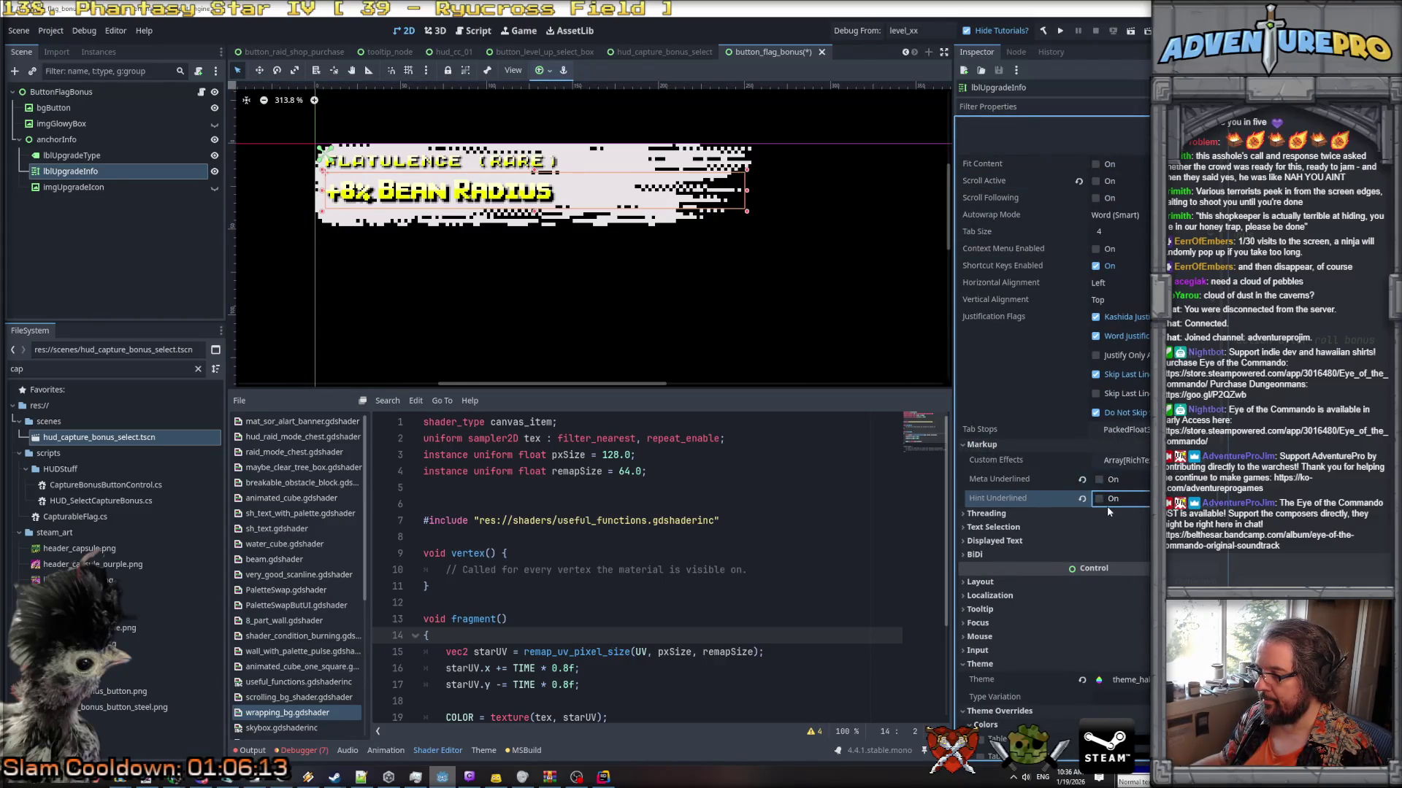
key(ctrl+s)
scroll(1064, 310, up, 2)
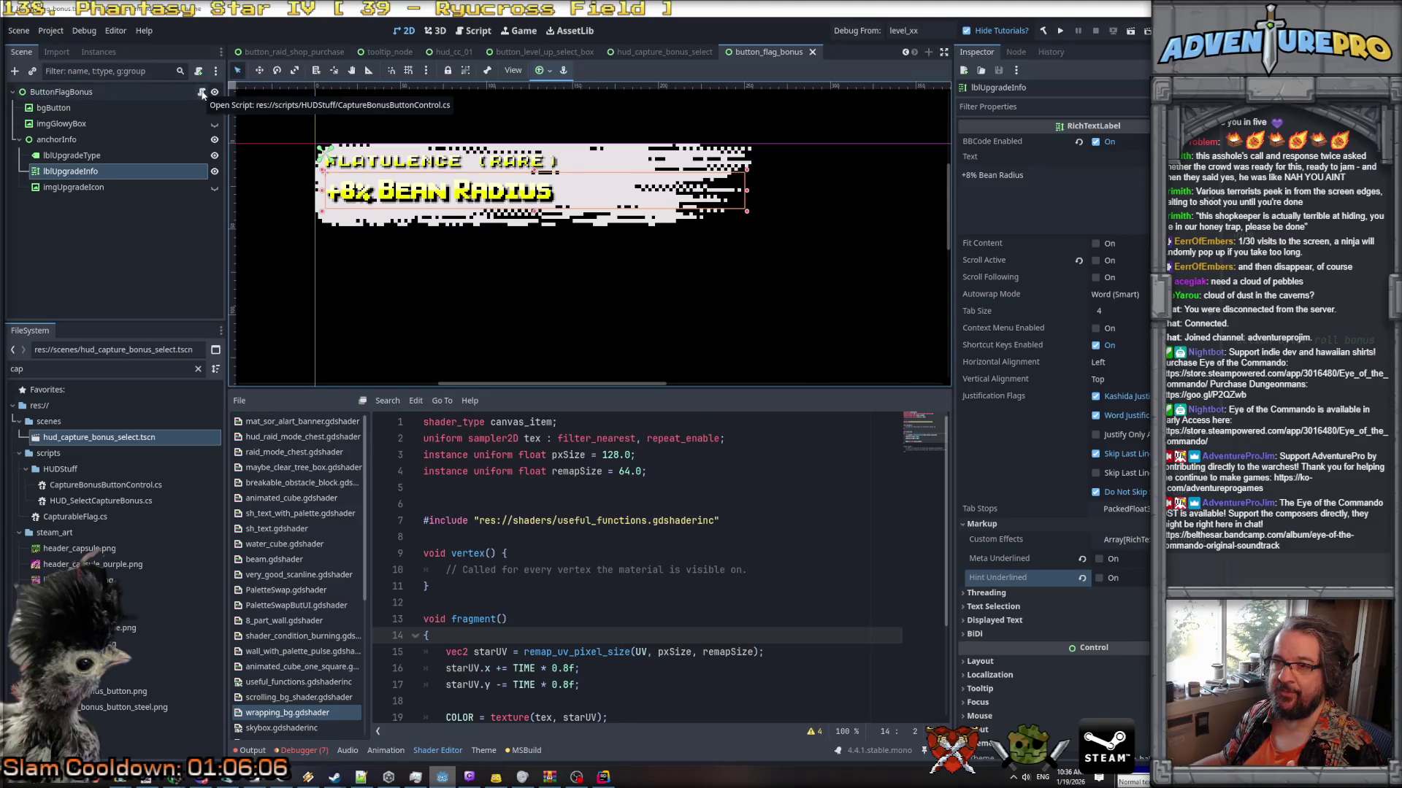
click(203, 94)
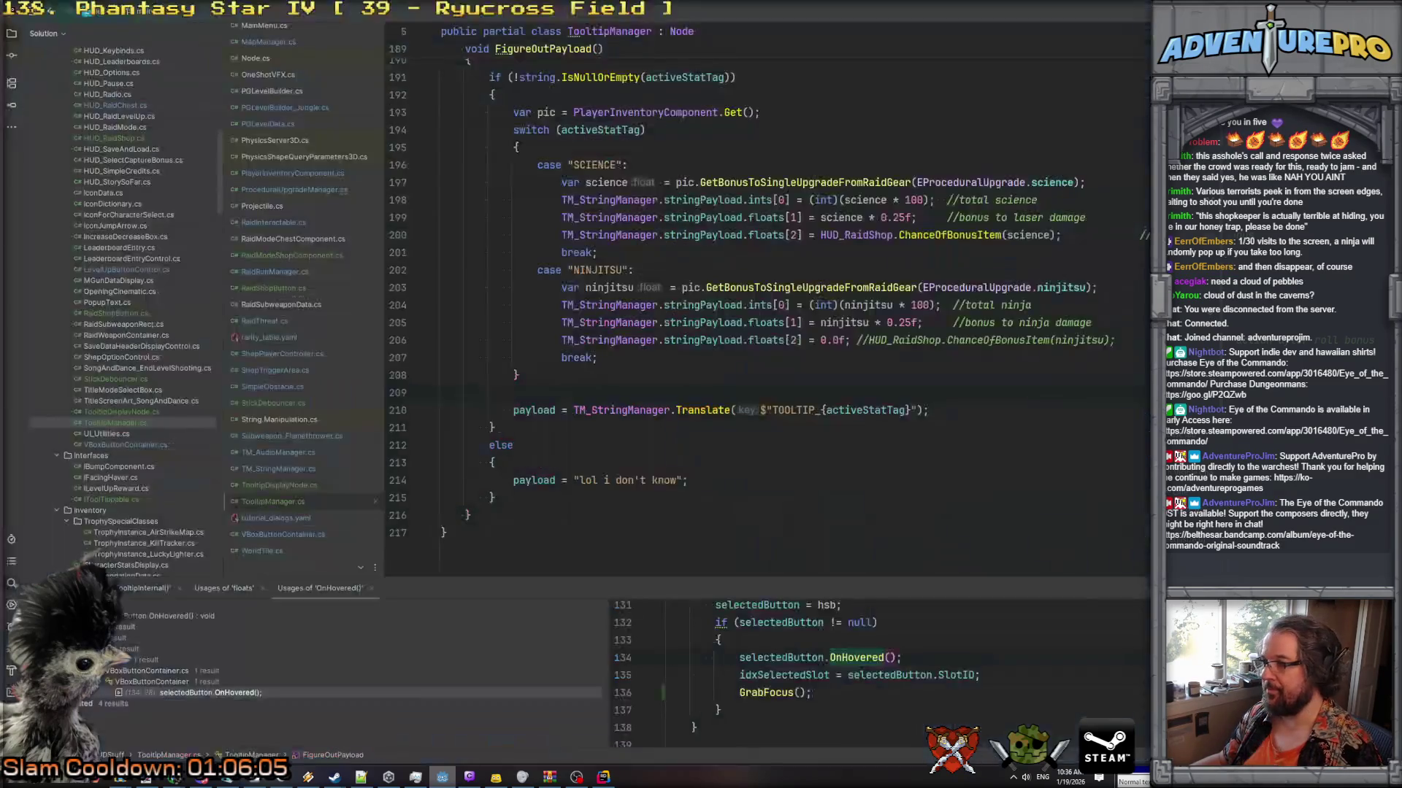
Search the project for 'capturebonus', open CaptureBonusButtonControl.cs, and add a line below the tween field.
key(ctrl+shift+f)
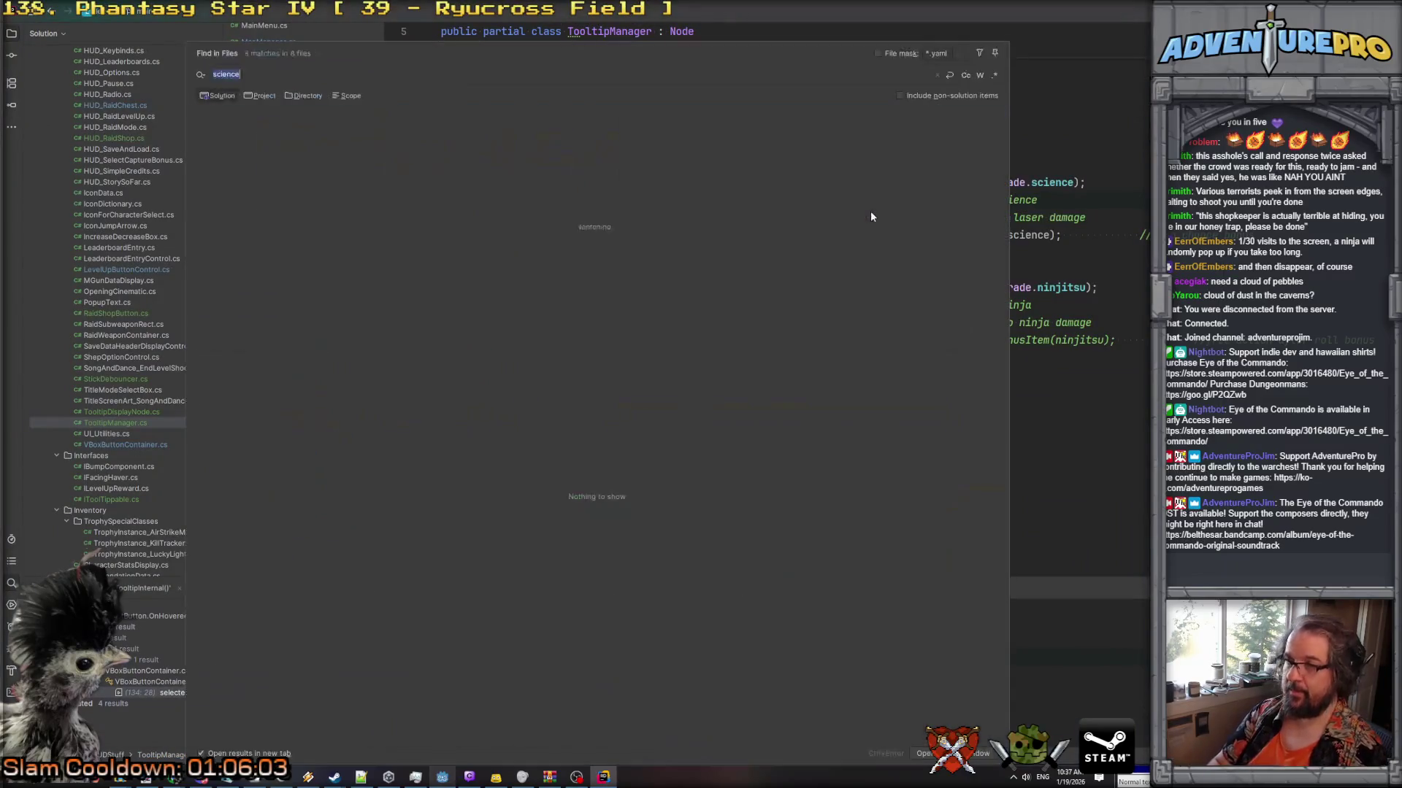
text(capturebonus)
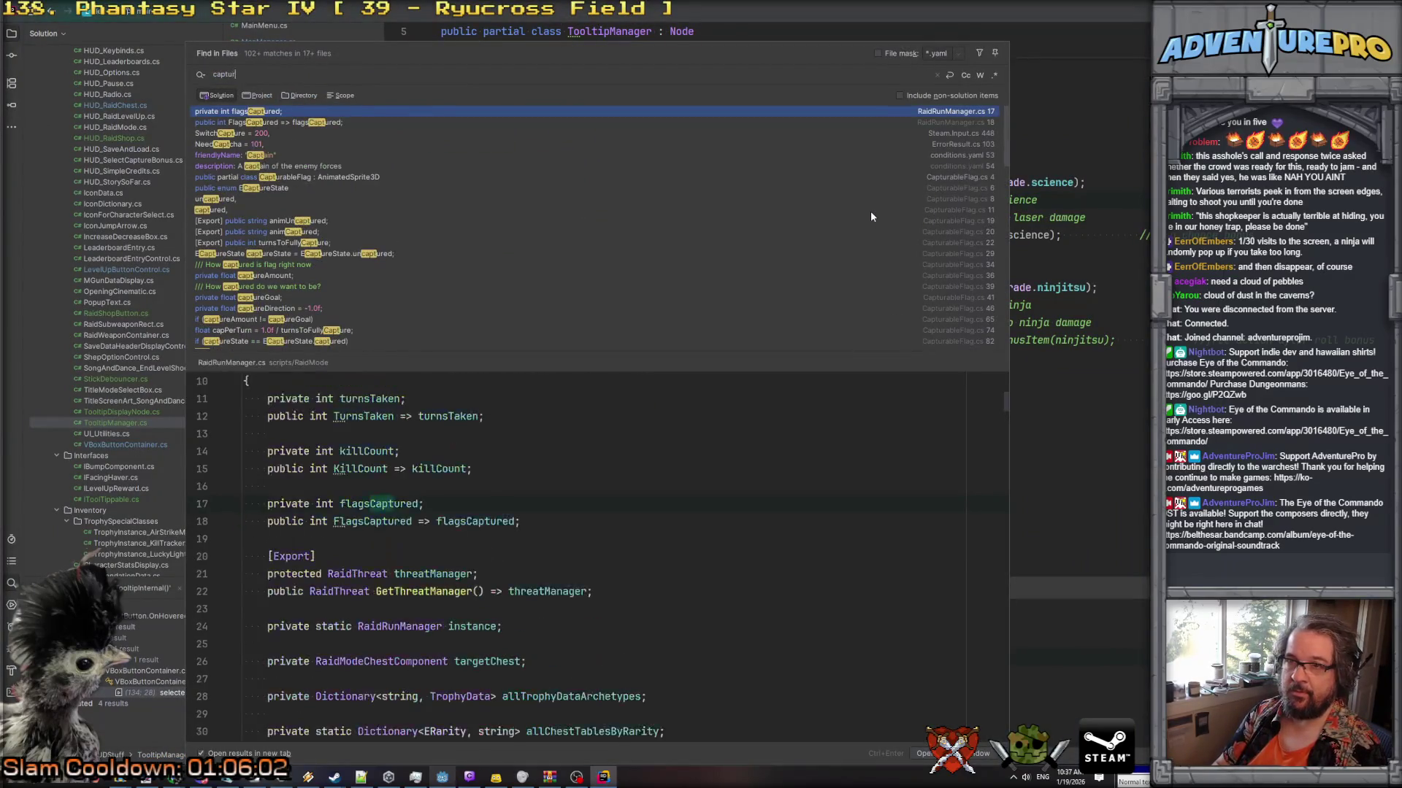
key(Down)
key(Down)
key(Down)
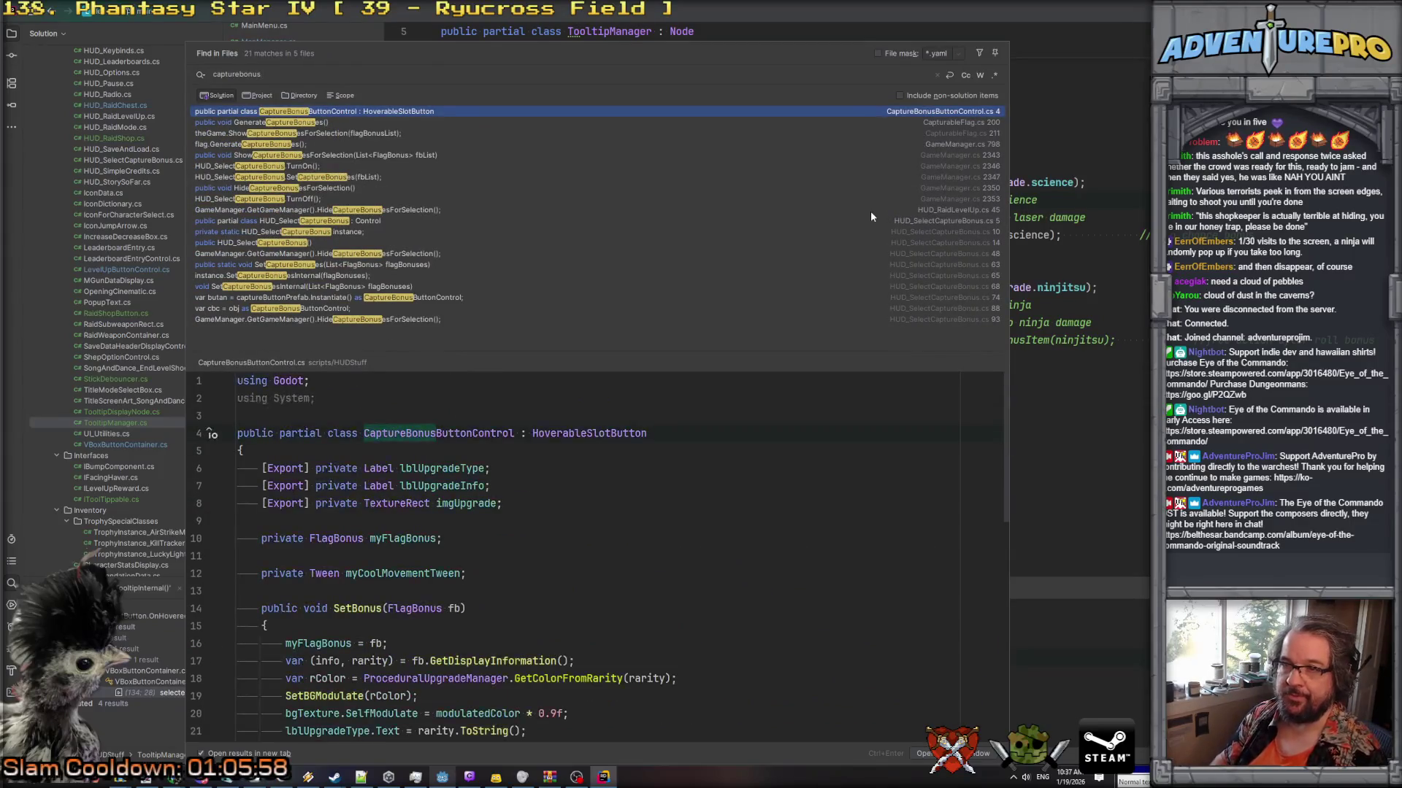
key(Up)
key(Up)
key(Up)
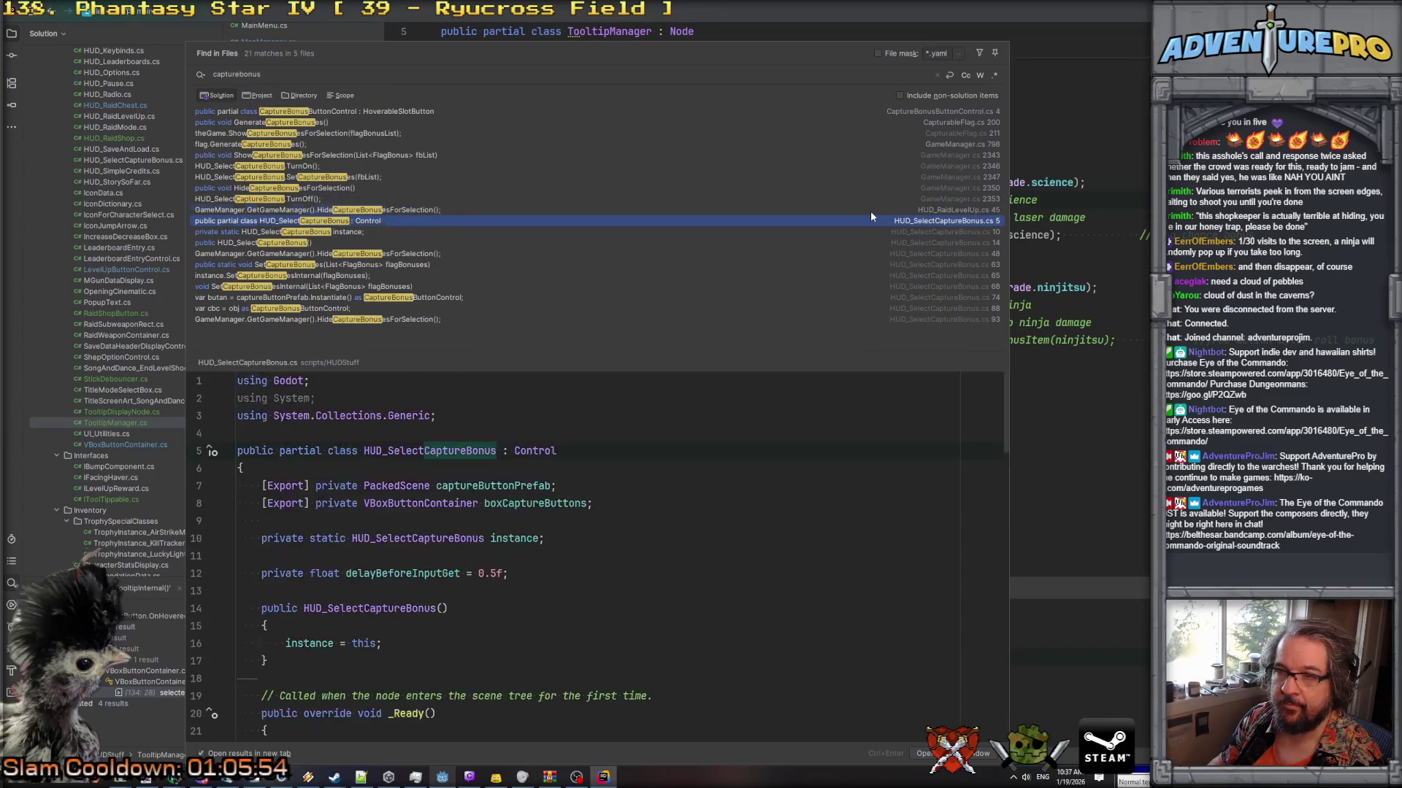
key(Up)
key(Up)
key(Up)
key(Return)
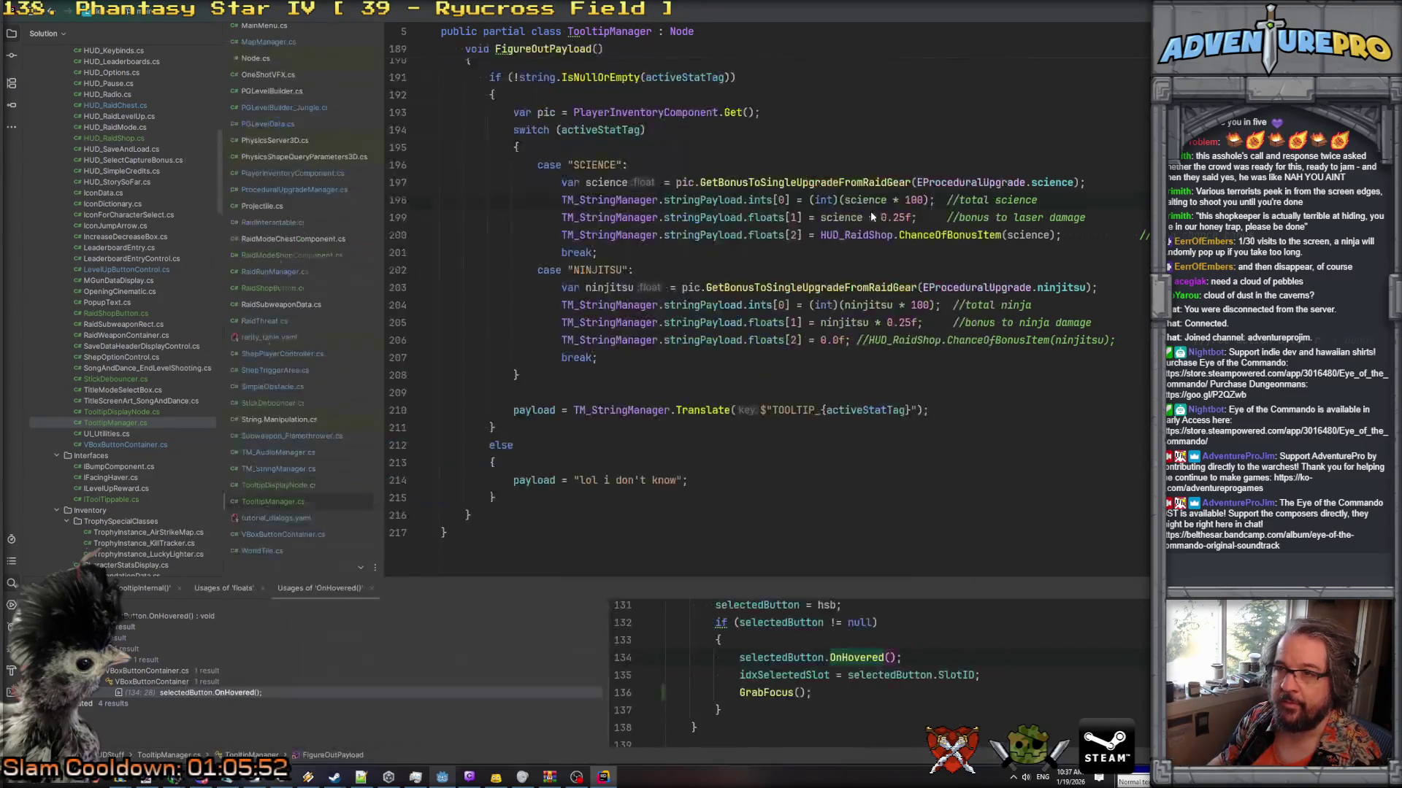
click(729, 207)
key(Return)
key(Return)
Add a _Ready override without its doc comment and retype lblUpgradeInfo as RichTextLabel.
text(_rea)
key(Return)
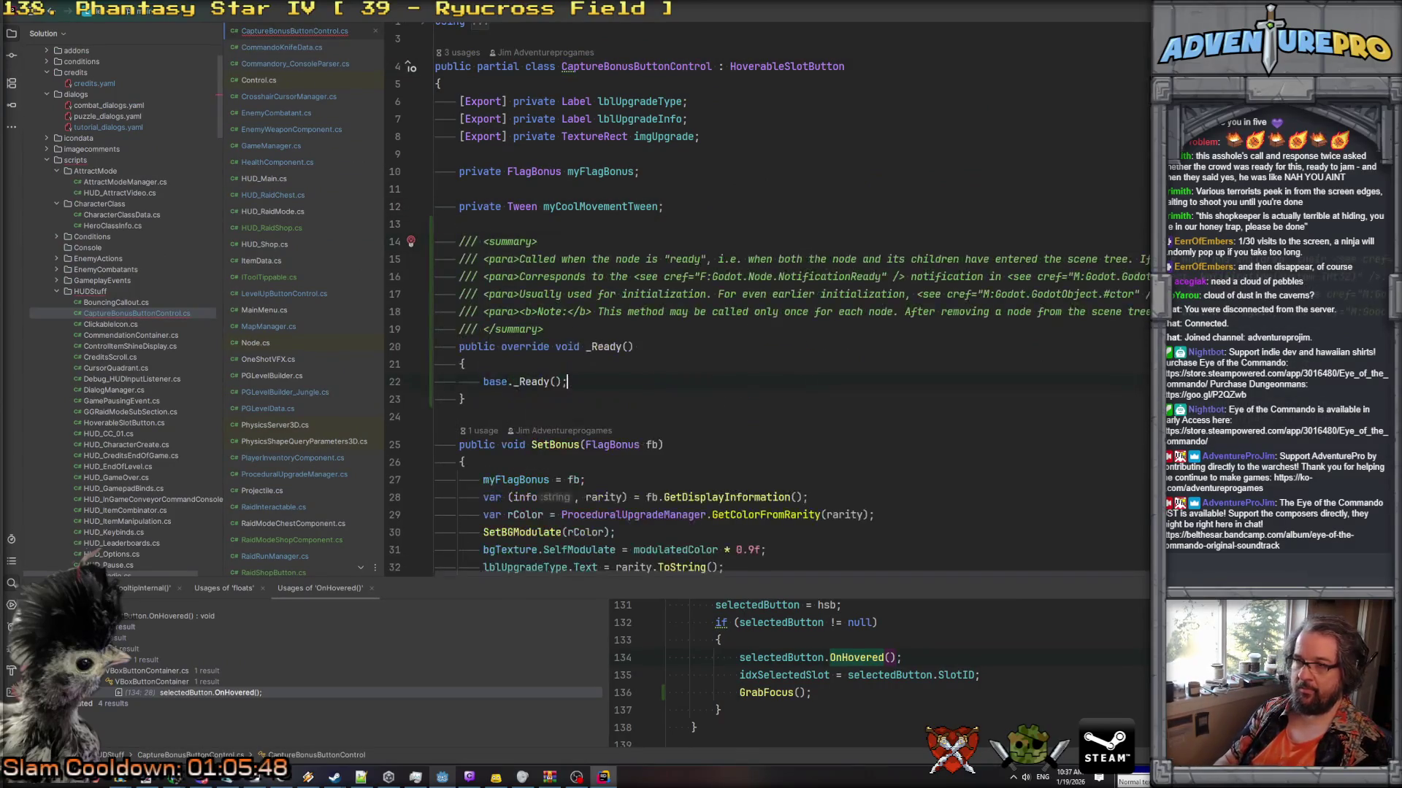
key(shift+Up)
key(shift+Up)
key(shift+Up)
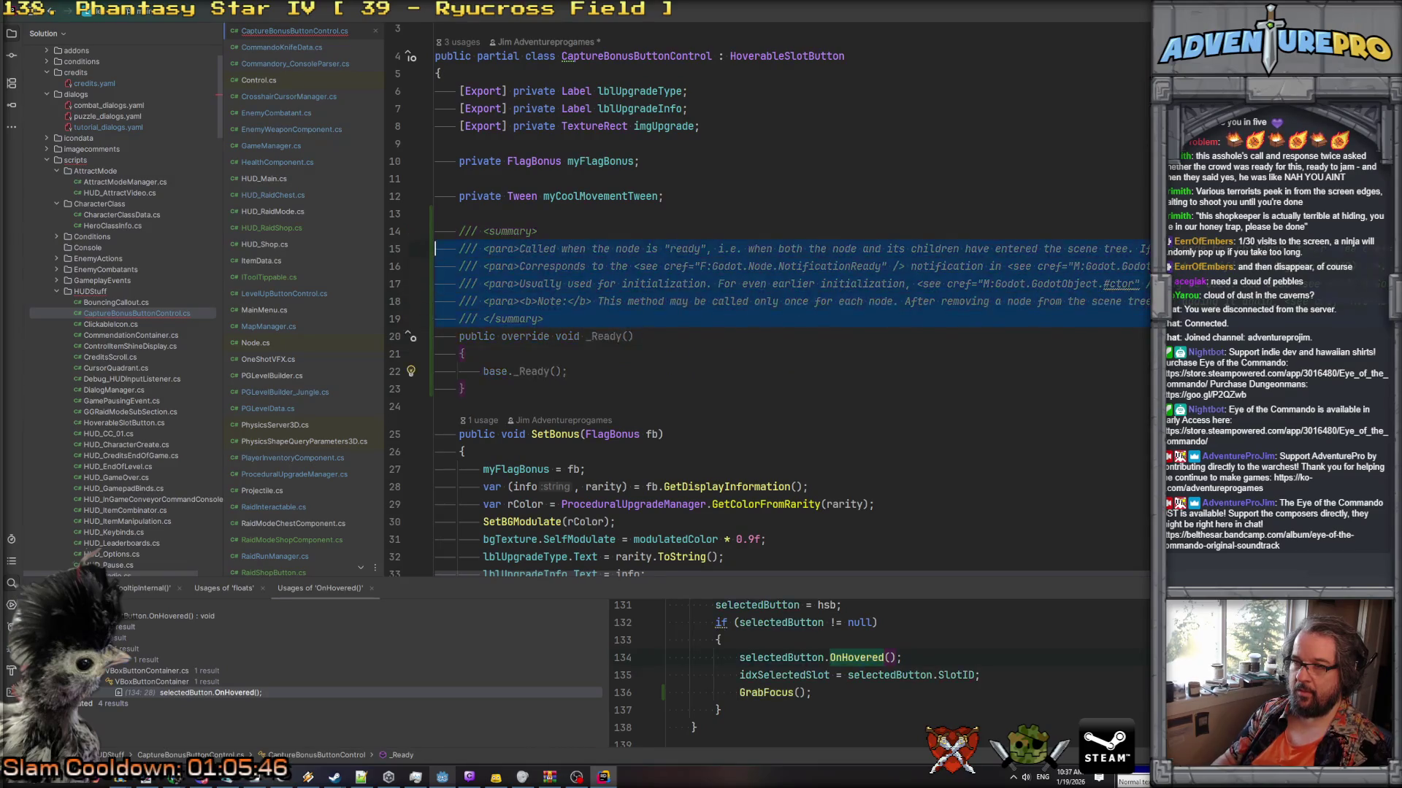
key(Delete)
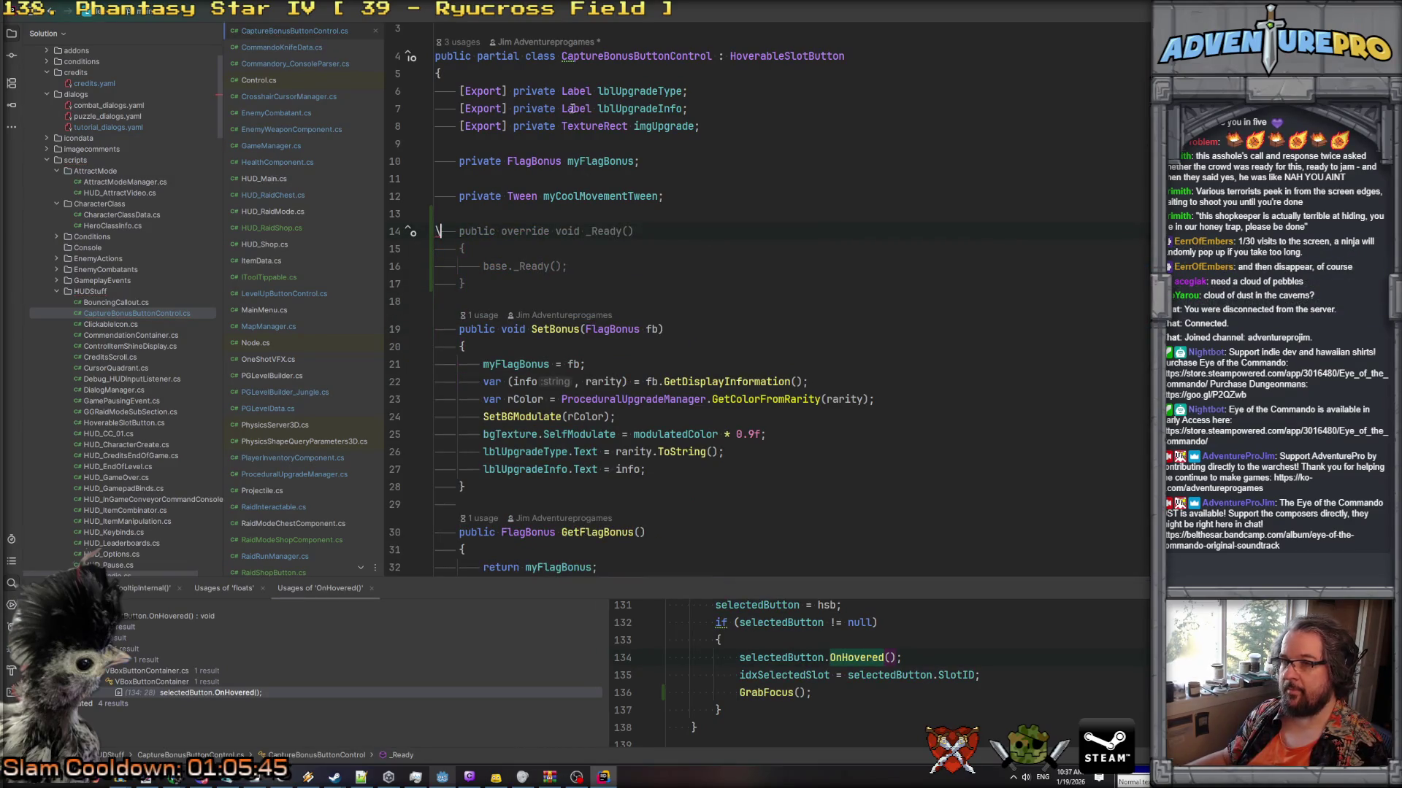
text(RichTextLabel)
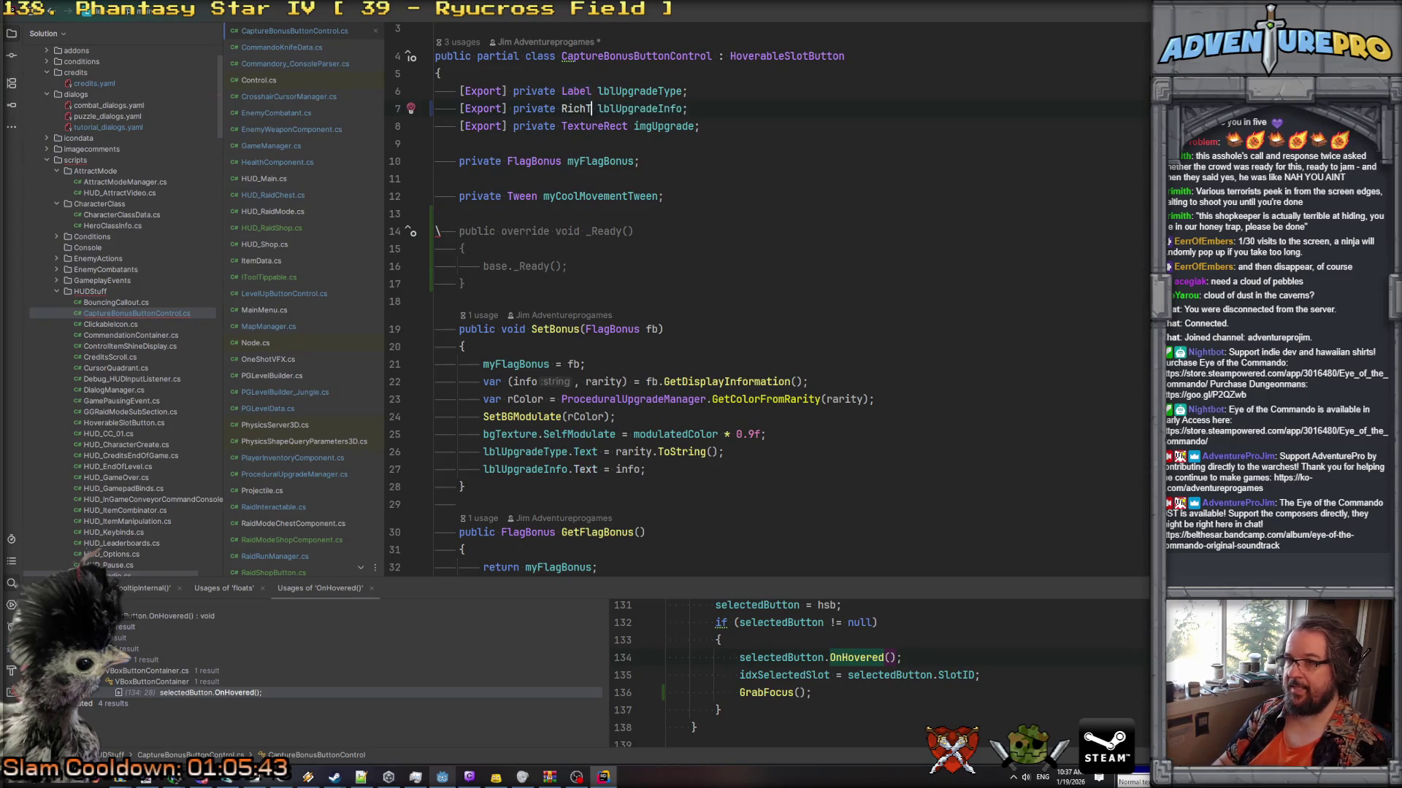
key(Return)
In _Ready, subscribe lblUpgradeInfo's meta hover events to TooltipManager's OnHoverBegin/OnHoverEnd.
click(633, 274)
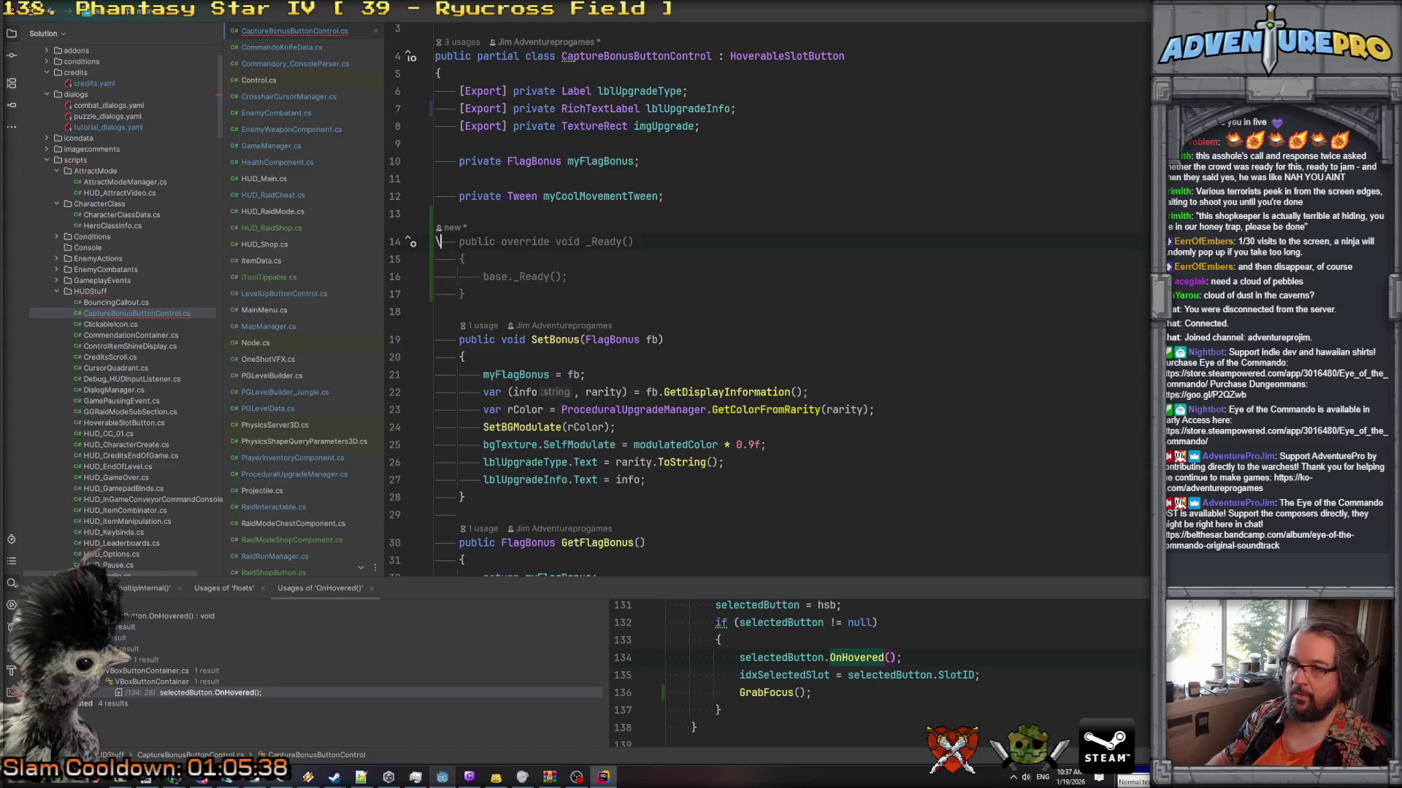
key(Return)
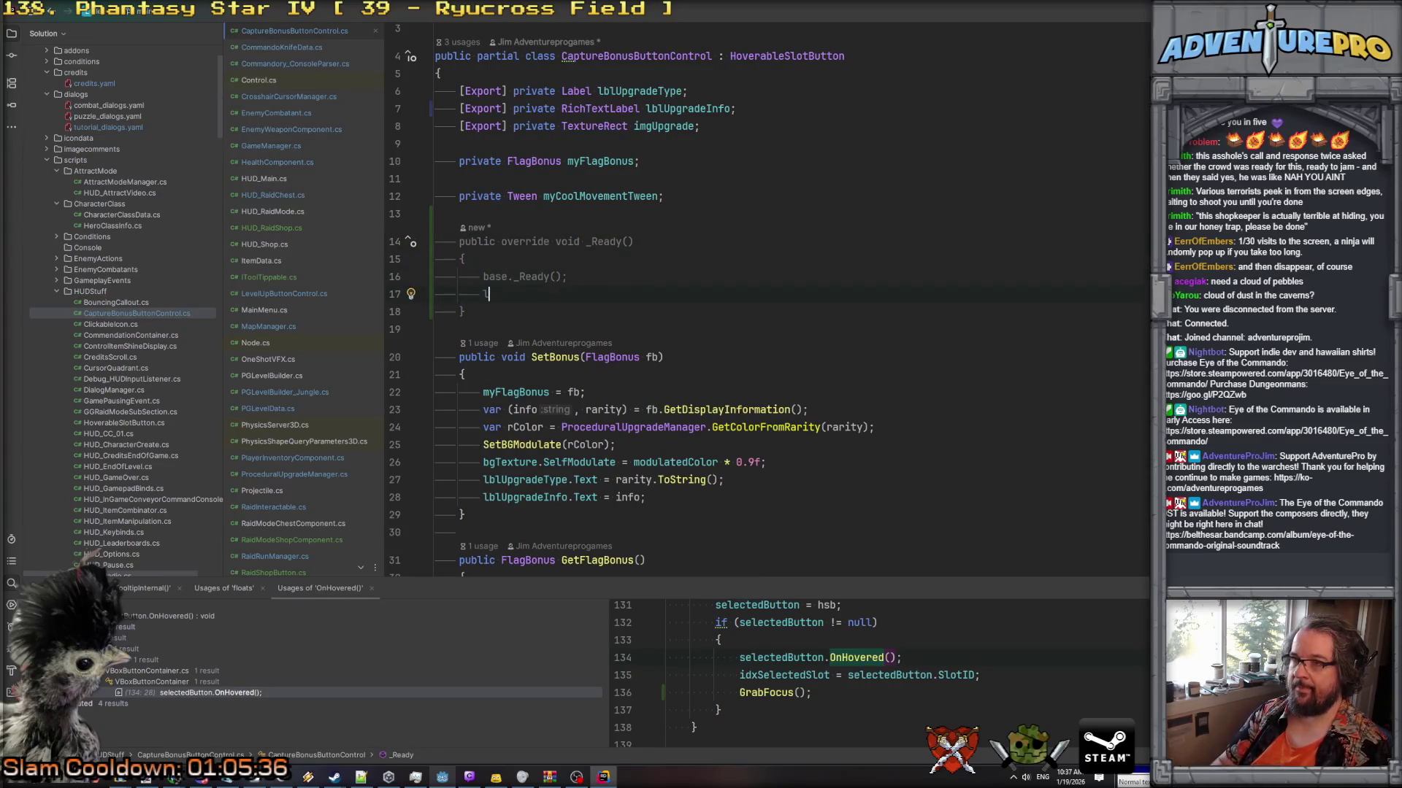
text(l)
key(Escape)
key(Left)
text(bl)
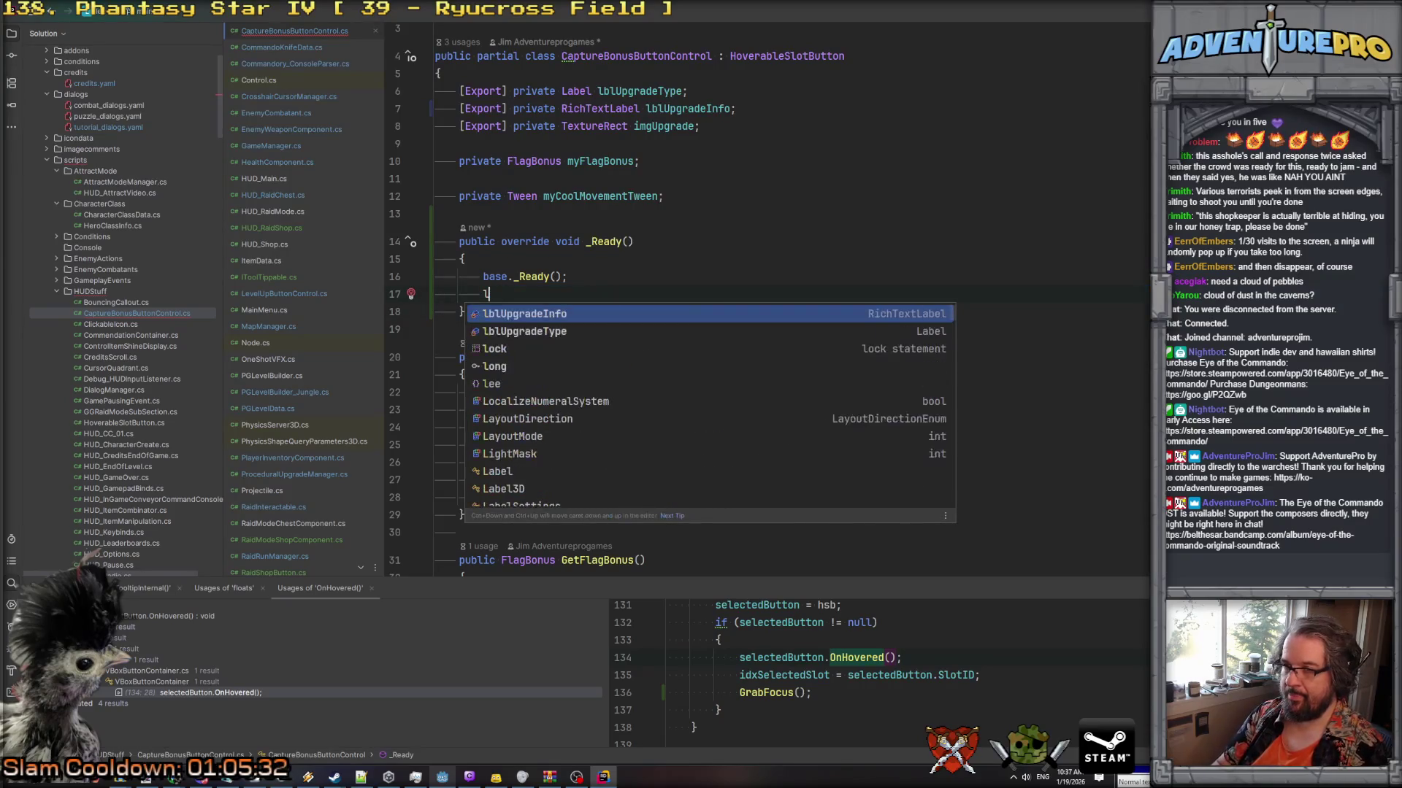
key(Return)
text(.onh)
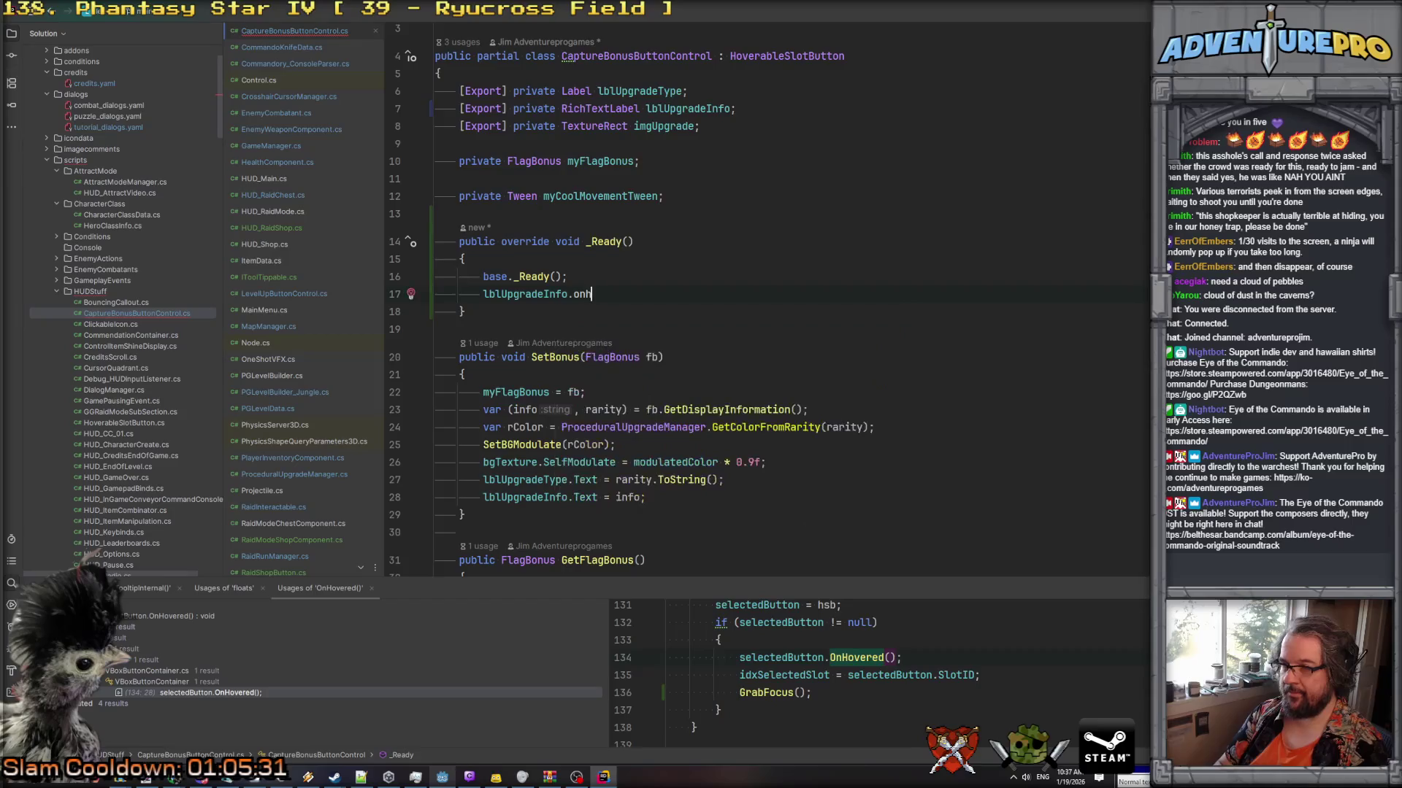
key(BackSpace)
key(BackSpace)
key(BackSpace)
text(meta)
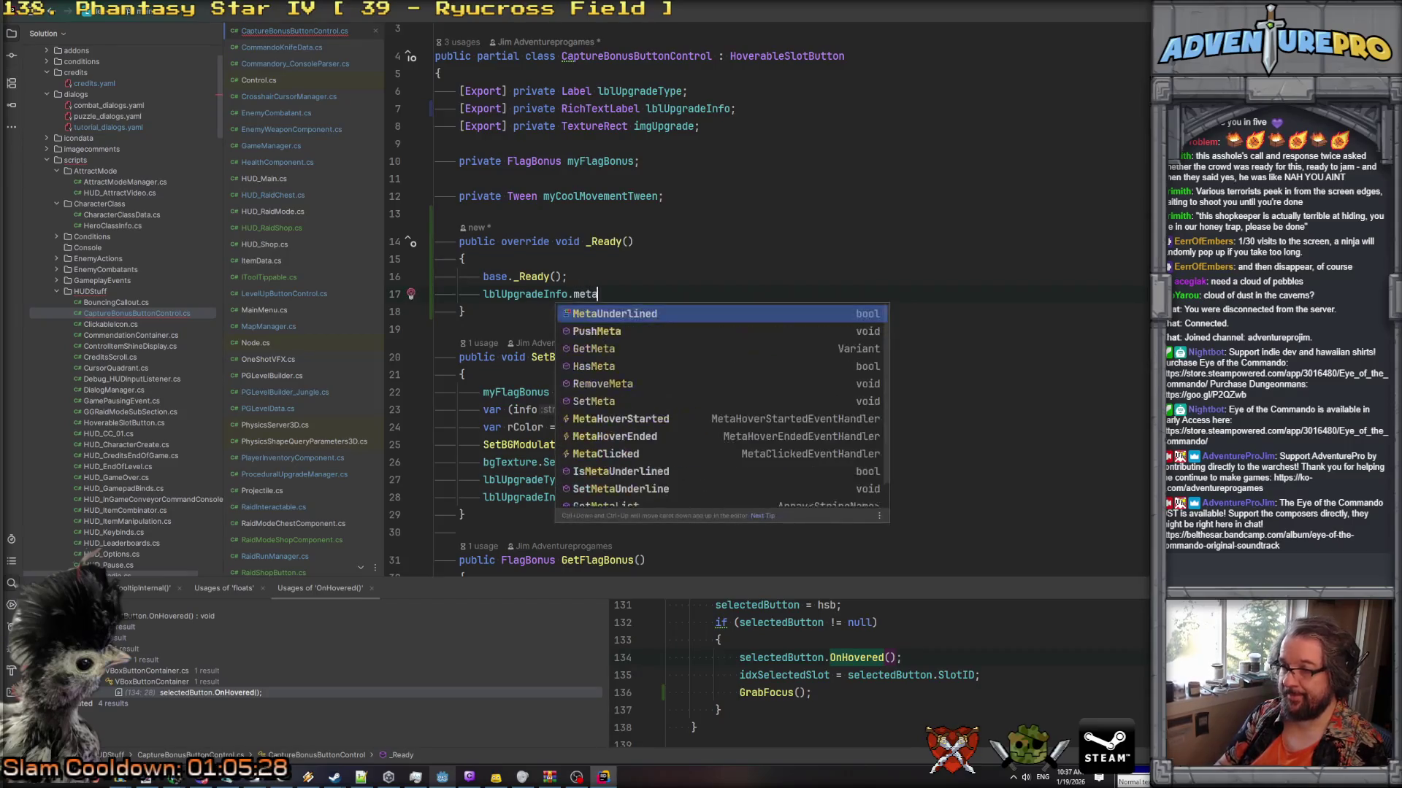
key(Down)
key(Down)
key(Down)
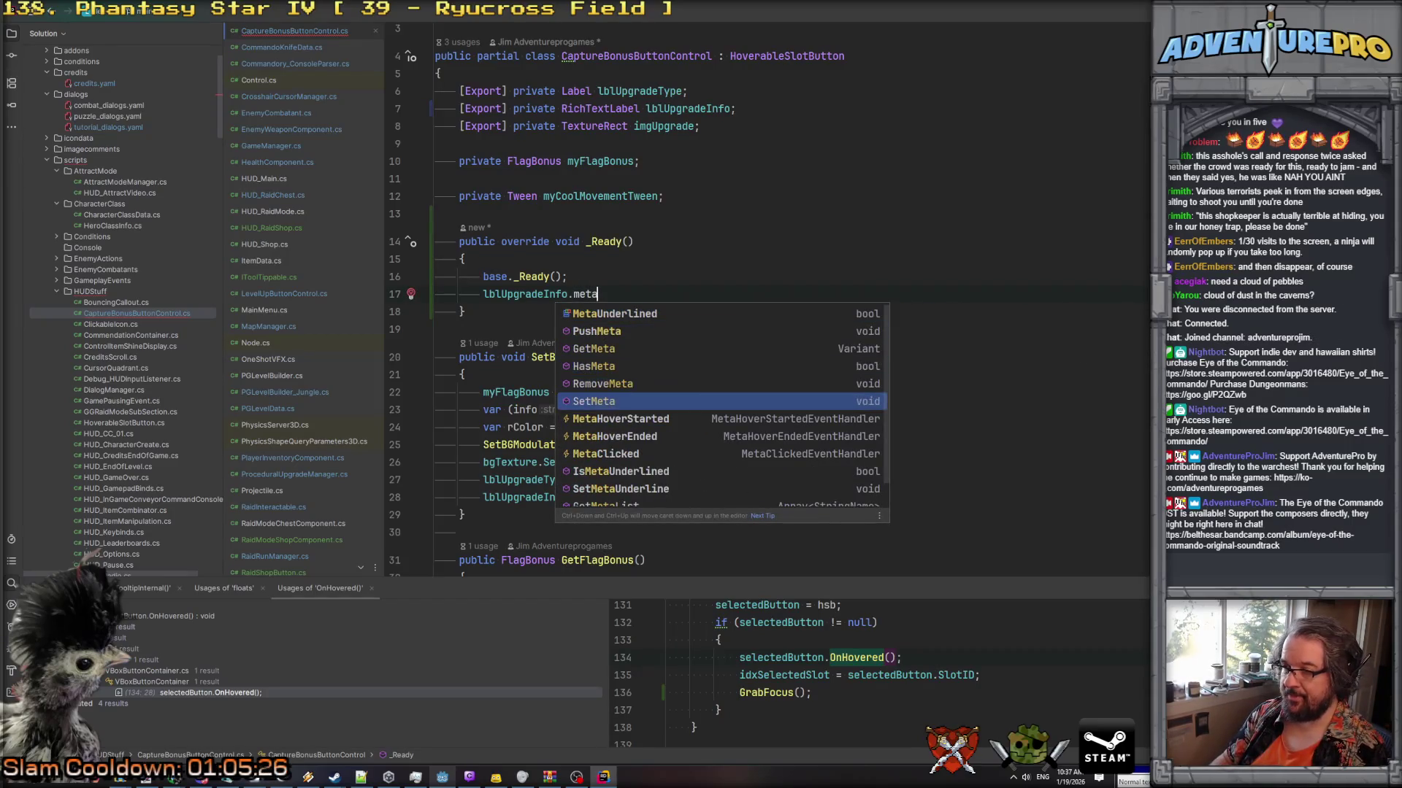
key(Return)
text(+)
key(Tab)
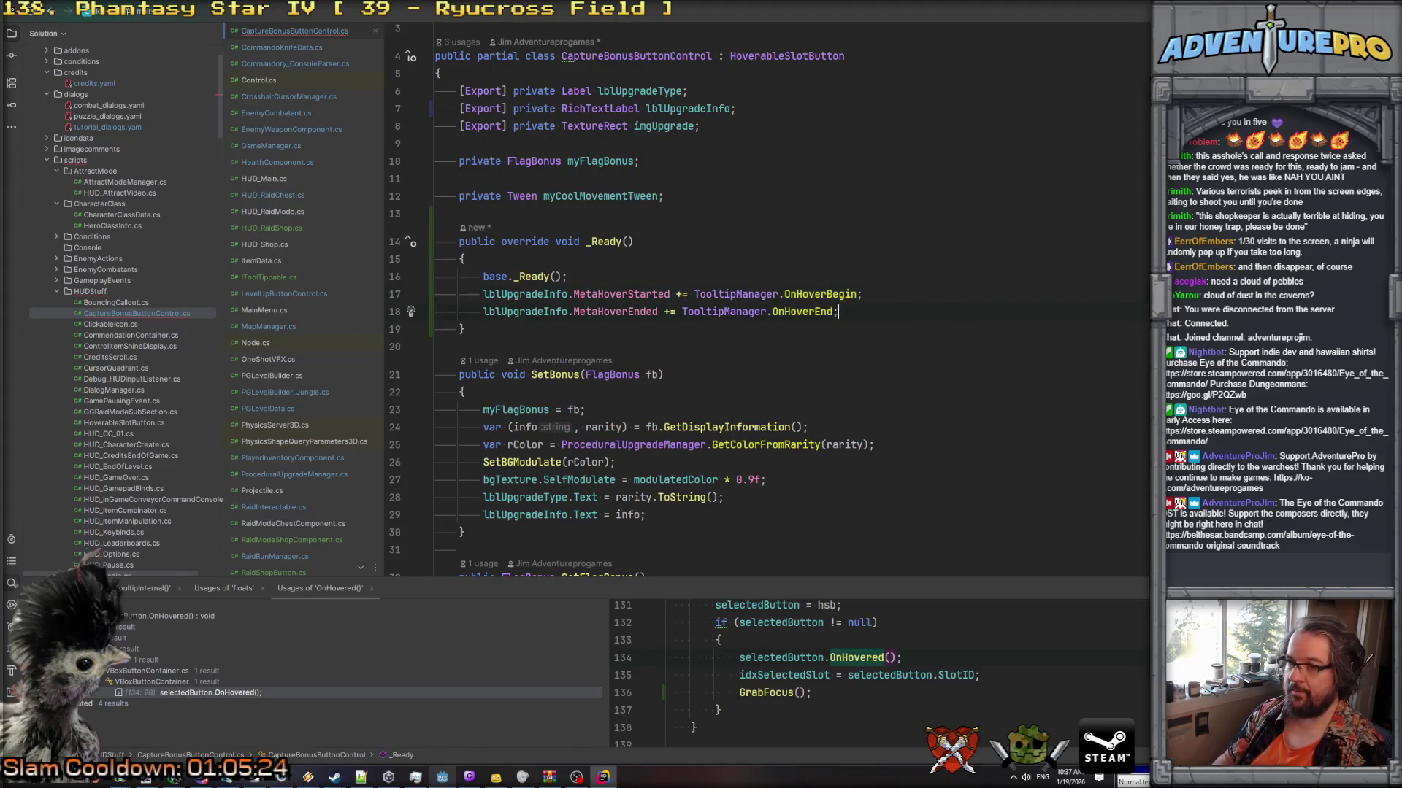
Return to Godot and rebuild the C# project.
scroll(567, 317, down, 10)
scroll(567, 317, up, 12)
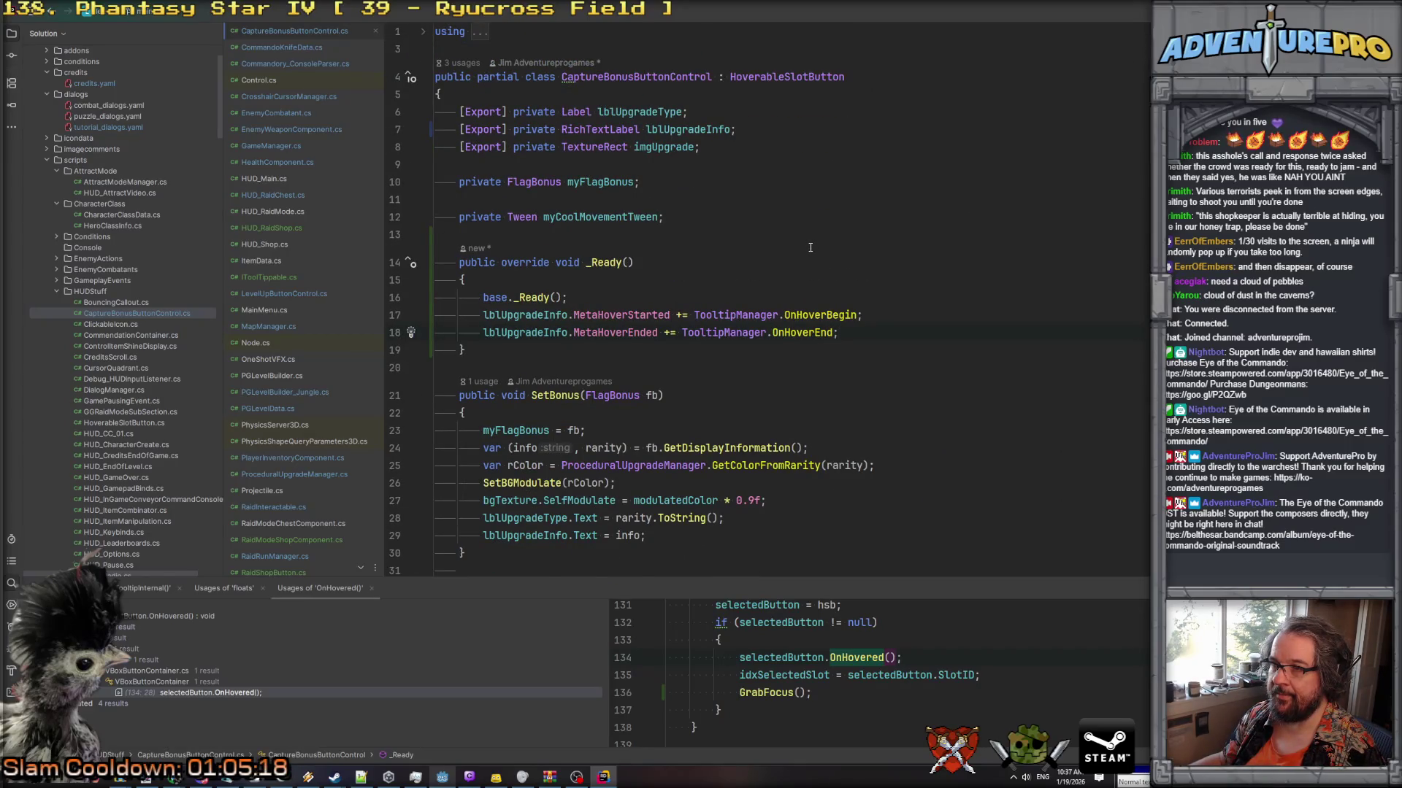
key(ctrl+bracketleft)
key(ctrl+bracketleft)
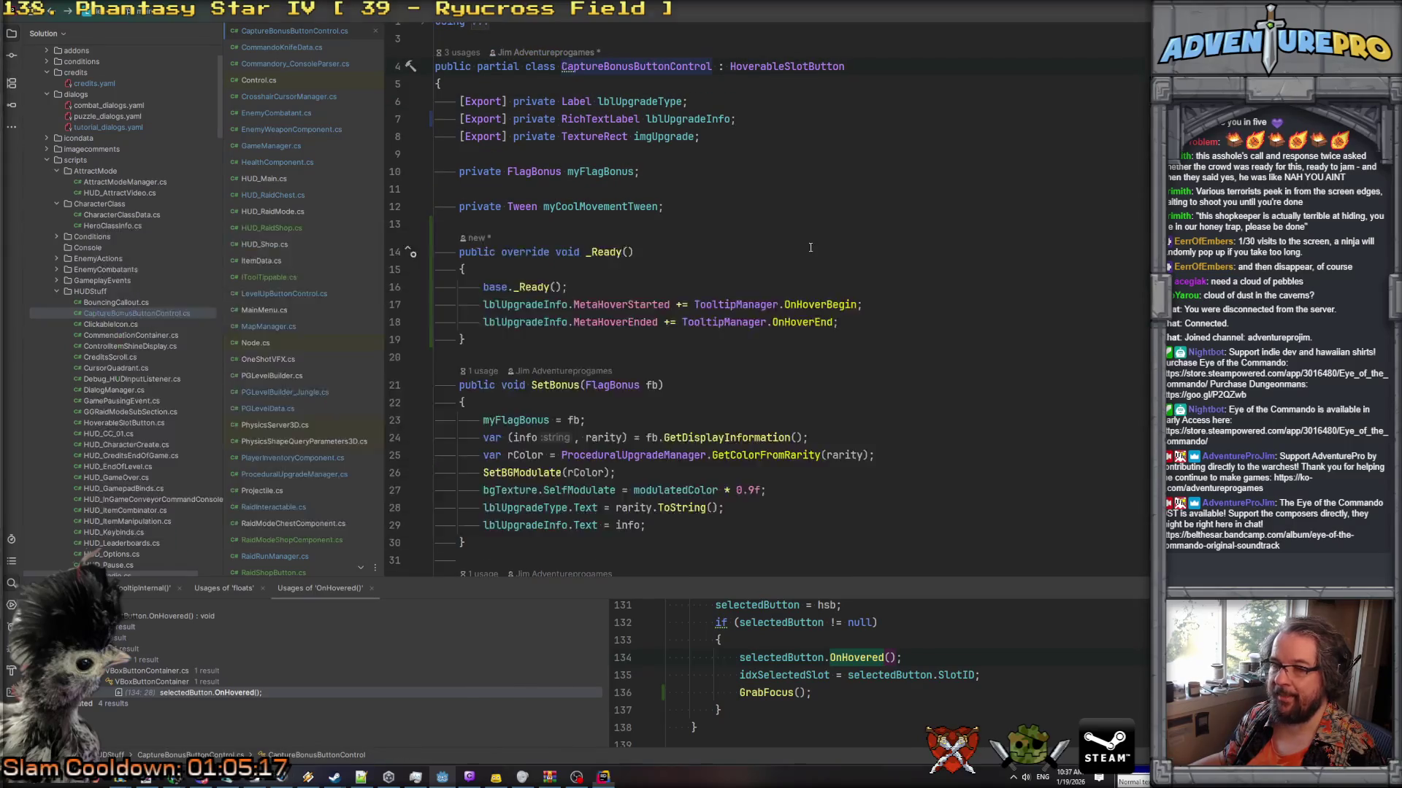
key(alt+Tab)
click(1045, 31)
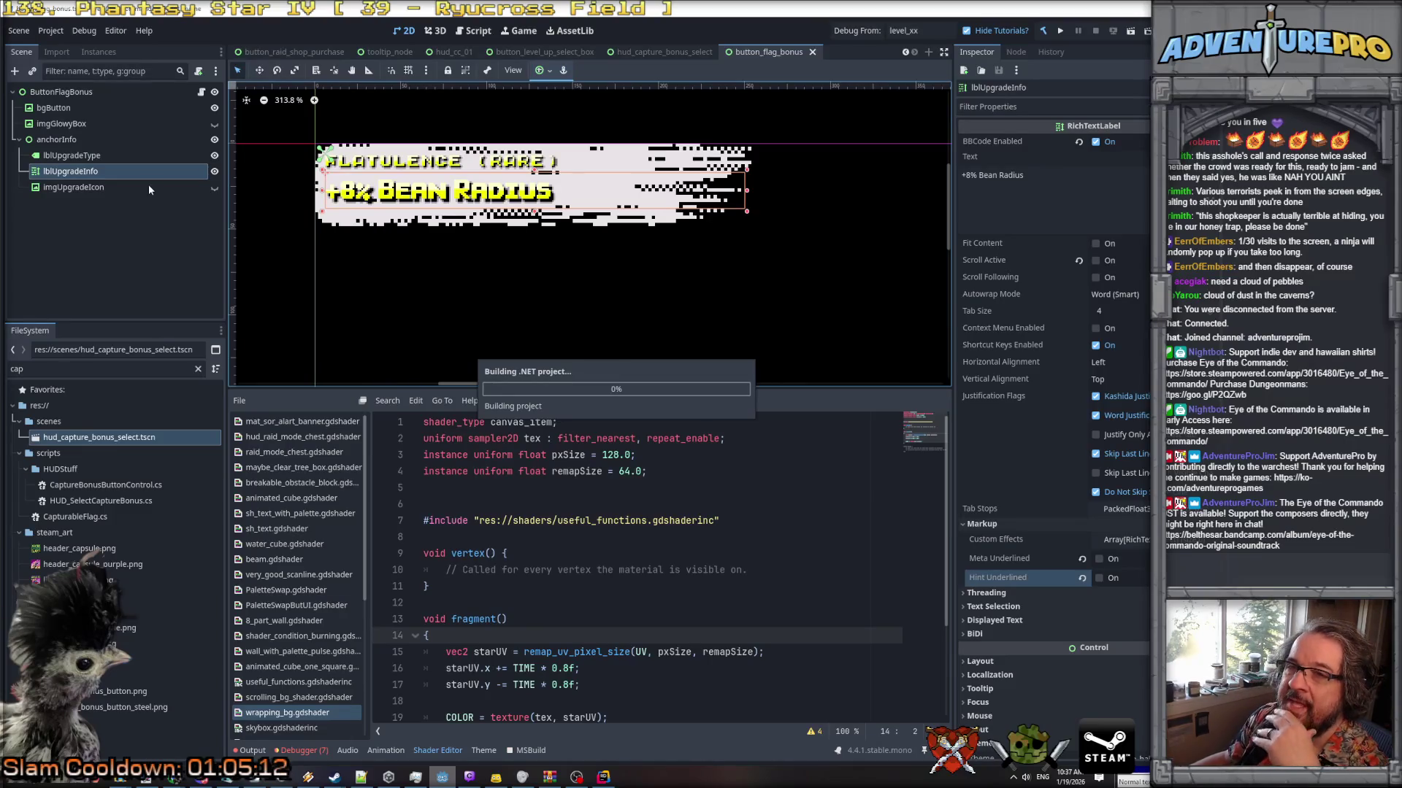
Assign lblUpgradeInfo to ButtonFlagBonus's Lbl Upgrade Info slot, then close the flag bonus and capture bonus select scenes.
click(112, 94)
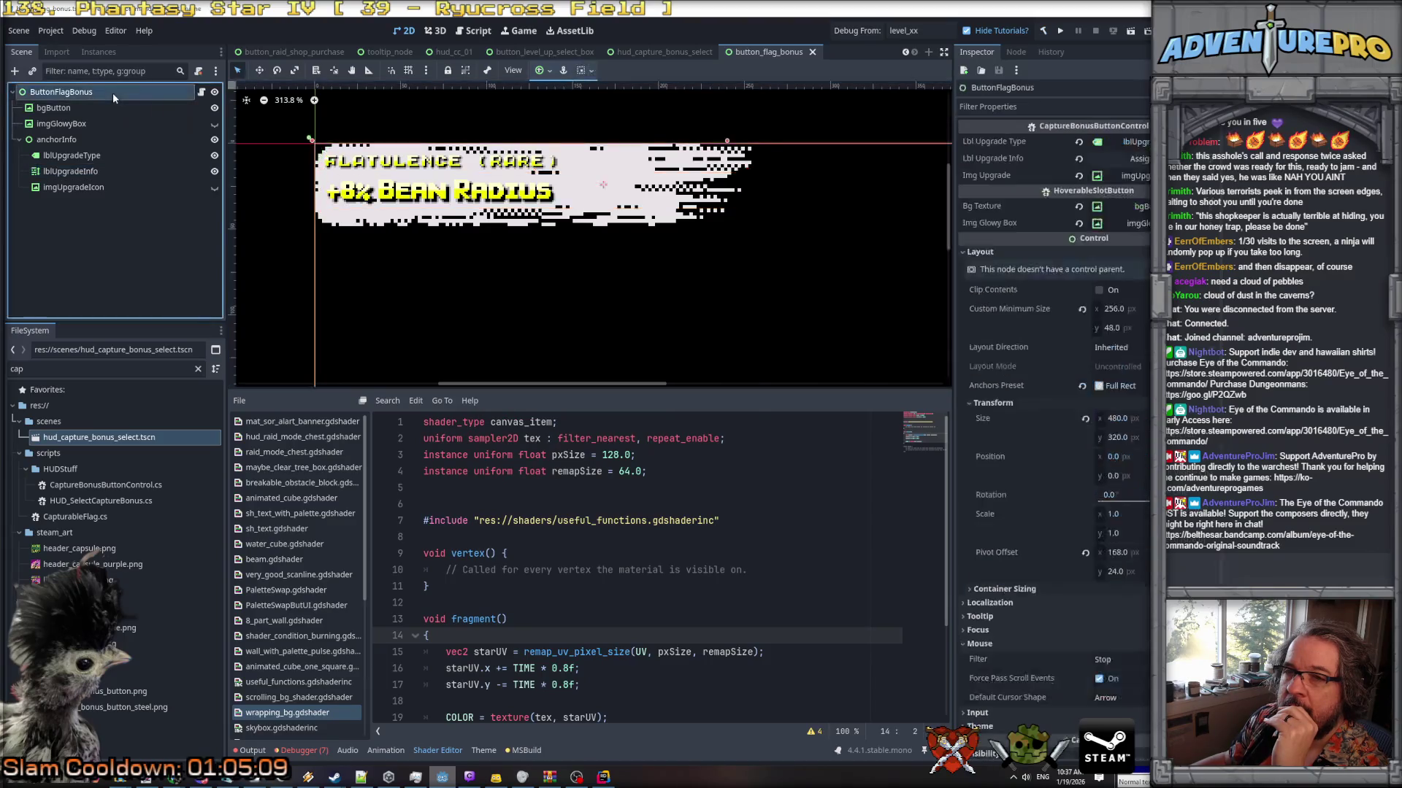
mouse_move(87, 172)
mouse_down()
mouse_move(734, 176)
mouse_move(1095, 154)
mouse_move(1115, 167)
mouse_up()
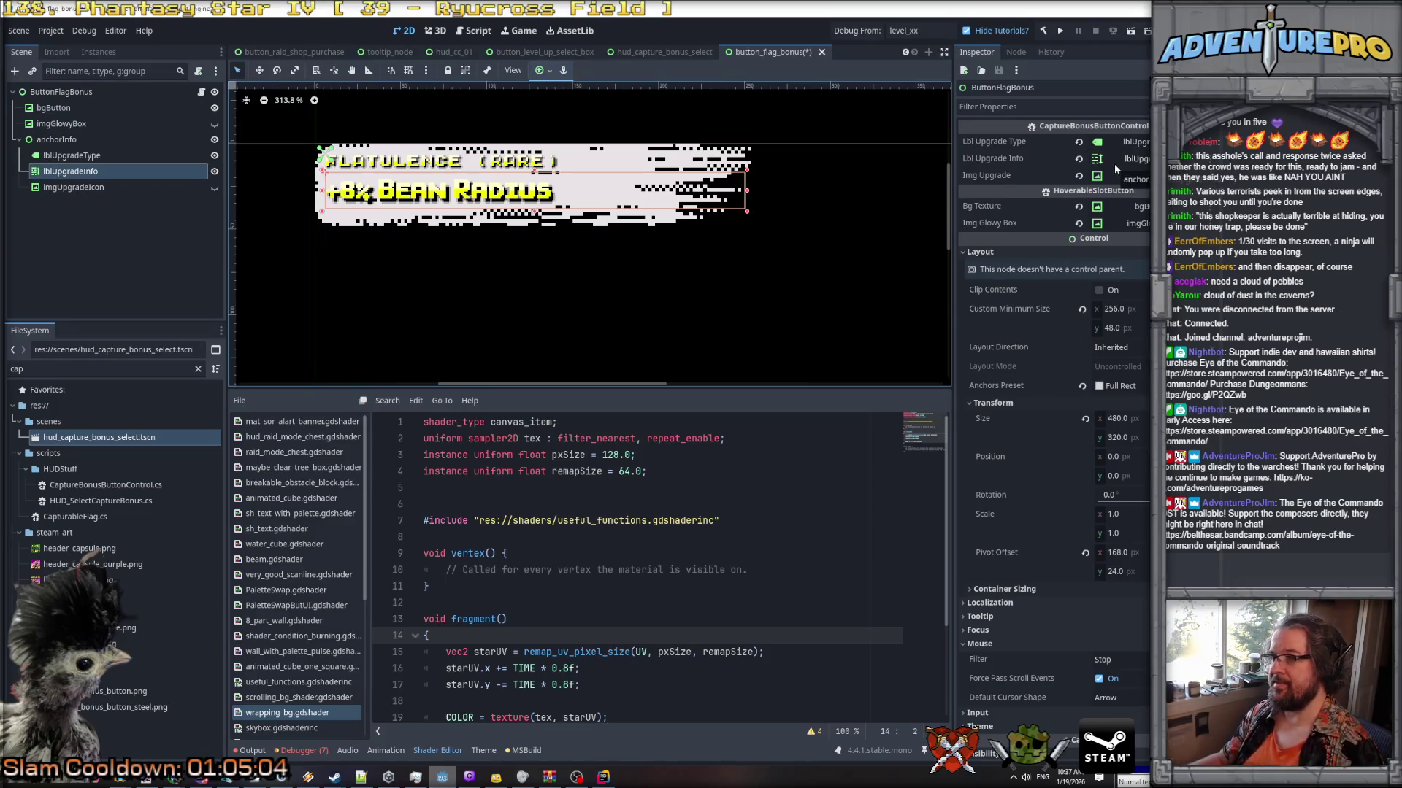
click(814, 53)
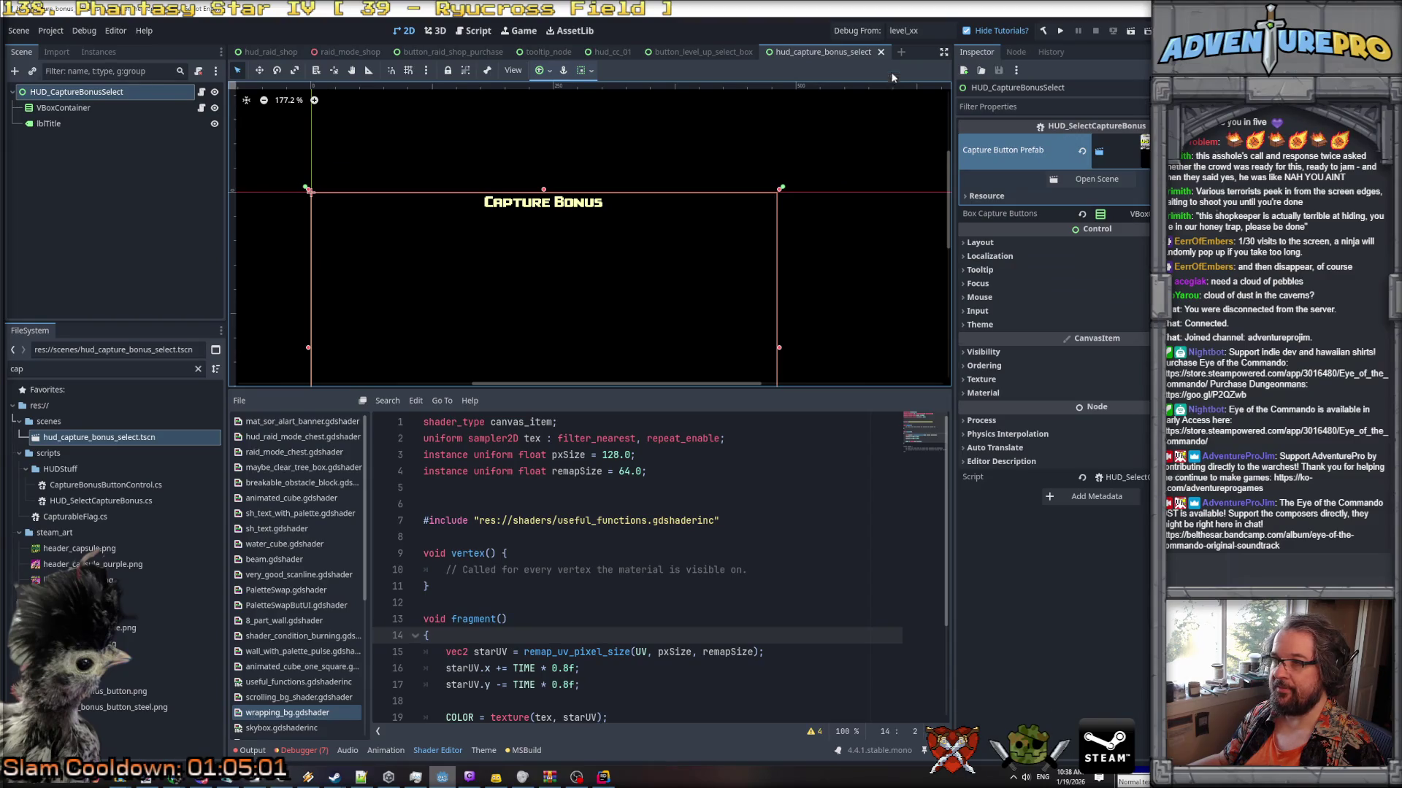
click(880, 52)
Assign lblDesc to LevelUpSelectBox's Lbl Description field, save and close that scene.
click(131, 91)
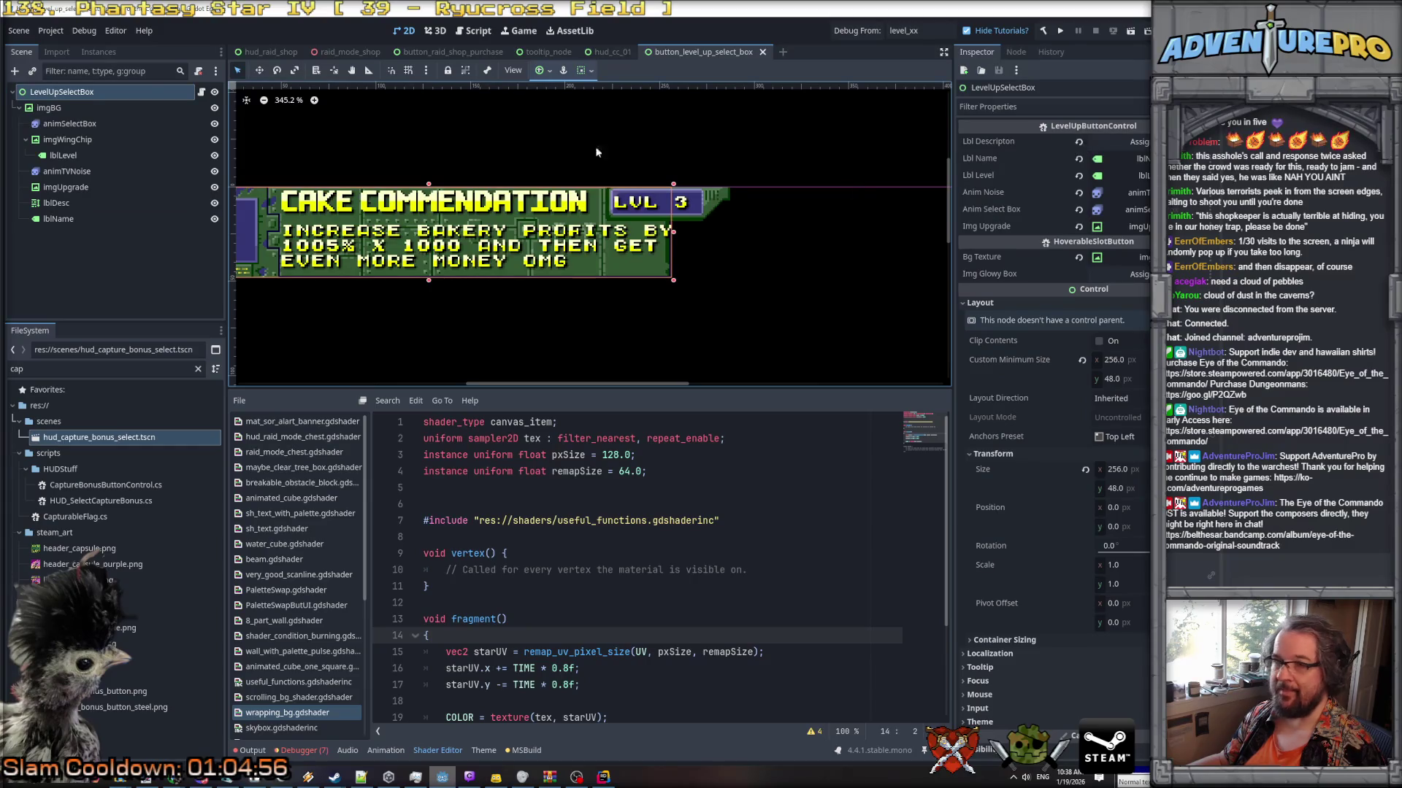
mouse_move(58, 204)
mouse_down()
mouse_move(985, 214)
mouse_move(1113, 143)
mouse_up()
key(ctrl+s)
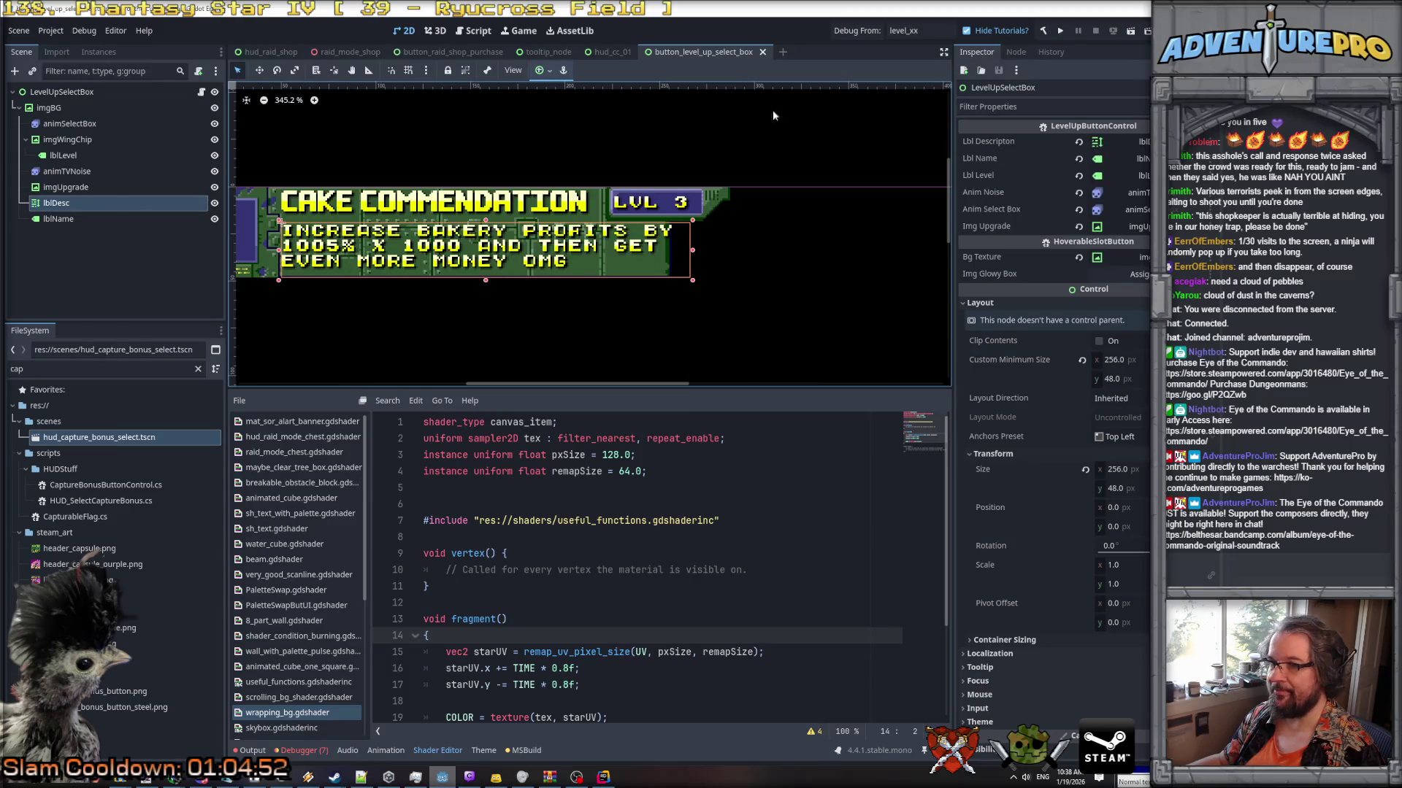
click(762, 52)
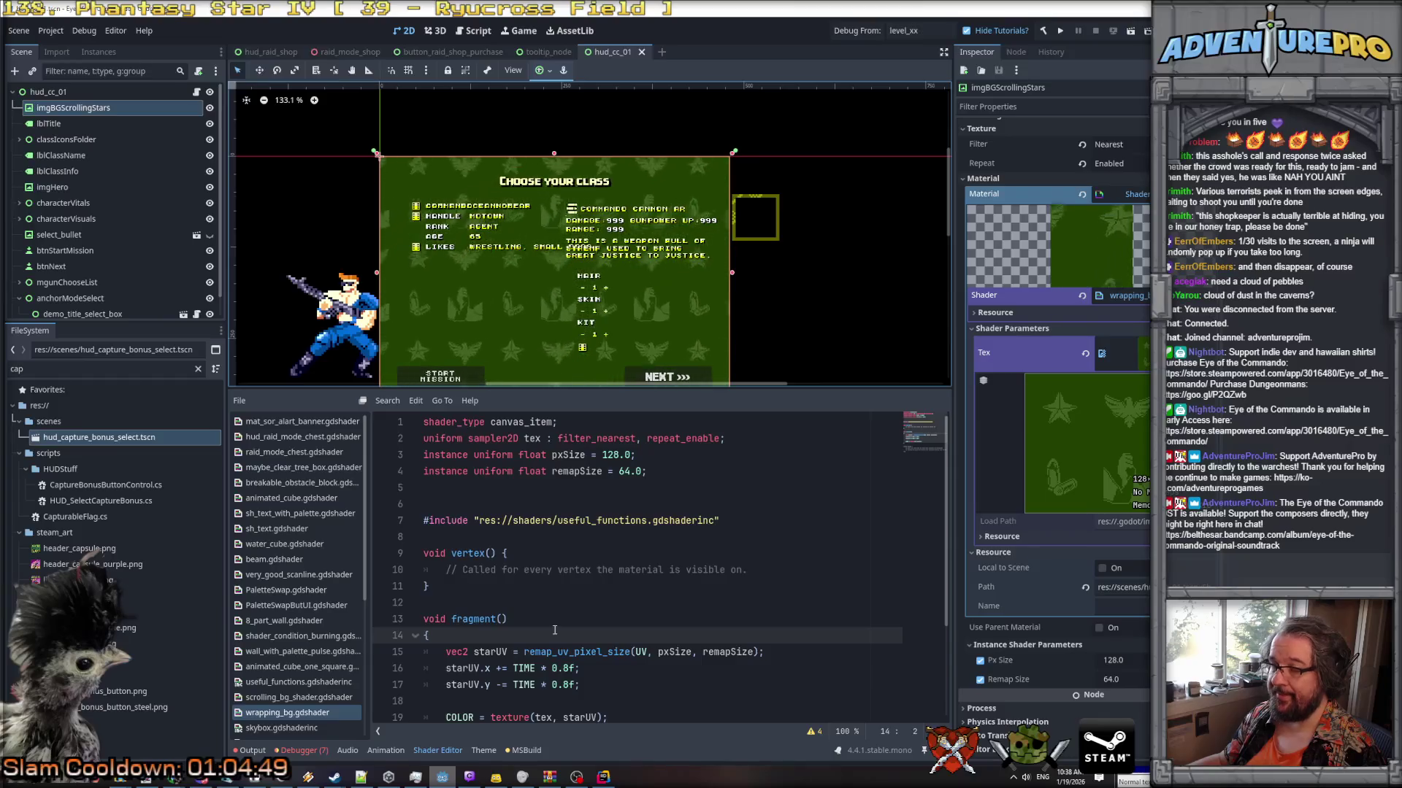
key(alt+Tab)
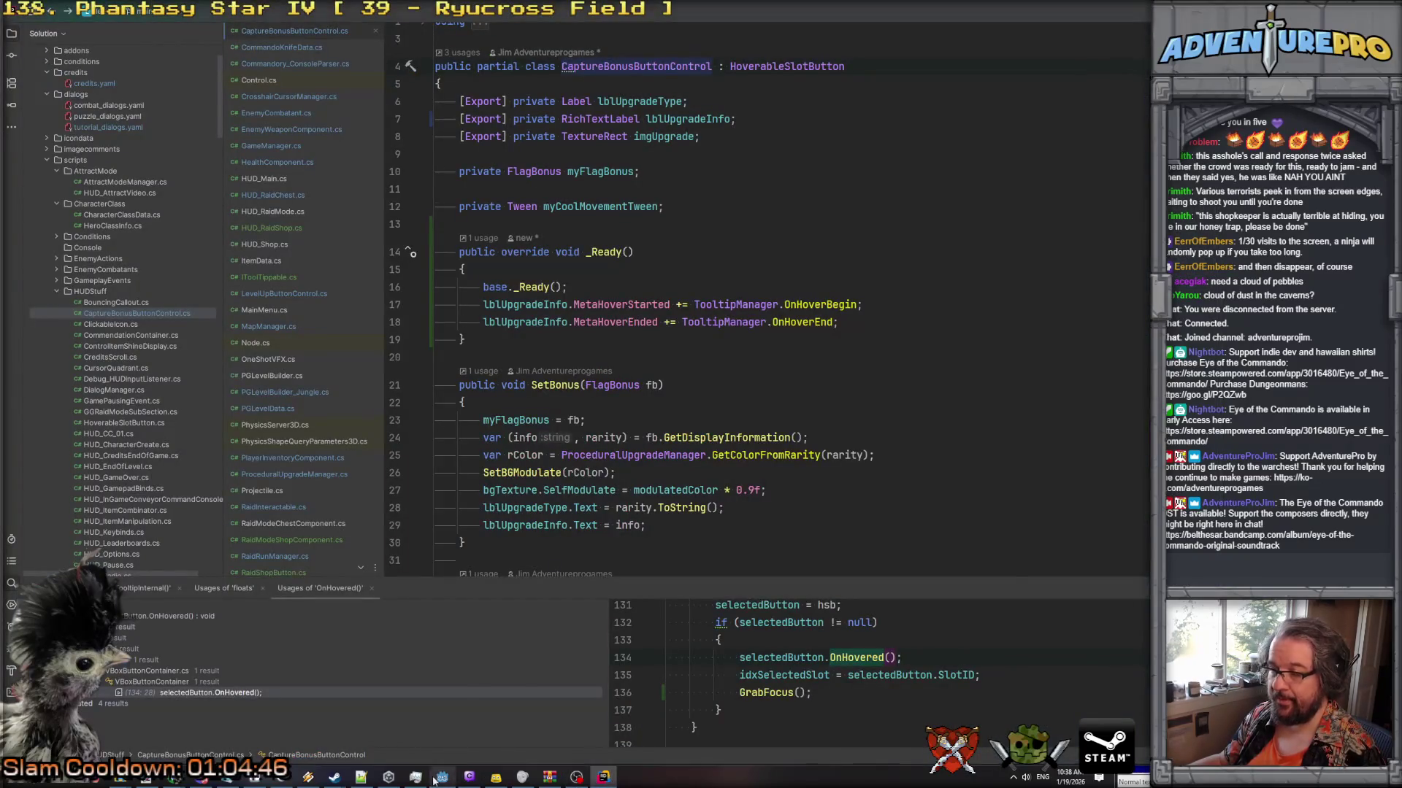
key(alt+Tab)
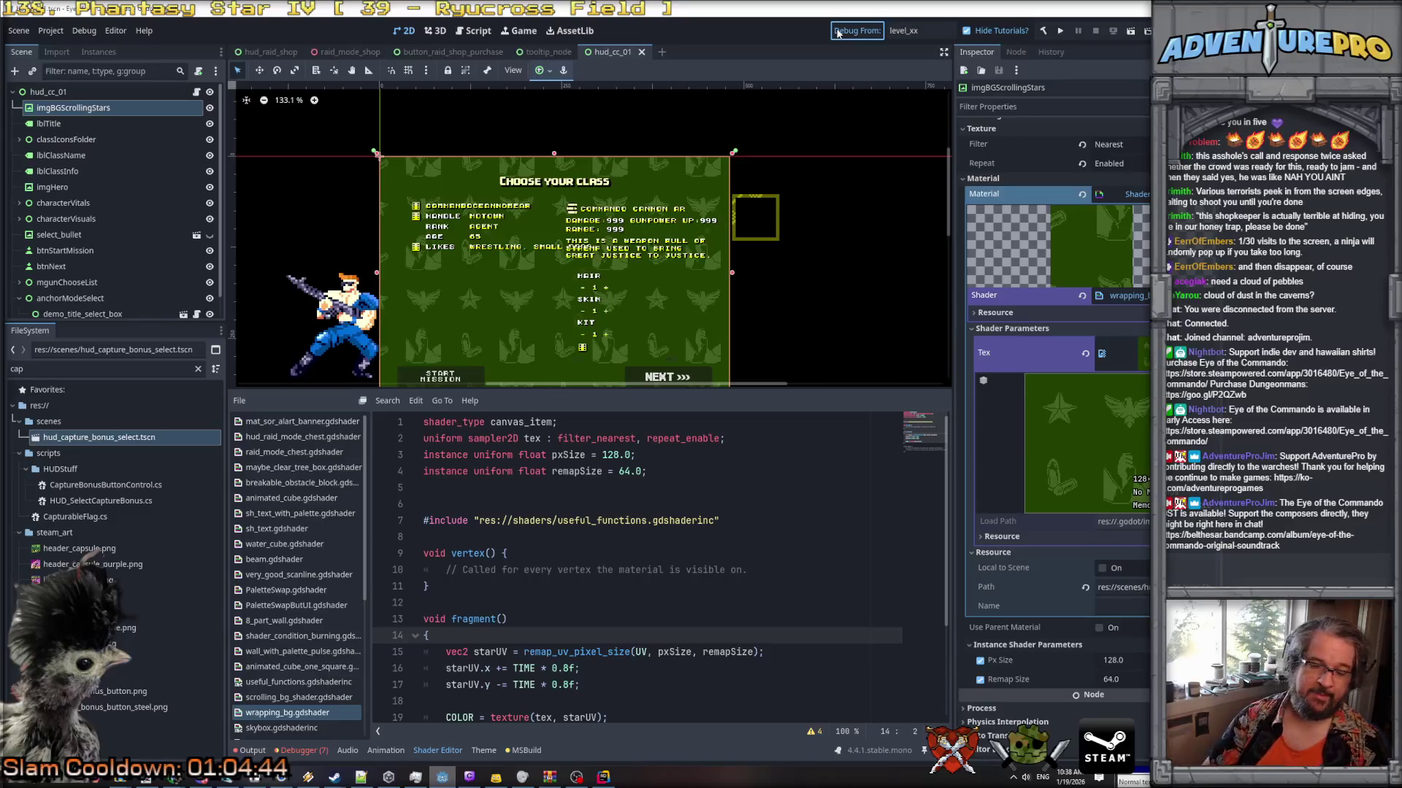
Launch a debug run from level_xx and enable the WARGOD cheat in the console.
click(838, 32)
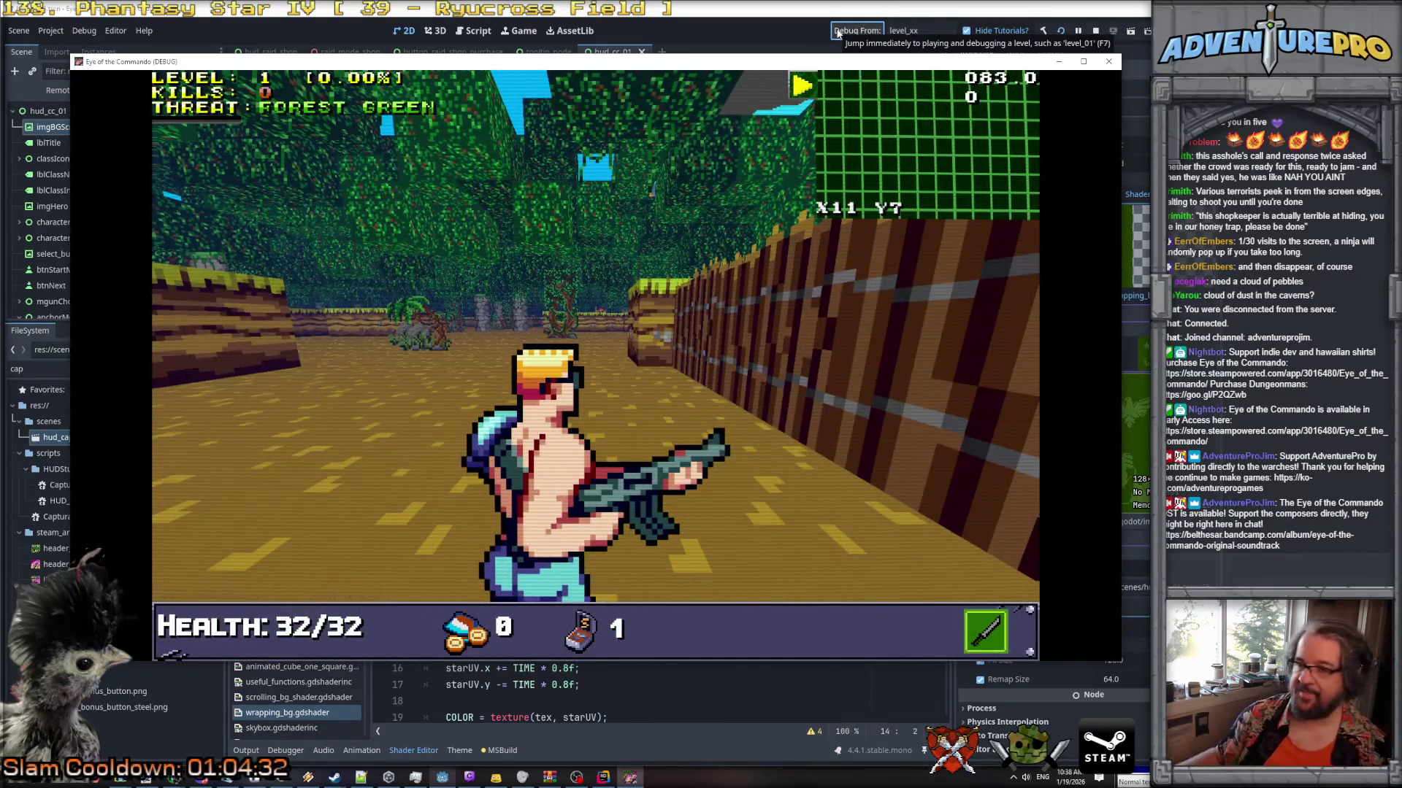
key(2)
key(w)
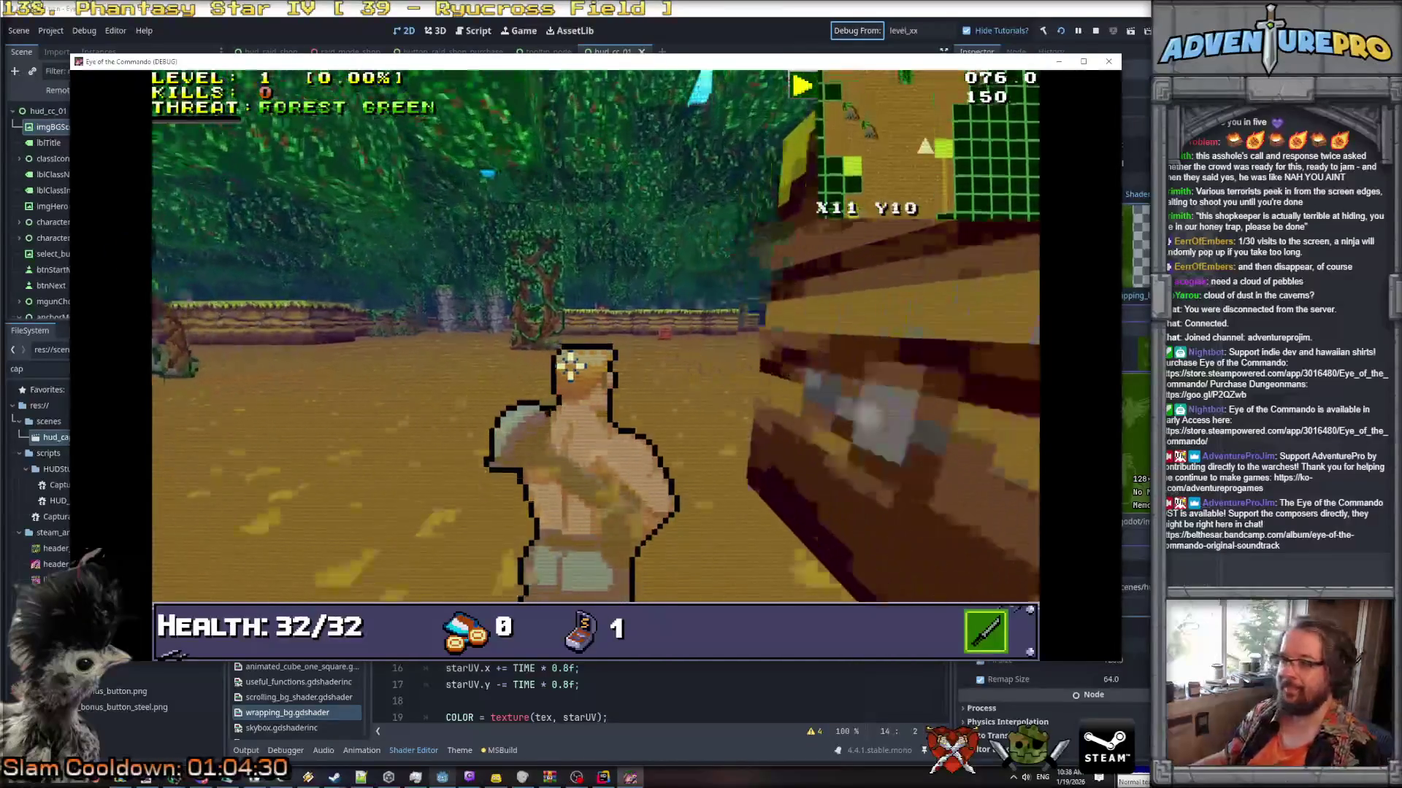
key(grave)
text(wargoi)
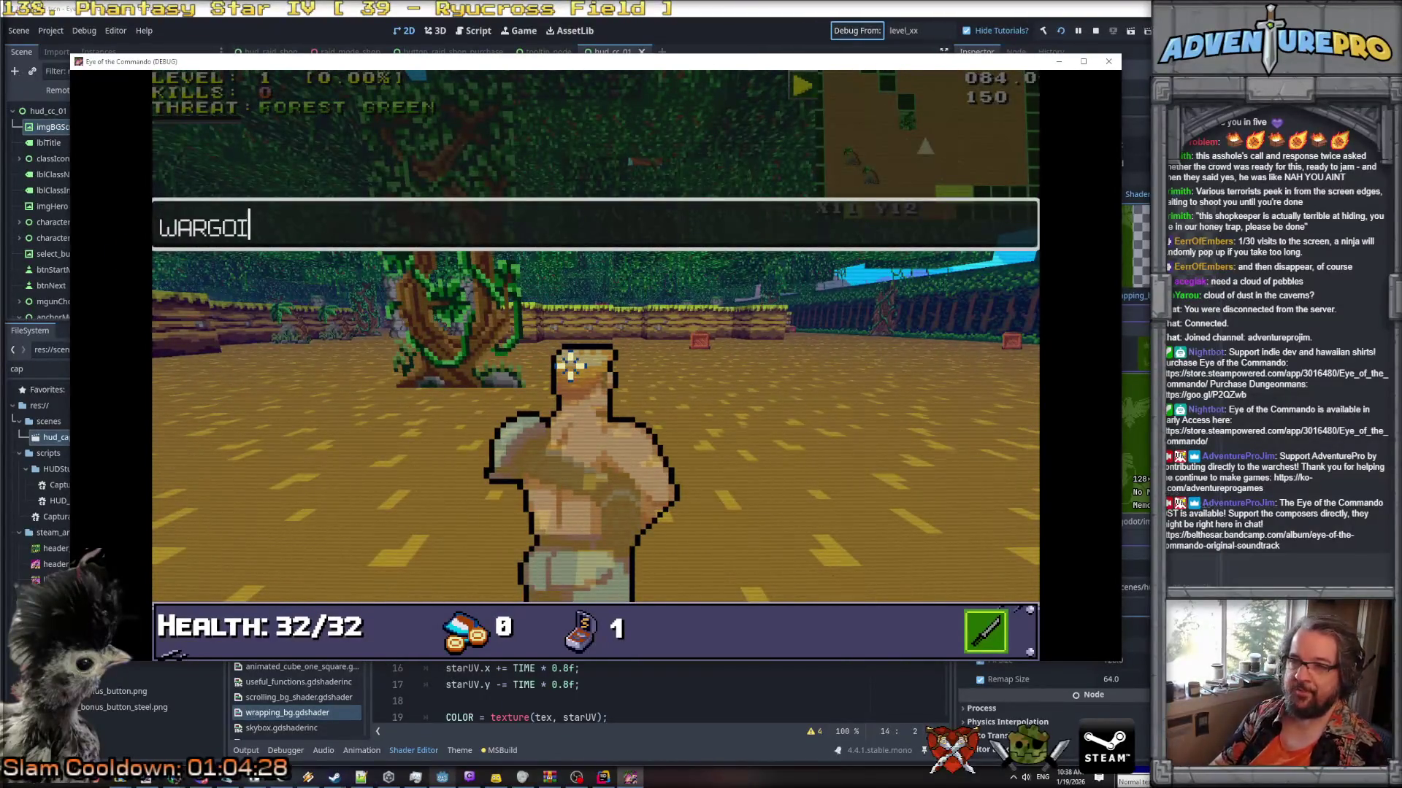
text(\)
key(Return)
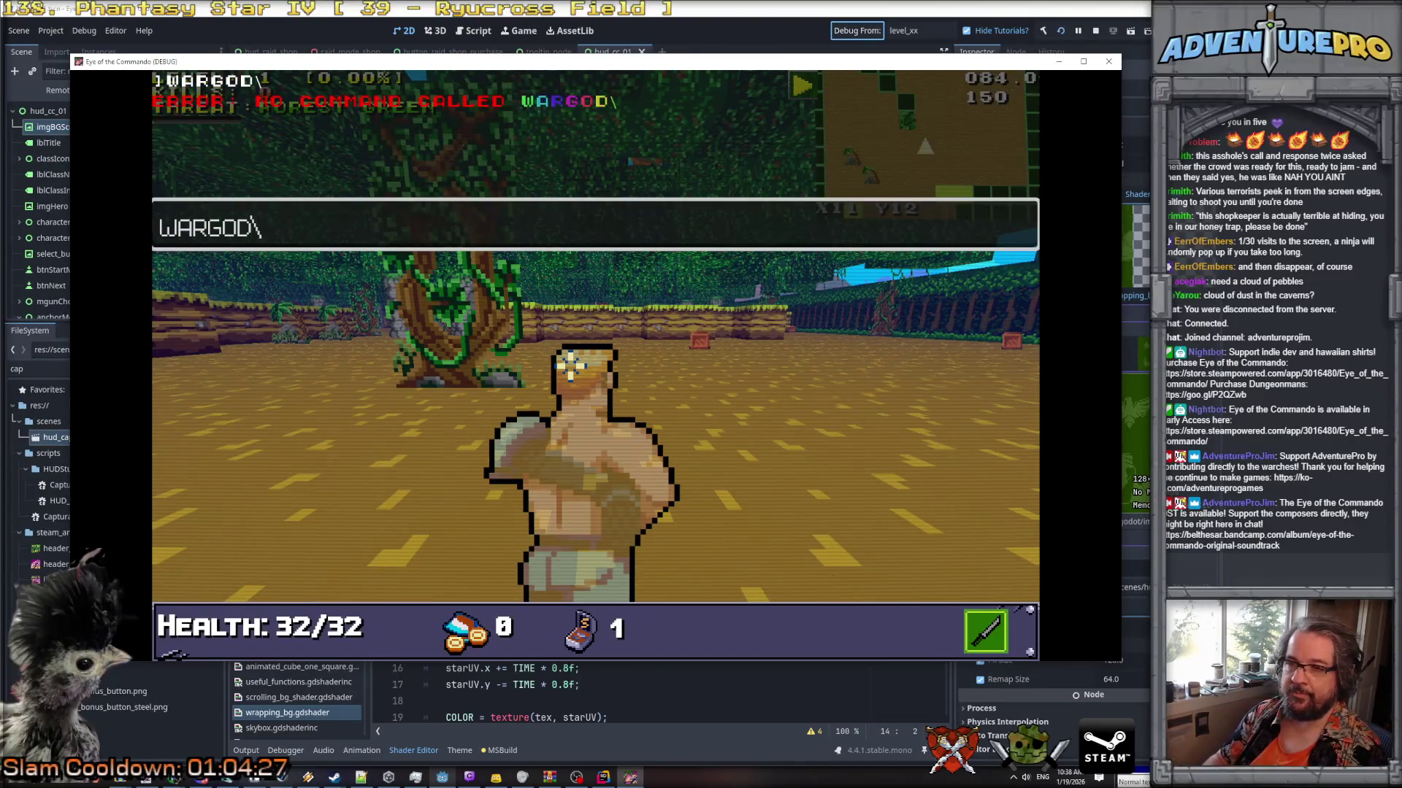
key(BackSpace)
key(Return)
Dismiss the pickup messages, kill the Nitro Mook, and collect its Freedom Medal.
click(732, 351)
click(733, 352)
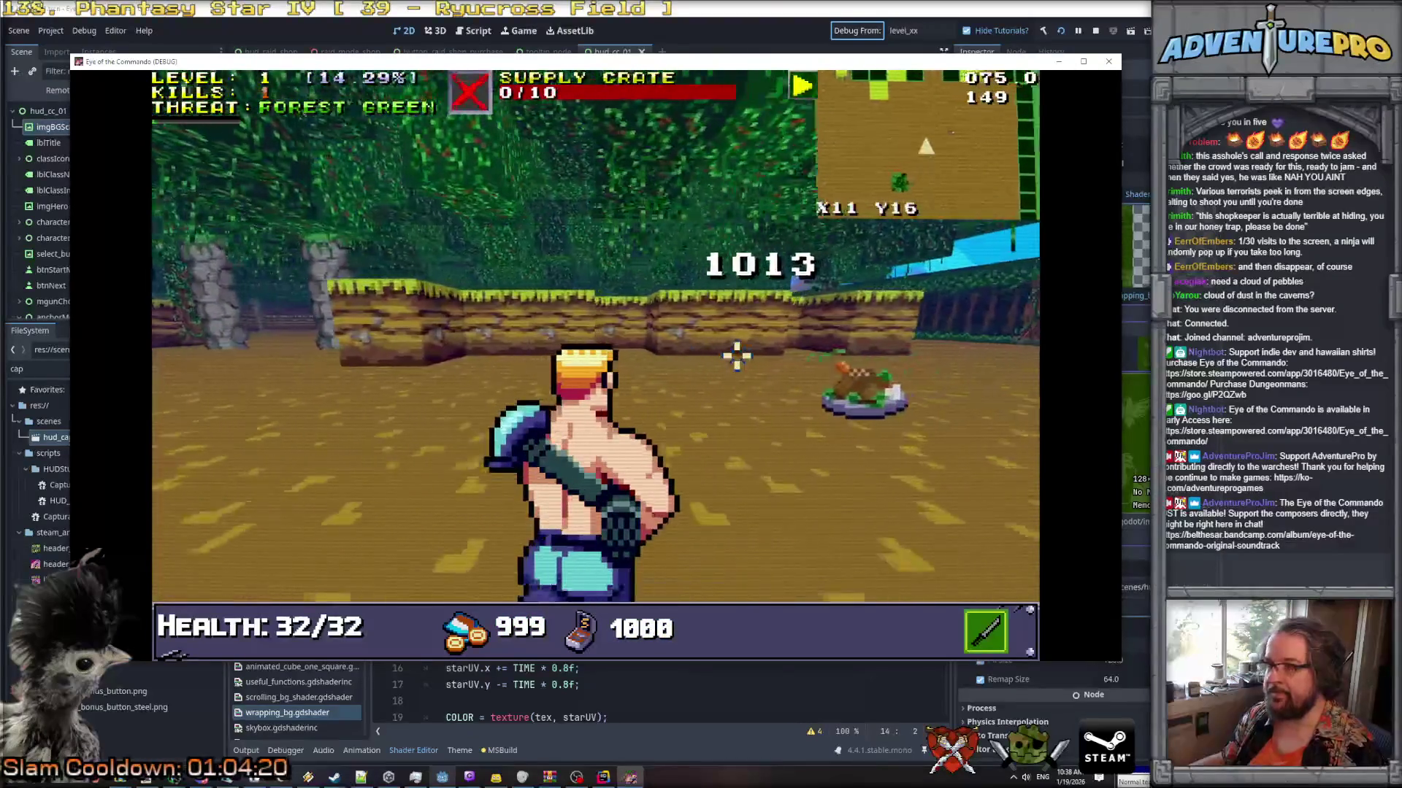
key(w)
click(456, 287)
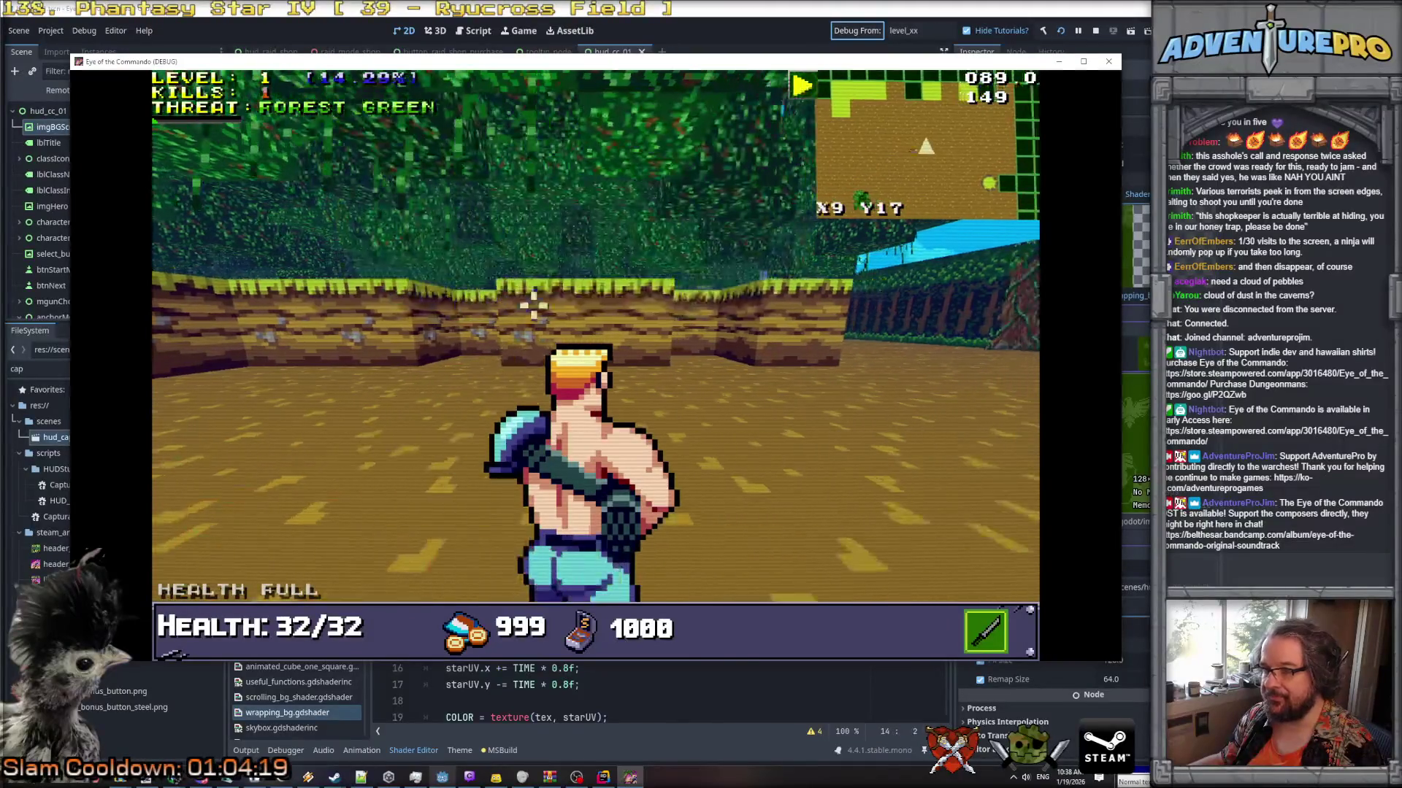
key(w)
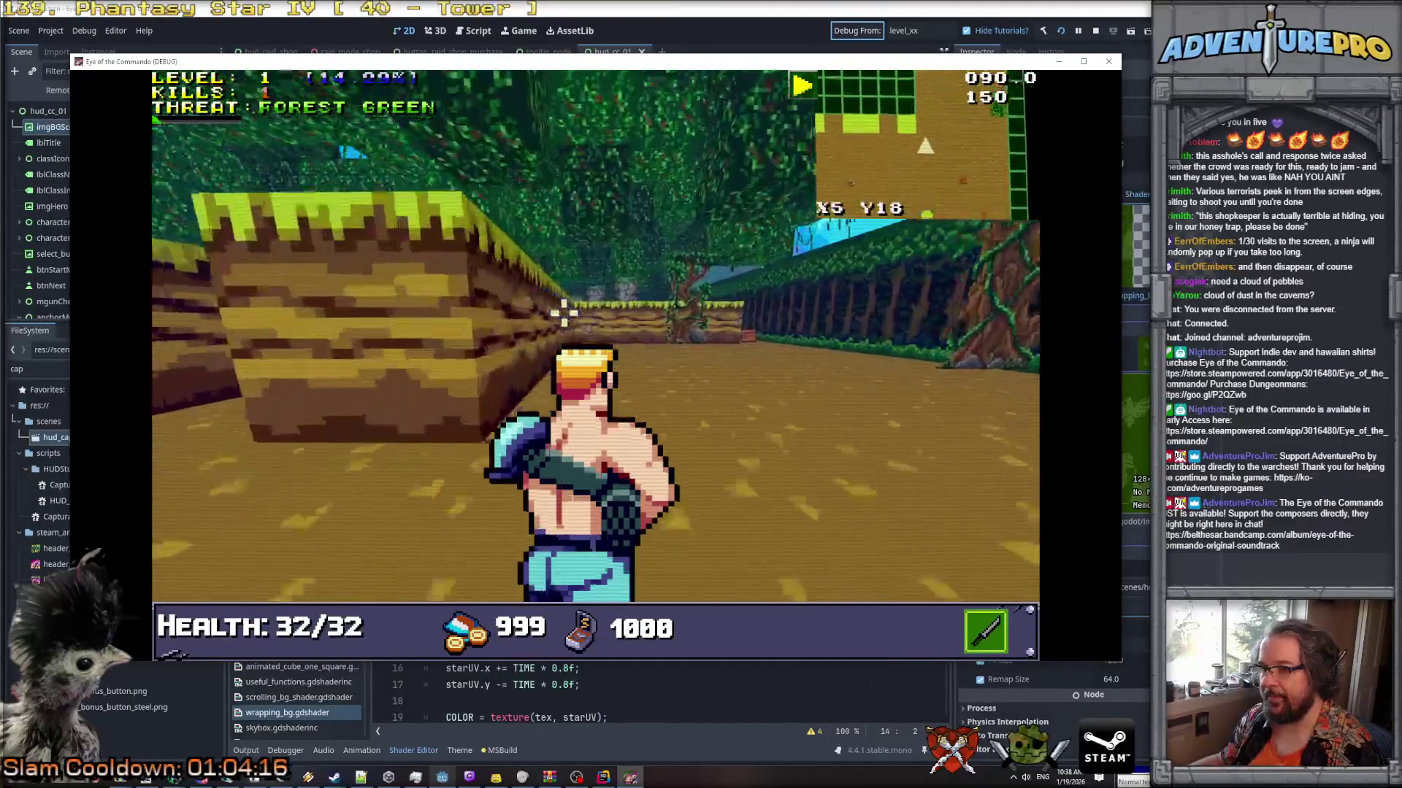
key(w)
key(Left)
key(w)
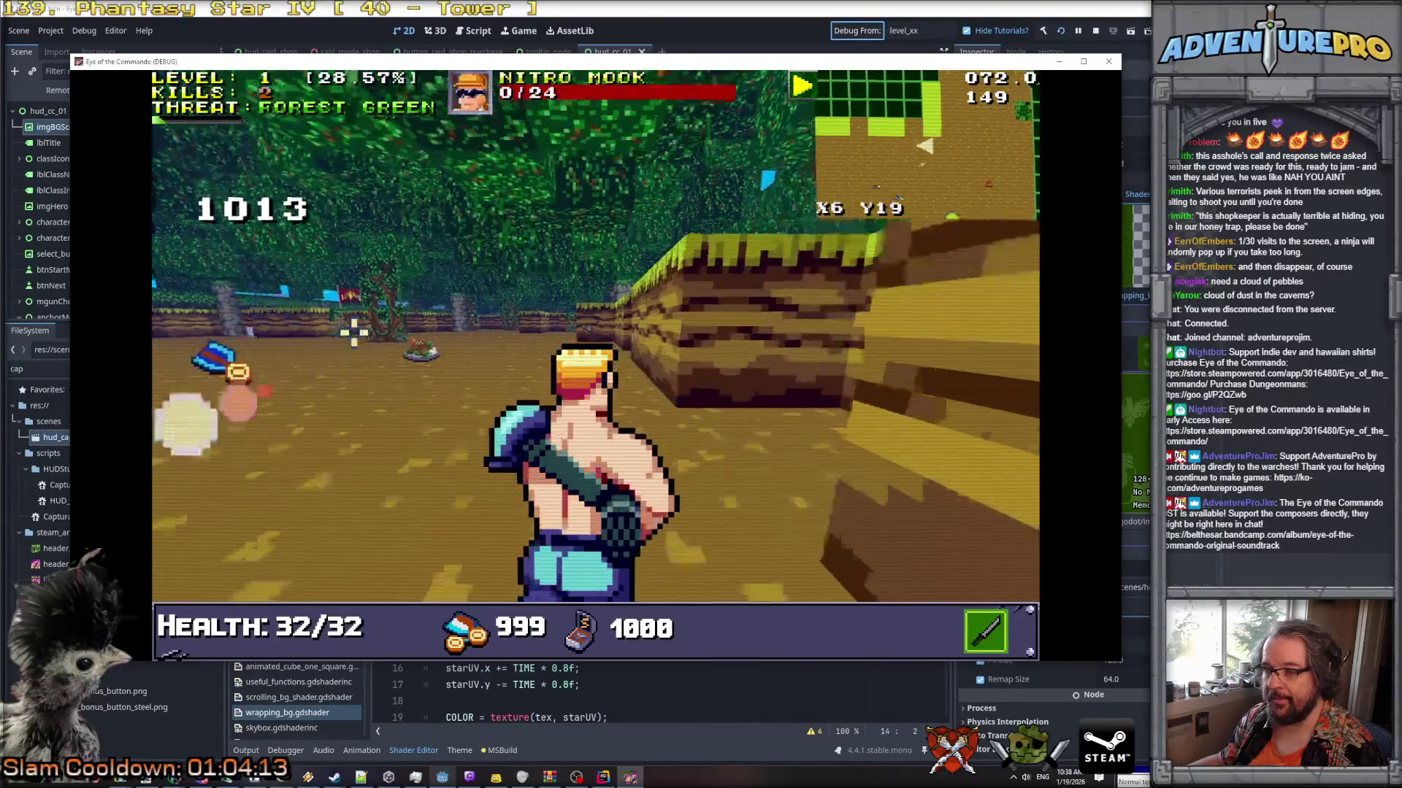
key(Right)
key(w)
key(Right)
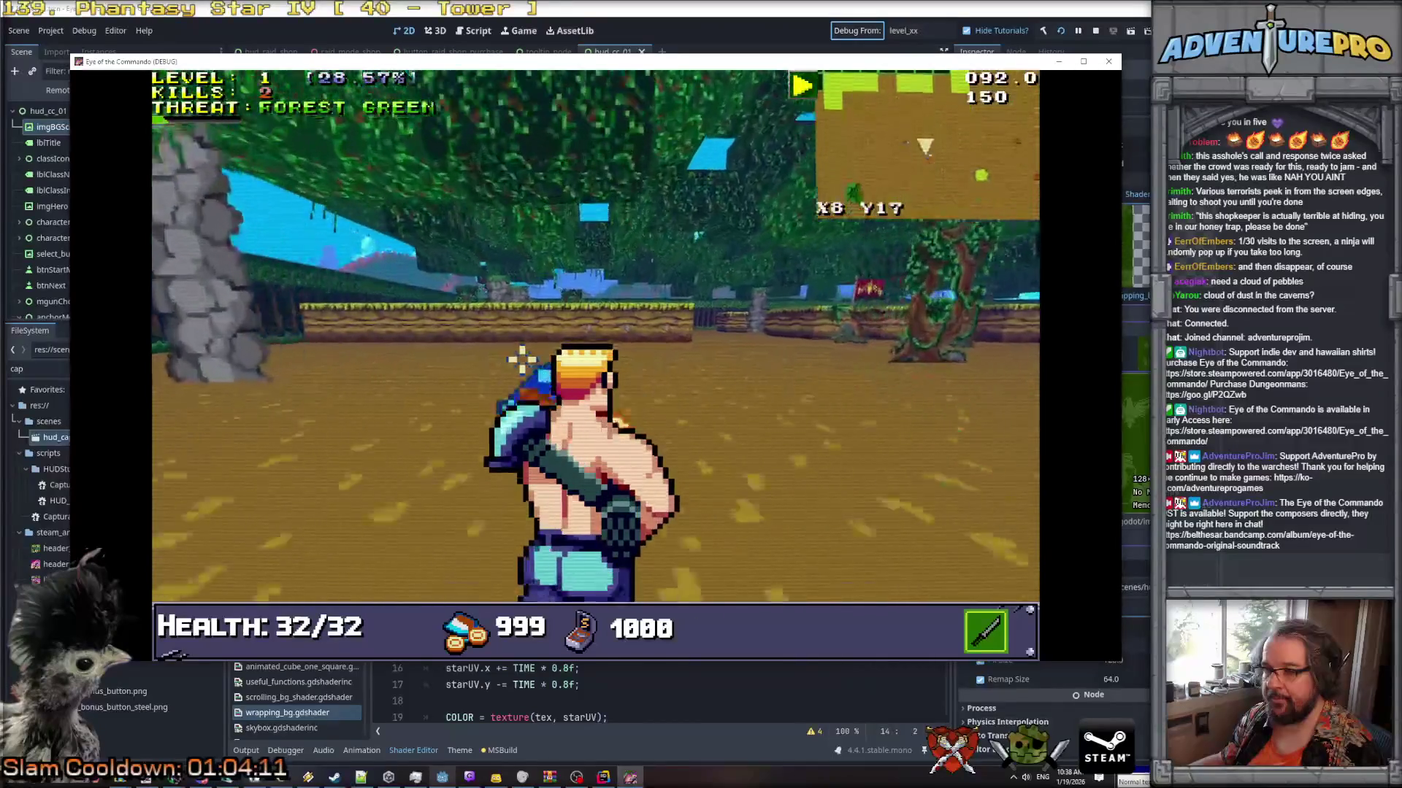
click(387, 282)
Shoot the next enemy, collect its coins, and walk onto the flag capture point.
key(w)
key(Left)
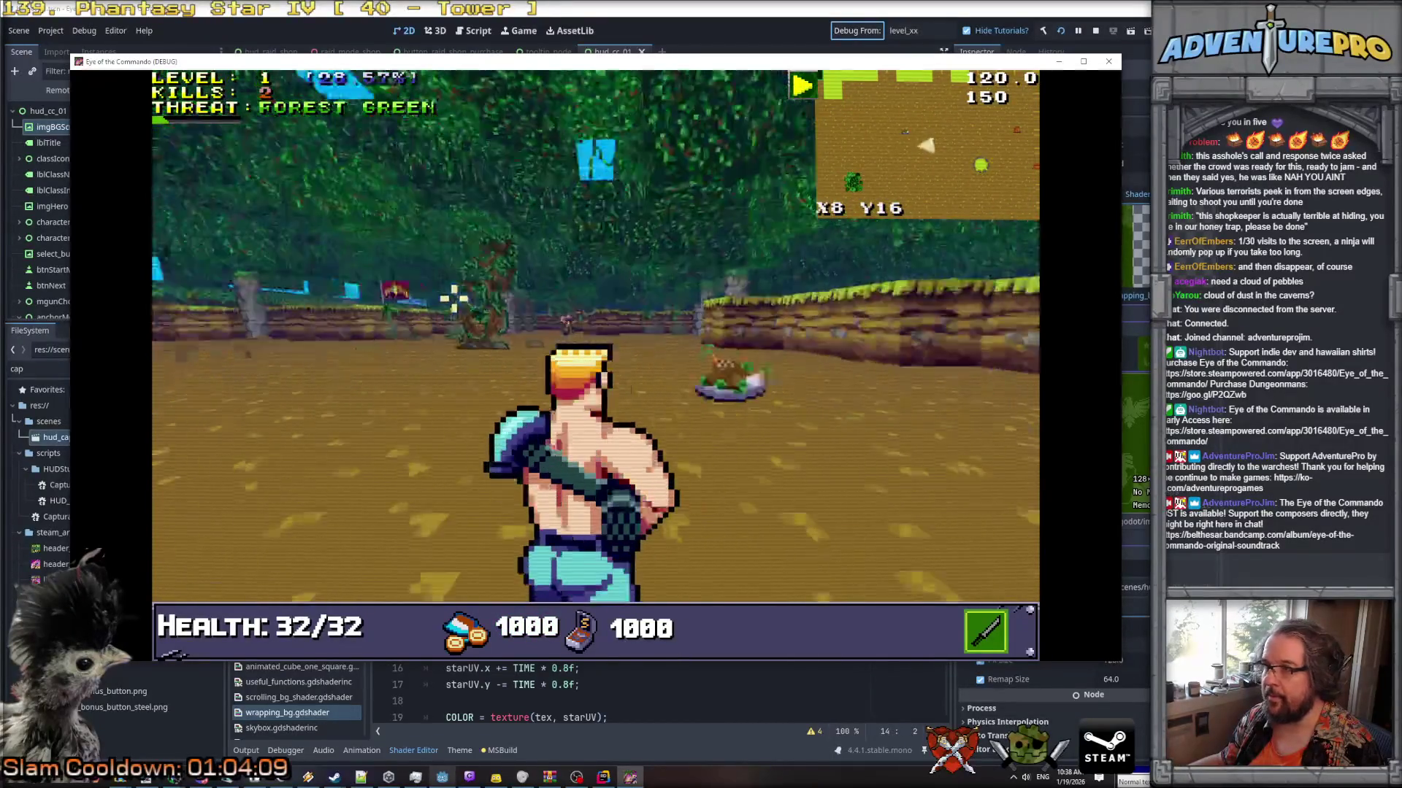
key(w)
click(474, 351)
key(w)
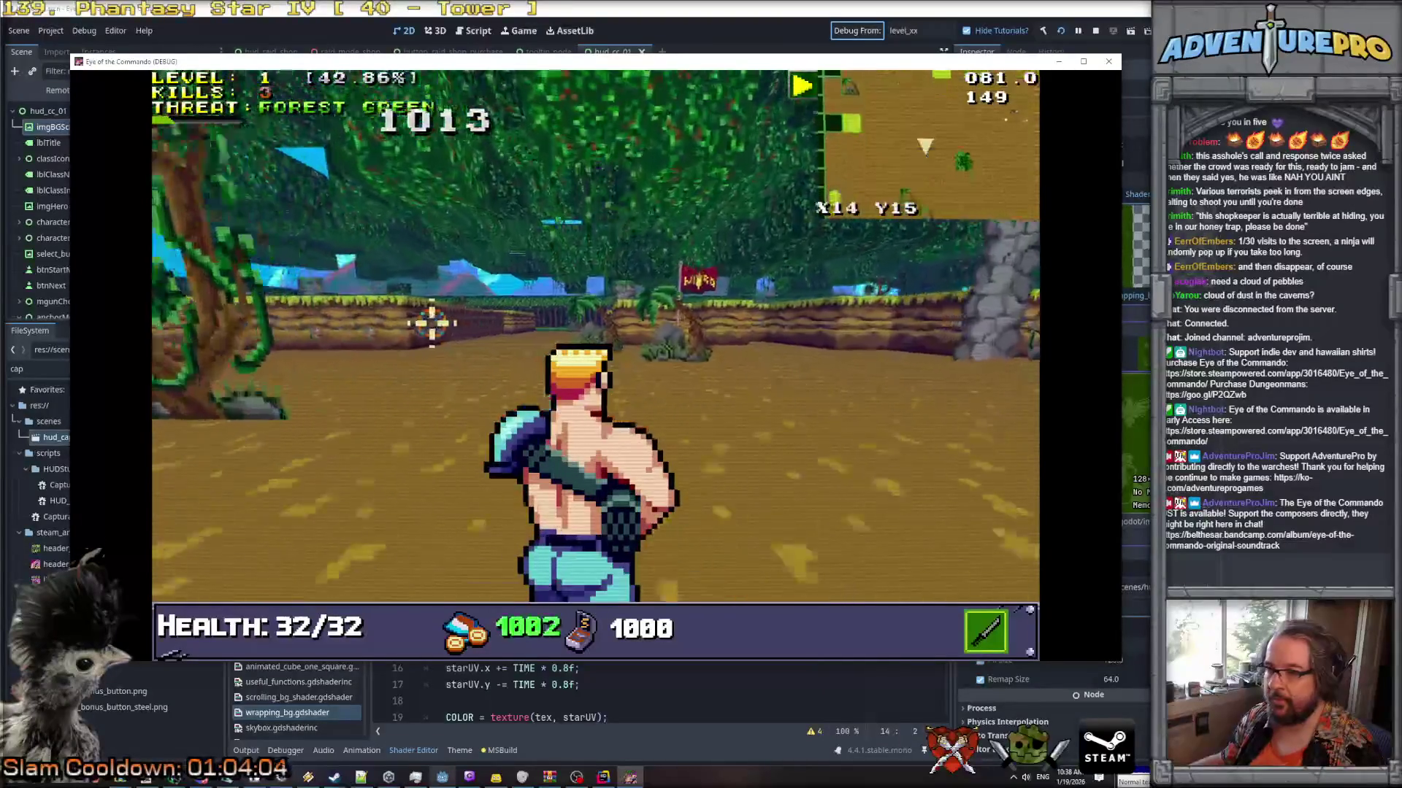
key(Right)
key(w)
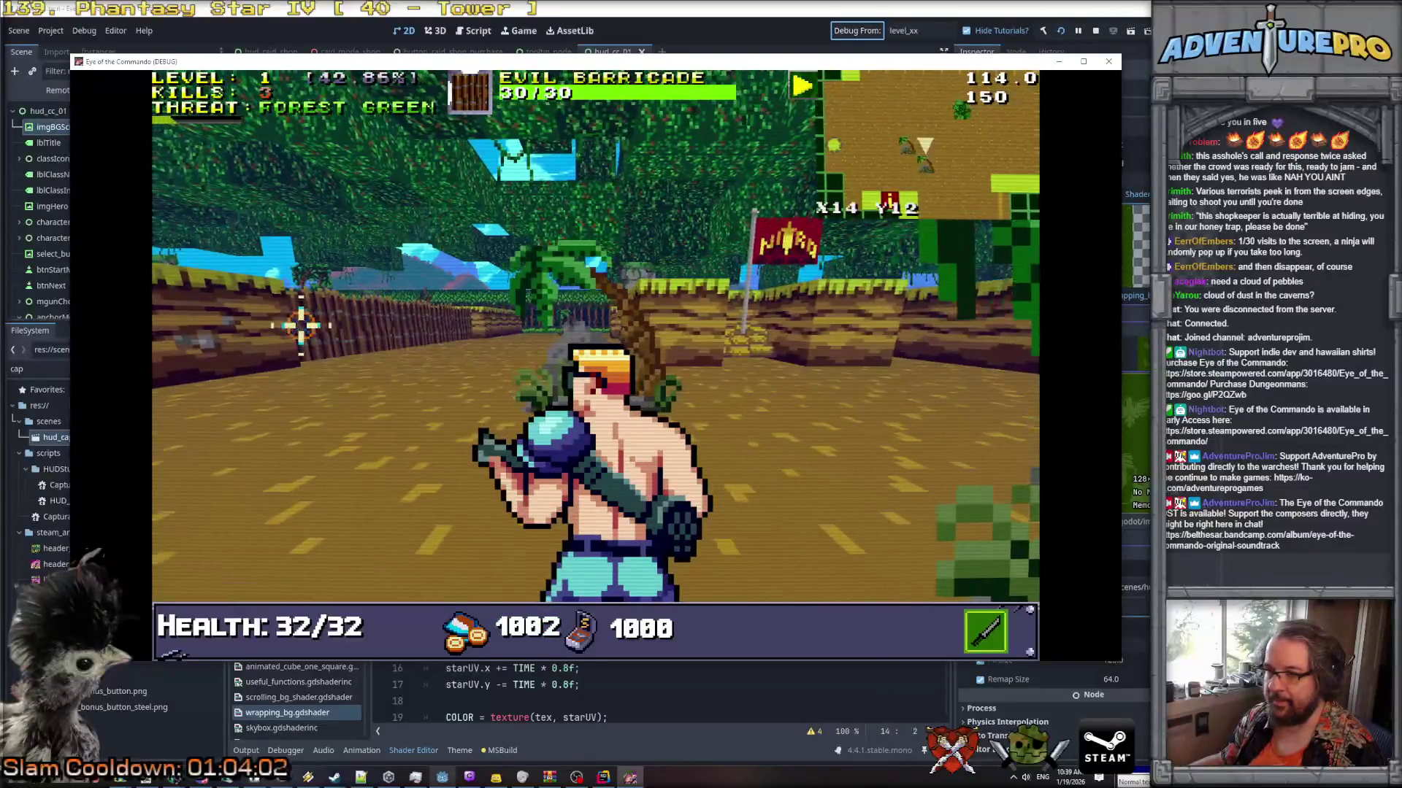
key(w)
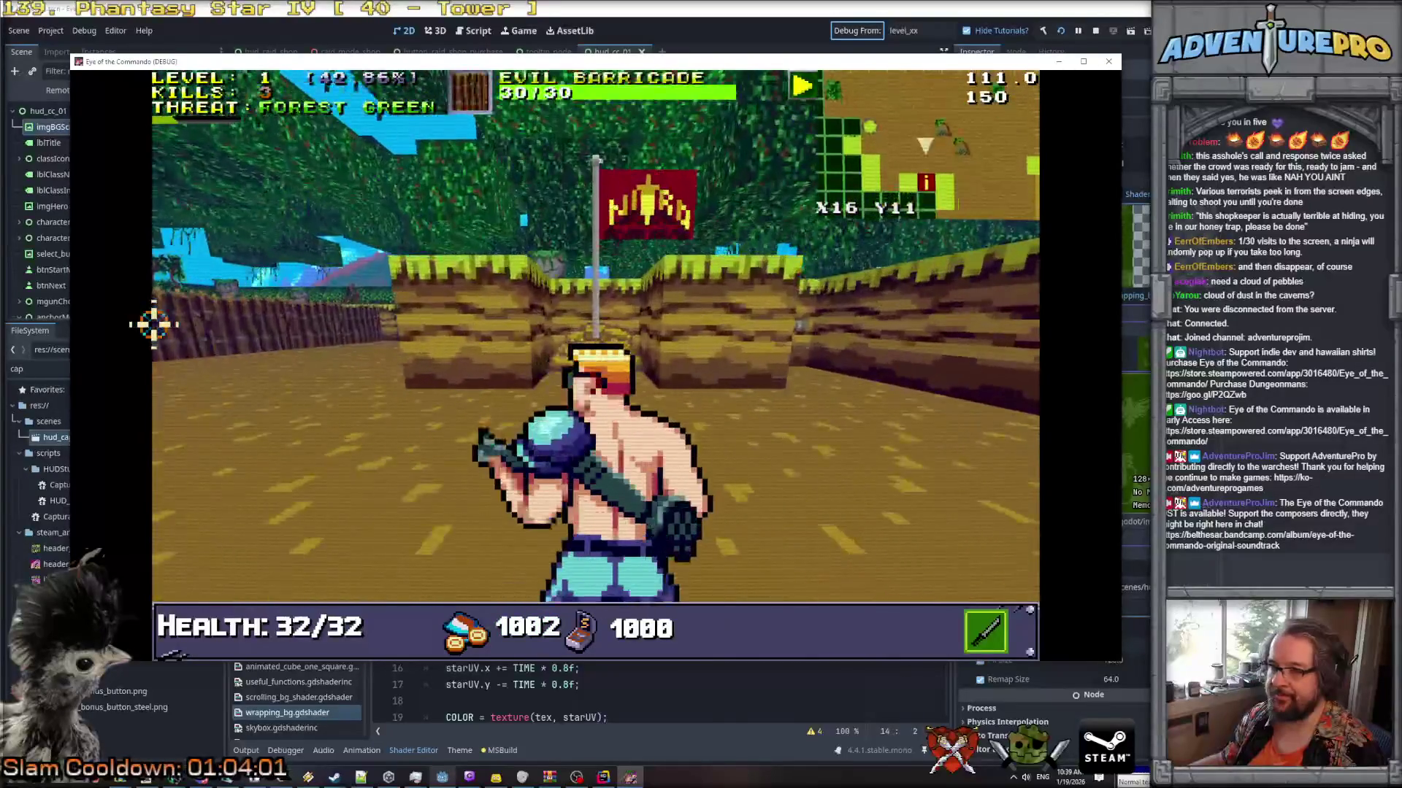
key(Right)
key(Left)
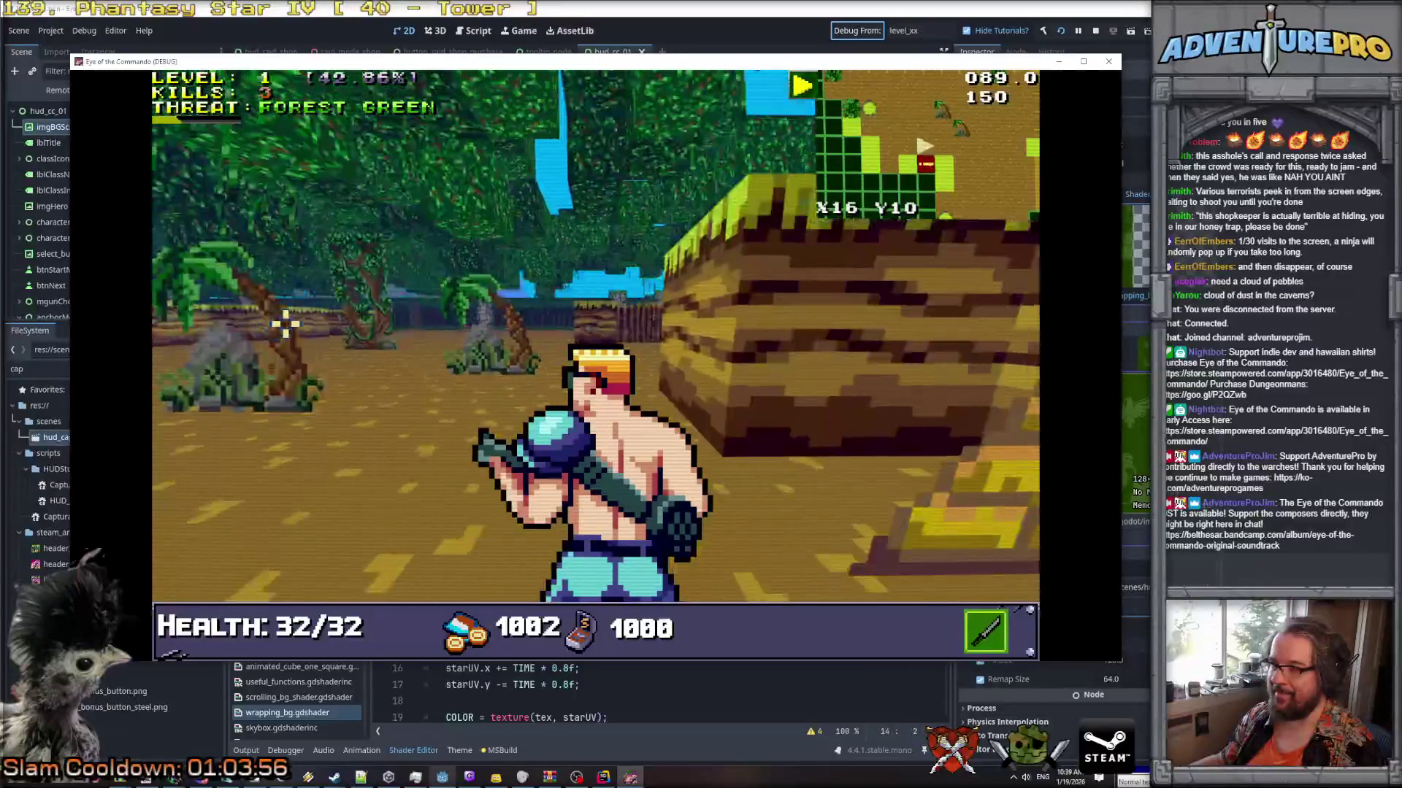
key(w)
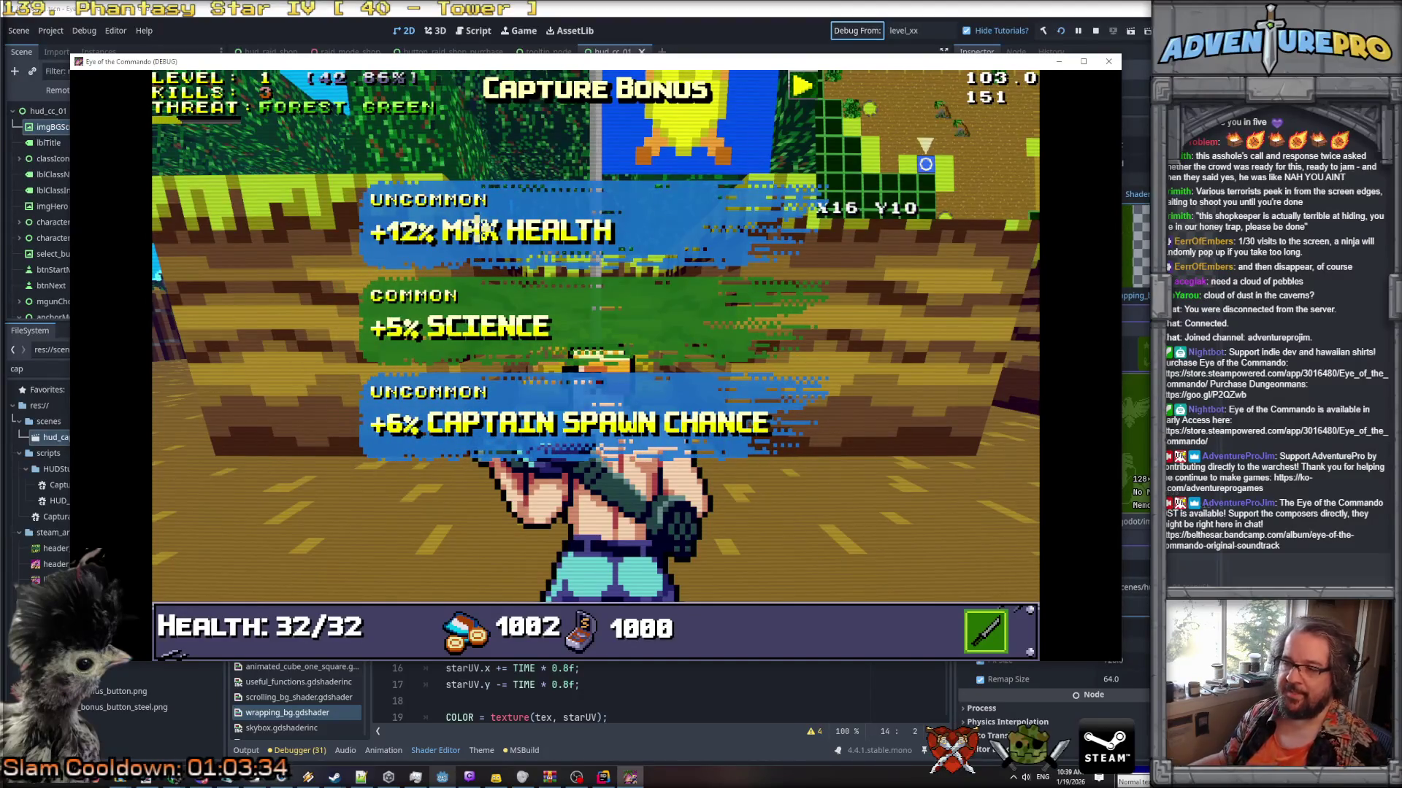
Leave the game and return to the Godot editor's debugger errors.
key(F8)
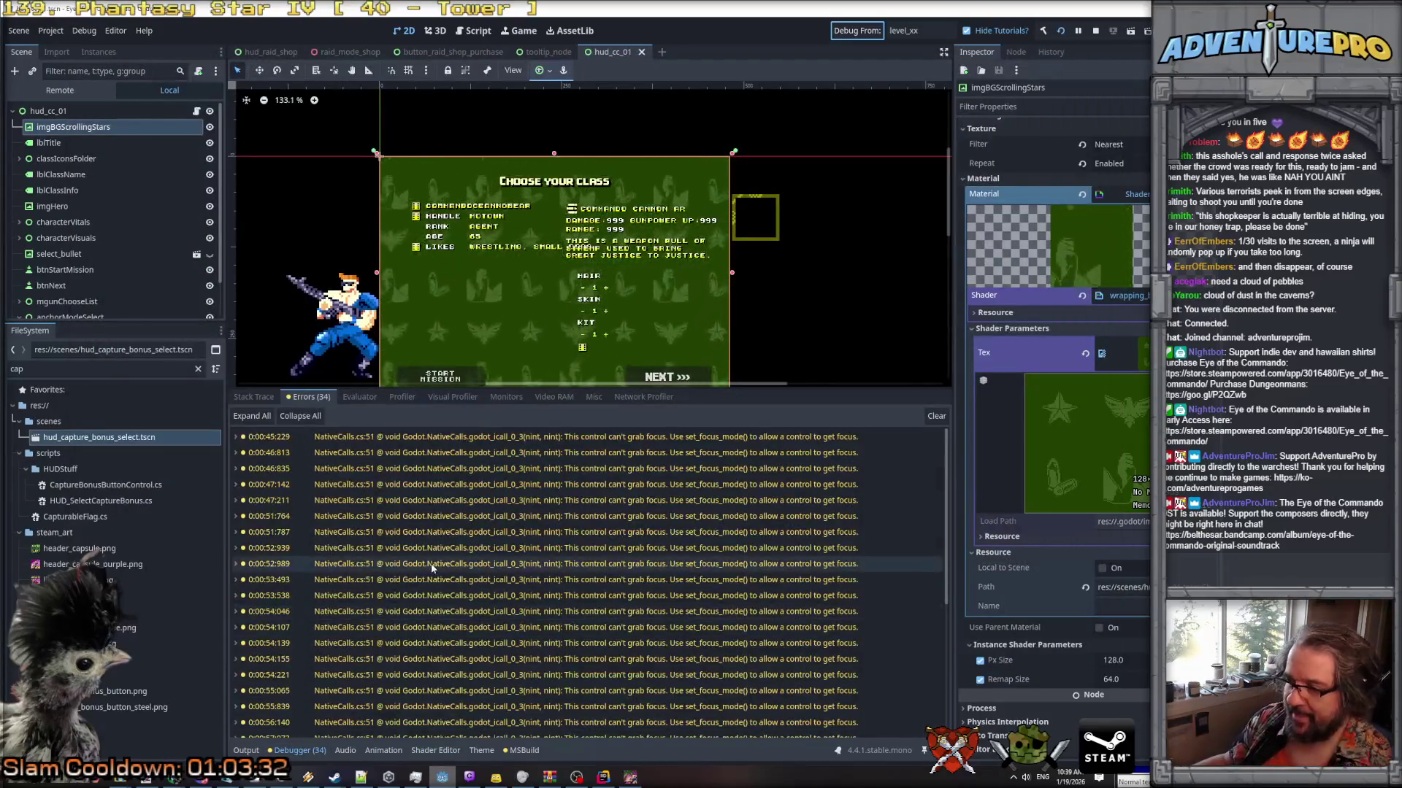
Expand the 00:52:989 grab-focus warning's stack trace, then bring the game window back.
mouse_move(433, 568)
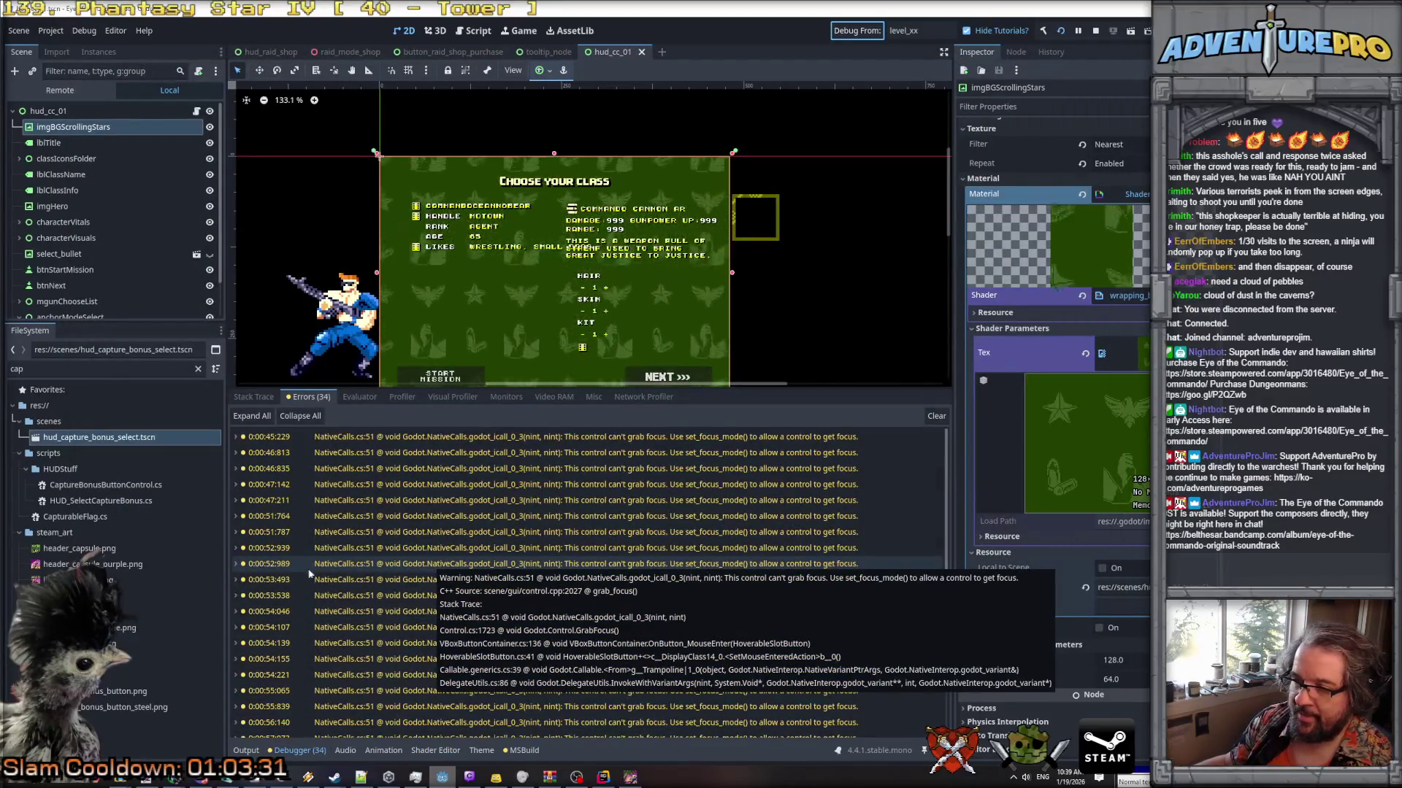
click(235, 564)
scroll(438, 584, down, 1)
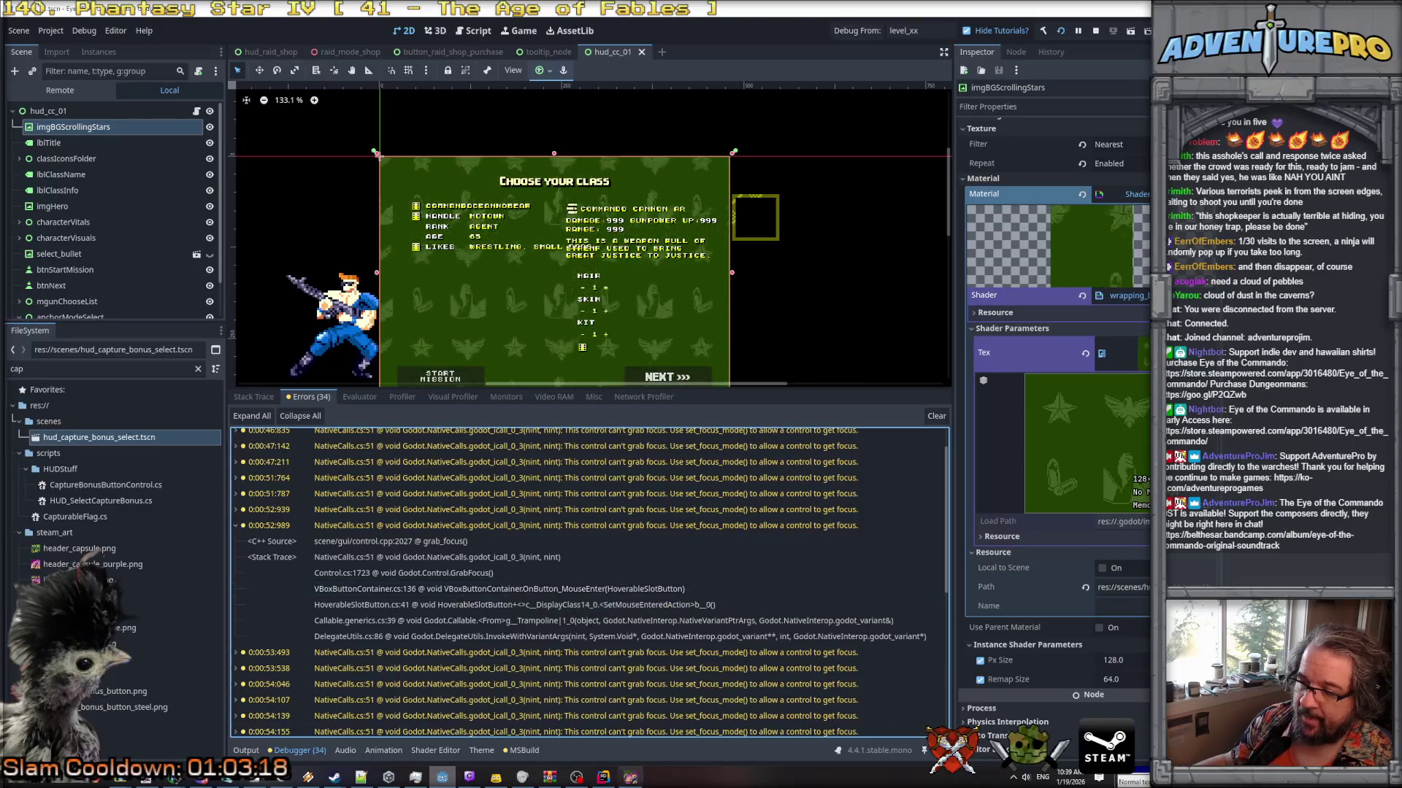
click(630, 778)
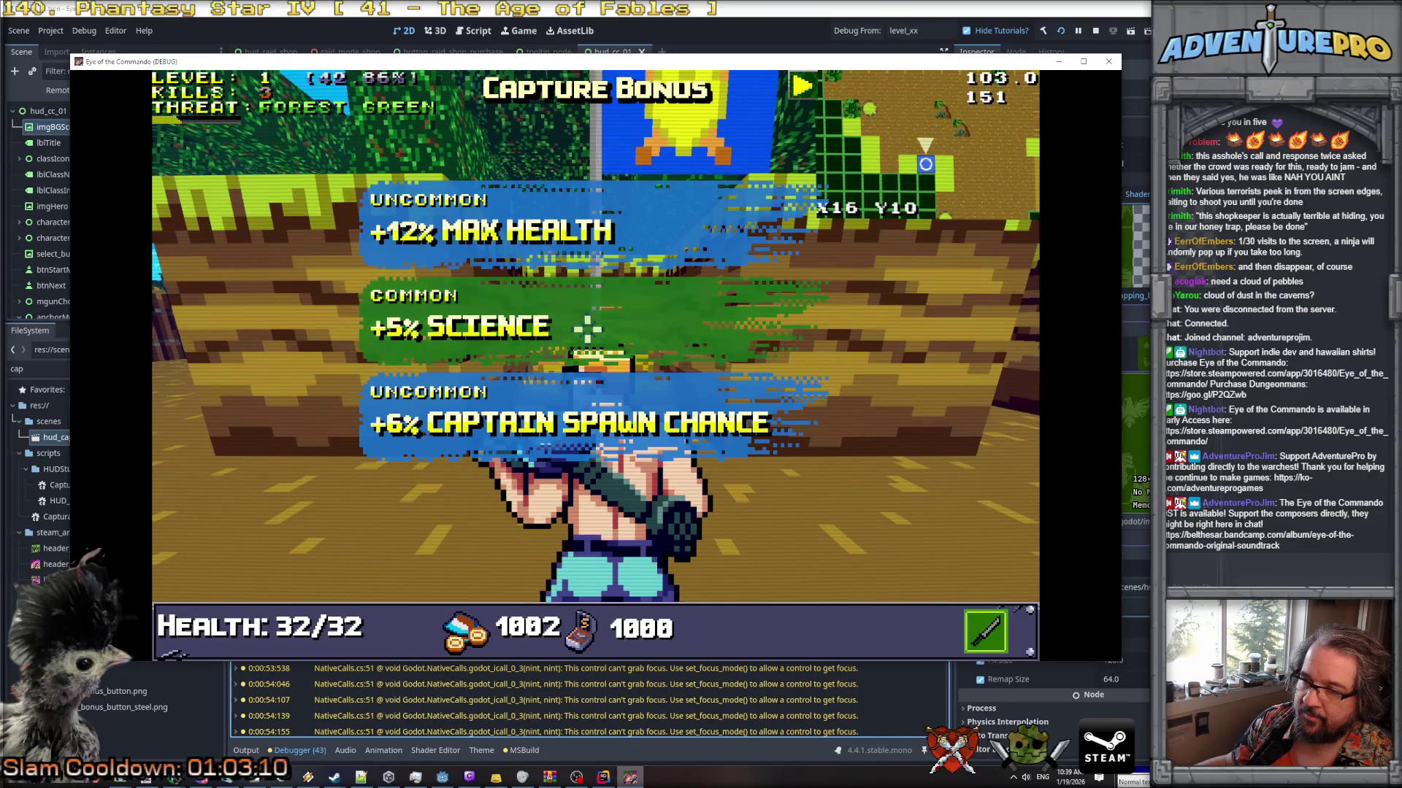
Take the +6% Captain Spawn Chance bonus, advance into the next clearing and shoot the Nitro Mook.
click(367, 445)
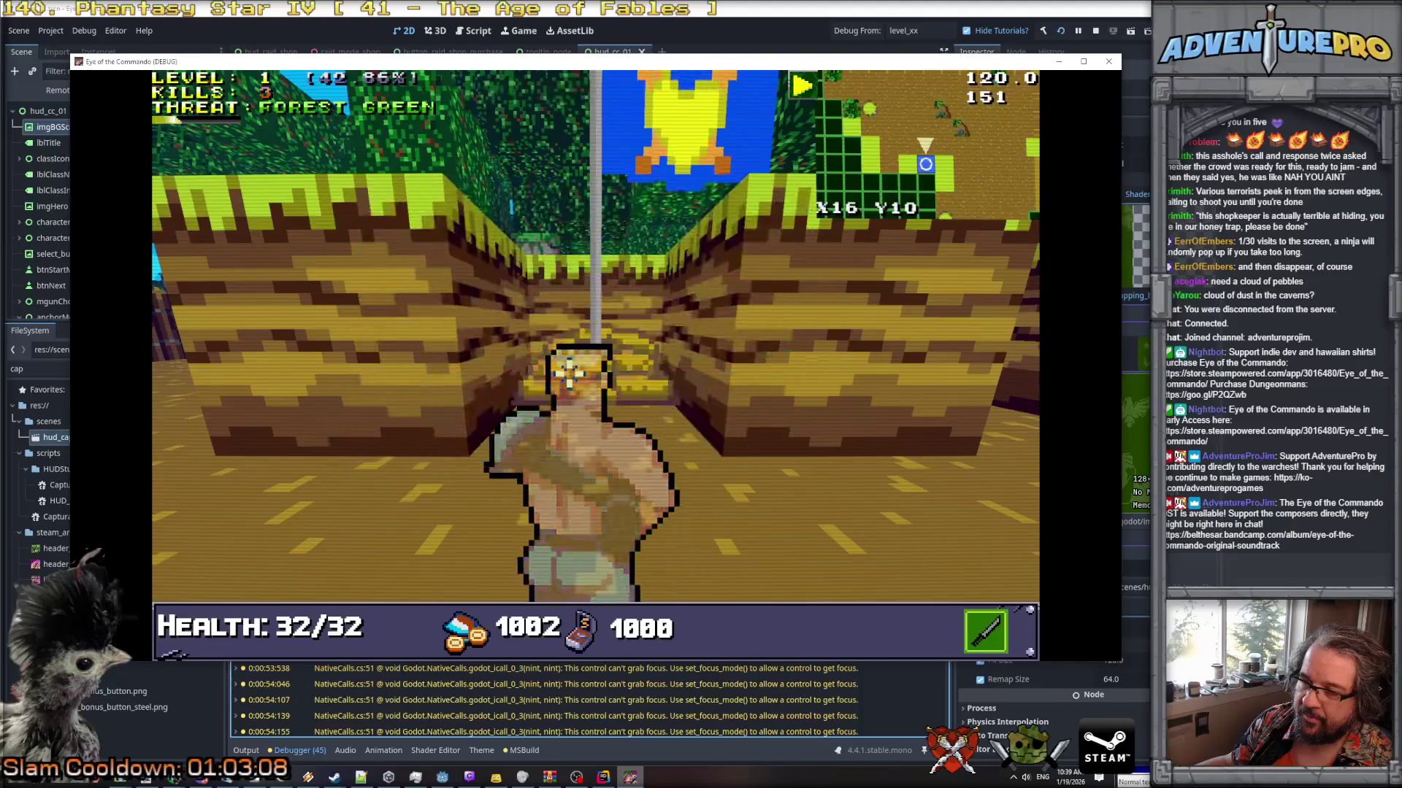
key(w)
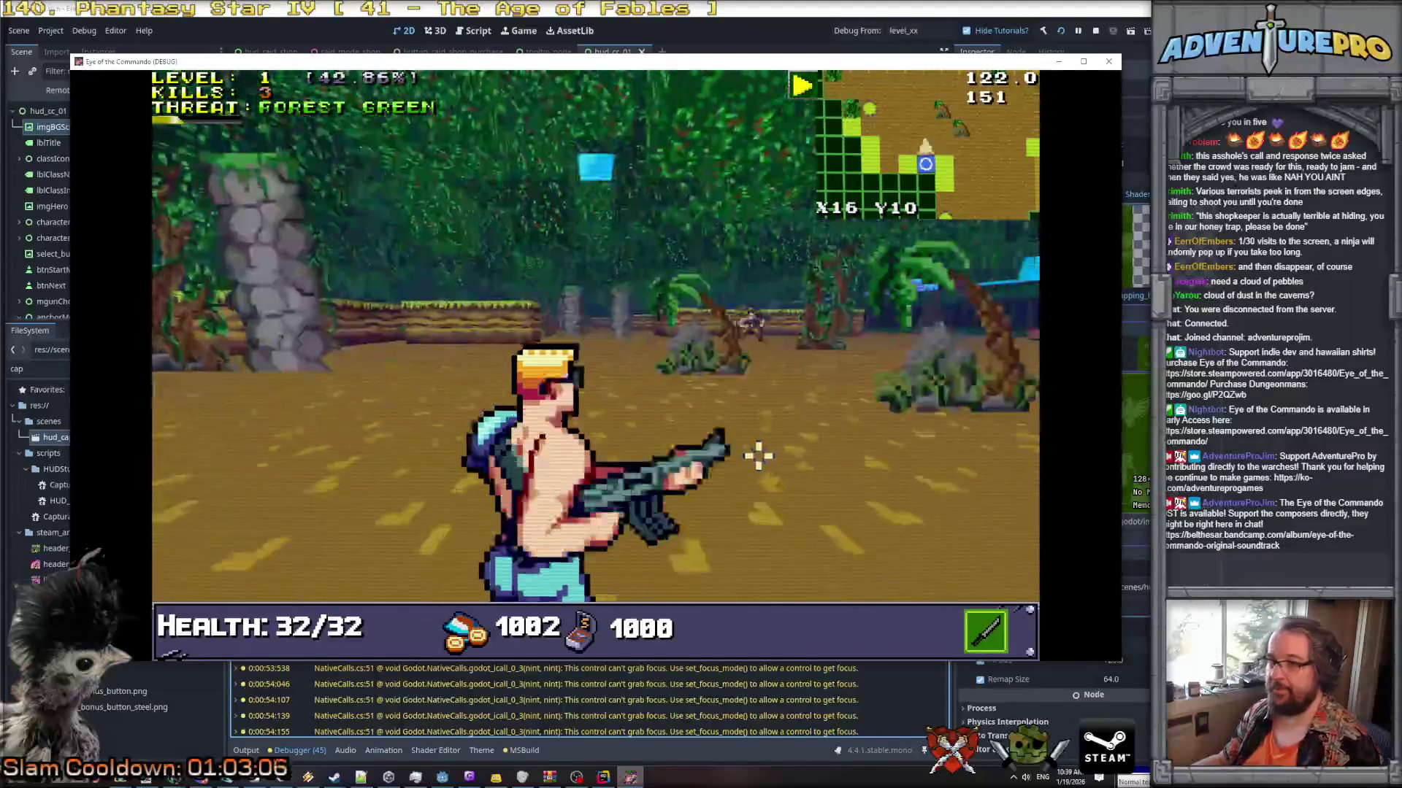
key(w)
click(799, 327)
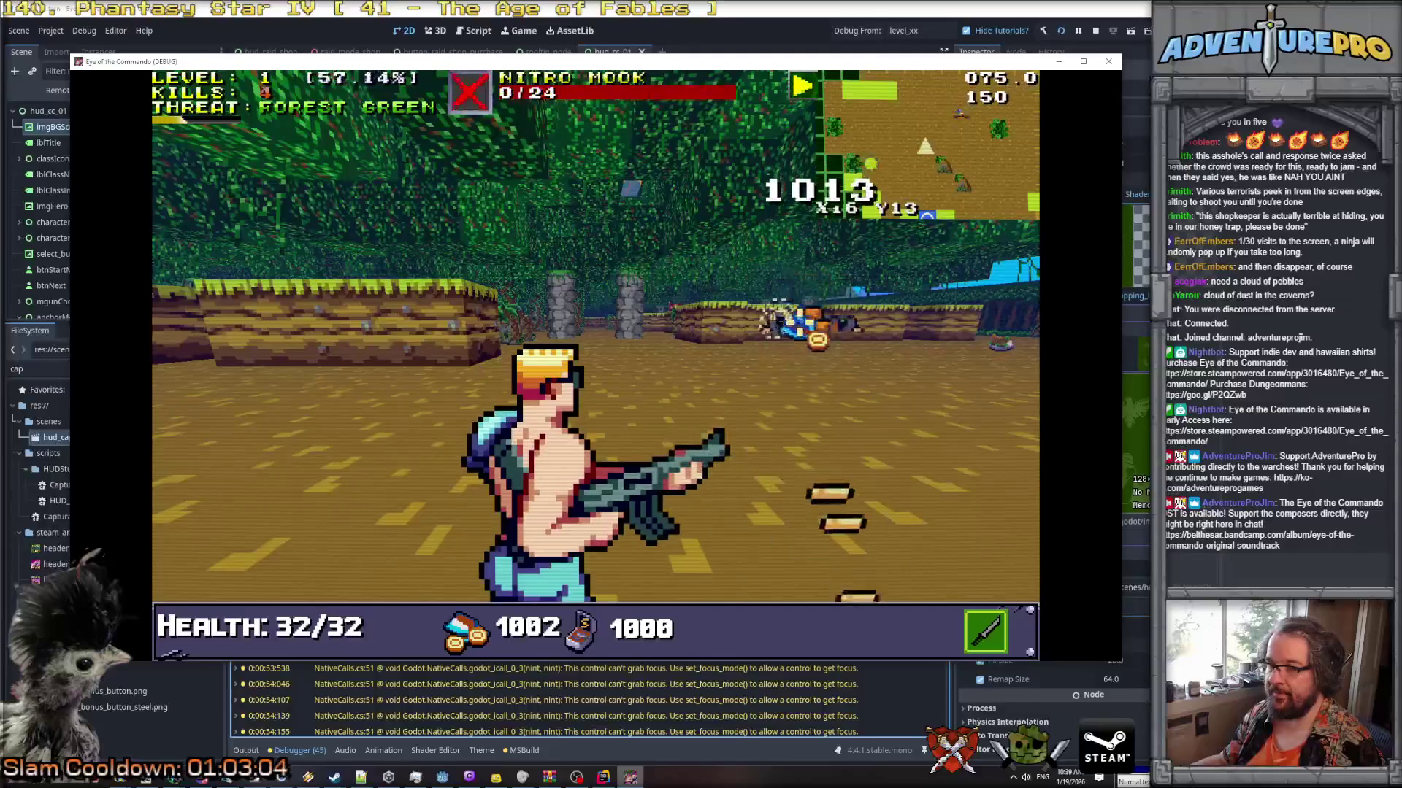
In the debug console, run the SL command, then TESTLEVELUP to force a level-up.
key(grave)
text(SL)
key(Return)
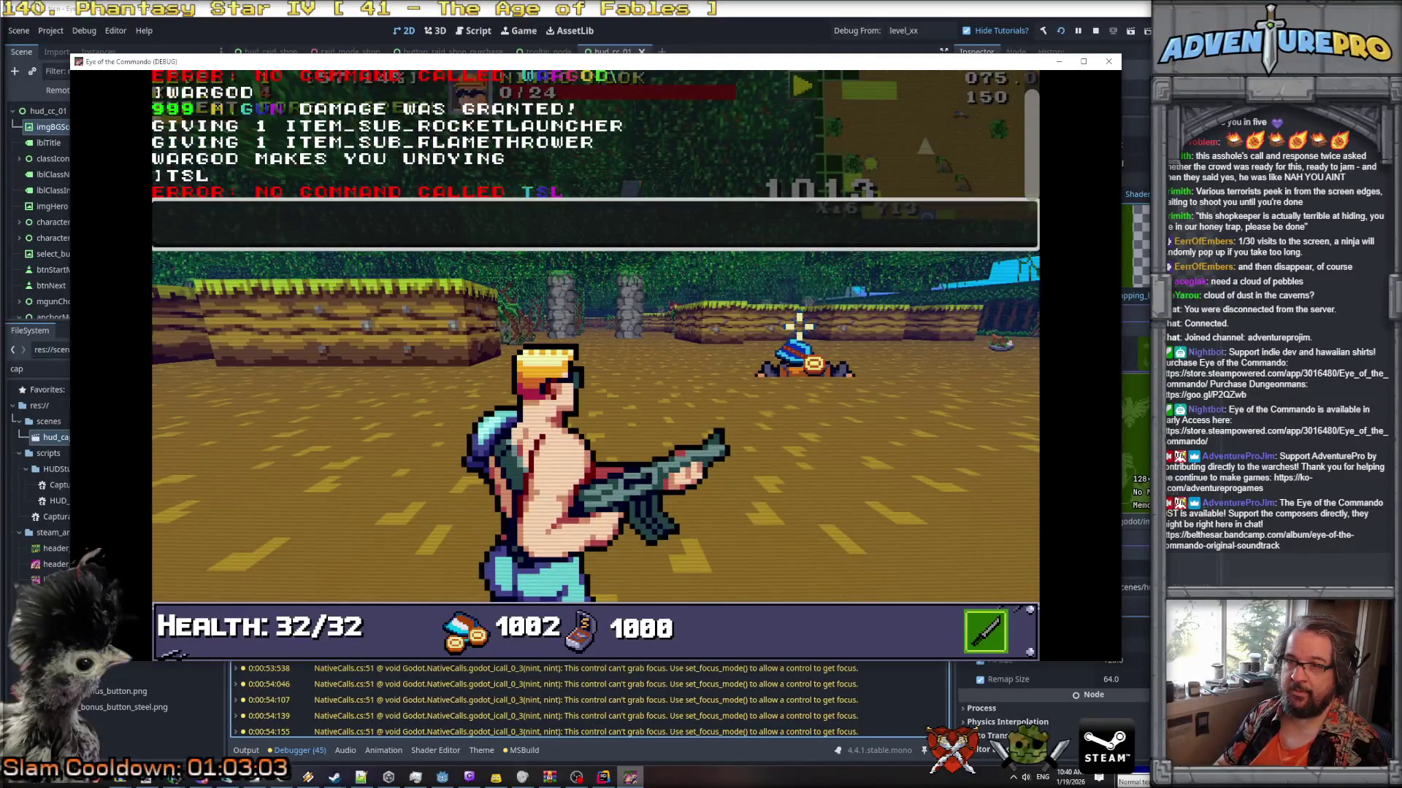
key(grave)
key(grave)
text(TESTLEVELU)
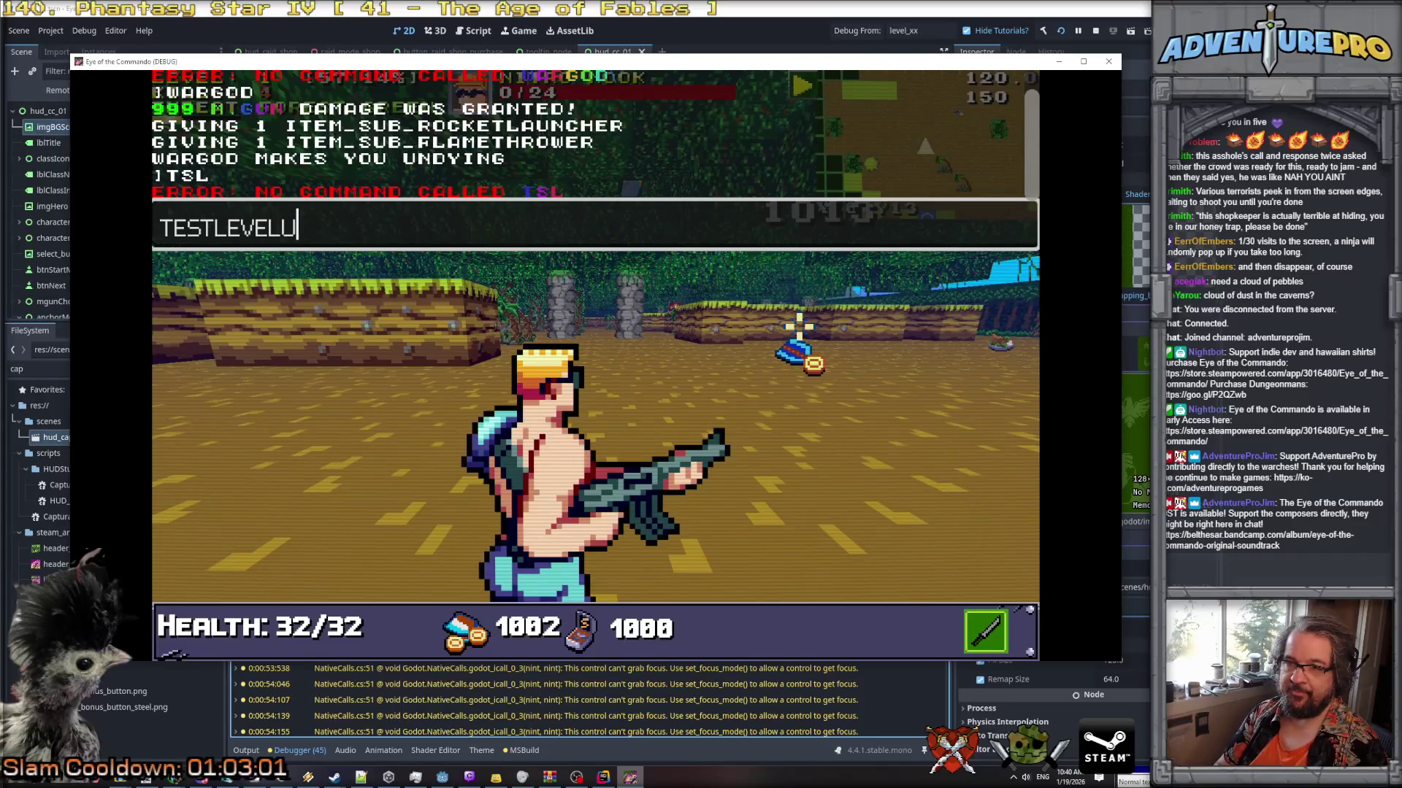
text(P)
key(Return)
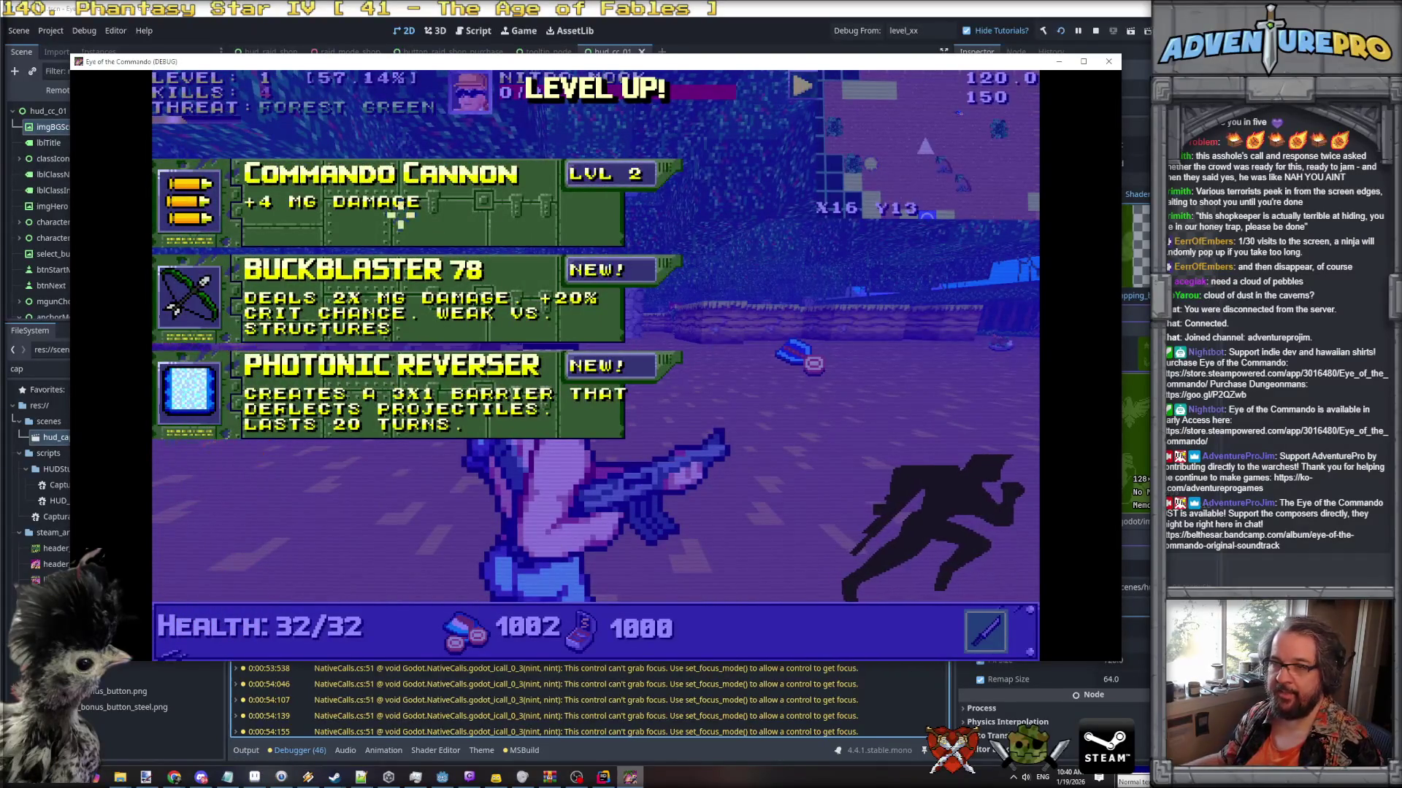
Pick the Commando Cannon upgrade and rerun TESTLEVELUP for another level-up.
click(401, 185)
key(grave)
key(Up)
key(Return)
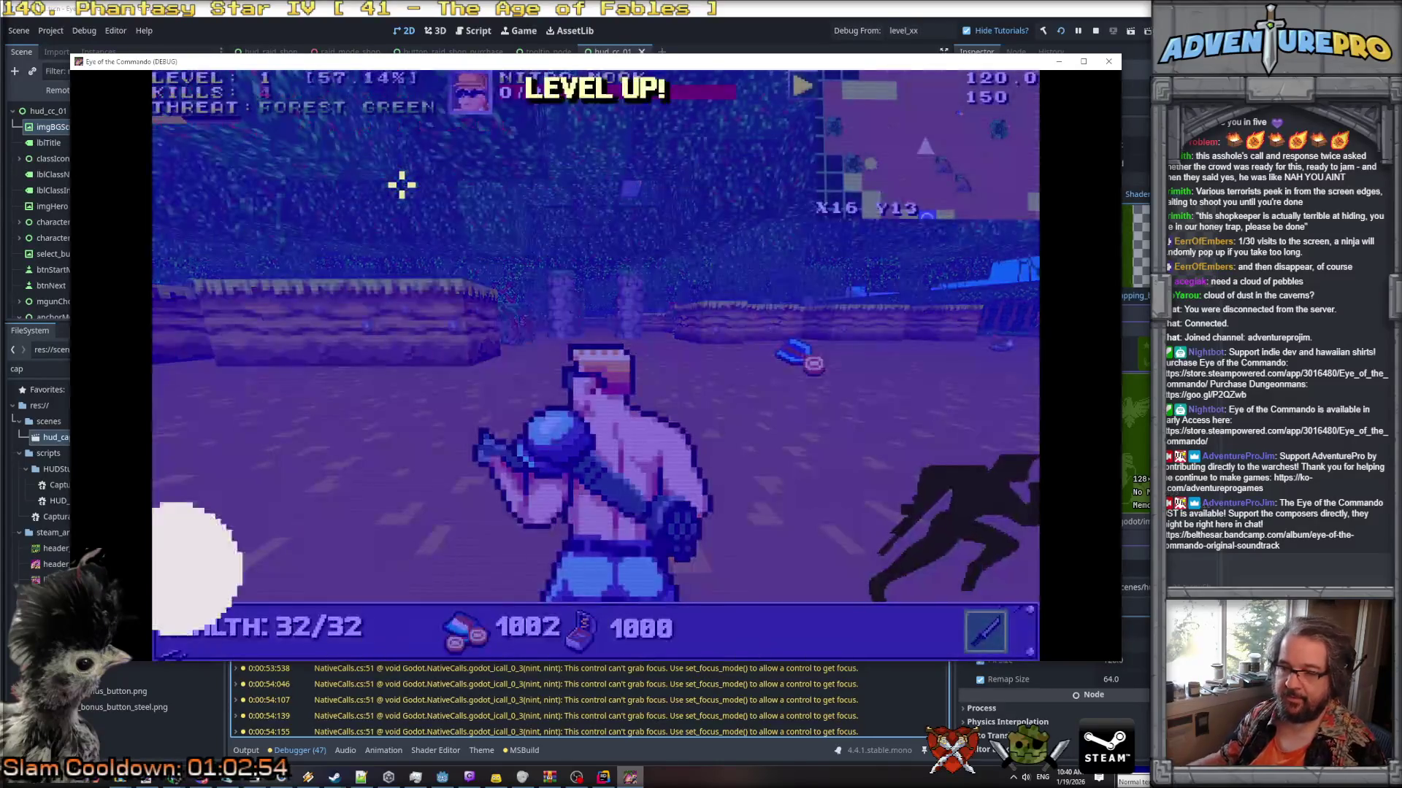
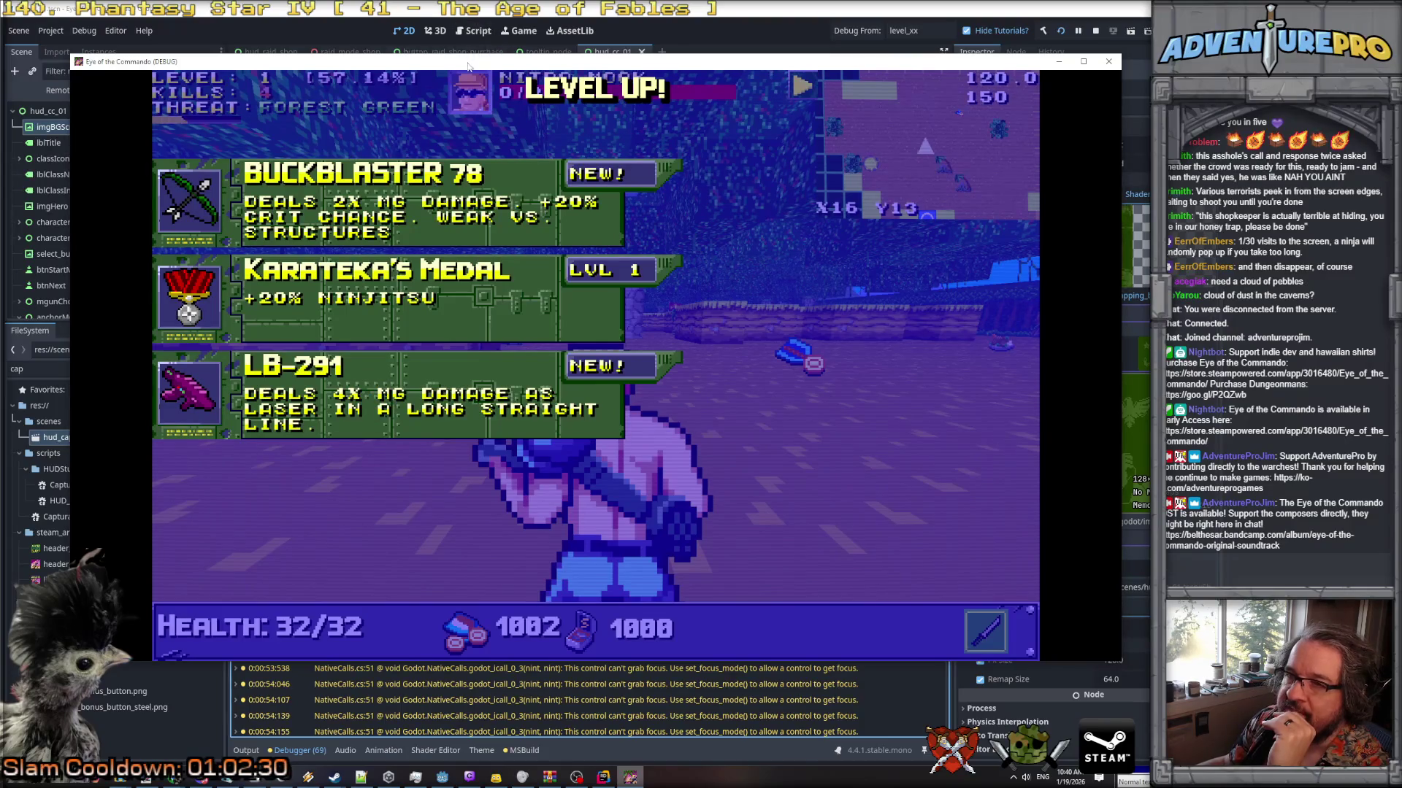
Move the game window aside, inspect the Debugger's clicked-control details, then pick an upgrade.
drag(468, 66, 1175, 111)
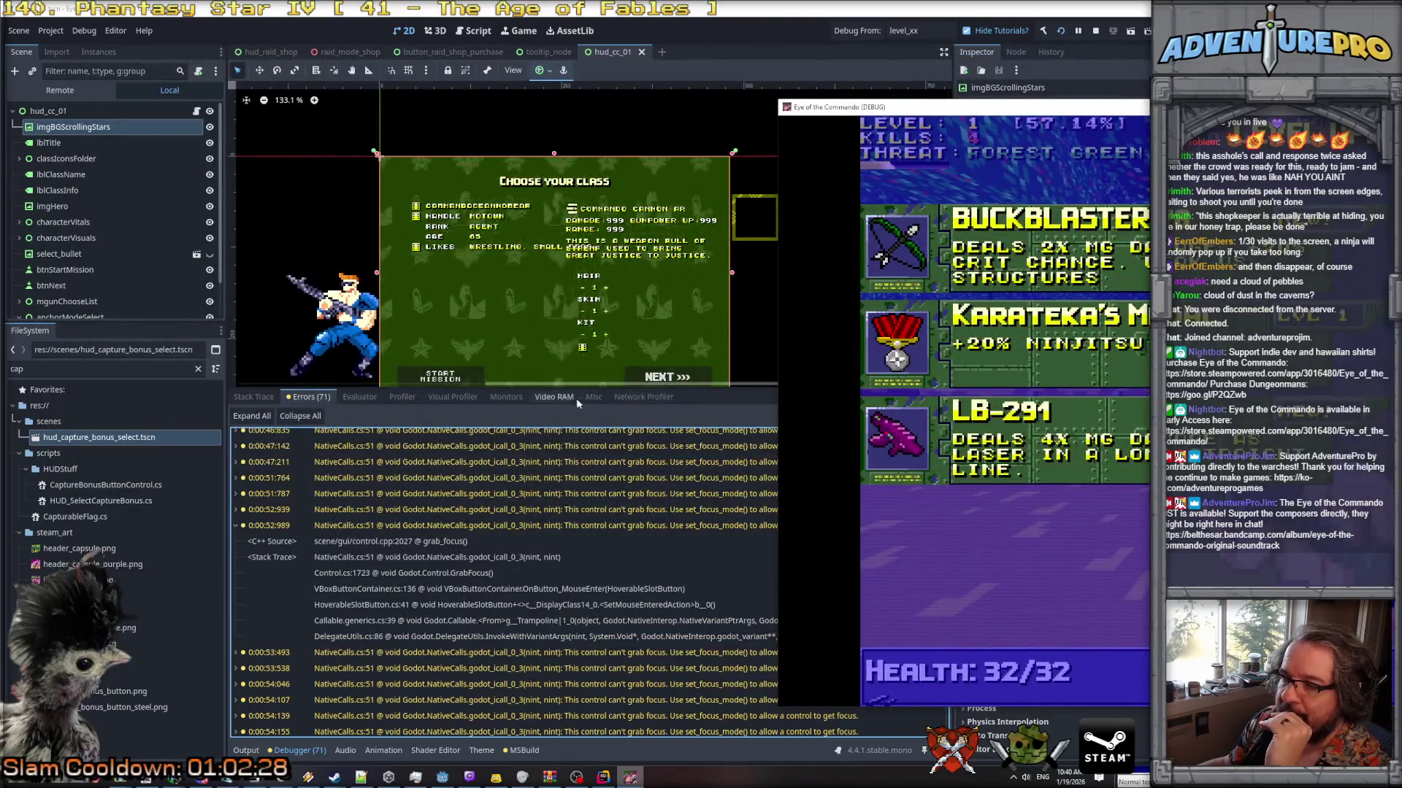
click(576, 397)
click(597, 397)
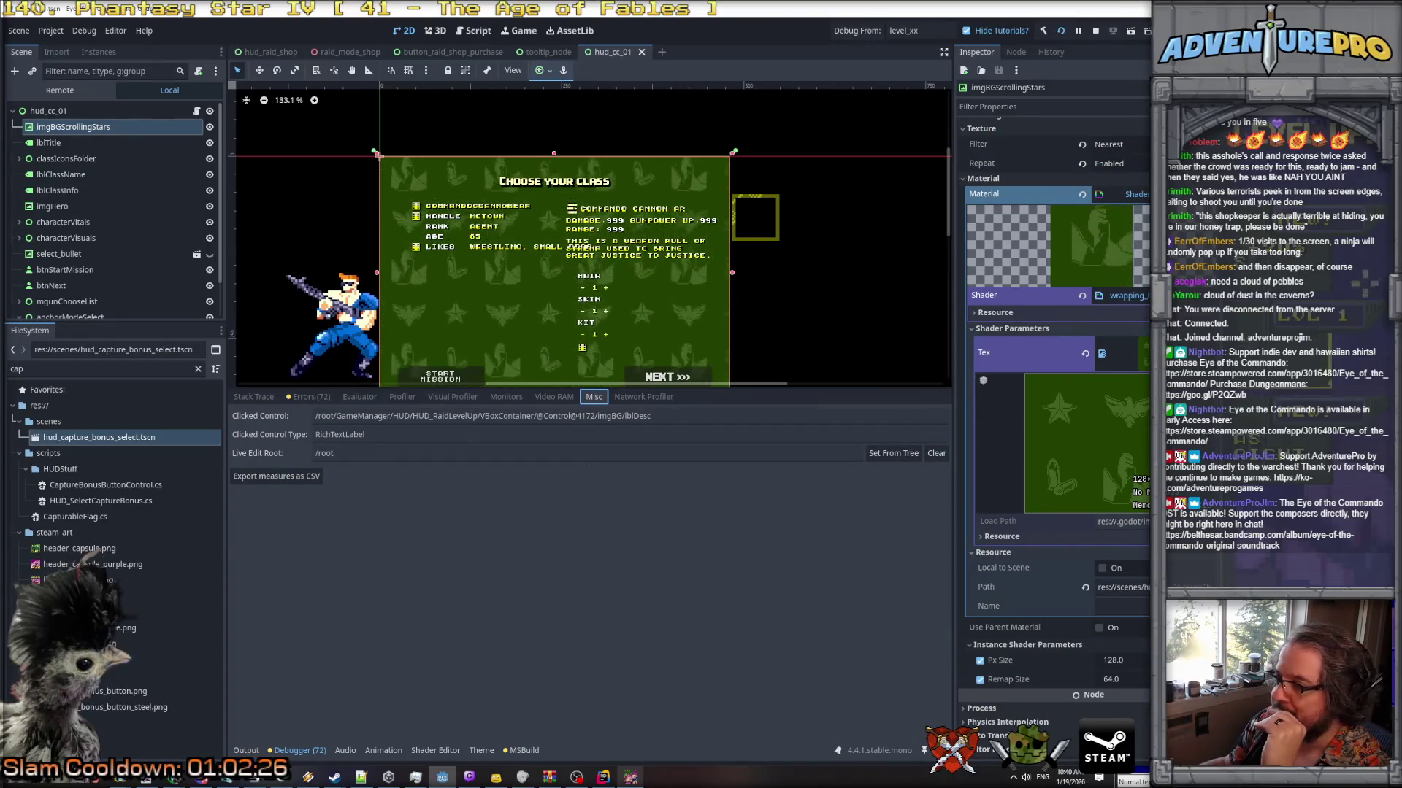
key(alt+Tab)
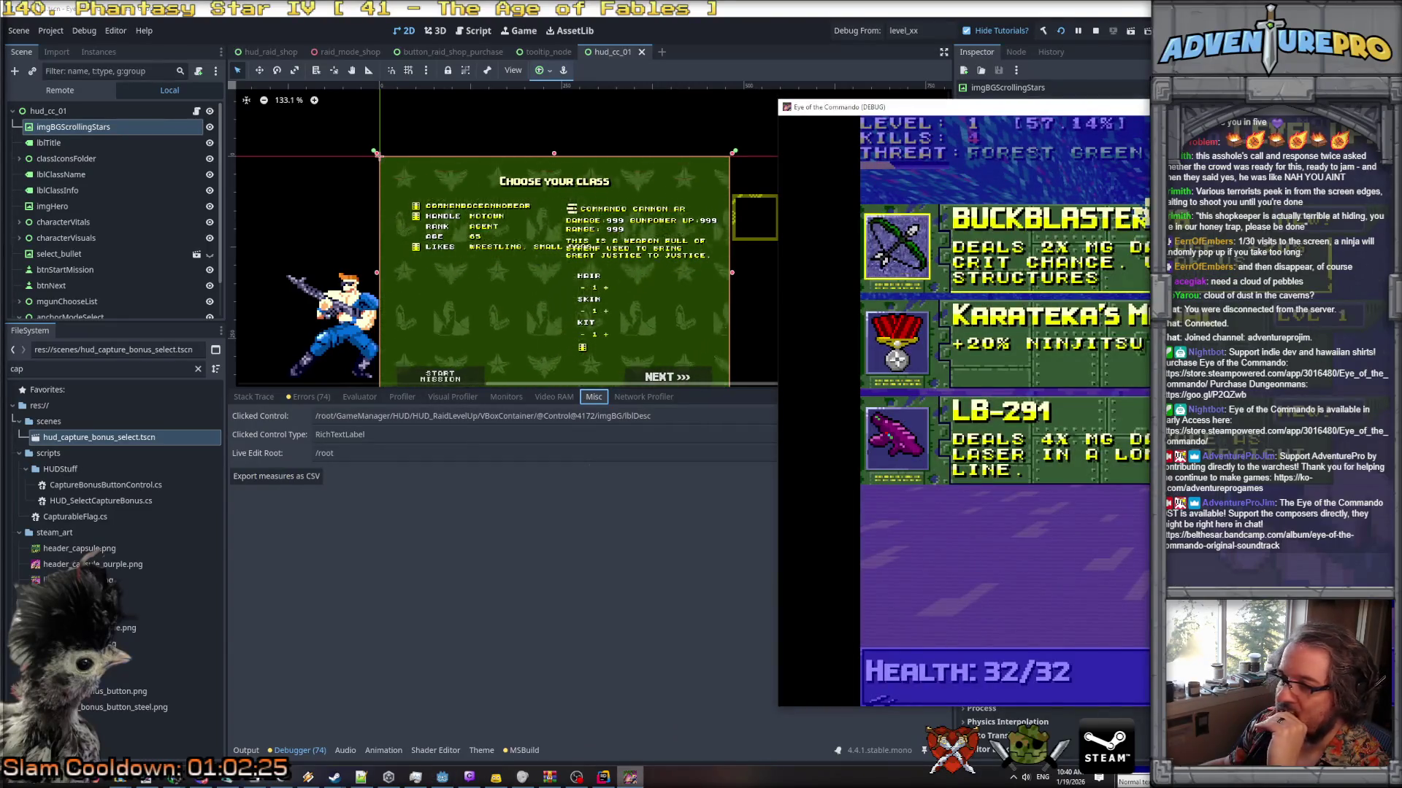
click(1074, 437)
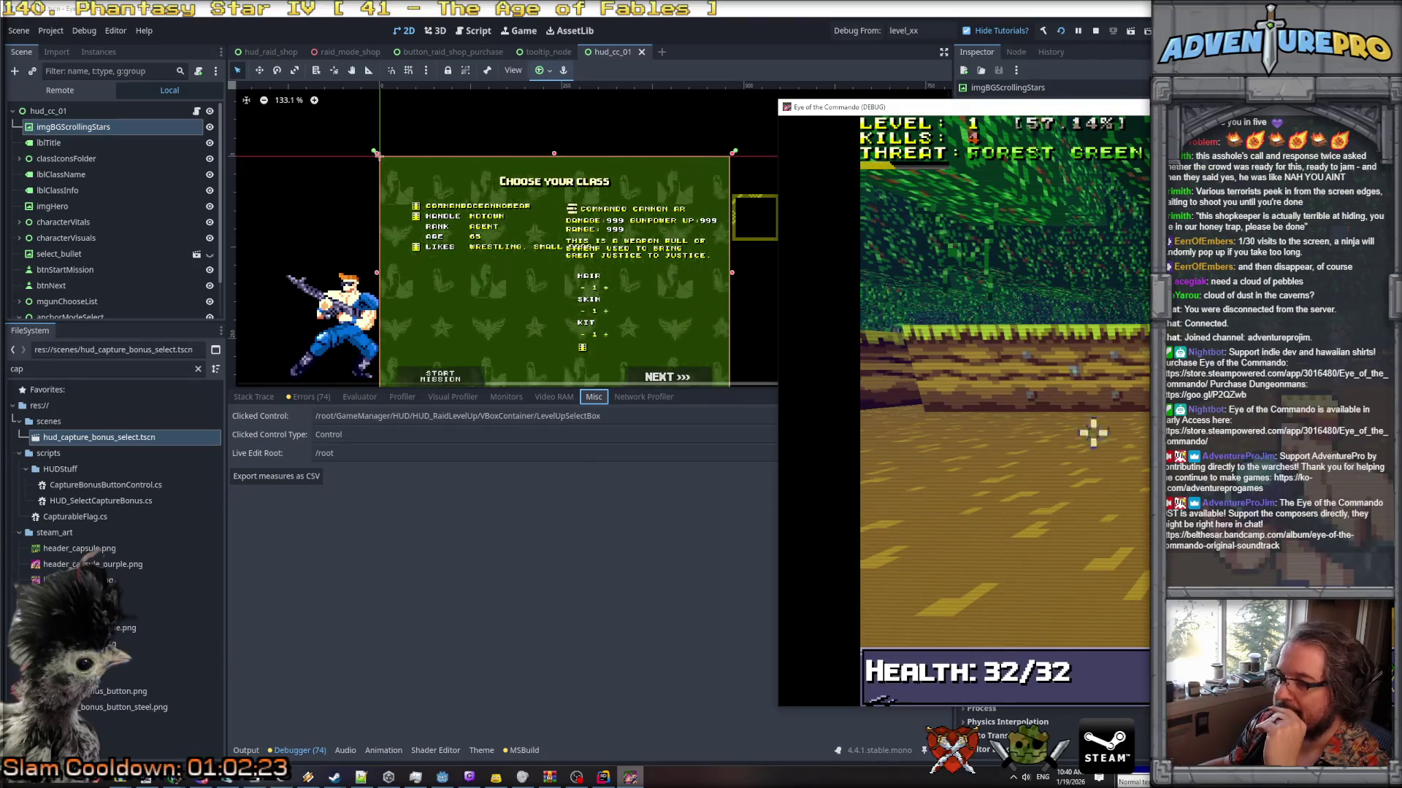
Rerun TESTLEVELUP in the in-game console, click upgrade cards including Commando Cannon, and stop the game.
key(grave)
key(Up)
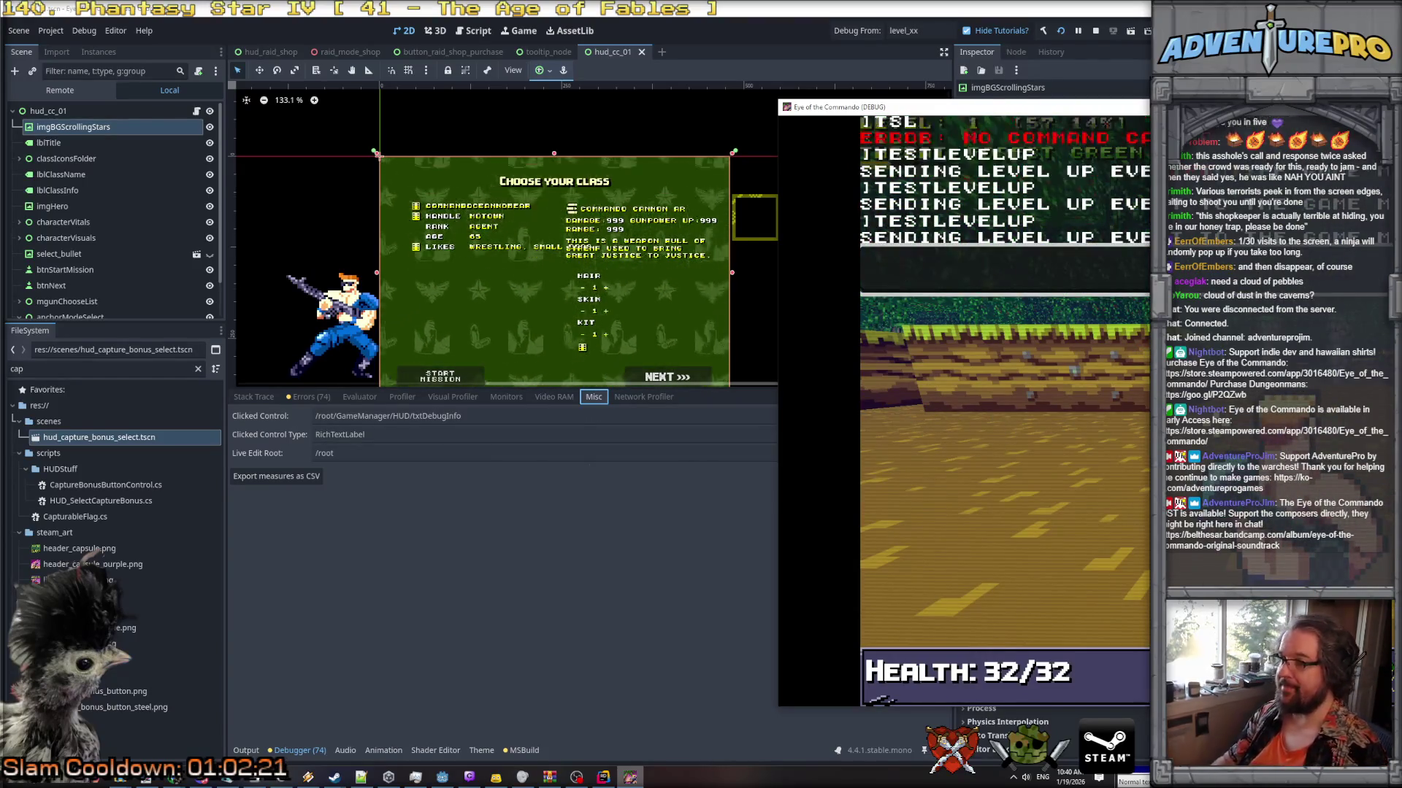
key(Return)
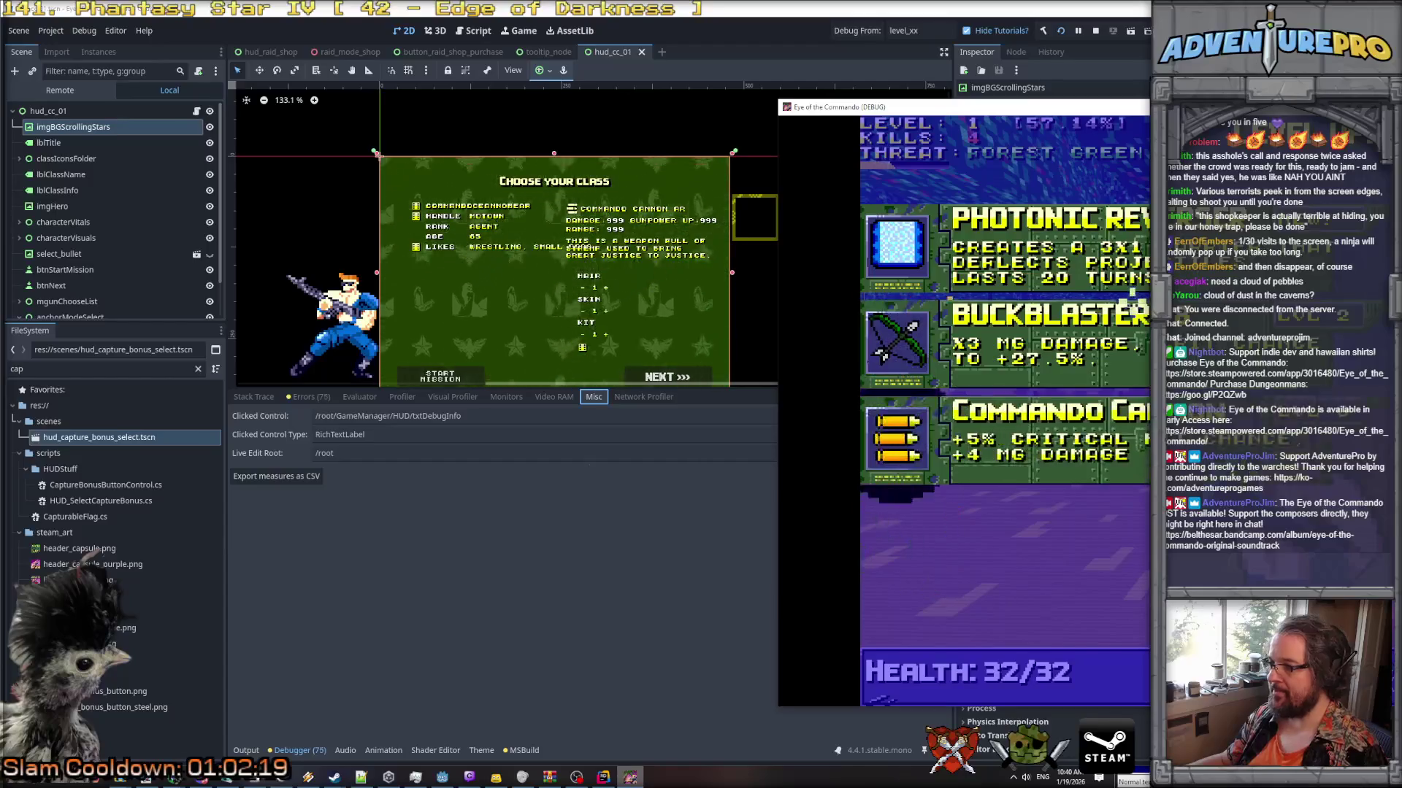
click(1137, 351)
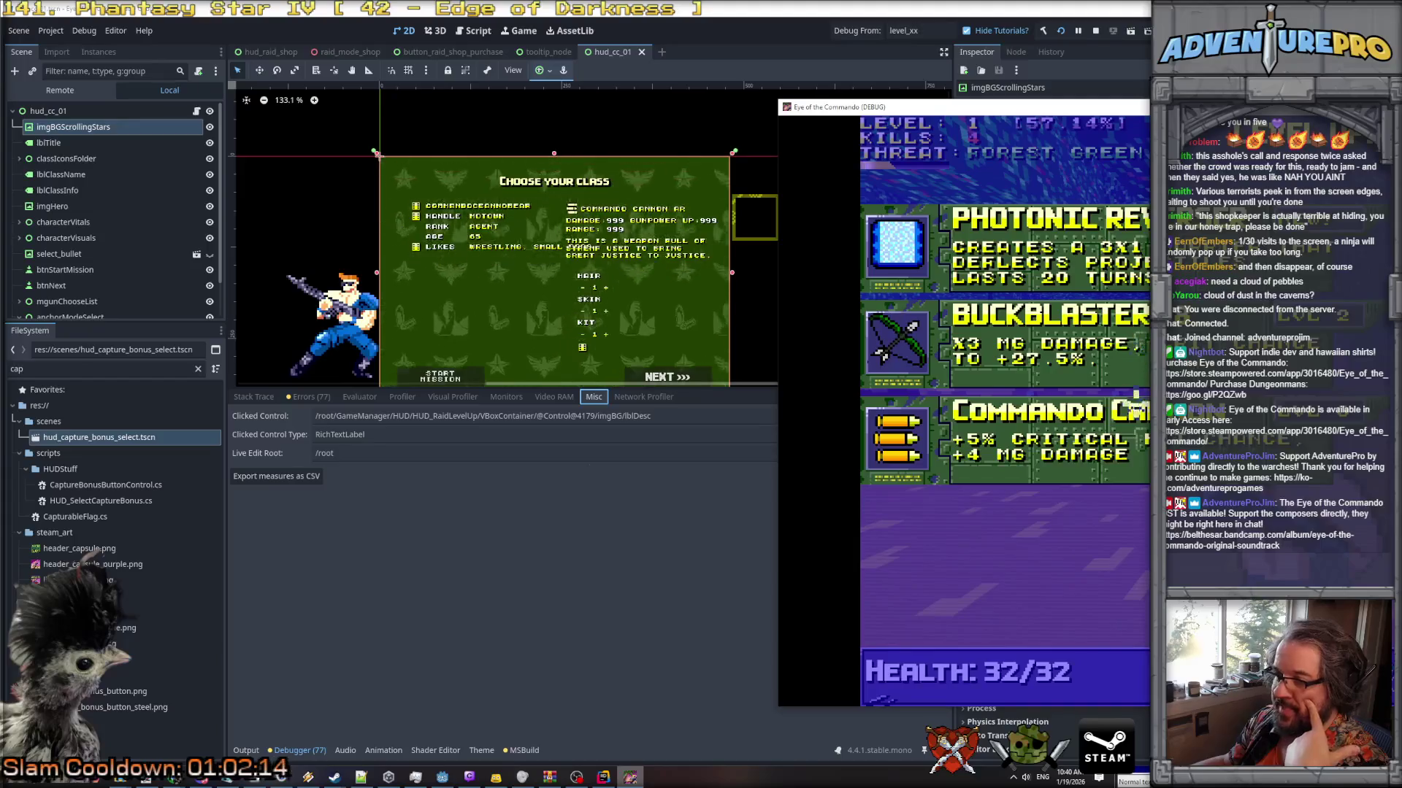
click(1131, 476)
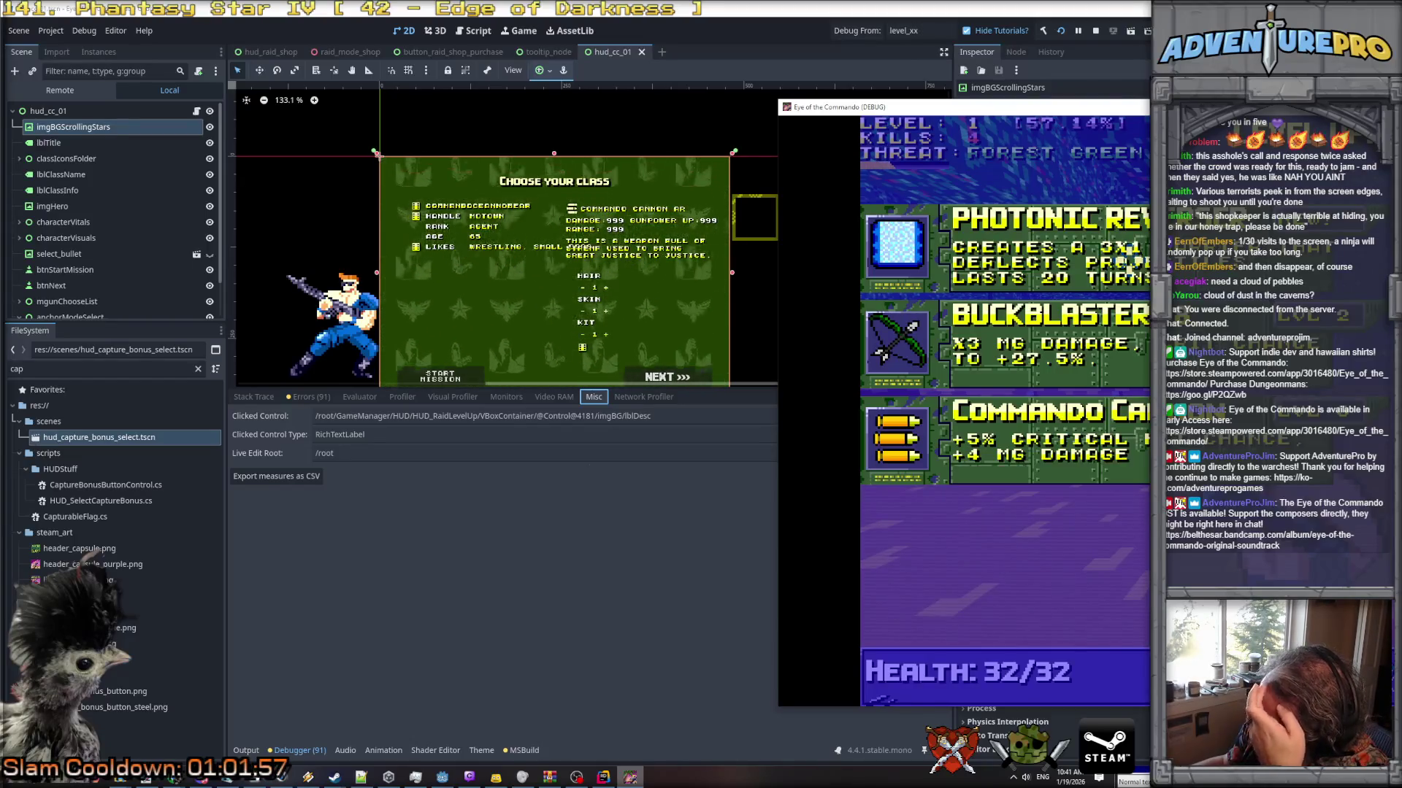
click(1095, 31)
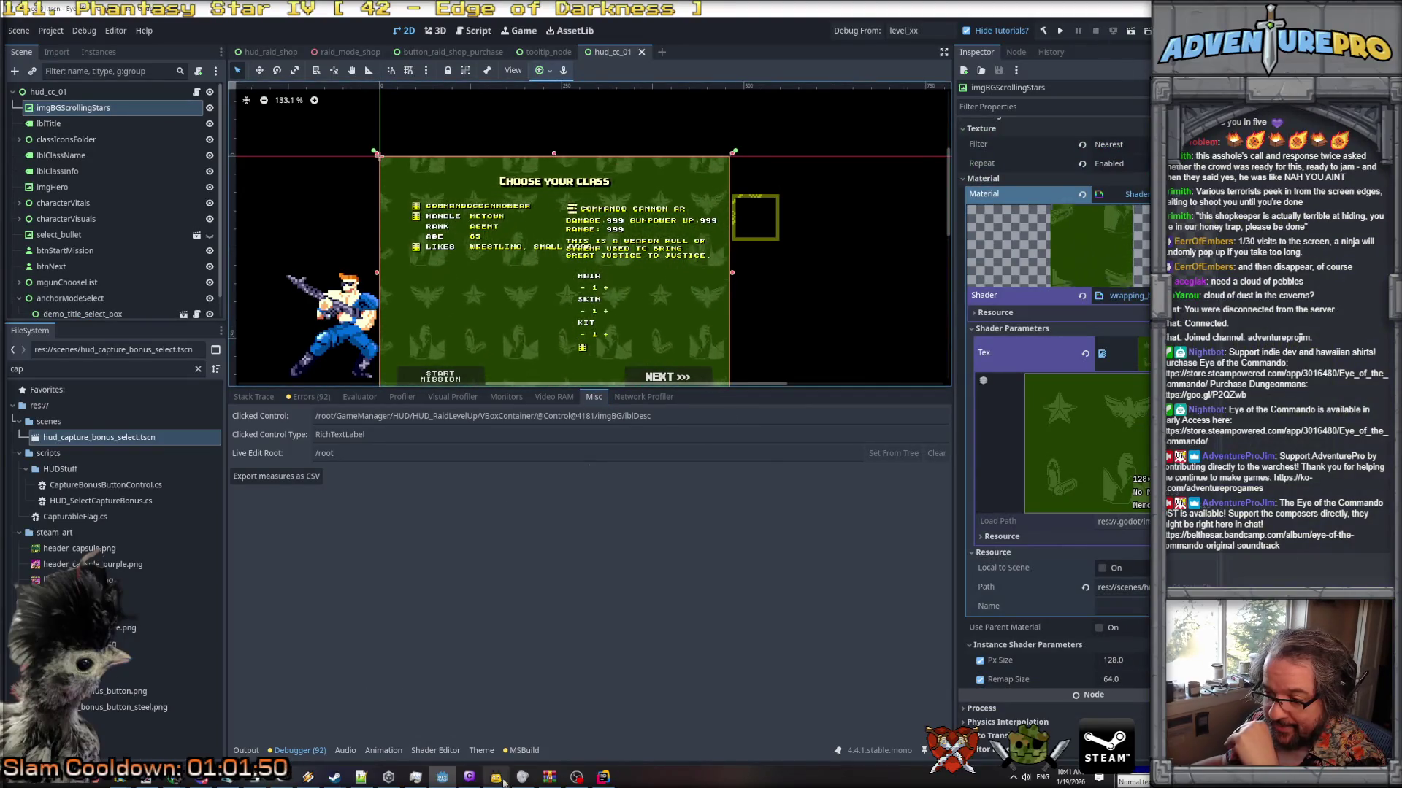
click(609, 780)
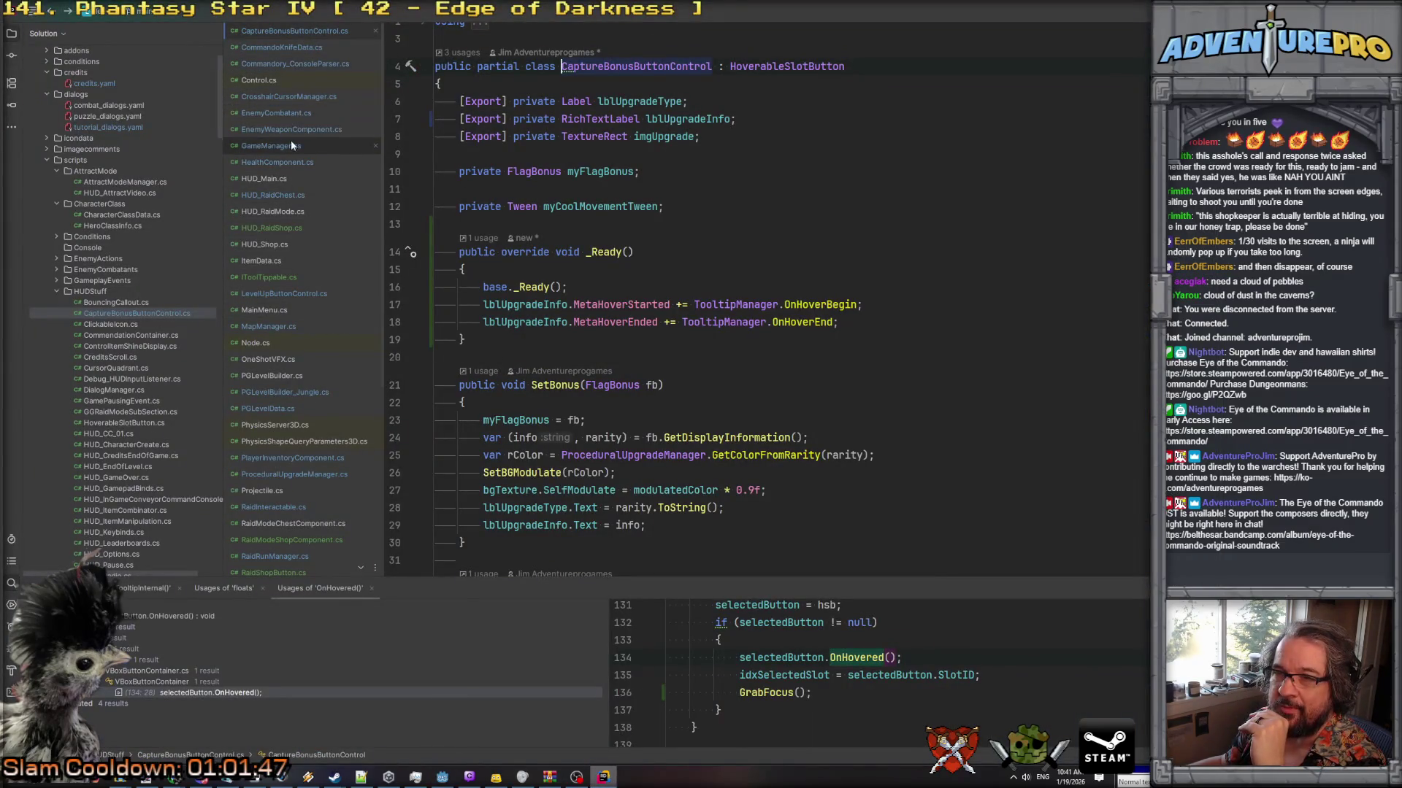
Open VBoxButtonContainer.cs and find the GrabFocus call in OnButton_MouseEnter.
ctrl+click(761, 68)
scroll(584, 219, down, 5)
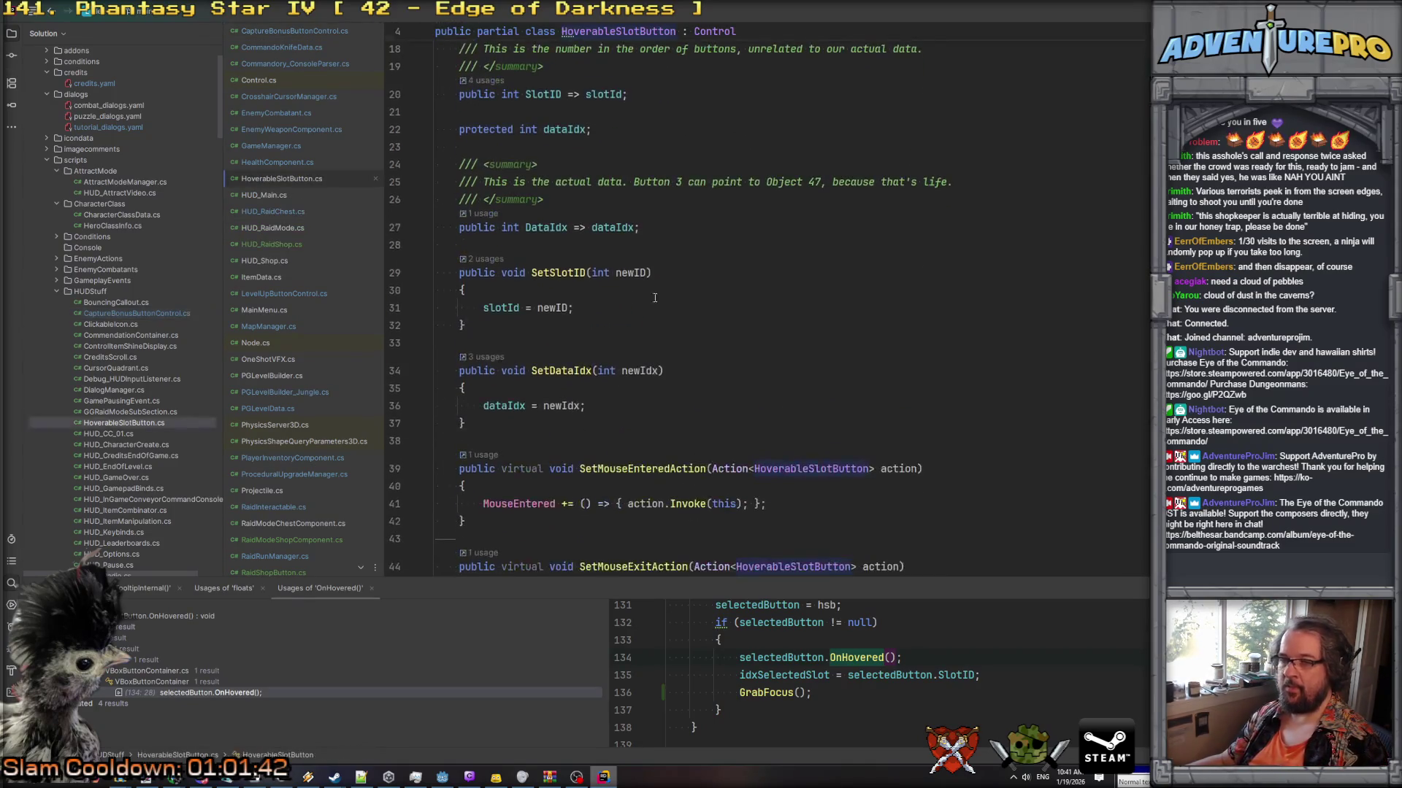
scroll(307, 368, down, 4)
scroll(308, 373, down, 3)
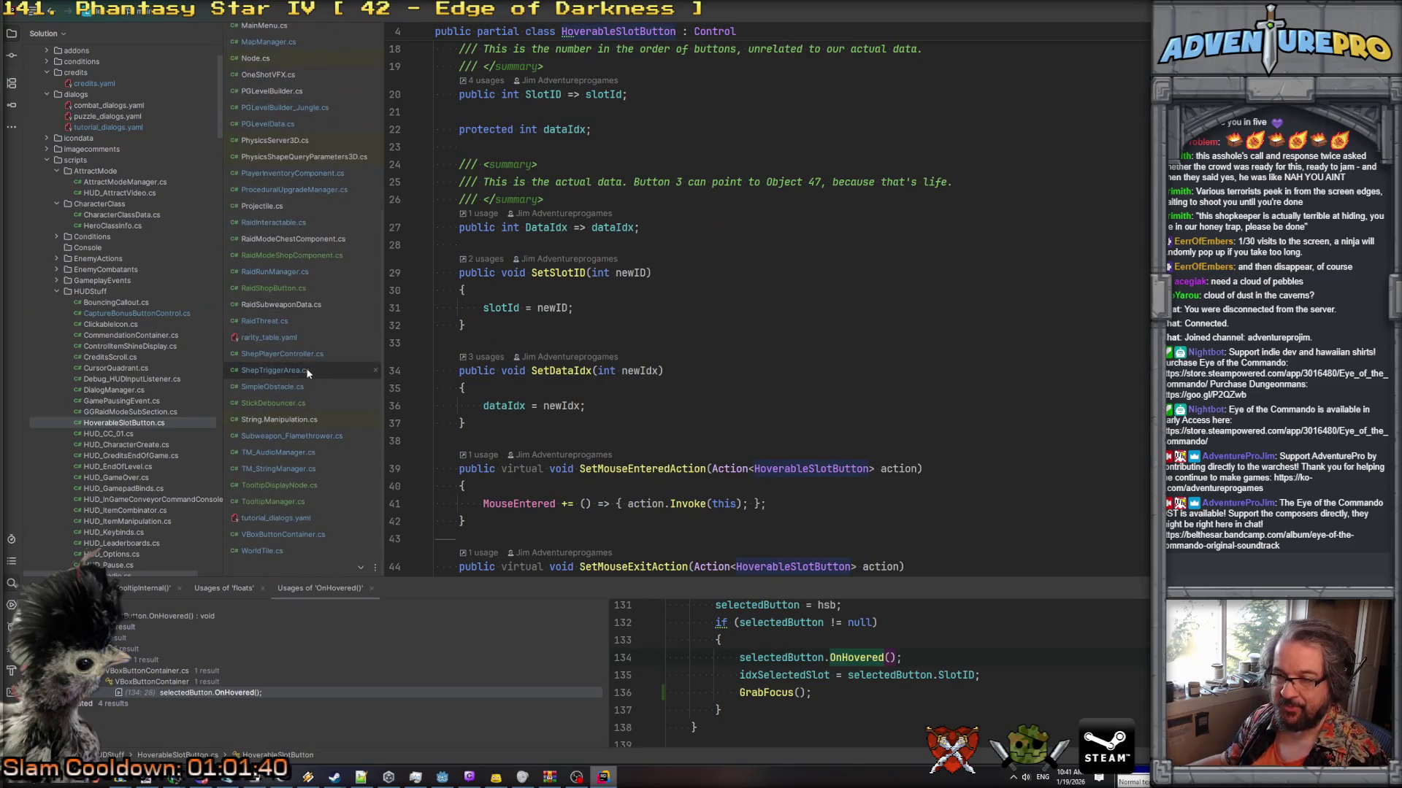
click(276, 534)
scroll(600, 404, up, 3)
scroll(600, 404, down, 3)
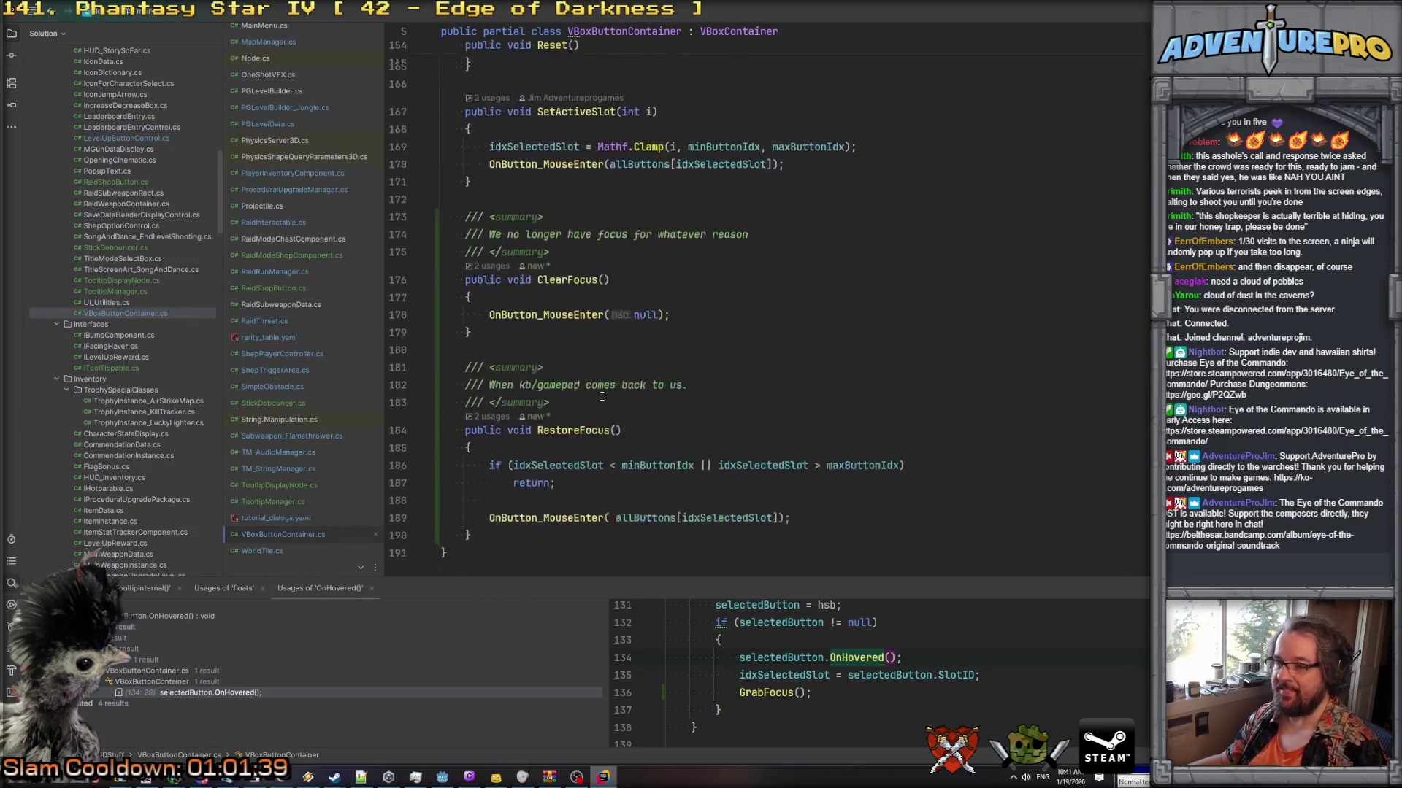
scroll(602, 396, down, 2)
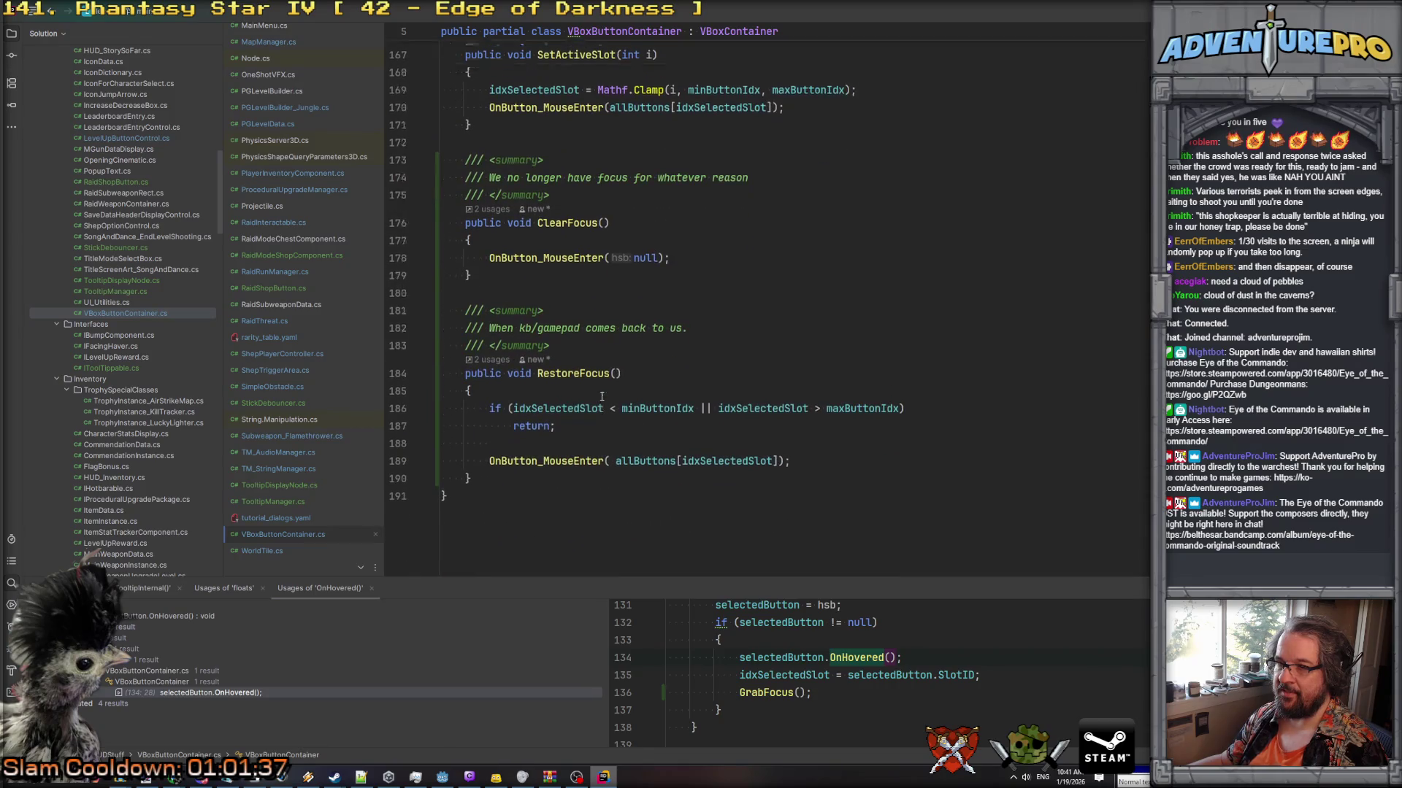
scroll(601, 396, up, 7)
scroll(602, 397, up, 8)
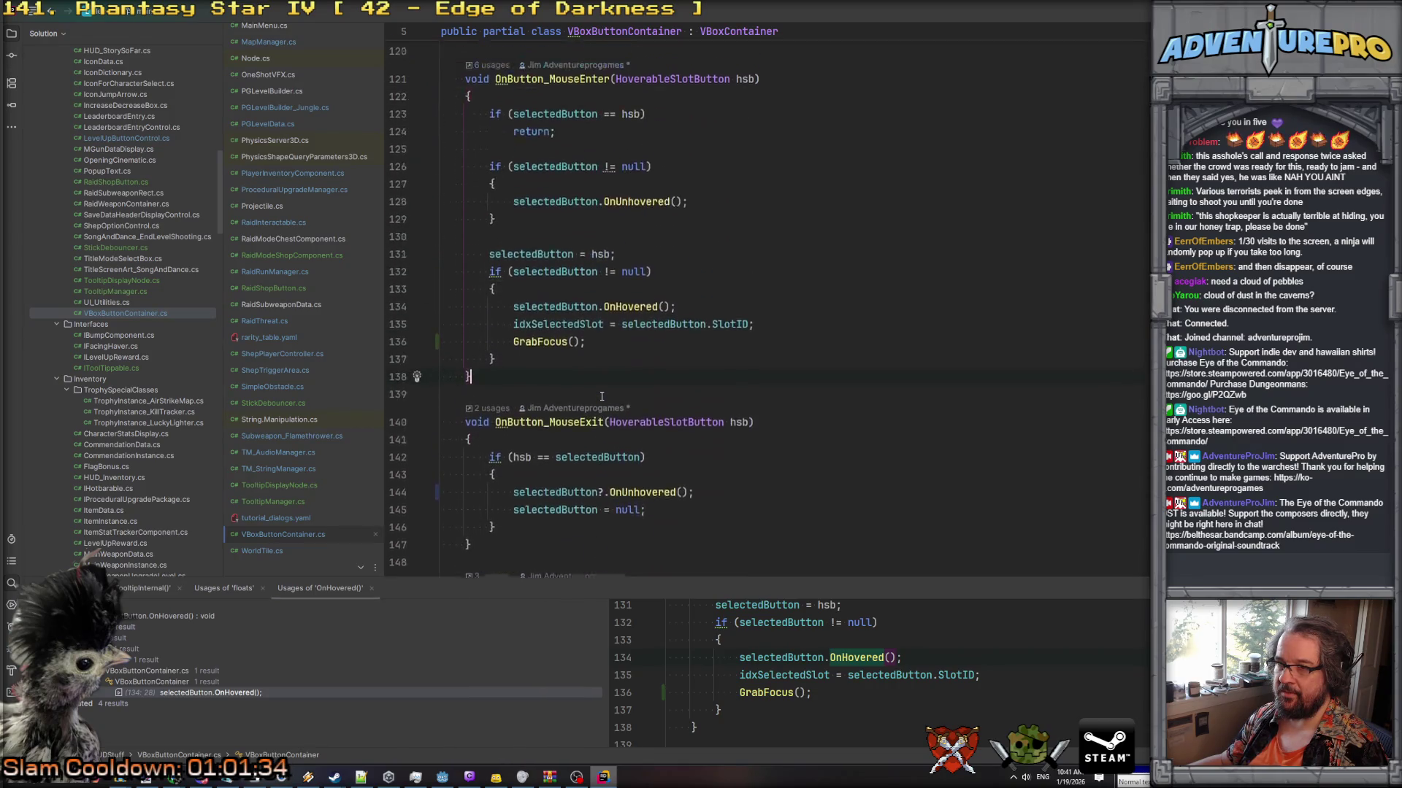
Wrap GrabFocus() in braces under an if (FocusMode != FocusModeEnum.None) check.
click(532, 347)
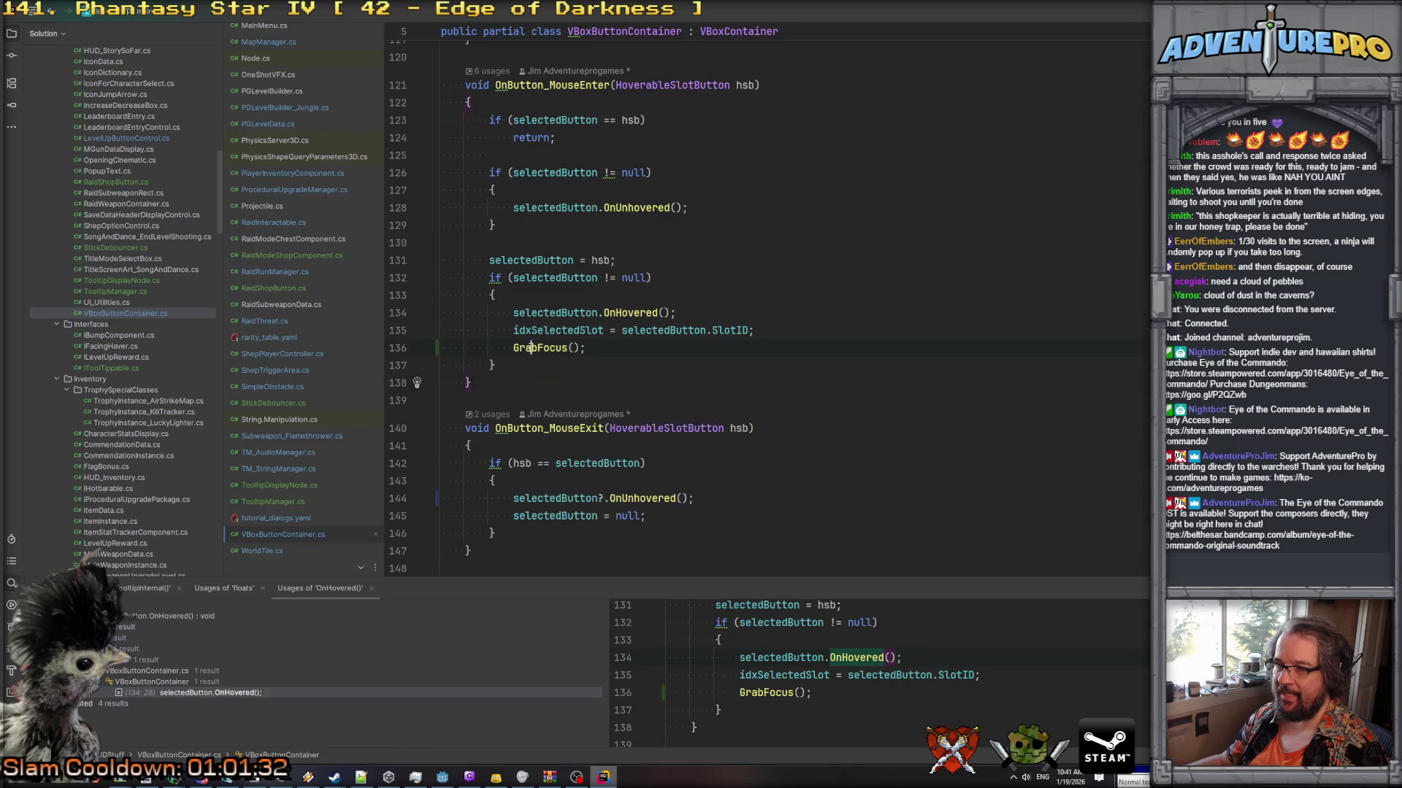
key(Return)
text(if( ficu)
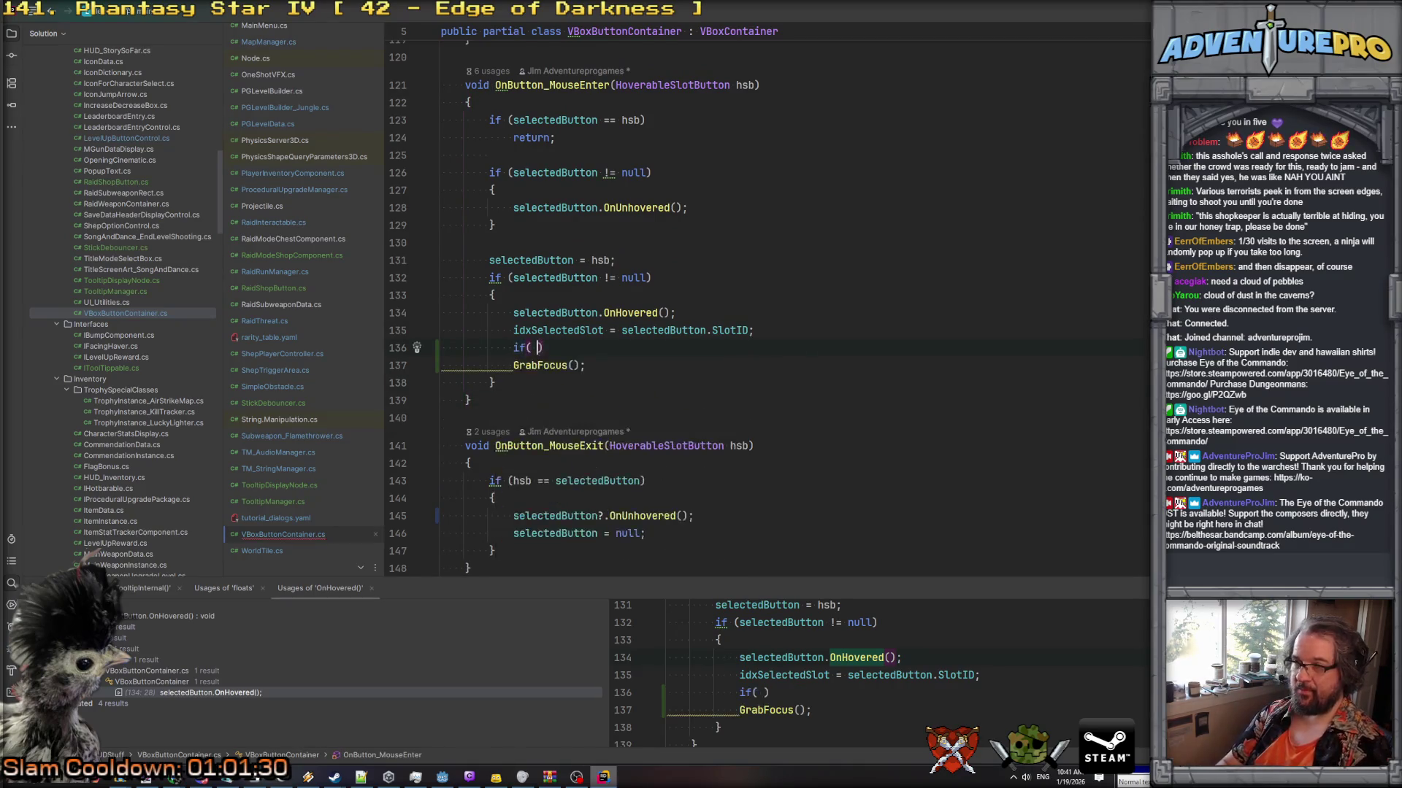
key(BackSpace)
key(BackSpace)
key(BackSpace)
text(ocus)
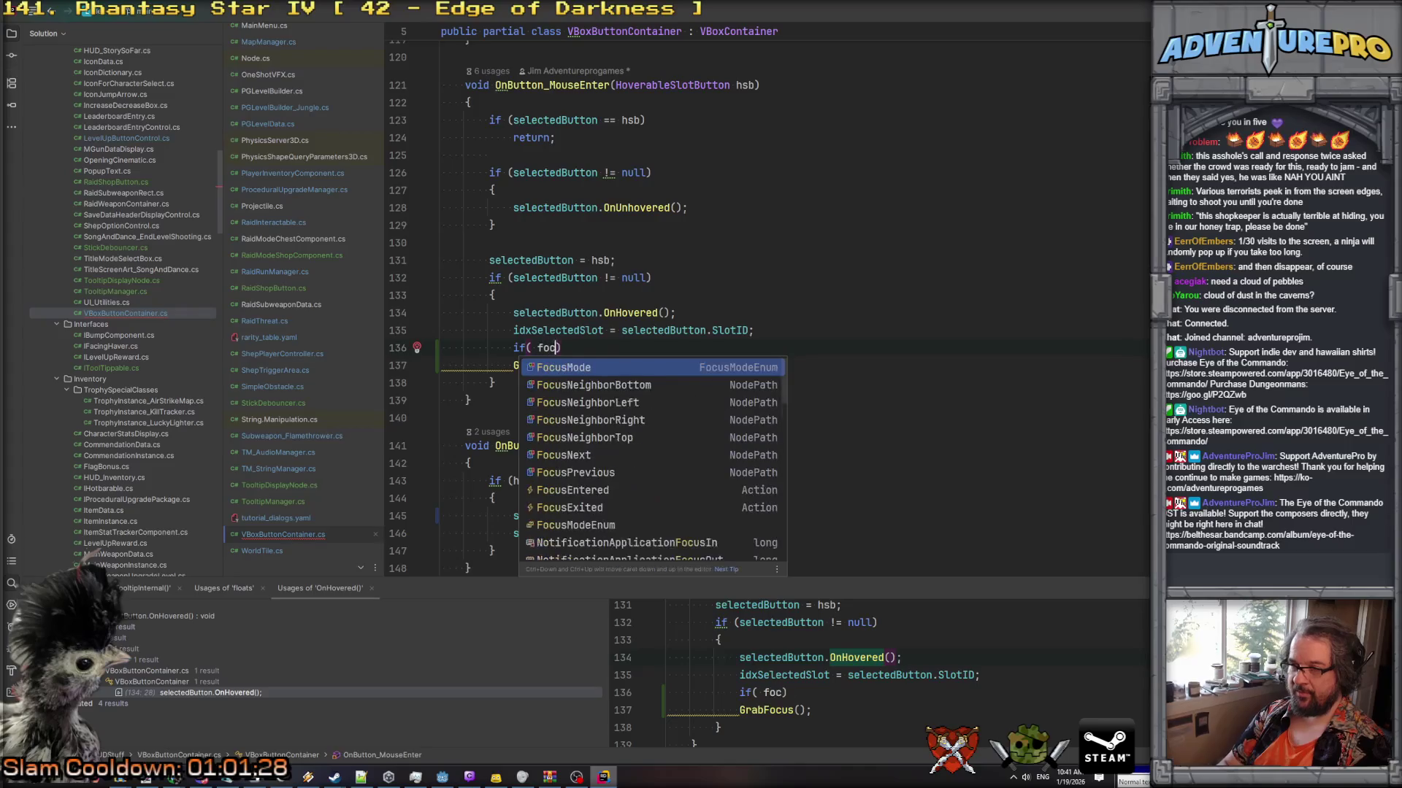
key(Return)
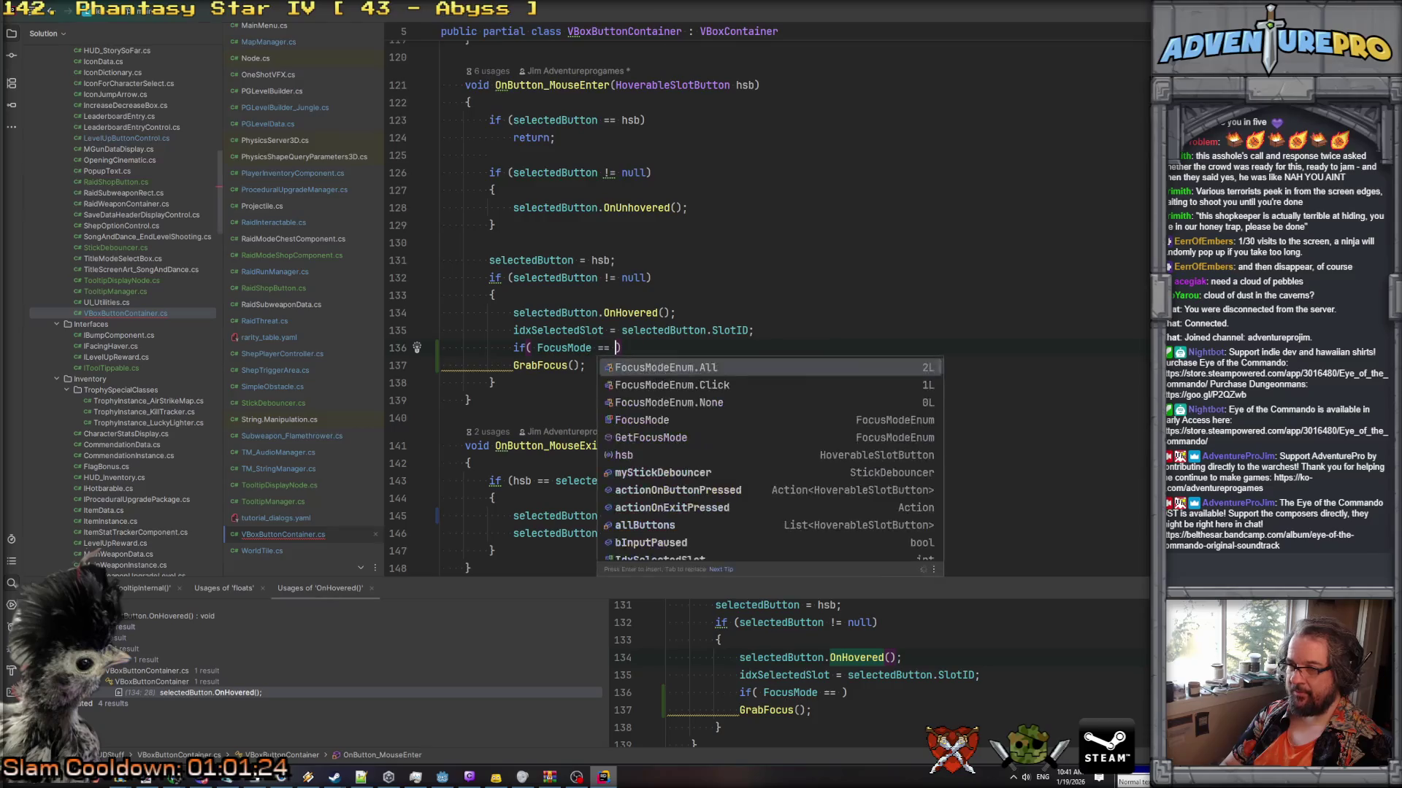
key(BackSpace)
key(BackSpace)
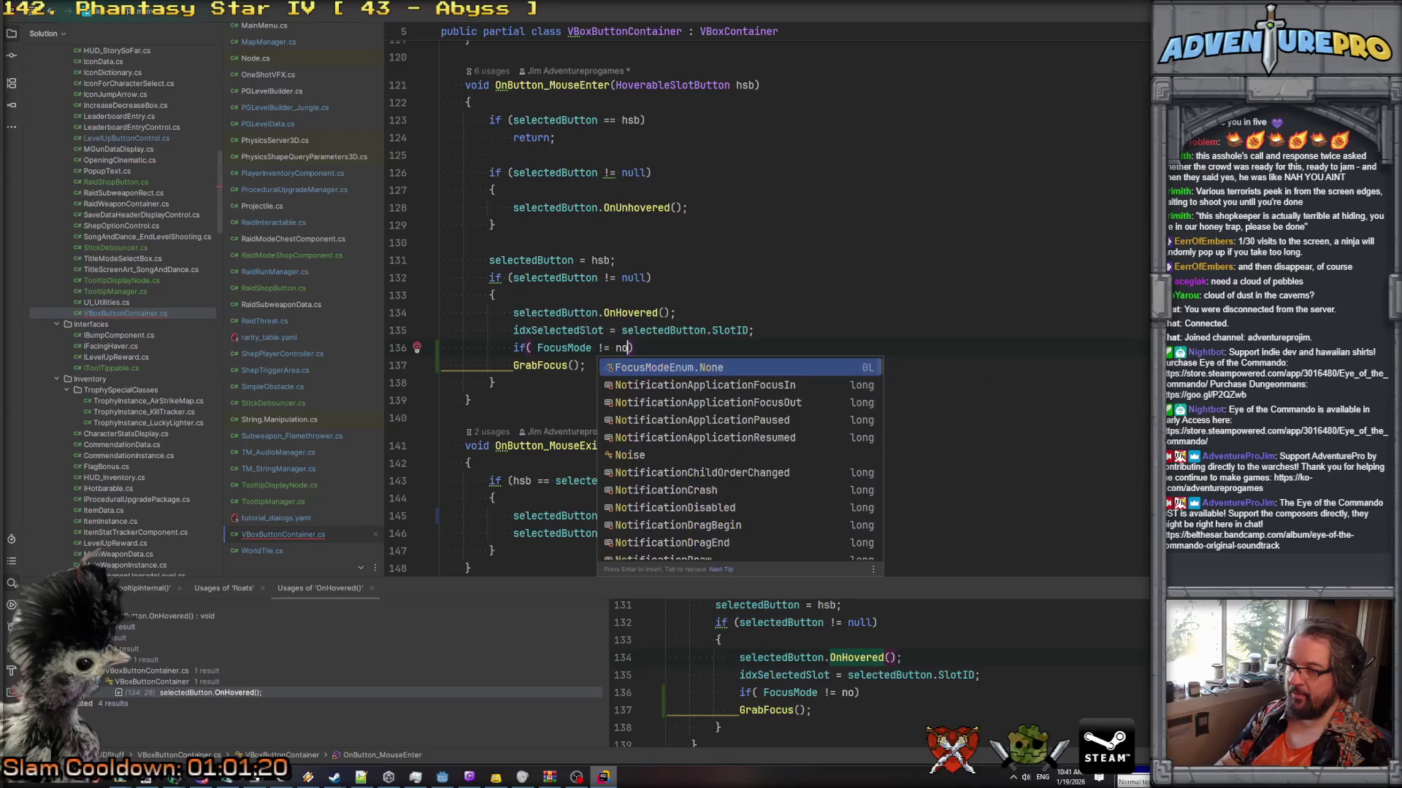
key(Return)
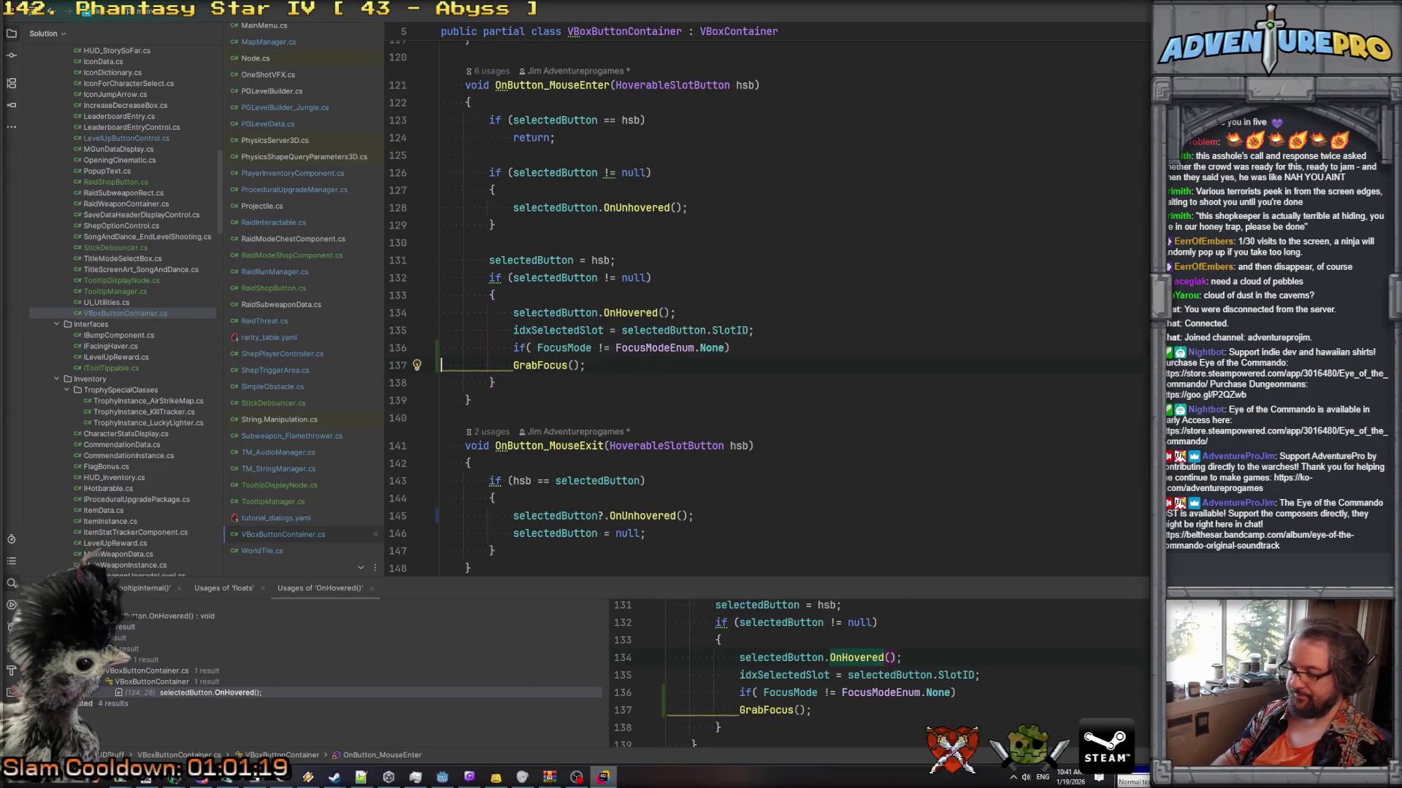
text({)
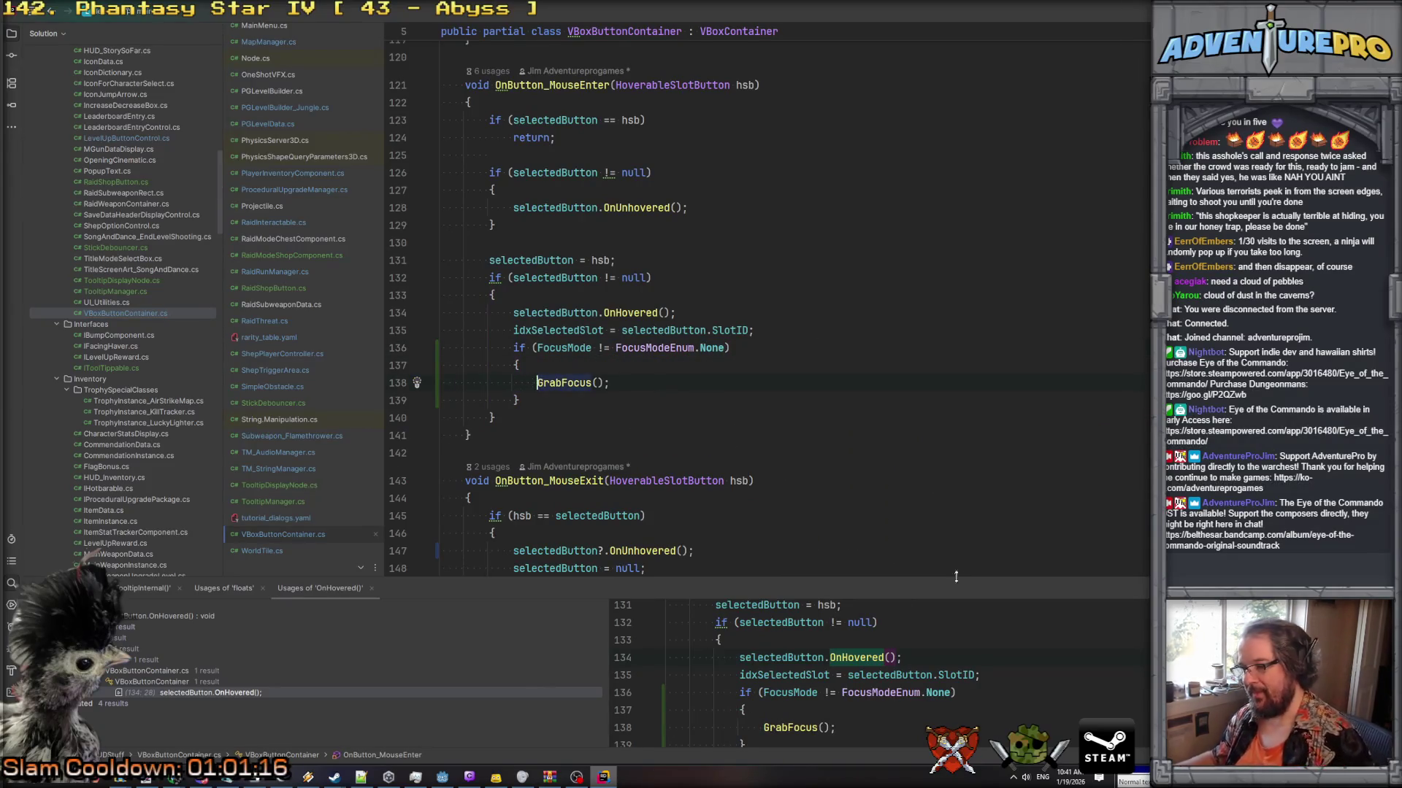
scroll(569, 314, down, 4)
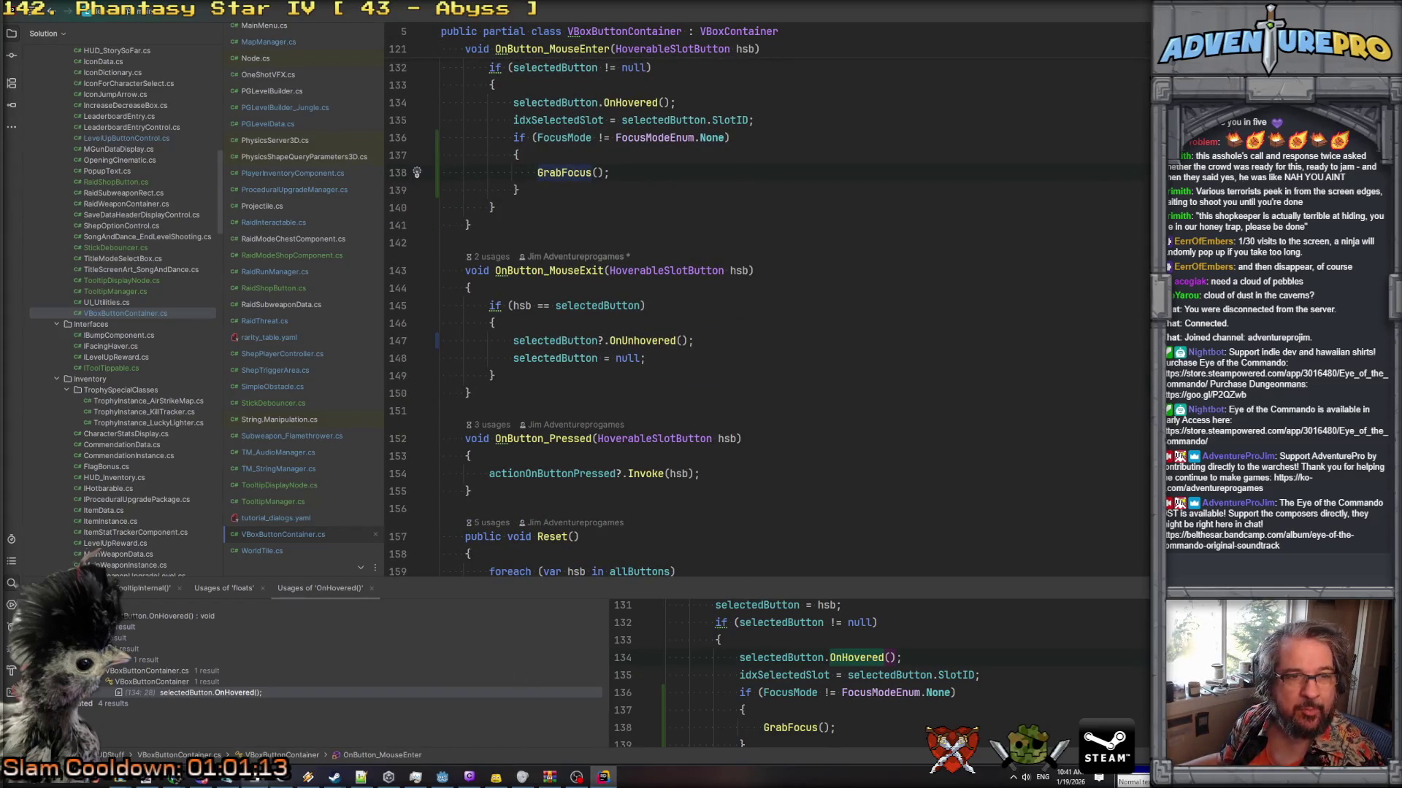
key(shift+F10)
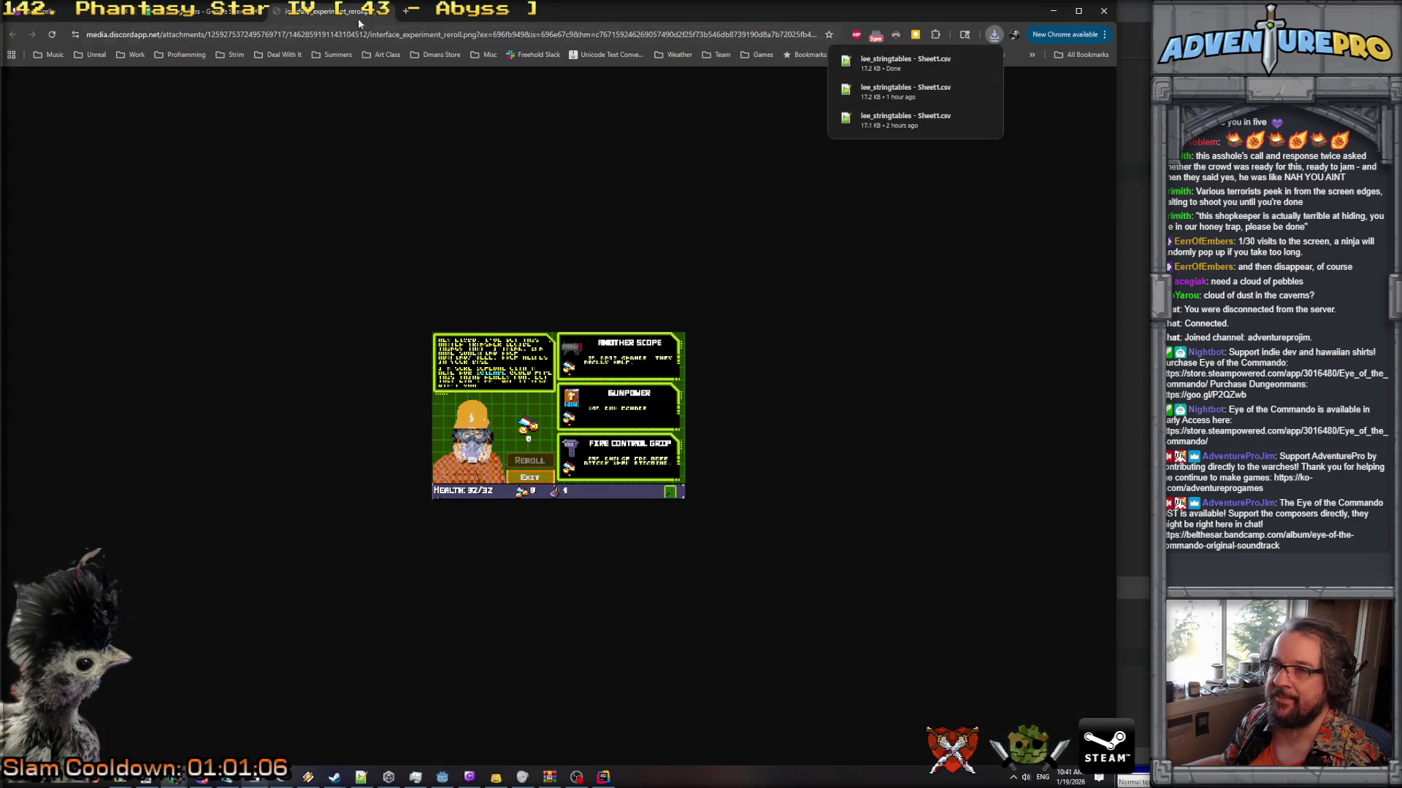
Scroll the Google Sheets string table up to the CAPBONUS keys and their English text.
click(227, 15)
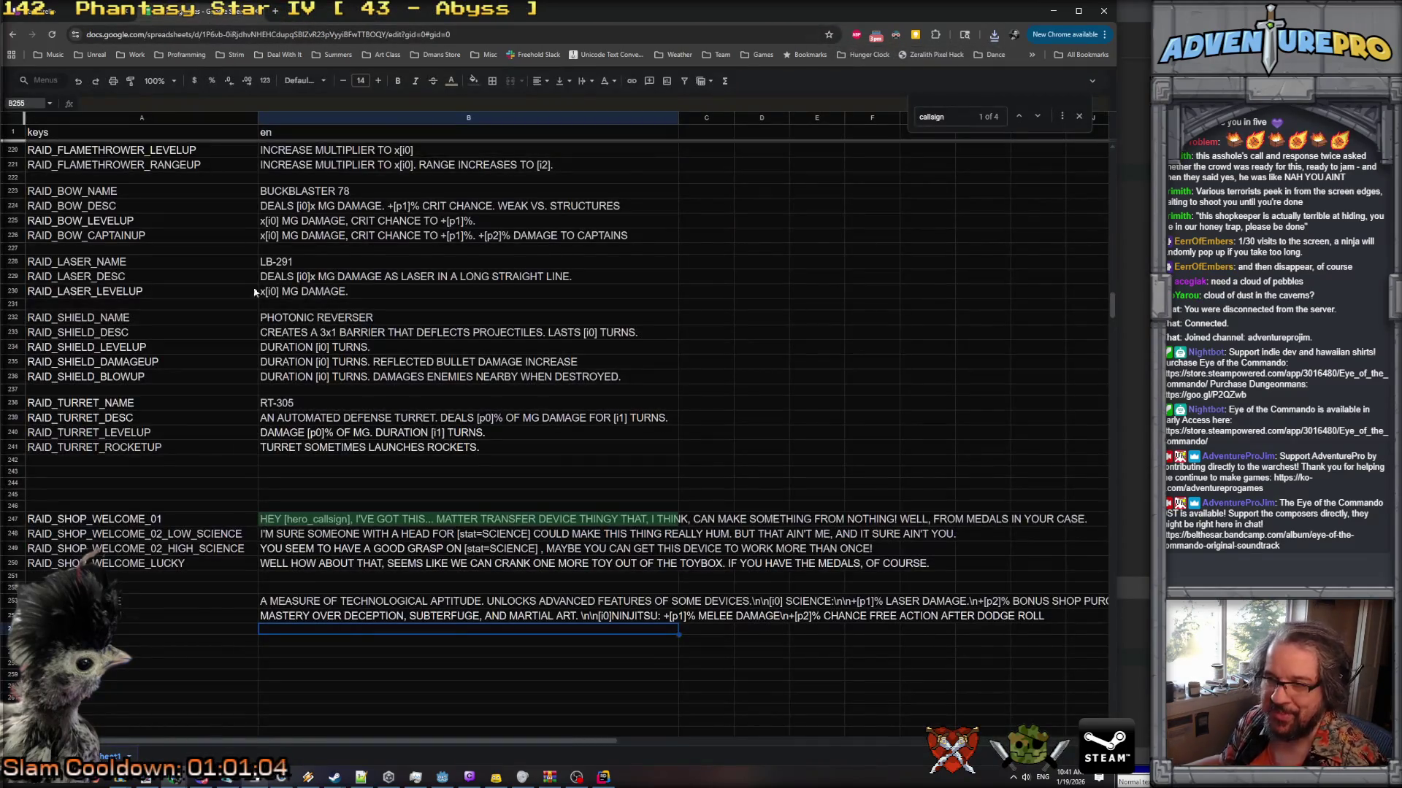
scroll(211, 319, up, 15)
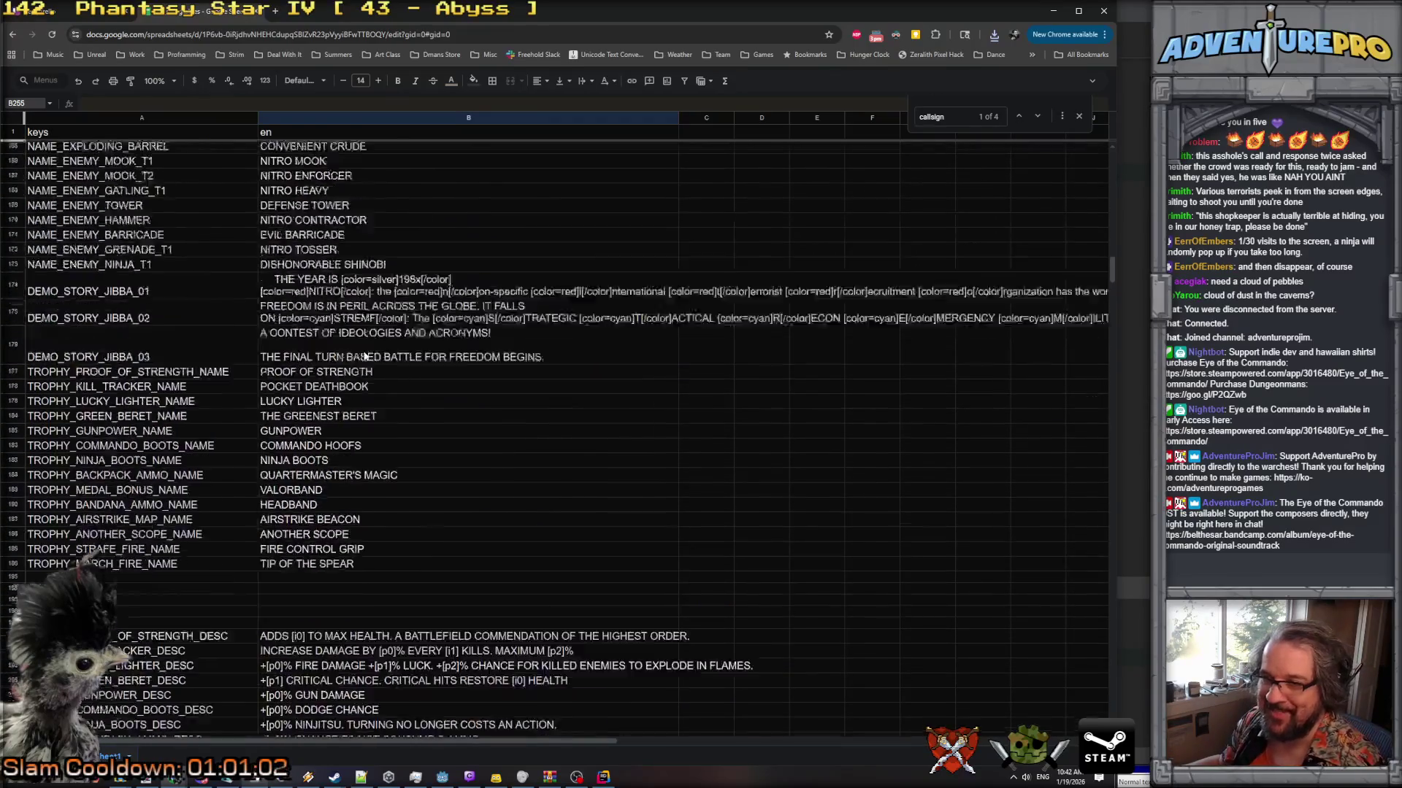
scroll(364, 356, up, 5)
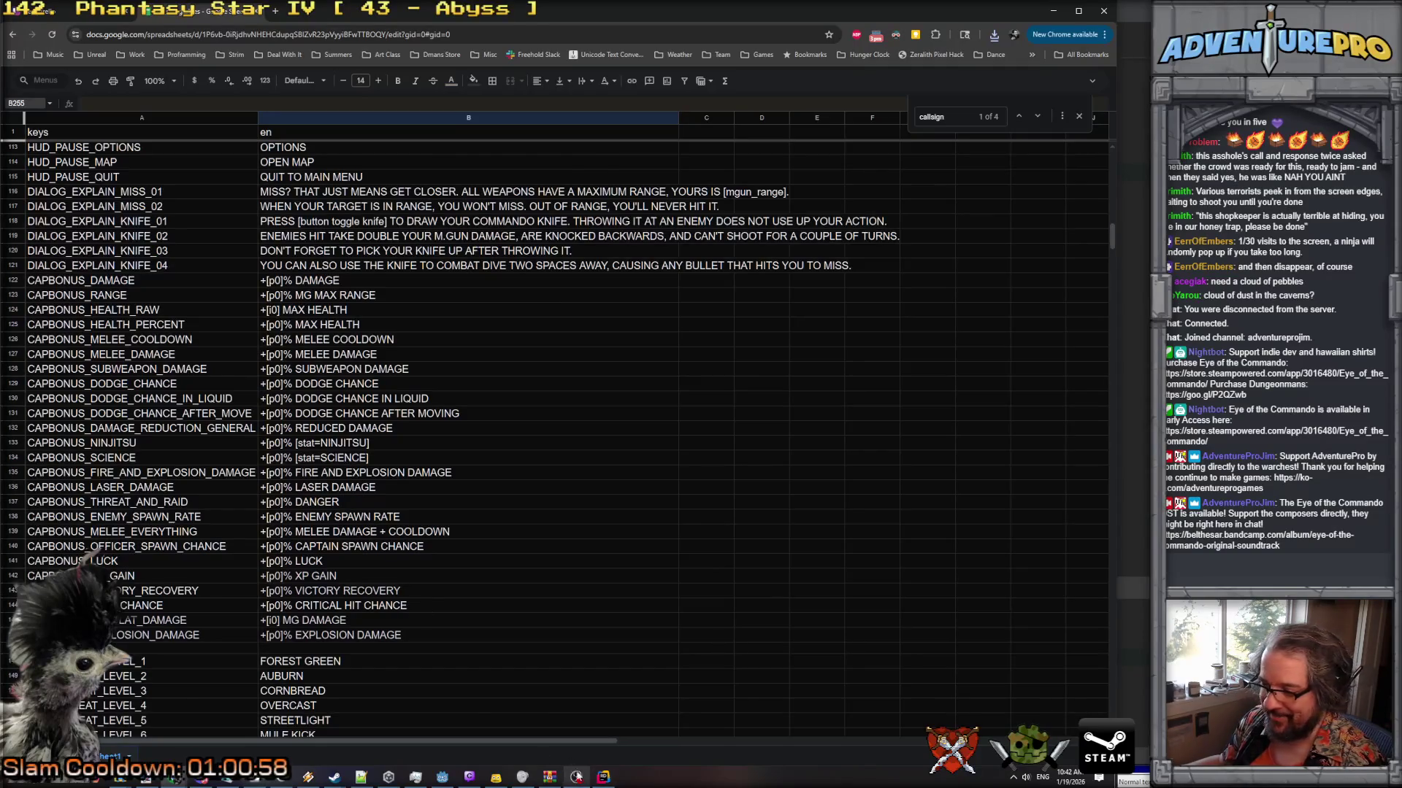
click(442, 777)
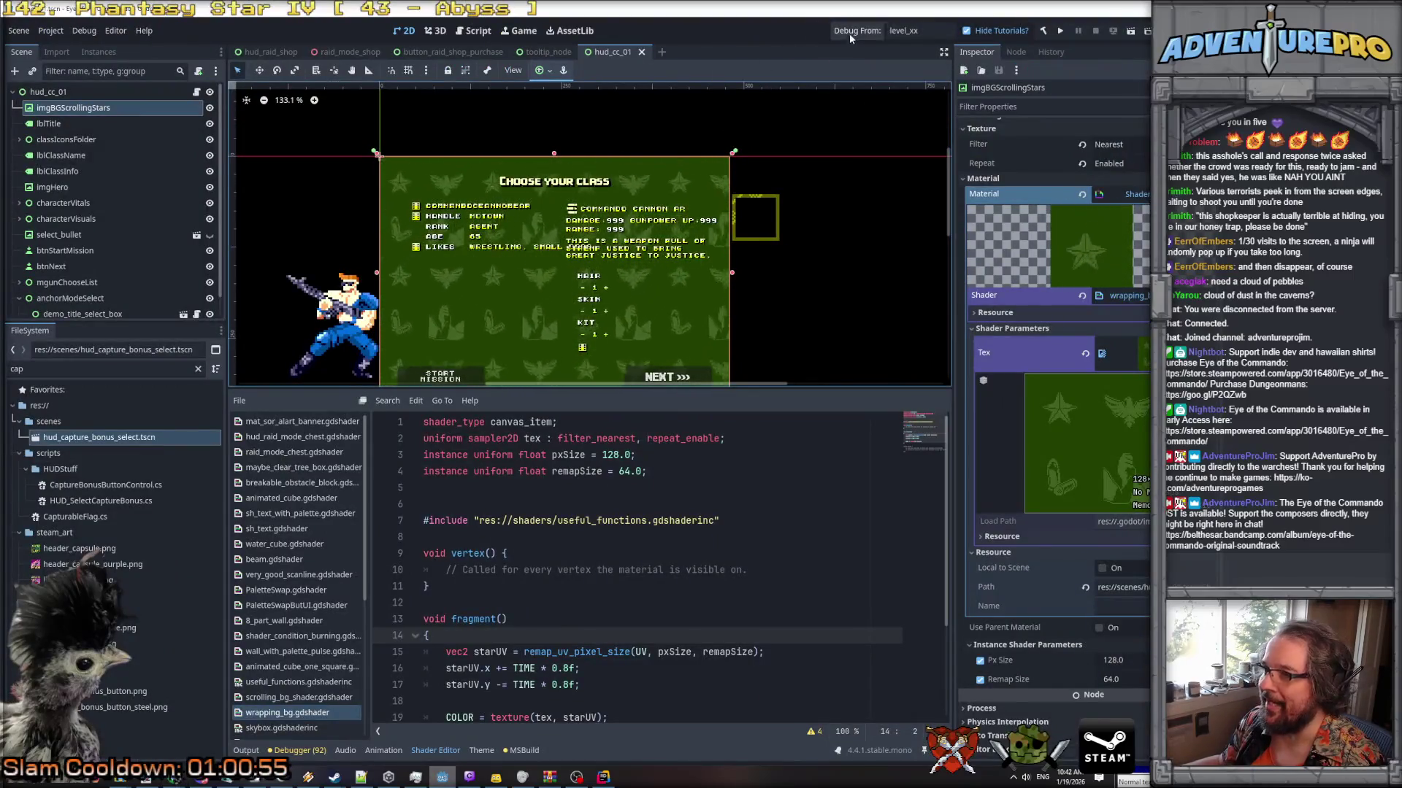
Build and run the game, kill an enemy, exit the RS shop, then run TESTLEVELUP.
key(F5)
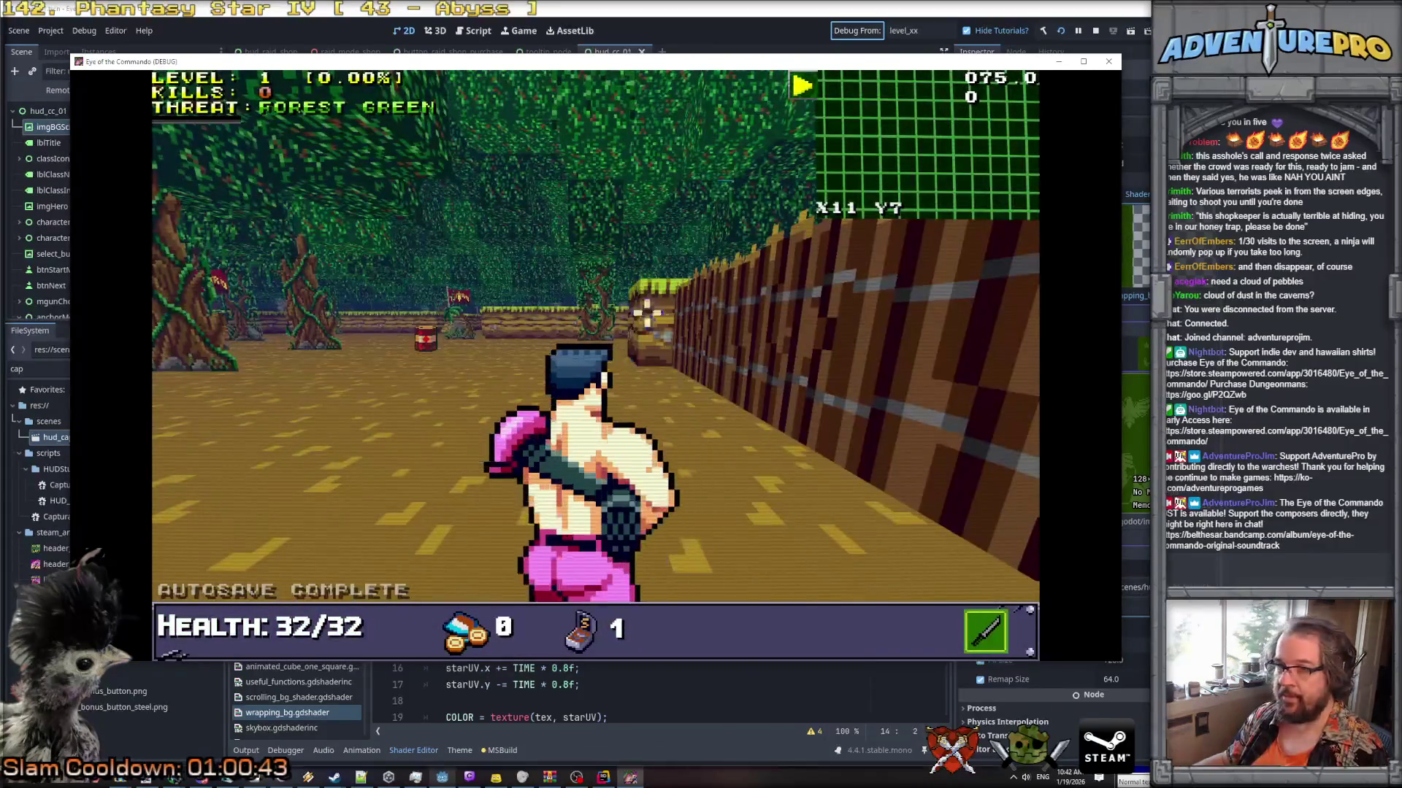
click(453, 337)
key(w)
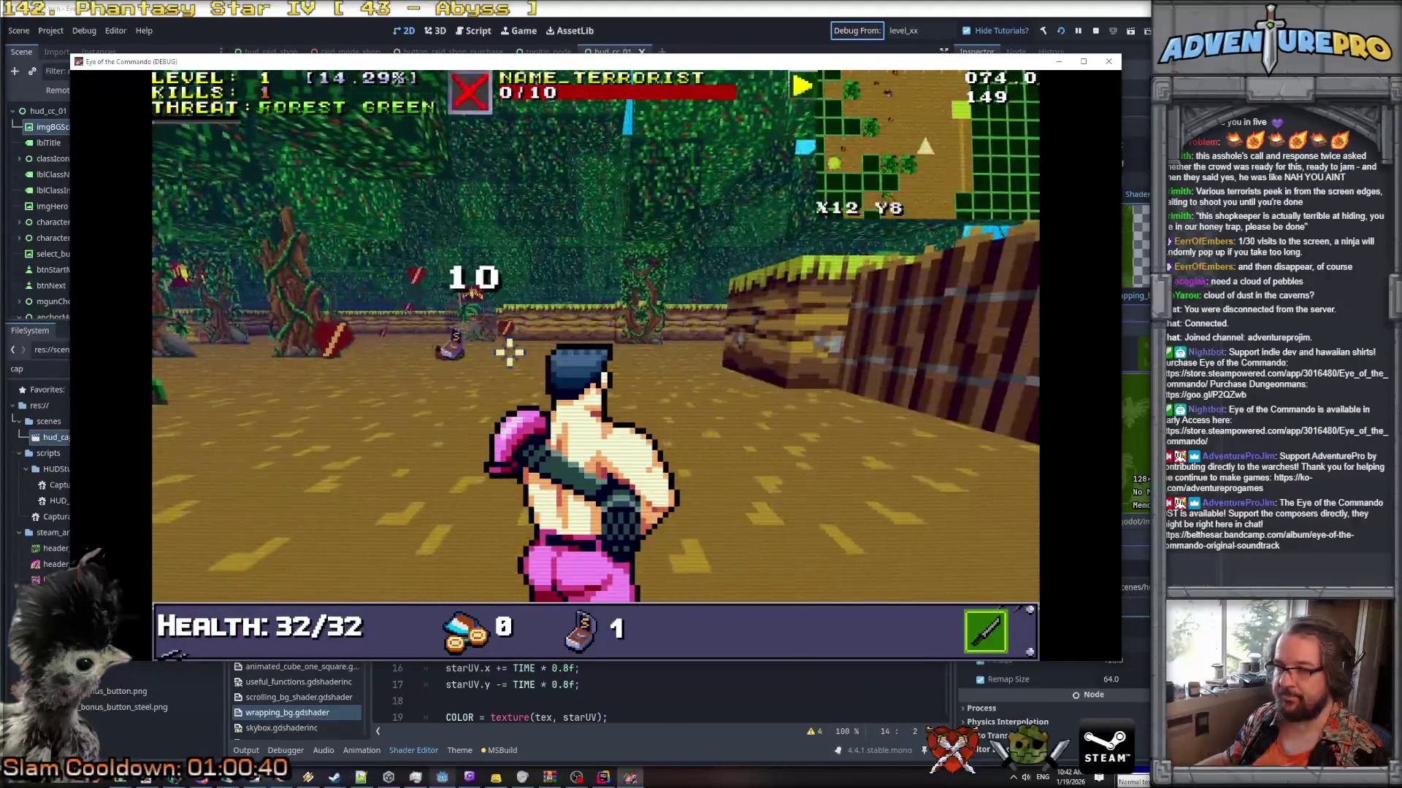
key(grave)
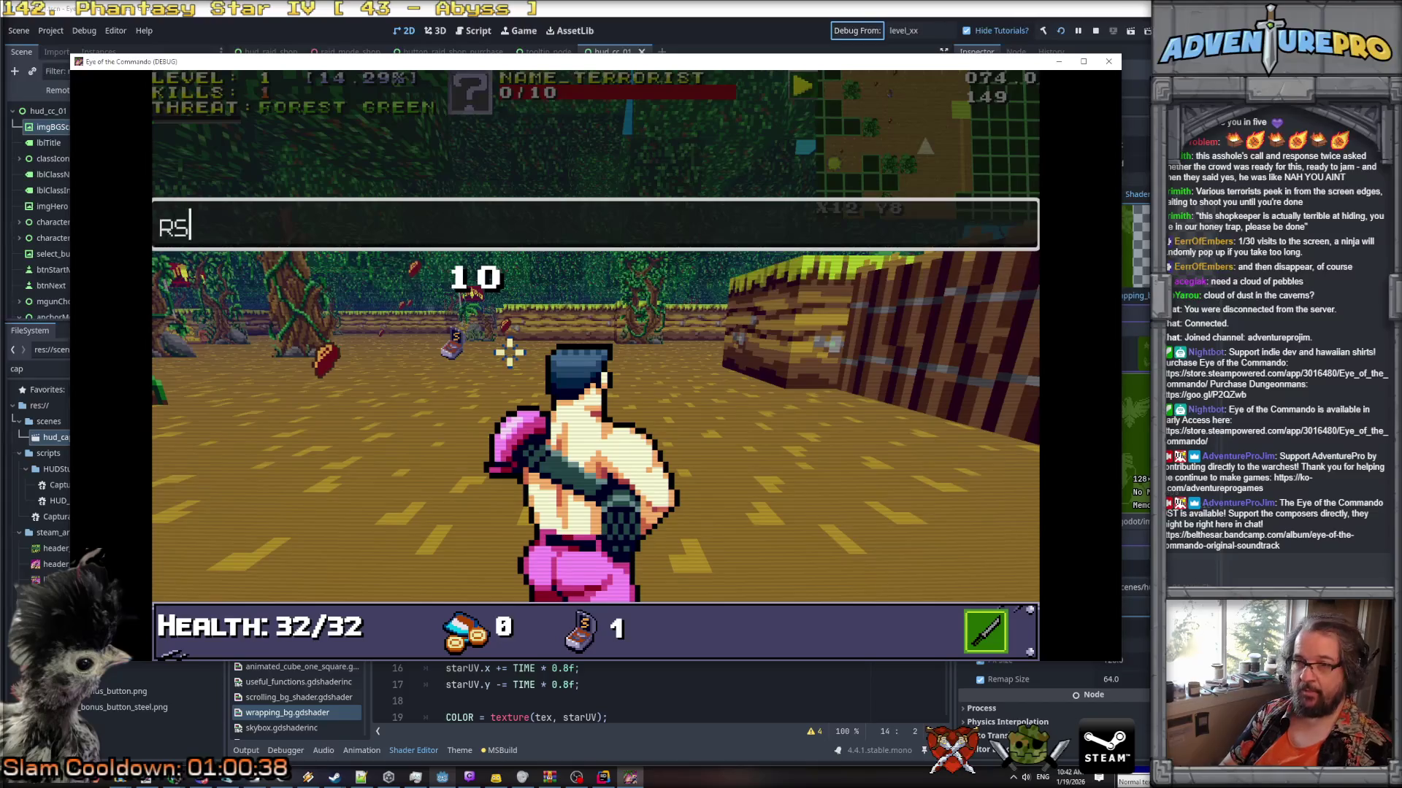
key(Return)
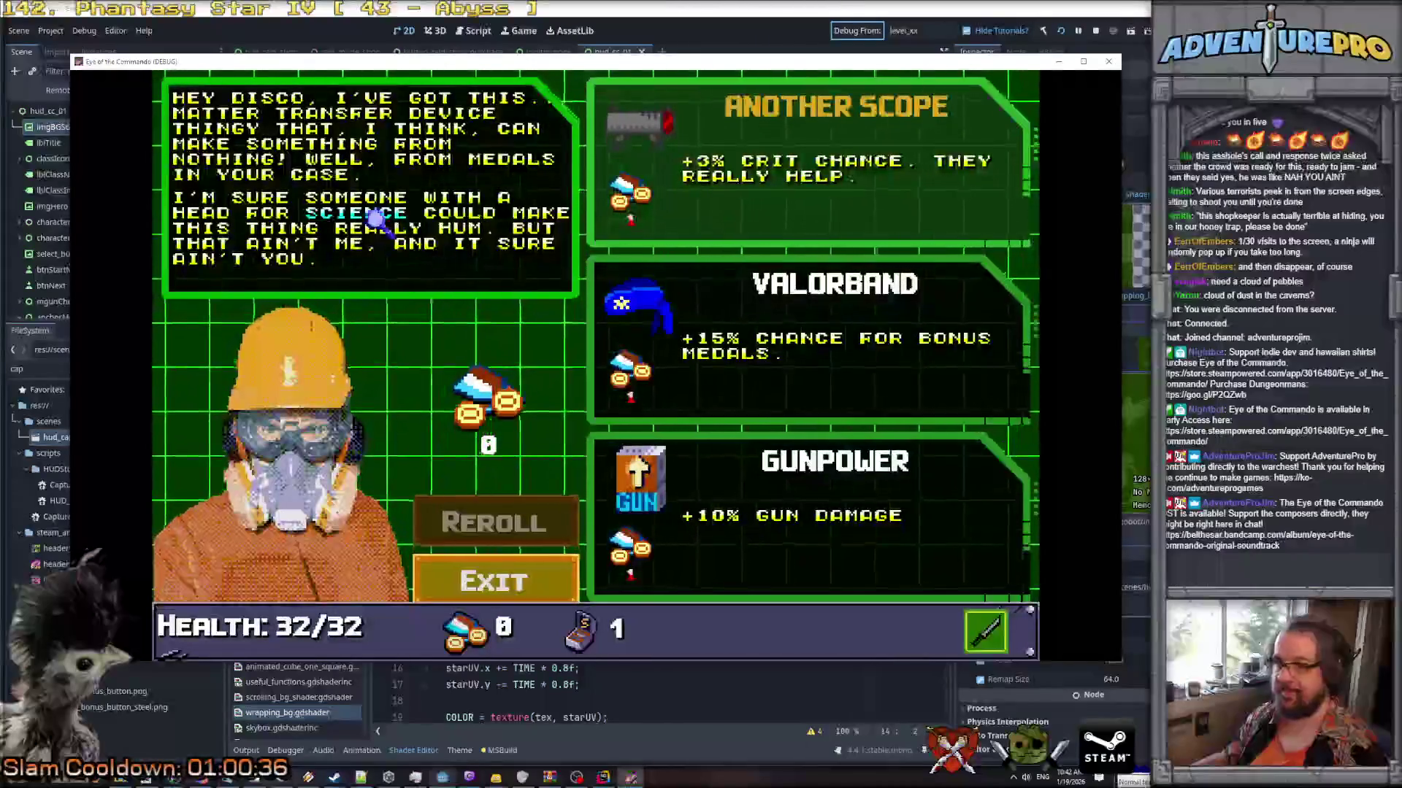
click(491, 590)
text(TESTLEVELU)
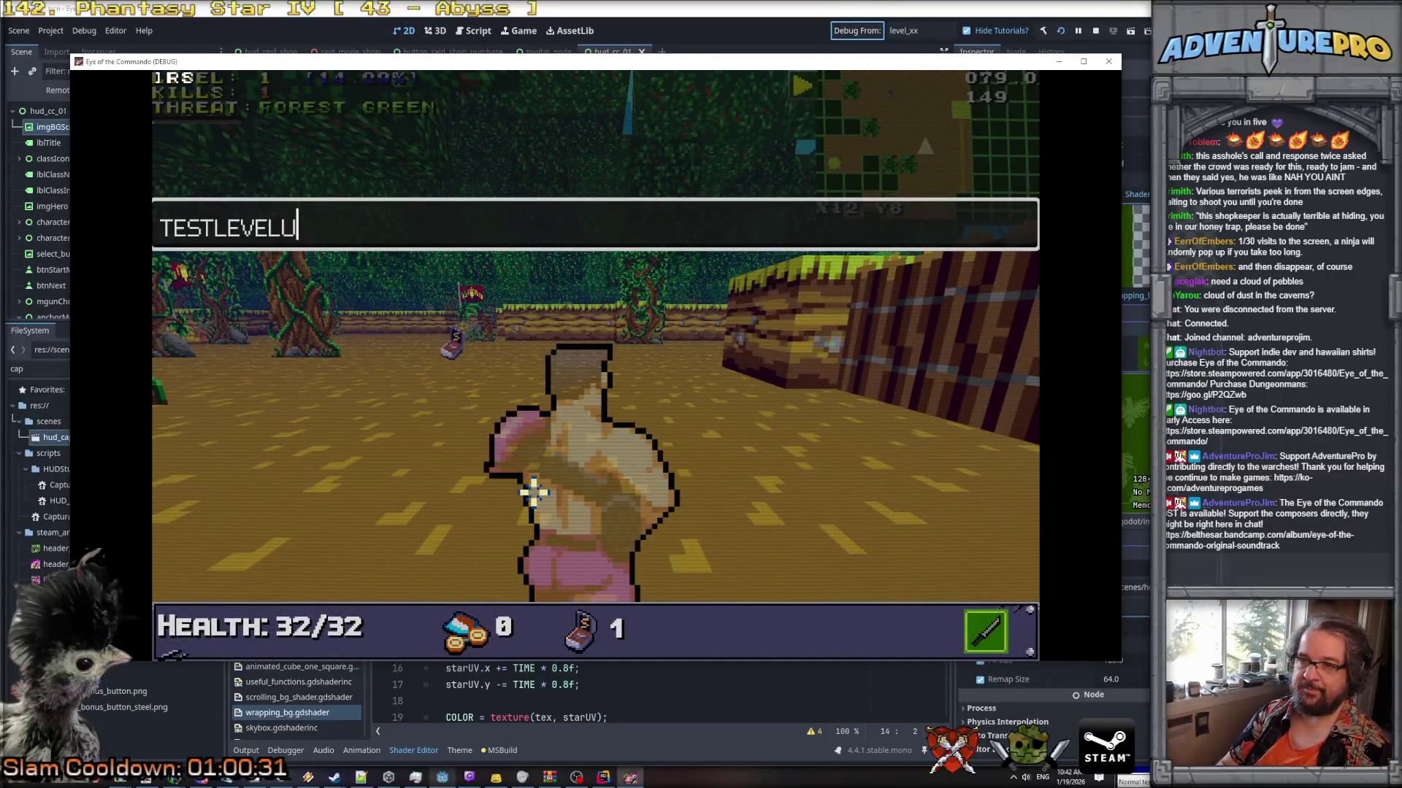
text(P)
key(Return)
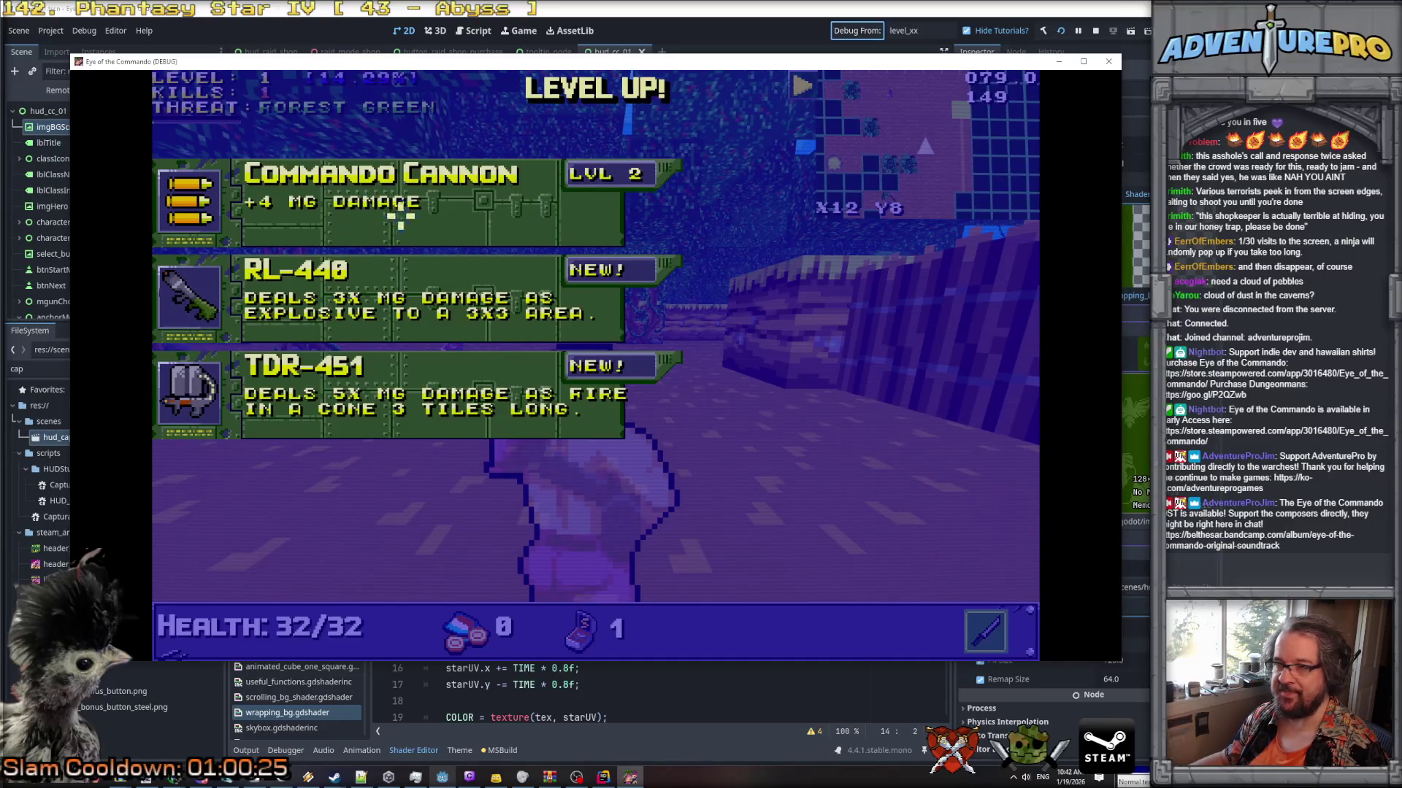
Pick a level-up card and rerun TESTLEVELUP several times, taking RL-440 upgrades.
click(406, 174)
key(grave)
key(Return)
key(grave)
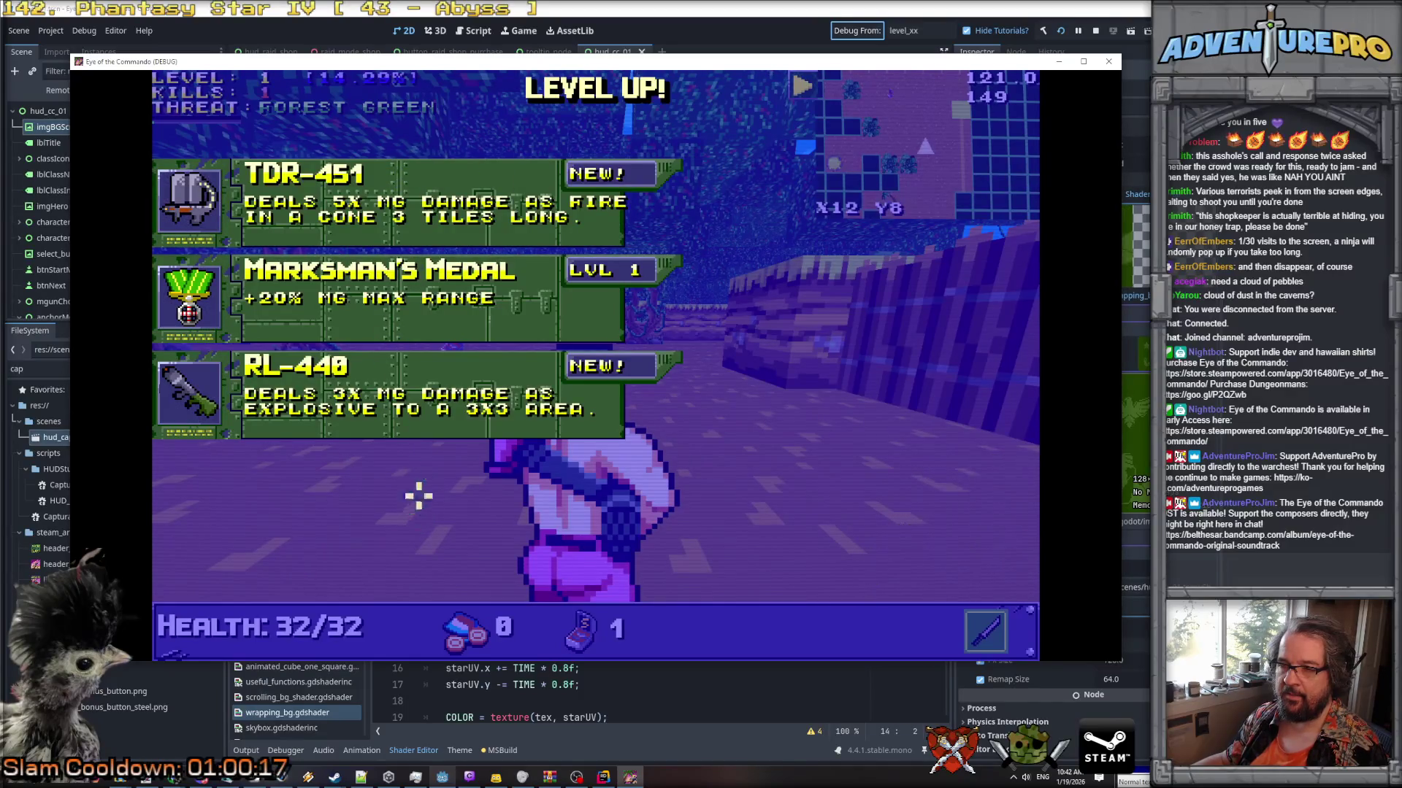
key(grave)
key(Up)
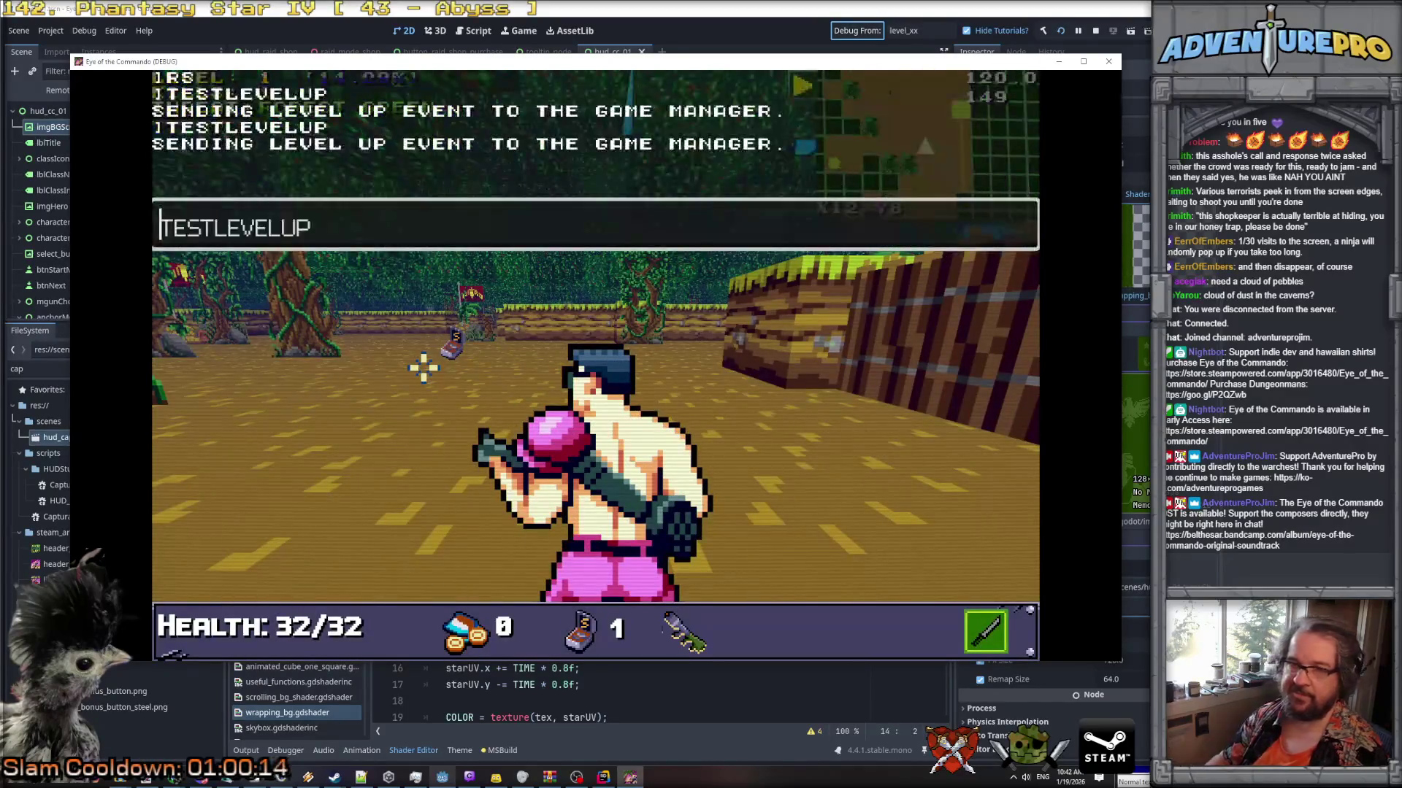
key(Return)
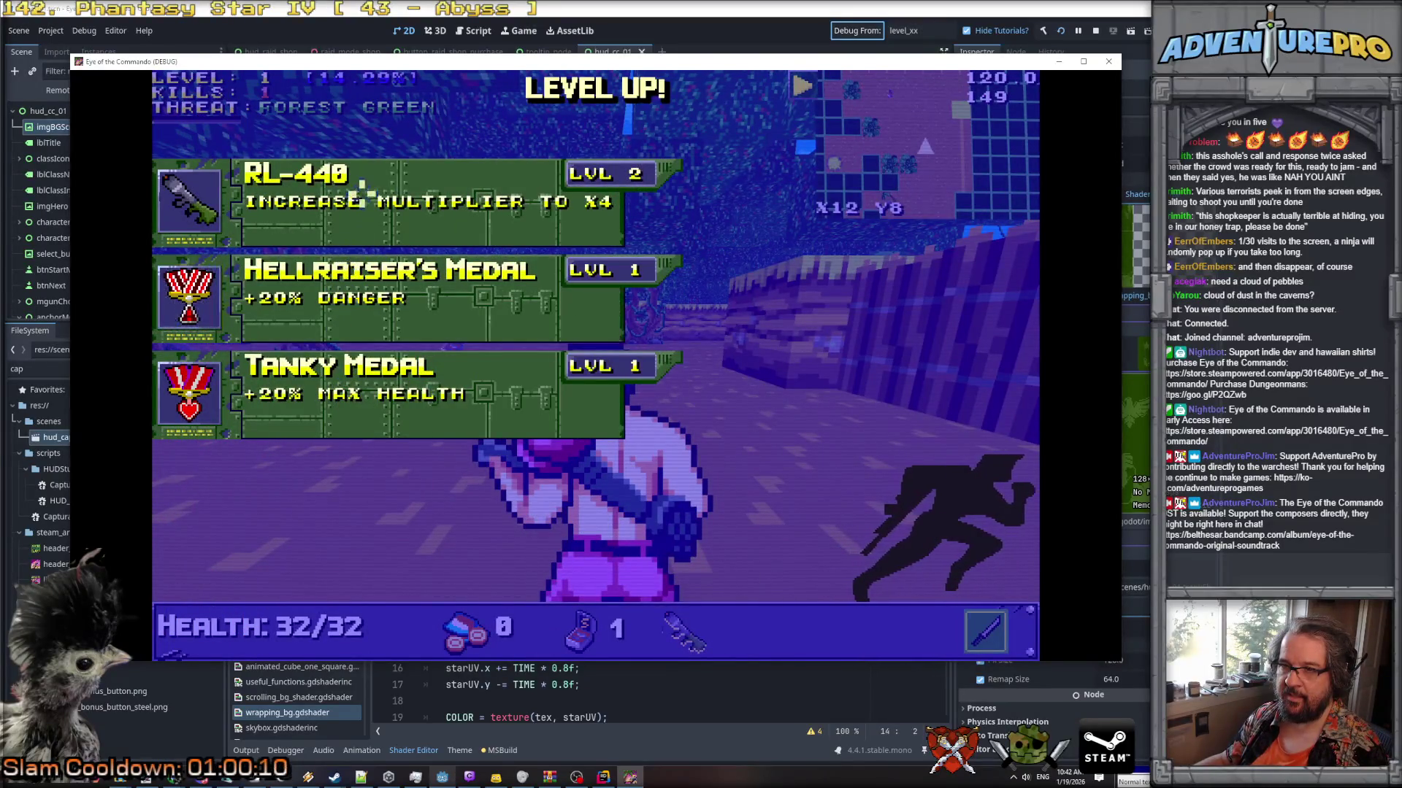
key(grave)
key(Up)
key(Return)
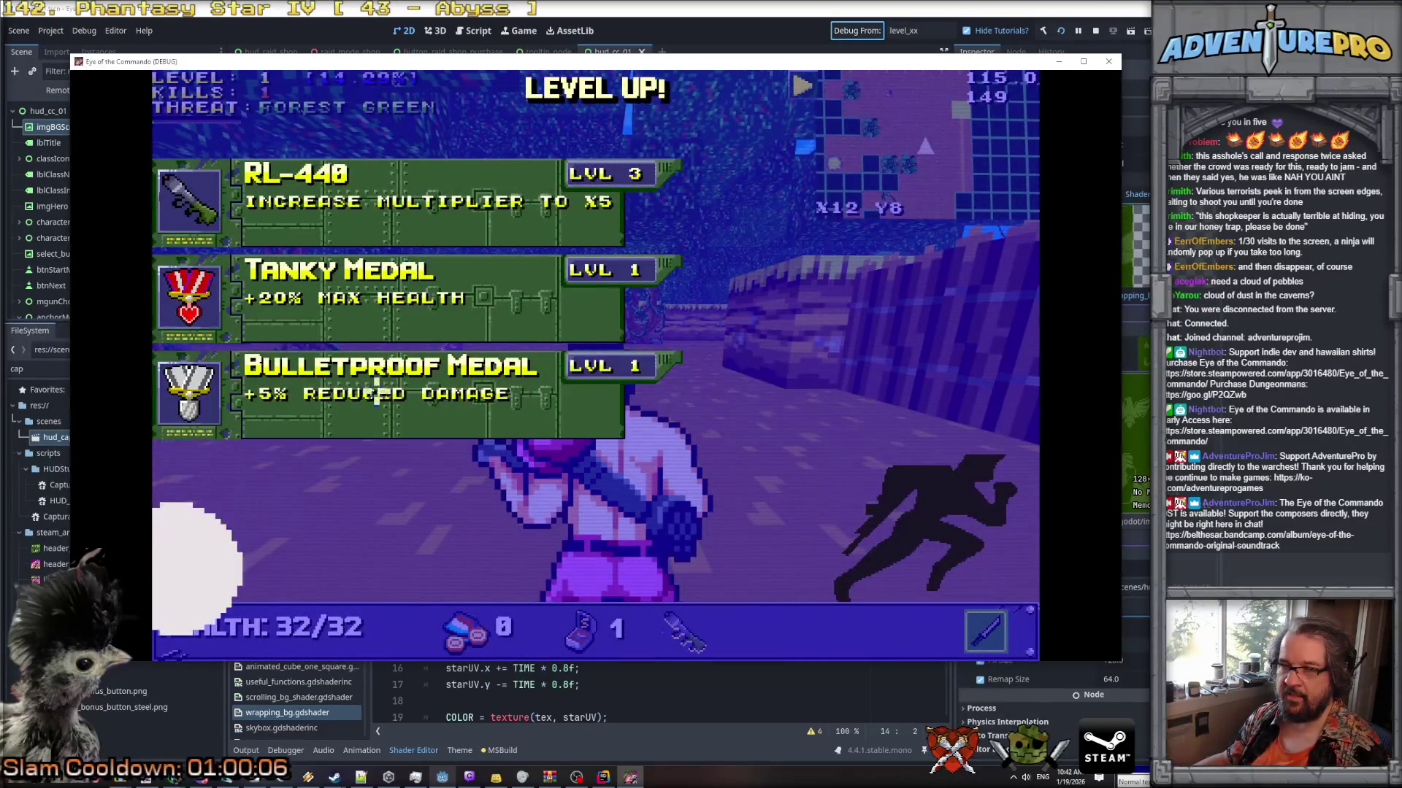
Choose Tanky Medal and Photonic Reverser, rerunning TESTLEVELUP after each pick.
click(371, 271)
key(grave)
key(Up)
key(Return)
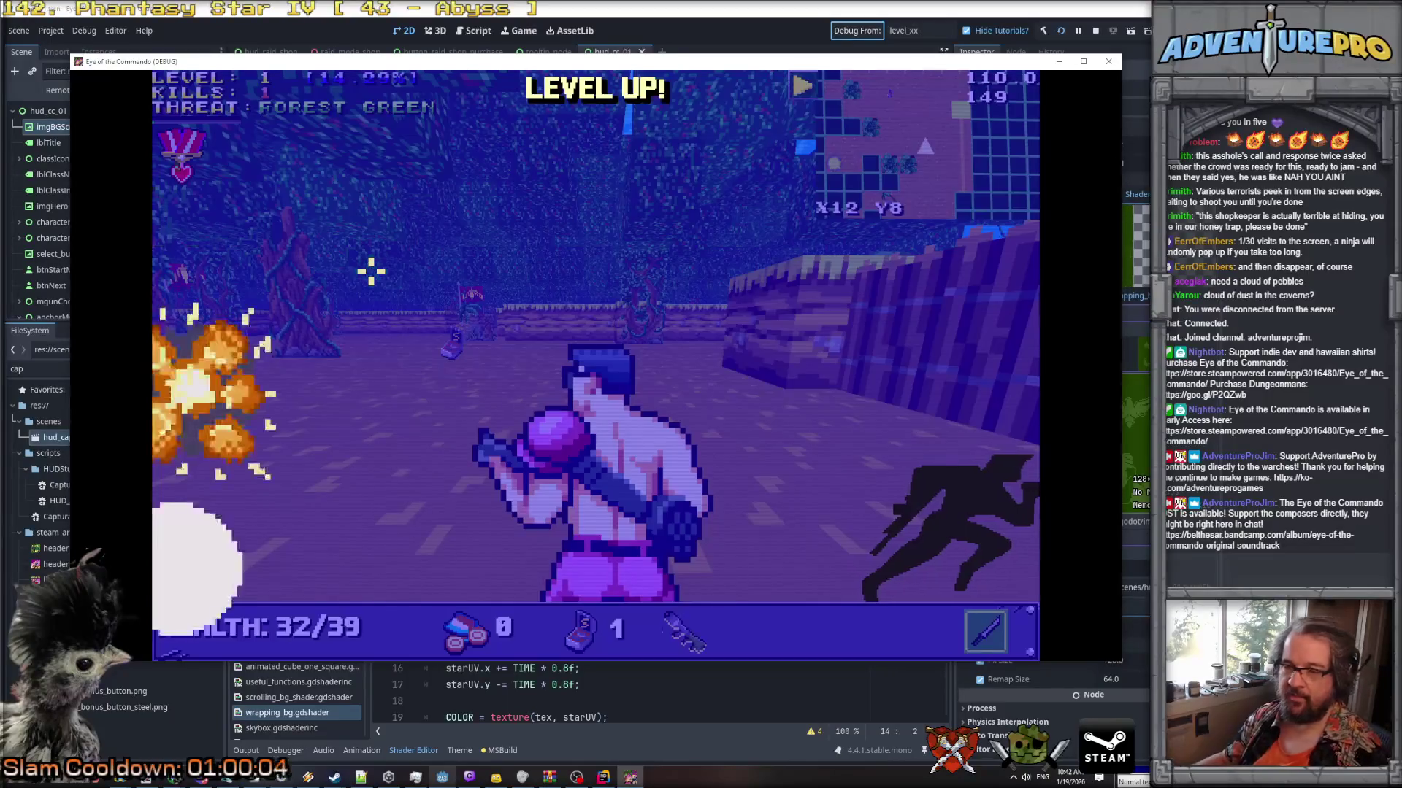
click(420, 369)
key(grave)
key(Up)
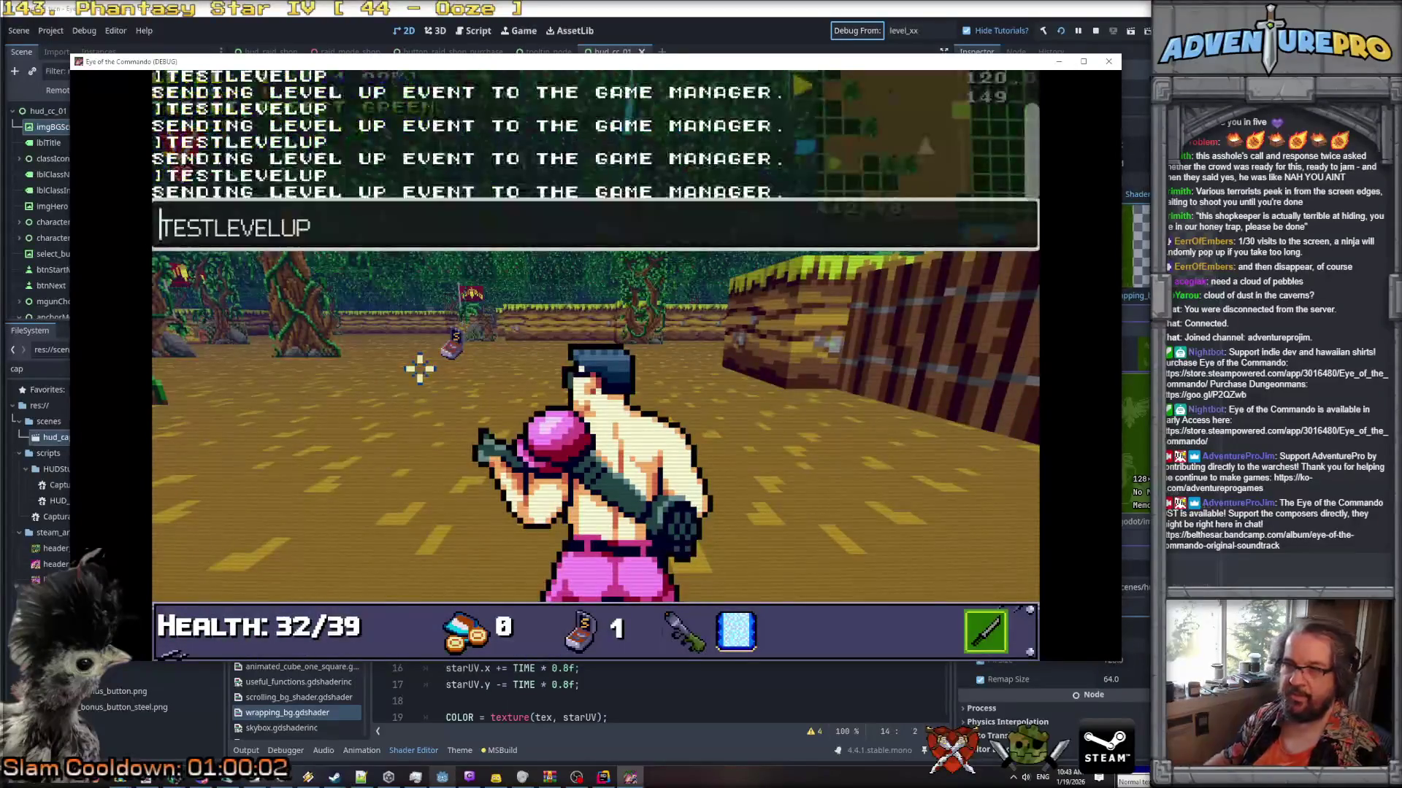
key(Return)
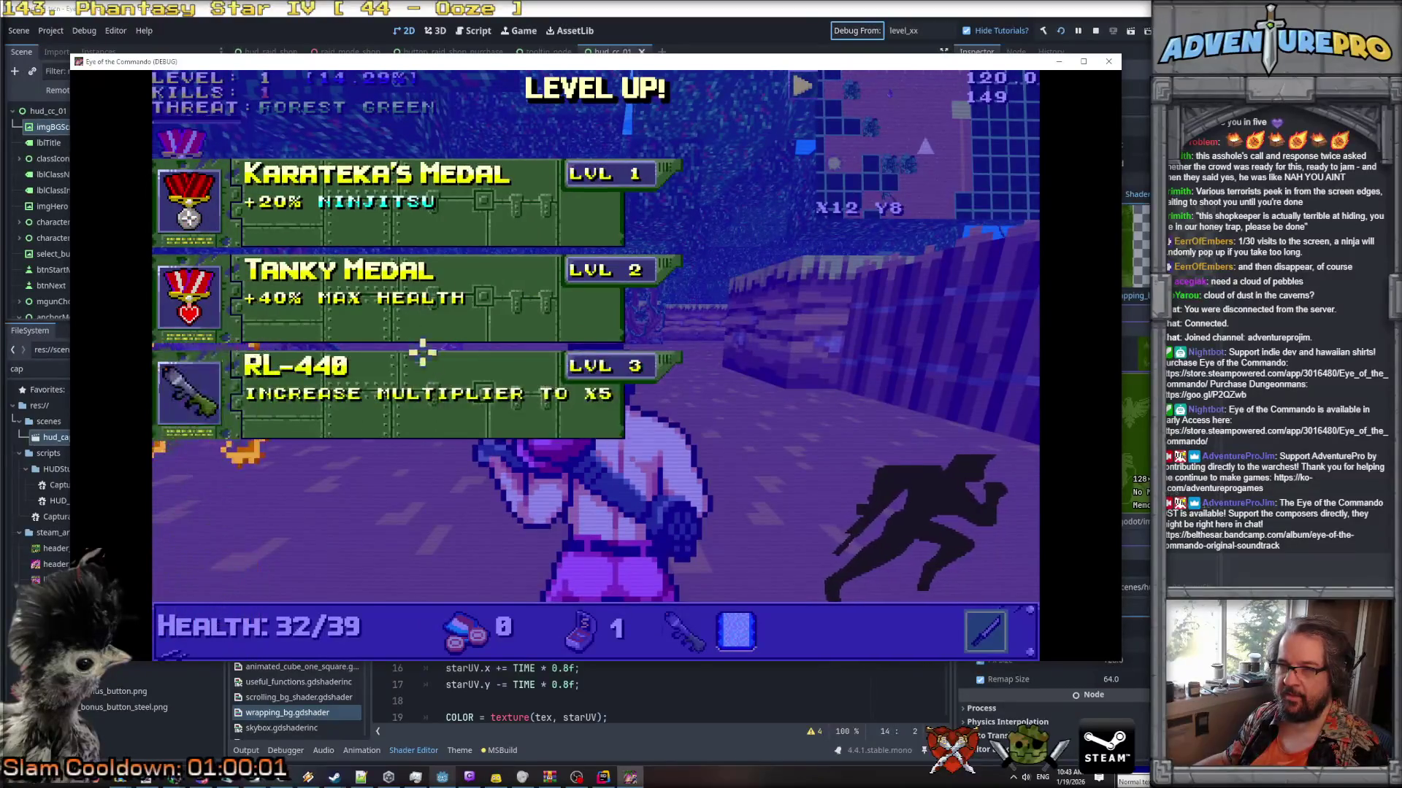